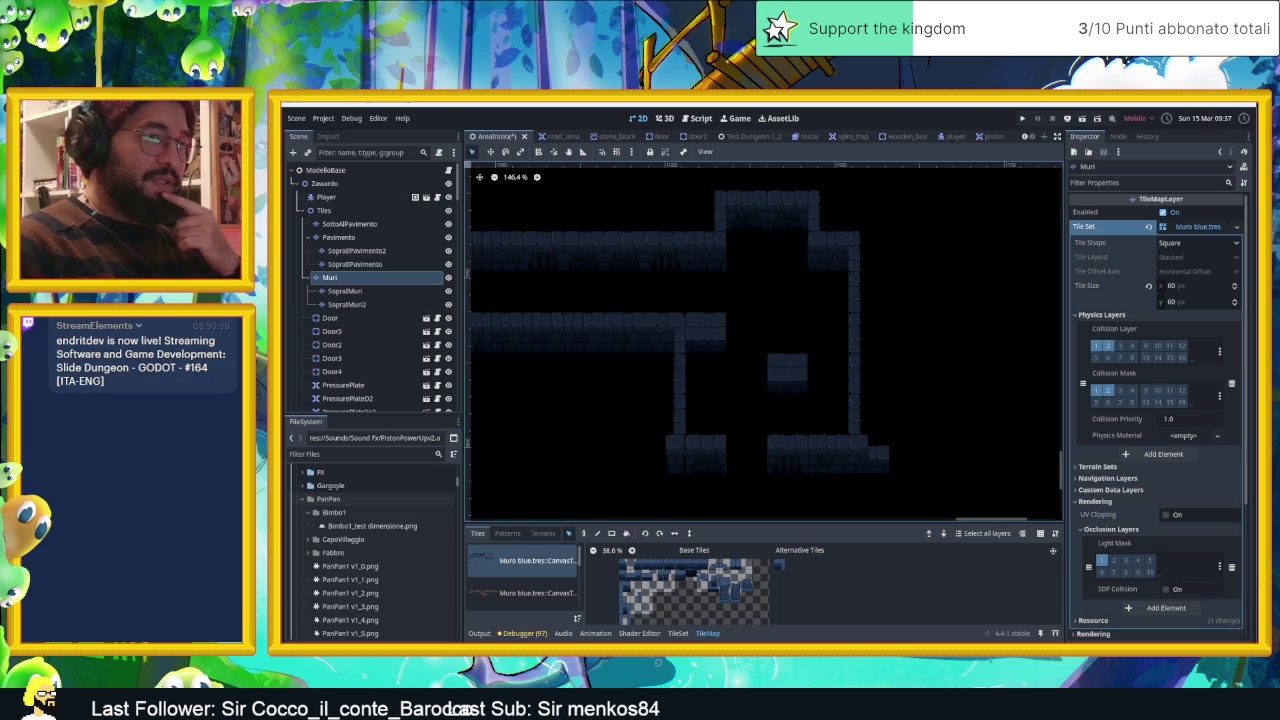
# - Open the Windows Start menu over the AreaInizio dungeon scene in Godot
pyautogui.press('super')
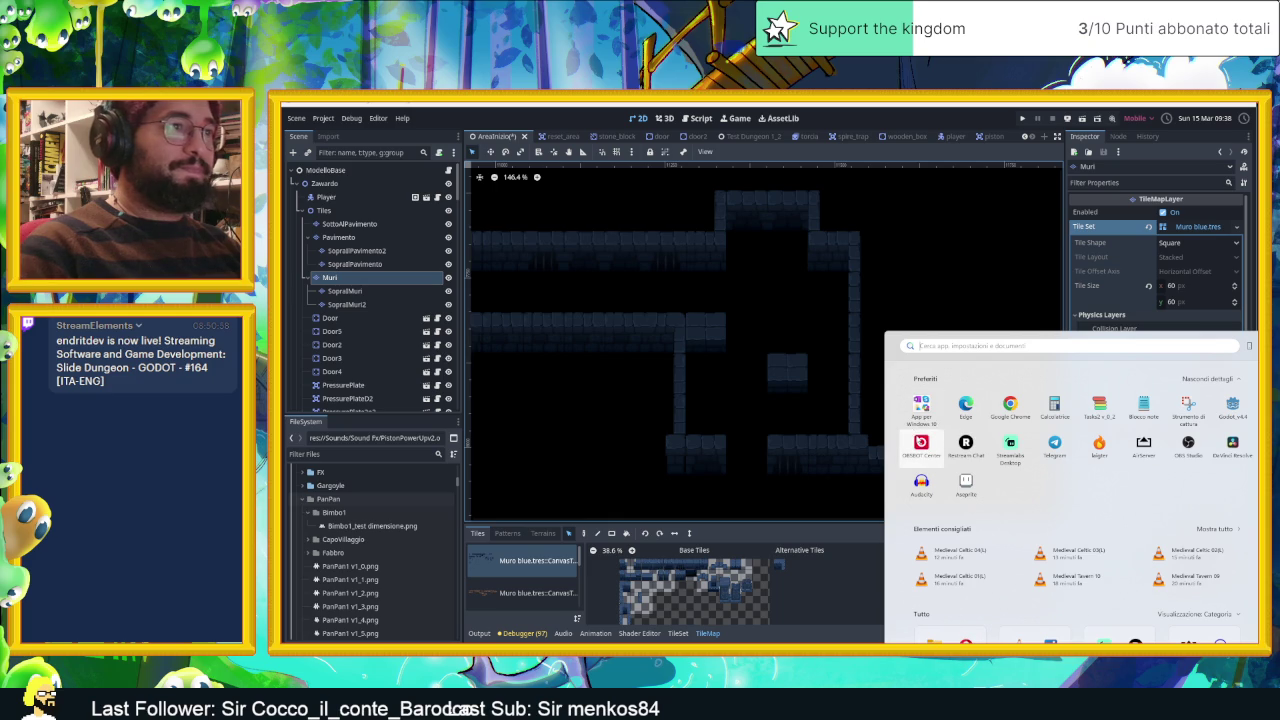
# - Dismiss the Start menu with Escape to reveal the AreaInizio wall tilemap again
pyautogui.press('Escape')
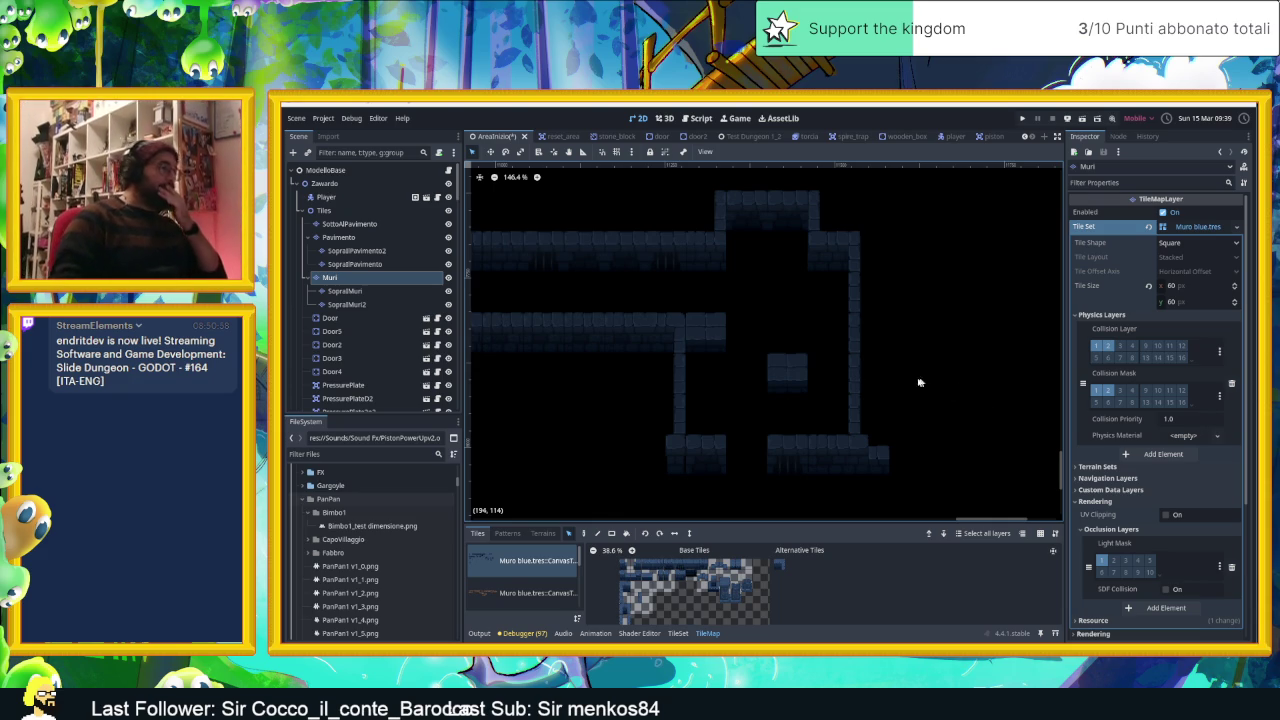
pyautogui.scroll(-4, 370, 350)
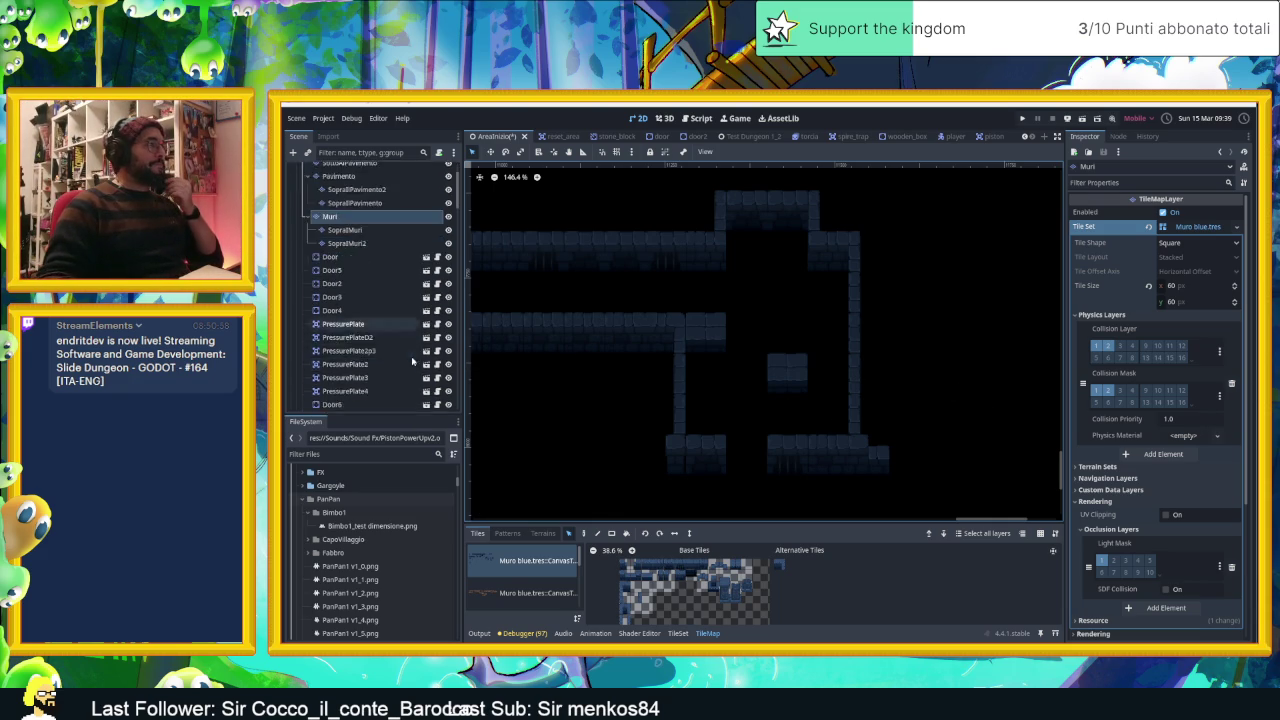
pyautogui.scroll(-4, 846, 432)
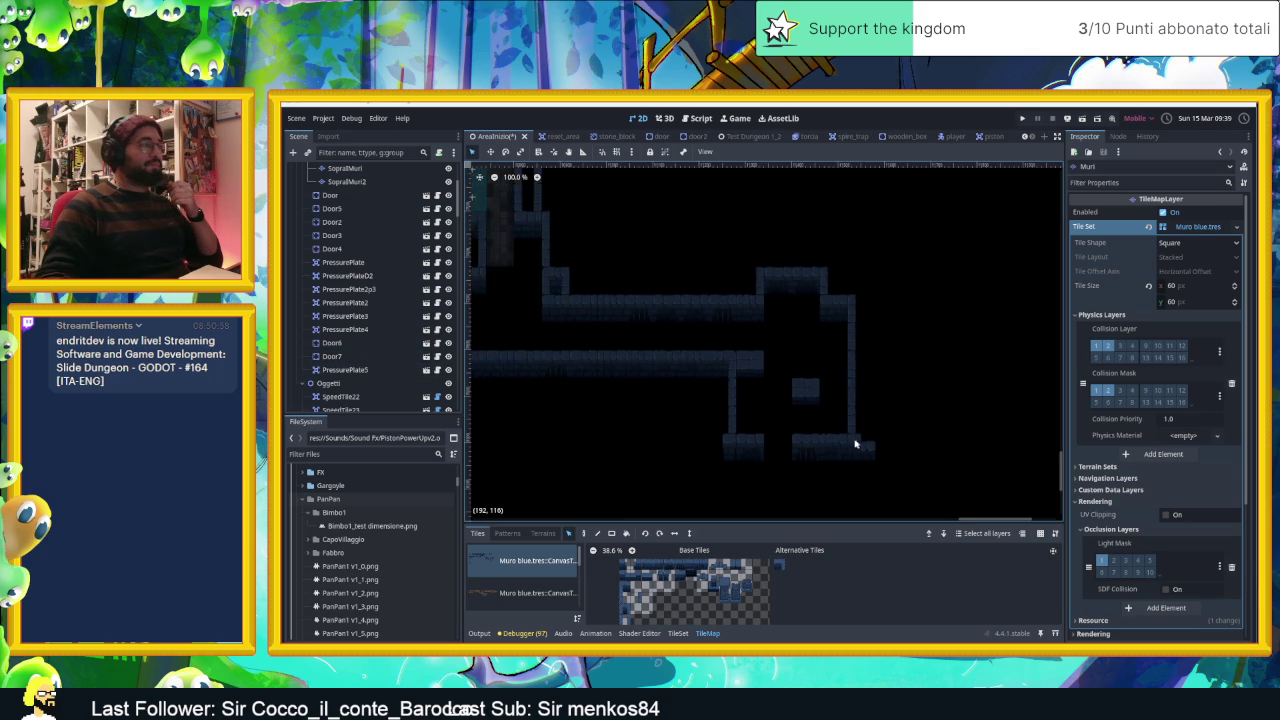
pyautogui.scroll(4, 580, 340)
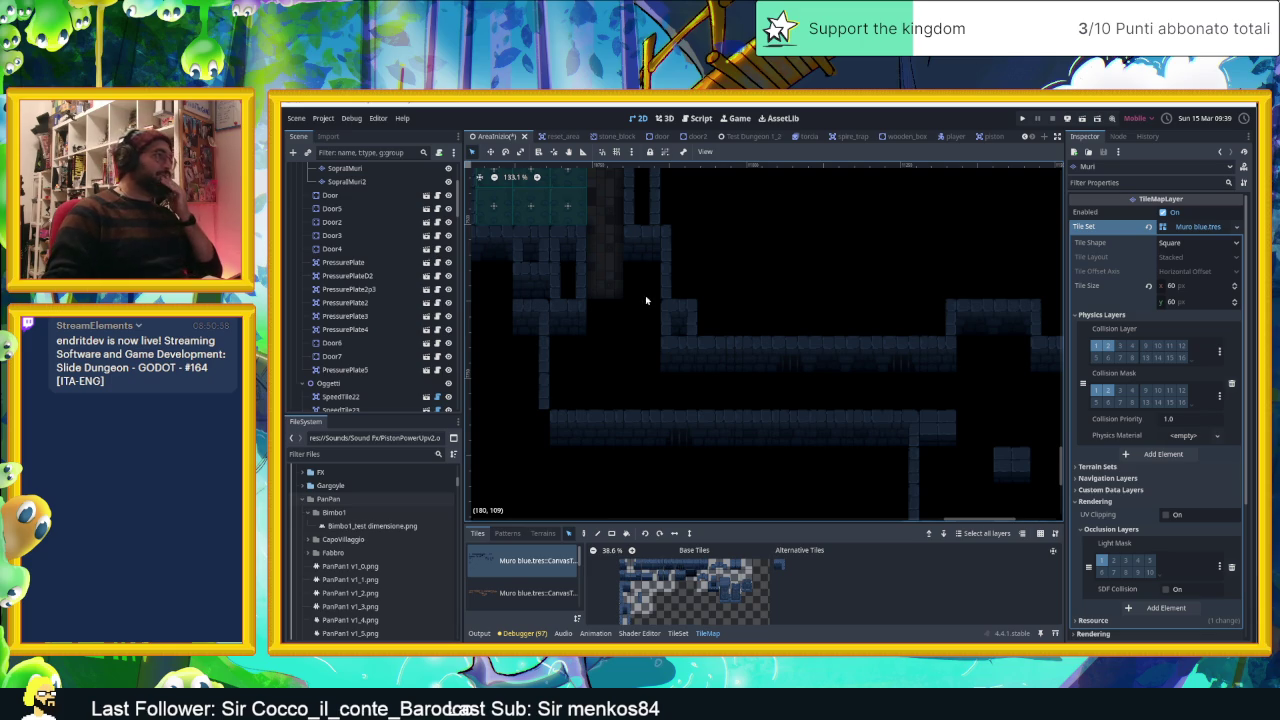
pyautogui.scroll(-2, 645, 299)
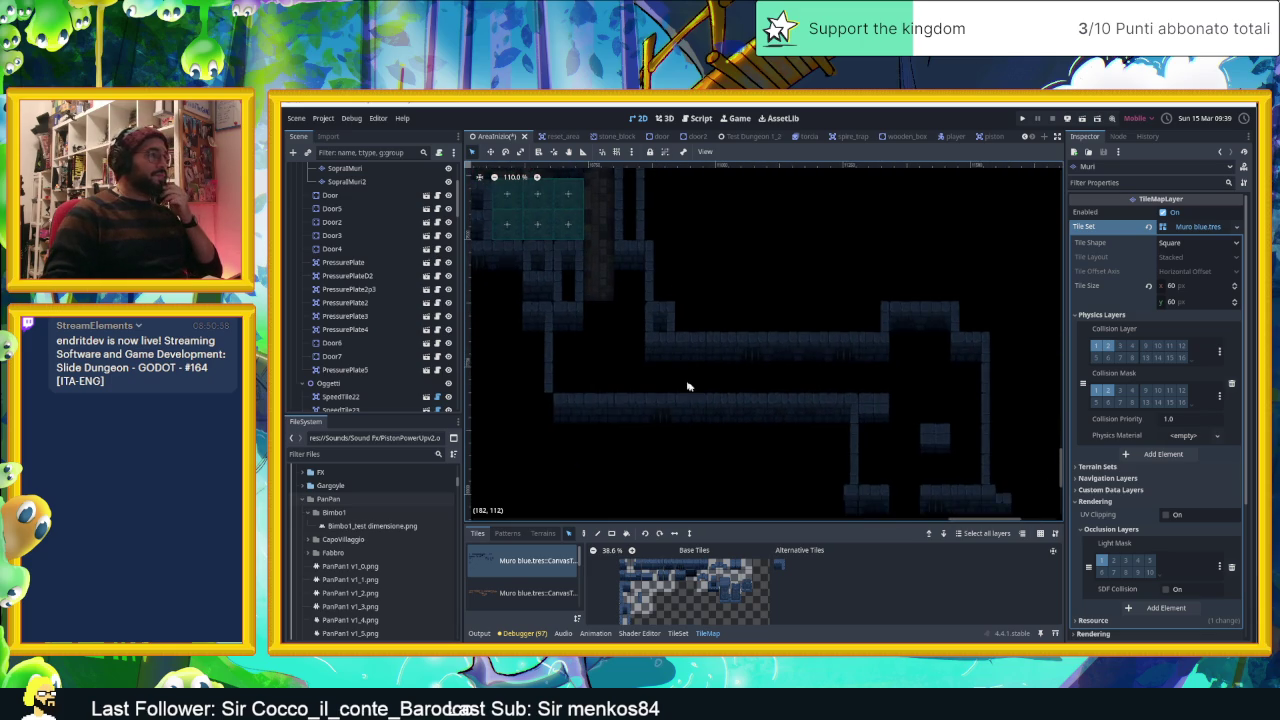
pyautogui.moveTo(886, 422); pyautogui.dragTo(823, 365)
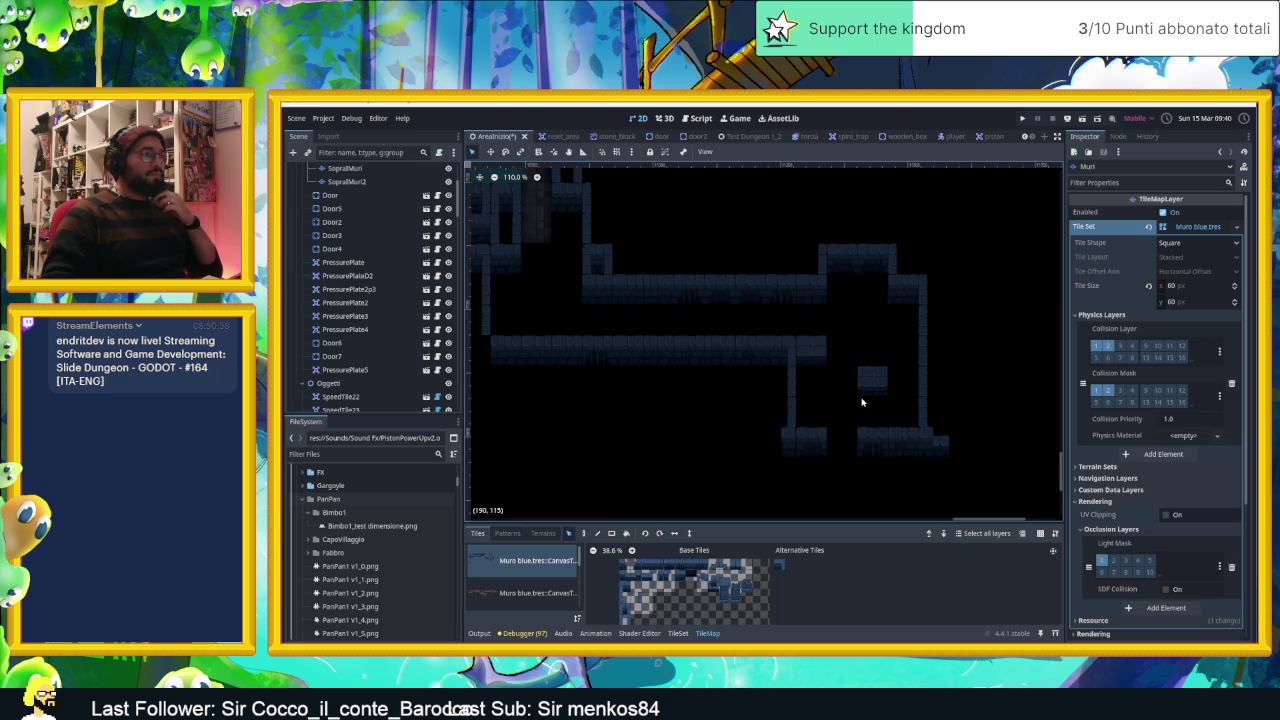
pyautogui.scroll(2, 866, 385)
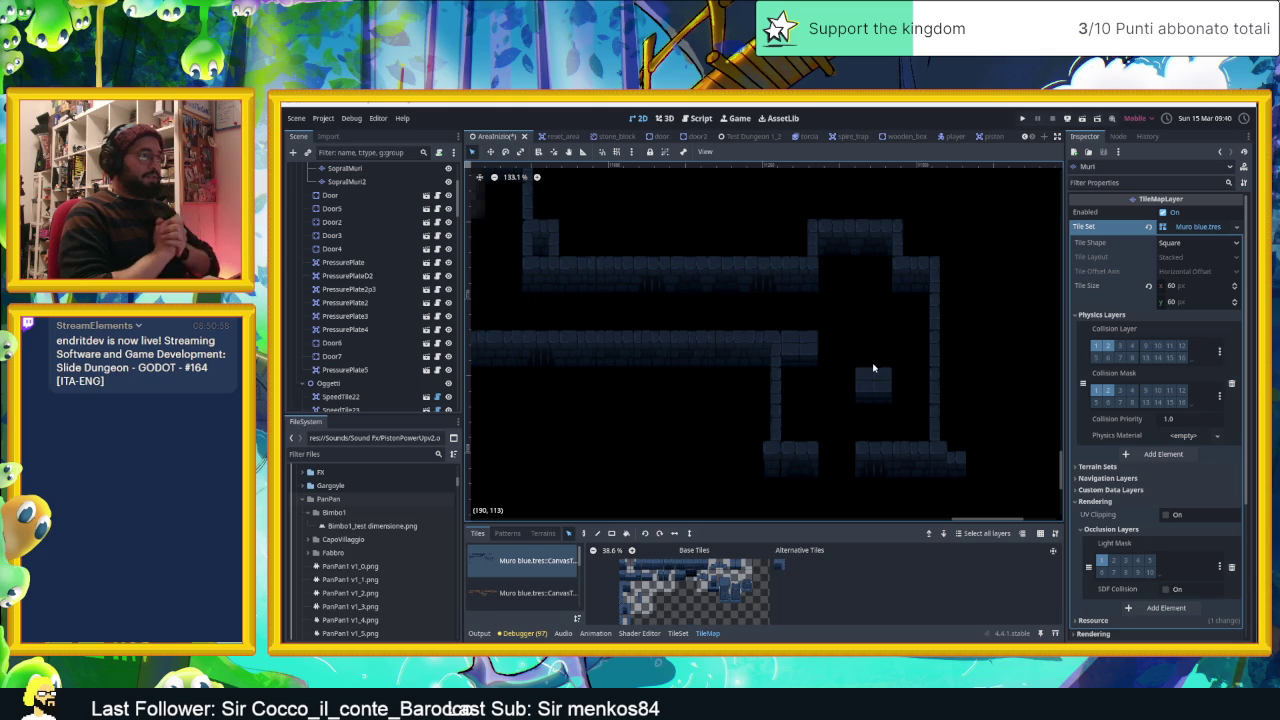
pyautogui.scroll(-3, 835, 318)
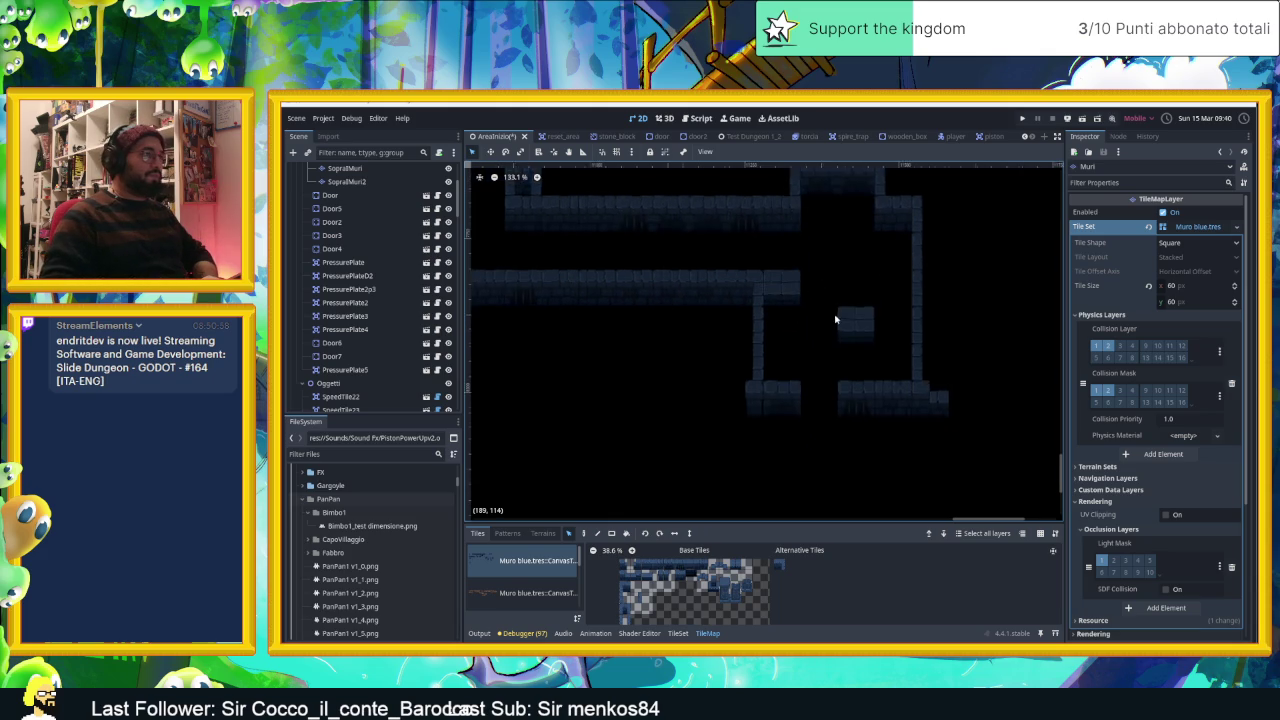
pyautogui.scroll(-1, 836, 324)
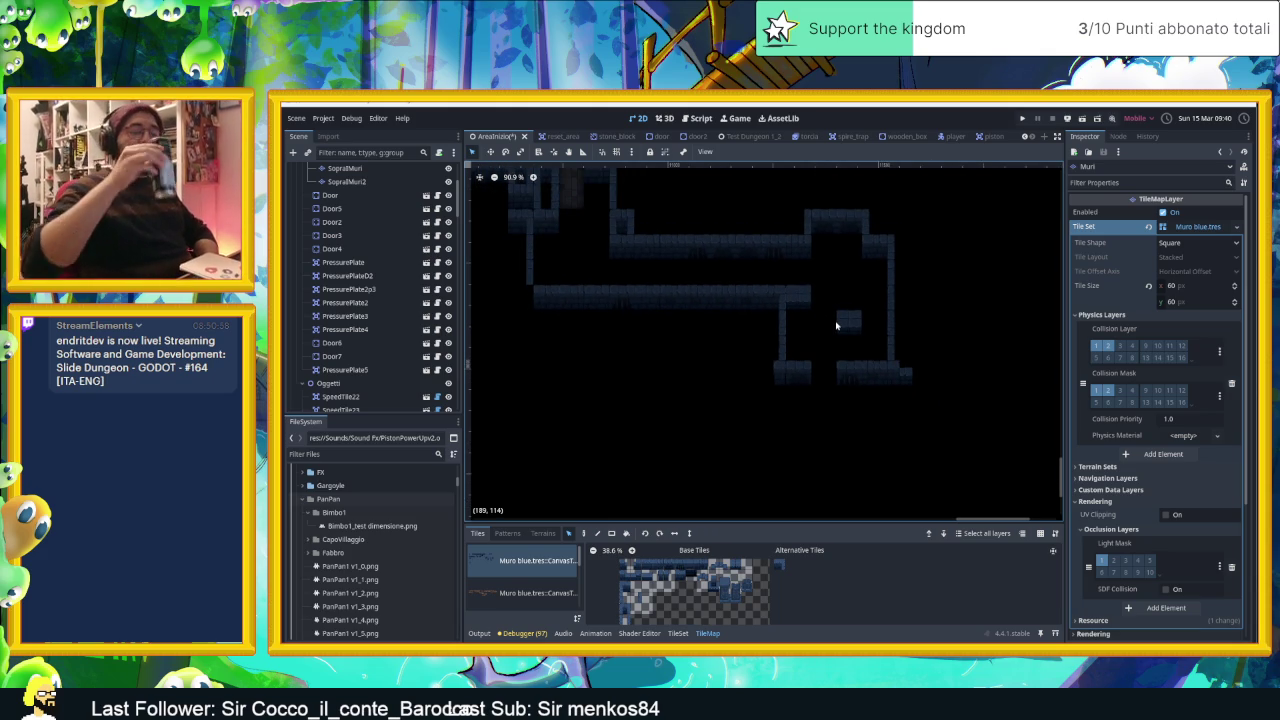
pyautogui.scroll(-2, 837, 330)
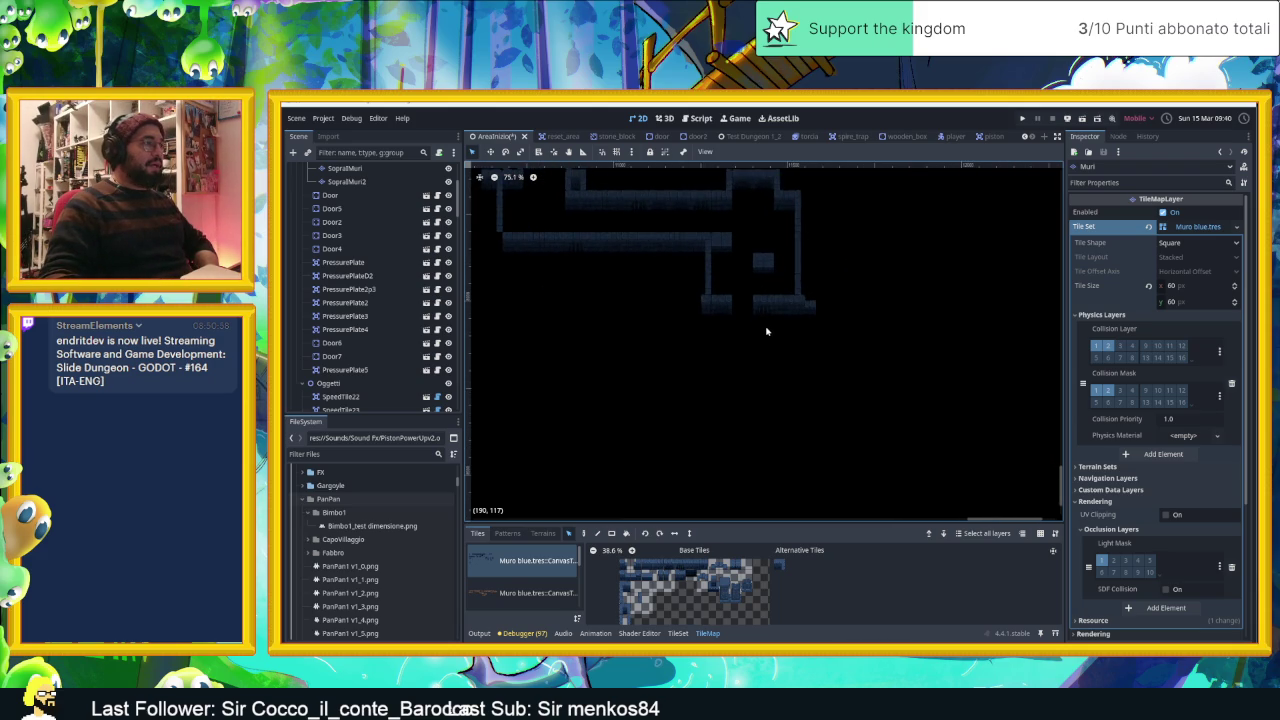
pyautogui.scroll(2, 766, 331)
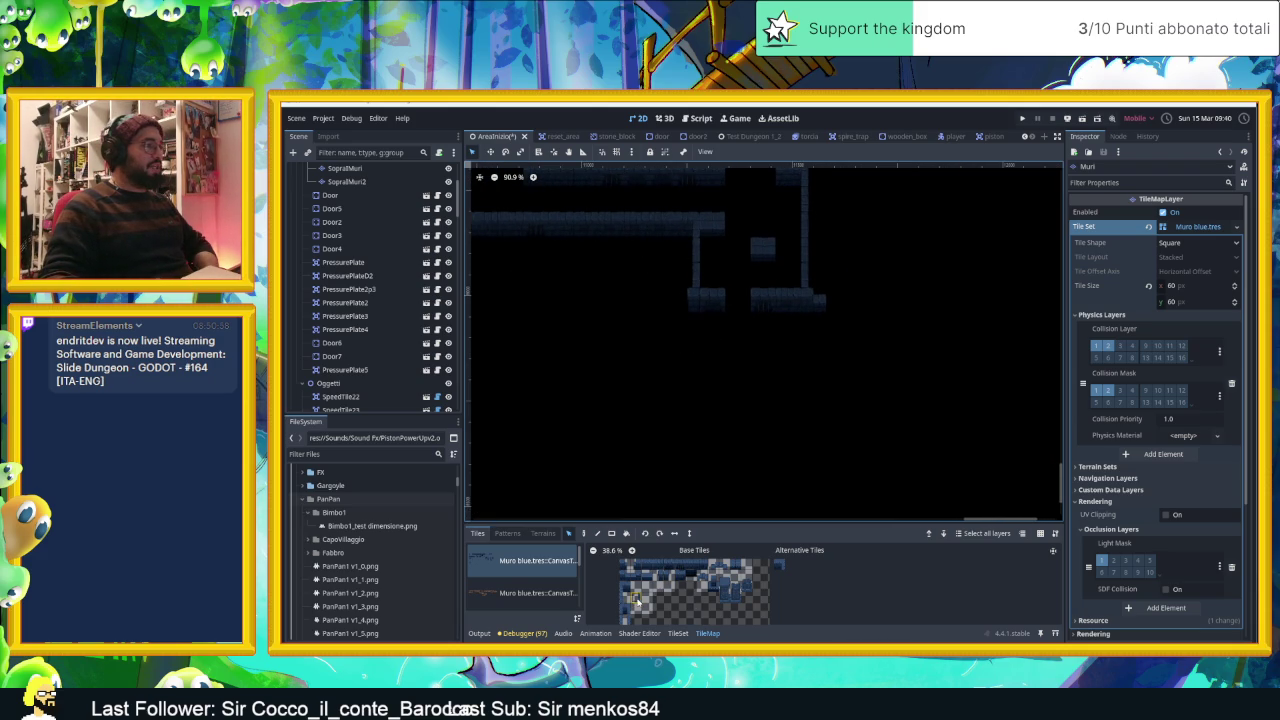
# - Pick wall tiles from the TileMap atlas and switch on the Paint tool for the Muri layer
pyautogui.moveTo(803, 477); pyautogui.dragTo(774, 451)
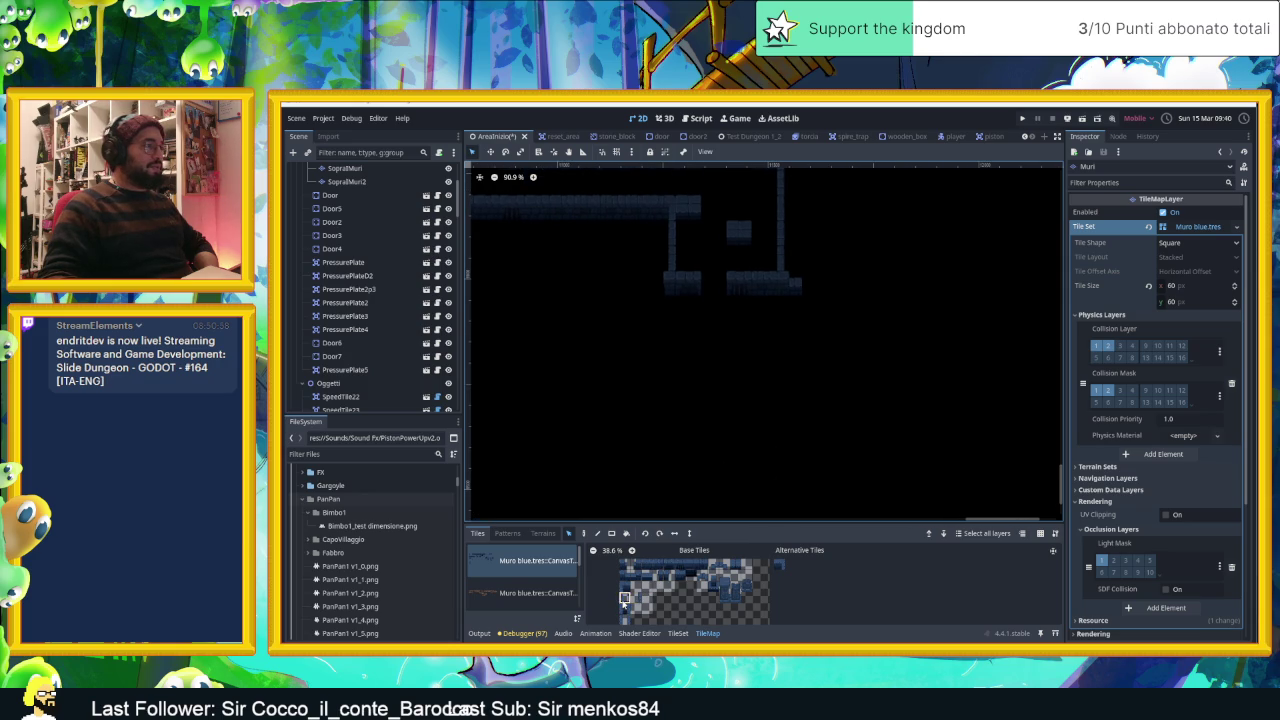
pyautogui.click(779, 564)
pyautogui.scroll(4, 745, 330)
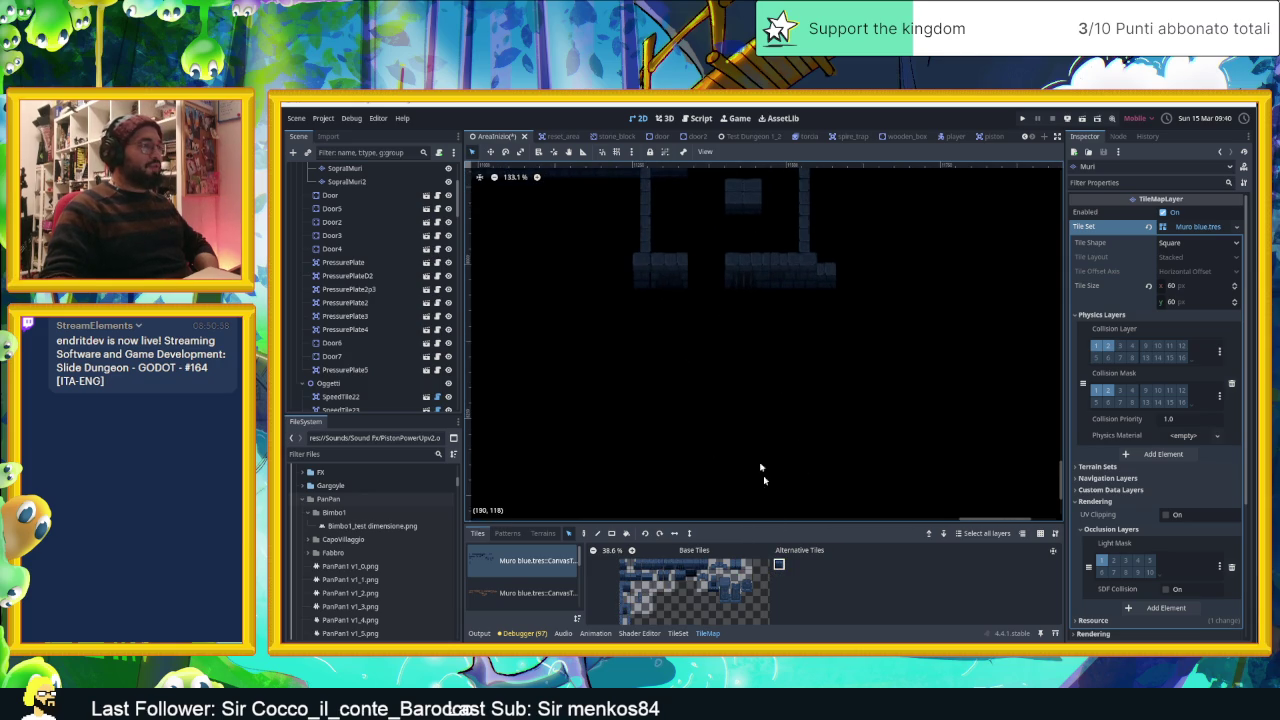
pyautogui.scroll(2, 688, 312)
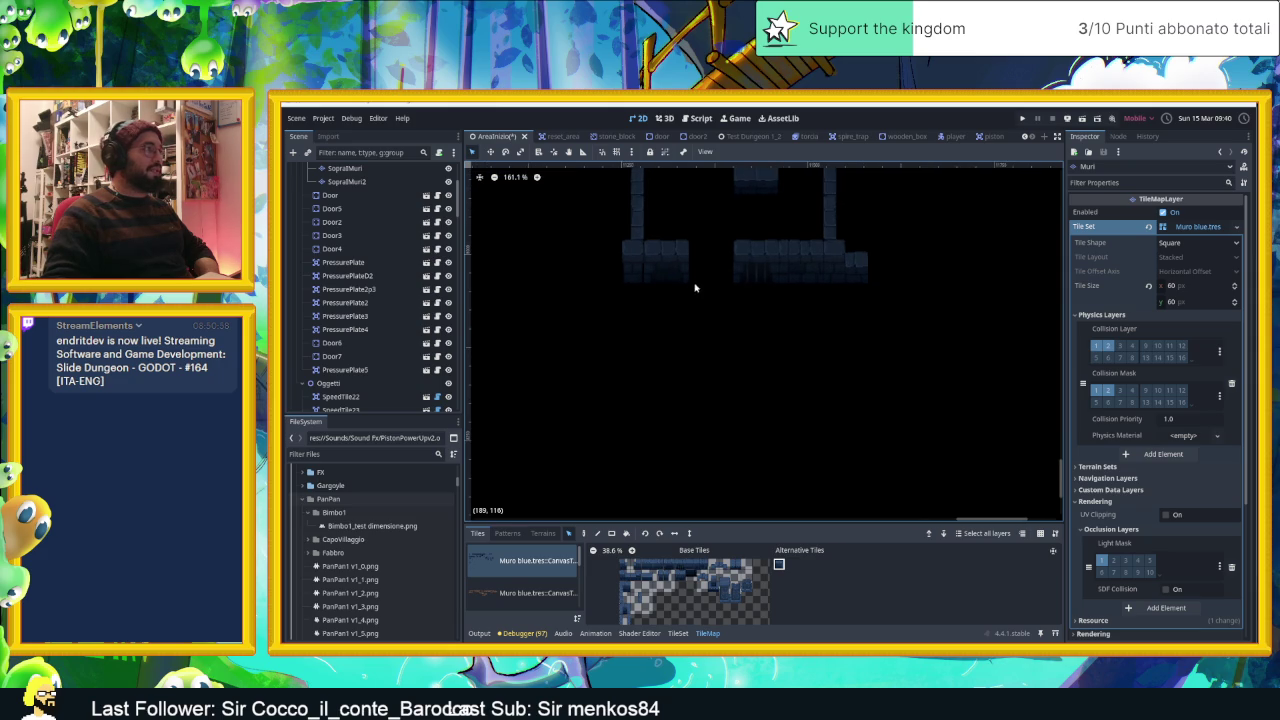
pyautogui.scroll(1, 695, 288)
pyautogui.click(585, 535)
pyautogui.scroll(1, 774, 370)
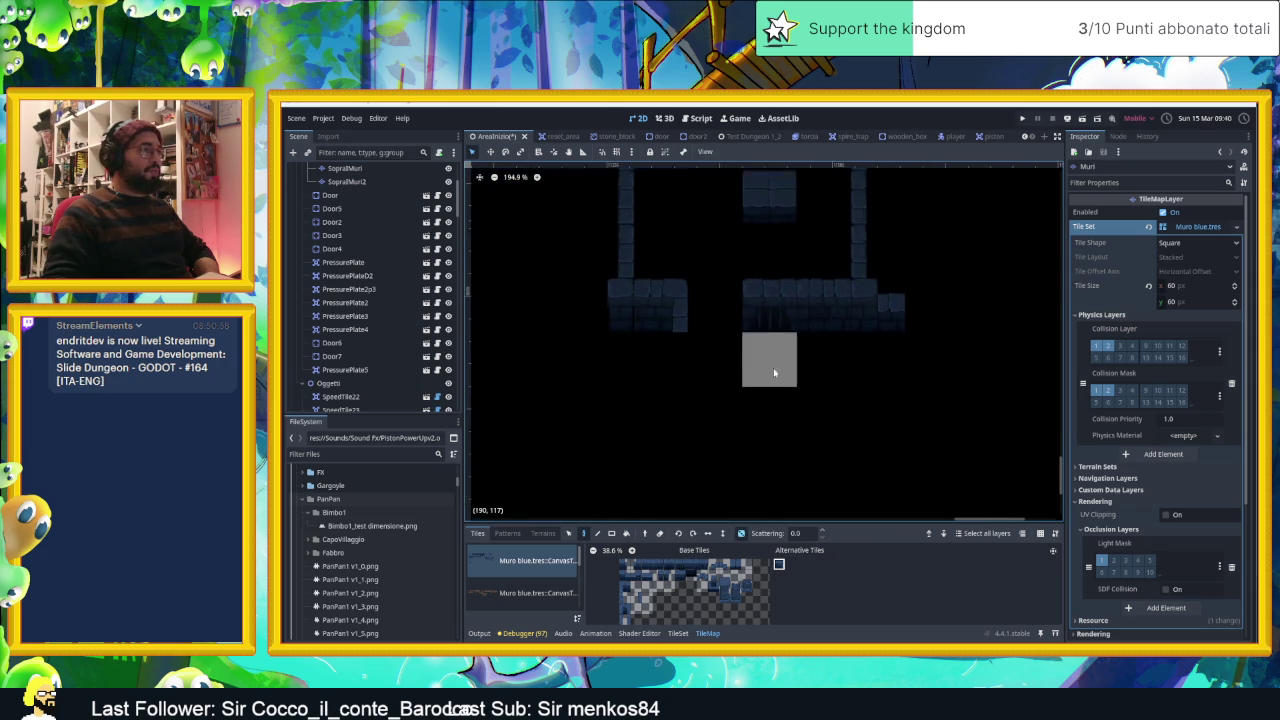
pyautogui.click(624, 586)
pyautogui.scroll(1, 786, 287)
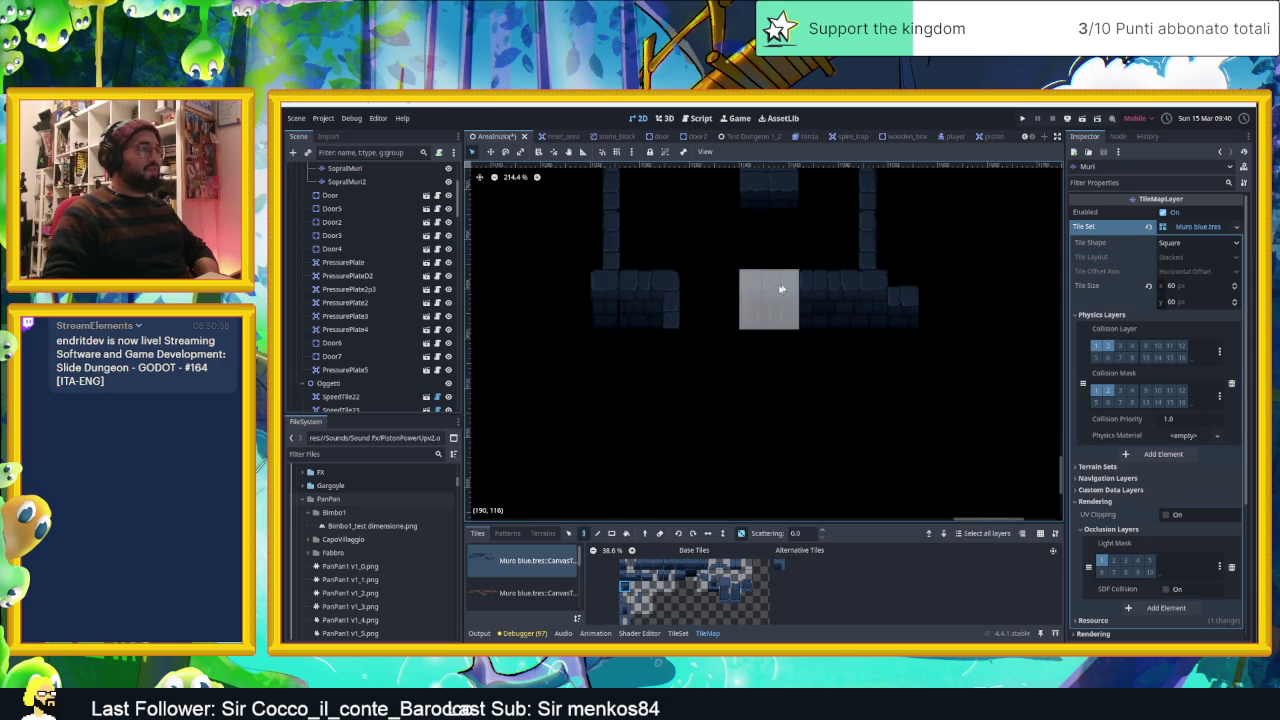
pyautogui.scroll(-2, 845, 425)
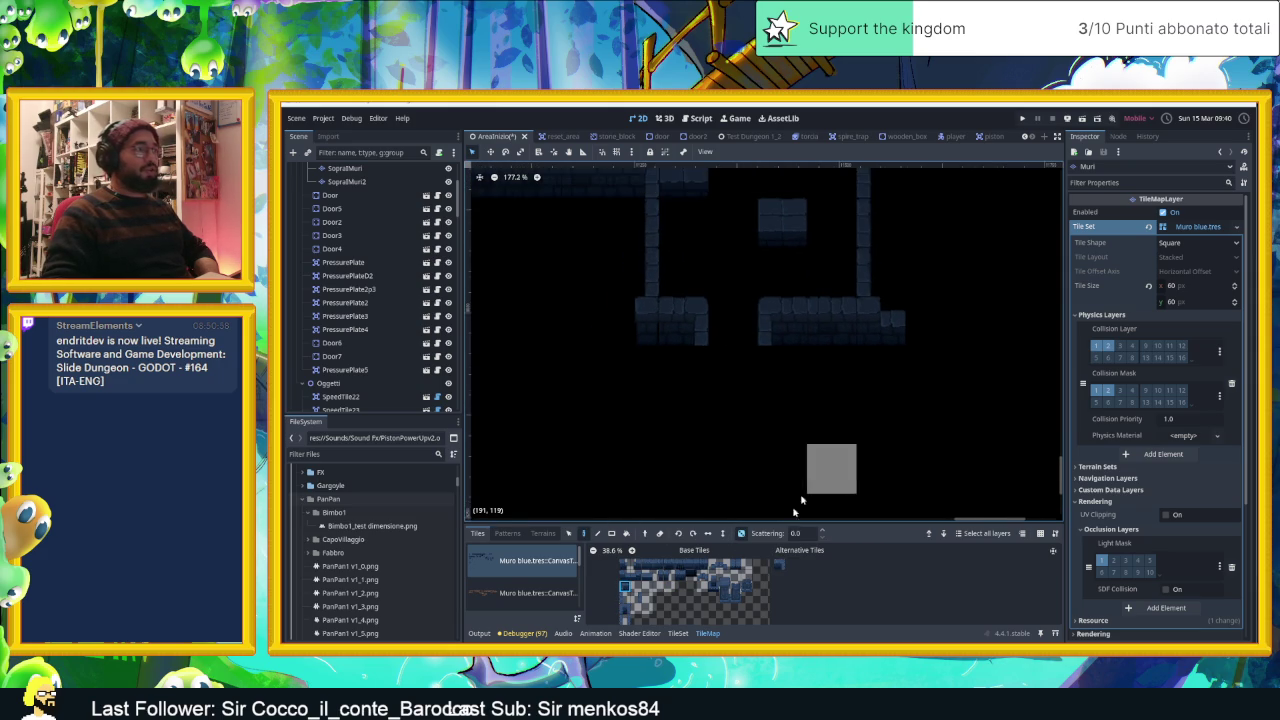
# - Paint wall columns extending the left and right corridor walls downward
pyautogui.moveTo(687, 360); pyautogui.dragTo(686, 420)
pyautogui.click(625, 597)
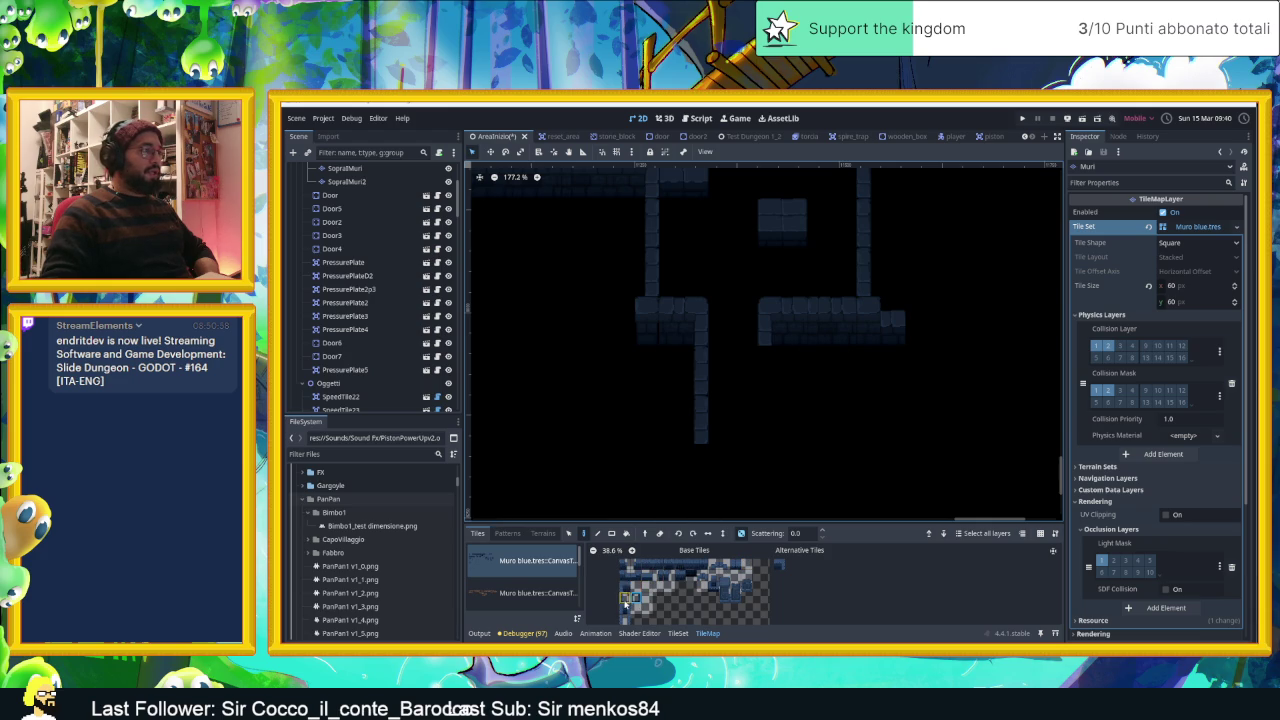
pyautogui.moveTo(775, 420); pyautogui.dragTo(775, 370)
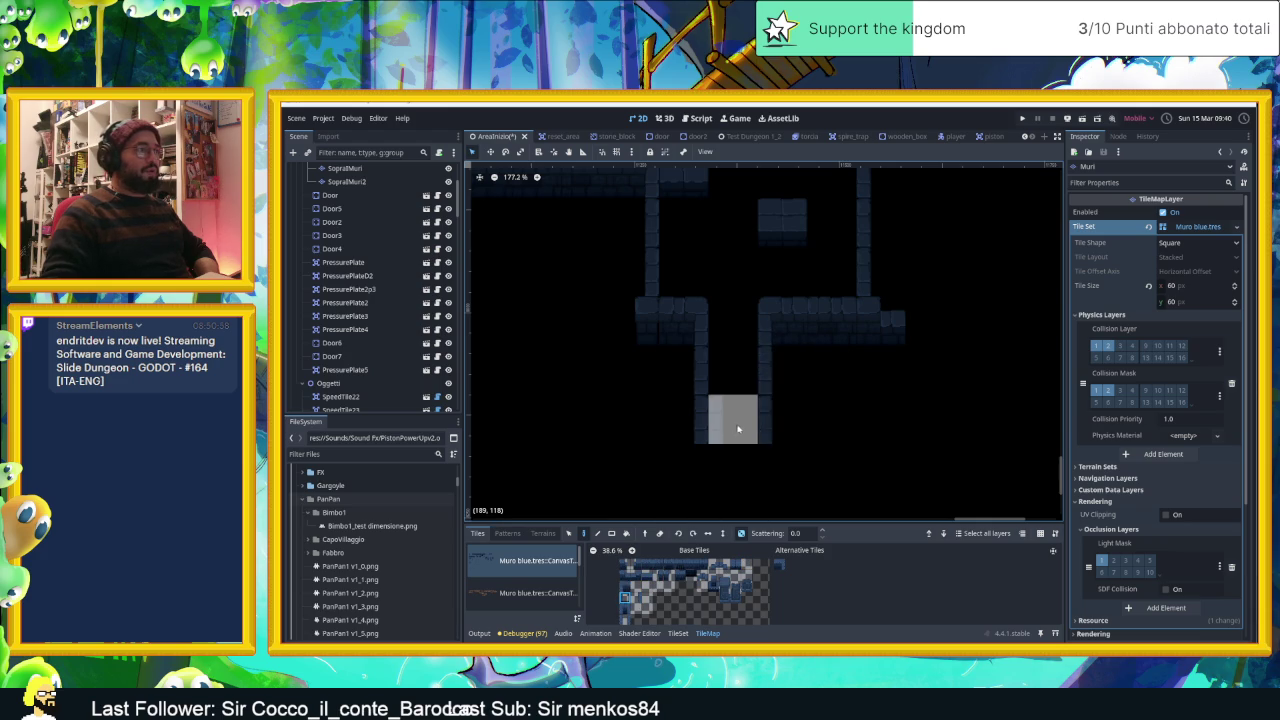
pyautogui.scroll(-1, 813, 444)
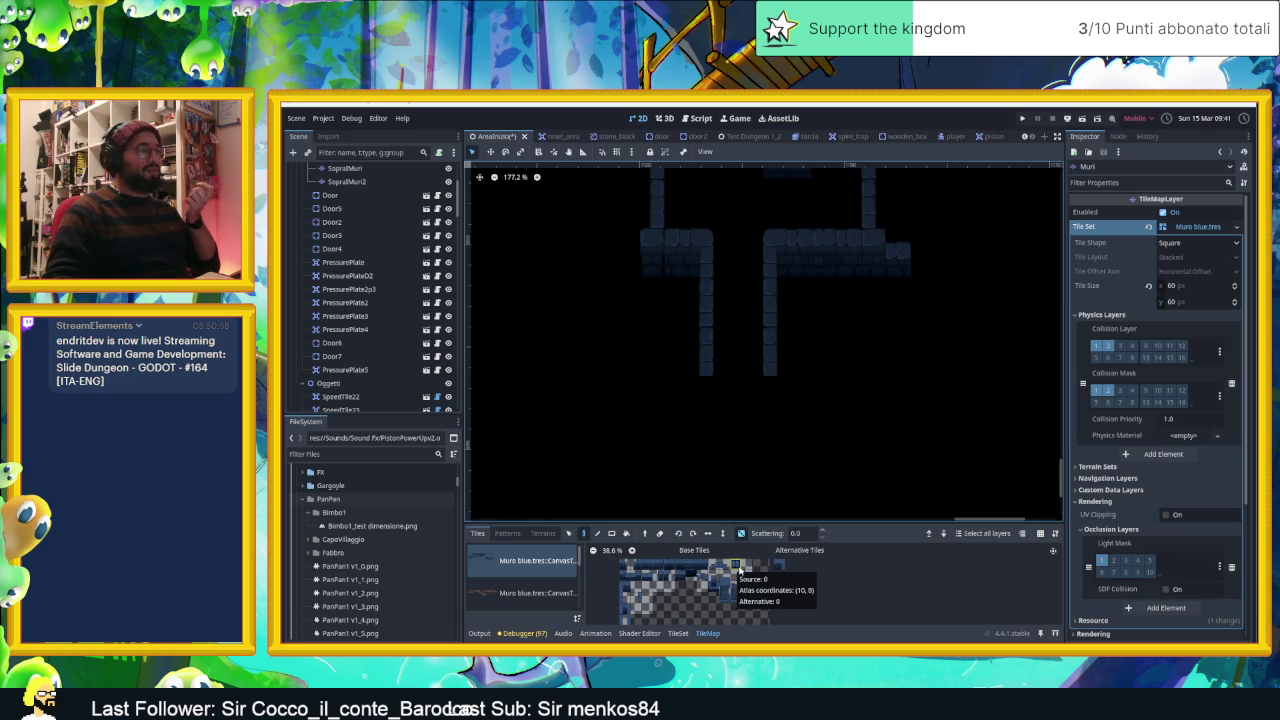
pyautogui.click(638, 597)
pyautogui.click(697, 405)
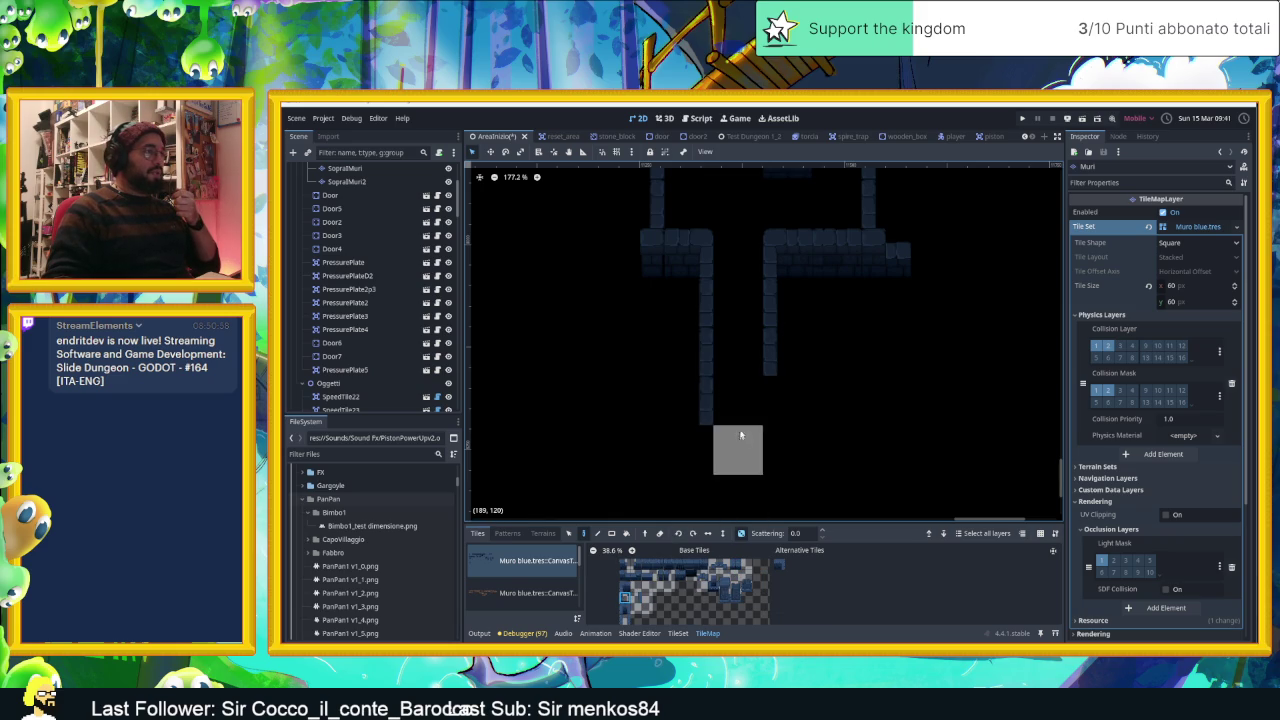
pyautogui.click(769, 400)
# - Add more wall tiles below both columns and select the top row of atlas wall tiles
pyautogui.scroll(-1, 800, 414)
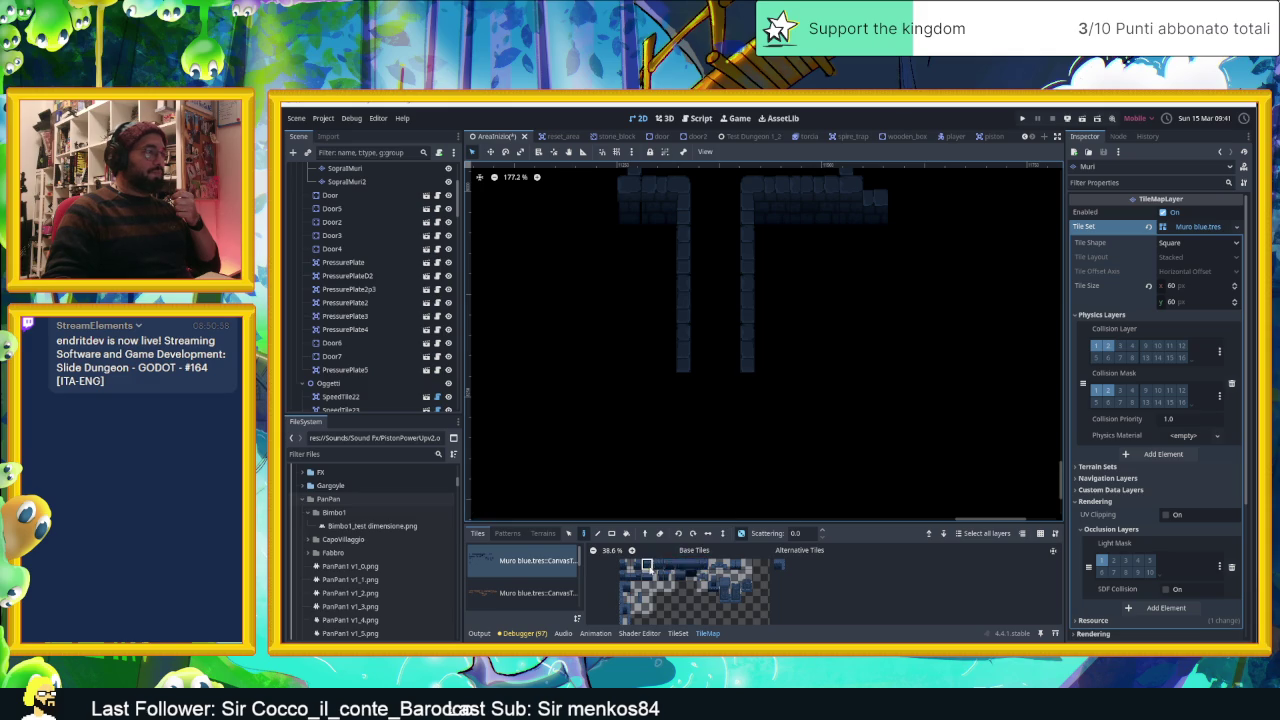
pyautogui.click(765, 397)
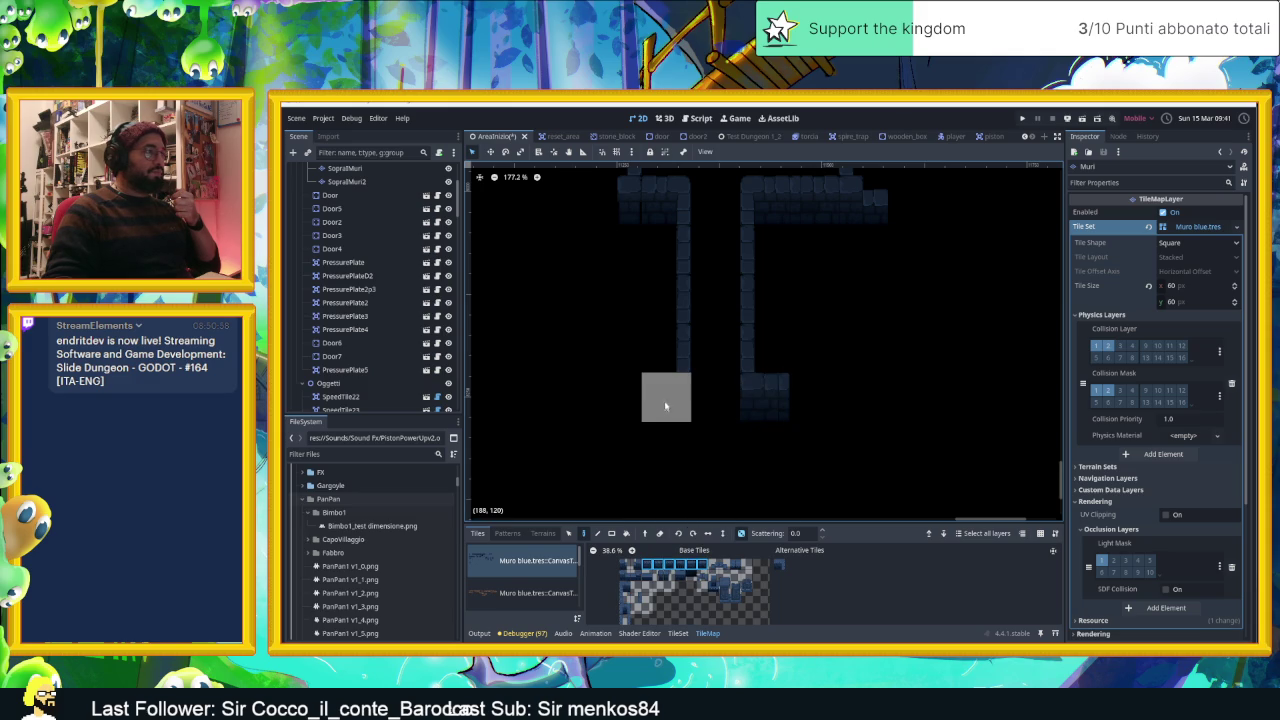
pyautogui.click(666, 400)
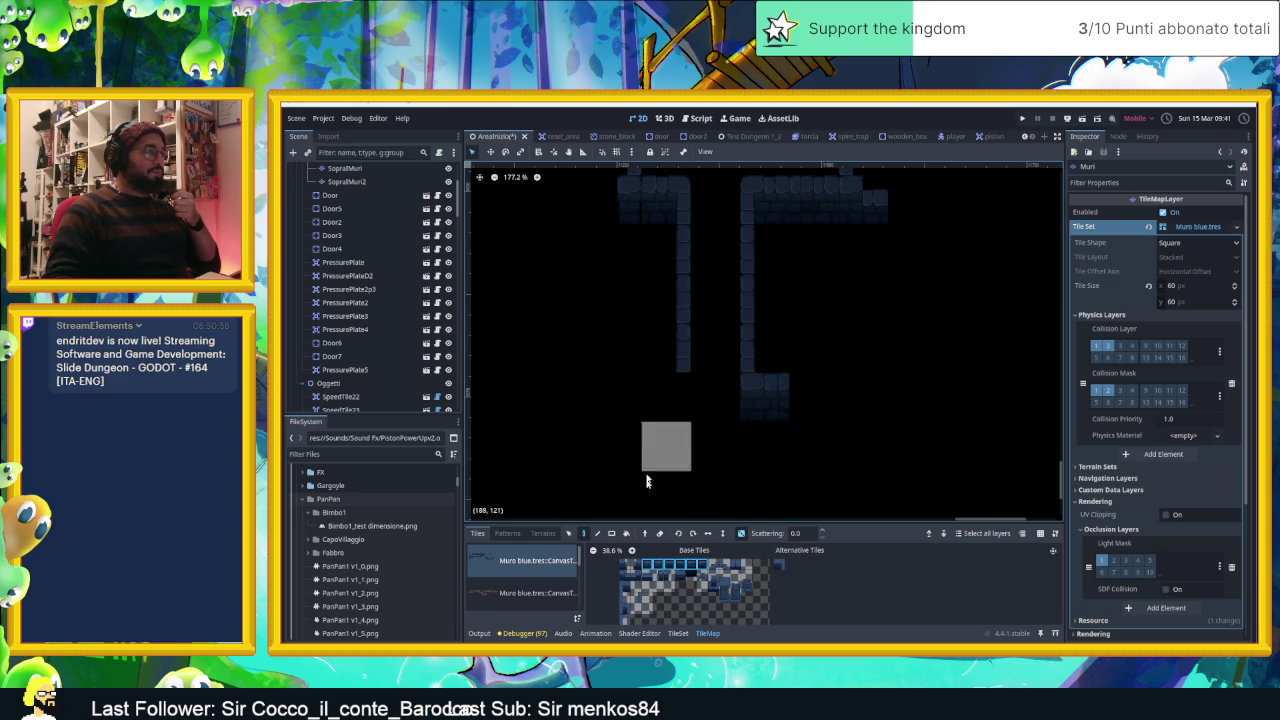
pyautogui.click(634, 599)
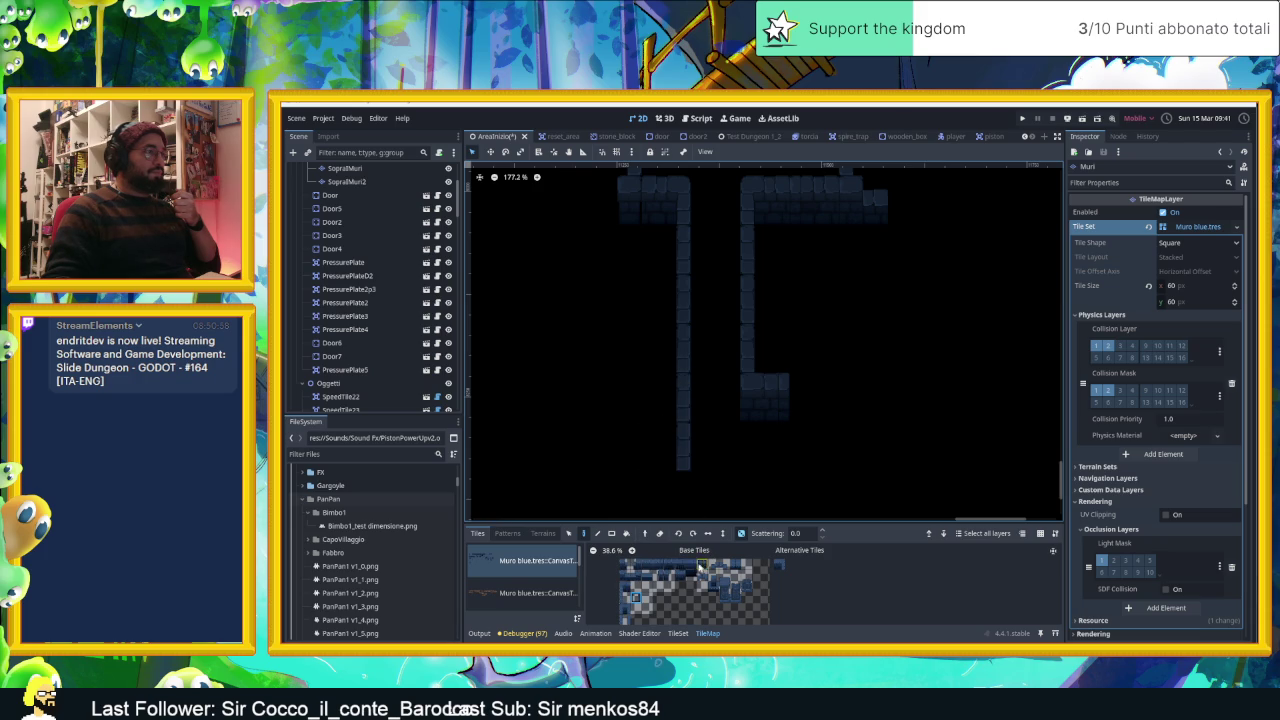
pyautogui.moveTo(646, 566); pyautogui.dragTo(703, 566)
# - Extend the bottom wall row along the map with several wall tiles
pyautogui.click(763, 493)
pyautogui.click(714, 493)
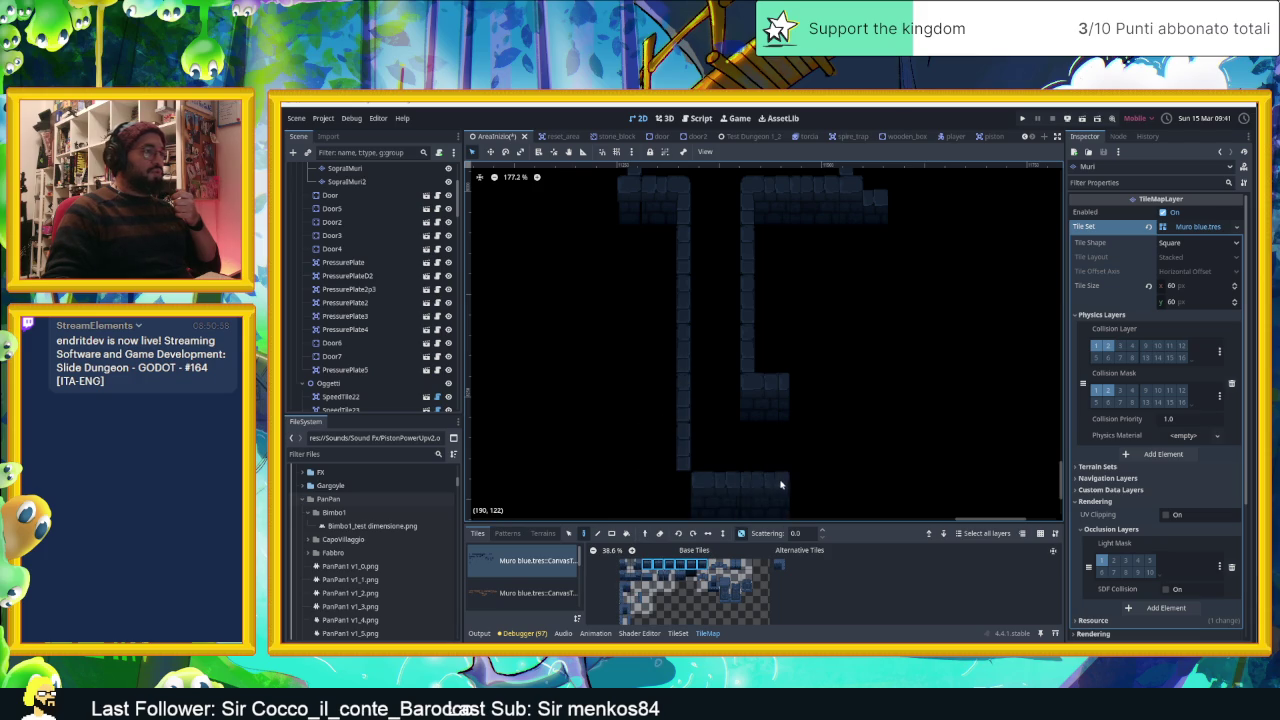
pyautogui.moveTo(858, 477); pyautogui.dragTo(700, 471)
pyautogui.click(700, 475)
pyautogui.click(651, 475)
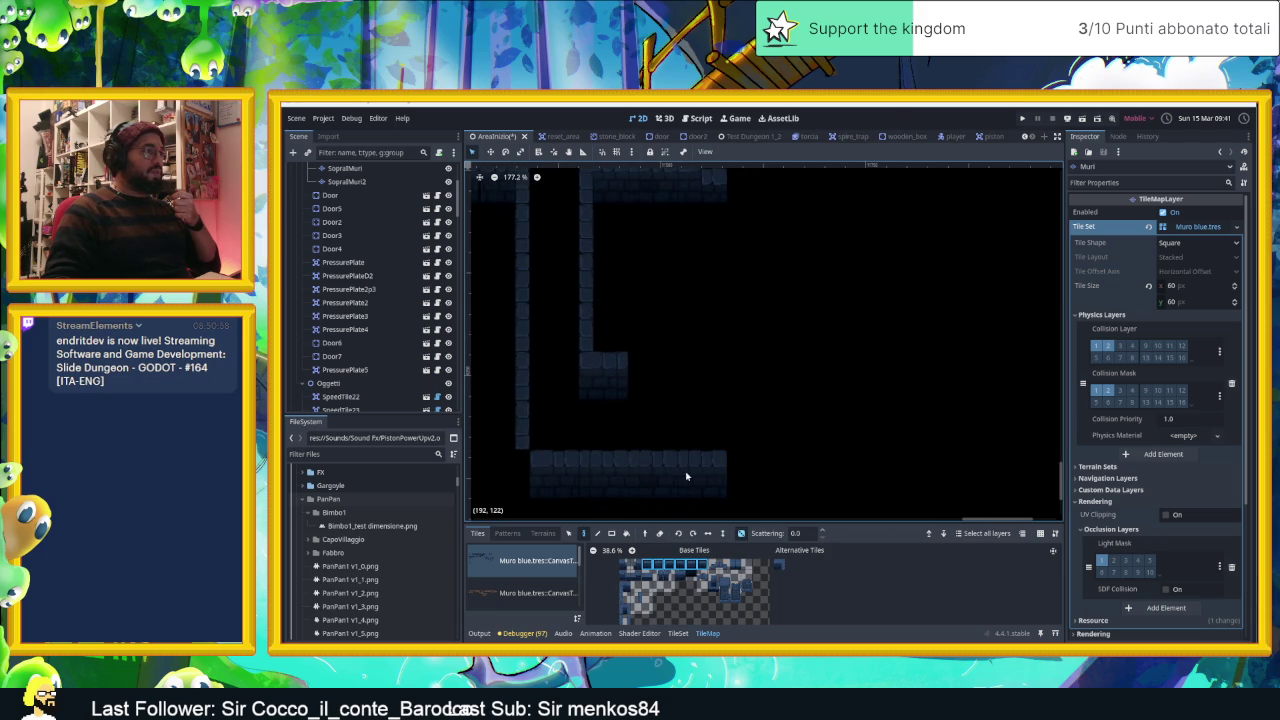
pyautogui.click(731, 476)
pyautogui.hscroll(2, 728, 450)
pyautogui.scroll(1, 716, 416)
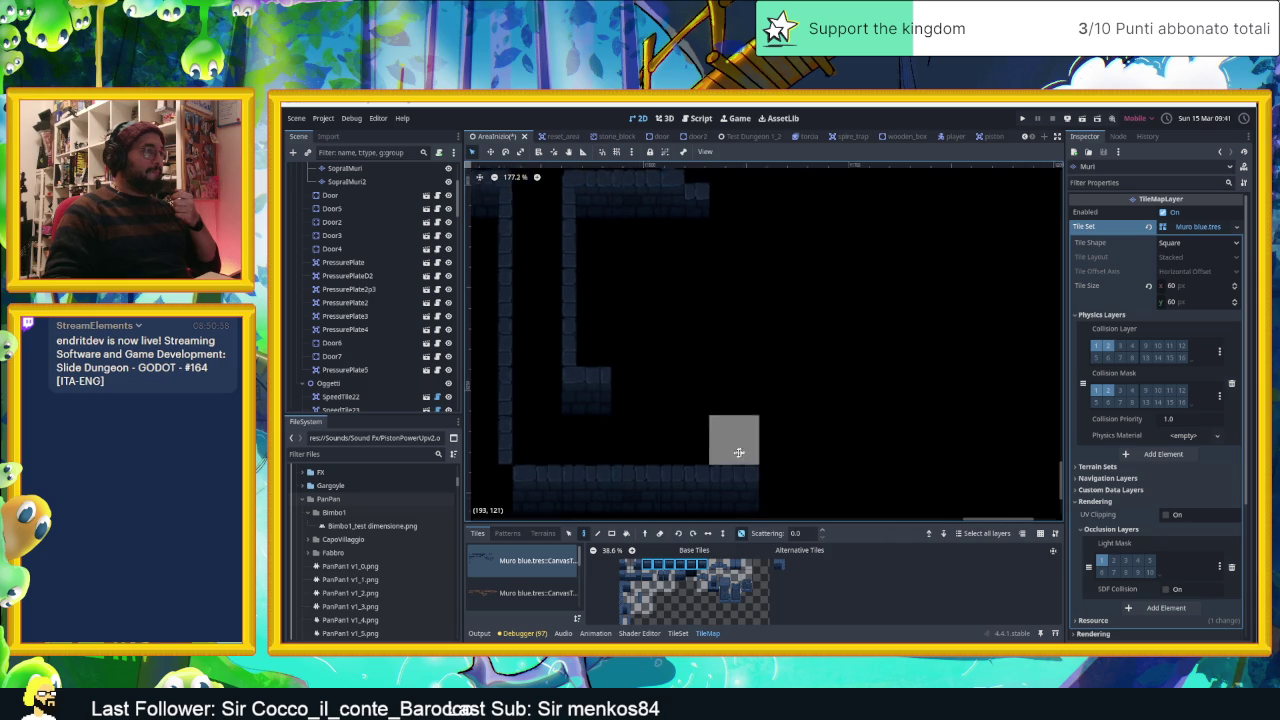
# - Add wall tiles right of the middle stub, a vertical wall, and a horizontal row
pyautogui.click(625, 408)
pyautogui.click(662, 415)
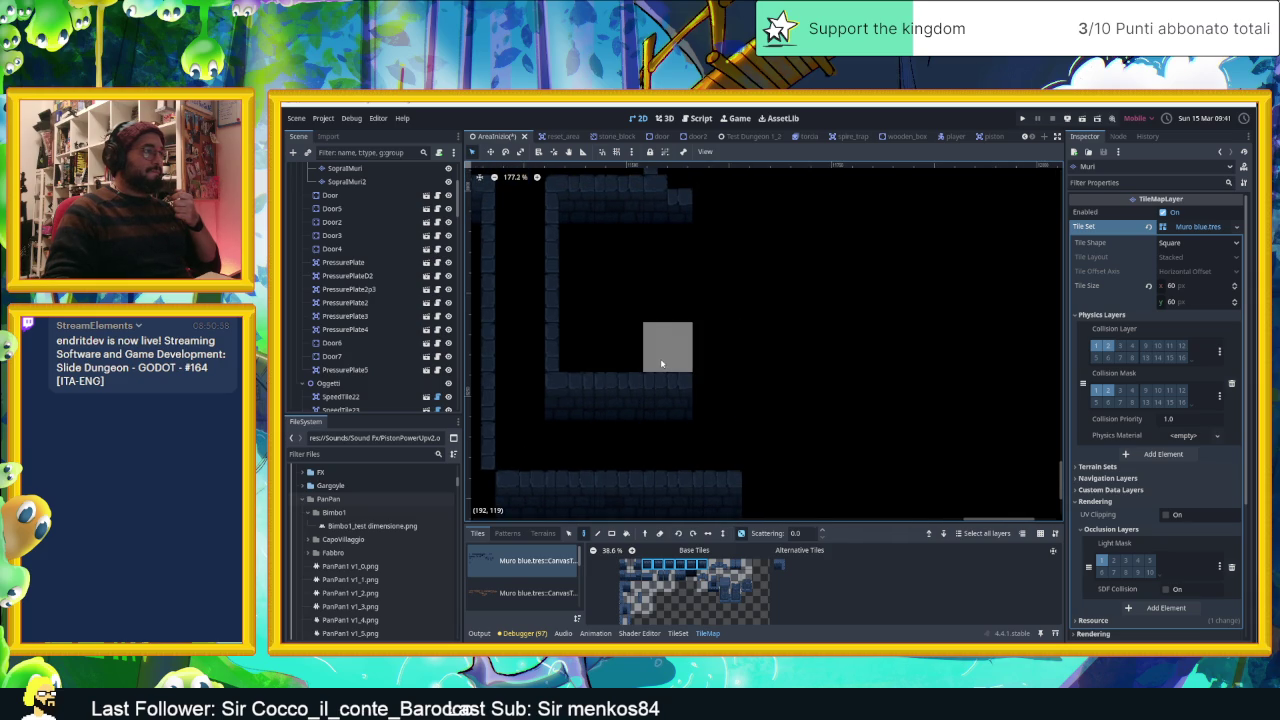
pyautogui.click(629, 360)
pyautogui.moveTo(787, 380); pyautogui.dragTo(753, 400)
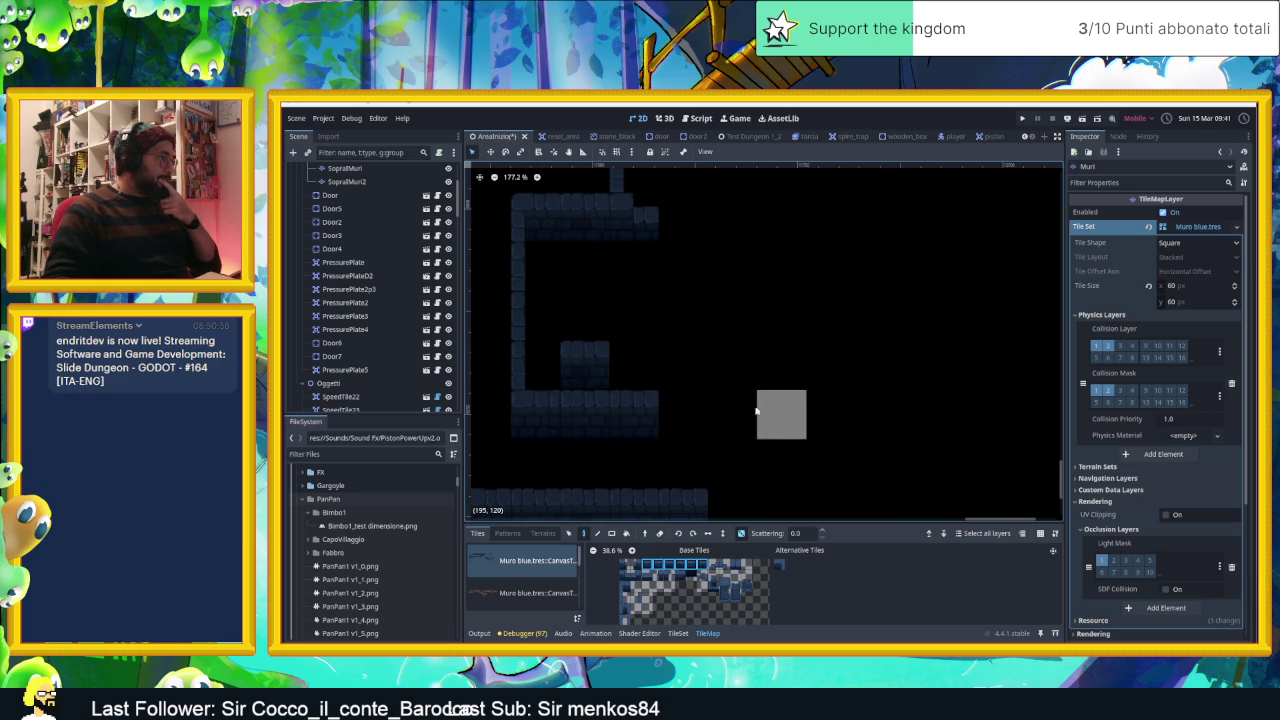
pyautogui.click(748, 402)
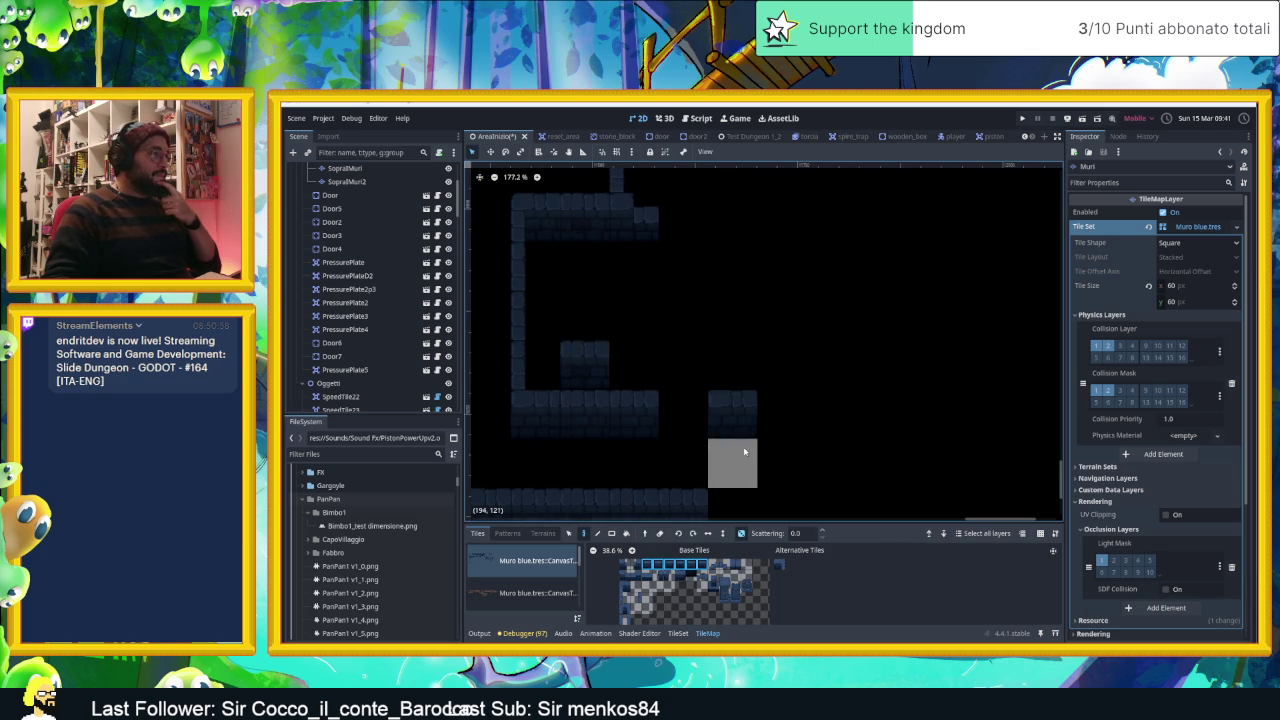
pyautogui.click(745, 455)
pyautogui.moveTo(780, 420); pyautogui.dragTo(760, 432)
pyautogui.moveTo(618, 352); pyautogui.dragTo(858, 355)
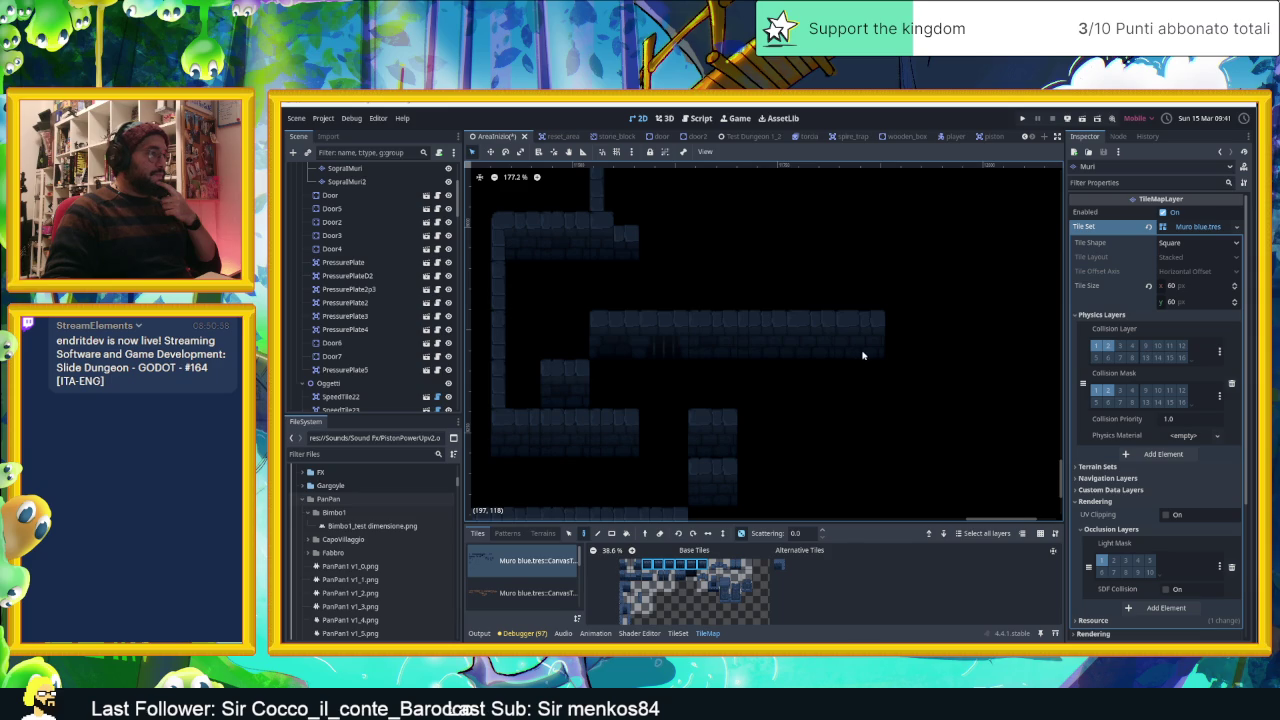
# - Erase two column tiles, then extend the bottom row end and the middle row rightward
pyautogui.rightClick(712, 433)
pyautogui.moveTo(735, 445); pyautogui.dragTo(683, 397)
pyautogui.click(660, 483)
pyautogui.click(711, 483)
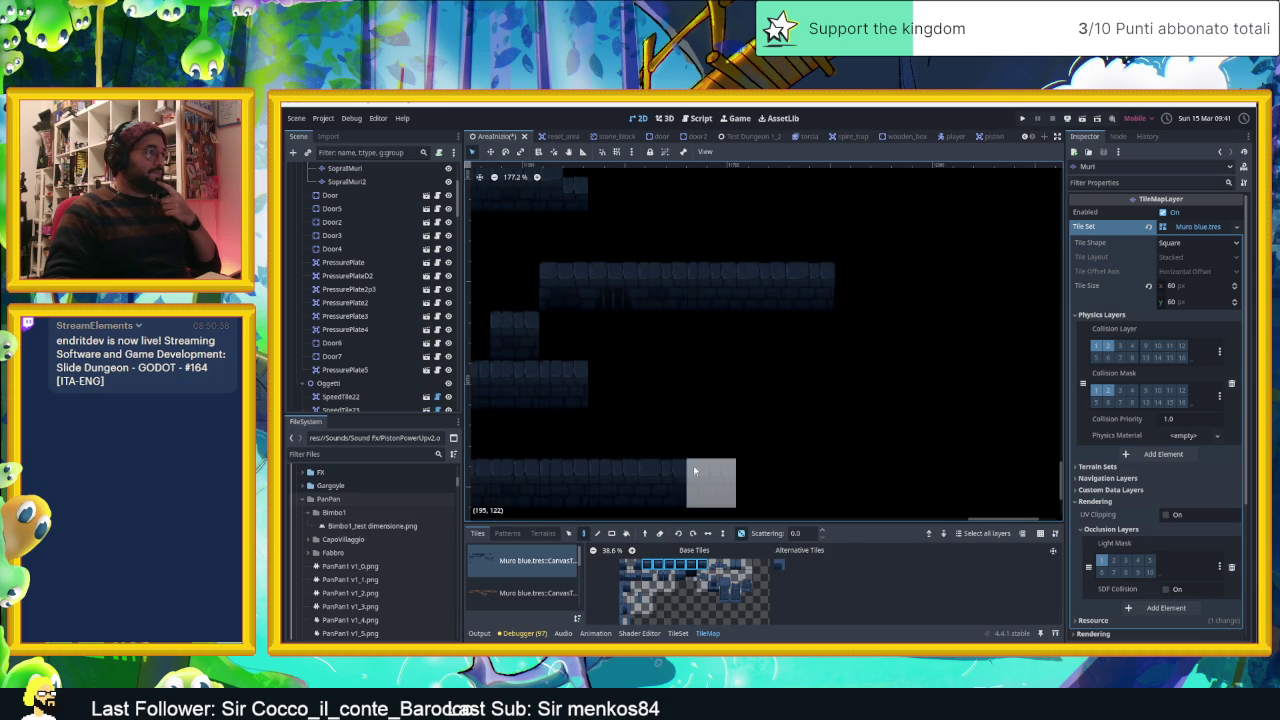
pyautogui.click(712, 433)
pyautogui.click(613, 385)
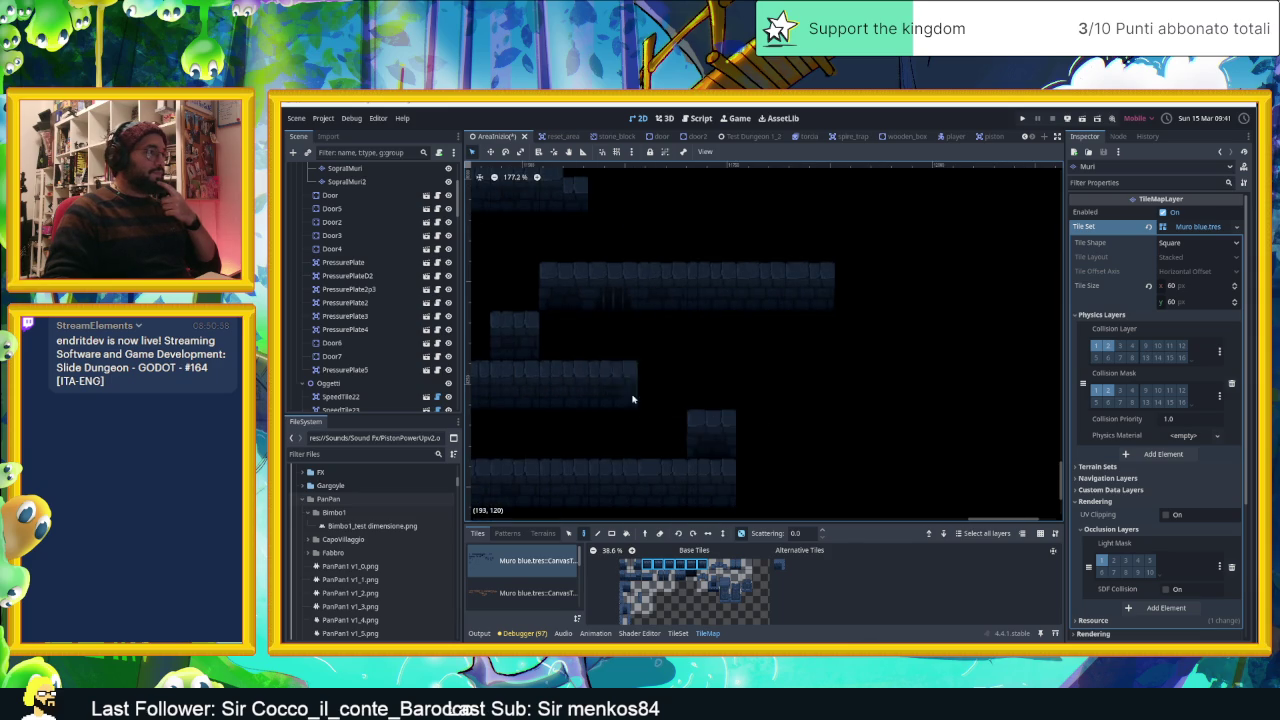
pyautogui.moveTo(727, 397)
pyautogui.mouseDown()
pyautogui.moveTo(823, 400)
pyautogui.moveTo(700, 397)
pyautogui.mouseUp()
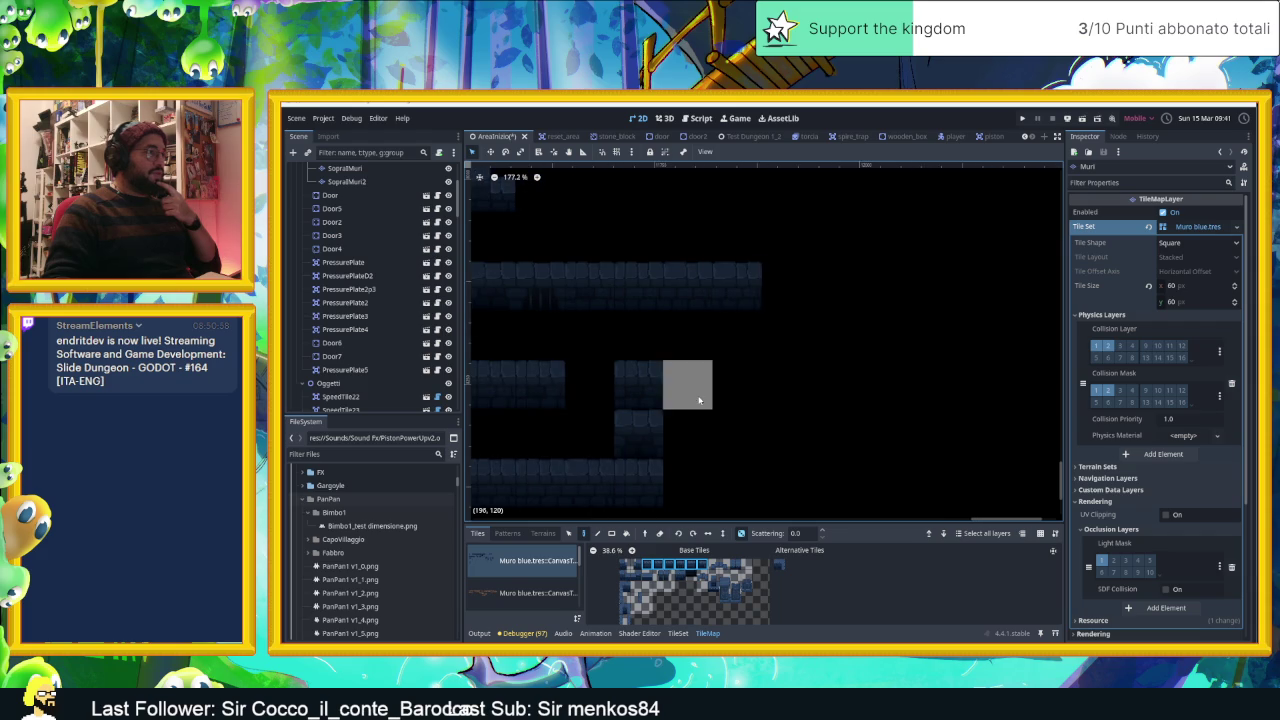
pyautogui.click(767, 400)
pyautogui.scroll(-3, 768, 402)
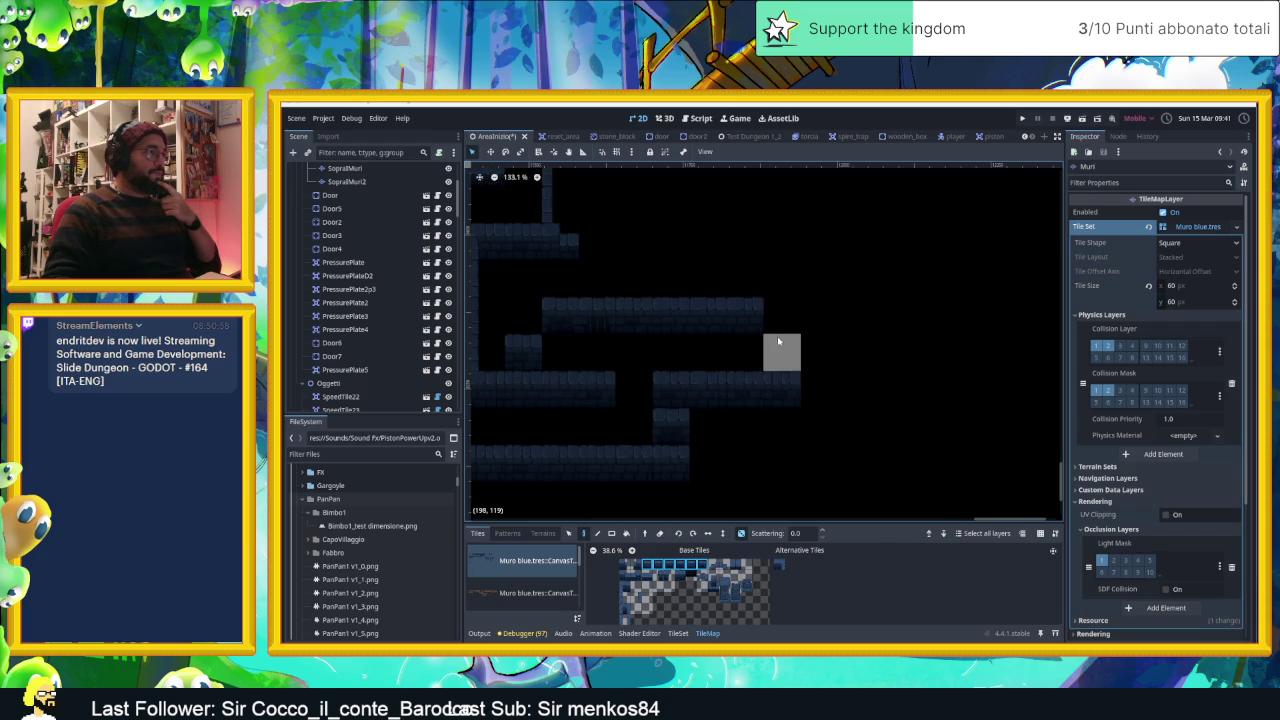
# - Extend the upper row, drop a wall column, and paint a lower row extending right
pyautogui.moveTo(783, 327); pyautogui.dragTo(840, 331)
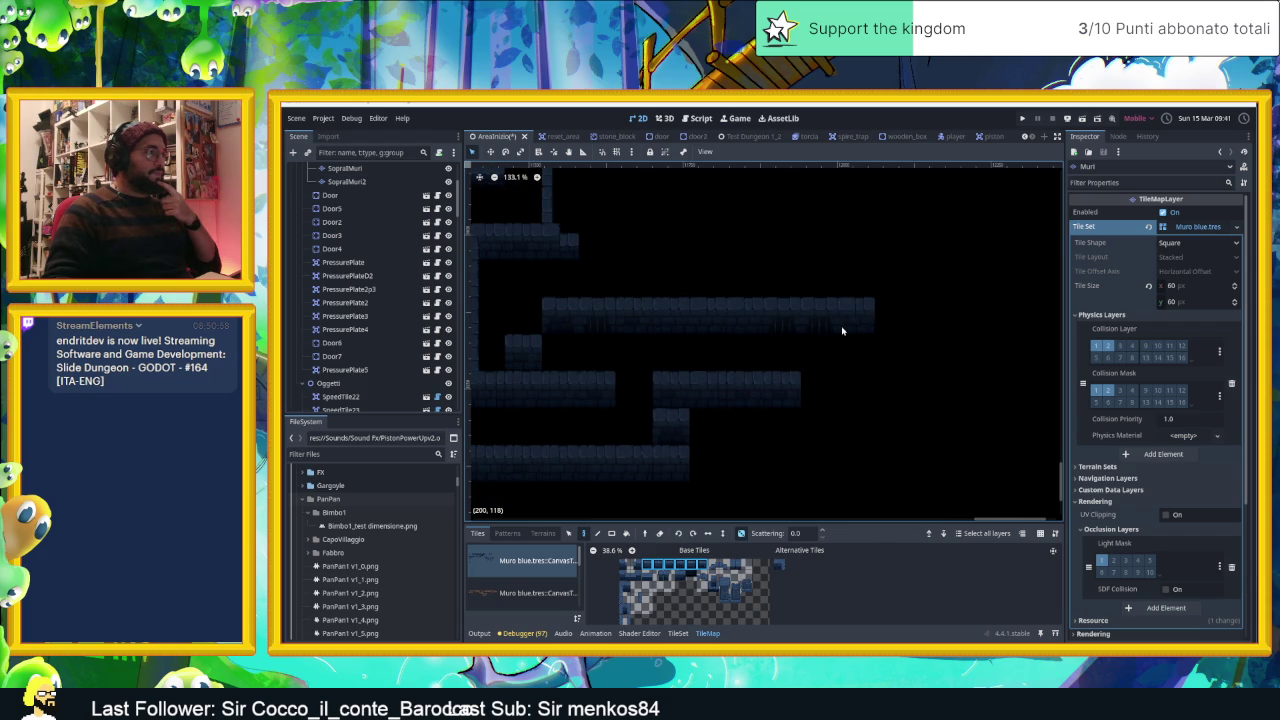
pyautogui.click(886, 354)
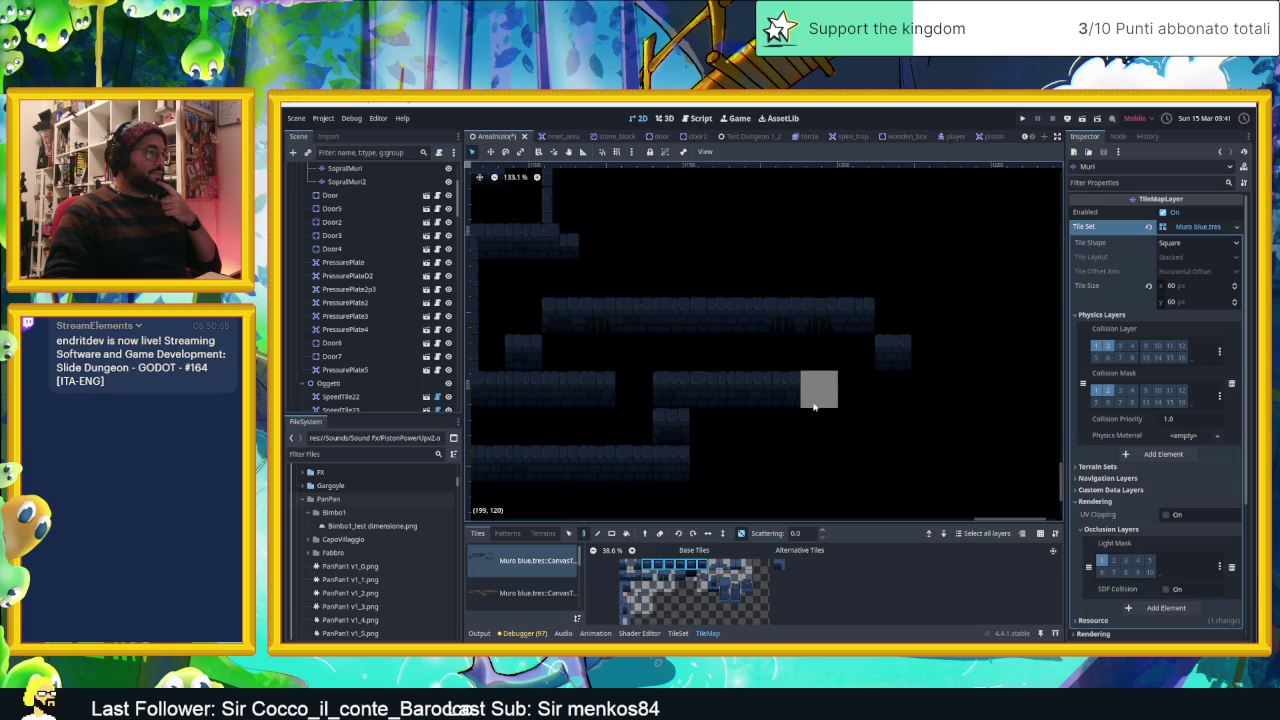
pyautogui.click(815, 404)
pyautogui.click(816, 430)
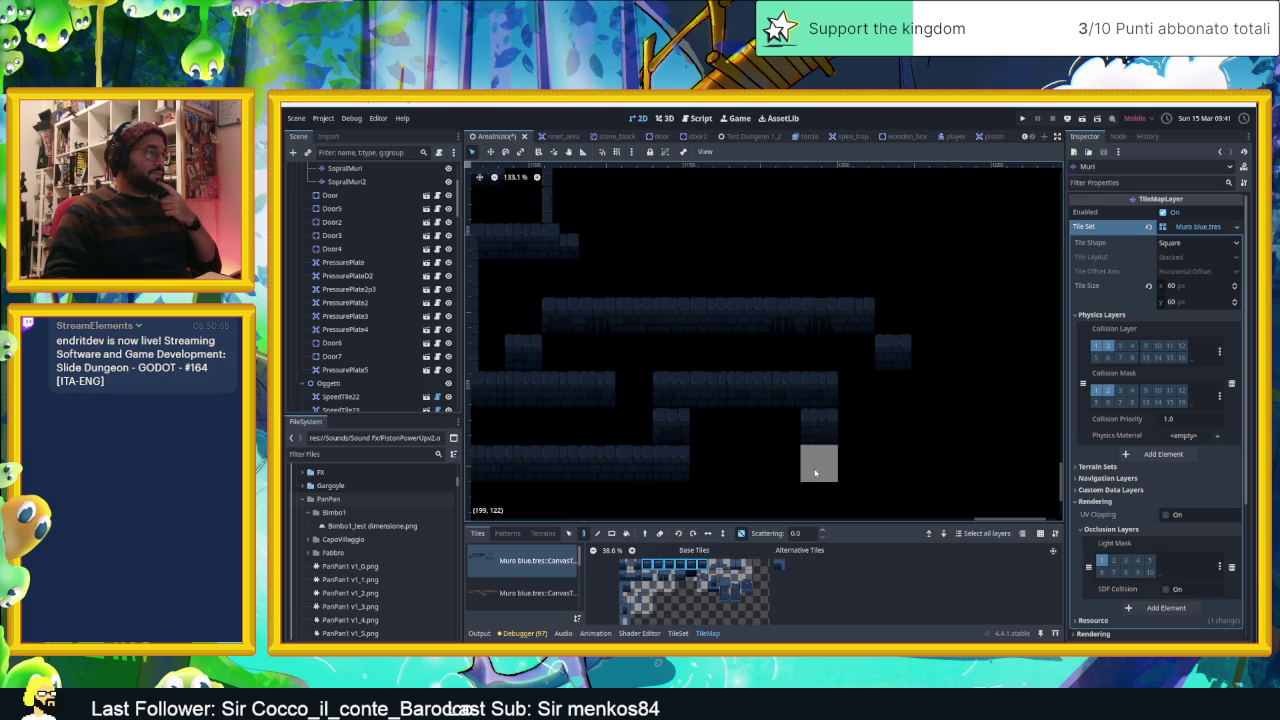
pyautogui.moveTo(816, 472); pyautogui.dragTo(928, 464)
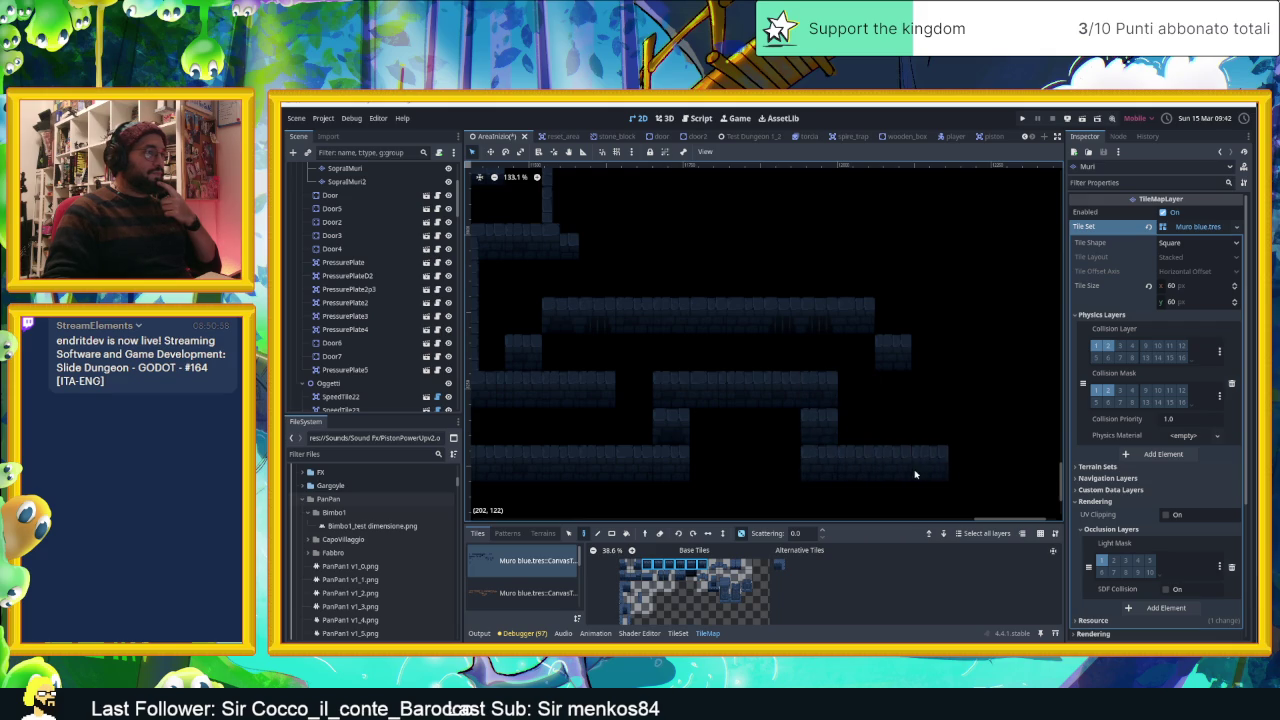
pyautogui.click(893, 389)
pyautogui.hscroll(2, 960, 389)
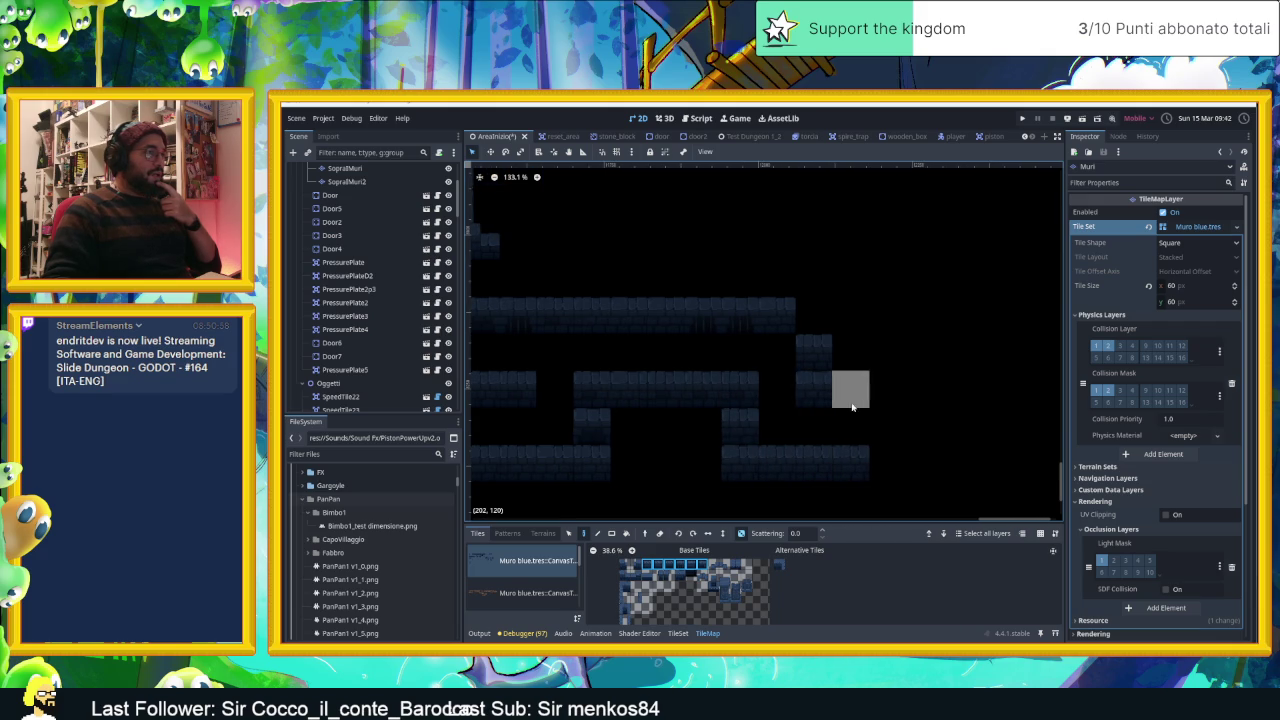
pyautogui.moveTo(850, 389); pyautogui.dragTo(933, 406)
pyautogui.scroll(-2, 760, 440)
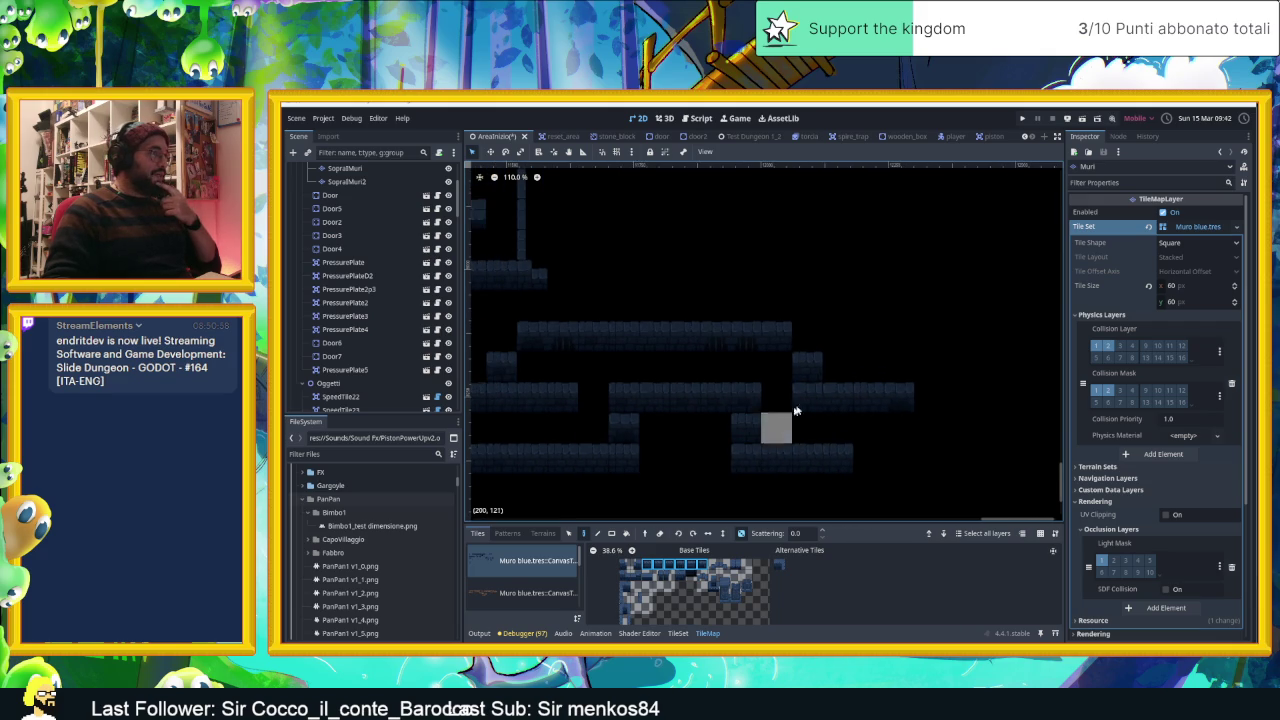
# - Tidy the new walls by erasing stray tiles, filling gaps, and repainting the column
pyautogui.rightClick(808, 366)
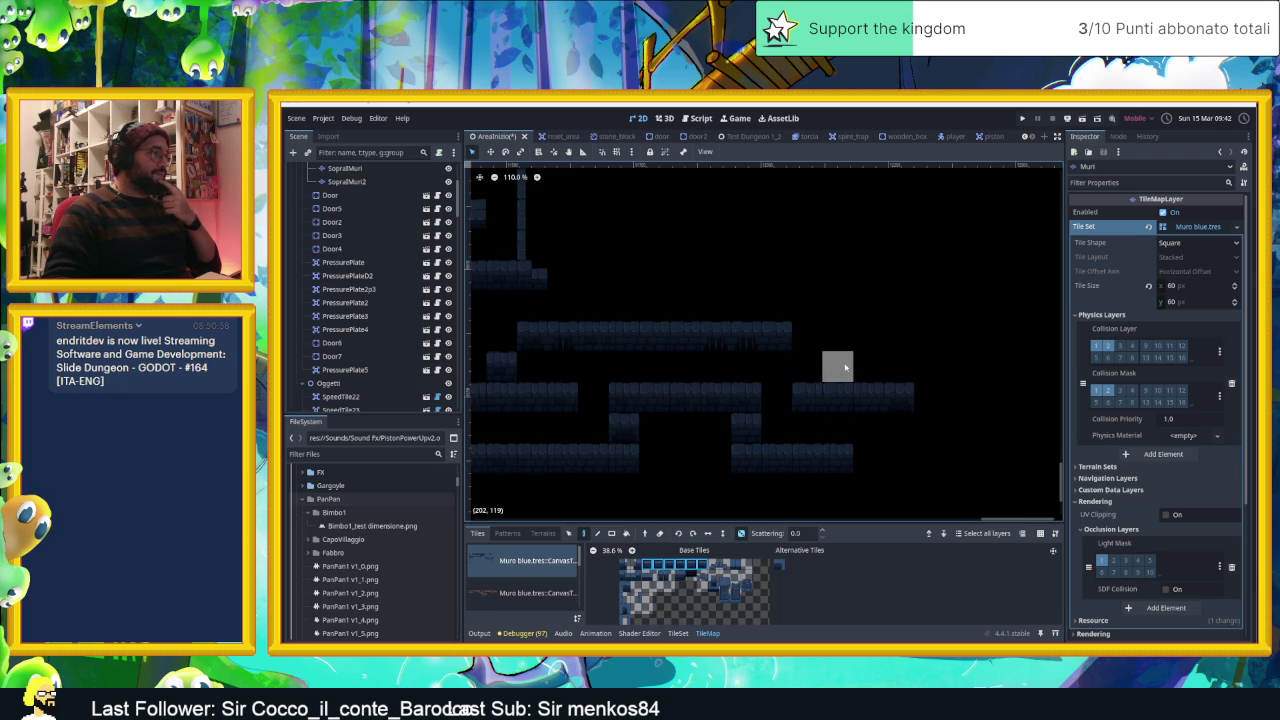
pyautogui.click(810, 338)
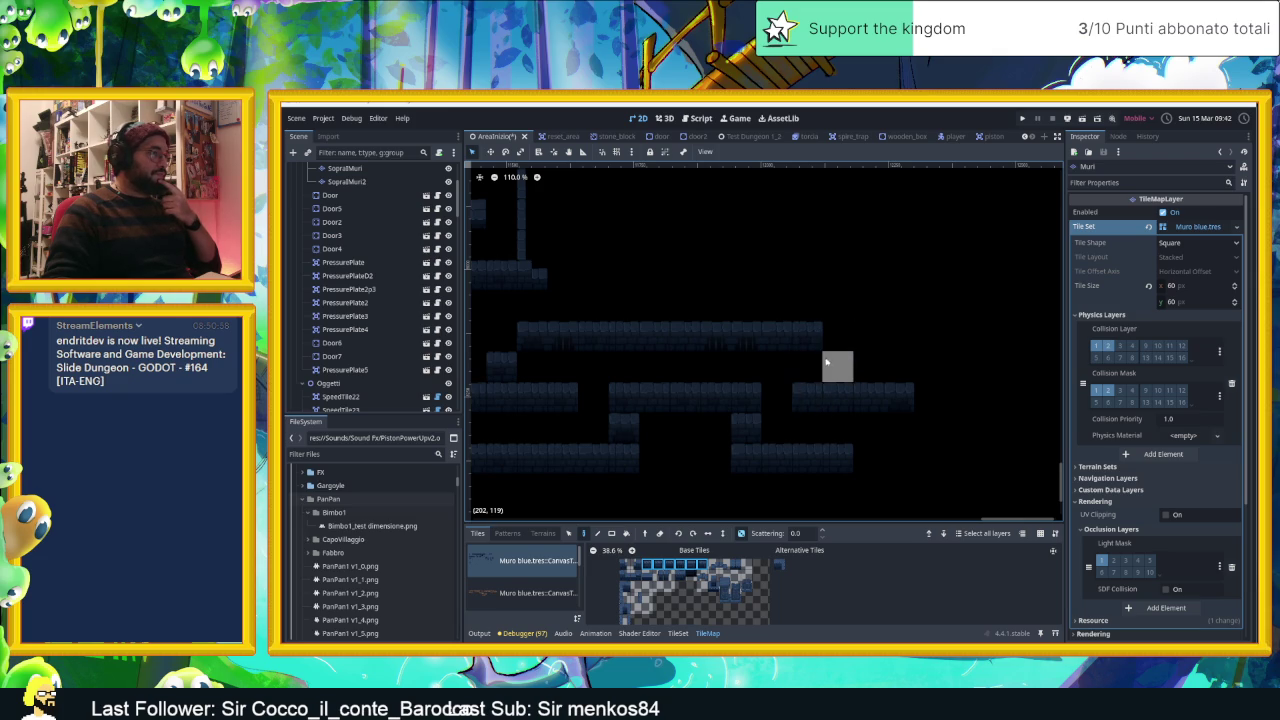
pyautogui.click(825, 363)
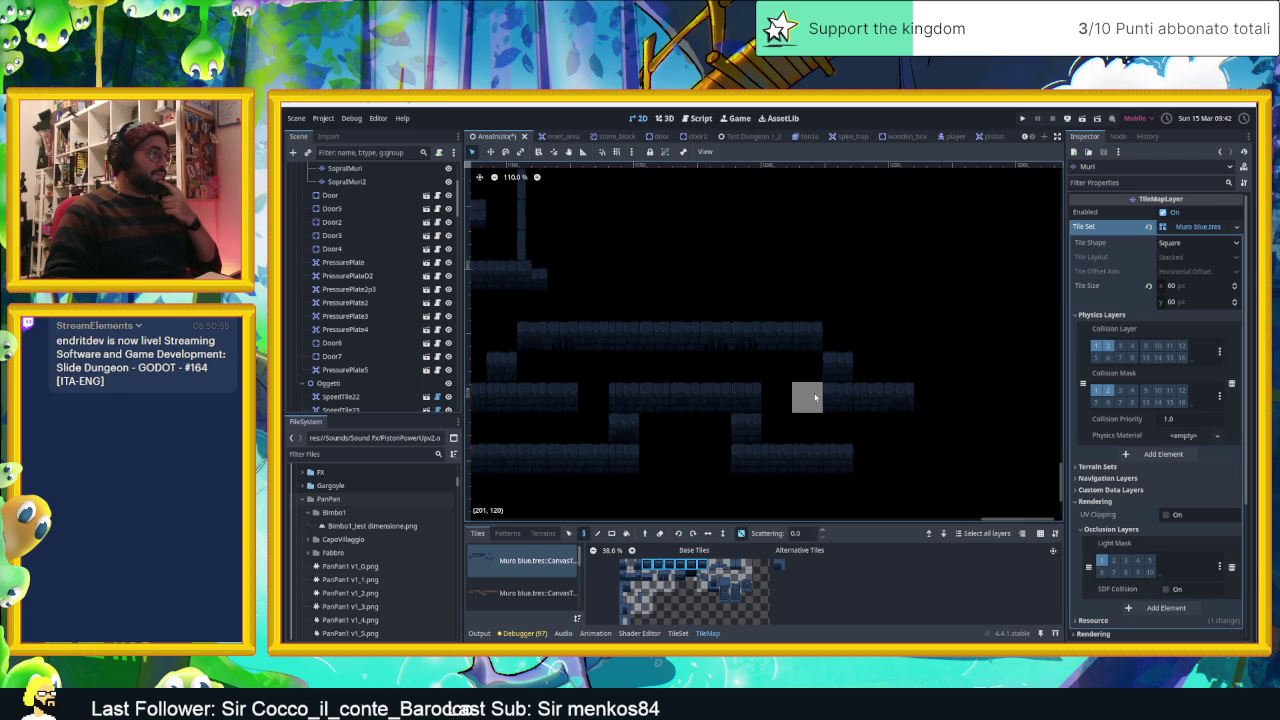
pyautogui.click(815, 398)
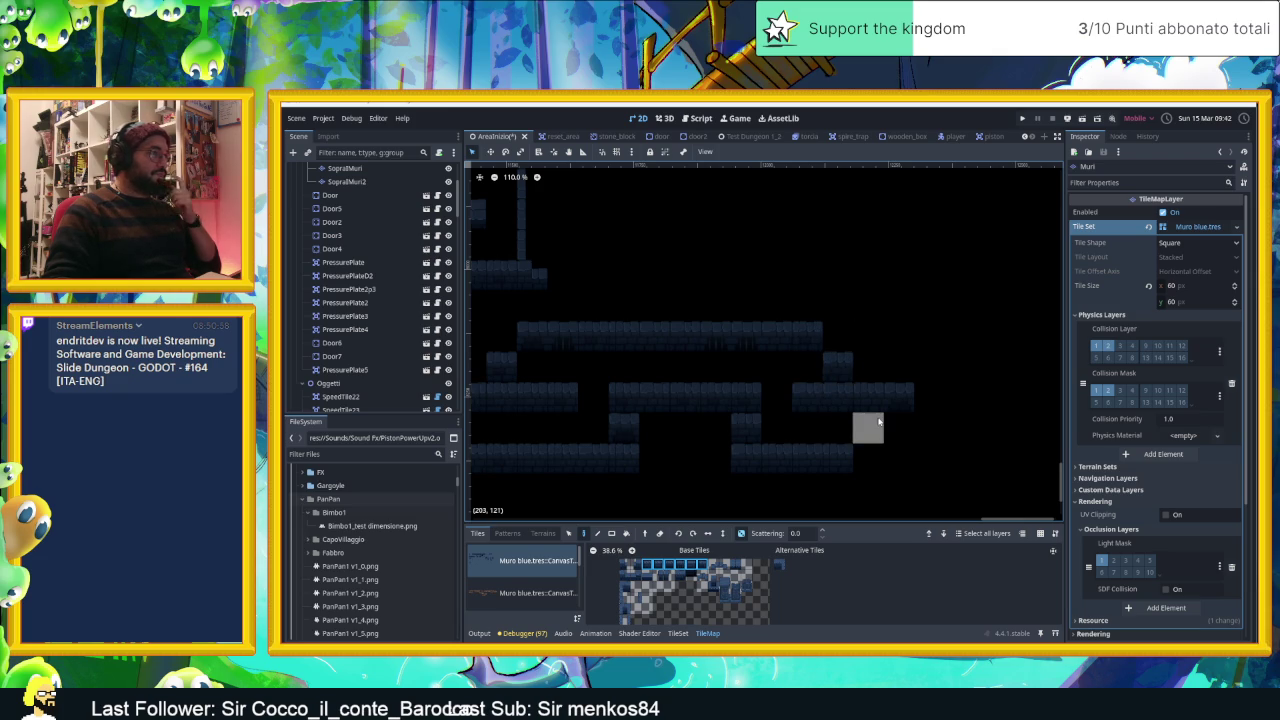
pyautogui.click(803, 397)
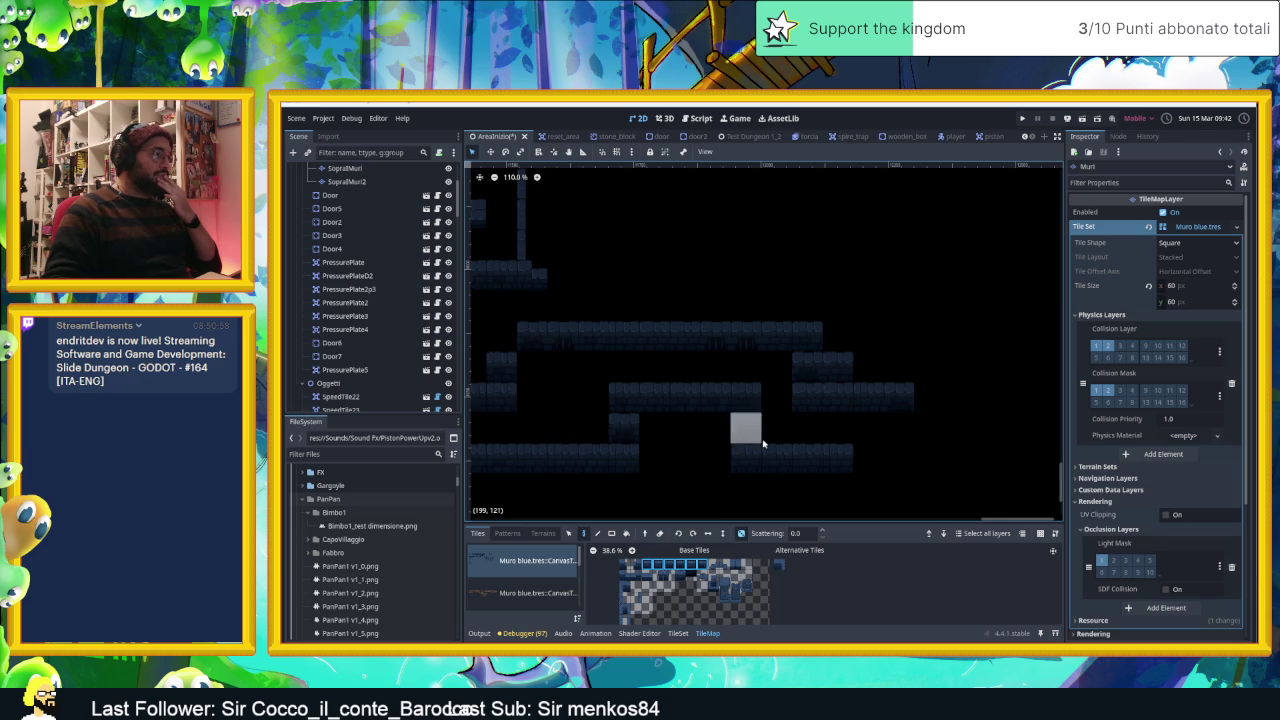
pyautogui.rightClick(800, 394)
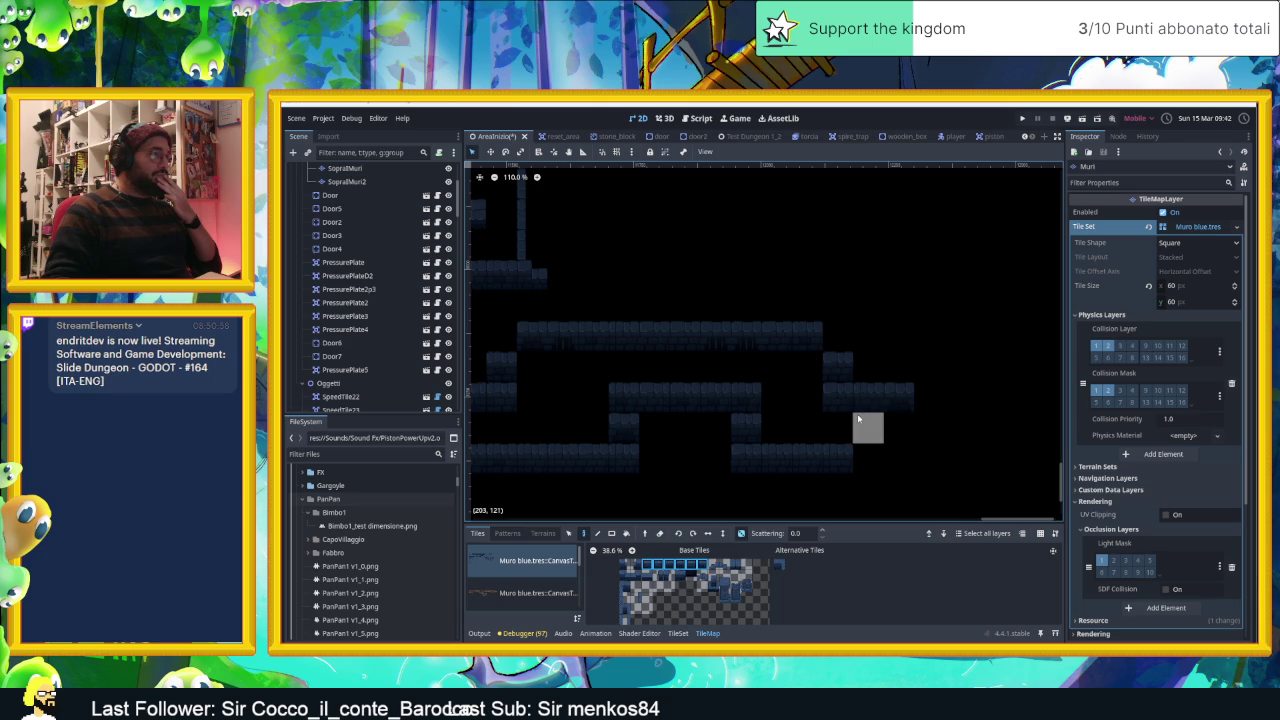
pyautogui.moveTo(807, 397); pyautogui.dragTo(806, 364)
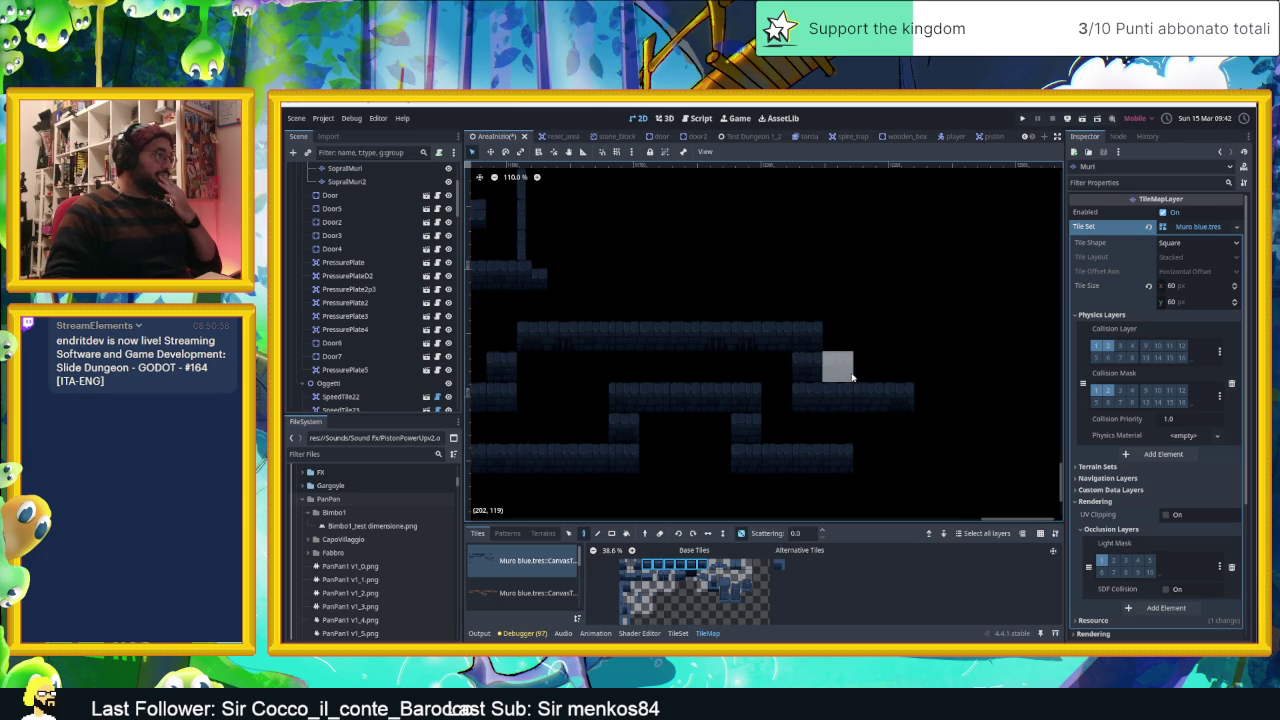
pyautogui.click(851, 378)
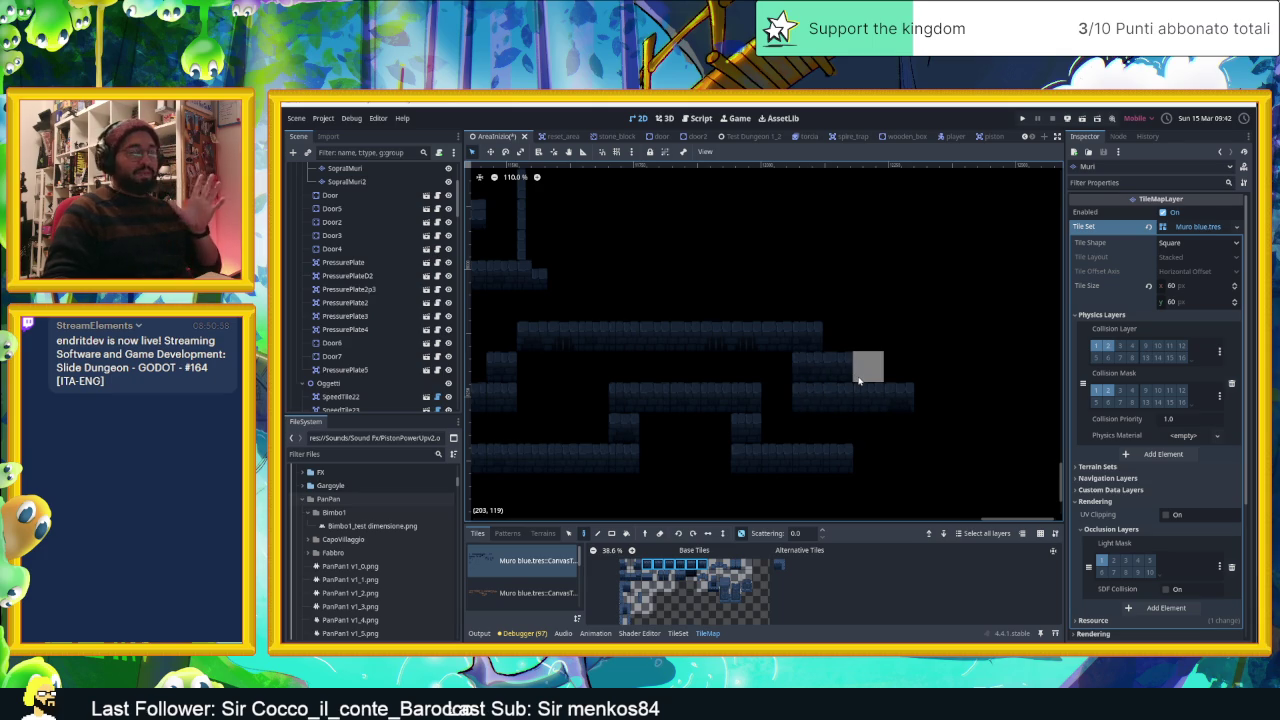
pyautogui.rightClick(849, 371)
pyautogui.scroll(-2, 926, 396)
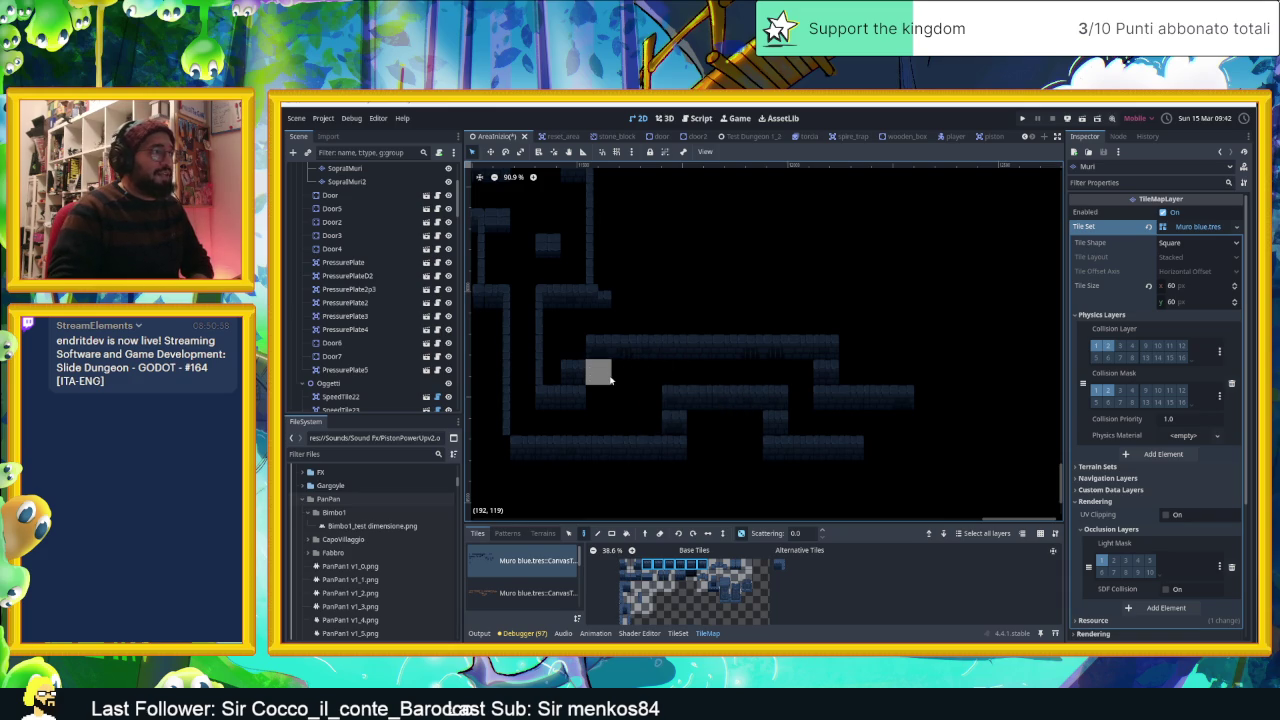
# - Fill the right wall row gap, then add a short column and bottom corridor wall tiles
pyautogui.click(812, 404)
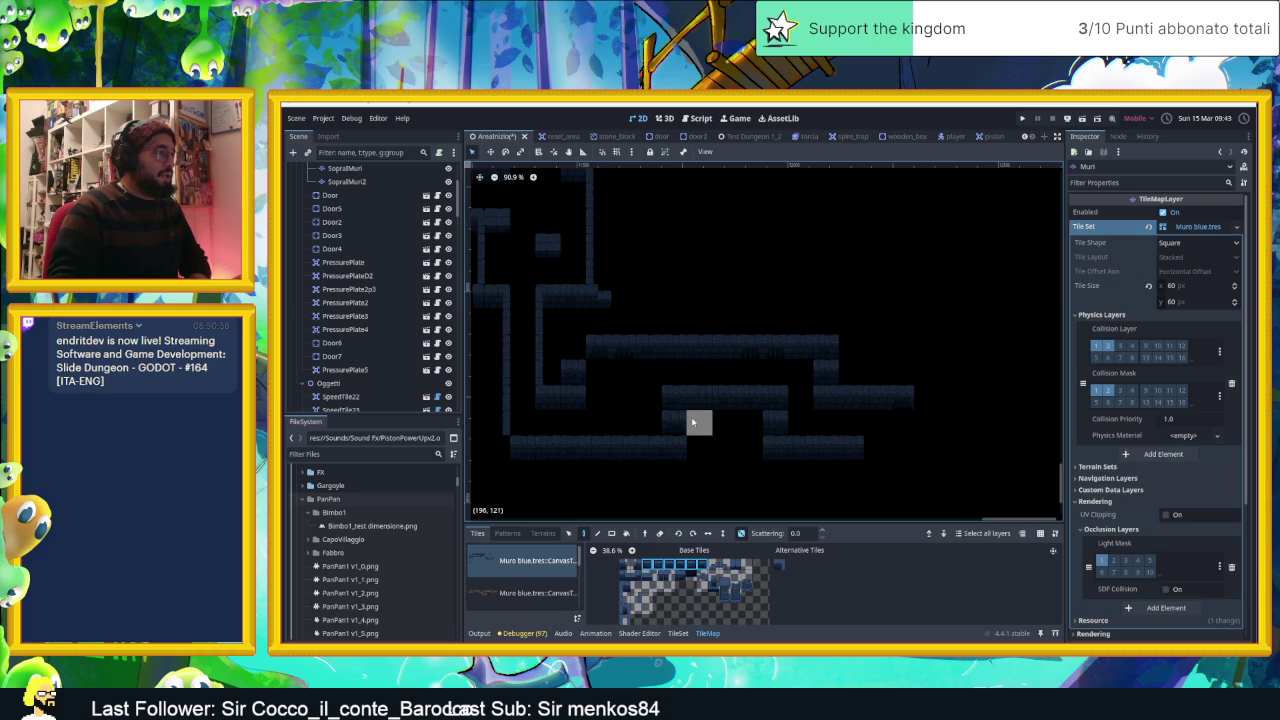
pyautogui.moveTo(951, 423)
pyautogui.mouseDown()
pyautogui.moveTo(714, 394)
pyautogui.moveTo(657, 410)
pyautogui.mouseUp()
pyautogui.click(650, 418)
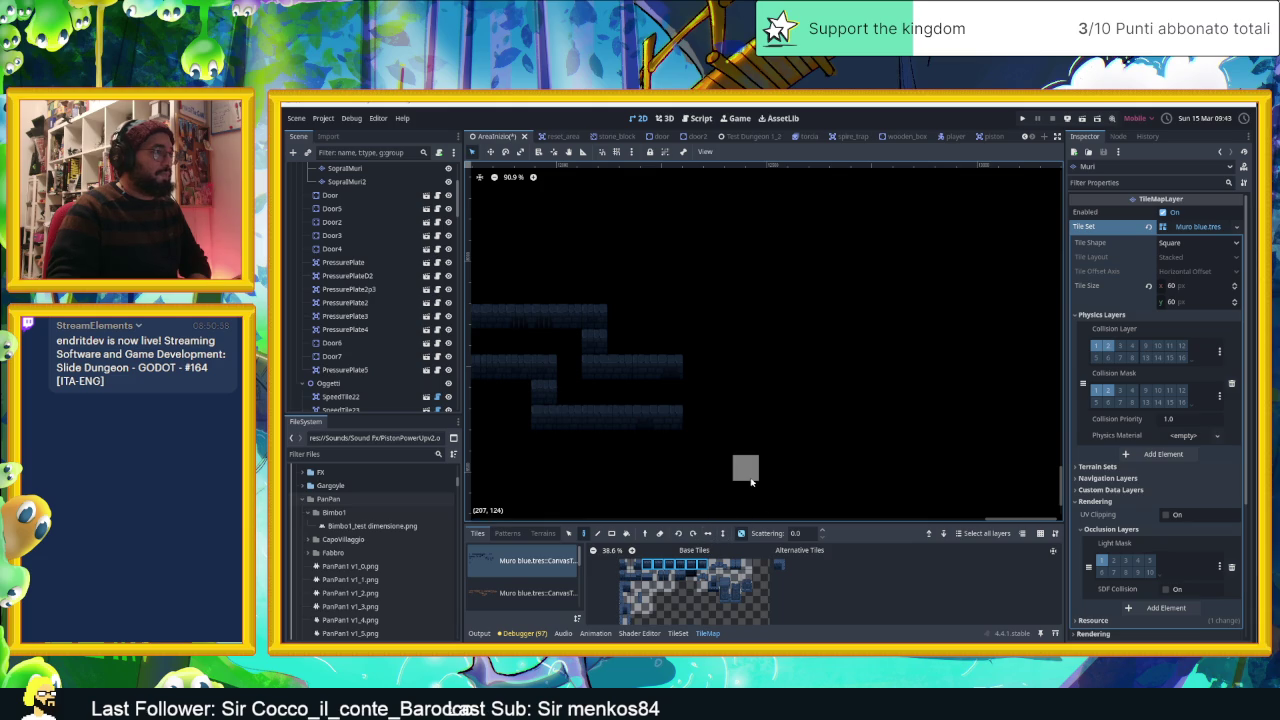
pyautogui.scroll(-3, 785, 415)
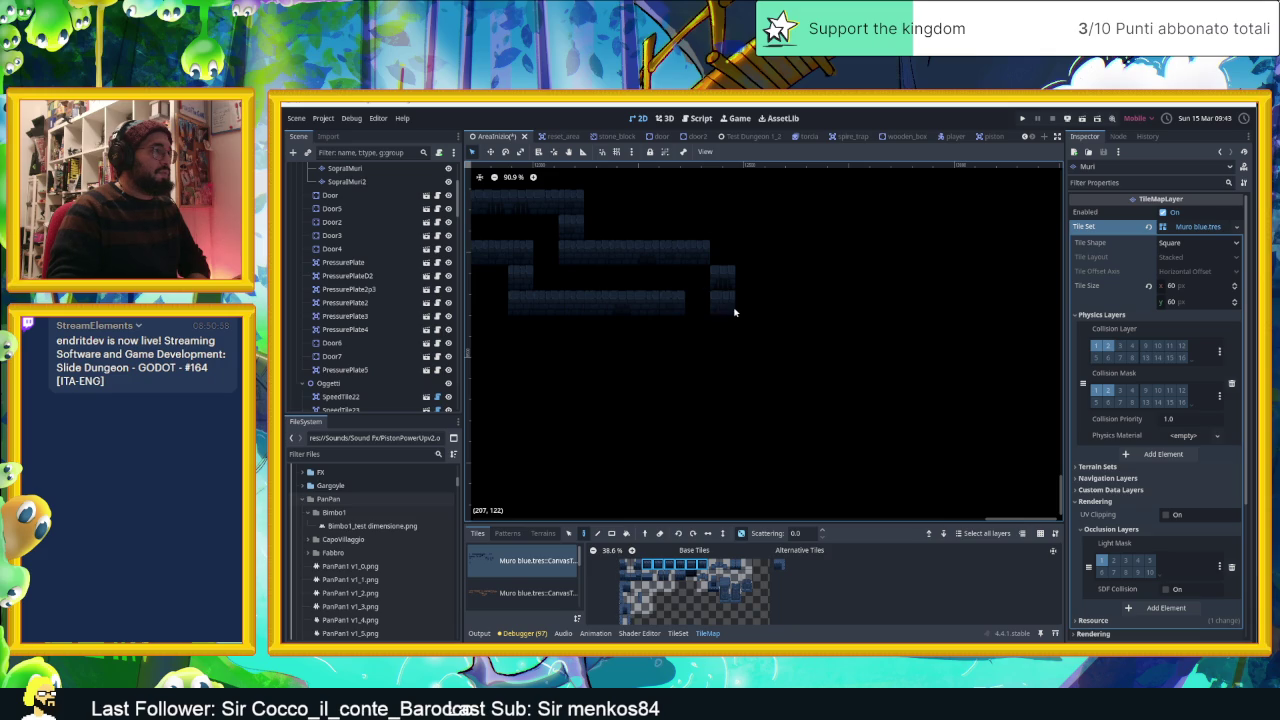
pyautogui.click(734, 311)
pyautogui.click(675, 343)
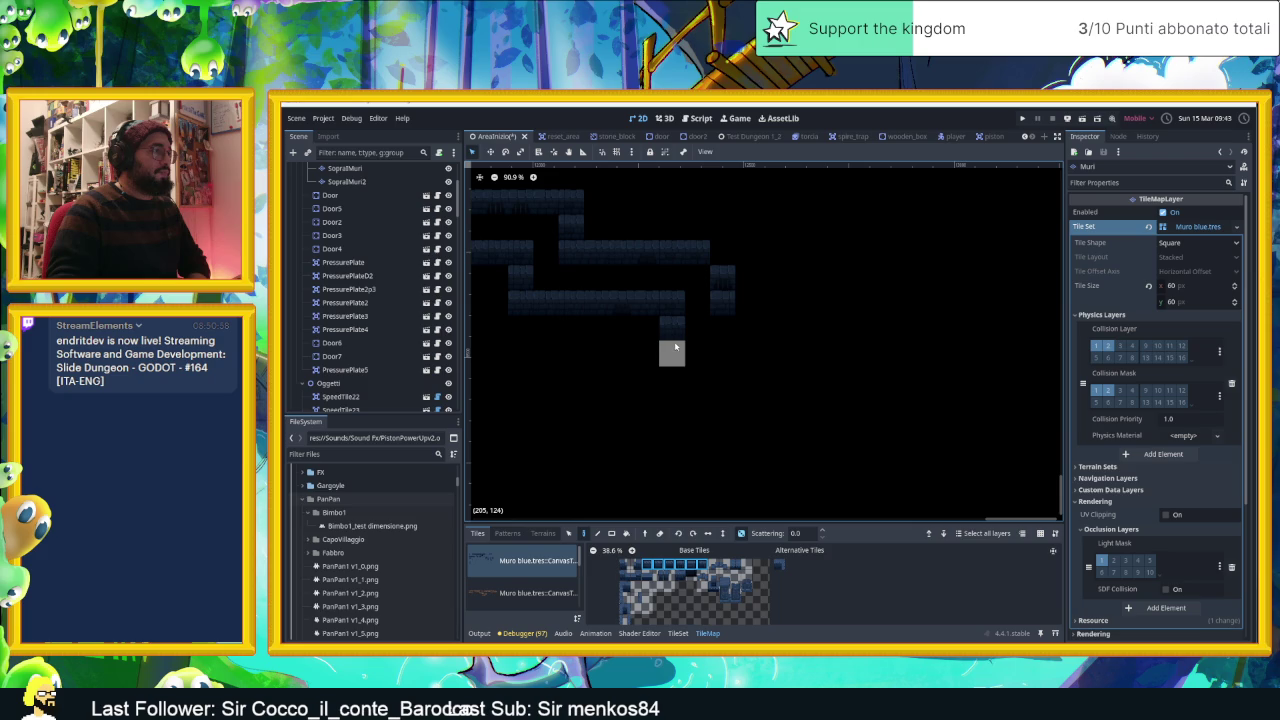
pyautogui.moveTo(705, 347); pyautogui.dragTo(739, 348)
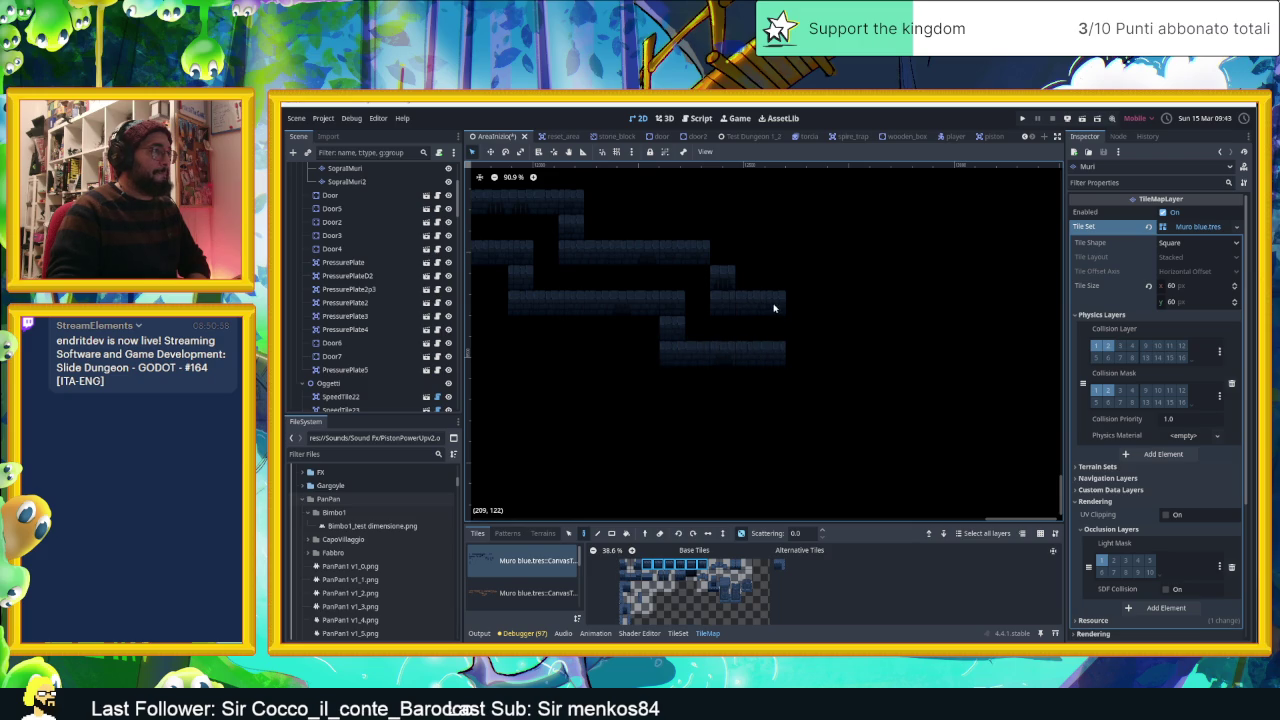
# - Erase the lower and right wall tiles and repaint them as a new row
pyautogui.scroll(2, 820, 305)
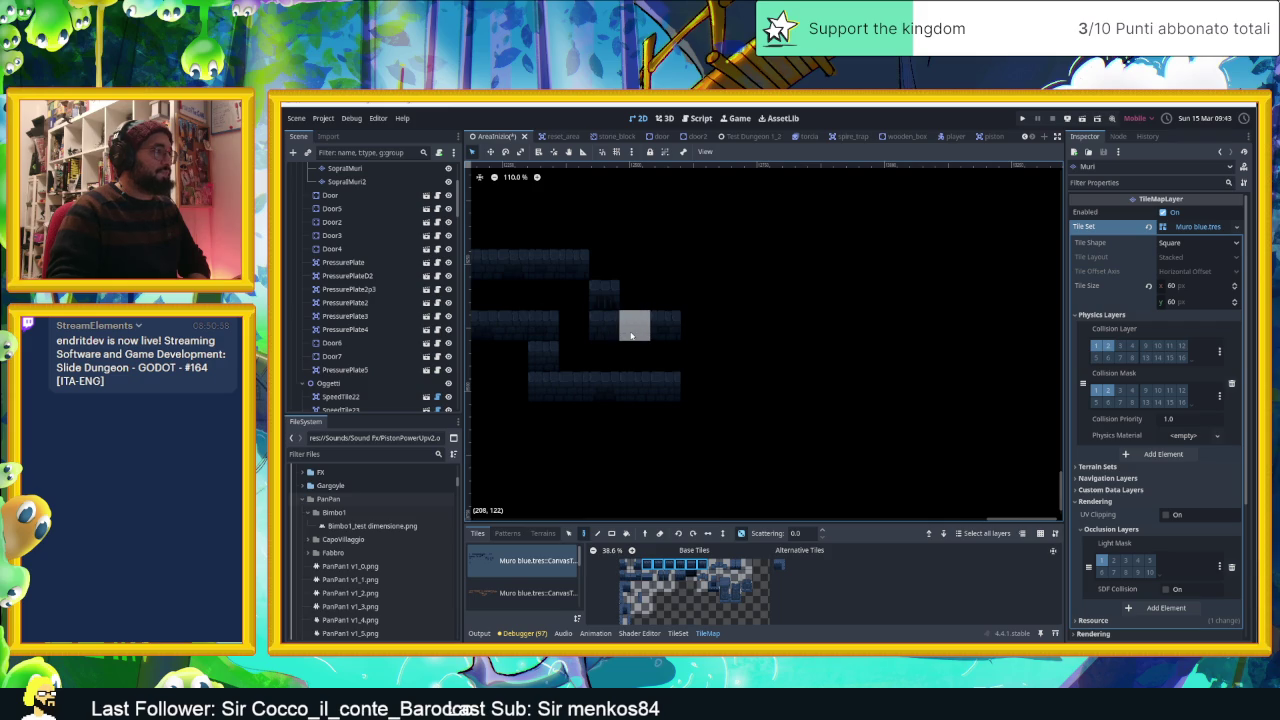
pyautogui.rightClick(543, 355)
pyautogui.moveTo(537, 378)
pyautogui.mouseDown()
pyautogui.moveTo(663, 374)
pyautogui.moveTo(603, 323)
pyautogui.moveTo(694, 323)
pyautogui.mouseUp()
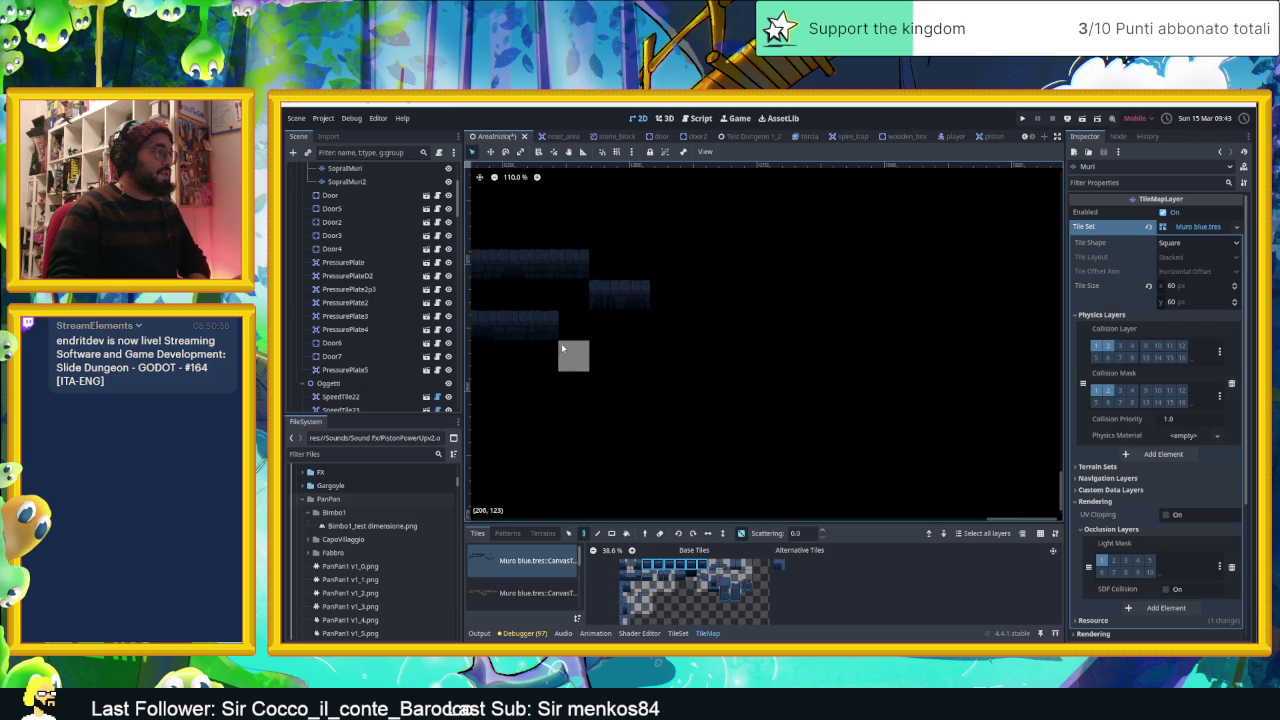
pyautogui.moveTo(561, 343); pyautogui.dragTo(696, 355)
pyautogui.click(665, 296)
# - Extend the upper and lower wall rows rightward with a connecting tile below the upper end
pyautogui.moveTo(723, 294)
pyautogui.mouseDown()
pyautogui.moveTo(766, 351)
pyautogui.moveTo(660, 363)
pyautogui.mouseUp()
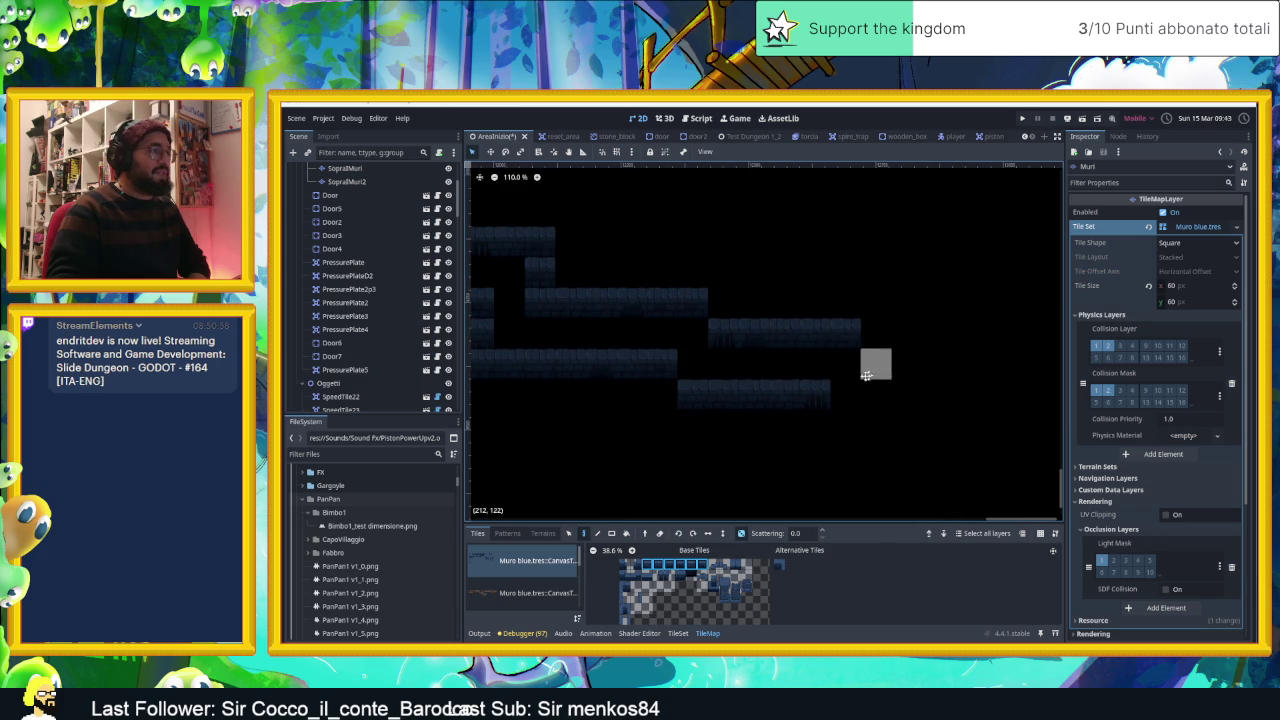
pyautogui.moveTo(850, 362); pyautogui.dragTo(768, 378)
pyautogui.click(787, 346)
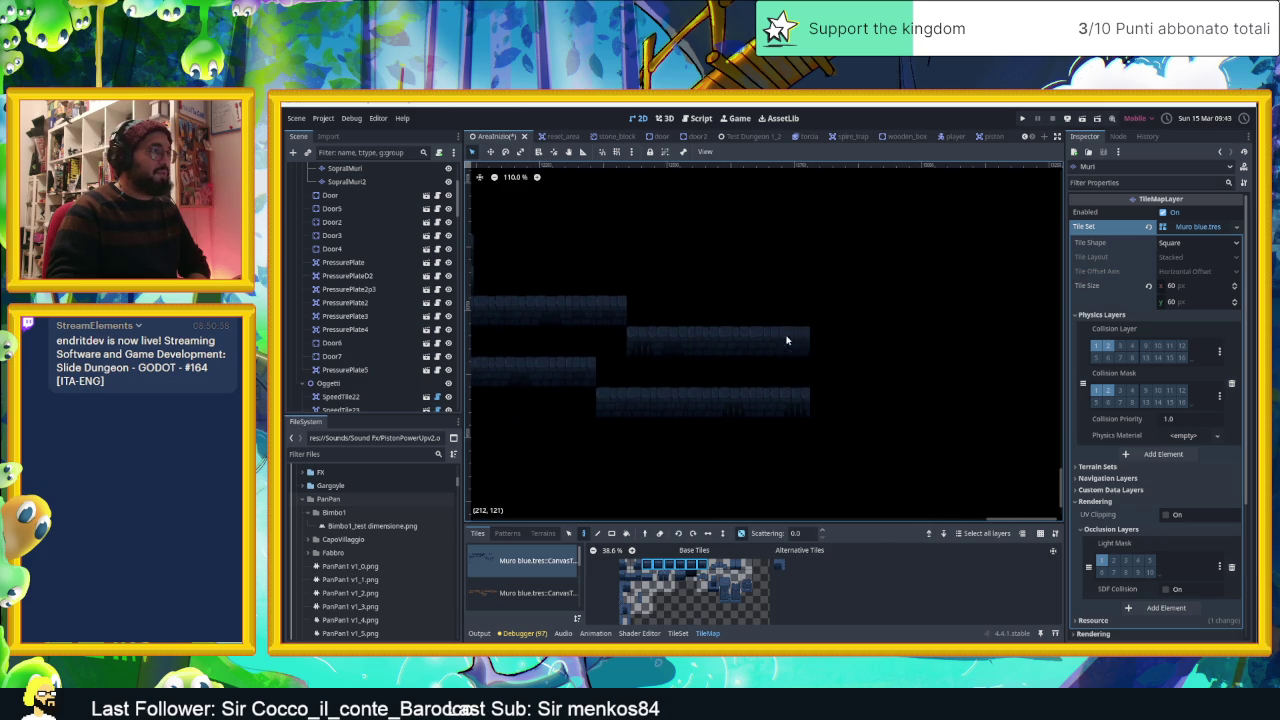
pyautogui.click(818, 401)
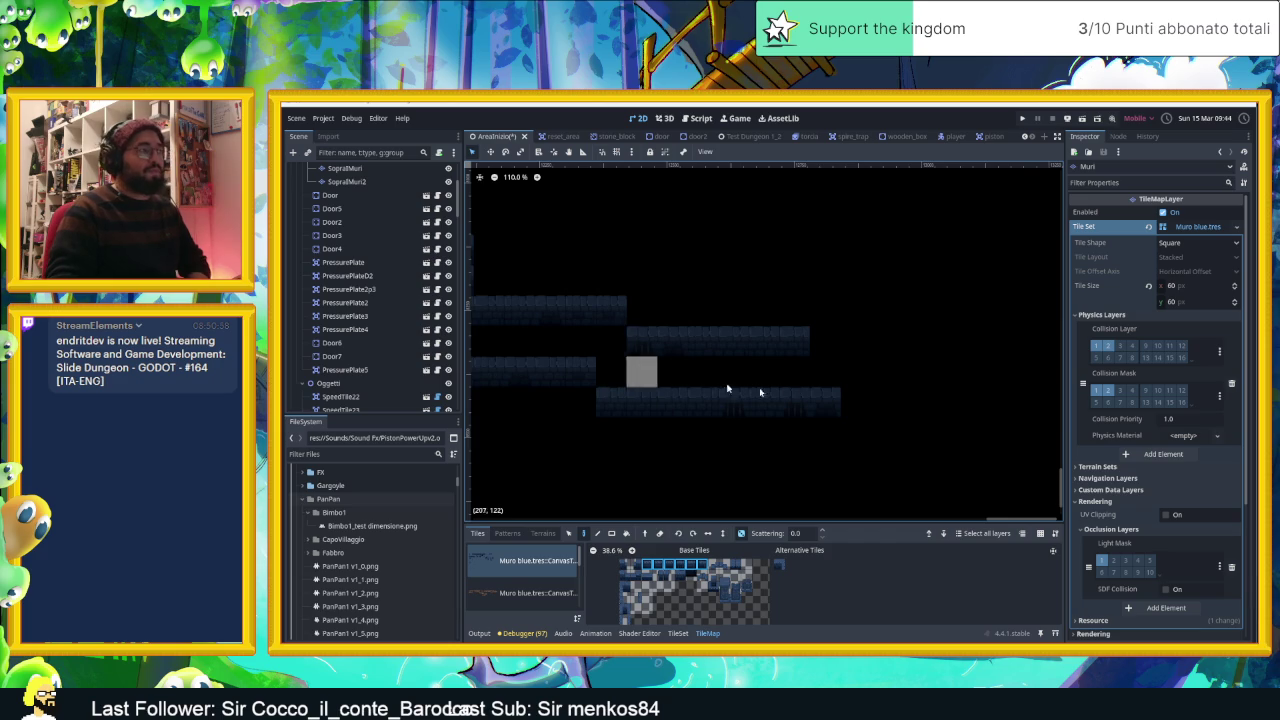
pyautogui.click(828, 345)
pyautogui.hscroll(3, 886, 371)
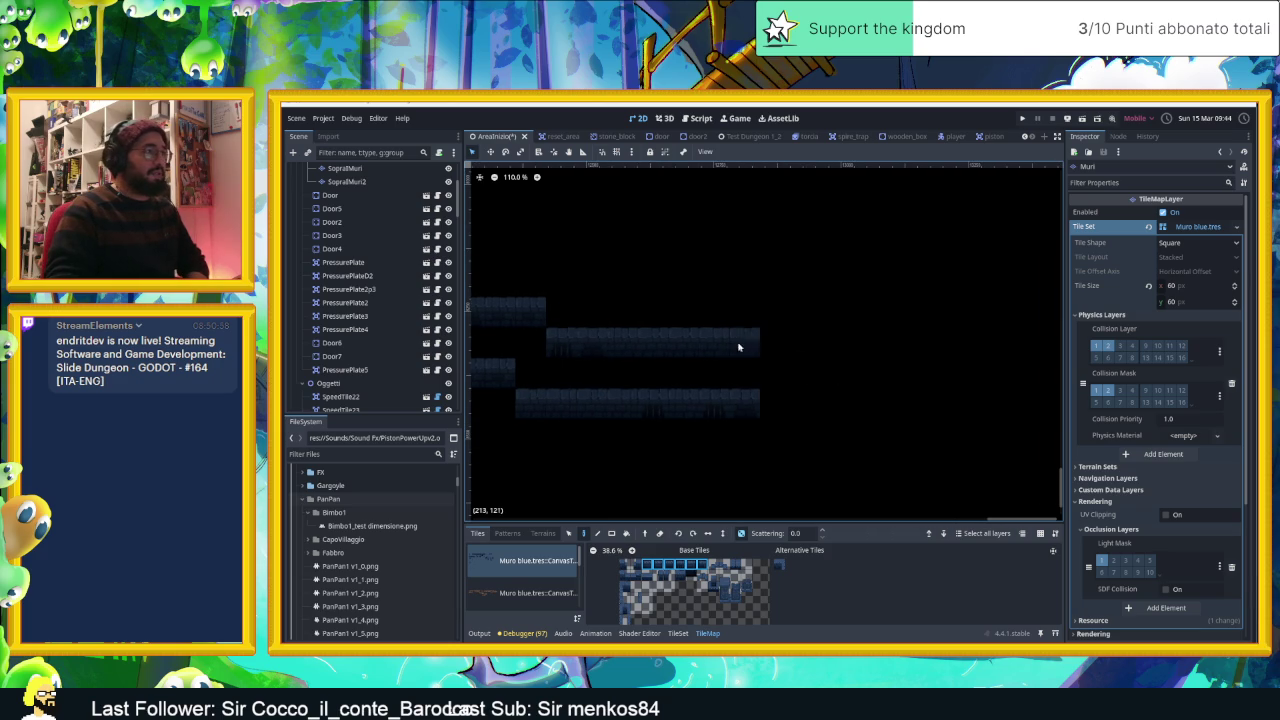
pyautogui.click(773, 405)
pyautogui.click(806, 404)
pyautogui.click(814, 346)
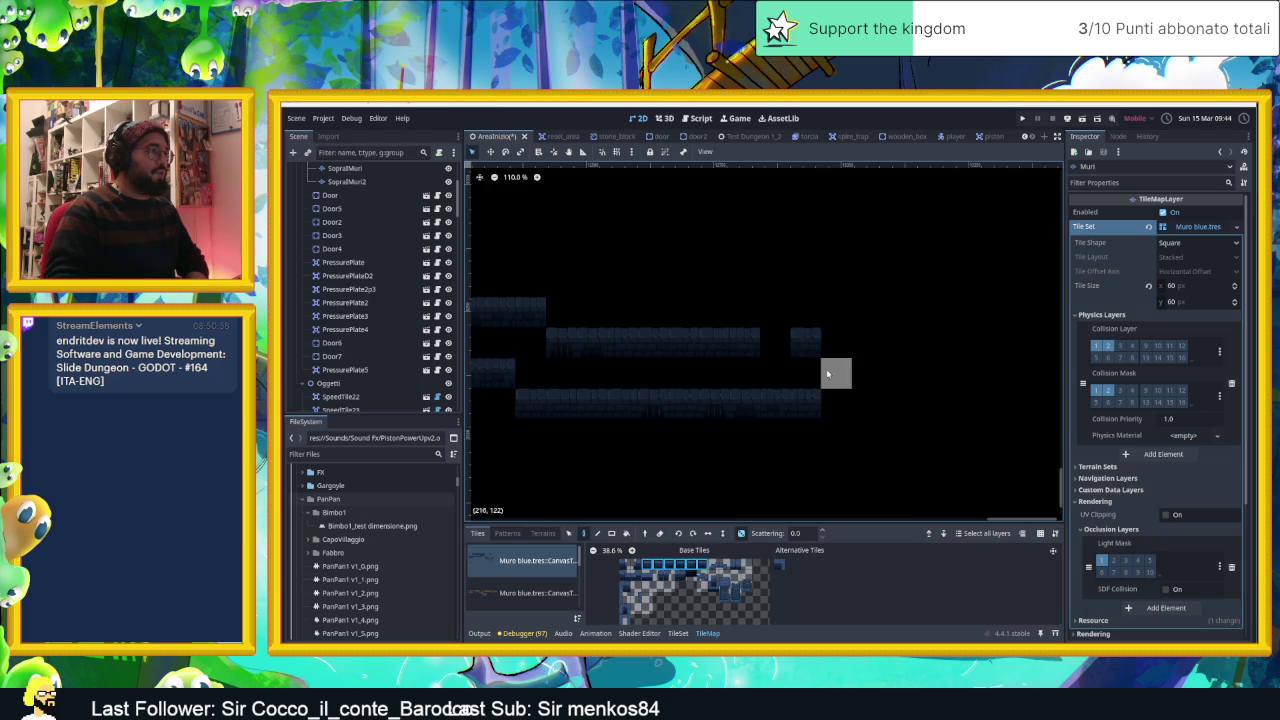
pyautogui.click(818, 375)
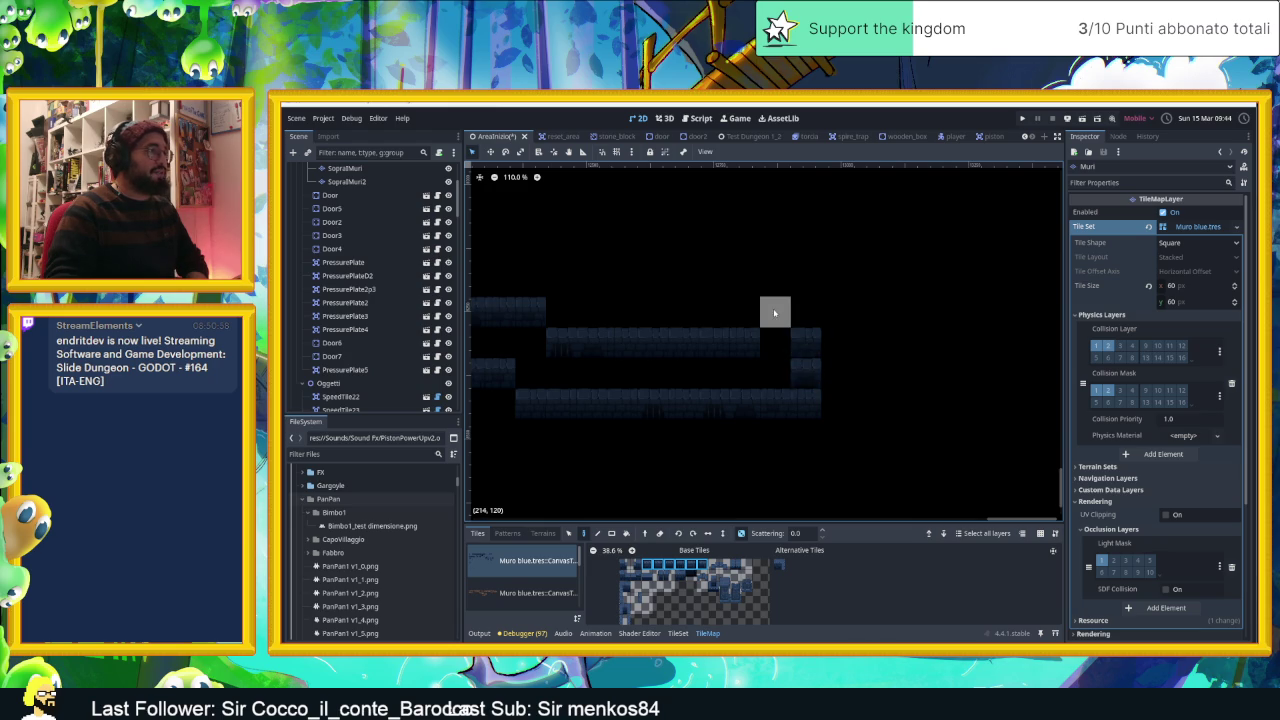
# - Paint a new higher wall row above the corridor and continue the middle row rightward
pyautogui.click(743, 309)
pyautogui.moveTo(772, 282); pyautogui.dragTo(870, 285)
pyautogui.click(835, 360)
pyautogui.click(865, 360)
pyautogui.moveTo(900, 358); pyautogui.dragTo(823, 366)
pyautogui.scroll(-4, 863, 395)
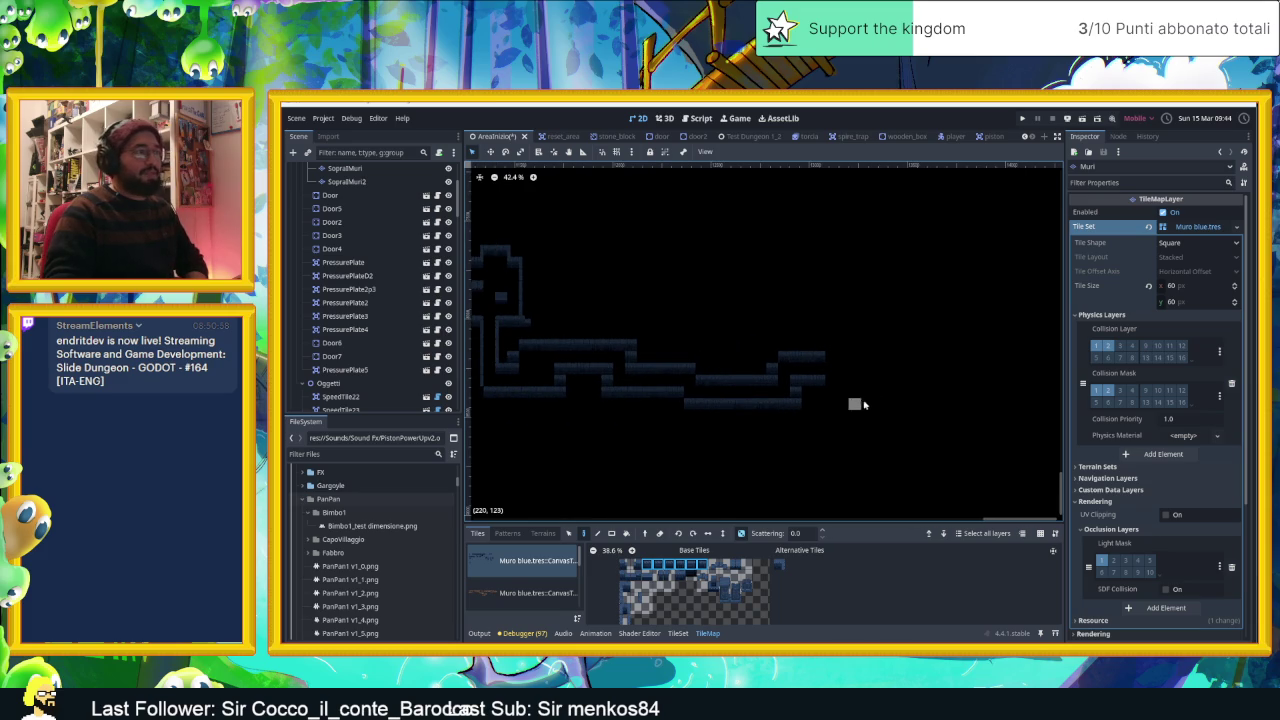
# - Paint a wall row rightward, erase its extra end tile, fill the gaps, and extend both rows right
pyautogui.scroll(4, 865, 395)
pyautogui.scroll(3, 878, 380)
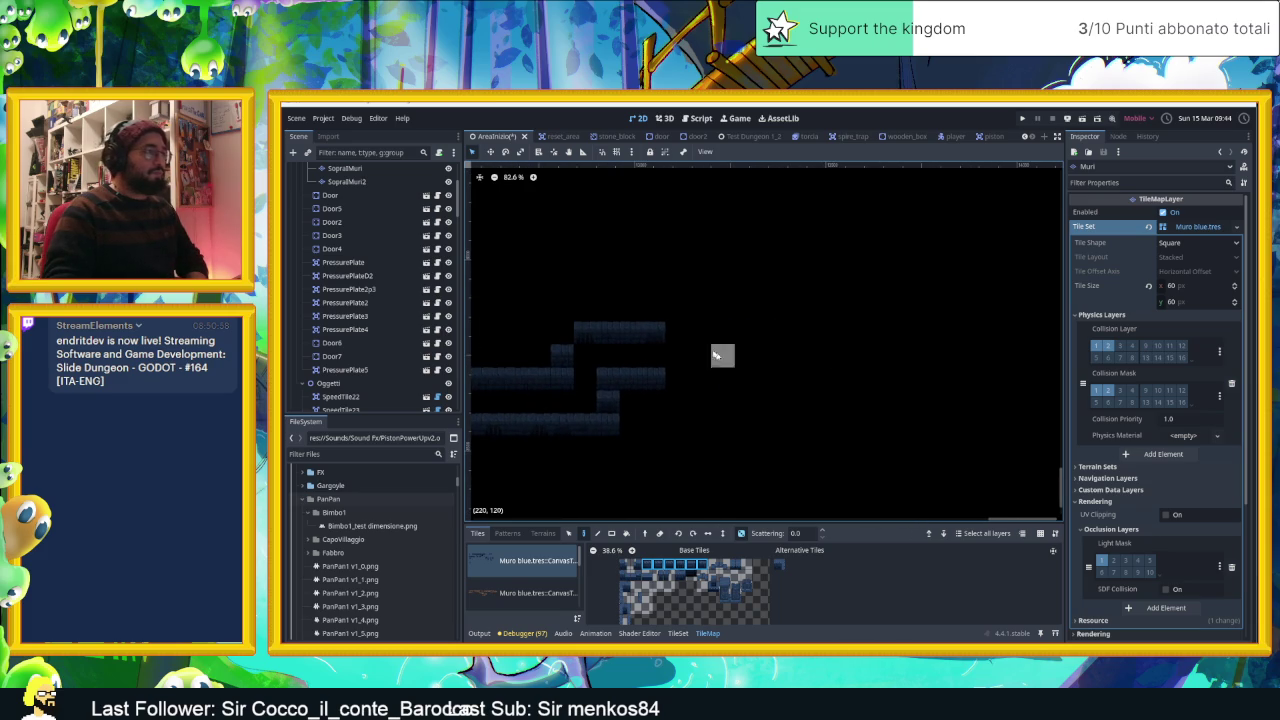
pyautogui.moveTo(677, 316); pyautogui.dragTo(786, 317)
pyautogui.rightClick(792, 312)
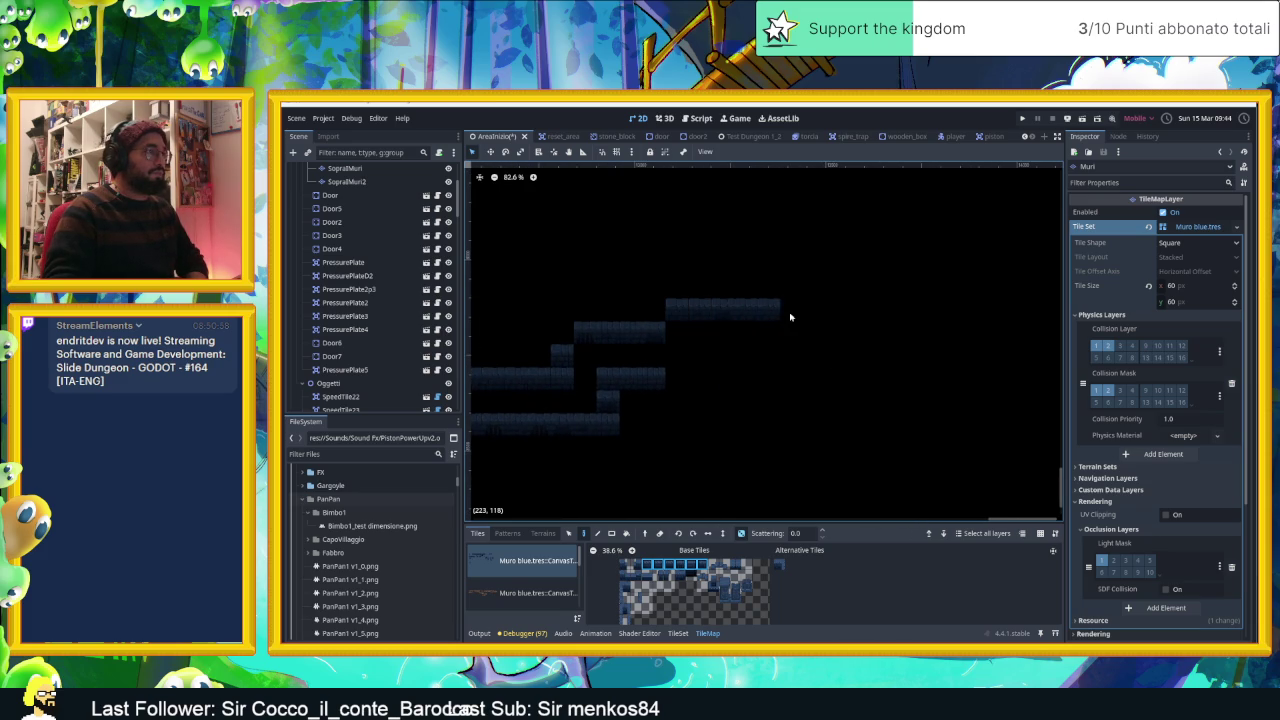
pyautogui.click(701, 356)
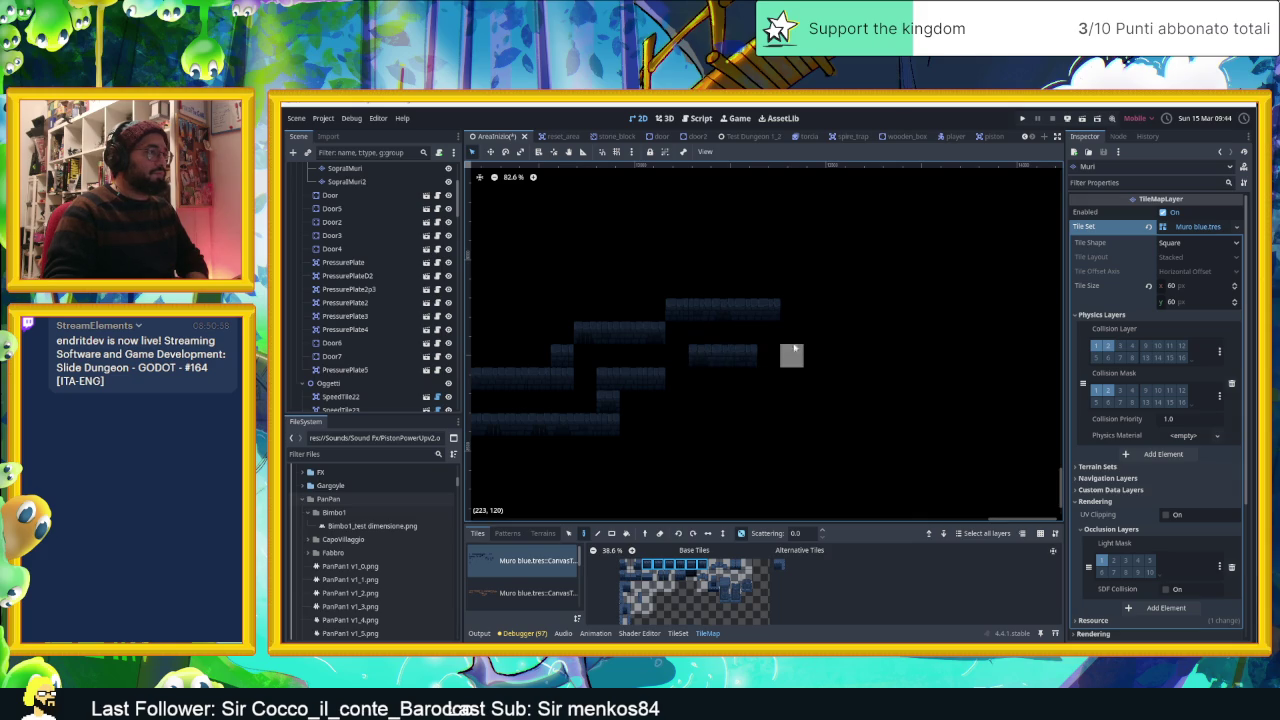
pyautogui.click(676, 378)
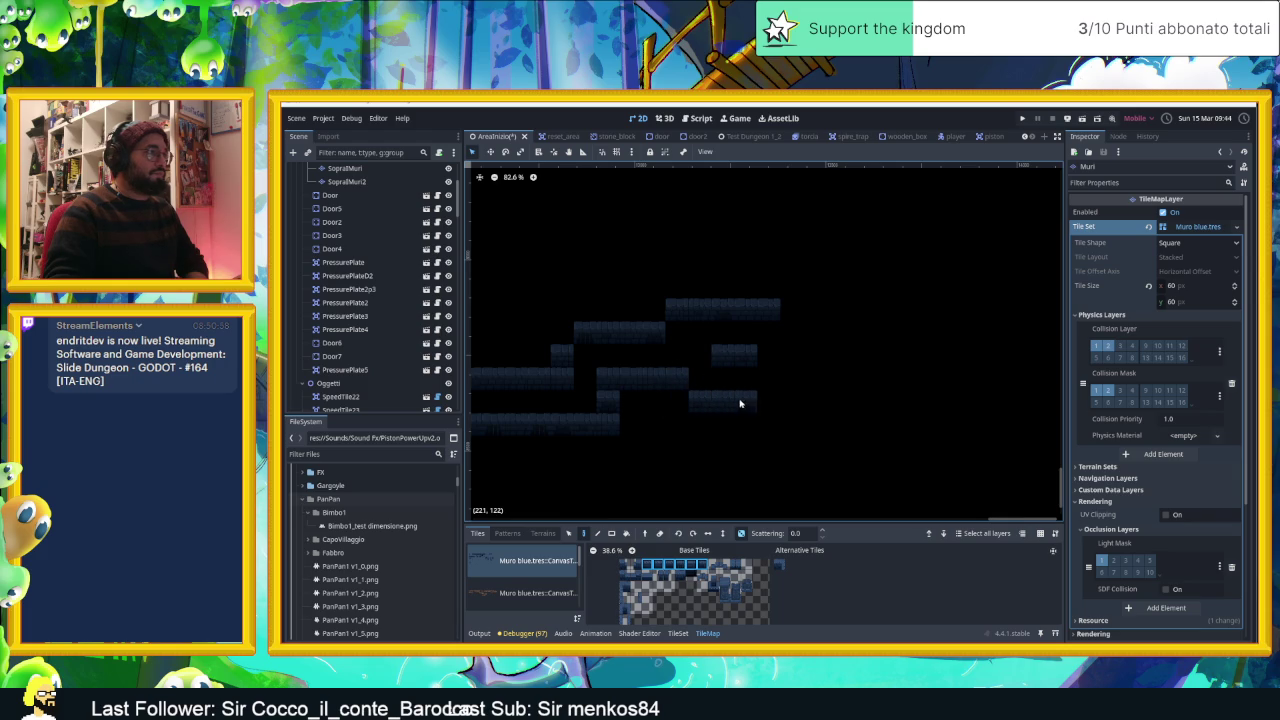
pyautogui.click(799, 326)
pyautogui.moveTo(814, 392); pyautogui.dragTo(814, 400)
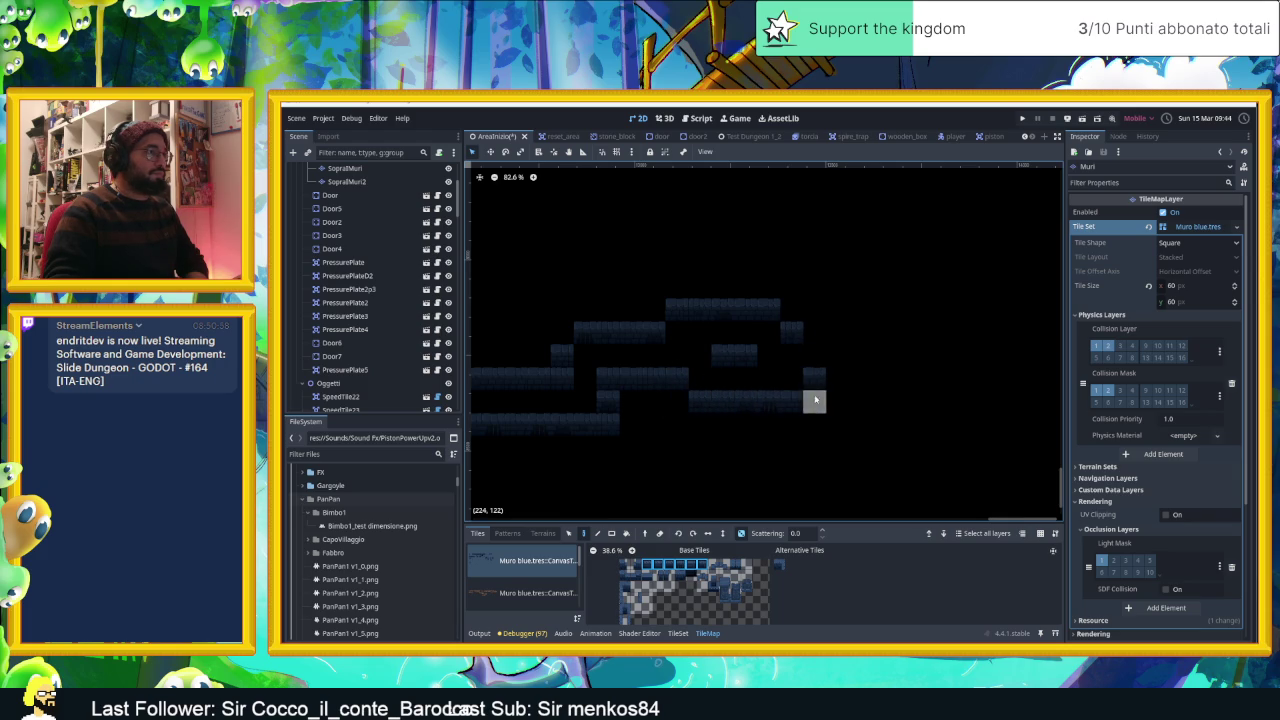
pyautogui.moveTo(815, 342); pyautogui.dragTo(892, 334)
pyautogui.moveTo(830, 380); pyautogui.dragTo(894, 384)
pyautogui.scroll(-2, 814, 420)
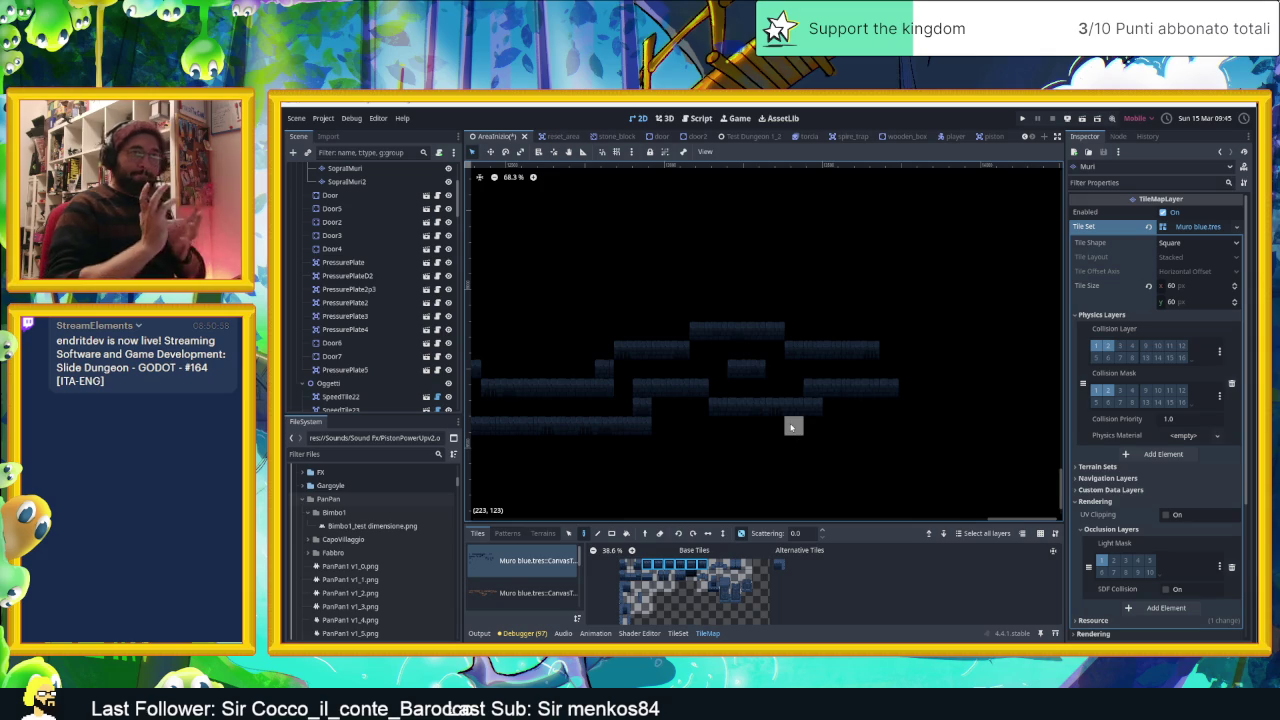
# - Extend the right-end wall row and paint a vertical column down to a short bottom row
pyautogui.moveTo(925, 374)
pyautogui.mouseDown()
pyautogui.moveTo(837, 386)
pyautogui.moveTo(660, 360)
pyautogui.moveTo(681, 327)
pyautogui.moveTo(662, 326)
pyautogui.moveTo(722, 328)
pyautogui.mouseUp()
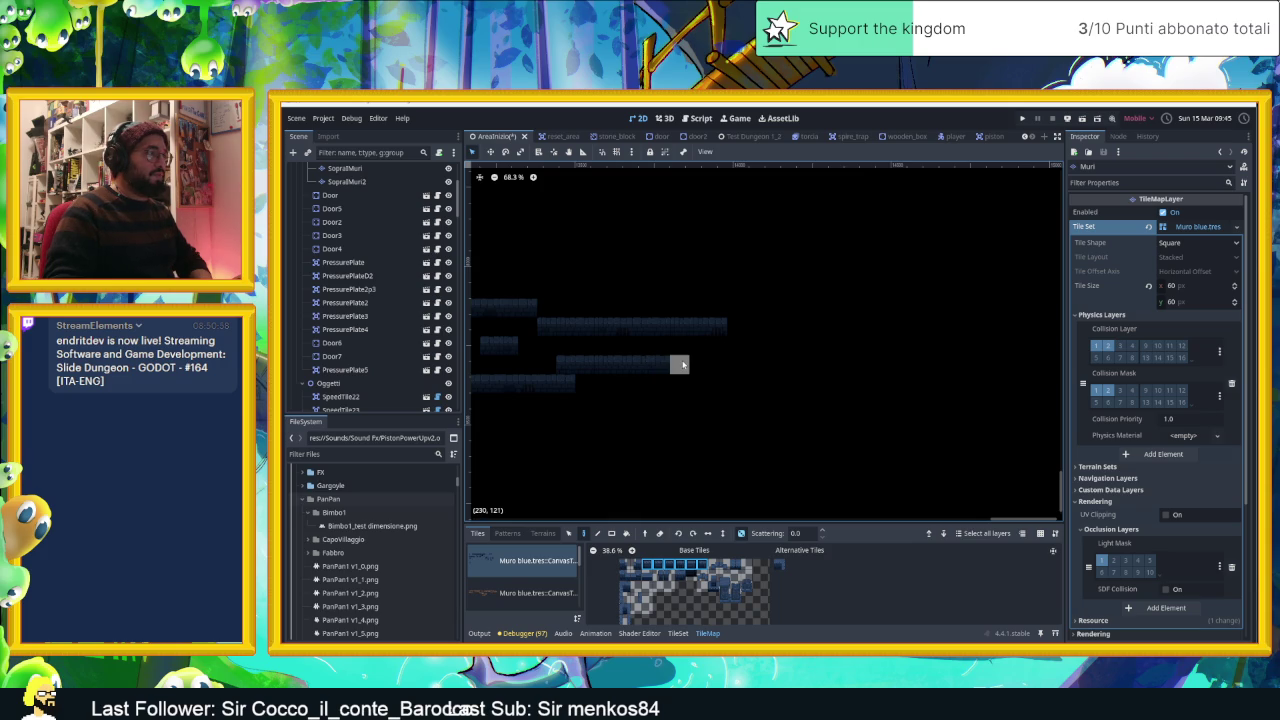
pyautogui.click(669, 375)
pyautogui.moveTo(666, 395); pyautogui.dragTo(710, 402)
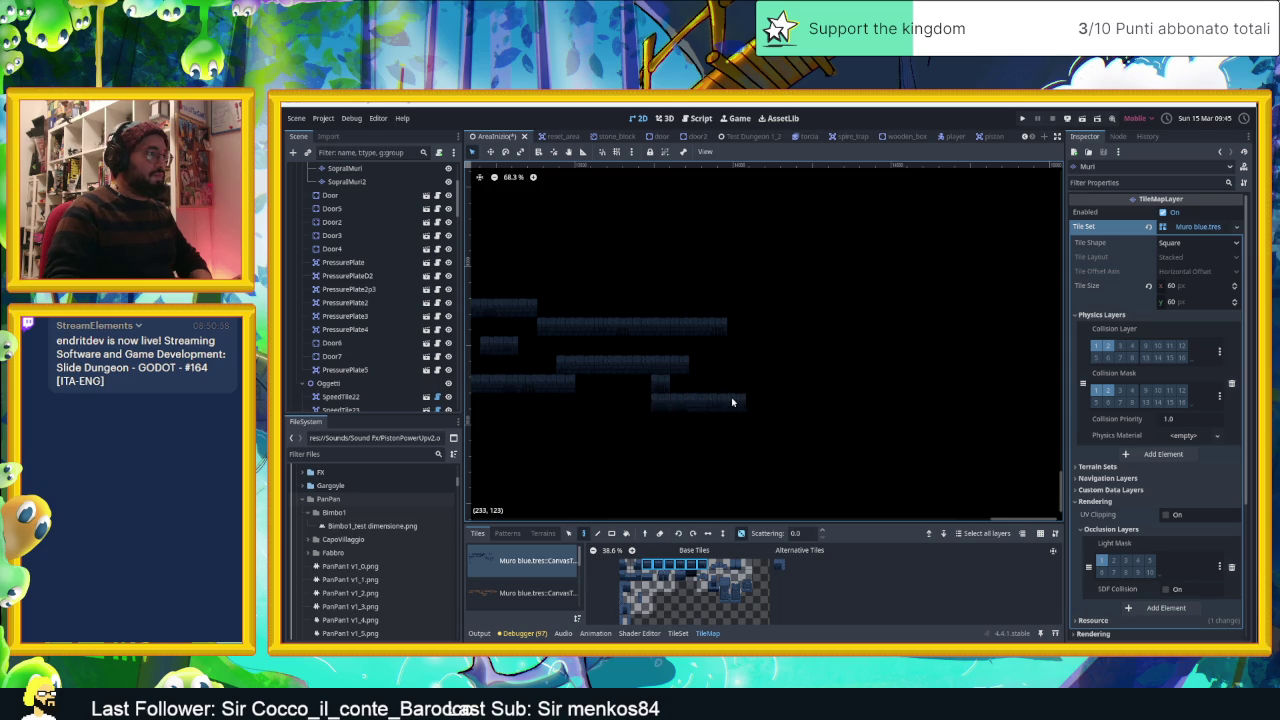
pyautogui.moveTo(736, 326); pyautogui.dragTo(740, 403)
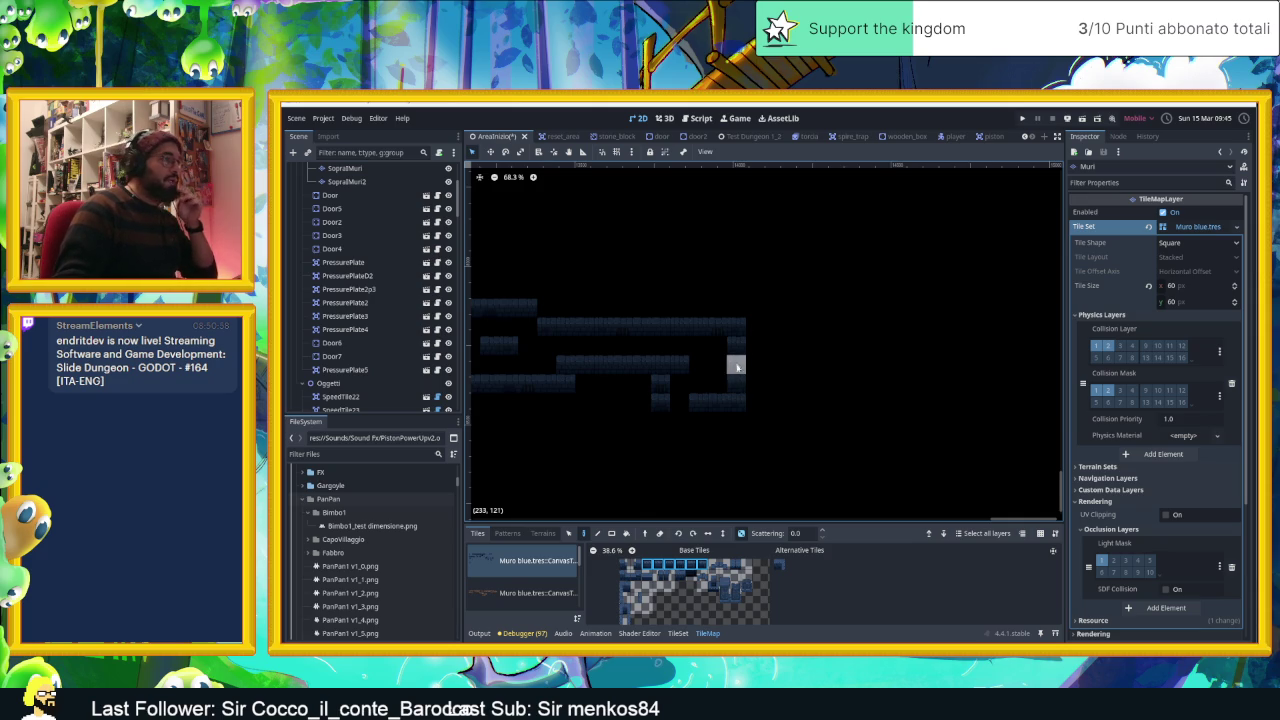
pyautogui.scroll(-3, 698, 388)
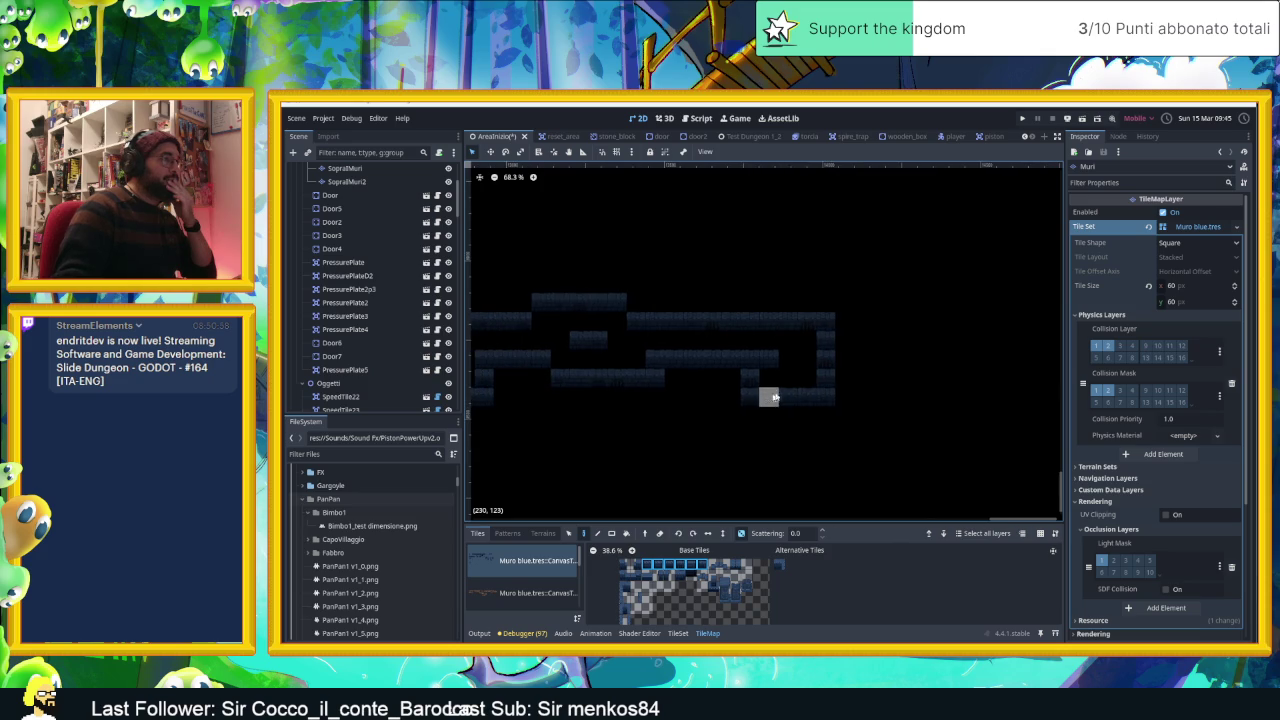
# - Drag-paint the bottom and side wall rows to enclose the rectangular room at the corridors' end
pyautogui.moveTo(617, 432)
pyautogui.mouseDown()
pyautogui.moveTo(717, 434)
pyautogui.moveTo(732, 422)
pyautogui.mouseUp()
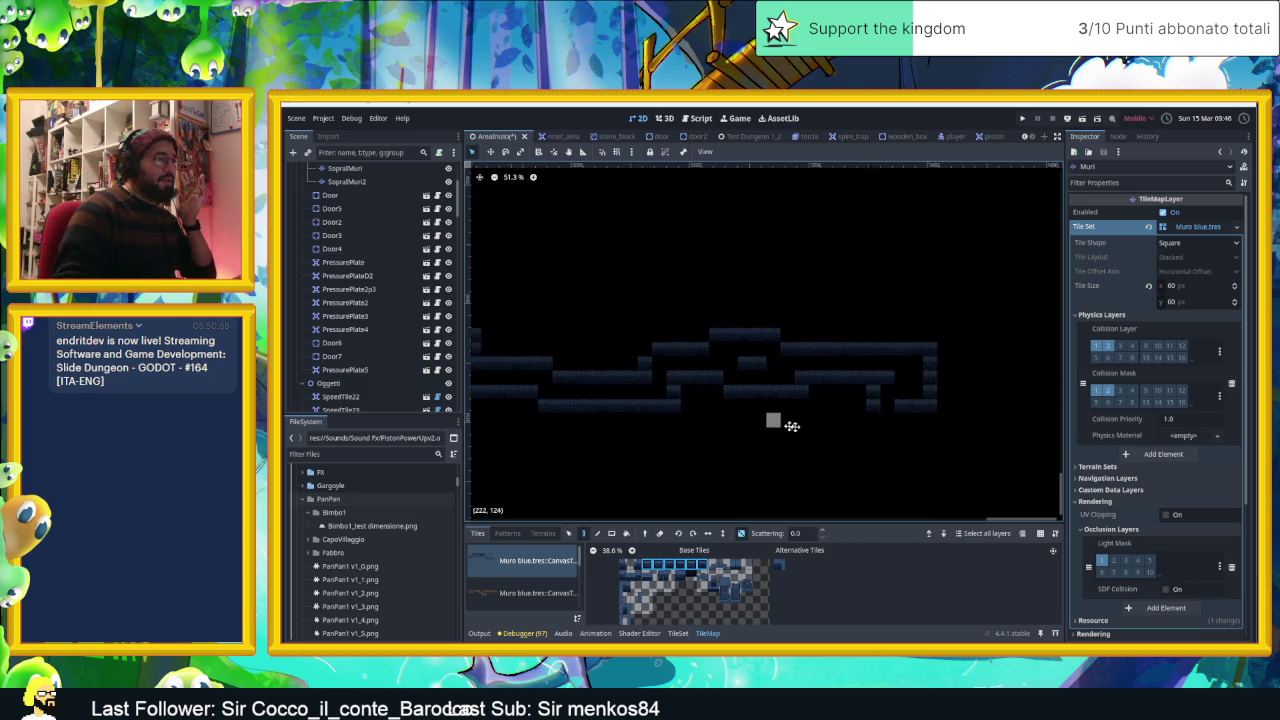
pyautogui.scroll(-3, 766, 423)
pyautogui.hscroll(2, 831, 389)
pyautogui.scroll(2, 813, 365)
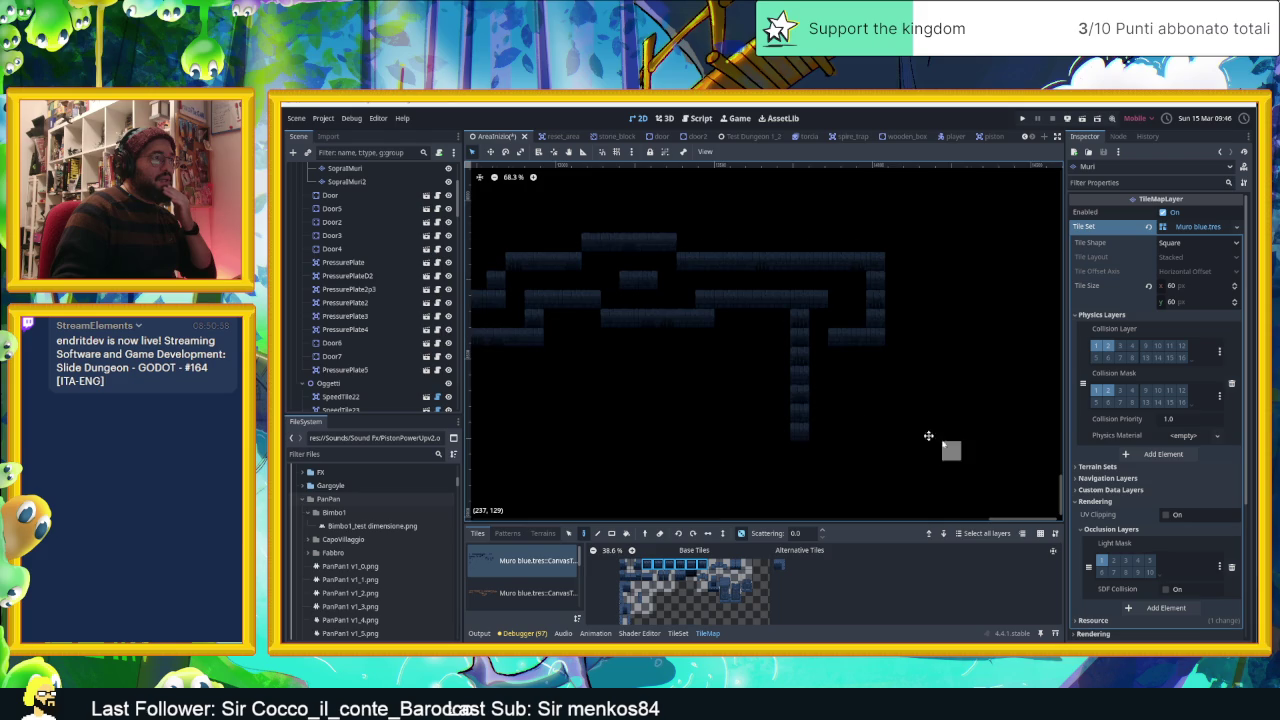
pyautogui.moveTo(949, 449); pyautogui.dragTo(706, 406)
pyautogui.moveTo(606, 423); pyautogui.dragTo(771, 423)
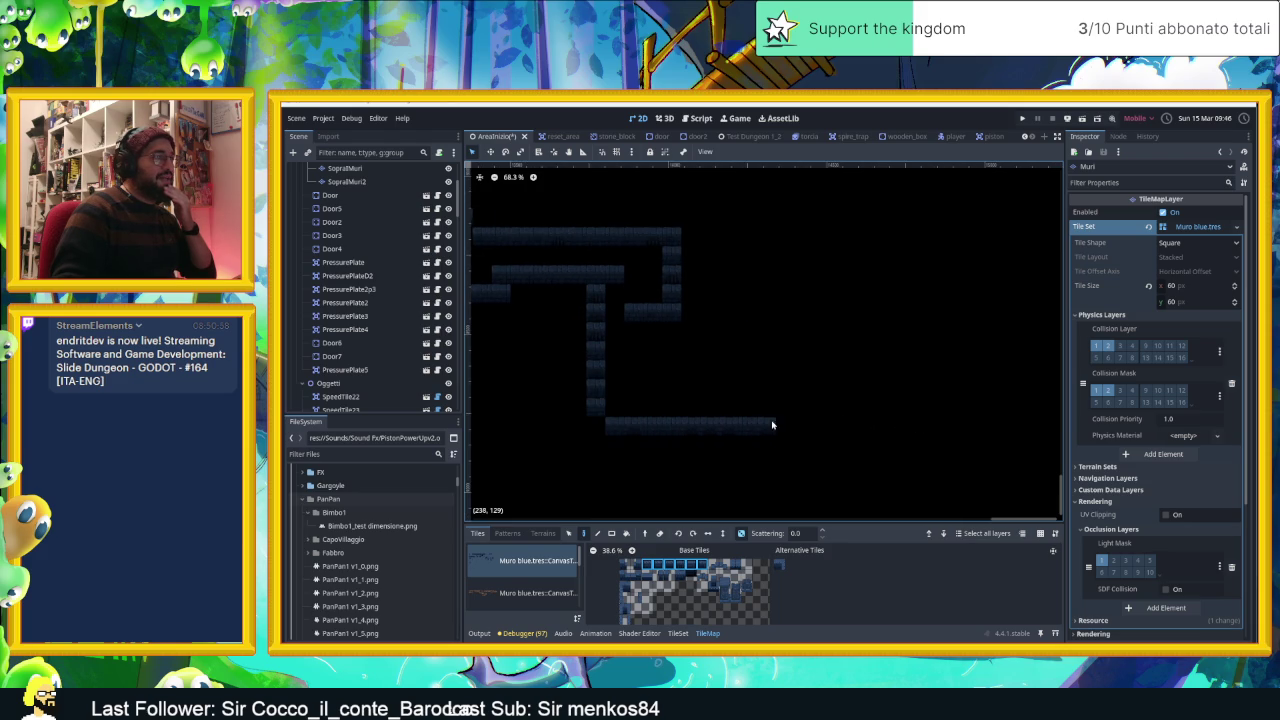
pyautogui.moveTo(689, 311)
pyautogui.mouseDown()
pyautogui.moveTo(754, 319)
pyautogui.moveTo(774, 426)
pyautogui.mouseUp()
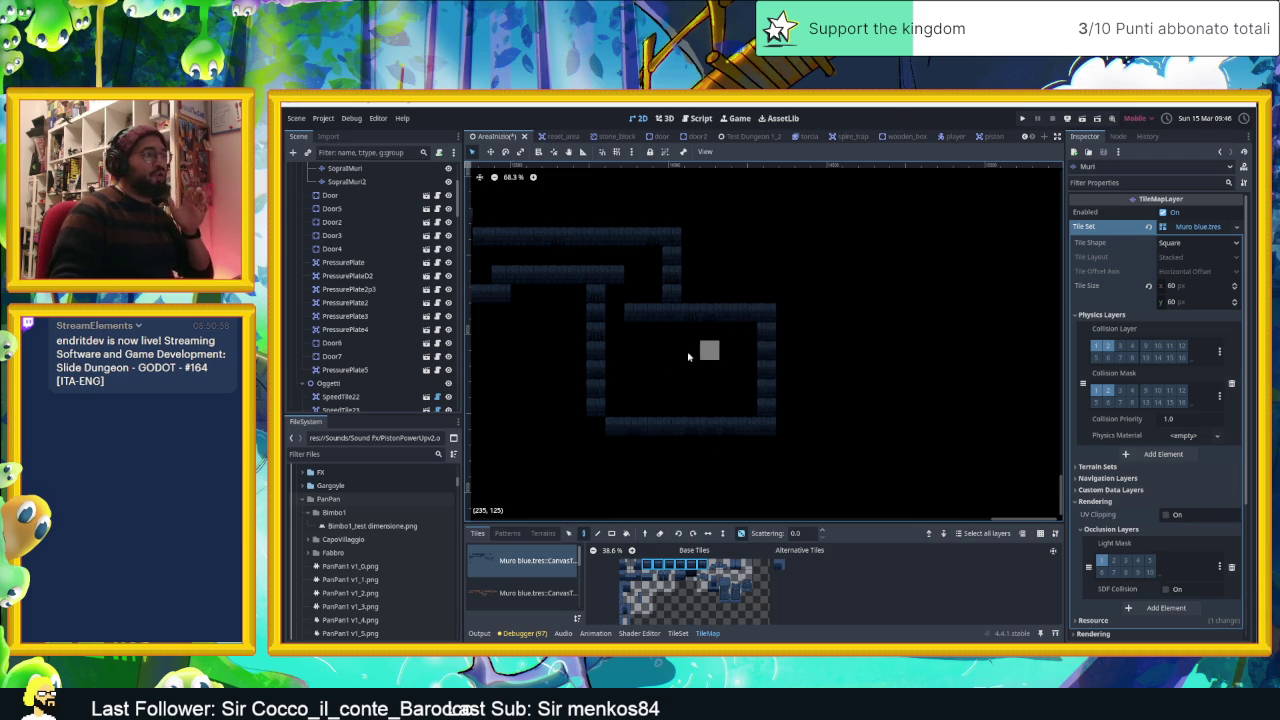
# - Save the AreaInizio scene with Ctrl+S
pyautogui.scroll(-4, 620, 385)
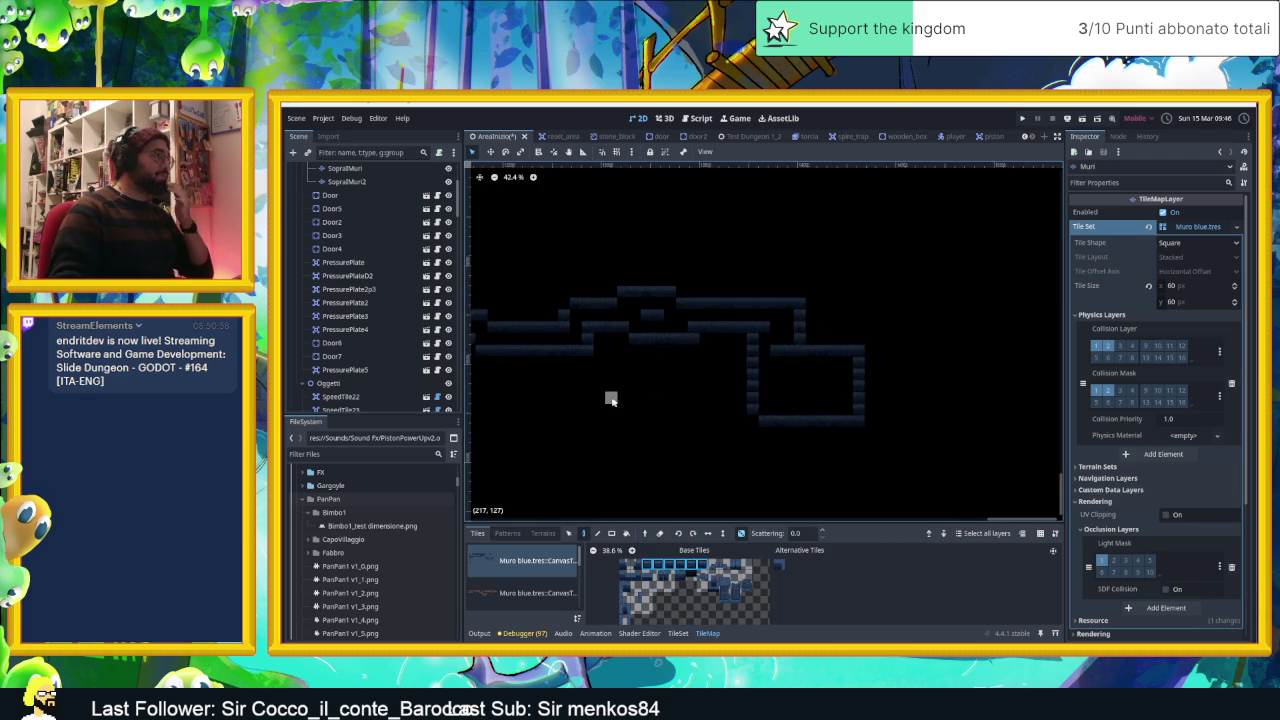
pyautogui.moveTo(611, 399); pyautogui.dragTo(814, 409)
pyautogui.hotkey('ctrl', 's')
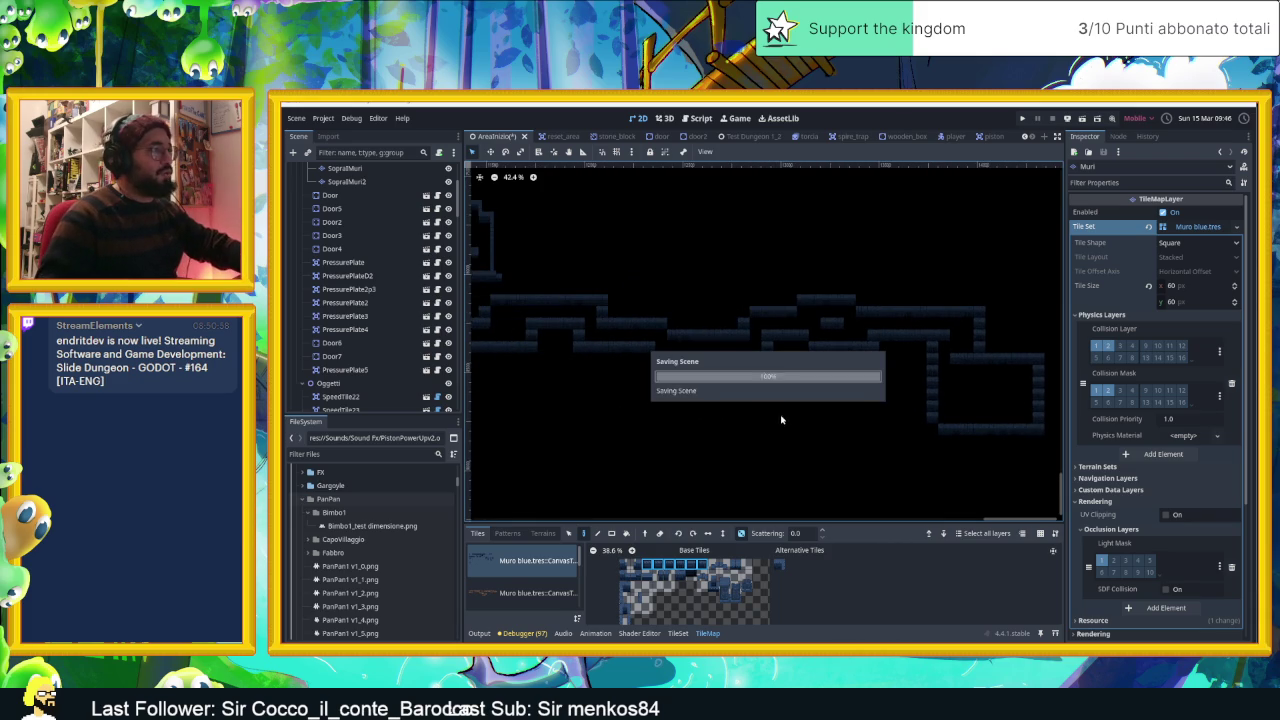
# - Paint a short vertical wall piece linking two middle corridor rows near the player's corridor
pyautogui.moveTo(617, 387)
pyautogui.mouseDown()
pyautogui.moveTo(837, 409)
pyautogui.moveTo(757, 371)
pyautogui.mouseUp()
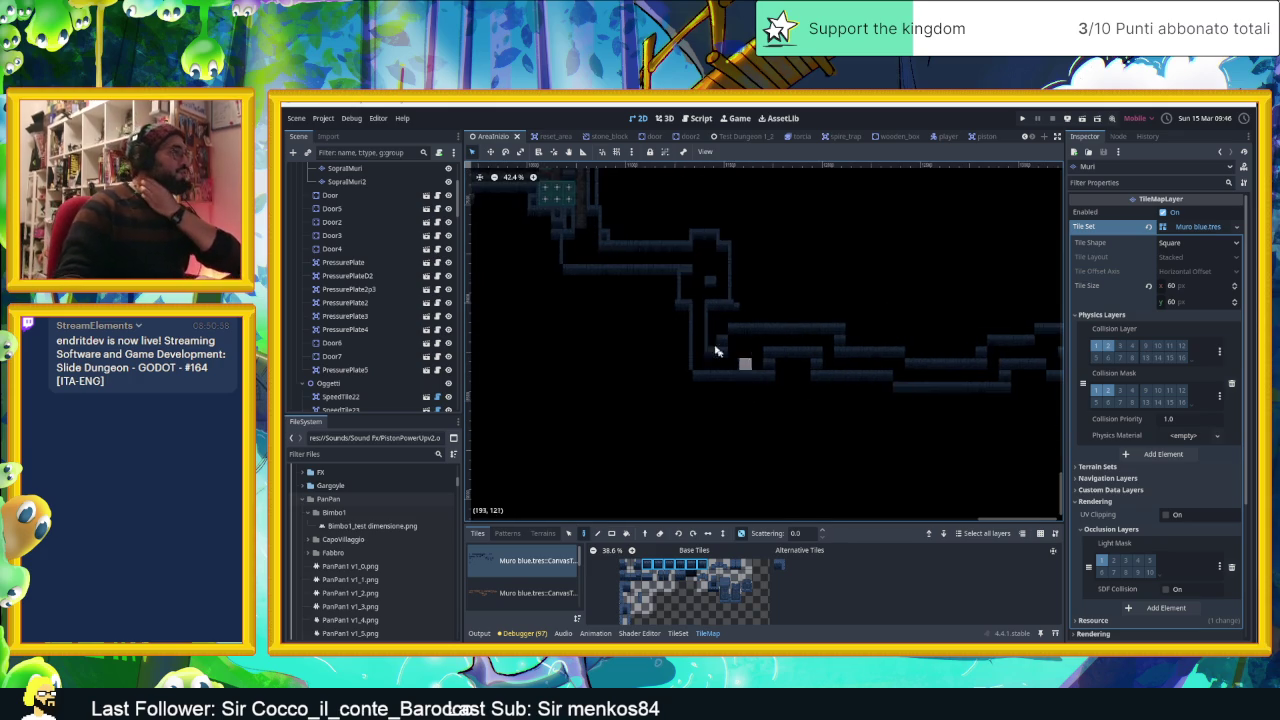
pyautogui.scroll(-3, 803, 429)
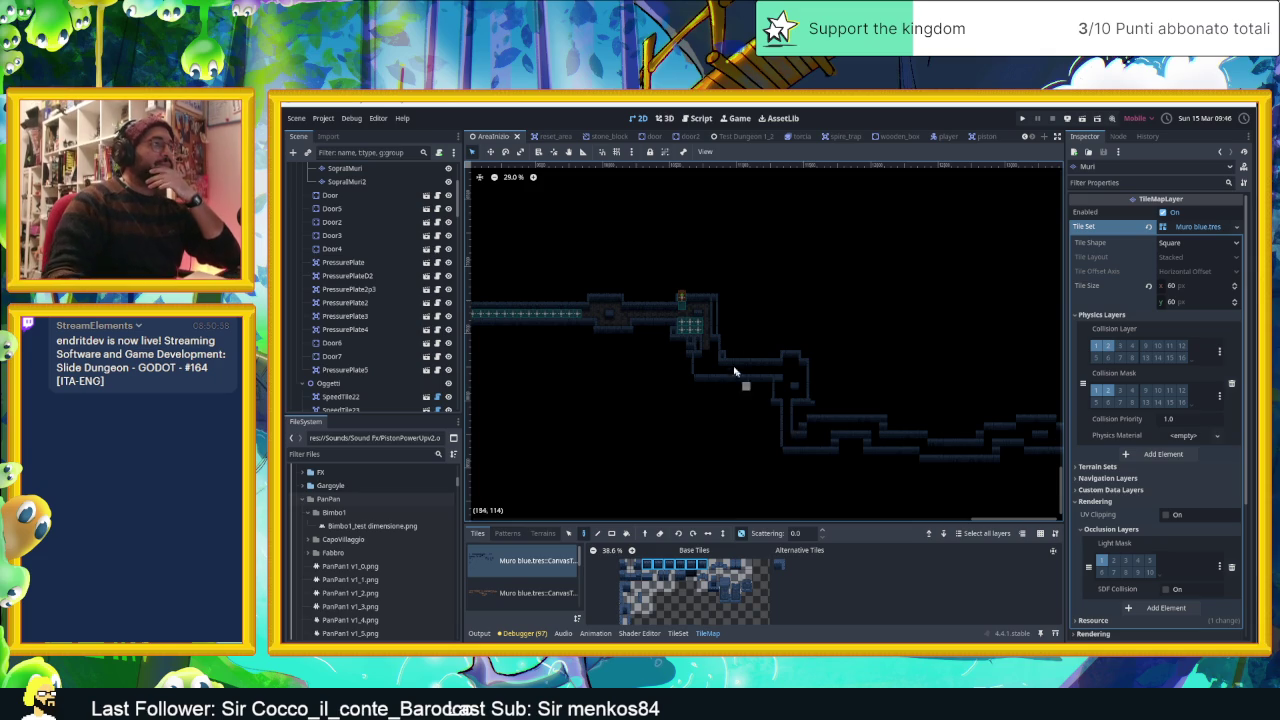
pyautogui.scroll(5, 738, 377)
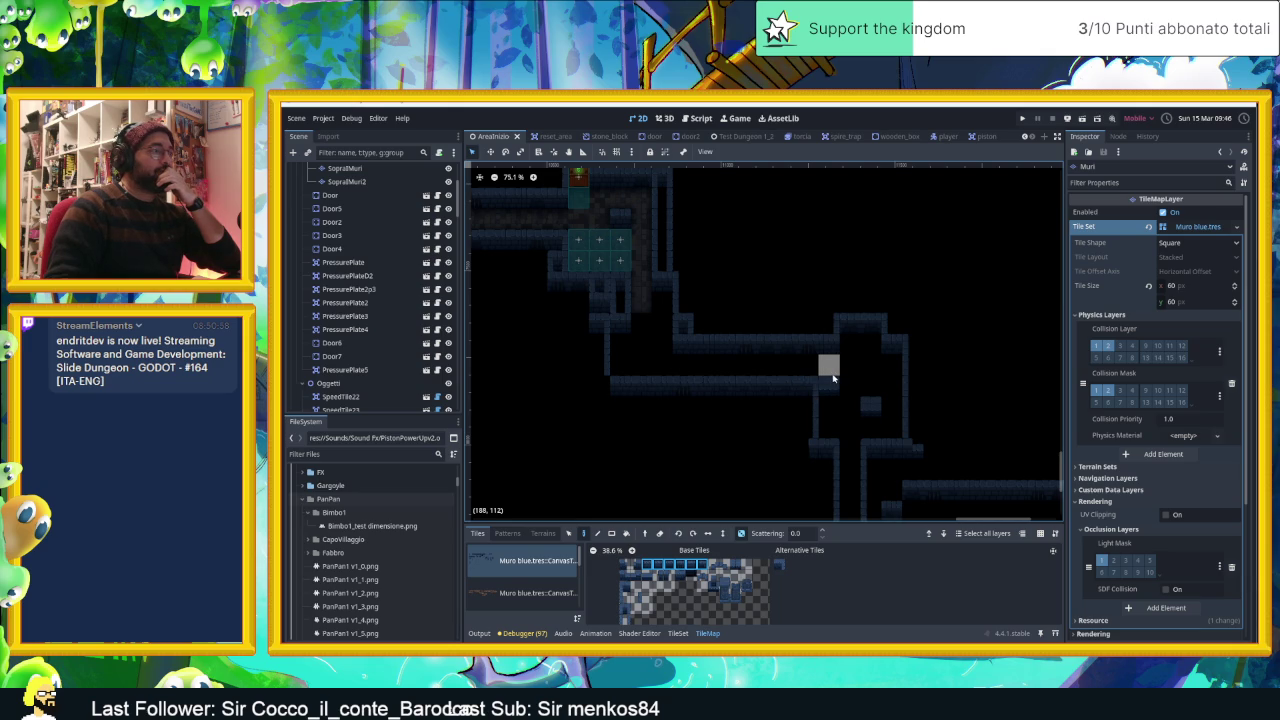
pyautogui.scroll(3, 833, 378)
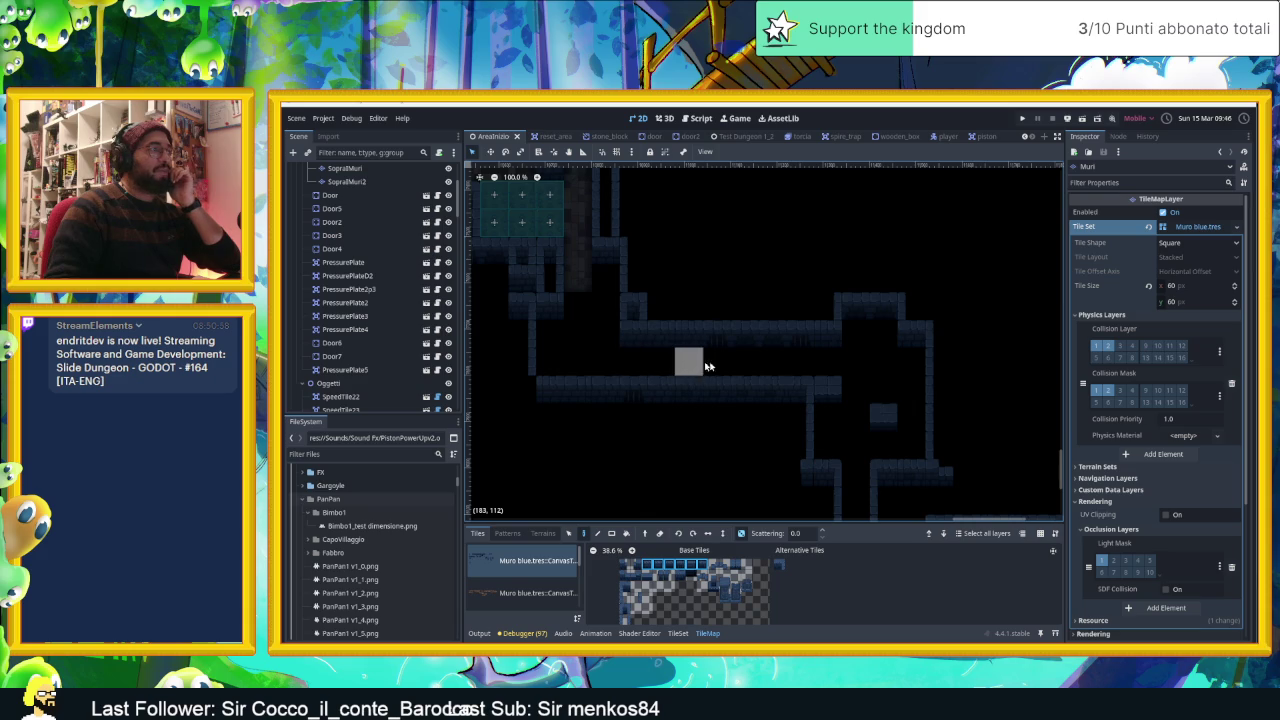
pyautogui.scroll(-3, 744, 389)
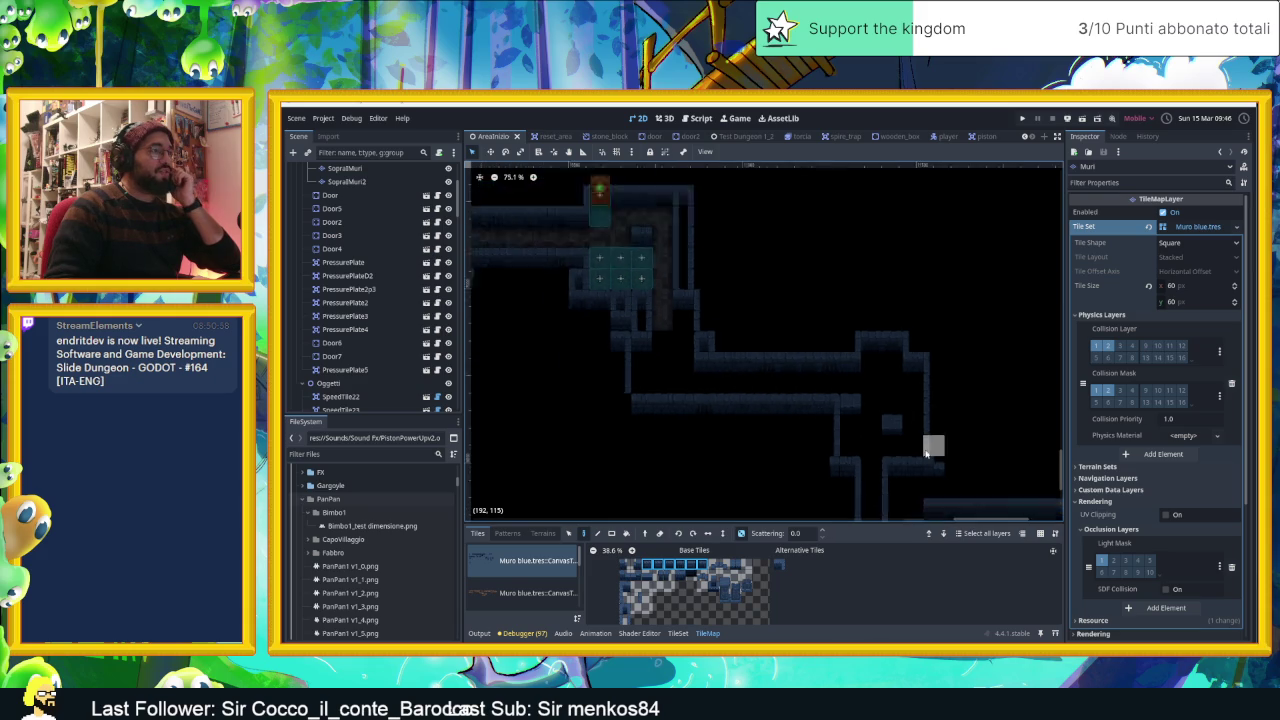
pyautogui.scroll(2, 863, 445)
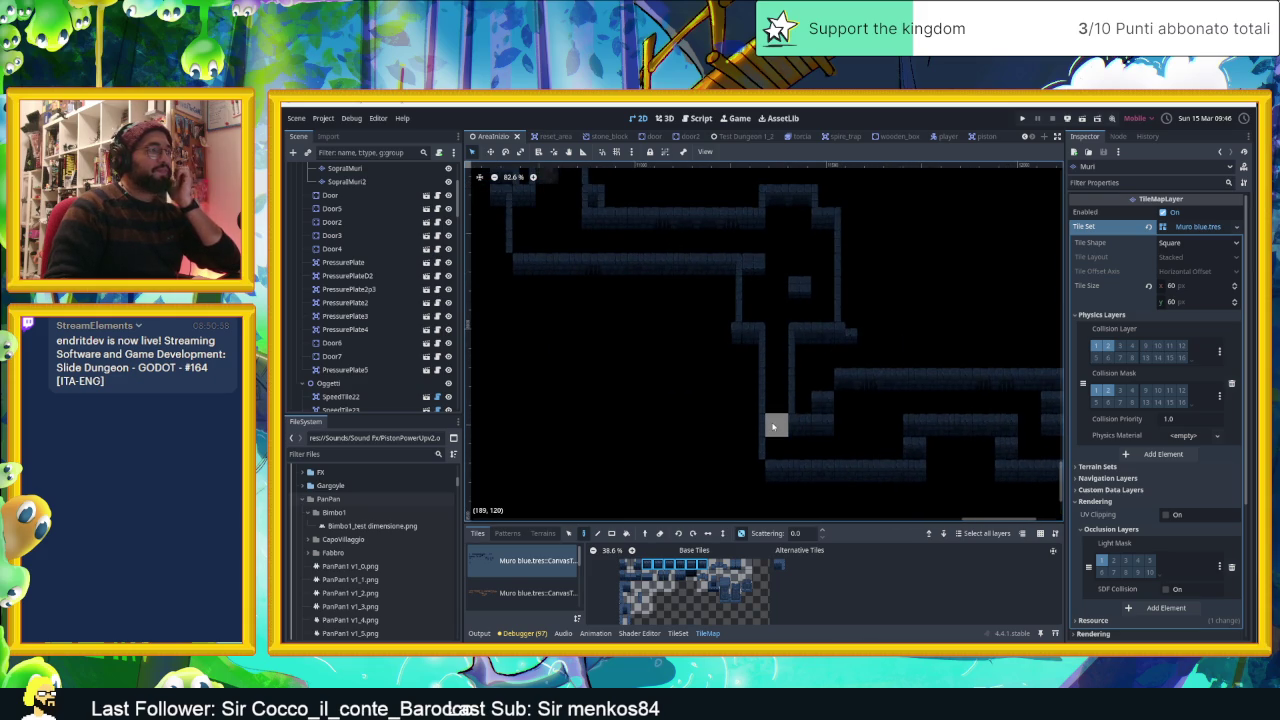
pyautogui.scroll(1, 777, 397)
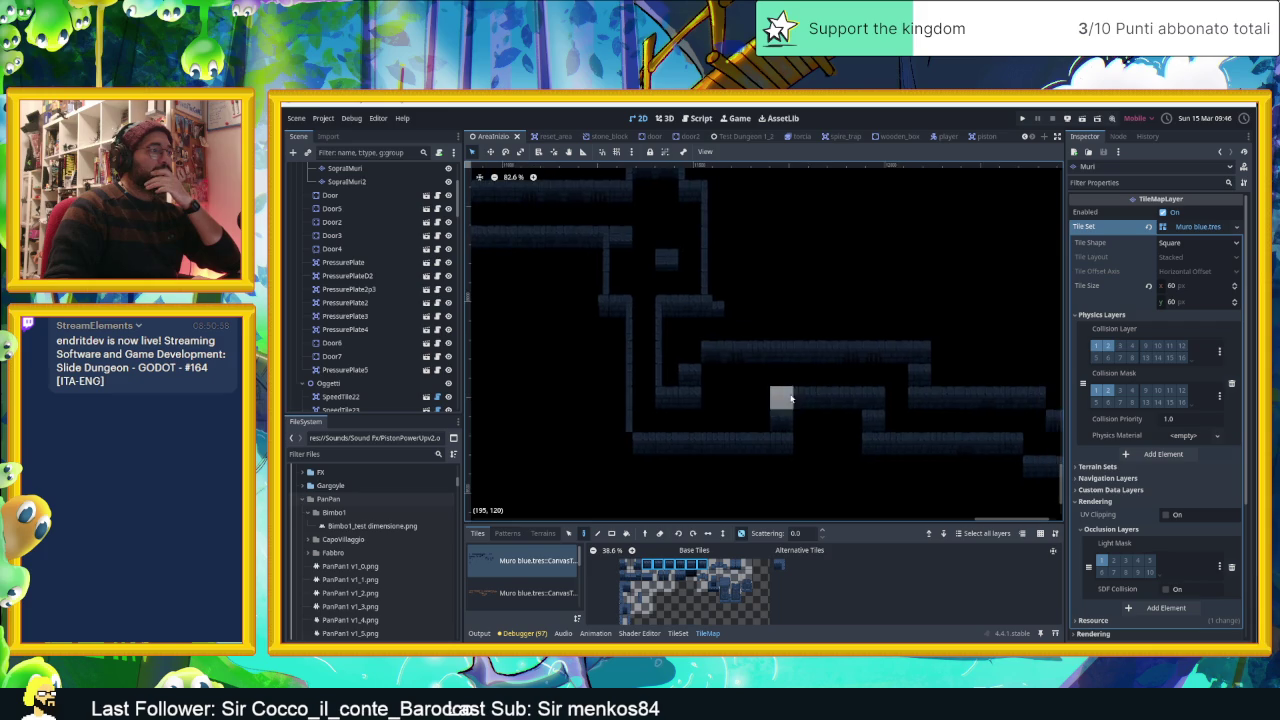
pyautogui.scroll(1, 869, 402)
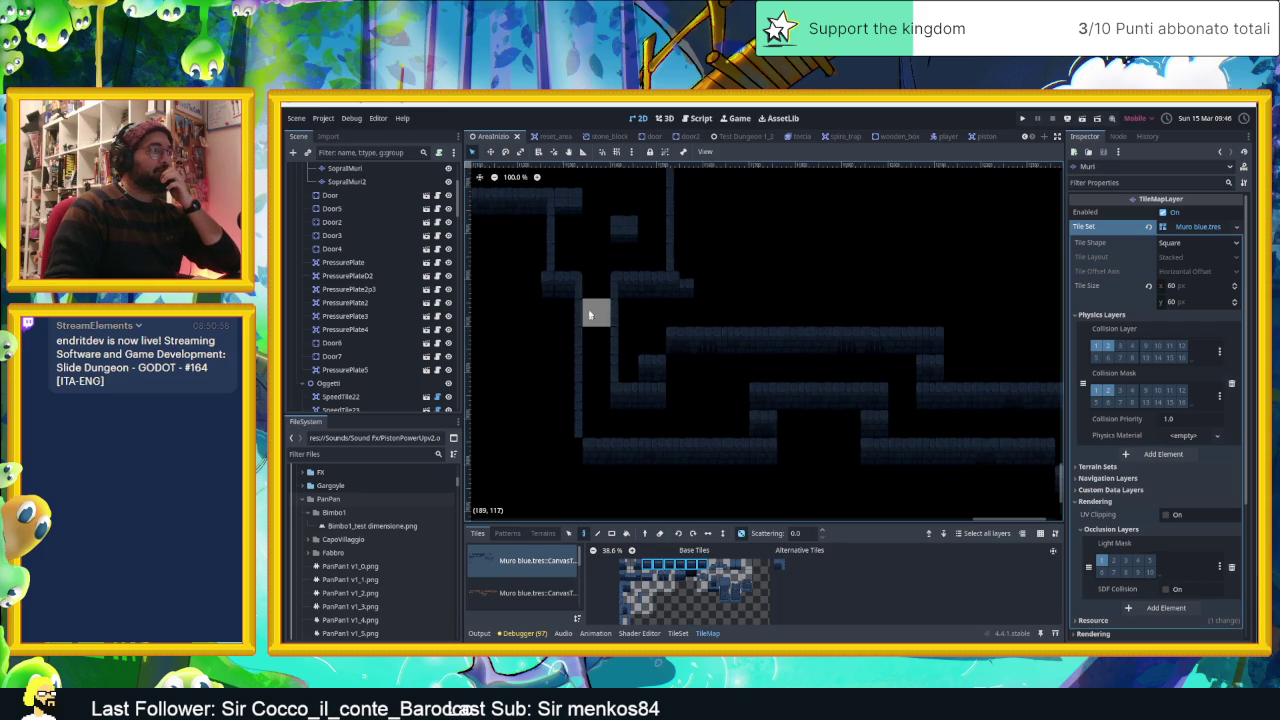
pyautogui.scroll(-2, 1013, 423)
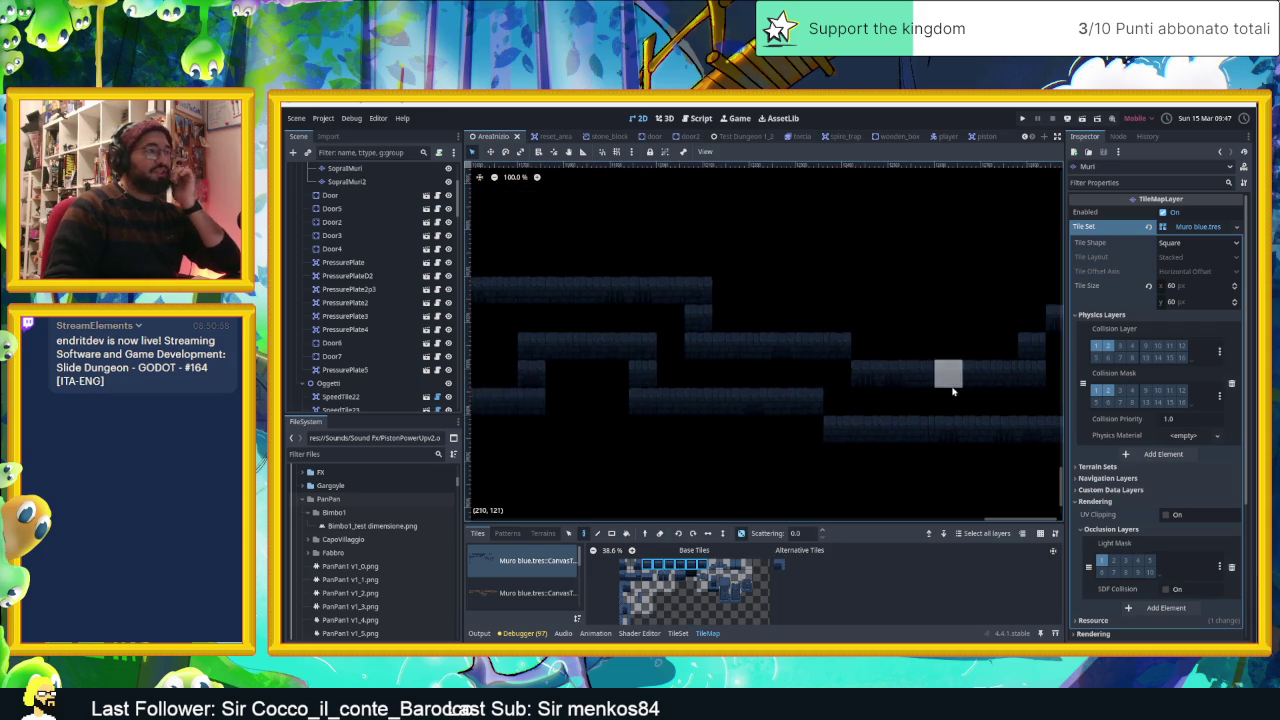
pyautogui.hscroll(-5, 800, 400)
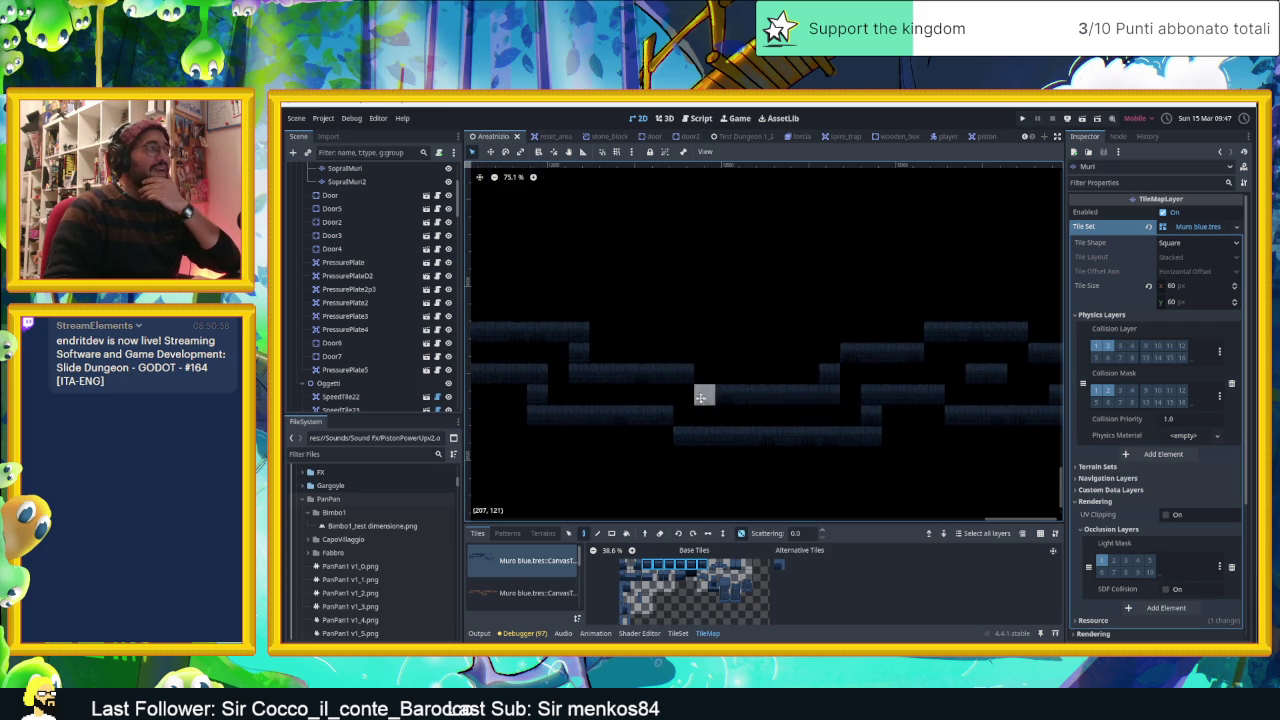
pyautogui.click(636, 598)
pyautogui.click(578, 334)
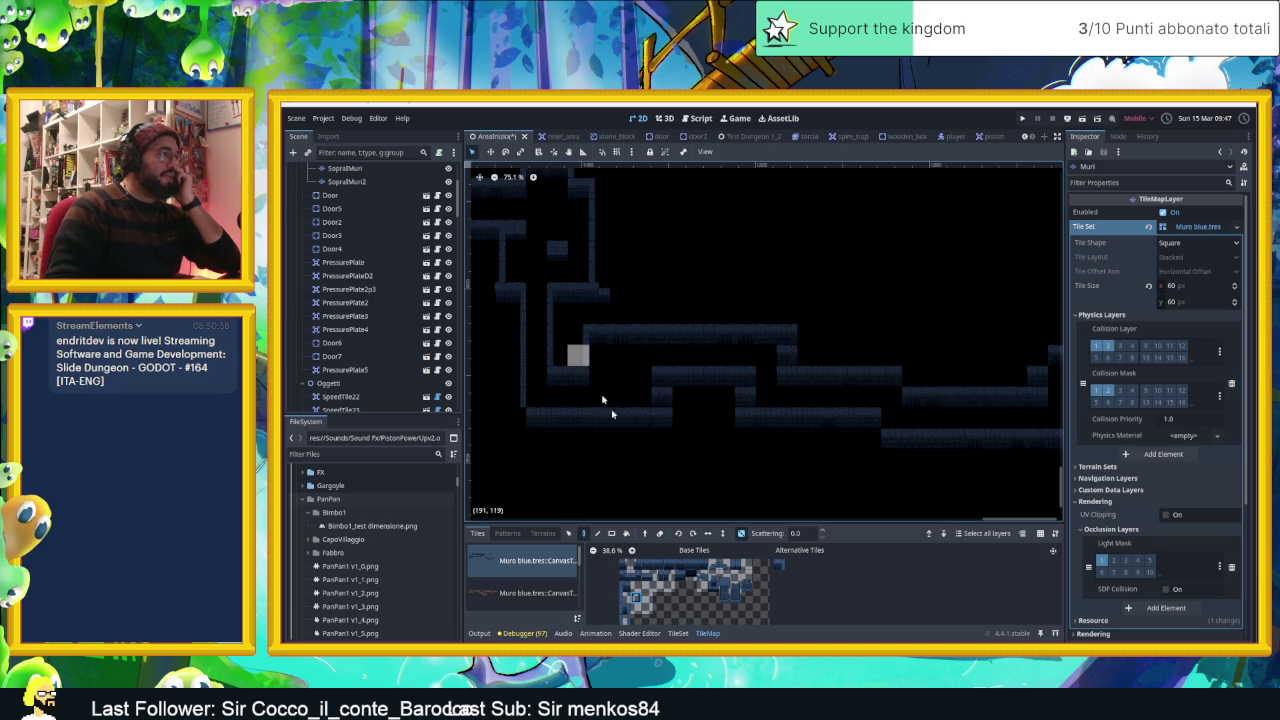
pyautogui.click(625, 598)
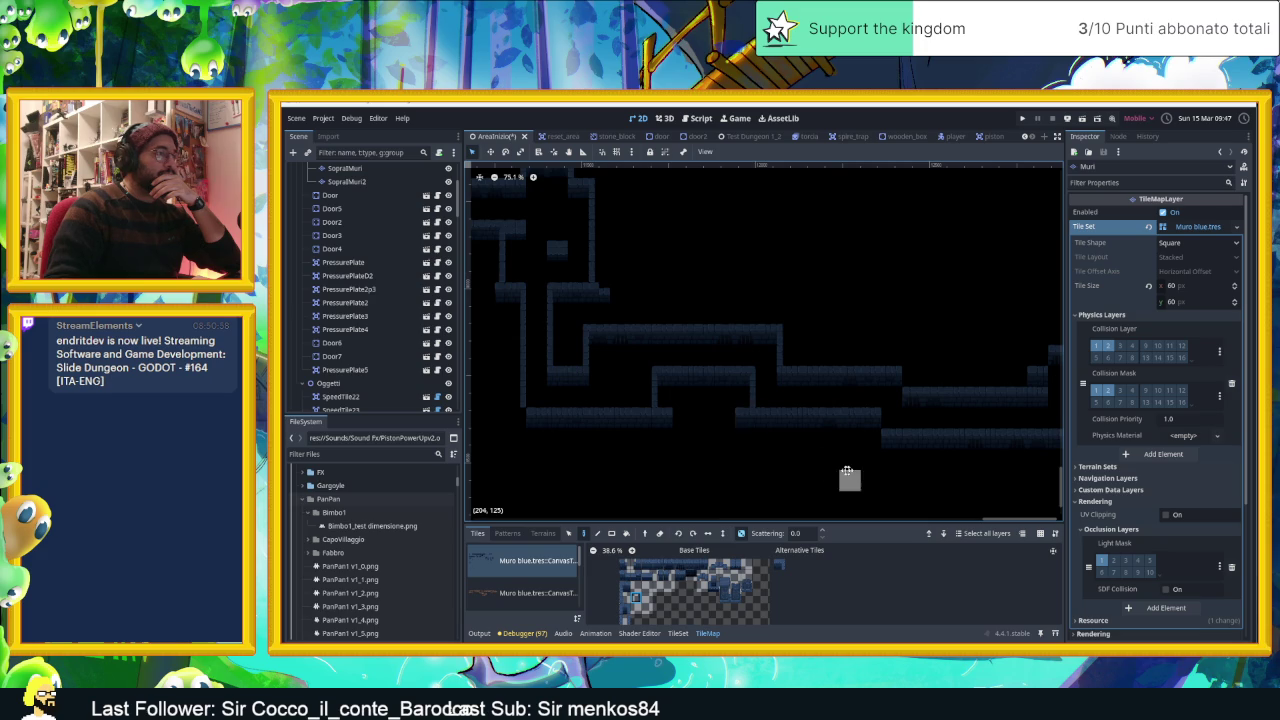
# - Add a wall tile at the end of the upper platform on the Muri layer
pyautogui.moveTo(849, 477); pyautogui.dragTo(734, 466)
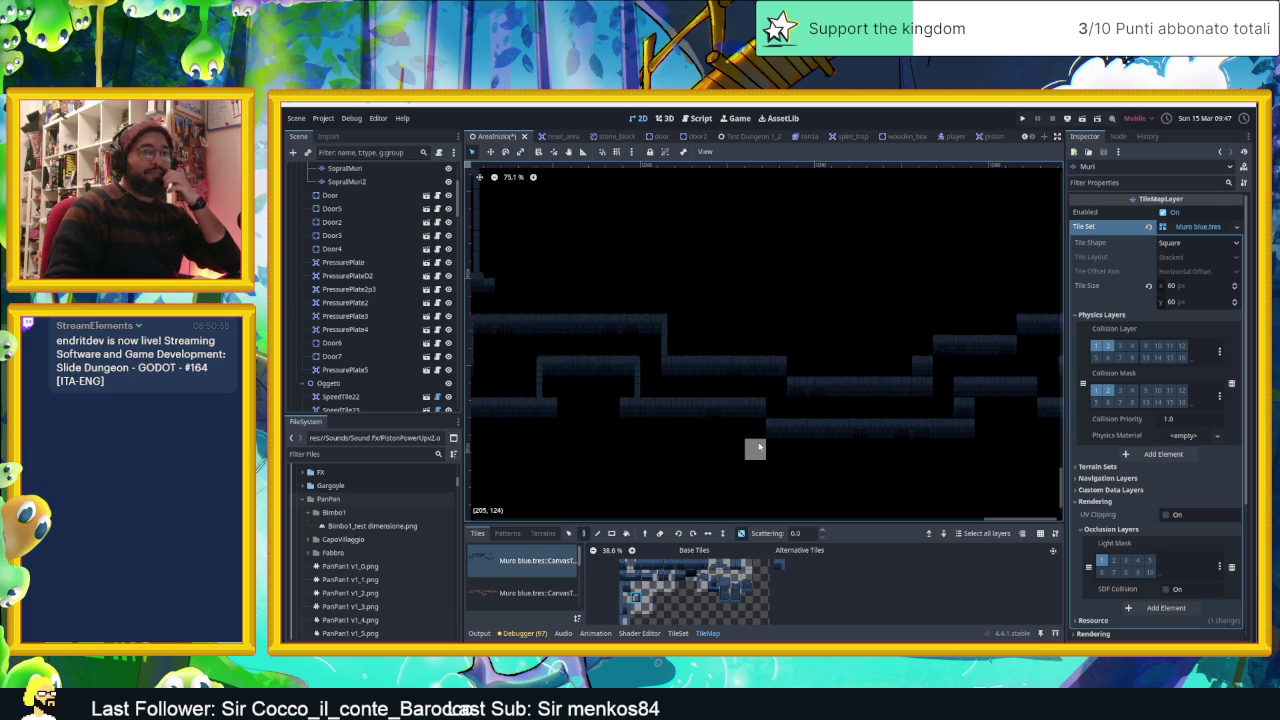
pyautogui.hscroll(2, 795, 430)
pyautogui.click(625, 597)
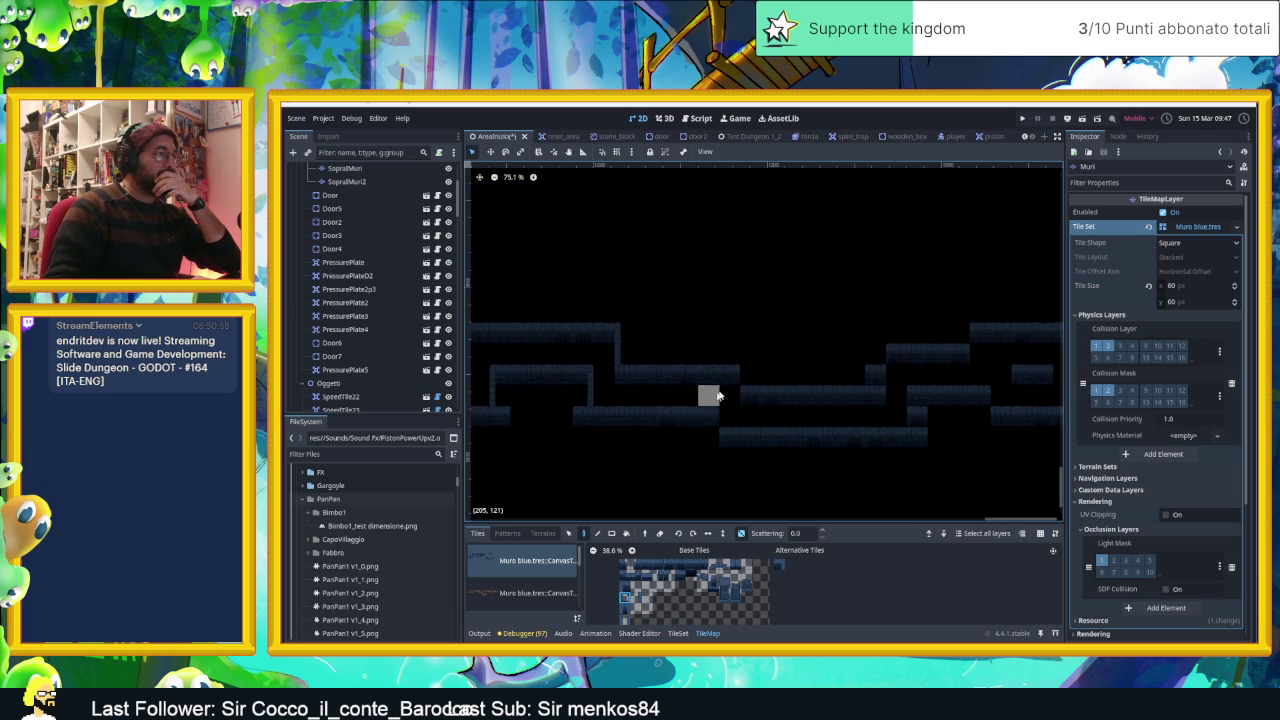
pyautogui.click(779, 565)
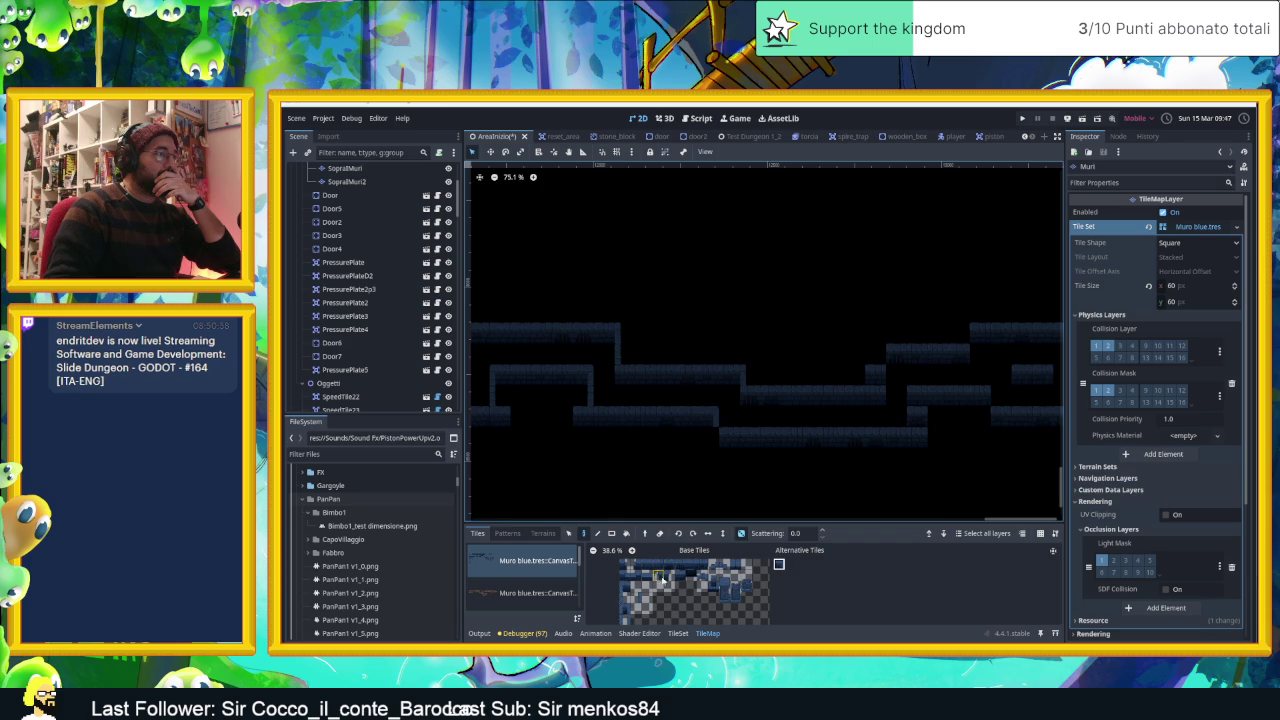
pyautogui.hscroll(3, 958, 455)
pyautogui.click(625, 598)
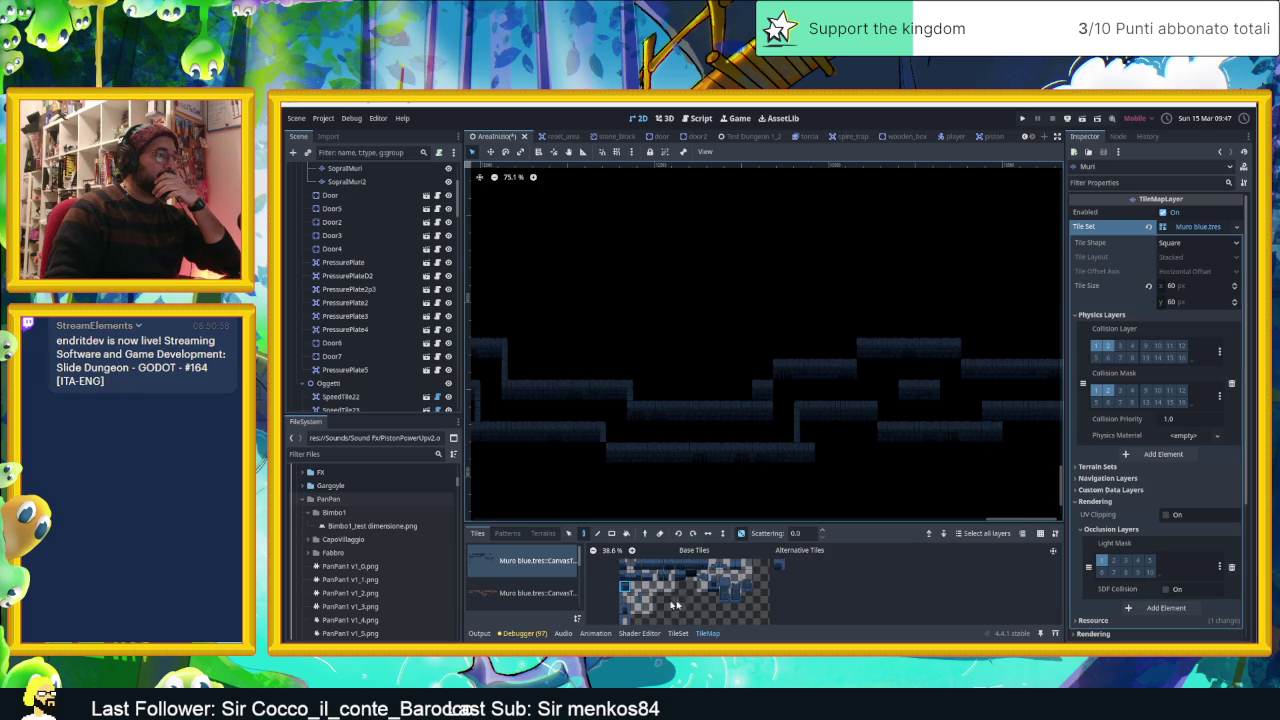
pyautogui.click(639, 599)
pyautogui.moveTo(913, 361); pyautogui.dragTo(761, 367)
pyautogui.click(820, 355)
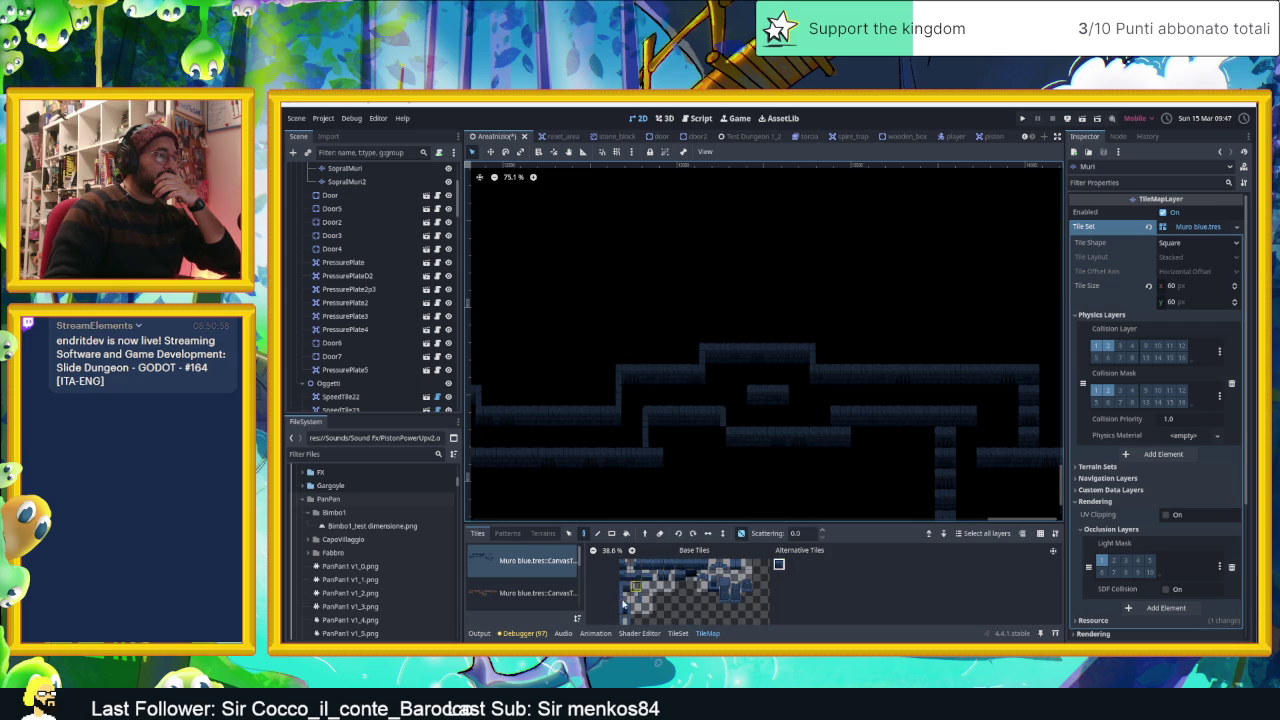
pyautogui.click(623, 586)
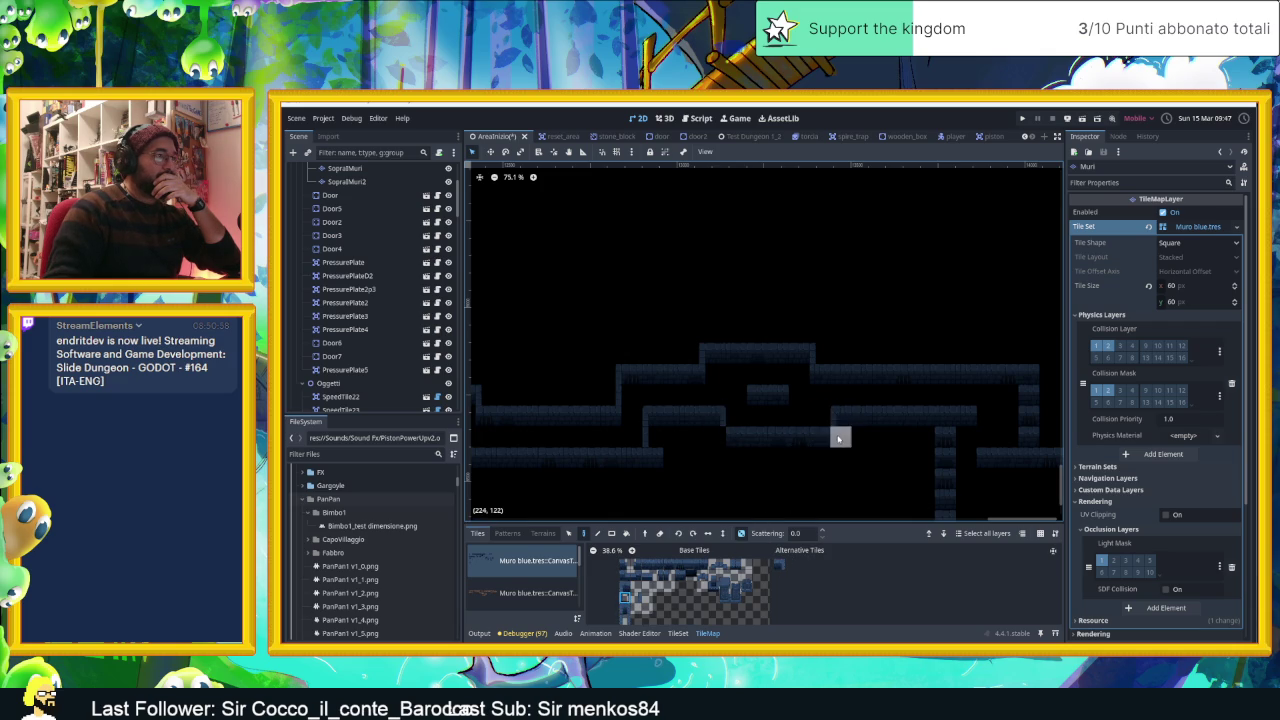
# - Repaint the right-hand room's wall columns with the thin alternative wall tile
pyautogui.moveTo(857, 457); pyautogui.dragTo(737, 448)
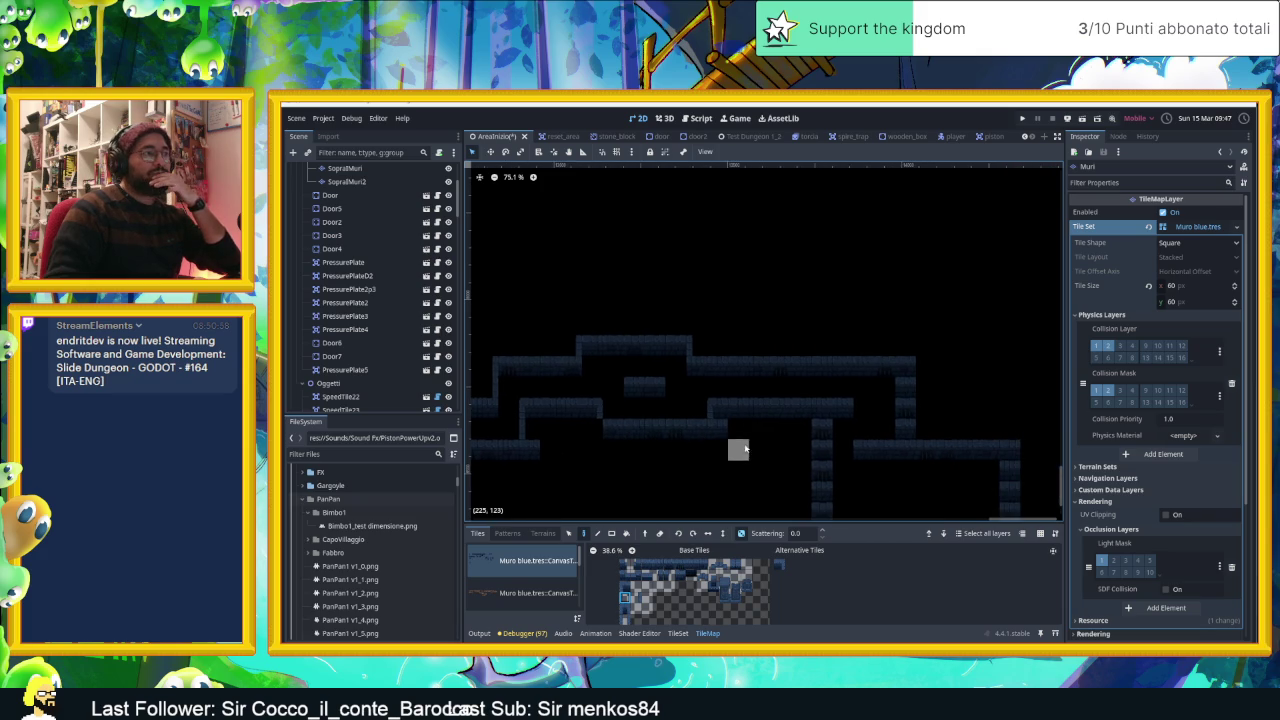
pyautogui.moveTo(843, 429)
pyautogui.mouseDown()
pyautogui.moveTo(829, 438)
pyautogui.moveTo(806, 411)
pyautogui.mouseUp()
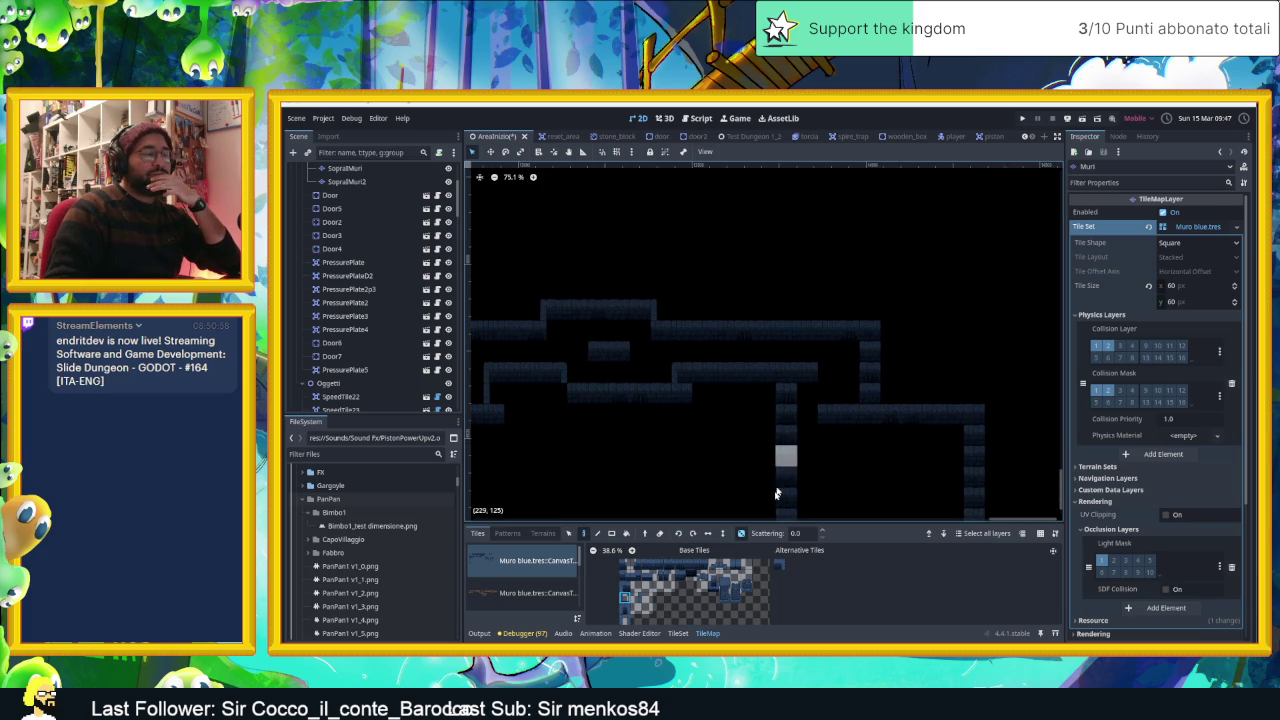
pyautogui.click(778, 564)
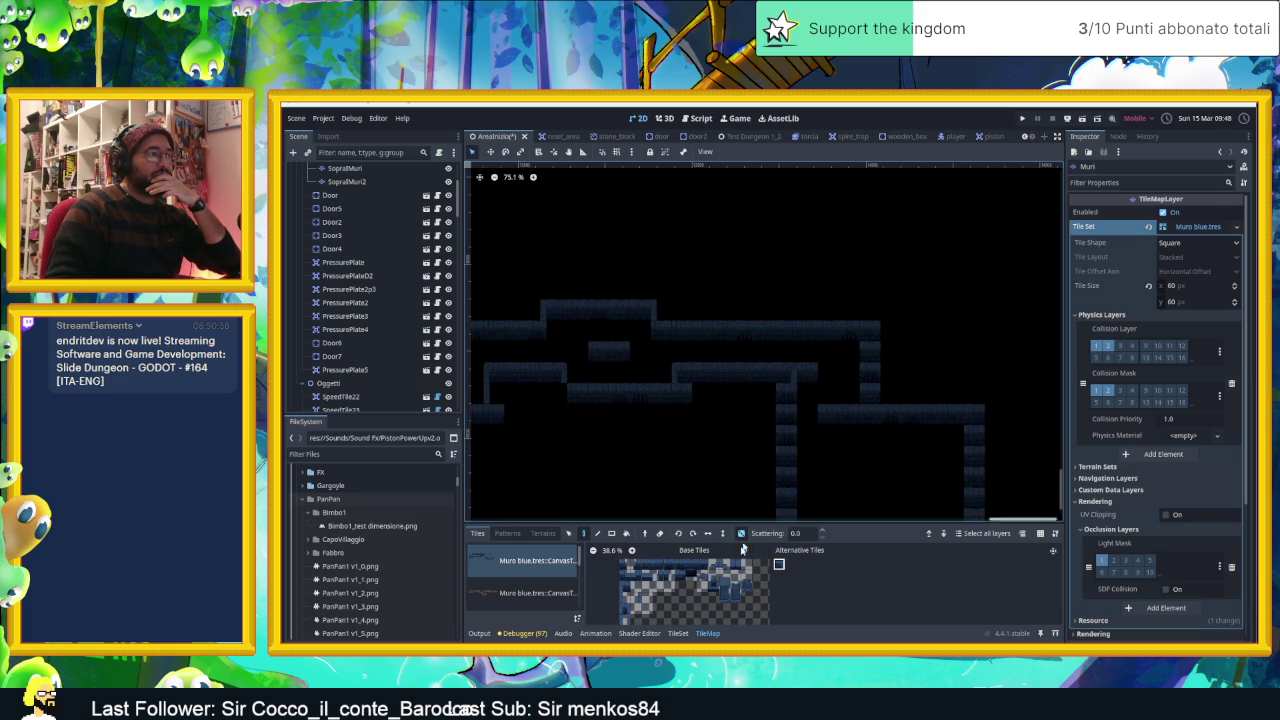
pyautogui.moveTo(758, 478)
pyautogui.mouseDown()
pyautogui.moveTo(689, 423)
pyautogui.moveTo(660, 478)
pyautogui.mouseUp()
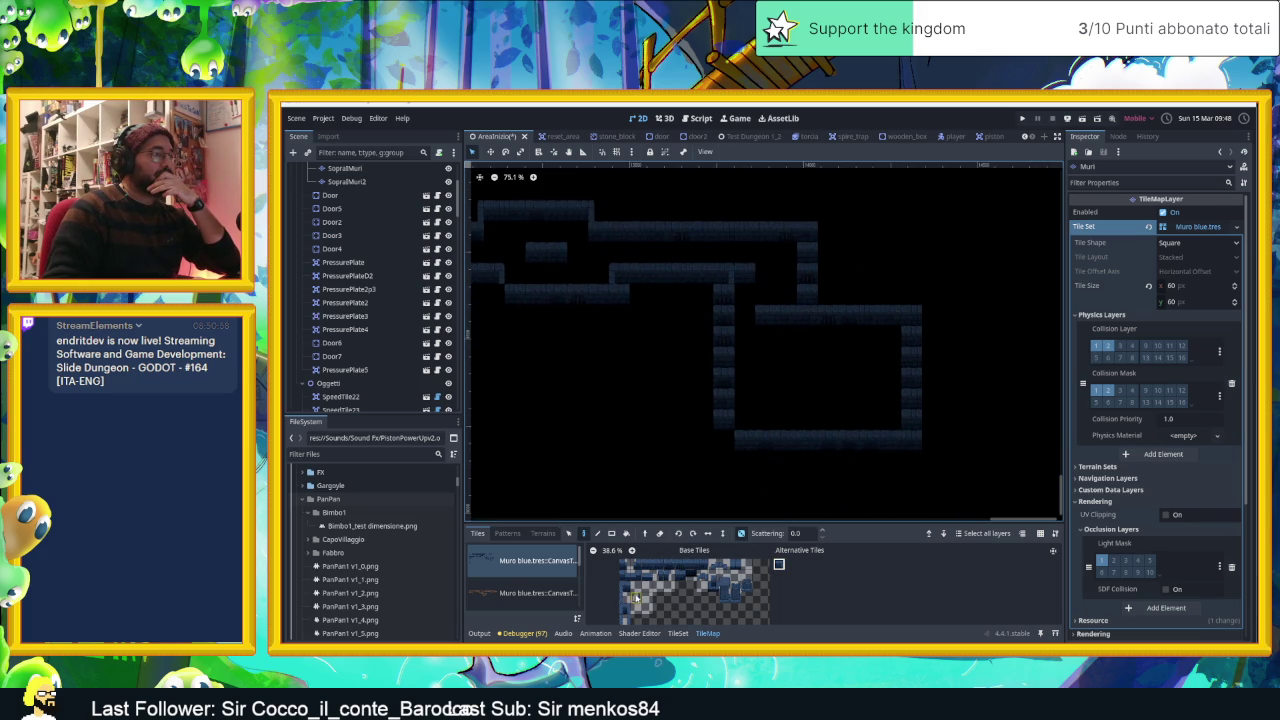
pyautogui.moveTo(723, 289); pyautogui.dragTo(724, 413)
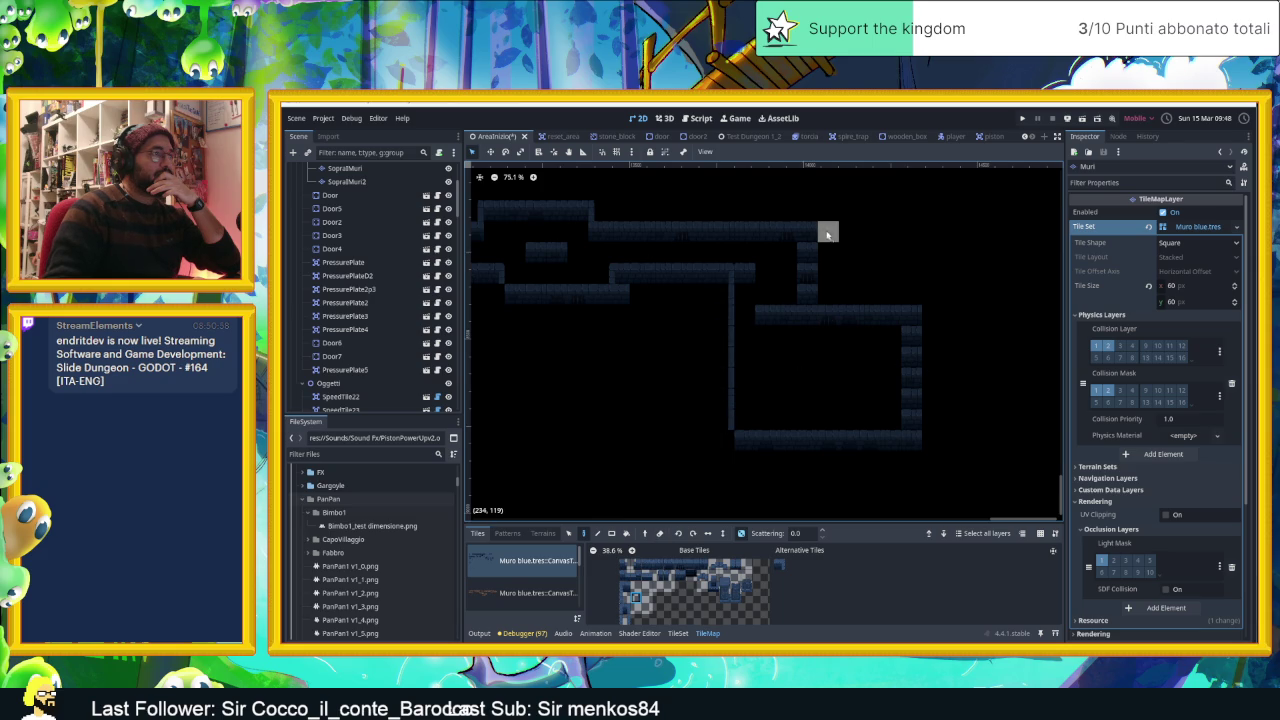
pyautogui.click(624, 597)
pyautogui.moveTo(807, 275)
pyautogui.mouseDown()
pyautogui.moveTo(806, 251)
pyautogui.moveTo(807, 291)
pyautogui.mouseUp()
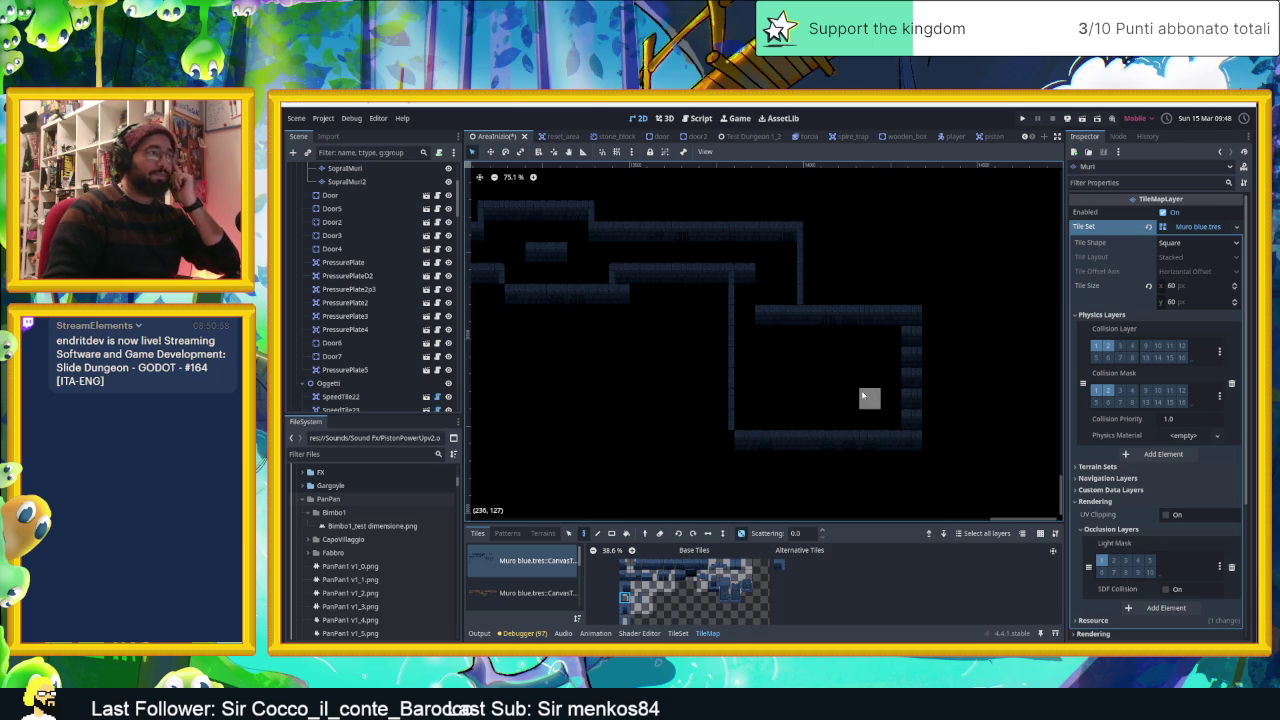
pyautogui.moveTo(906, 333); pyautogui.dragTo(914, 442)
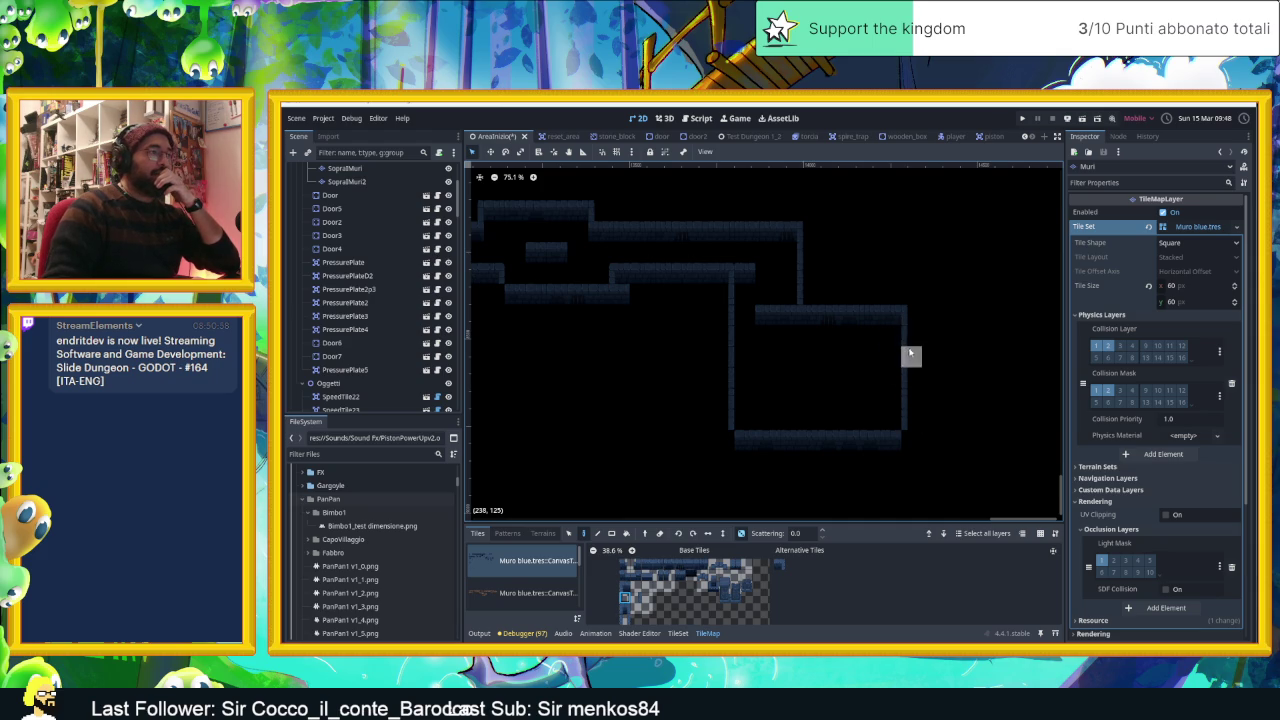
# - Place a wall tile at the platform end and a short vertical wall beneath it
pyautogui.scroll(1, 910, 360)
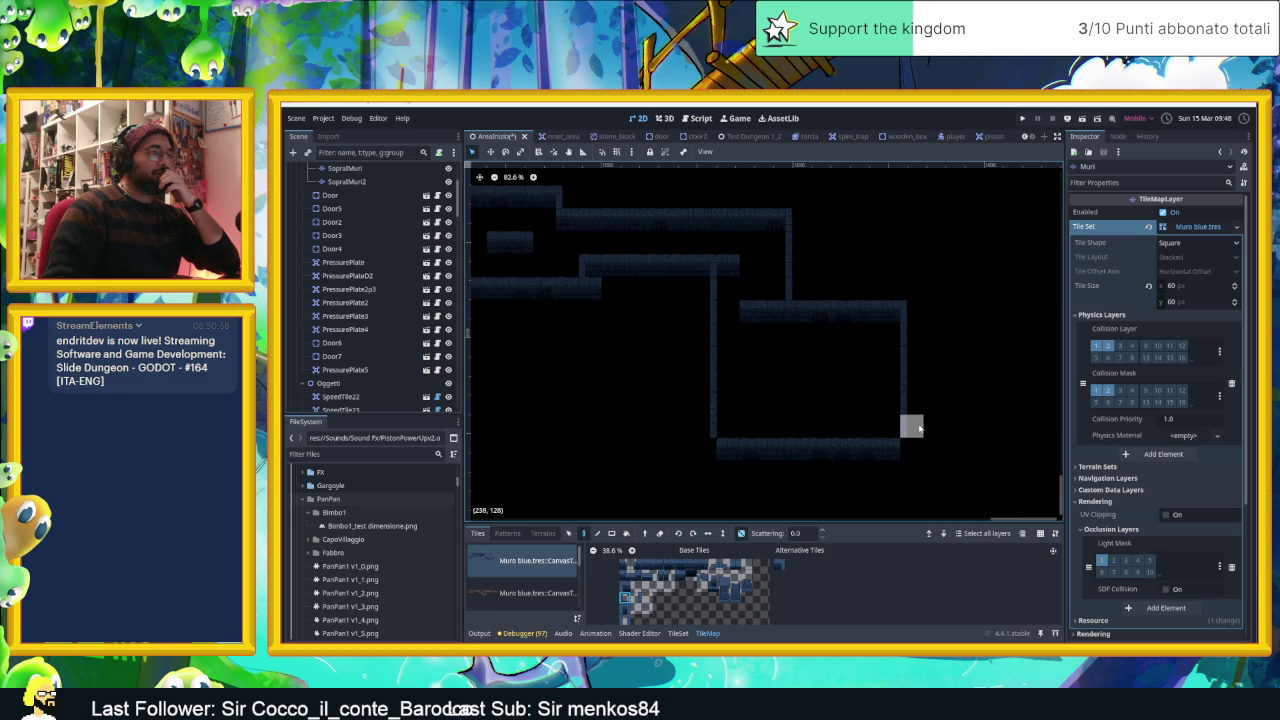
pyautogui.moveTo(903, 406)
pyautogui.mouseDown()
pyautogui.moveTo(885, 417)
pyautogui.moveTo(806, 393)
pyautogui.mouseUp()
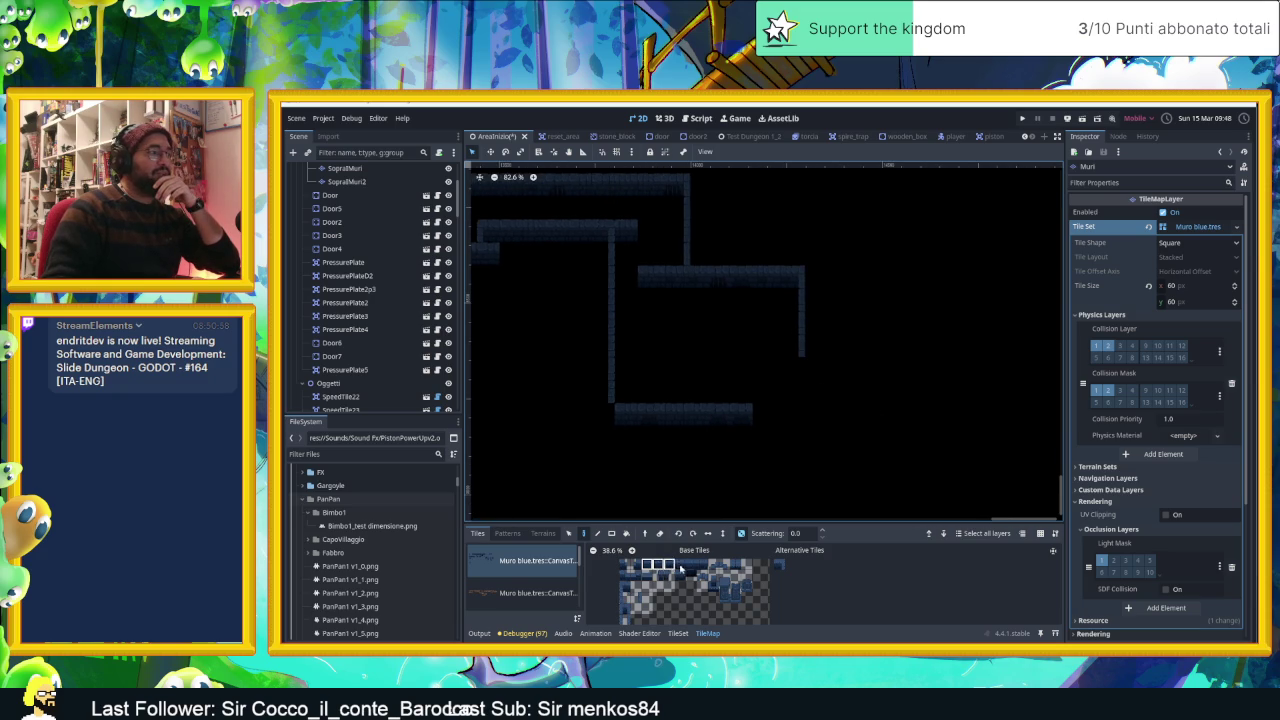
pyautogui.click(805, 343)
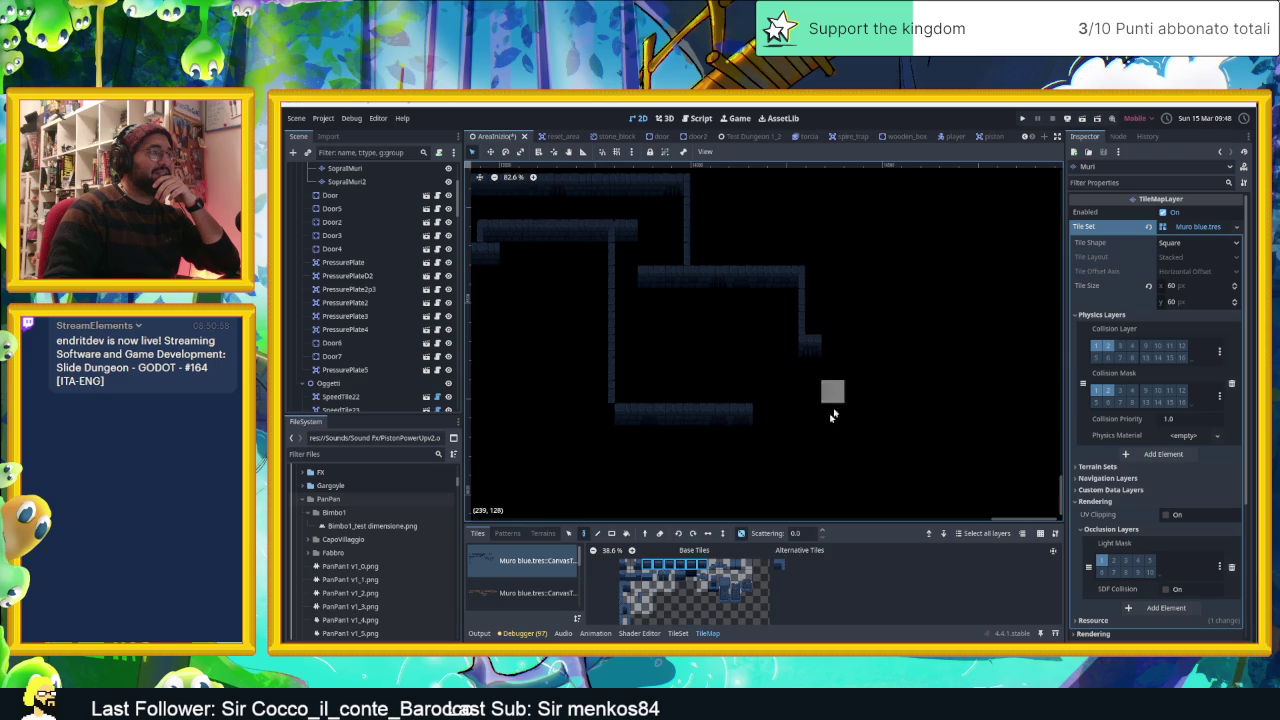
pyautogui.click(780, 565)
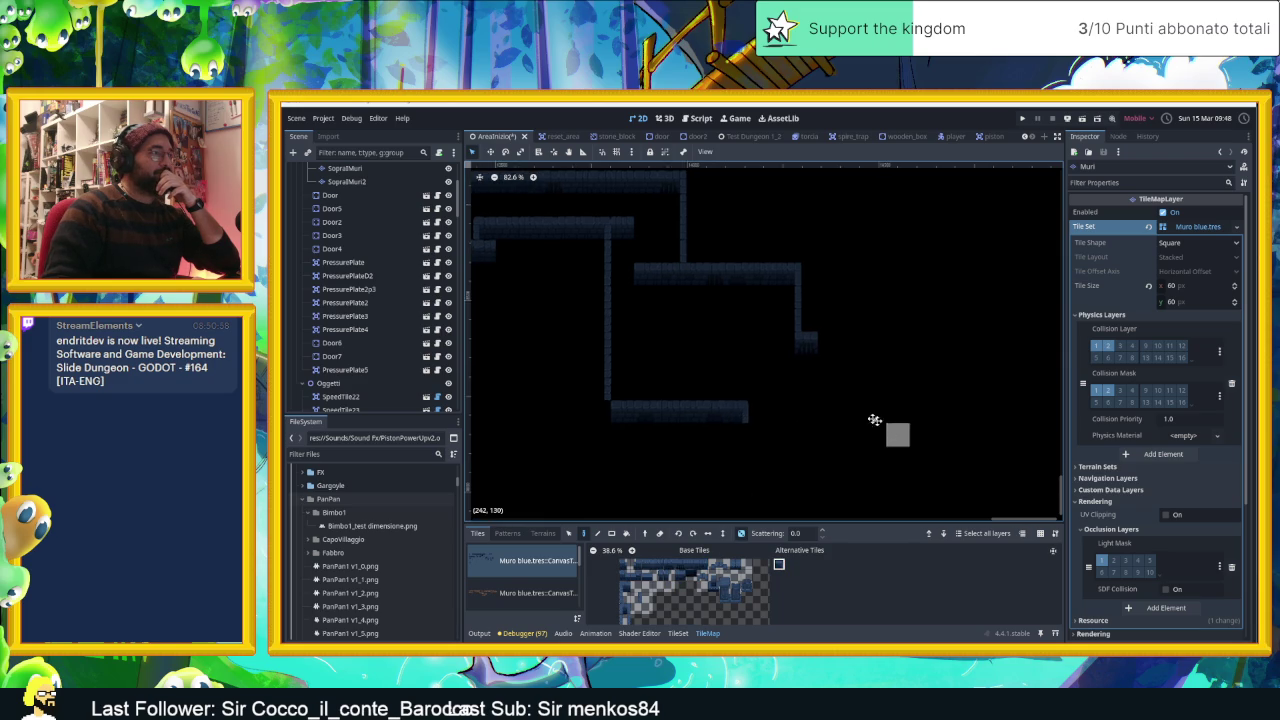
pyautogui.hscroll(2, 880, 423)
pyautogui.click(636, 598)
pyautogui.moveTo(682, 411); pyautogui.dragTo(682, 434)
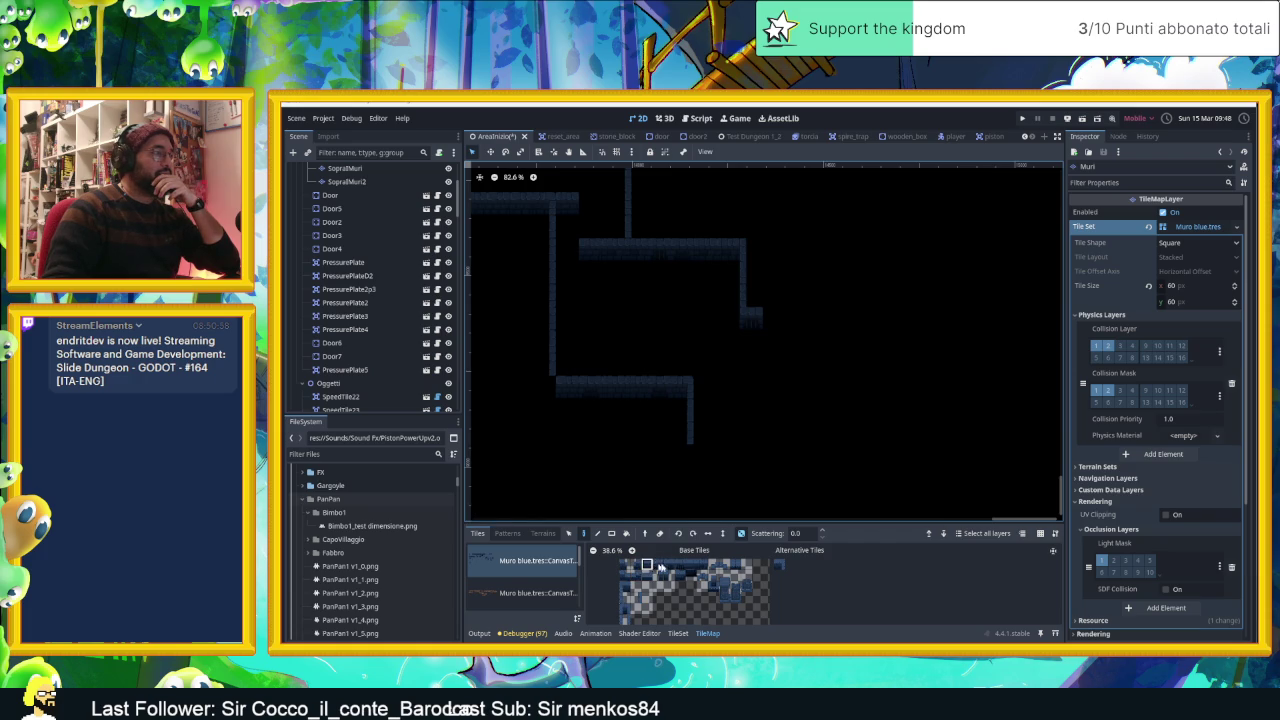
# - Stamp a five-tile lower platform, extend it right, and add a ledge with a connecting vertical wall
pyautogui.moveTo(645, 566); pyautogui.dragTo(702, 566)
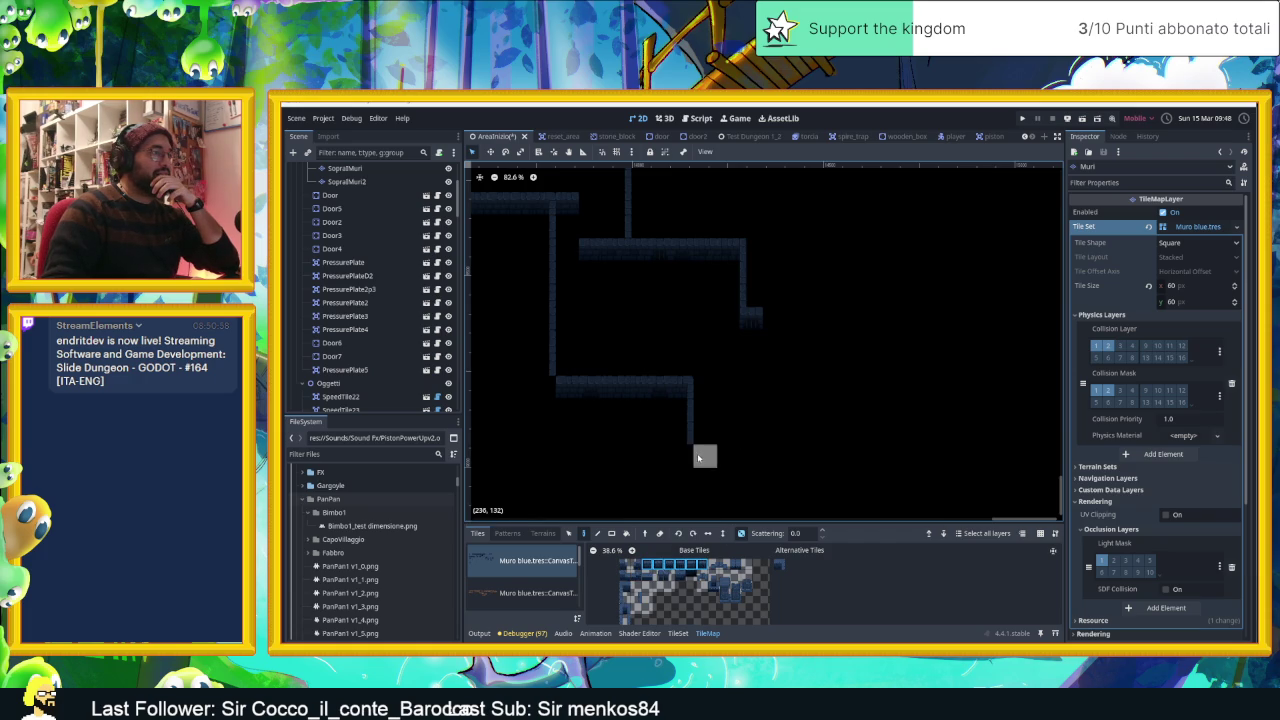
pyautogui.click(700, 455)
pyautogui.moveTo(796, 460); pyautogui.dragTo(868, 455)
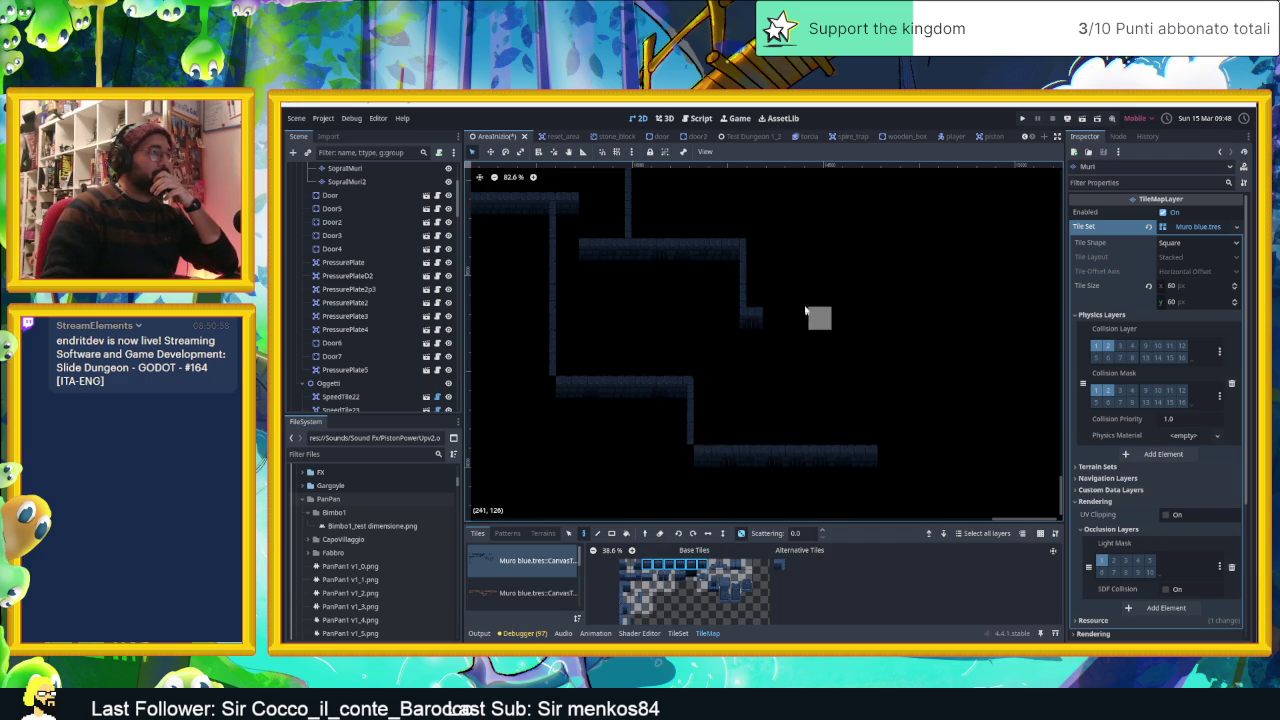
pyautogui.click(774, 318)
pyautogui.moveTo(794, 319); pyautogui.dragTo(847, 323)
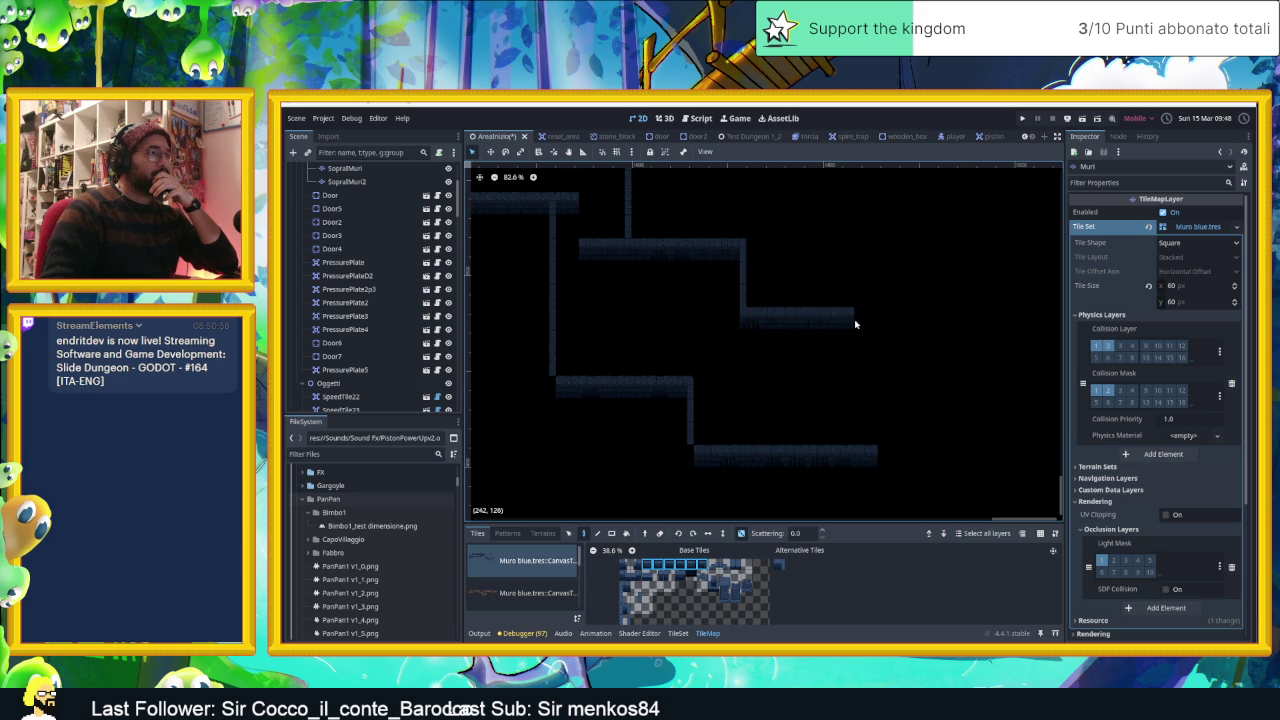
pyautogui.click(623, 600)
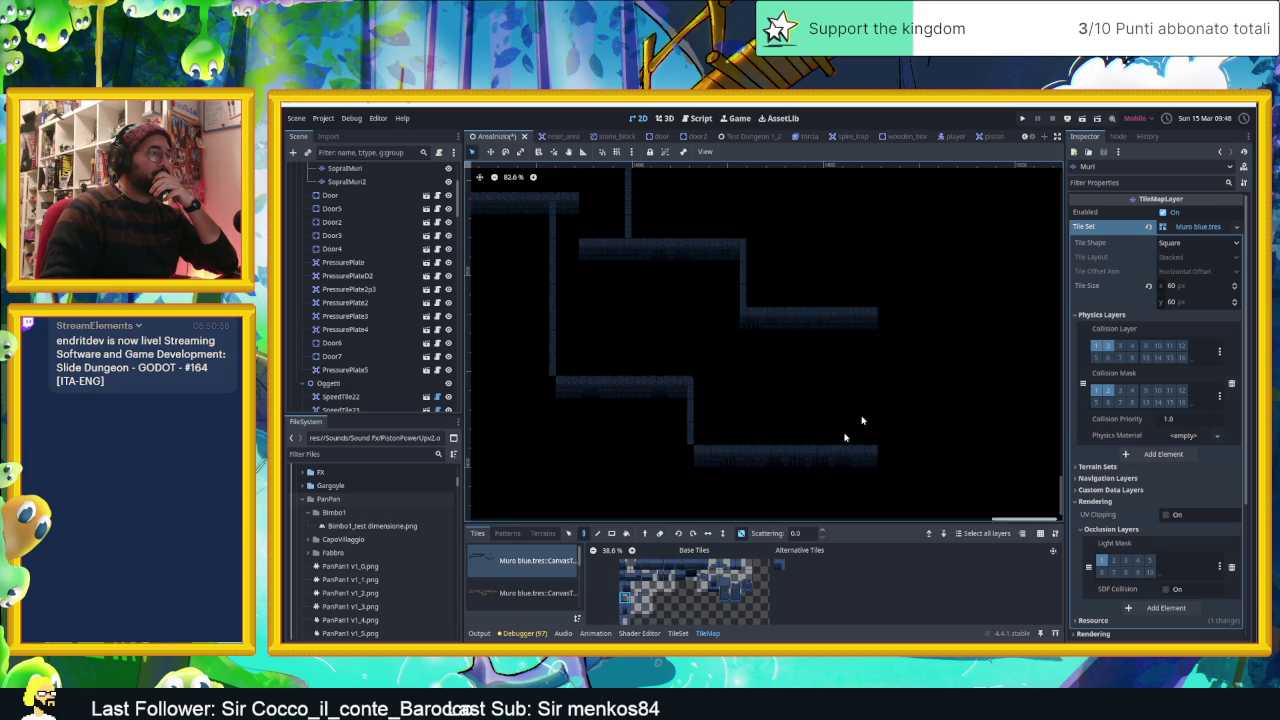
pyautogui.moveTo(890, 318); pyautogui.dragTo(888, 379)
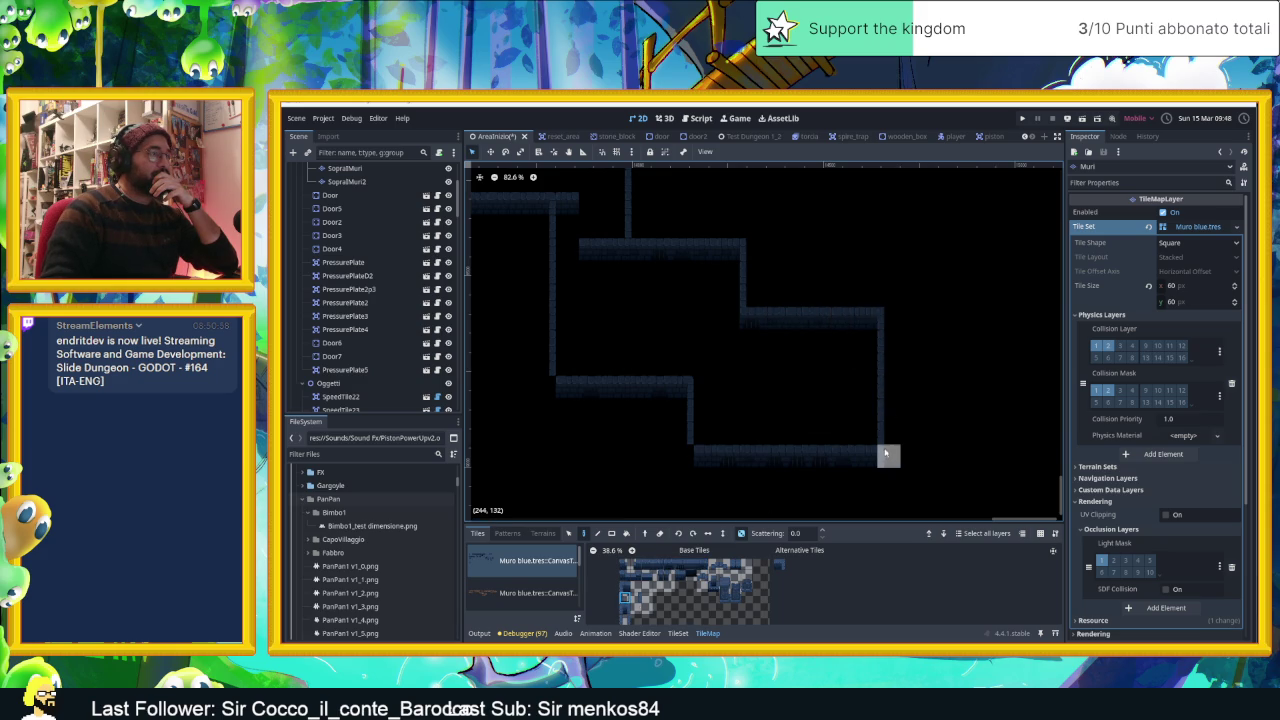
pyautogui.scroll(-1, 931, 408)
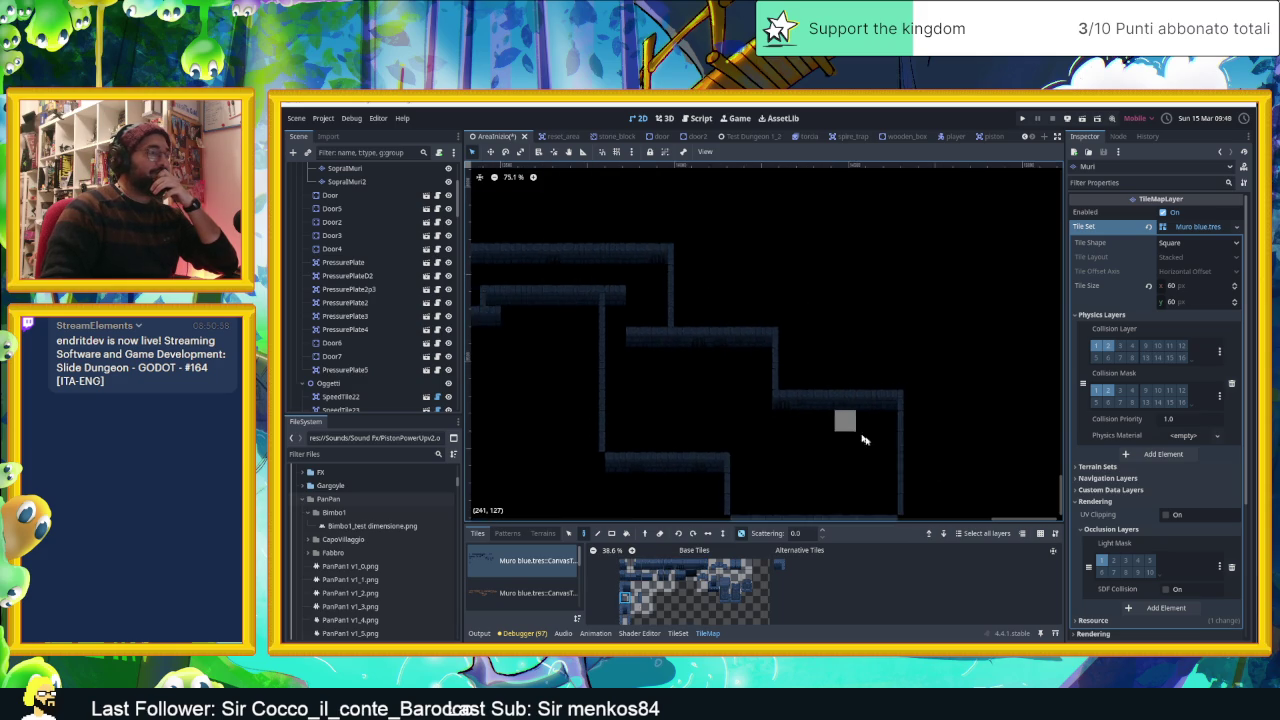
# - Rework the left ledge: erase the tiles below it, extend it two tiles, and clear the bottom-left corner
pyautogui.scroll(2, 686, 372)
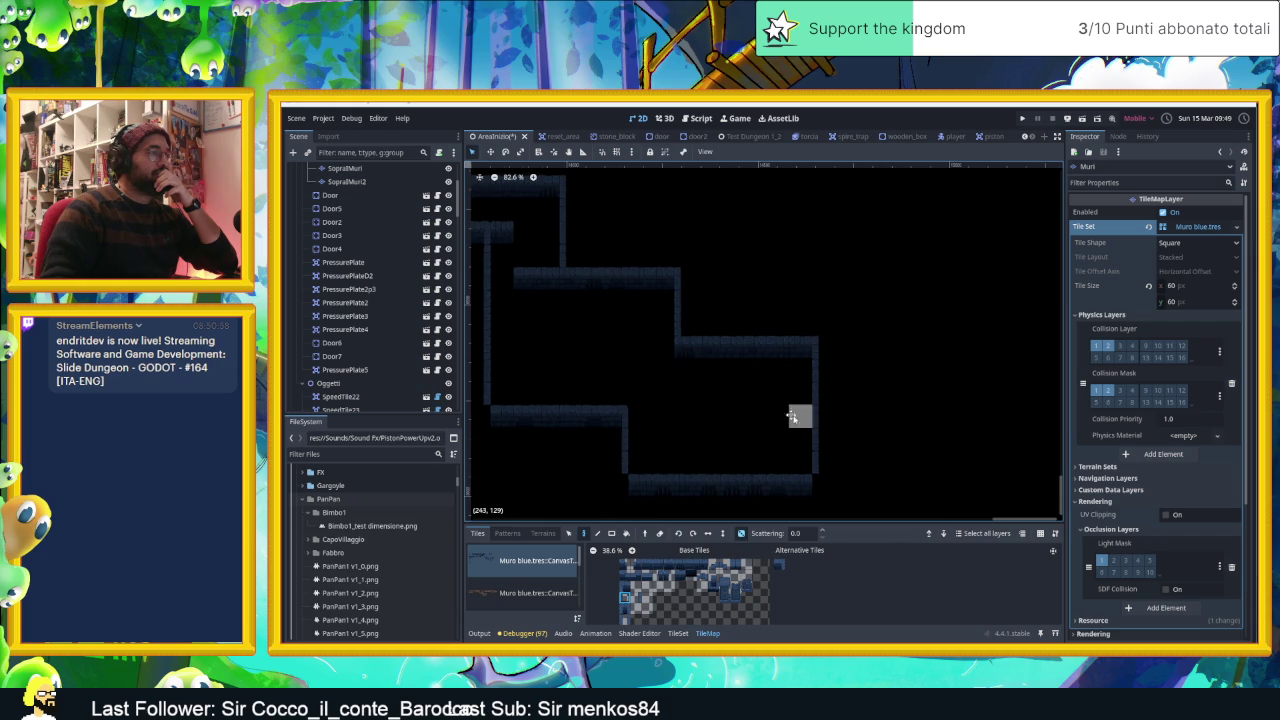
pyautogui.scroll(-1, 795, 417)
pyautogui.scroll(-1, 777, 420)
pyautogui.scroll(2, 751, 400)
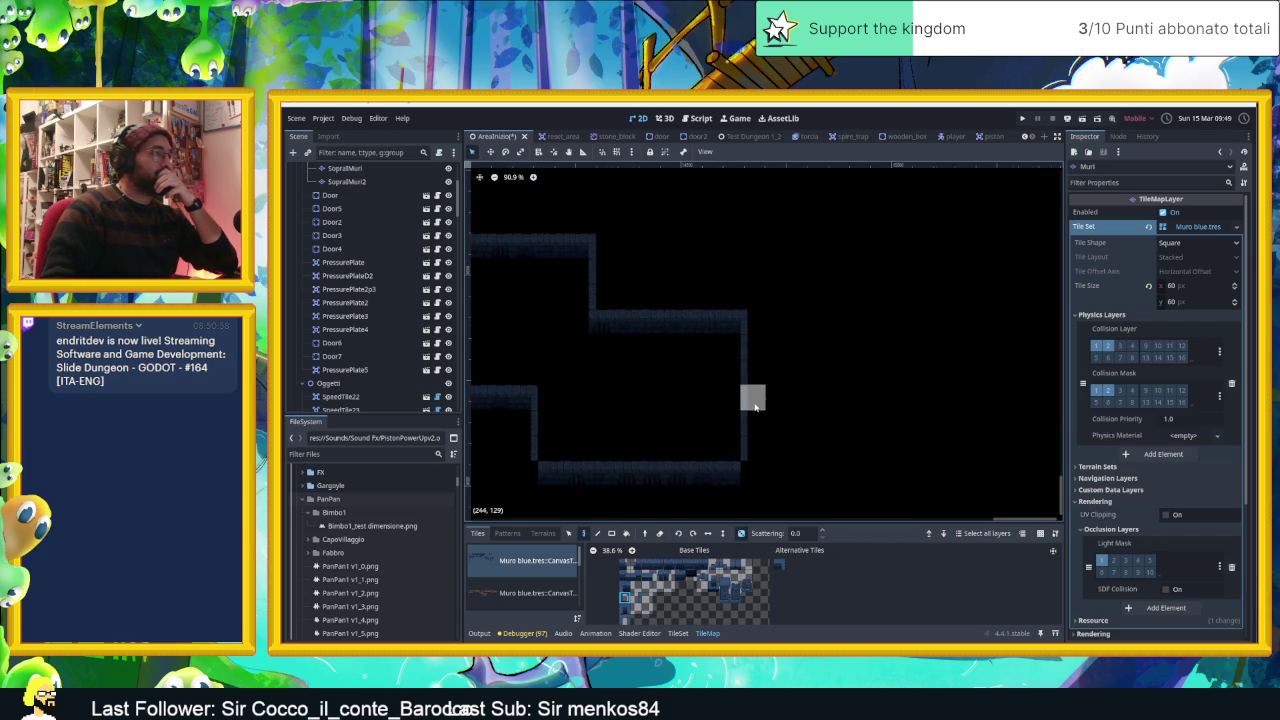
pyautogui.scroll(-2, 727, 410)
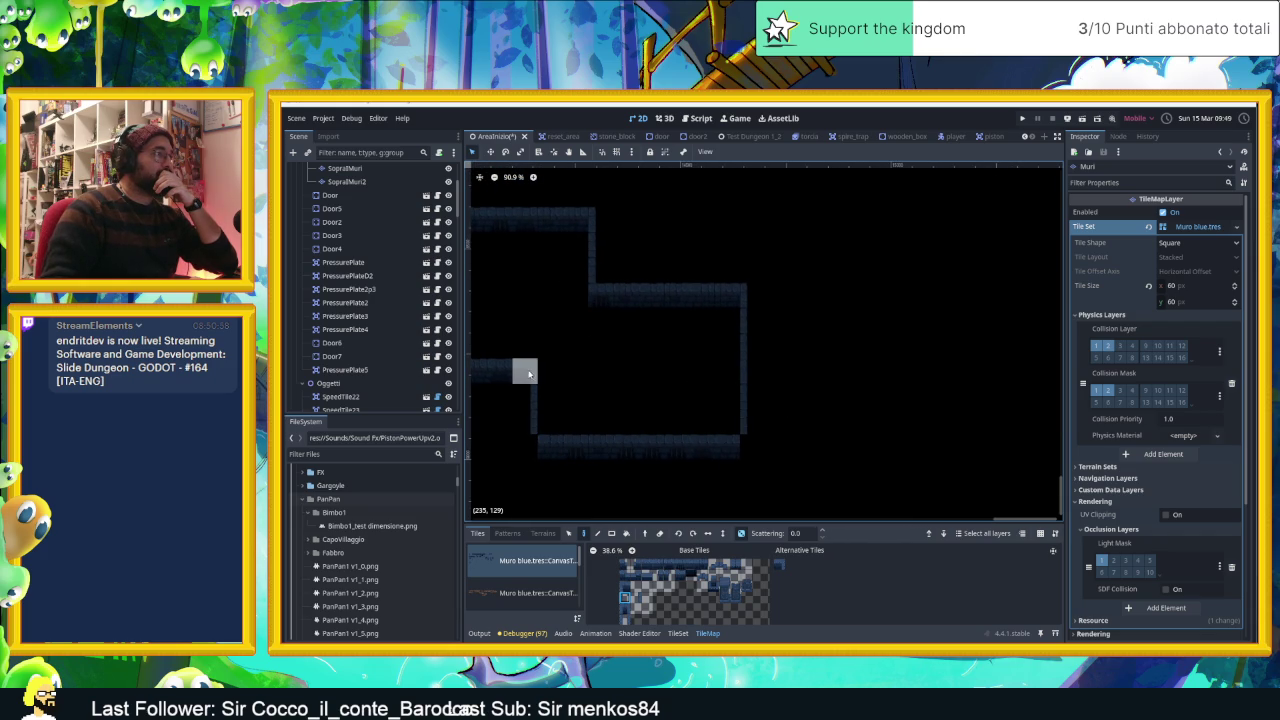
pyautogui.moveTo(538, 372); pyautogui.dragTo(532, 432)
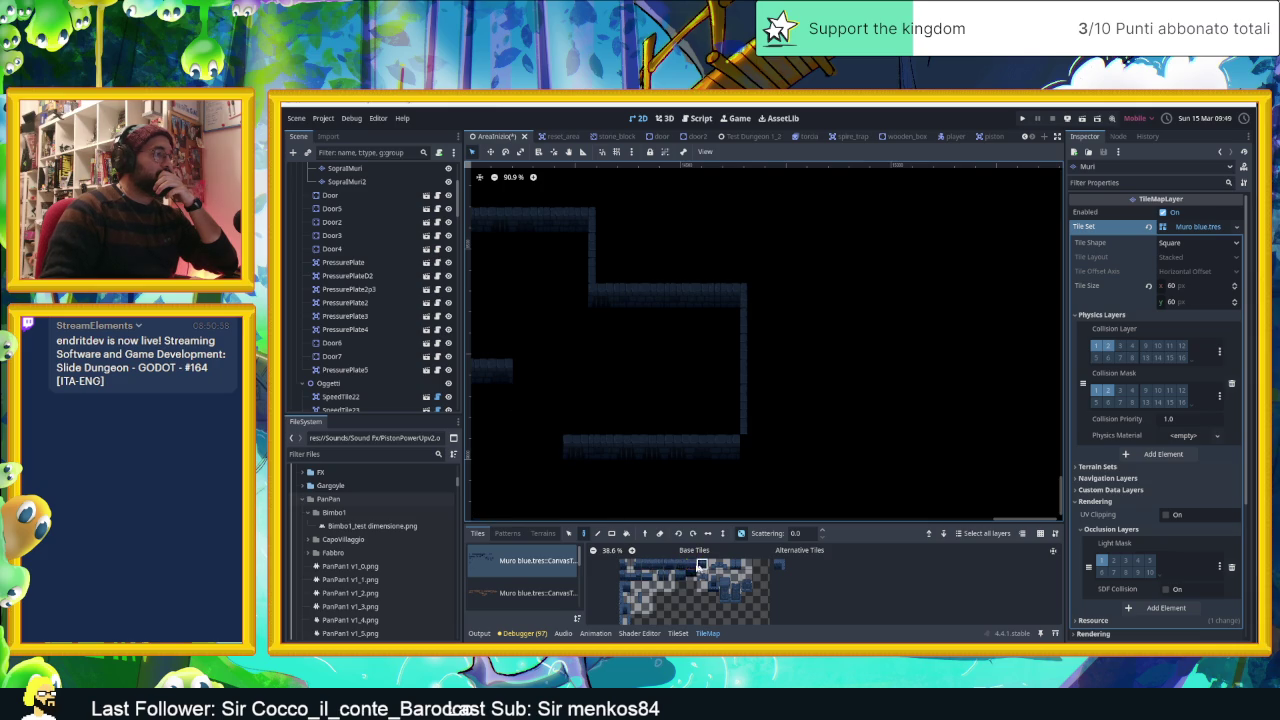
pyautogui.click(524, 369)
pyautogui.click(548, 370)
pyautogui.click(625, 565)
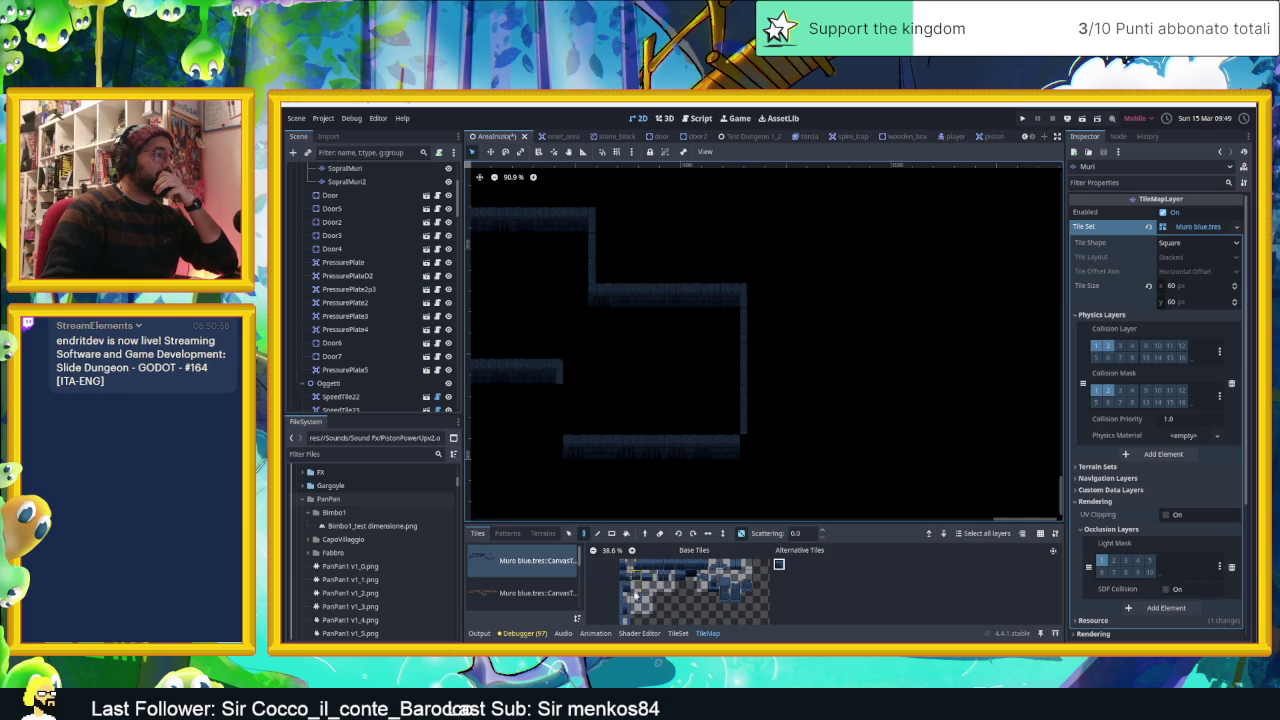
pyautogui.click(634, 598)
pyautogui.click(546, 398)
pyautogui.rightClick(548, 446)
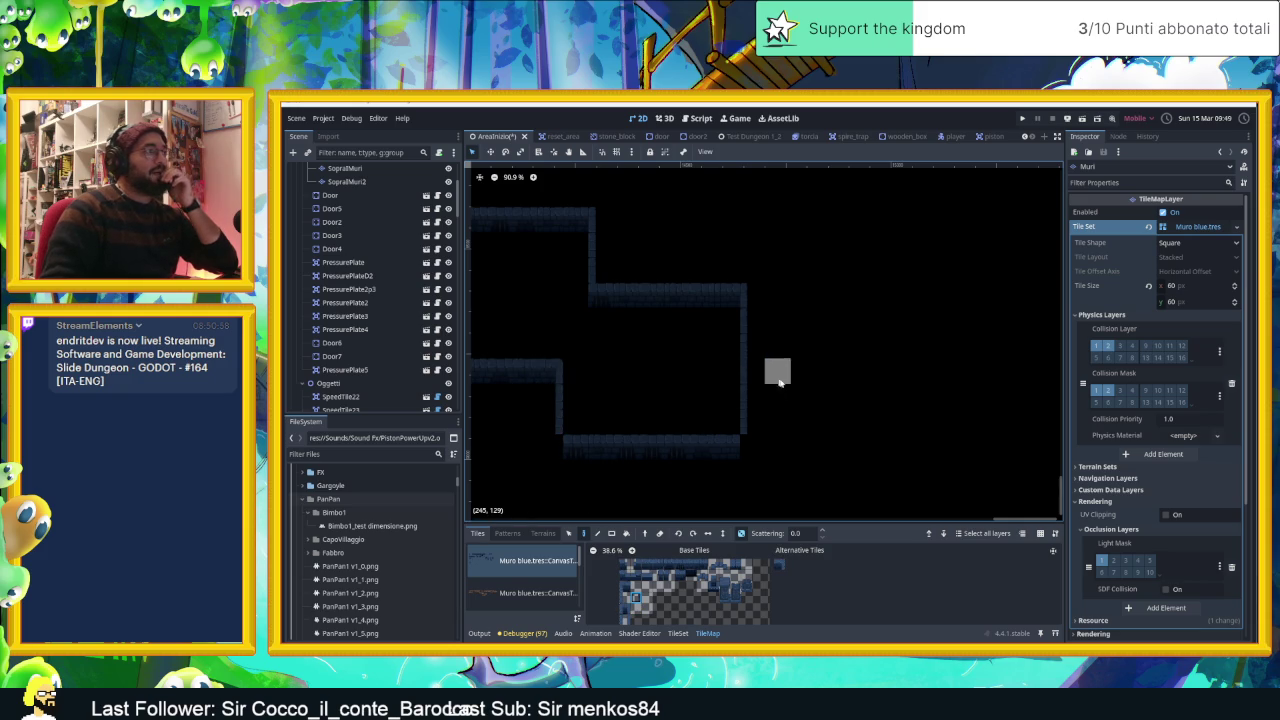
# - Erase wall tiles in the corridor's upper row to open a gap, then save the scene
pyautogui.scroll(-2, 800, 394)
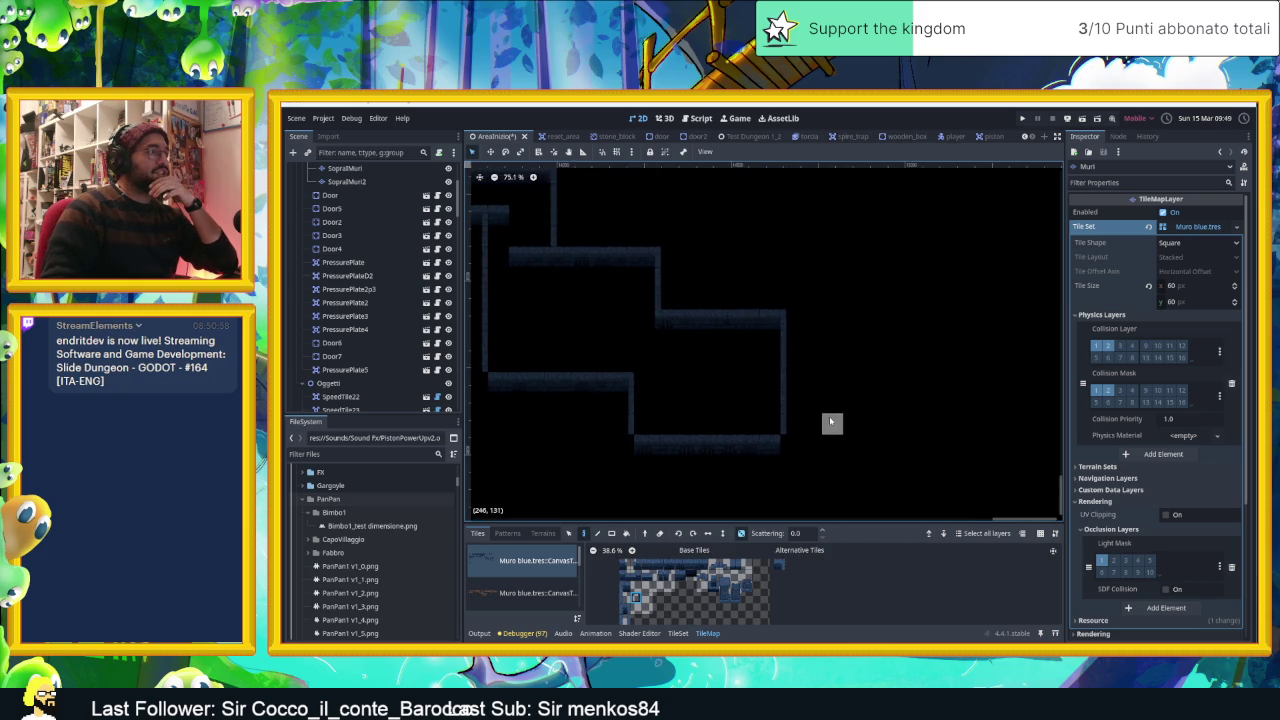
pyautogui.scroll(2, 830, 422)
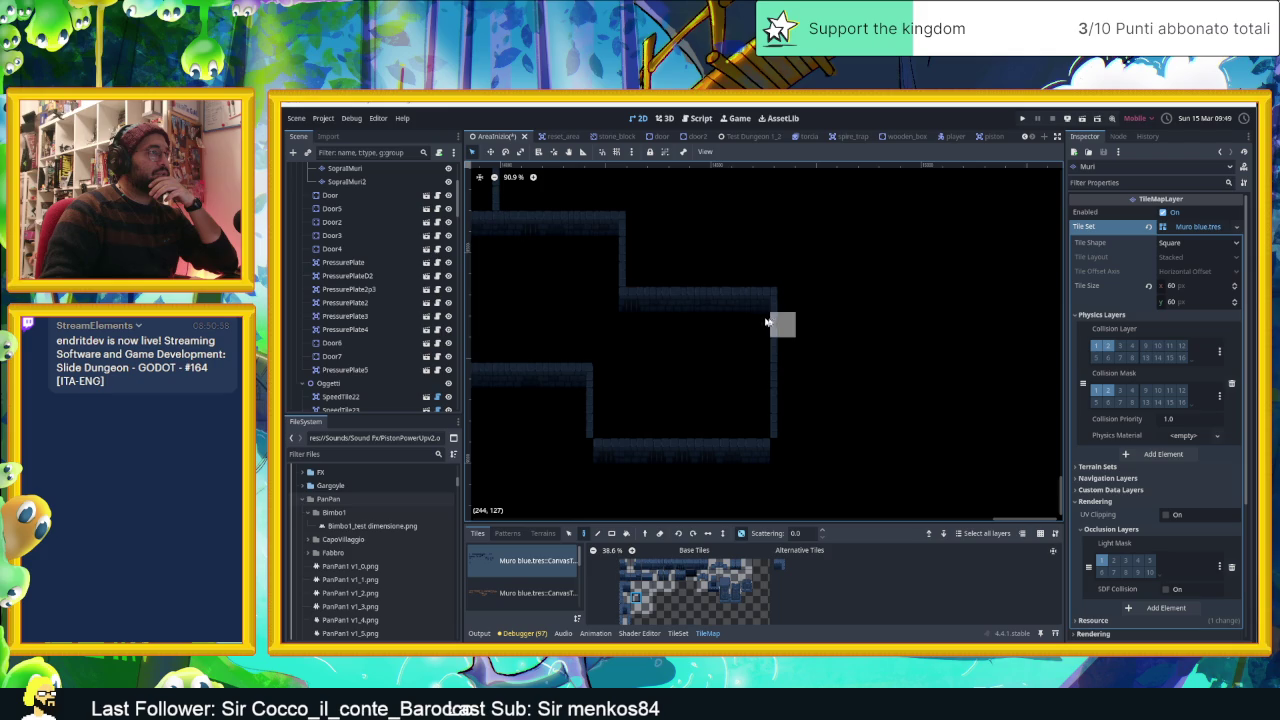
pyautogui.click(689, 306)
pyautogui.moveTo(704, 300); pyautogui.dragTo(691, 303)
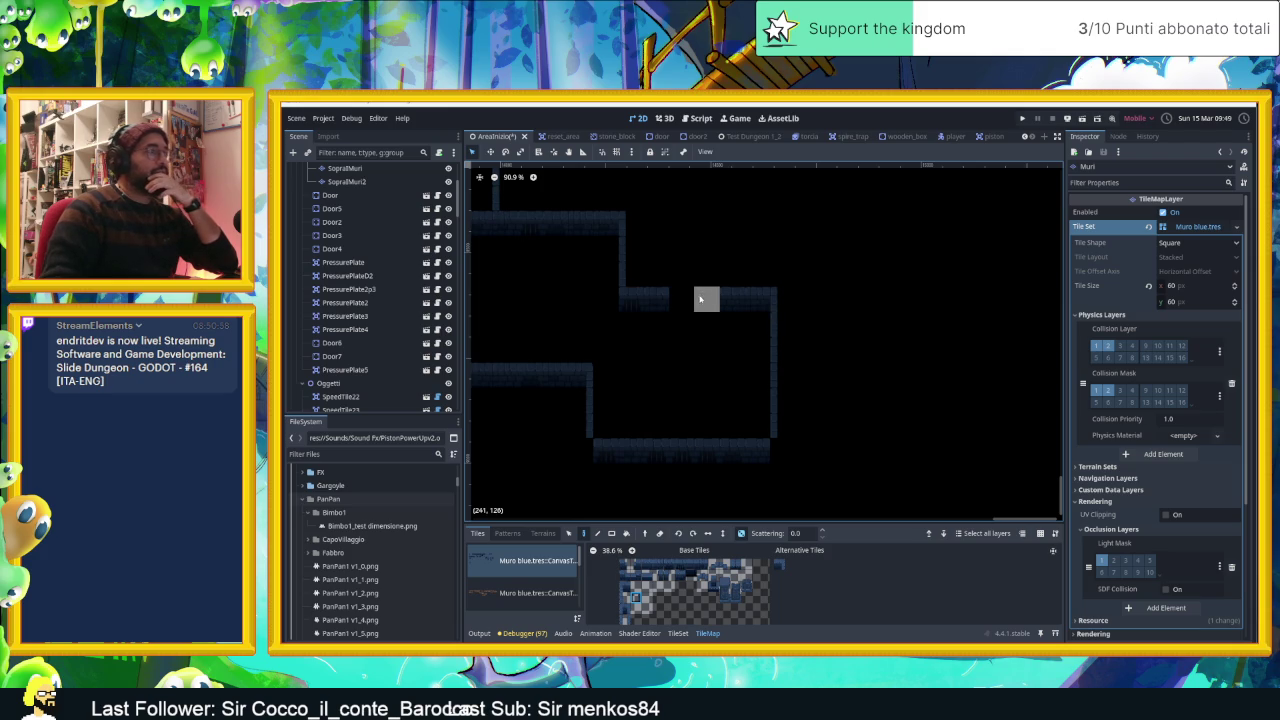
pyautogui.scroll(2, 705, 316)
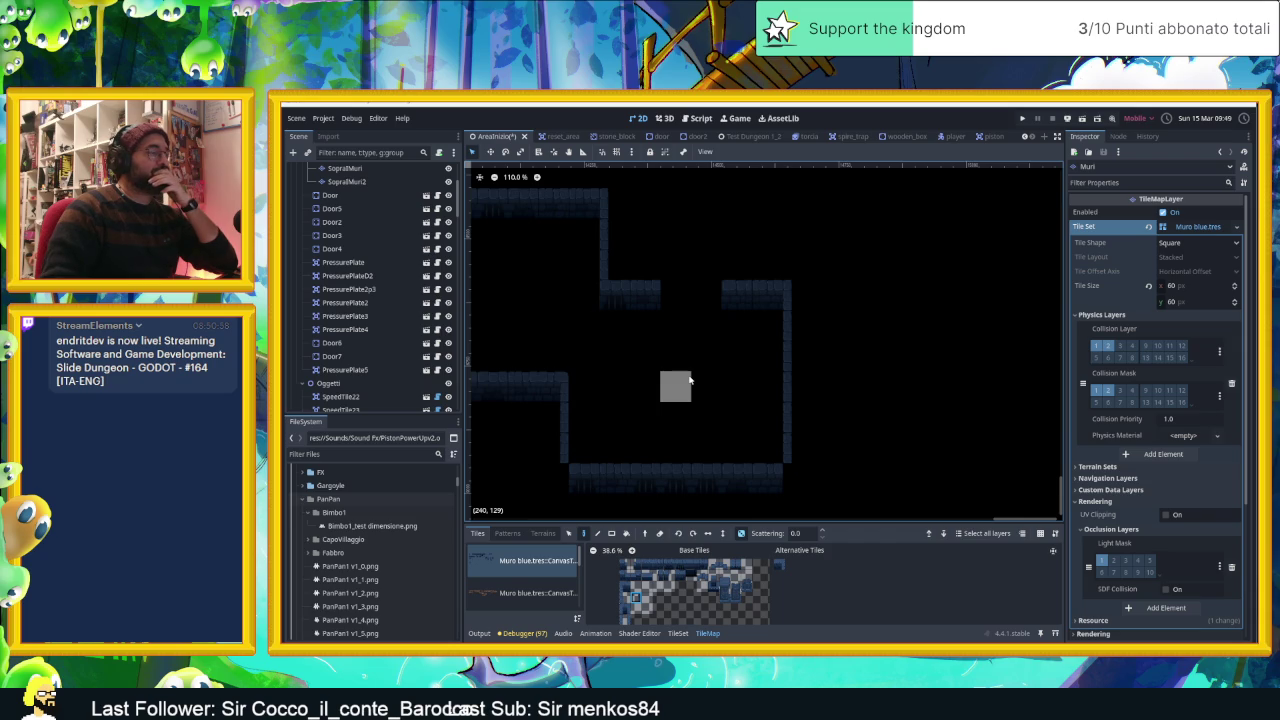
pyautogui.moveTo(689, 379); pyautogui.dragTo(805, 387)
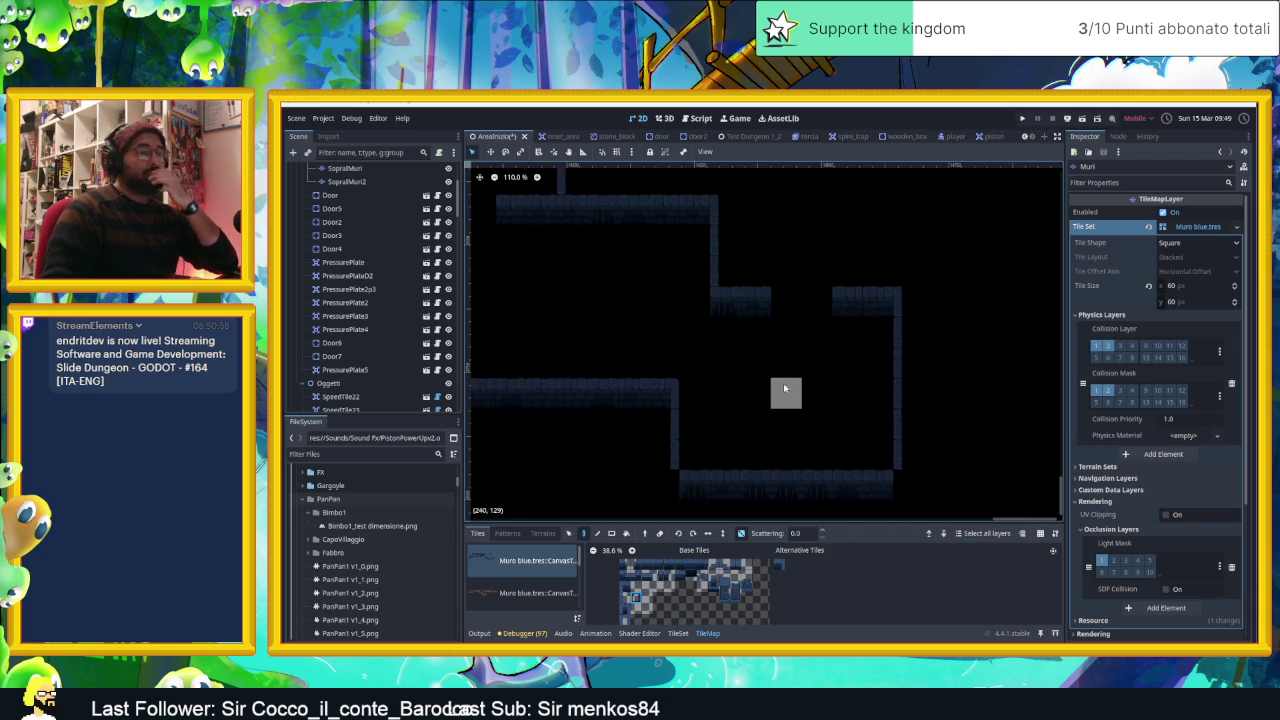
pyautogui.scroll(-3, 786, 389)
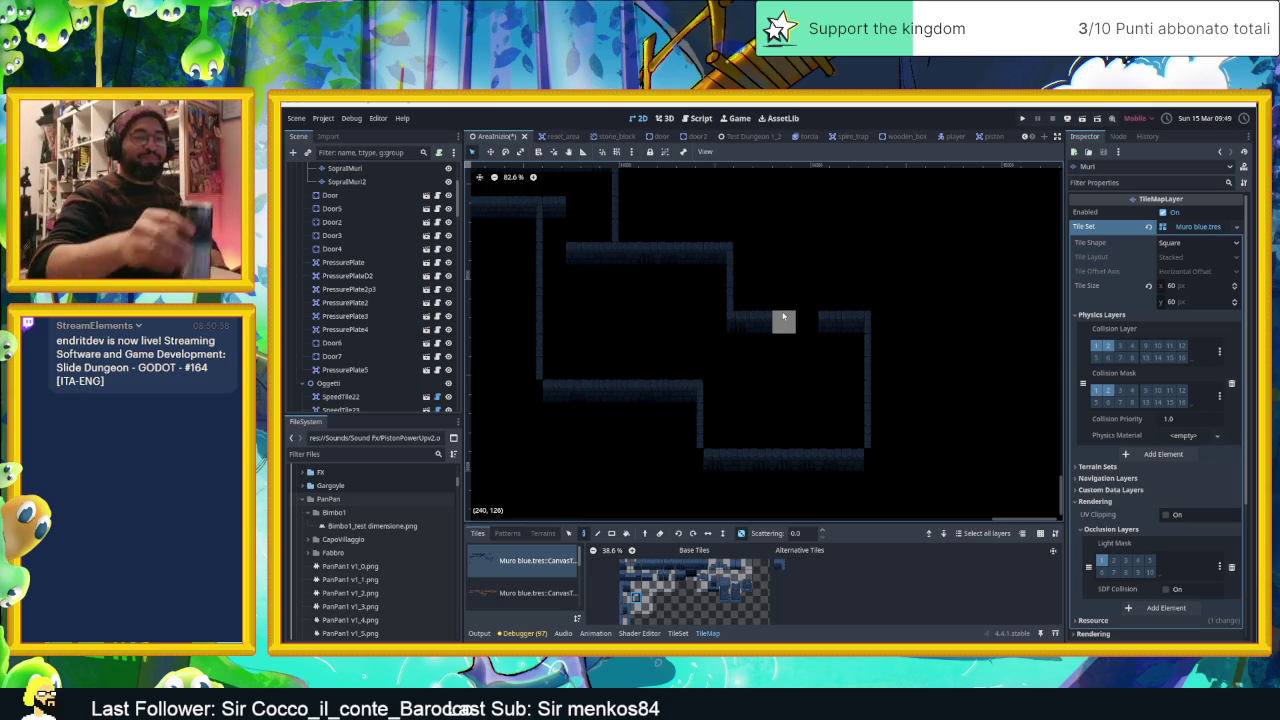
pyautogui.scroll(-5, 784, 320)
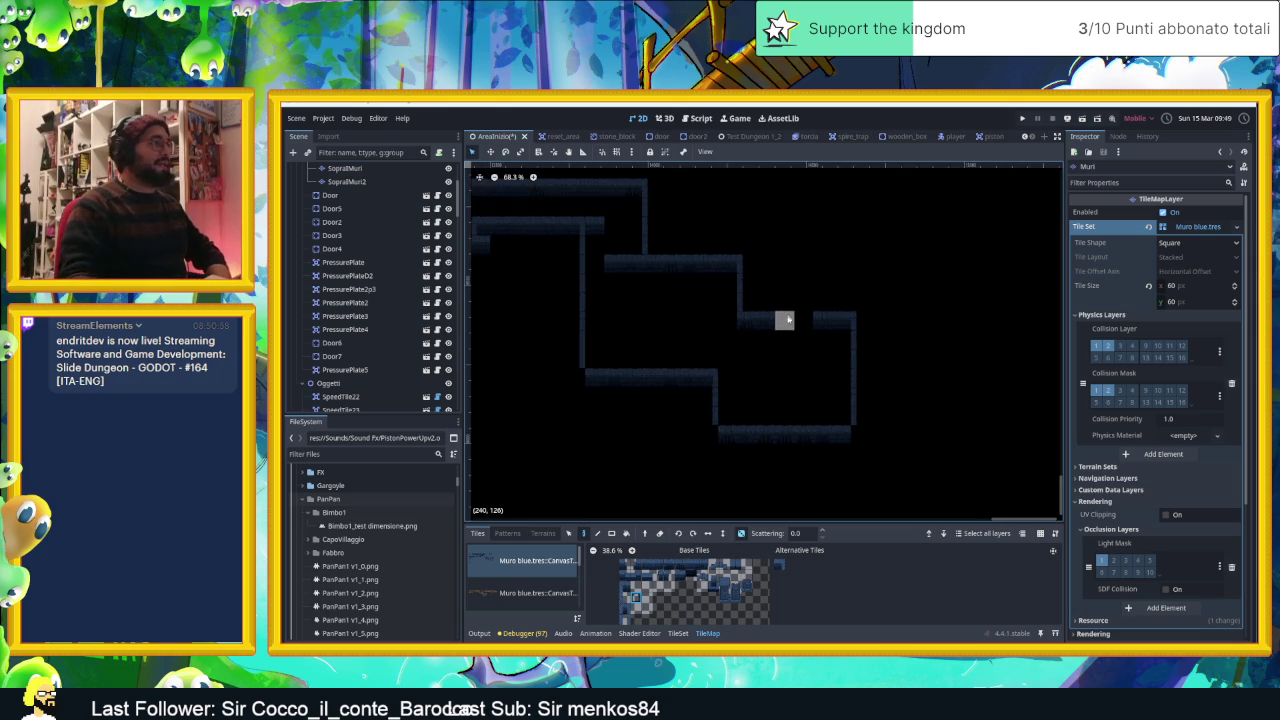
pyautogui.hotkey('ctrl', 's')
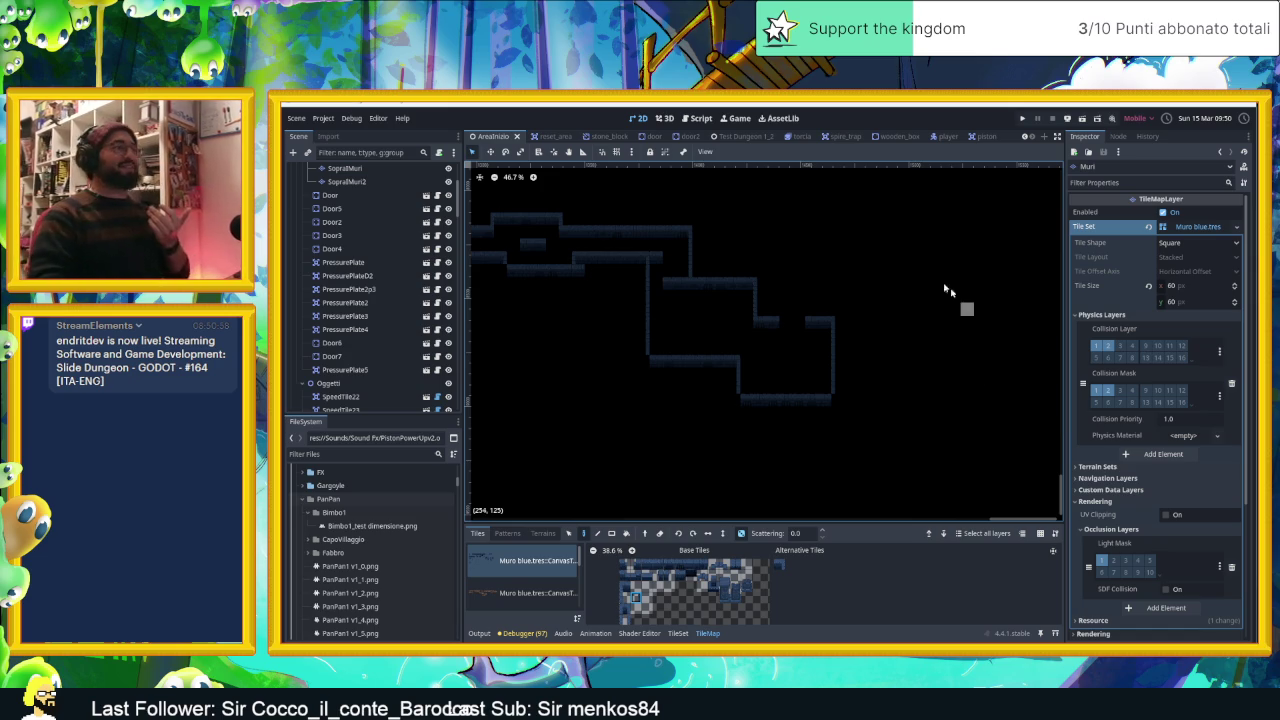
# - Select the Pavimento floor layer for editing
pyautogui.scroll(-2, 889, 334)
pyautogui.moveTo(883, 337); pyautogui.dragTo(894, 402)
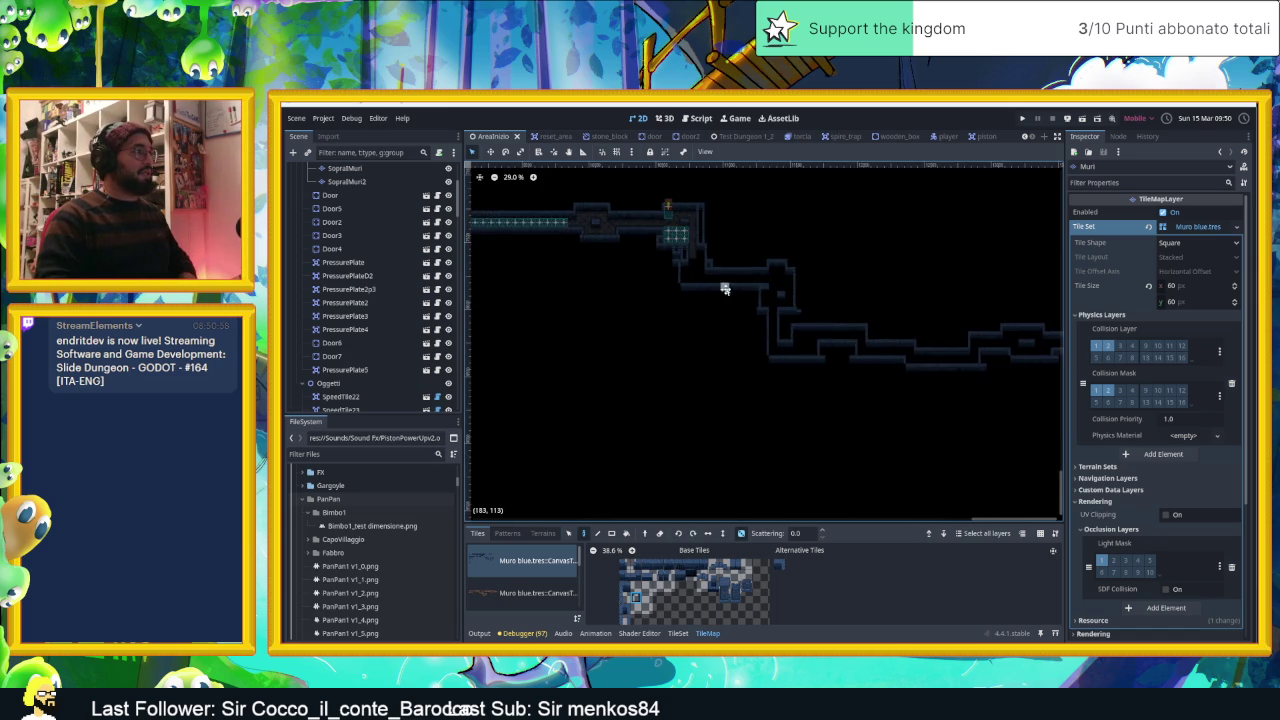
pyautogui.scroll(3, 771, 329)
pyautogui.scroll(1, 749, 326)
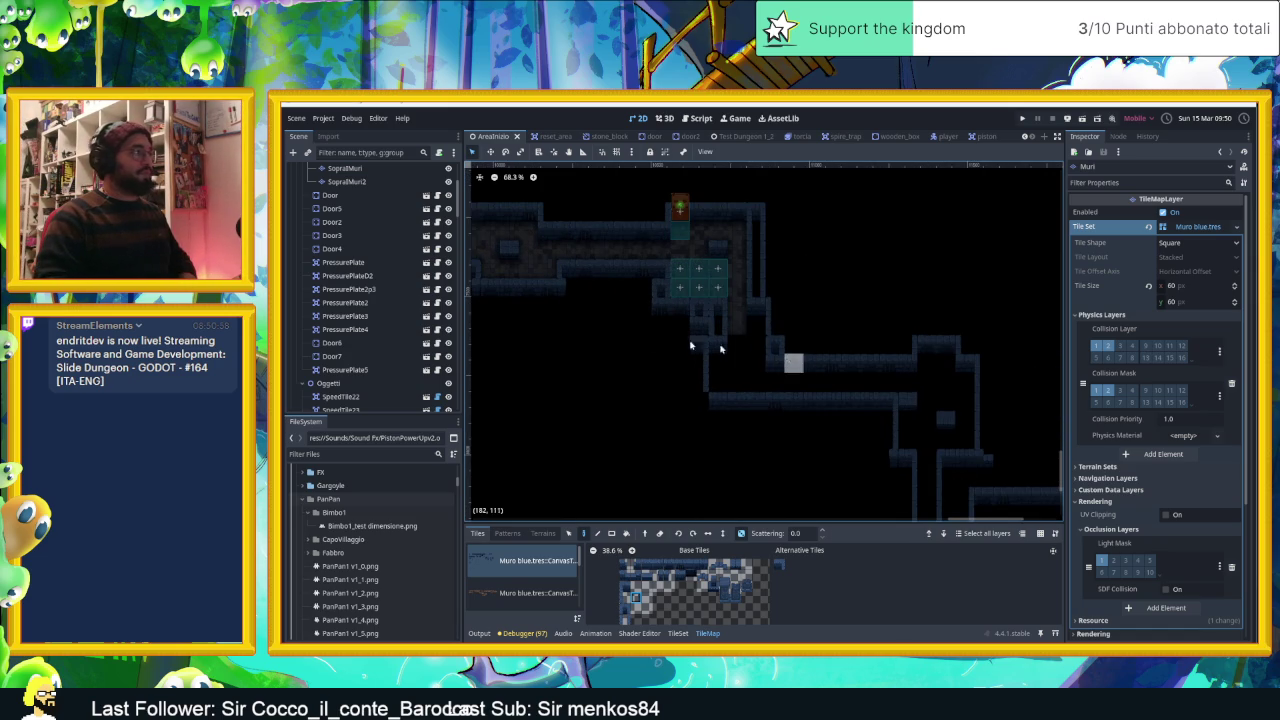
pyautogui.scroll(3, 364, 234)
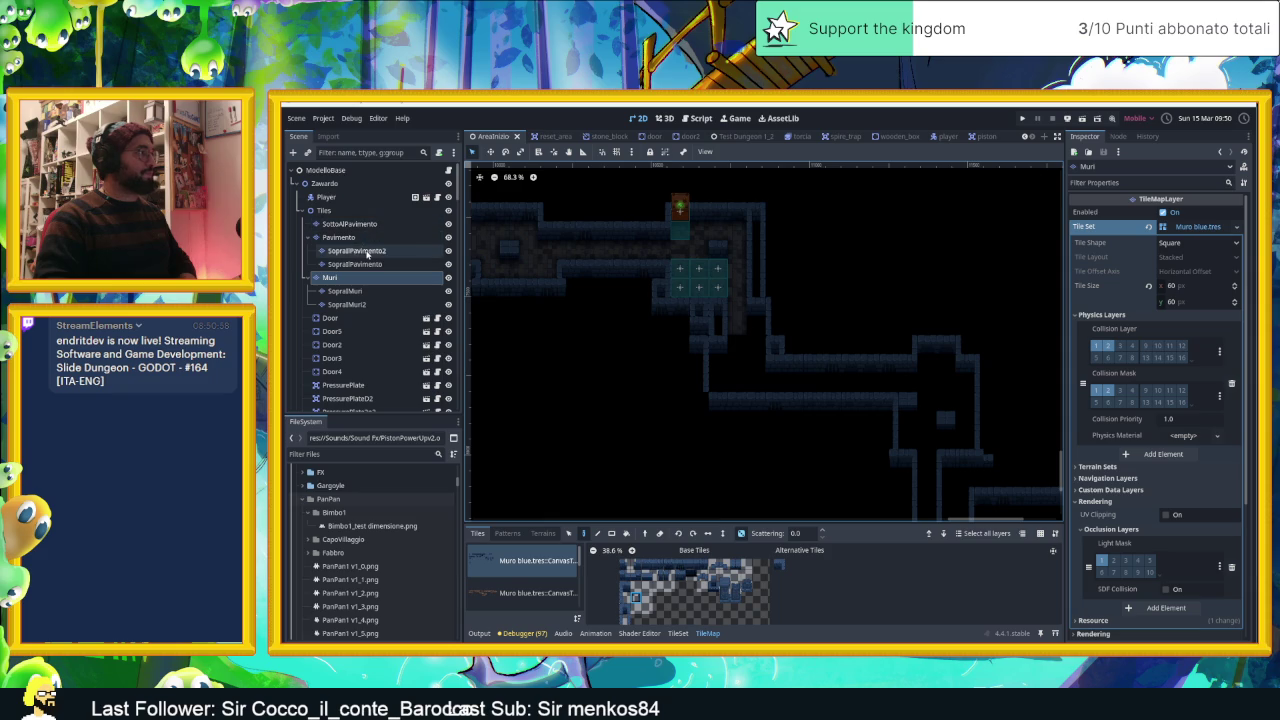
pyautogui.click(341, 239)
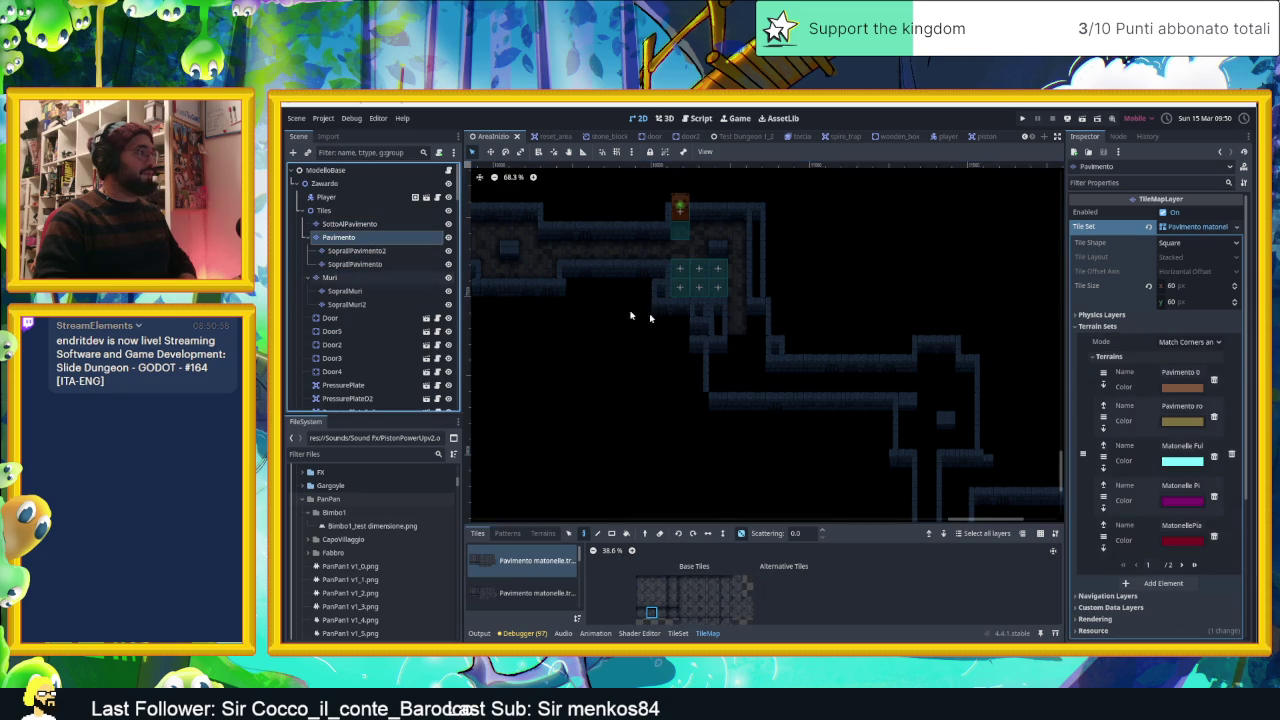
# - Paint Matonelle Full Random terrain floor along the corridors
pyautogui.click(555, 534)
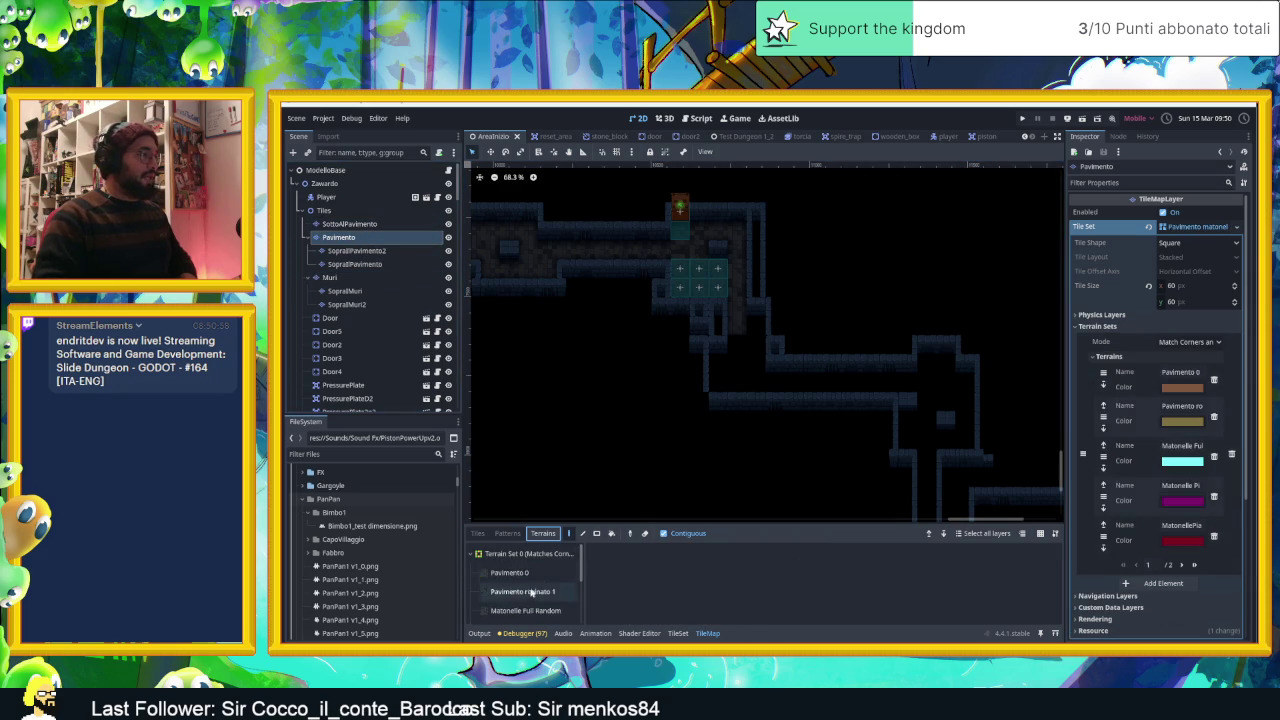
pyautogui.click(525, 610)
pyautogui.moveTo(758, 362)
pyautogui.mouseDown()
pyautogui.moveTo(740, 381)
pyautogui.moveTo(948, 380)
pyautogui.moveTo(963, 444)
pyautogui.moveTo(916, 440)
pyautogui.moveTo(851, 259)
pyautogui.moveTo(811, 277)
pyautogui.moveTo(808, 355)
pyautogui.moveTo(887, 374)
pyautogui.moveTo(883, 339)
pyautogui.mouseUp()
pyautogui.click(736, 352)
pyautogui.moveTo(960, 334)
pyautogui.mouseDown()
pyautogui.moveTo(783, 340)
pyautogui.moveTo(857, 340)
pyautogui.moveTo(861, 372)
pyautogui.moveTo(731, 374)
pyautogui.mouseUp()
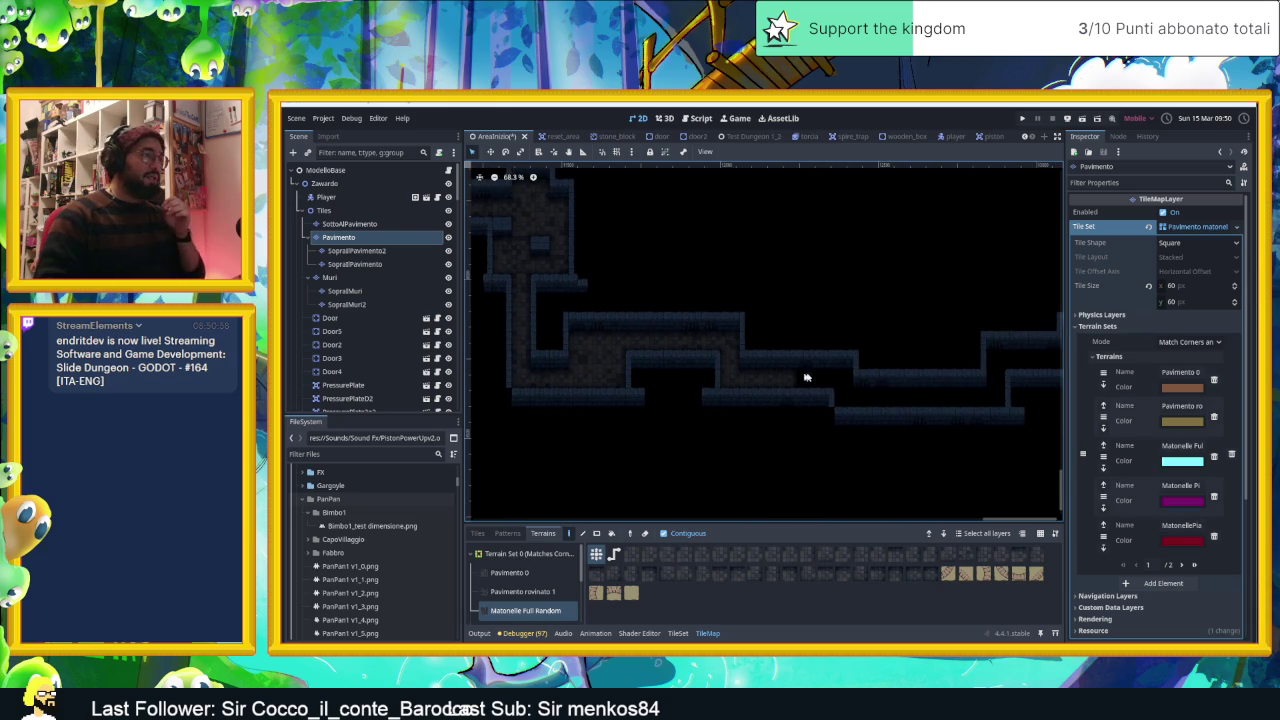
pyautogui.moveTo(840, 394); pyautogui.dragTo(1003, 400)
pyautogui.moveTo(928, 396); pyautogui.dragTo(730, 419)
pyautogui.moveTo(798, 392)
pyautogui.mouseDown()
pyautogui.moveTo(955, 372)
pyautogui.moveTo(965, 404)
pyautogui.moveTo(794, 383)
pyautogui.moveTo(948, 393)
pyautogui.moveTo(946, 425)
pyautogui.moveTo(845, 320)
pyautogui.moveTo(808, 311)
pyautogui.moveTo(820, 420)
pyautogui.moveTo(922, 428)
pyautogui.moveTo(938, 404)
pyautogui.mouseUp()
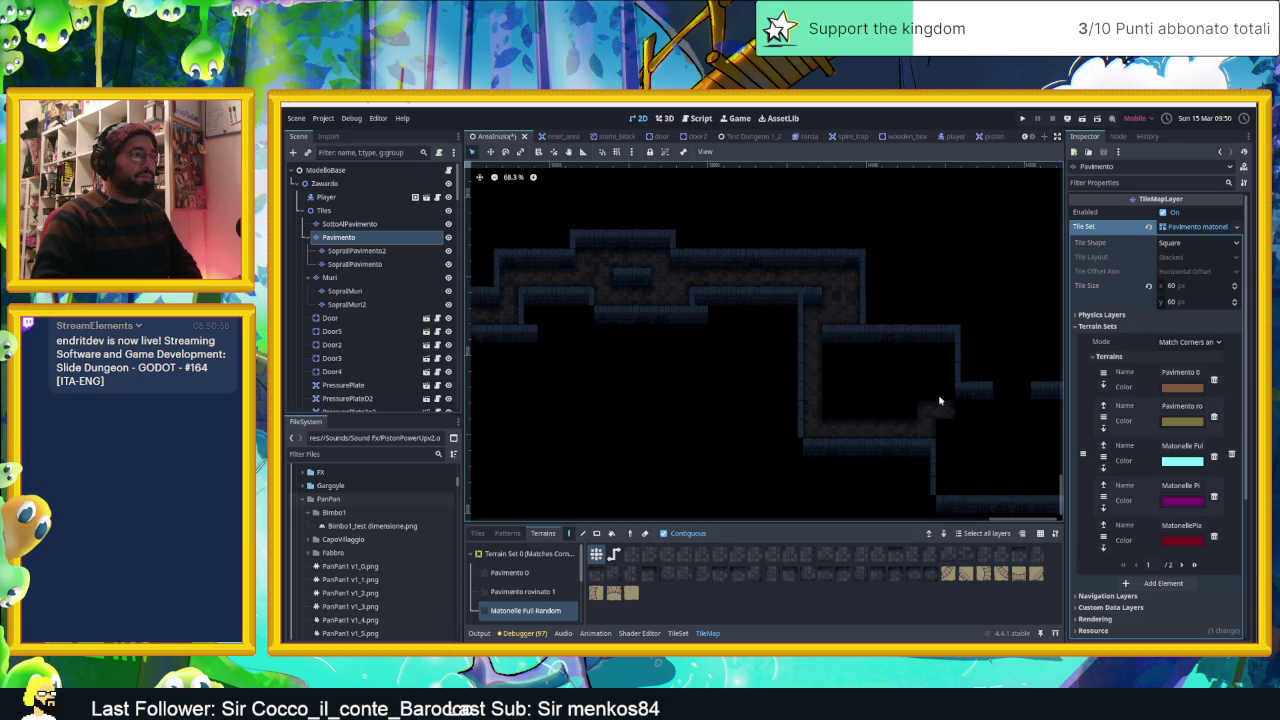
# - Floor the whole lower-right room and its entry strip with the same terrain
pyautogui.moveTo(939, 360)
pyautogui.mouseDown()
pyautogui.moveTo(829, 361)
pyautogui.moveTo(920, 400)
pyautogui.moveTo(860, 406)
pyautogui.moveTo(889, 389)
pyautogui.moveTo(825, 415)
pyautogui.mouseUp()
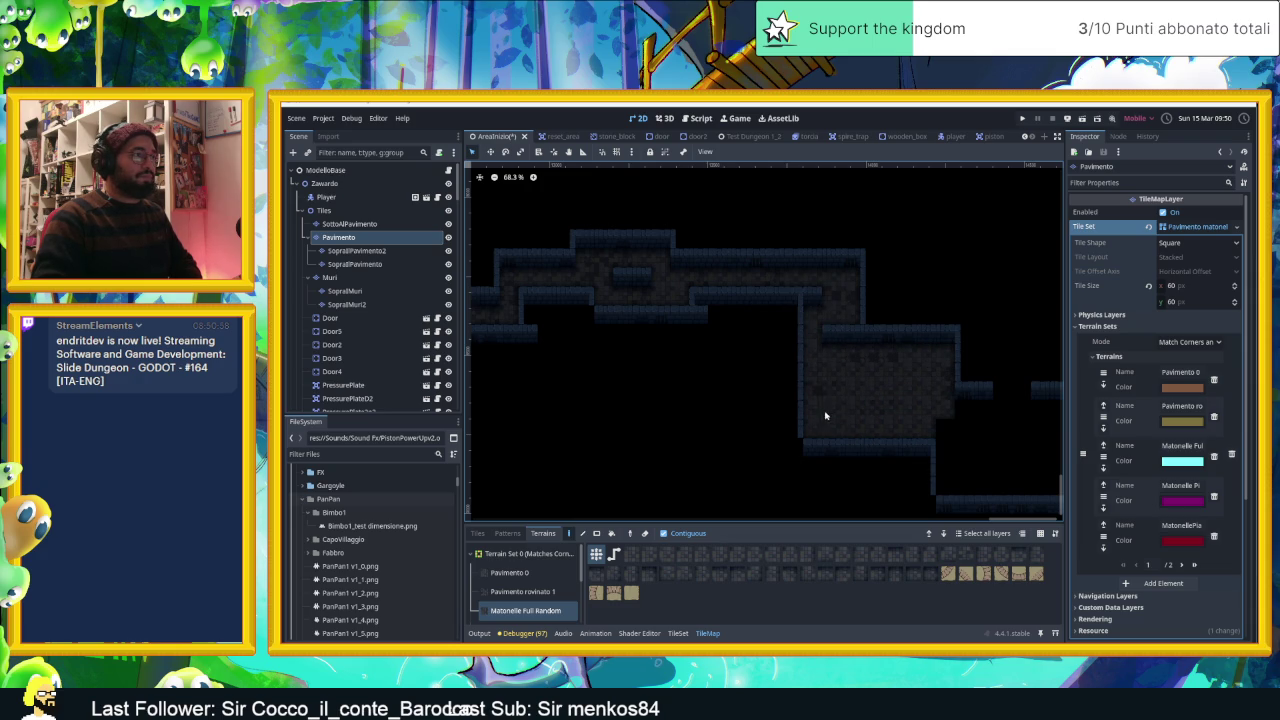
pyautogui.scroll(2, 729, 323)
pyautogui.moveTo(832, 320); pyautogui.dragTo(866, 327)
pyautogui.moveTo(869, 380)
pyautogui.mouseDown()
pyautogui.moveTo(868, 412)
pyautogui.moveTo(760, 417)
pyautogui.moveTo(729, 403)
pyautogui.moveTo(740, 337)
pyautogui.moveTo(850, 359)
pyautogui.mouseUp()
pyautogui.moveTo(762, 375)
pyautogui.mouseDown()
pyautogui.moveTo(809, 369)
pyautogui.moveTo(749, 380)
pyautogui.moveTo(845, 350)
pyautogui.mouseUp()
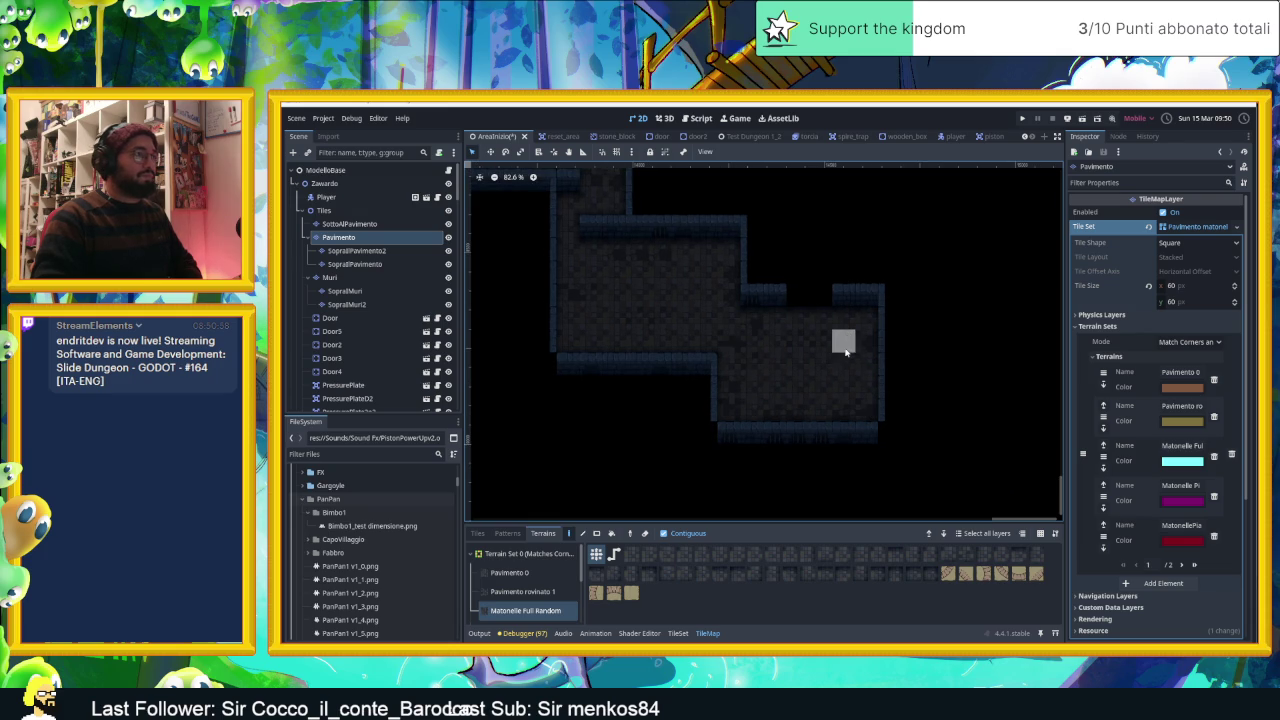
pyautogui.scroll(-3, 897, 415)
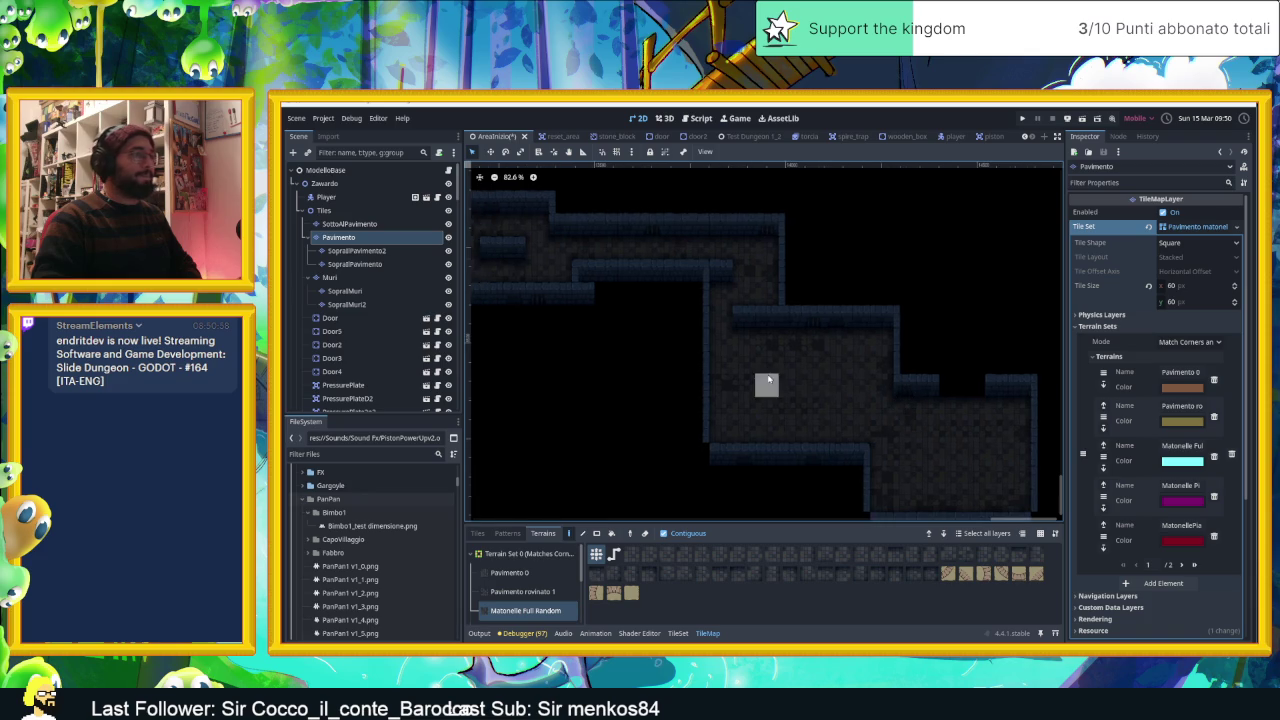
# - Zoom around to inspect the painted floor, then collapse the Tiles node in the Scene dock
pyautogui.scroll(-3, 703, 382)
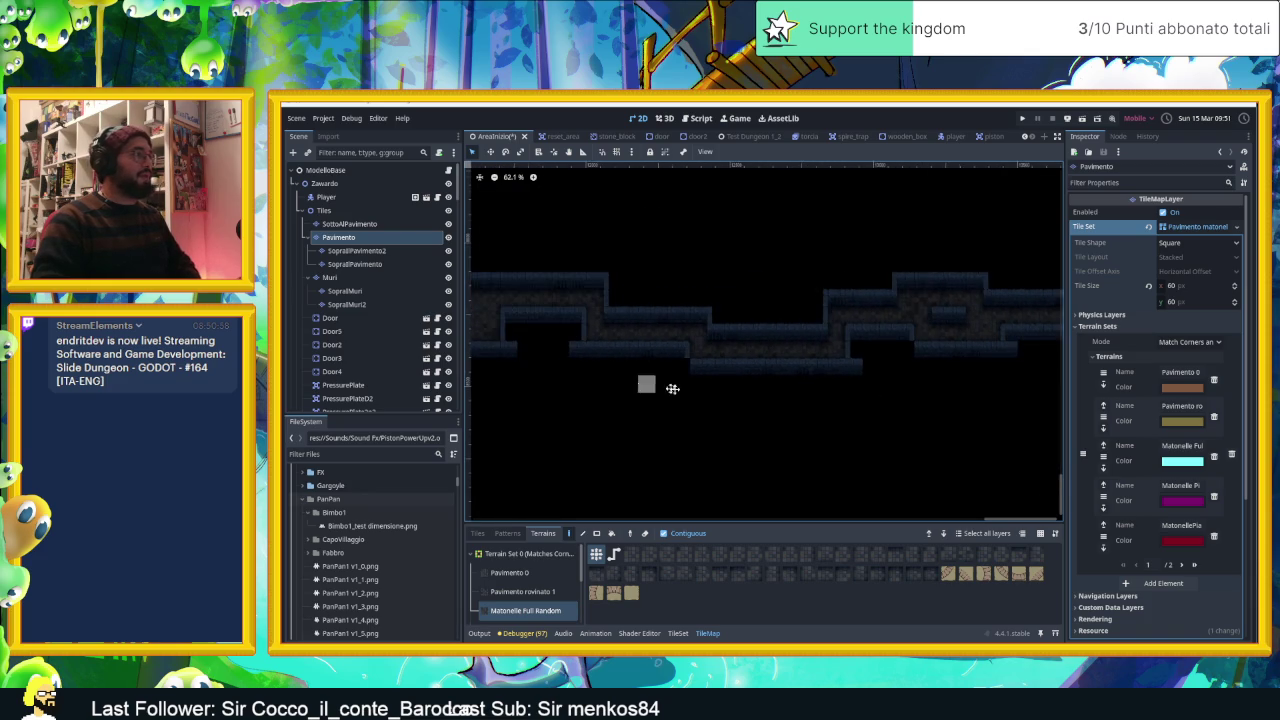
pyautogui.scroll(2, 650, 330)
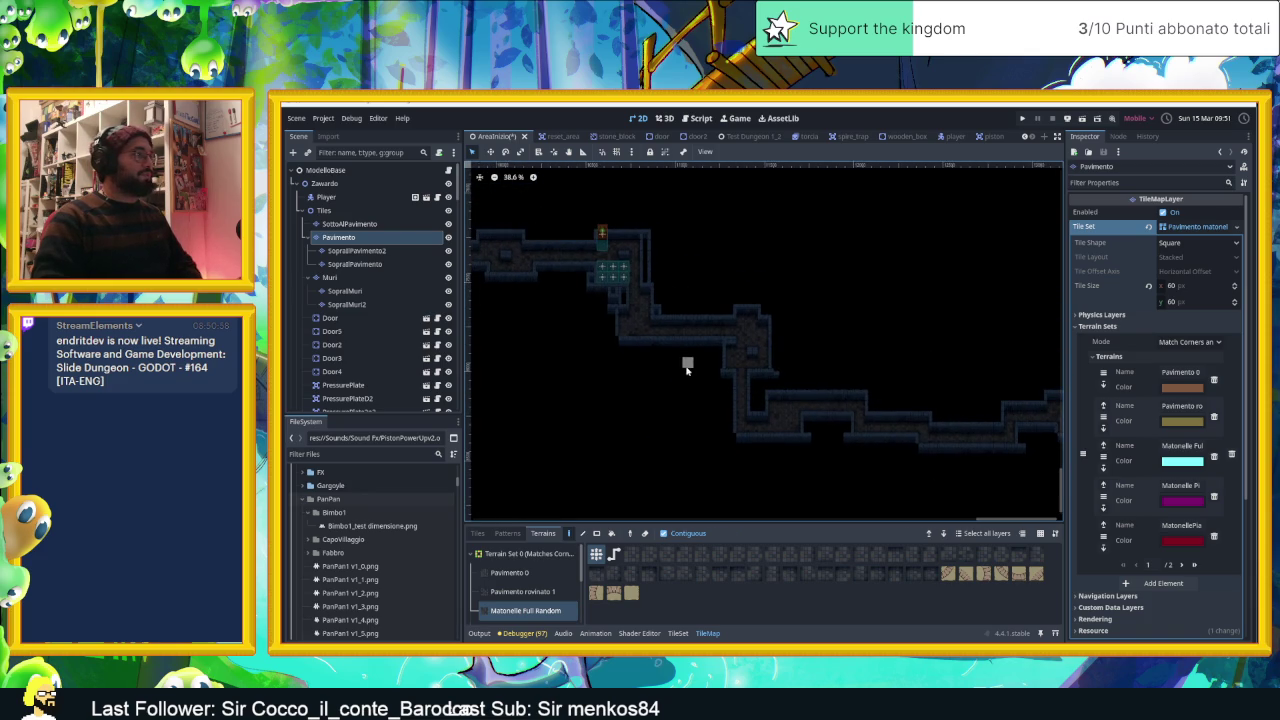
pyautogui.scroll(2, 646, 300)
pyautogui.scroll(2, 662, 331)
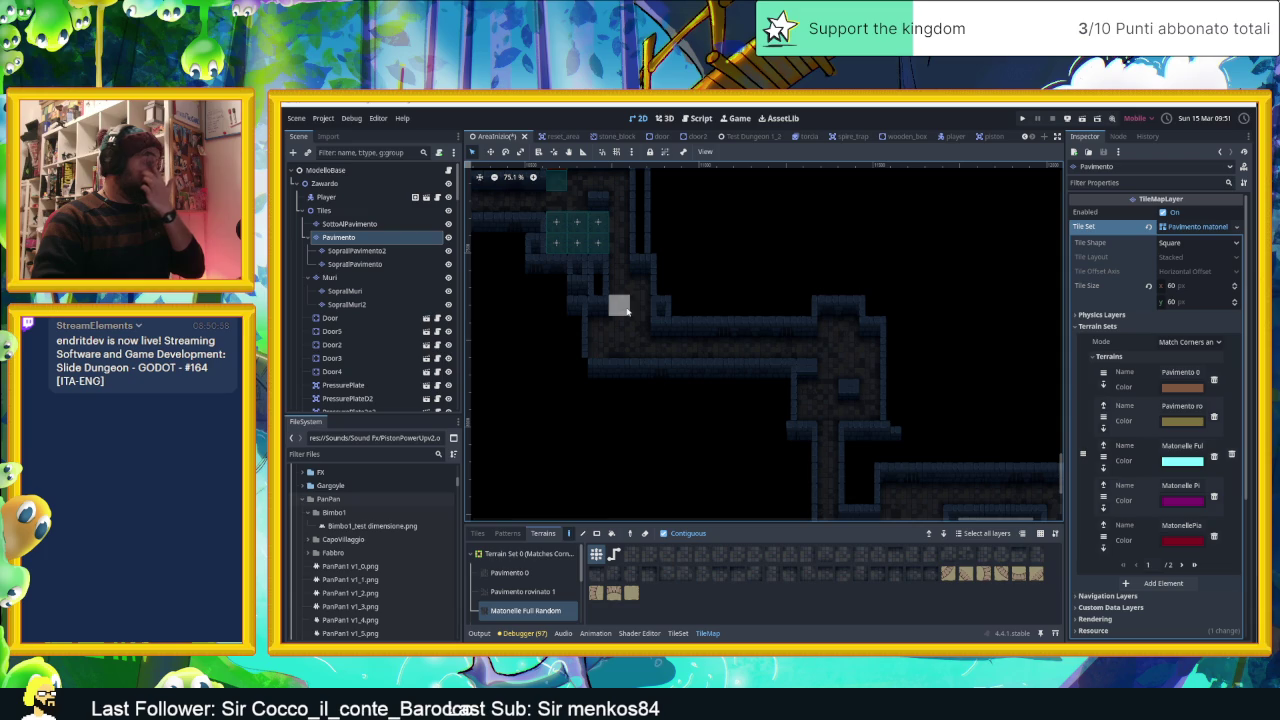
pyautogui.scroll(2, 635, 312)
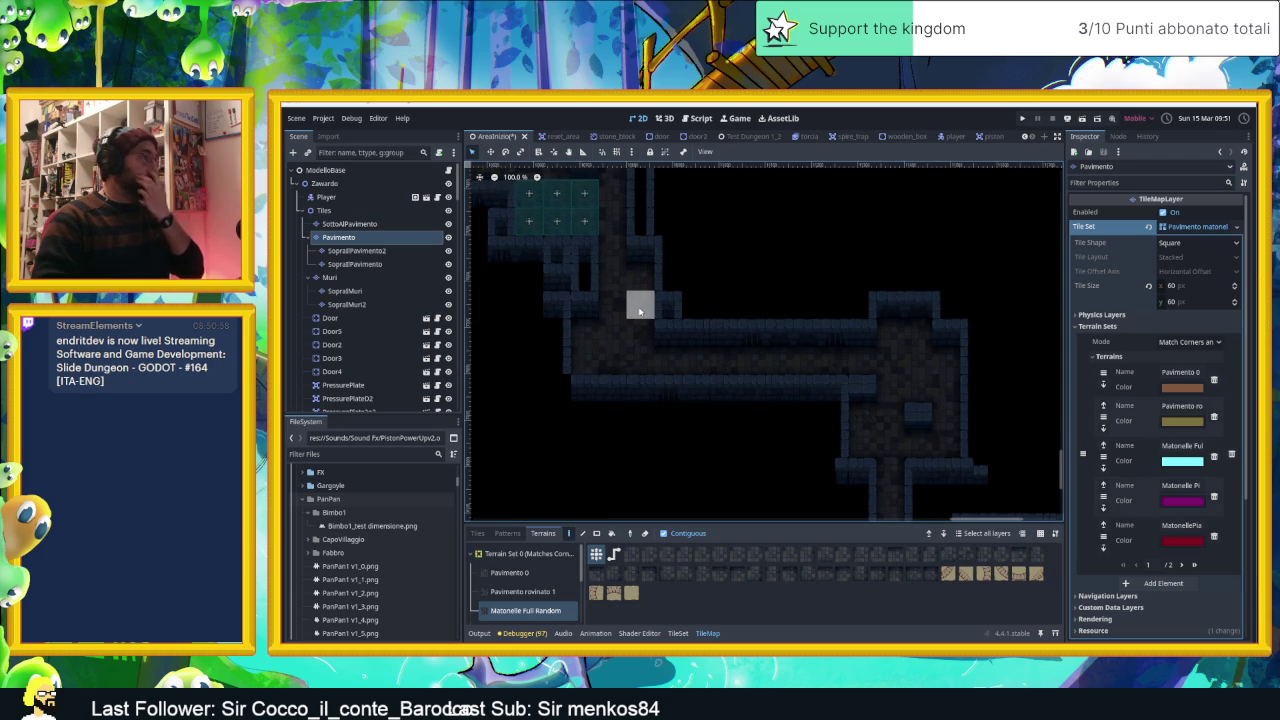
pyautogui.scroll(1, 641, 336)
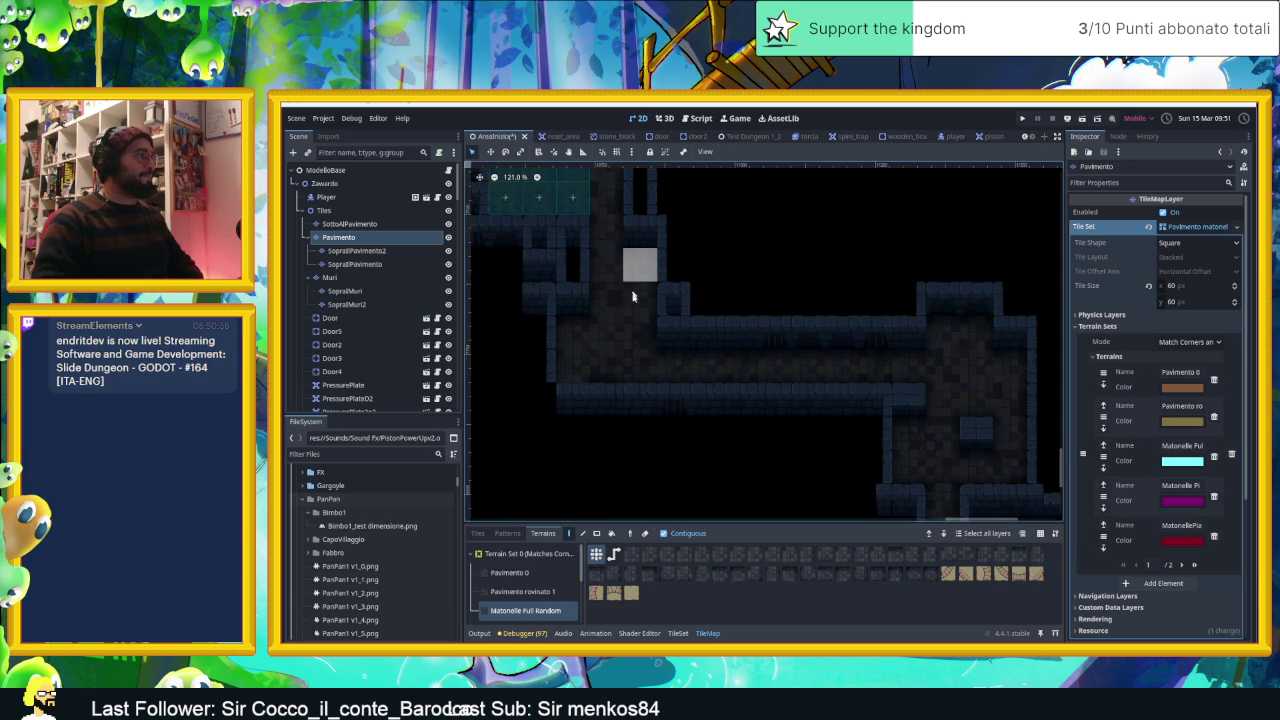
pyautogui.scroll(-3, 630, 296)
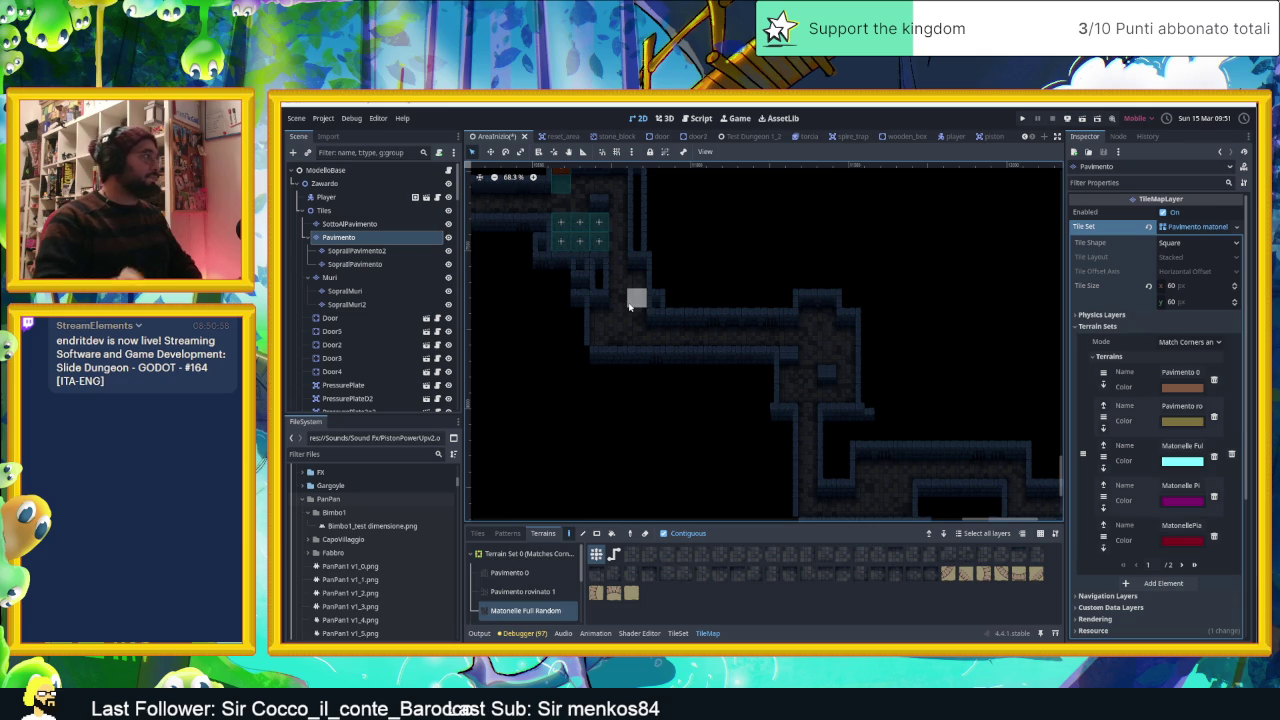
pyautogui.click(305, 211)
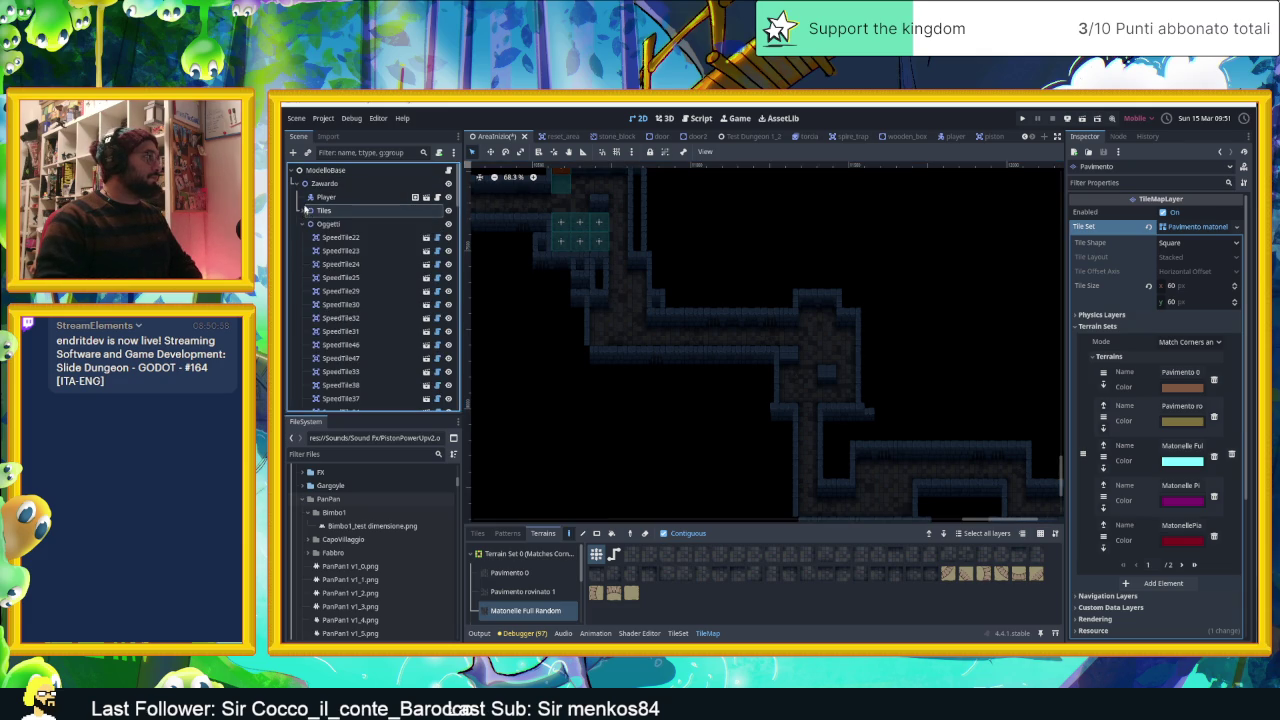
# - Add a TrapControl child node under Trapole, found by searching 'tra'
pyautogui.click(300, 224)
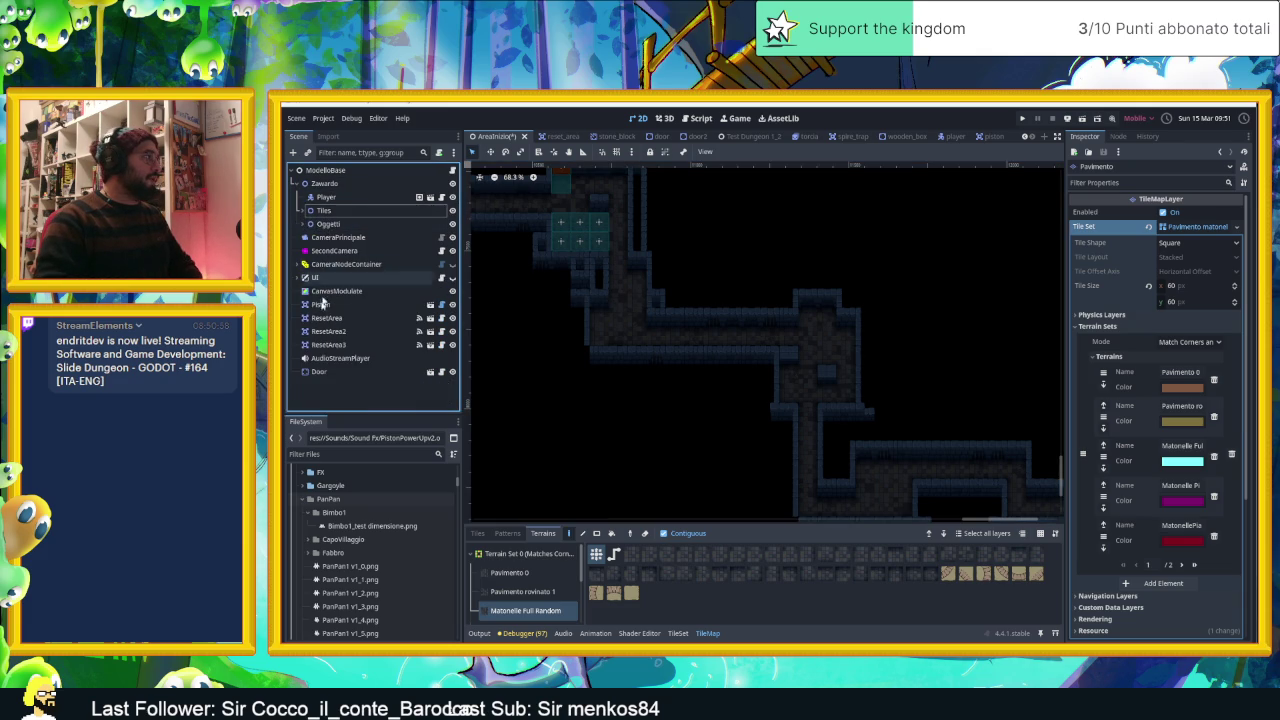
pyautogui.click(301, 225)
pyautogui.scroll(-6, 345, 260)
pyautogui.scroll(-5, 358, 270)
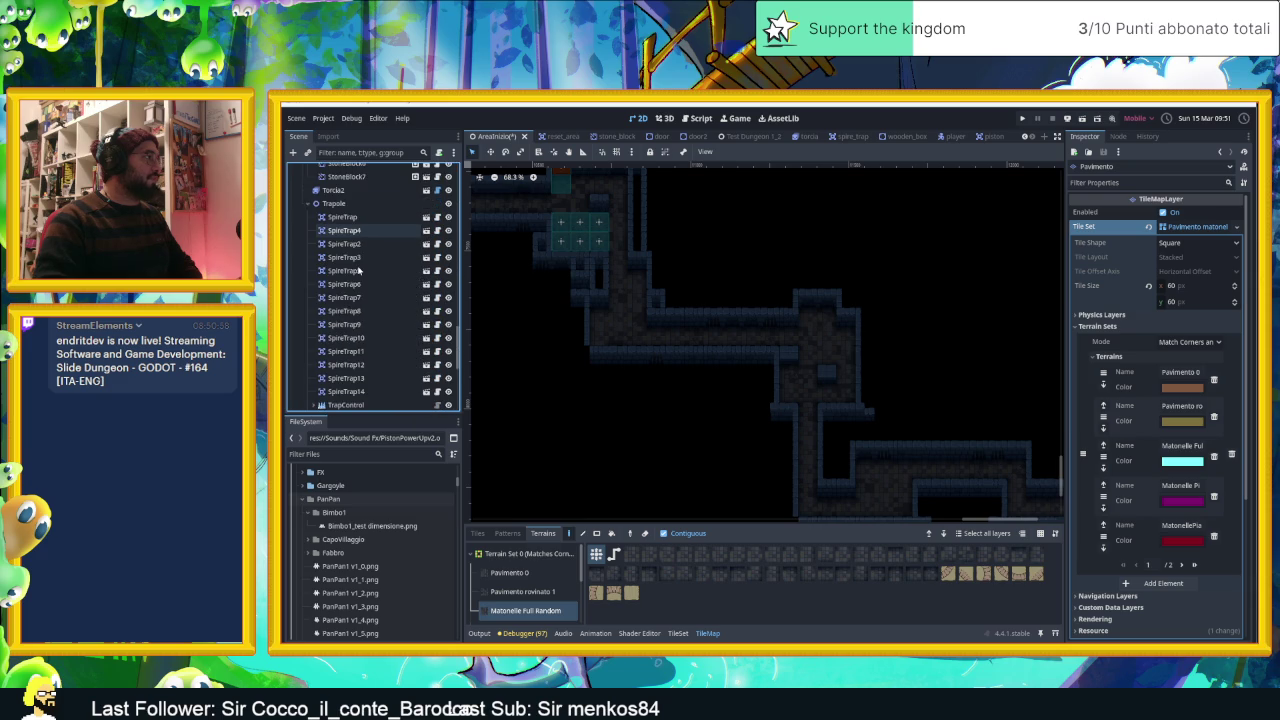
pyautogui.scroll(2, 350, 265)
pyautogui.click(335, 233)
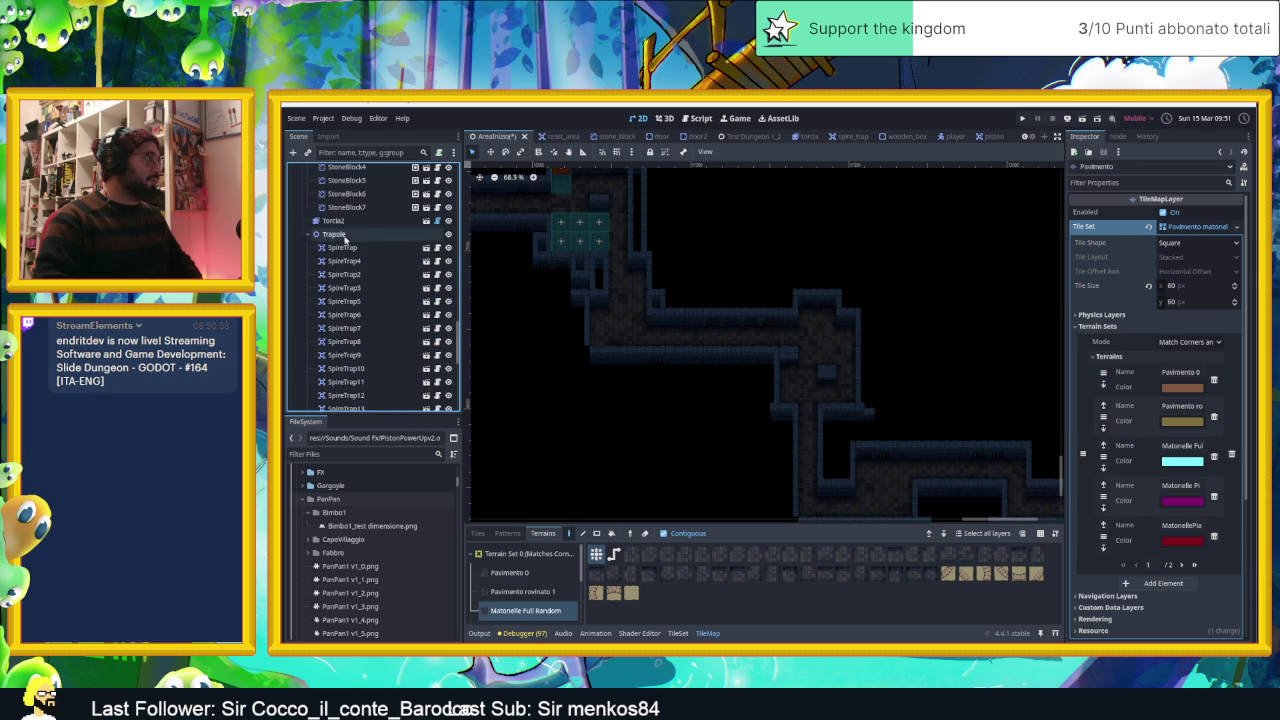
pyautogui.click(293, 152)
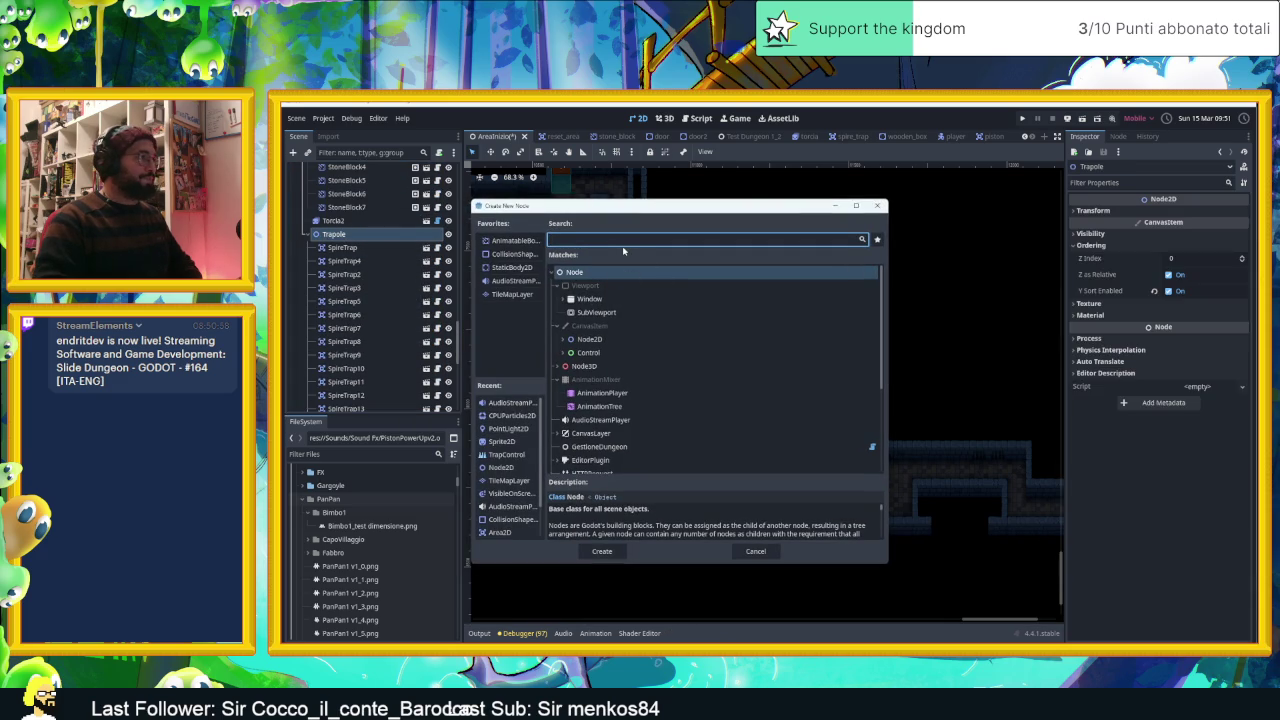
pyautogui.write('tra')
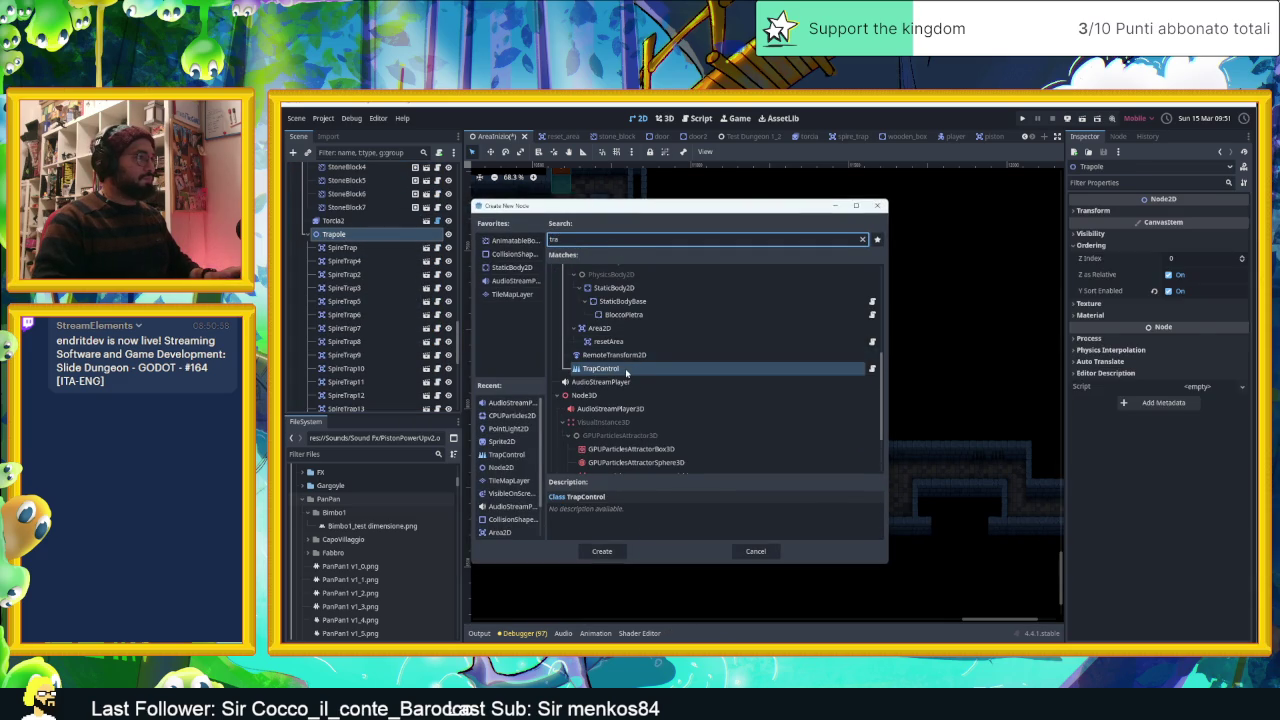
pyautogui.doubleClick(627, 369)
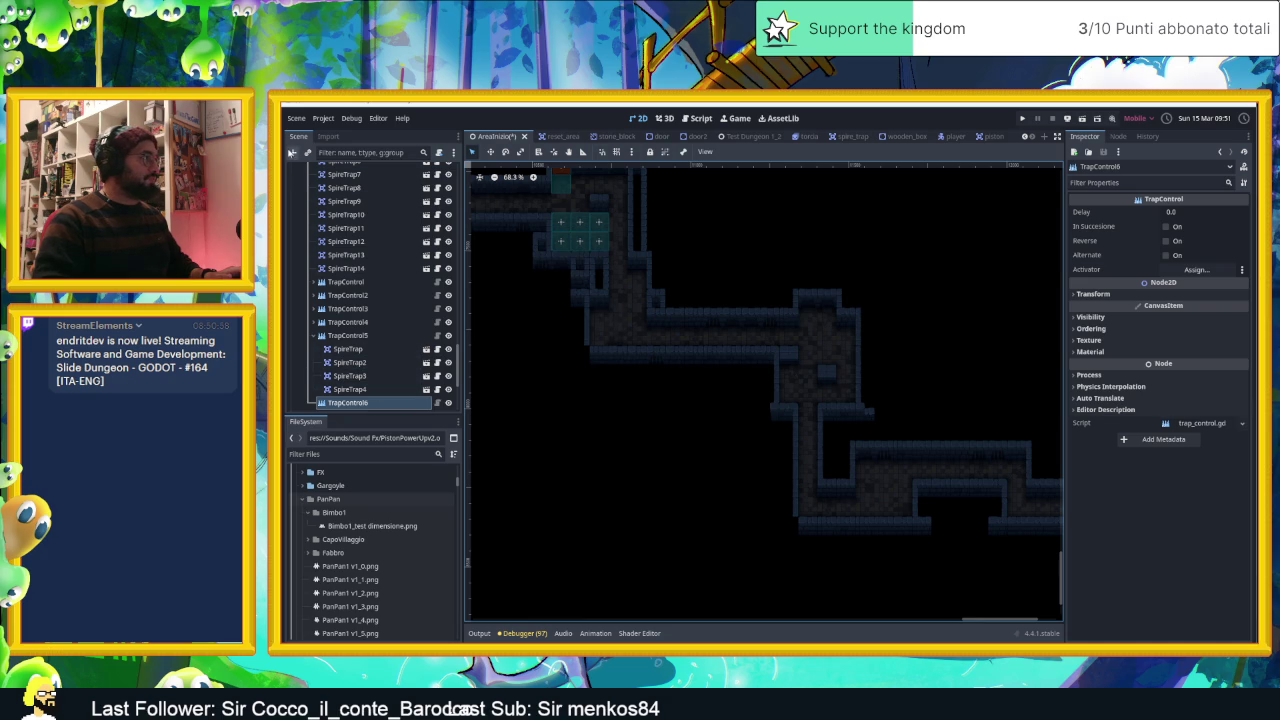
# - Drop a spire_trap.tscn instance, found by filtering 'spire', into the corridor and show the grid
pyautogui.click(337, 456)
pyautogui.write('spire')
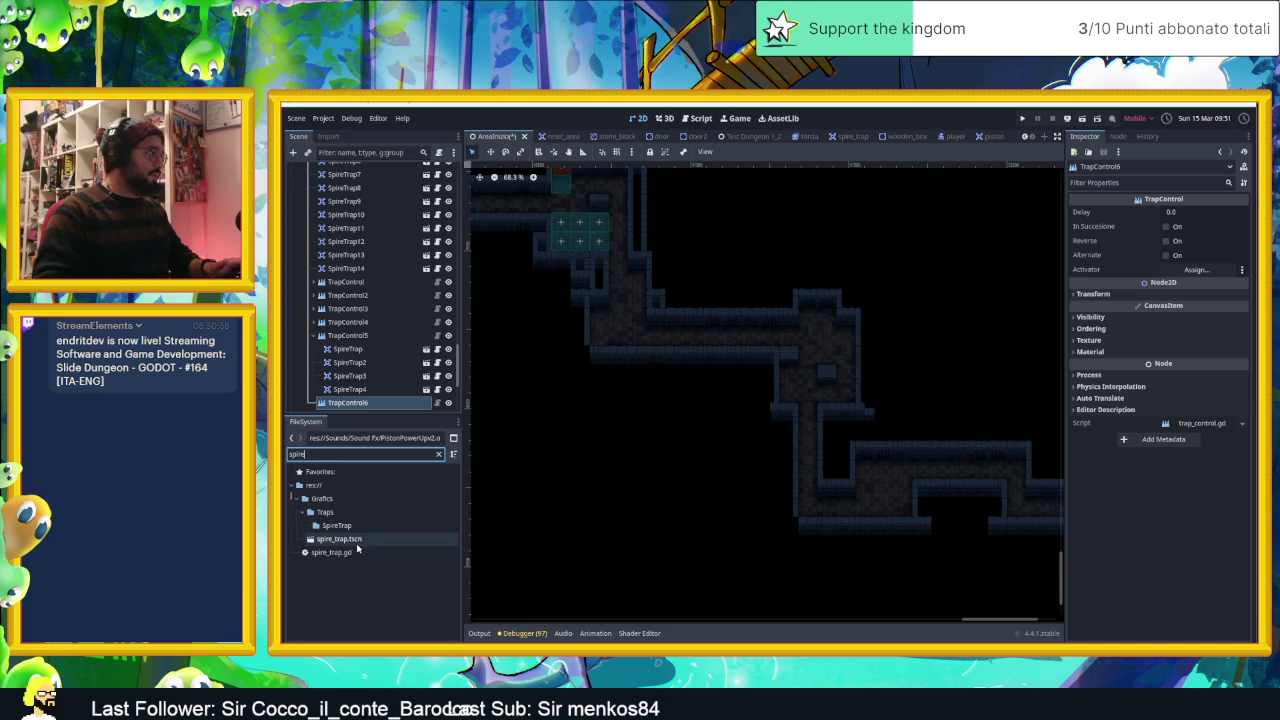
pyautogui.click(359, 541)
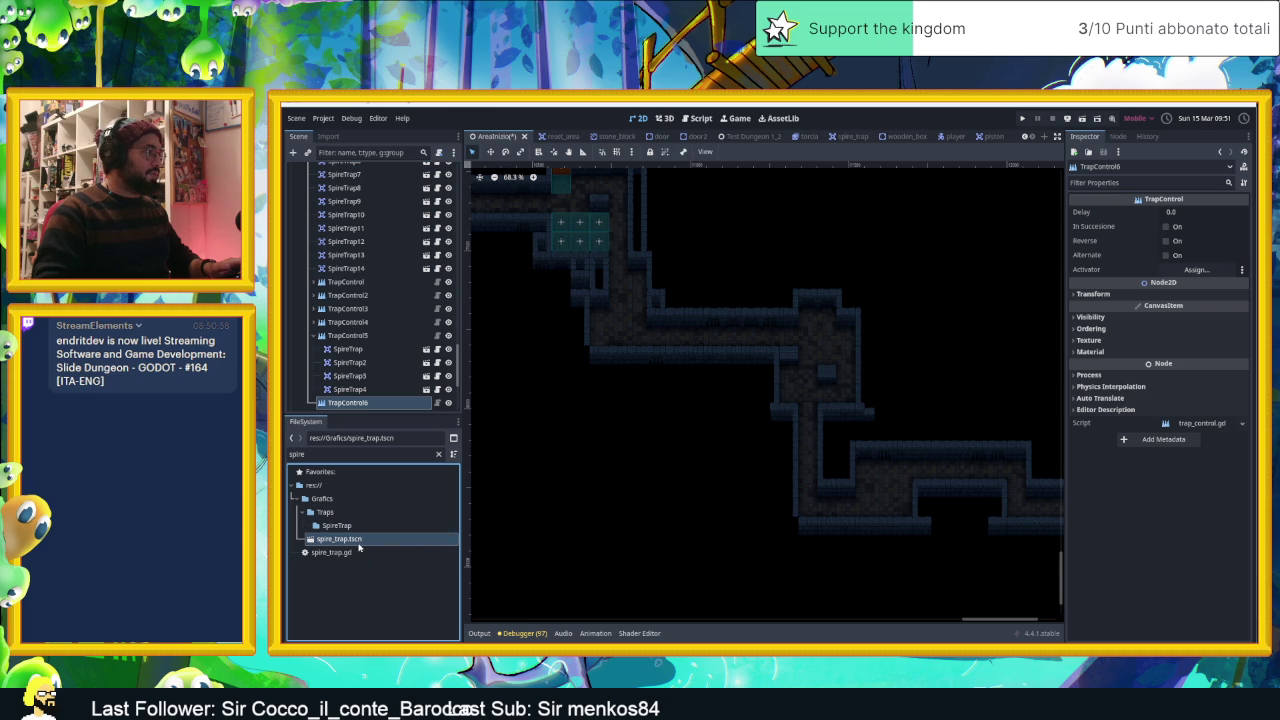
pyautogui.moveTo(364, 544)
pyautogui.mouseDown()
pyautogui.moveTo(423, 534)
pyautogui.moveTo(671, 360)
pyautogui.moveTo(661, 338)
pyautogui.mouseUp()
pyautogui.scroll(2, 661, 338)
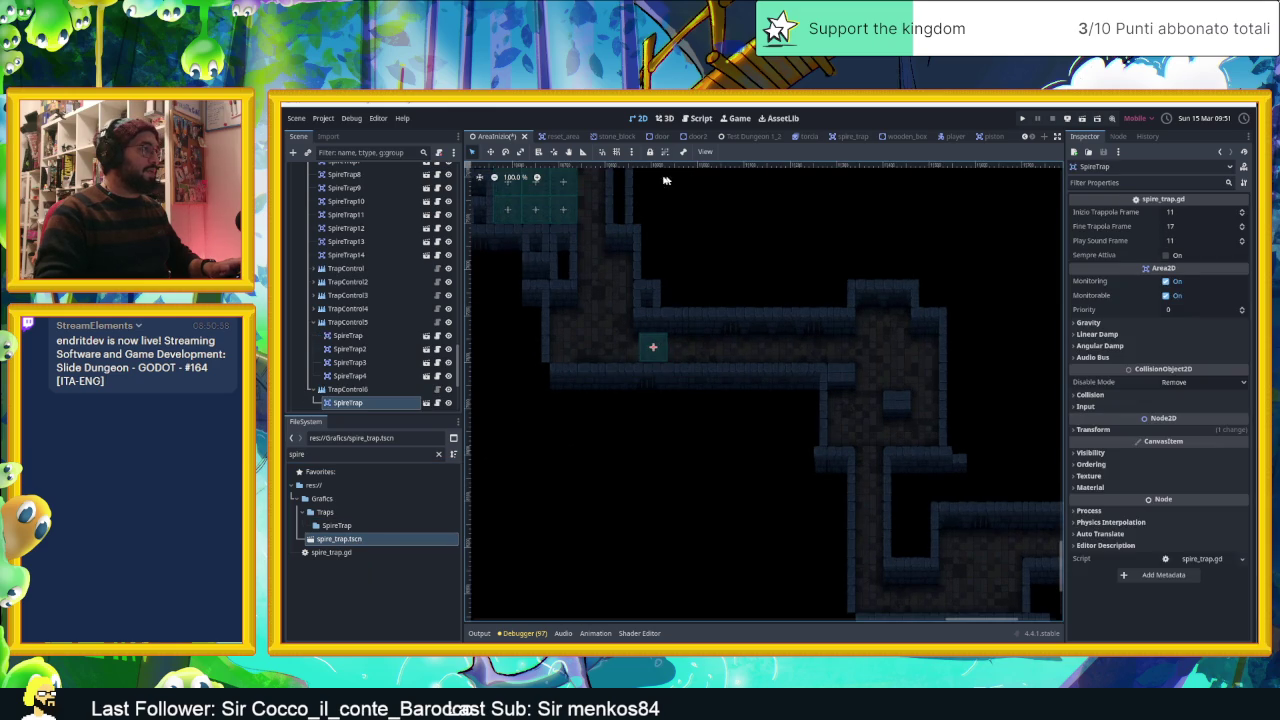
pyautogui.click(617, 152)
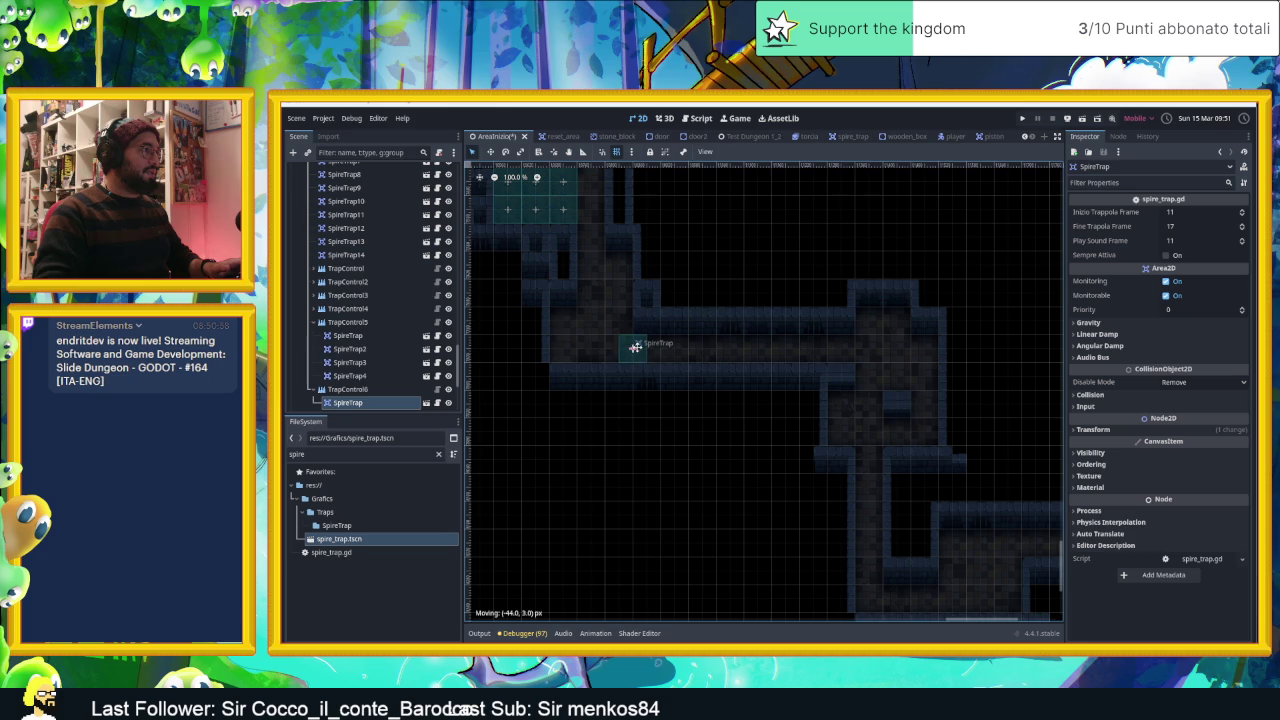
# - Duplicate the spire trap tile by tile along the corridor to form the row of seven
pyautogui.scroll(3, 641, 350)
pyautogui.scroll(1, 641, 356)
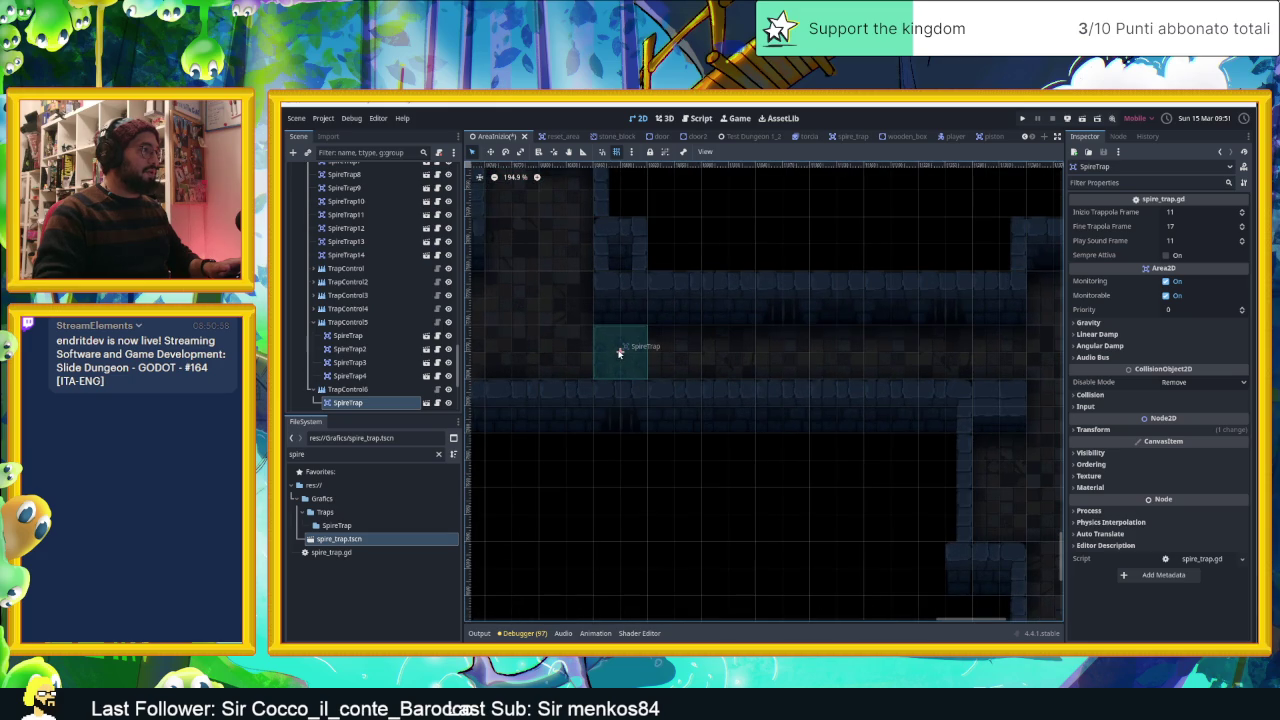
pyautogui.hotkey('ctrl', 'd')
pyautogui.moveTo(620, 352); pyautogui.dragTo(944, 355)
pyautogui.hotkey('ctrl', 'd')
pyautogui.hotkey('ctrl', 'd')
pyautogui.hotkey('ctrl', 'd')
pyautogui.hotkey('ctrl', 'd')
pyautogui.hotkey('ctrl', 'd')
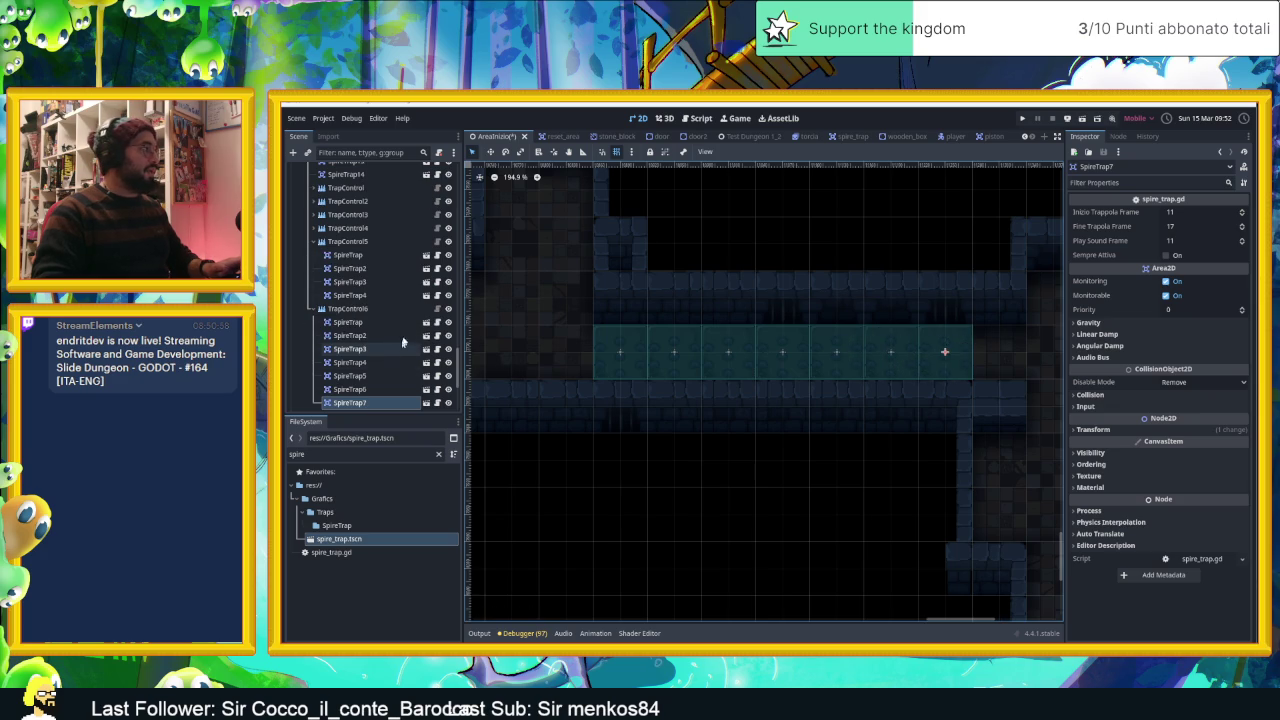
pyautogui.click(425, 309)
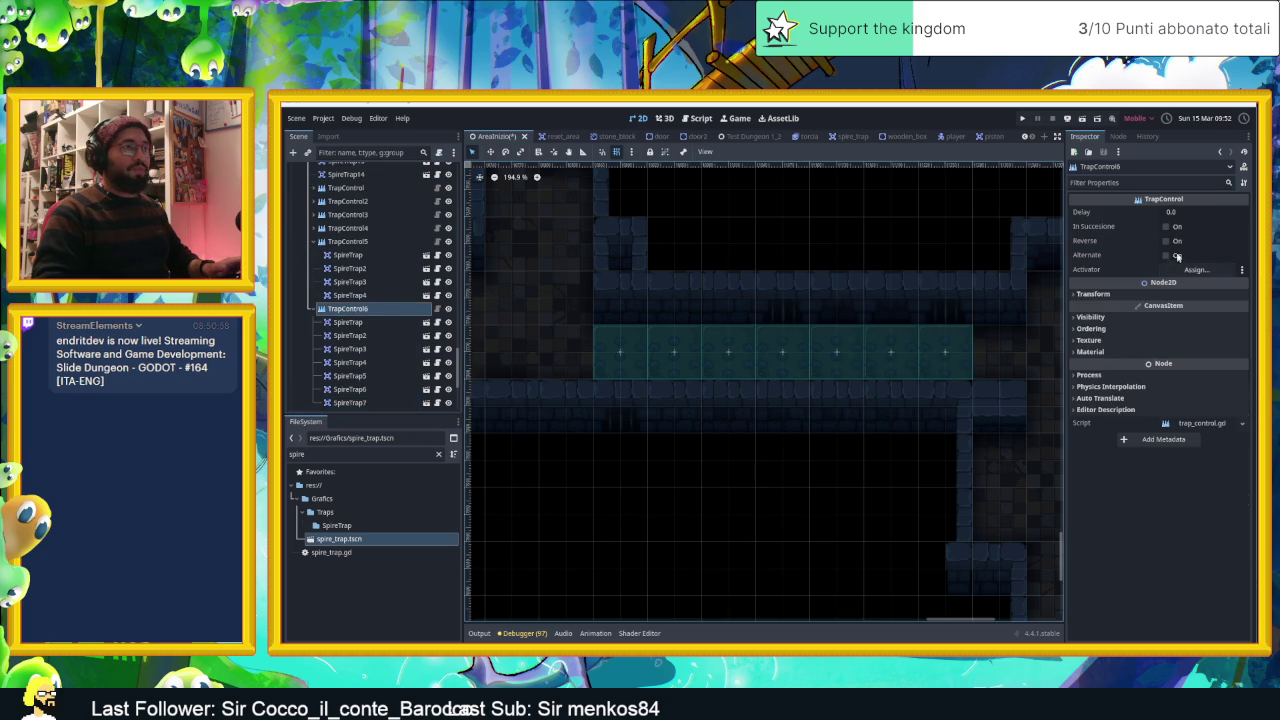
# - Enable Reverse on TrapControl6 and set its Delay to 0.1
pyautogui.click(1167, 241)
pyautogui.click(1221, 209)
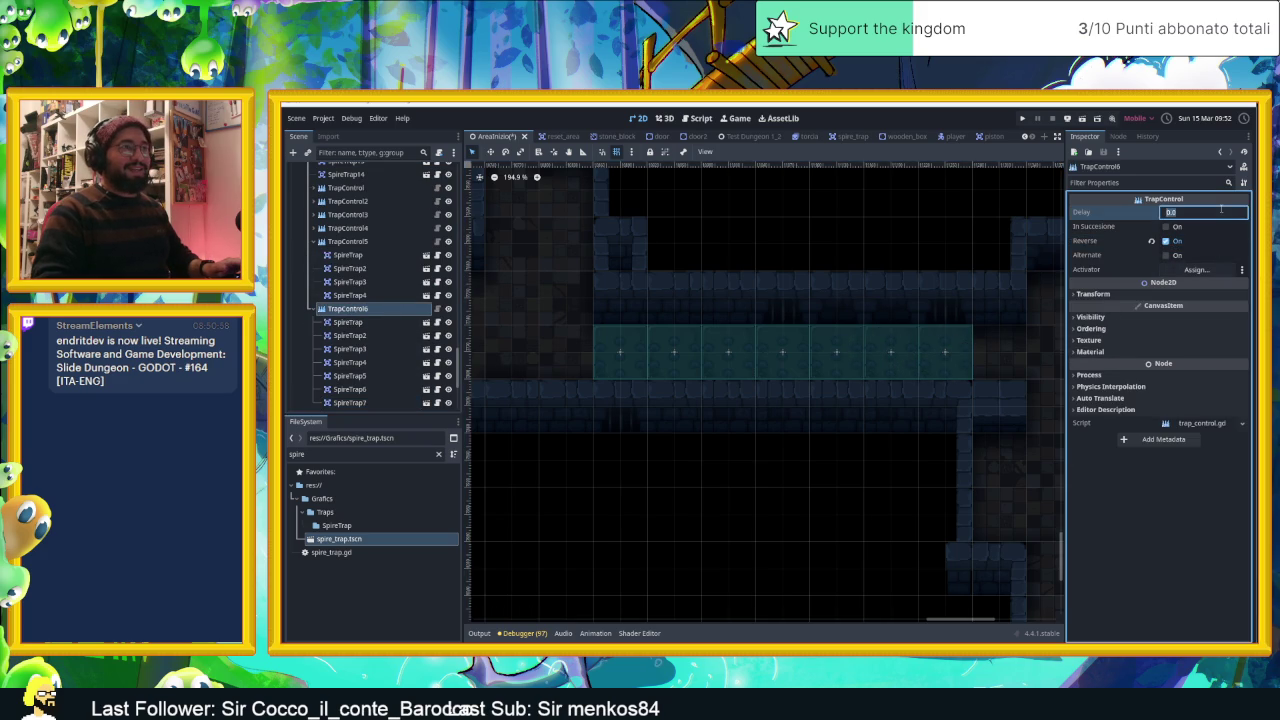
pyautogui.write('0.')
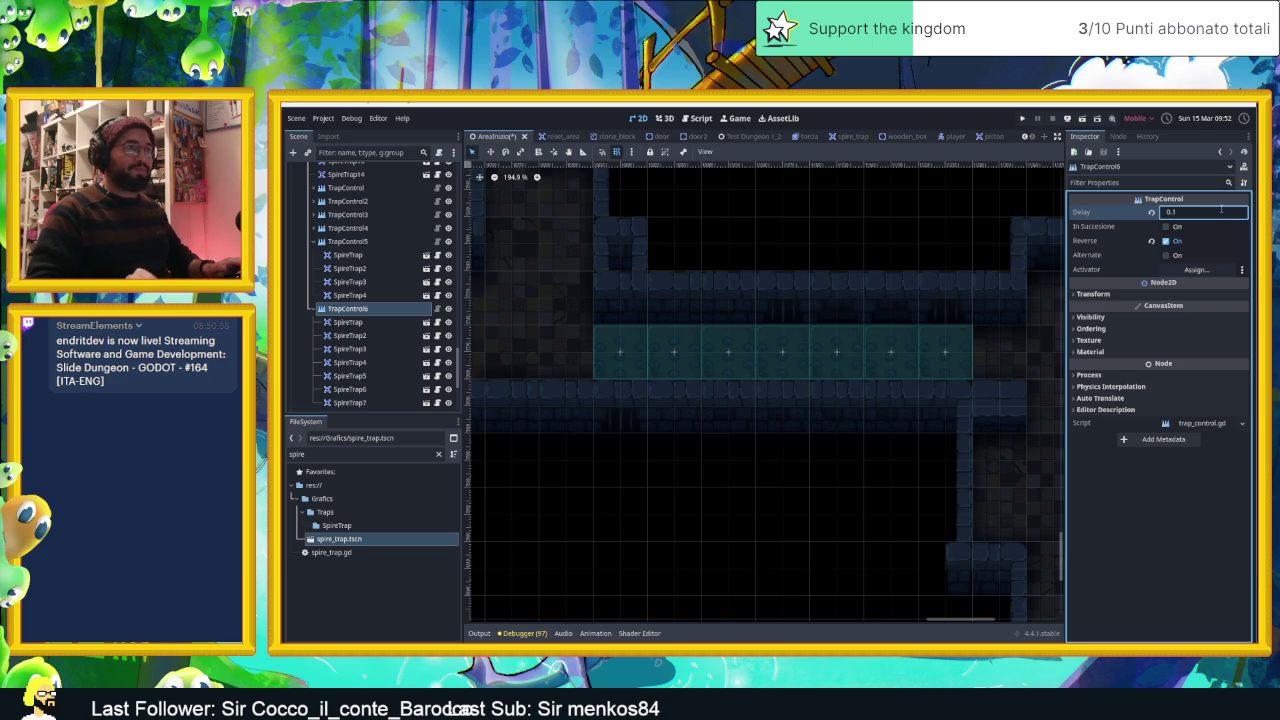
pyautogui.press('Return')
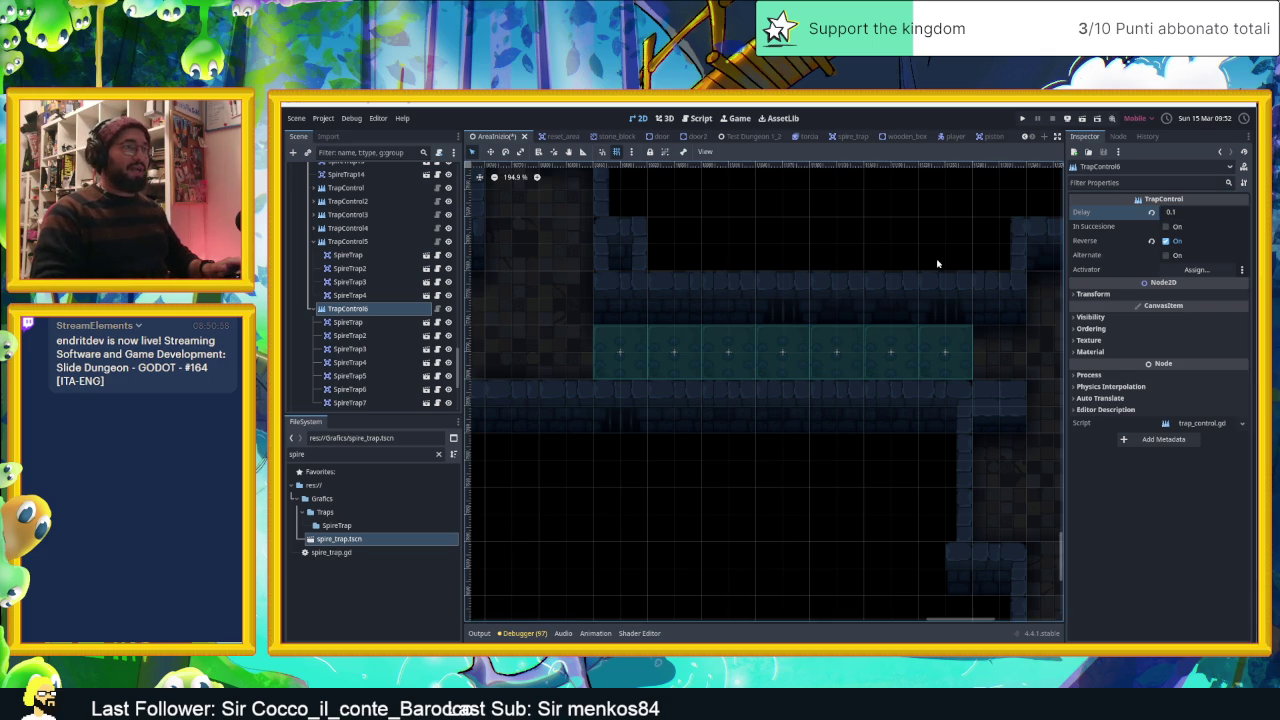
pyautogui.scroll(-1, 937, 263)
pyautogui.moveTo(1013, 297); pyautogui.dragTo(912, 299)
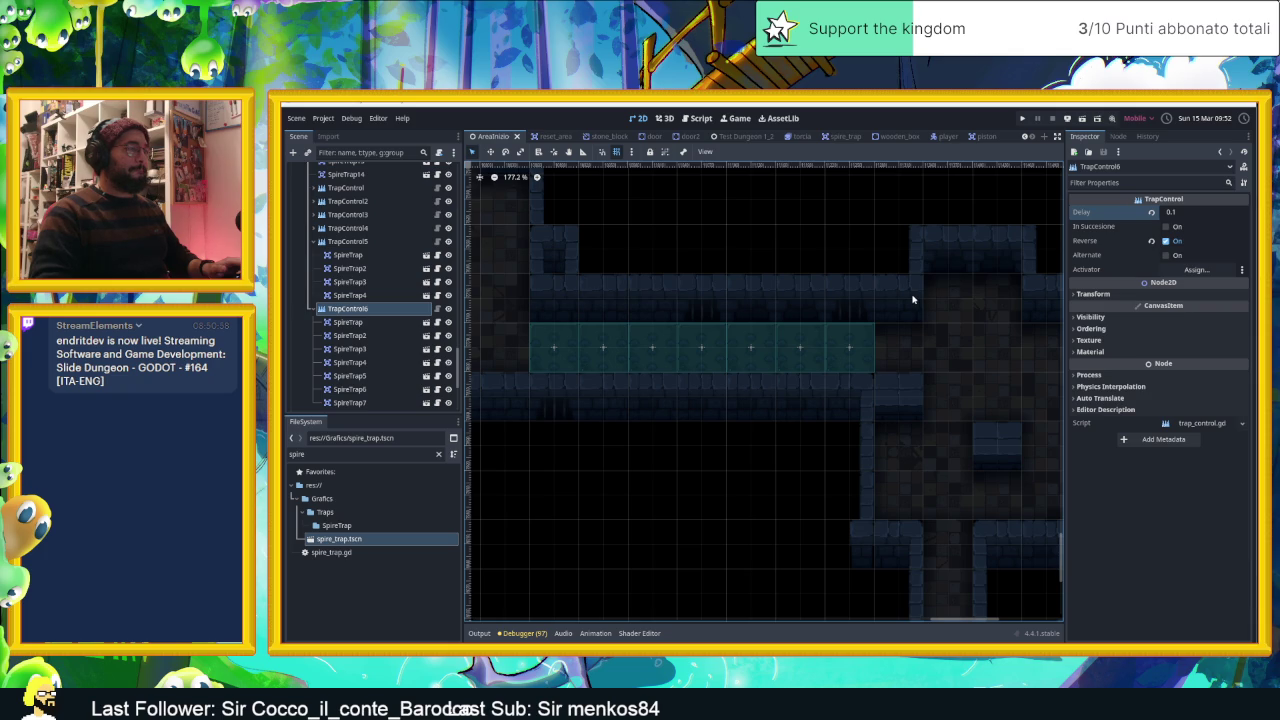
pyautogui.scroll(-1, 912, 299)
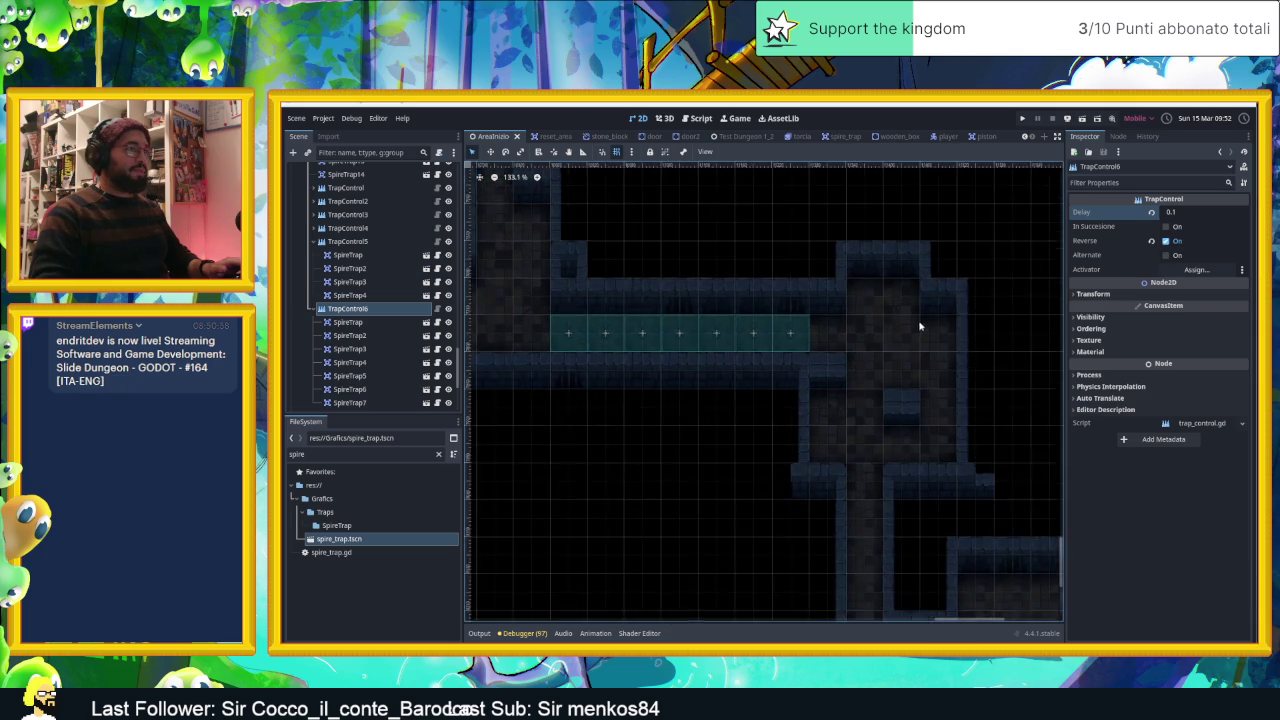
# - Drop a new spire trap under Trapole in the lower-right passage, leaving Sempre Attiva off
pyautogui.click(313, 308)
pyautogui.click(313, 241)
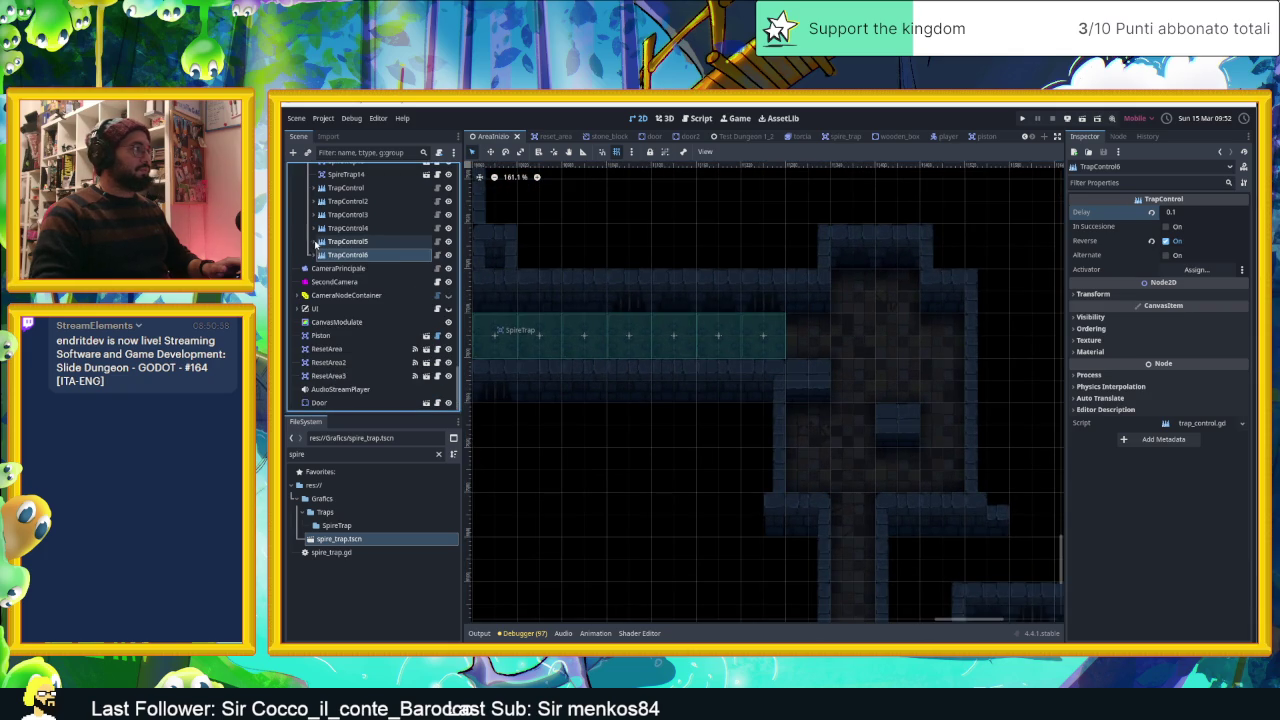
pyautogui.scroll(5, 399, 257)
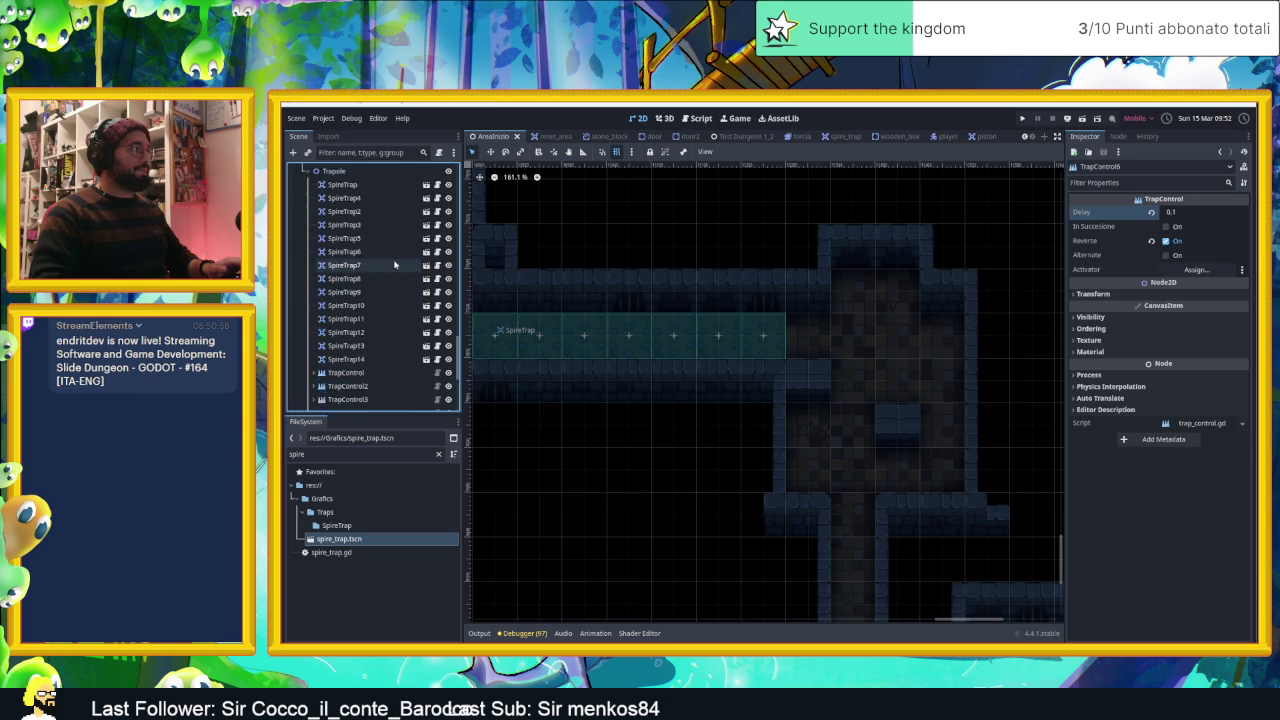
pyautogui.click(334, 232)
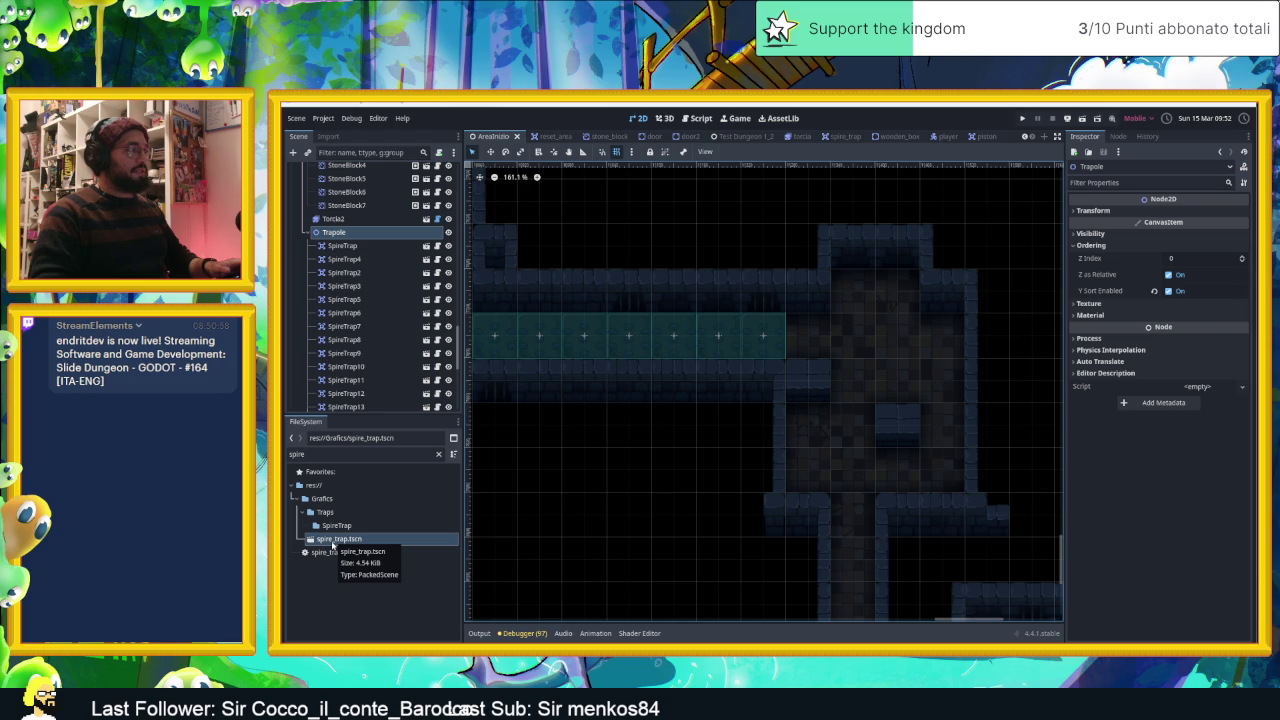
pyautogui.moveTo(330, 545)
pyautogui.mouseDown()
pyautogui.moveTo(514, 531)
pyautogui.moveTo(890, 435)
pyautogui.moveTo(906, 382)
pyautogui.mouseUp()
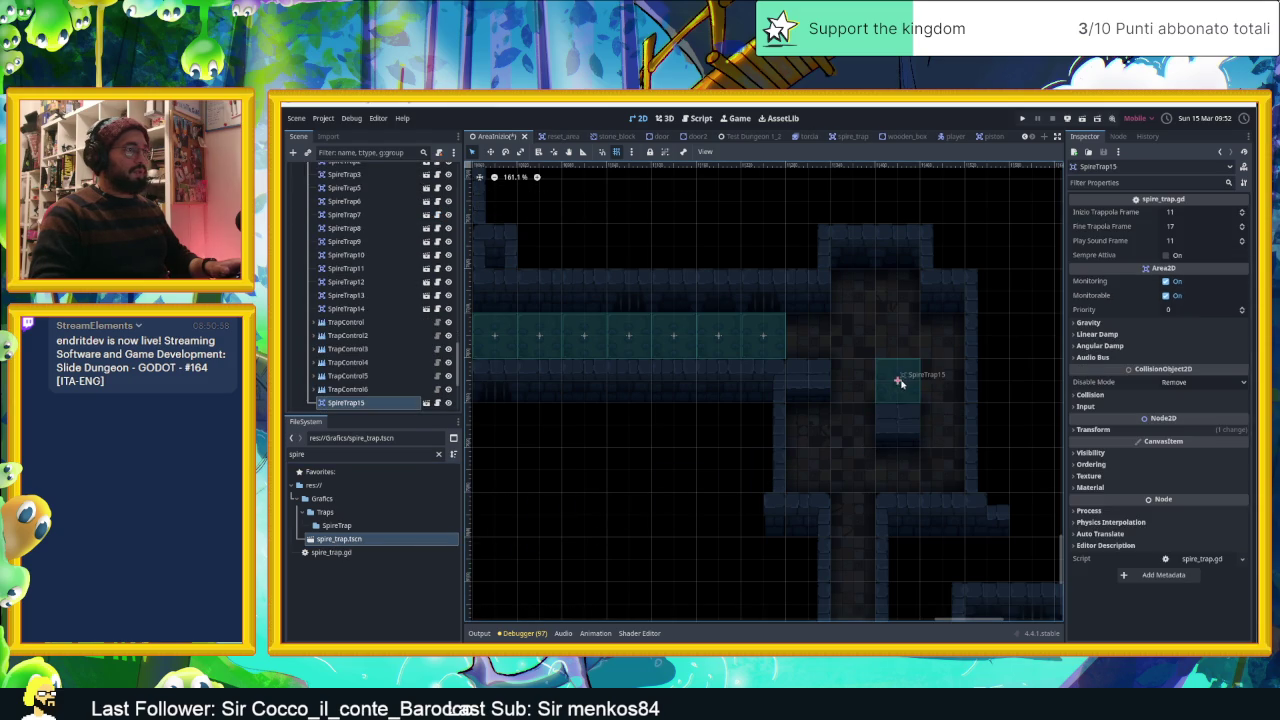
pyautogui.click(1176, 256)
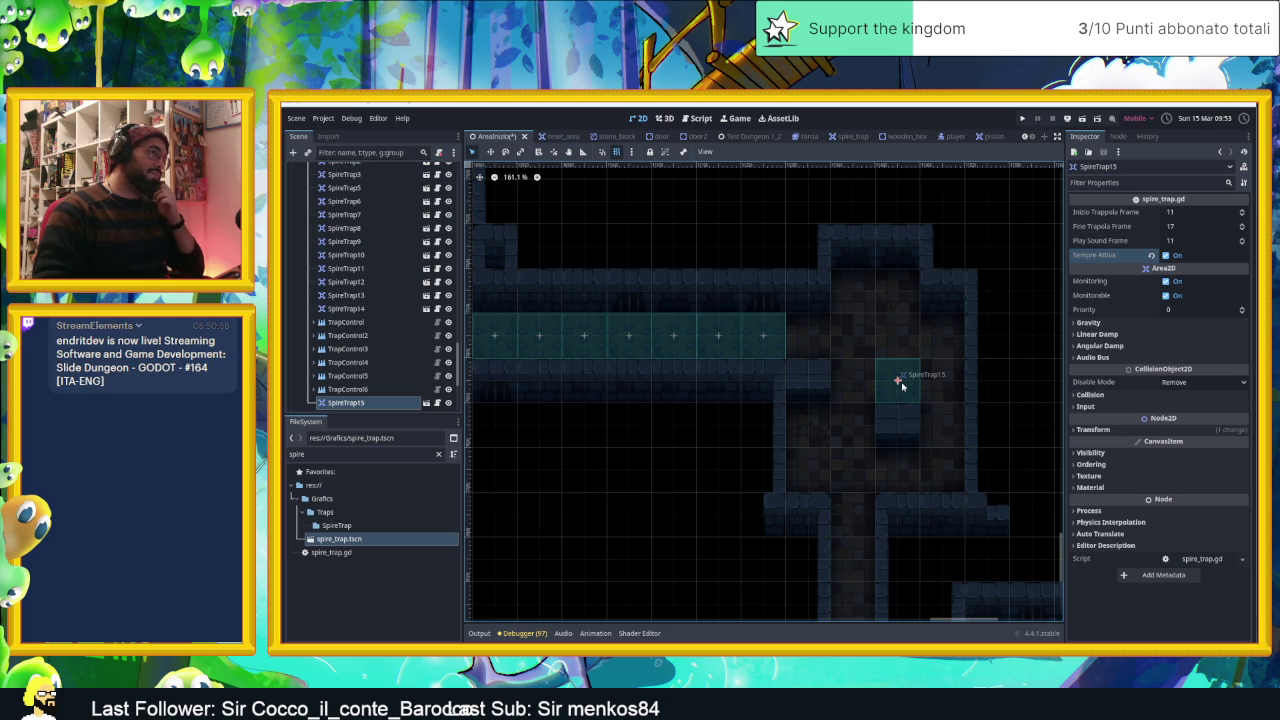
pyautogui.click(1168, 256)
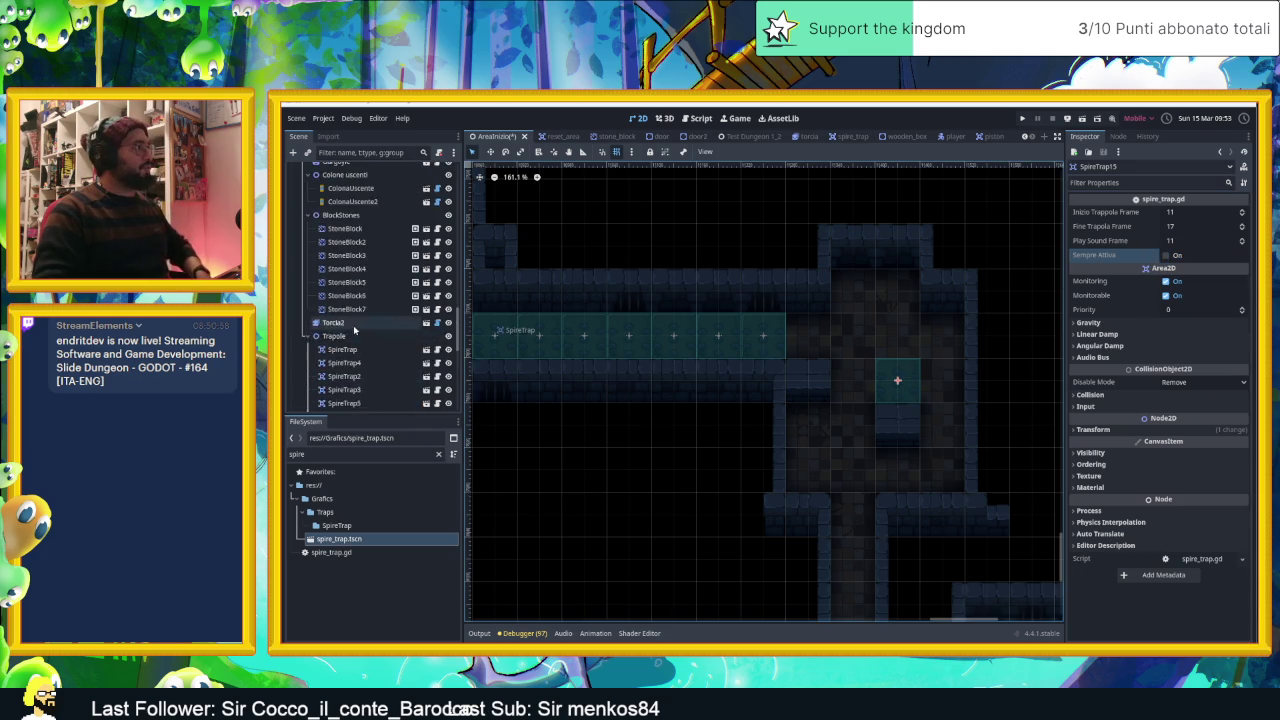
# - Zoom and pan around the dungeon to review the traps, selecting SpireTrap13
pyautogui.scroll(10, 353, 325)
pyautogui.scroll(-2, 917, 455)
pyautogui.scroll(-14, 917, 455)
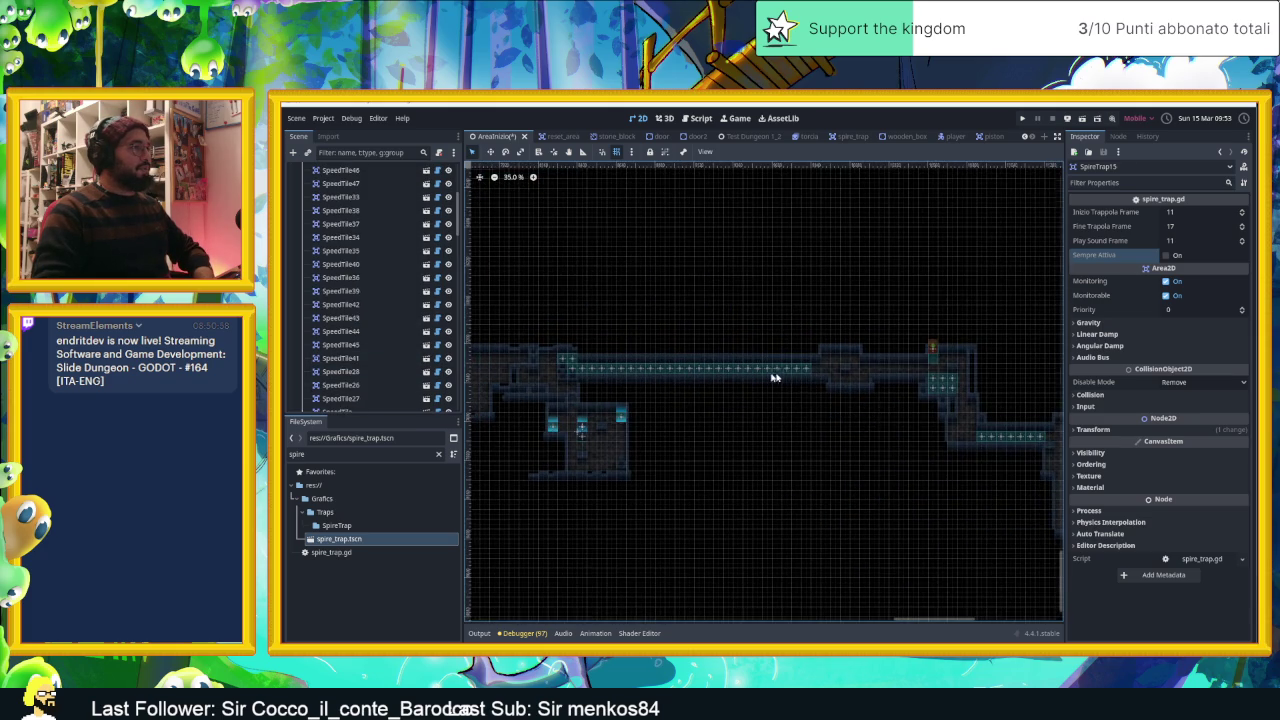
pyautogui.hscroll(-8, 784, 377)
pyautogui.scroll(-1, 828, 400)
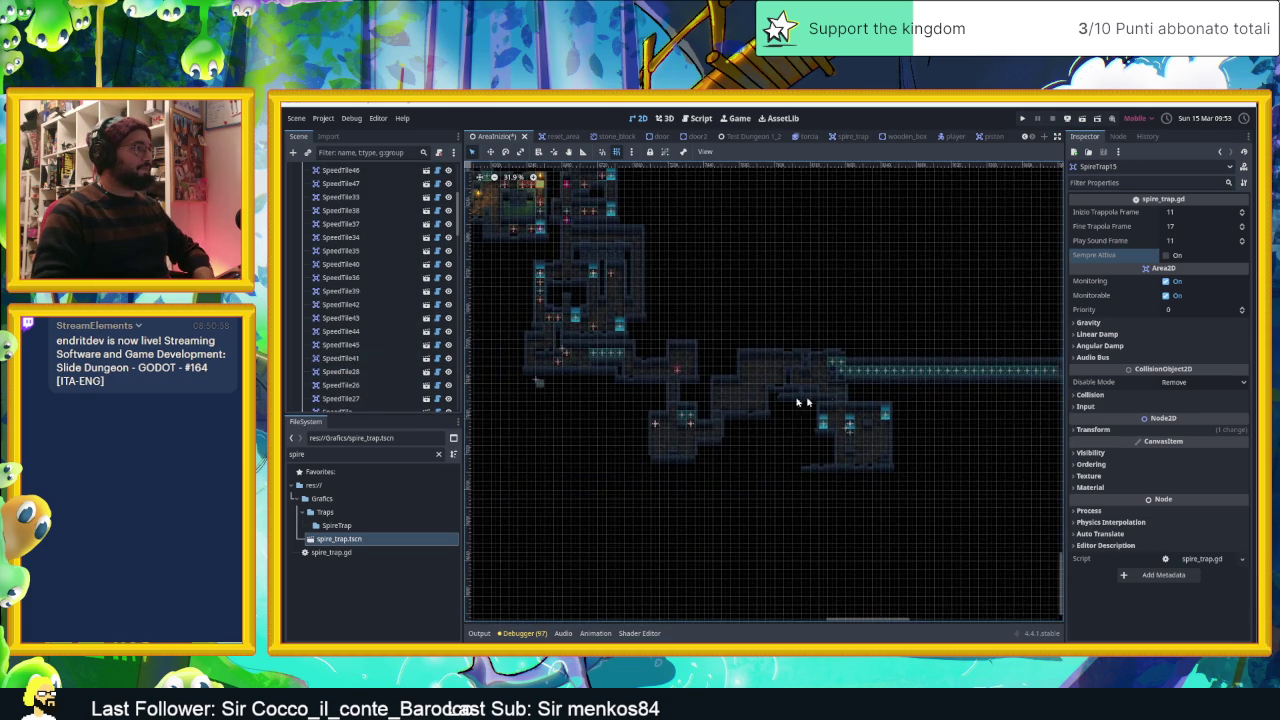
pyautogui.scroll(8, 672, 440)
pyautogui.click(670, 437)
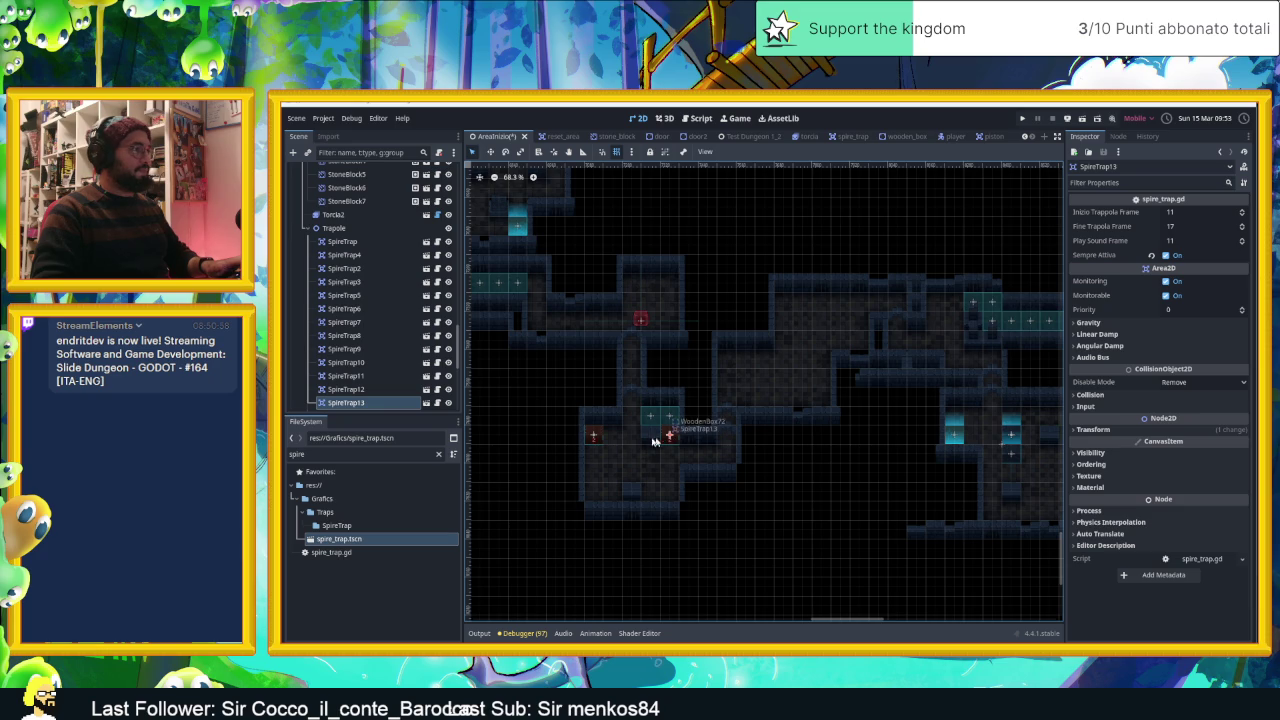
# - Select the Trapole group and scroll the Scene tree to the Altro group
pyautogui.scroll(-3, 745, 452)
pyautogui.scroll(2, 543, 423)
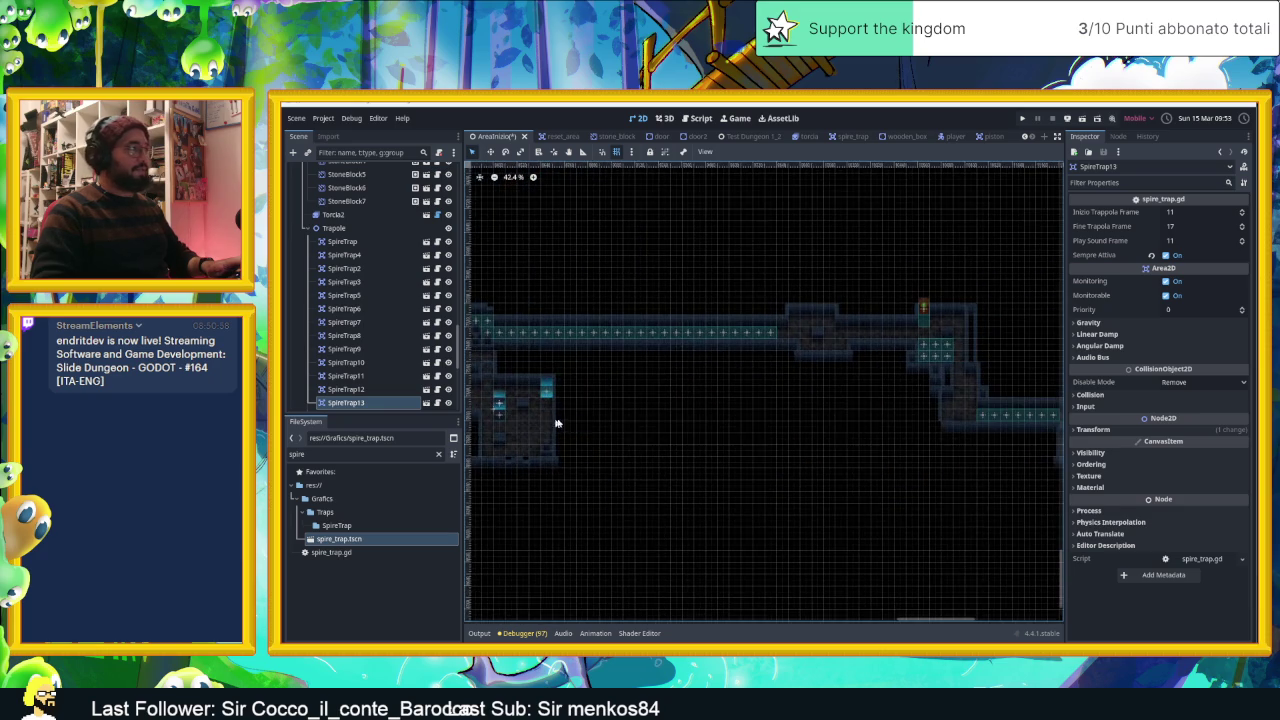
pyautogui.scroll(-1, 852, 422)
pyautogui.scroll(4, 852, 422)
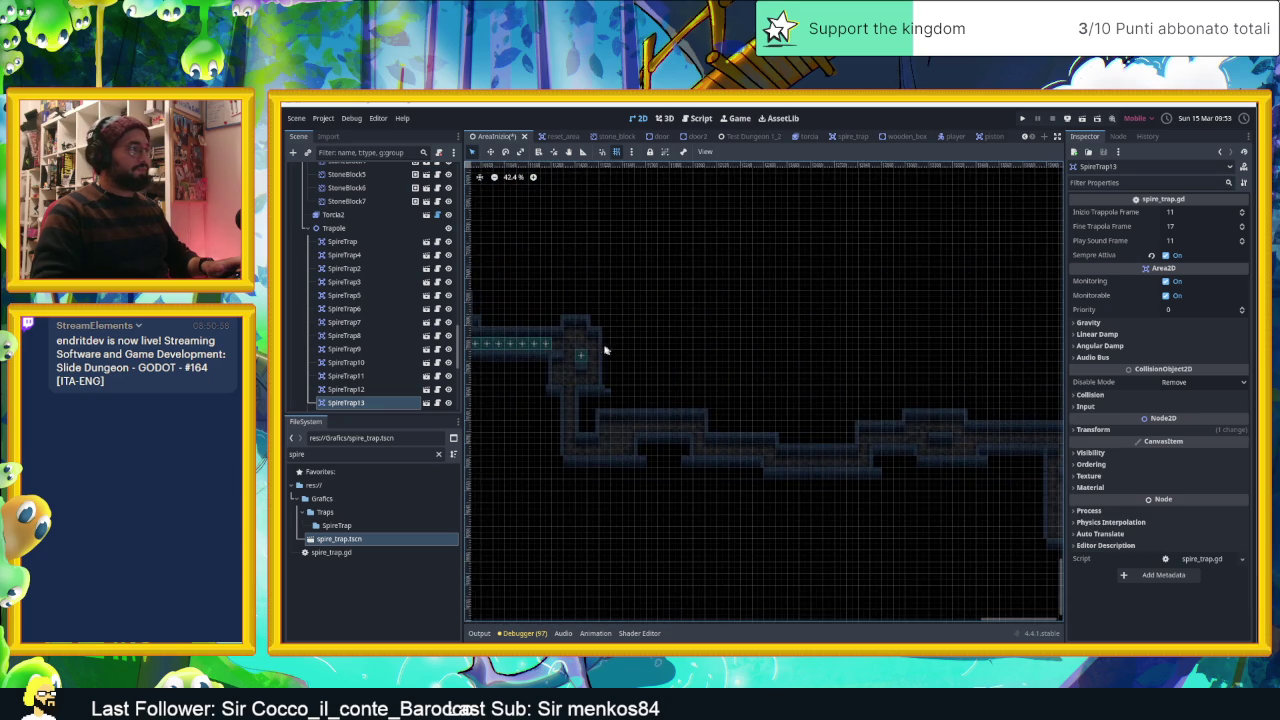
pyautogui.scroll(2, 575, 360)
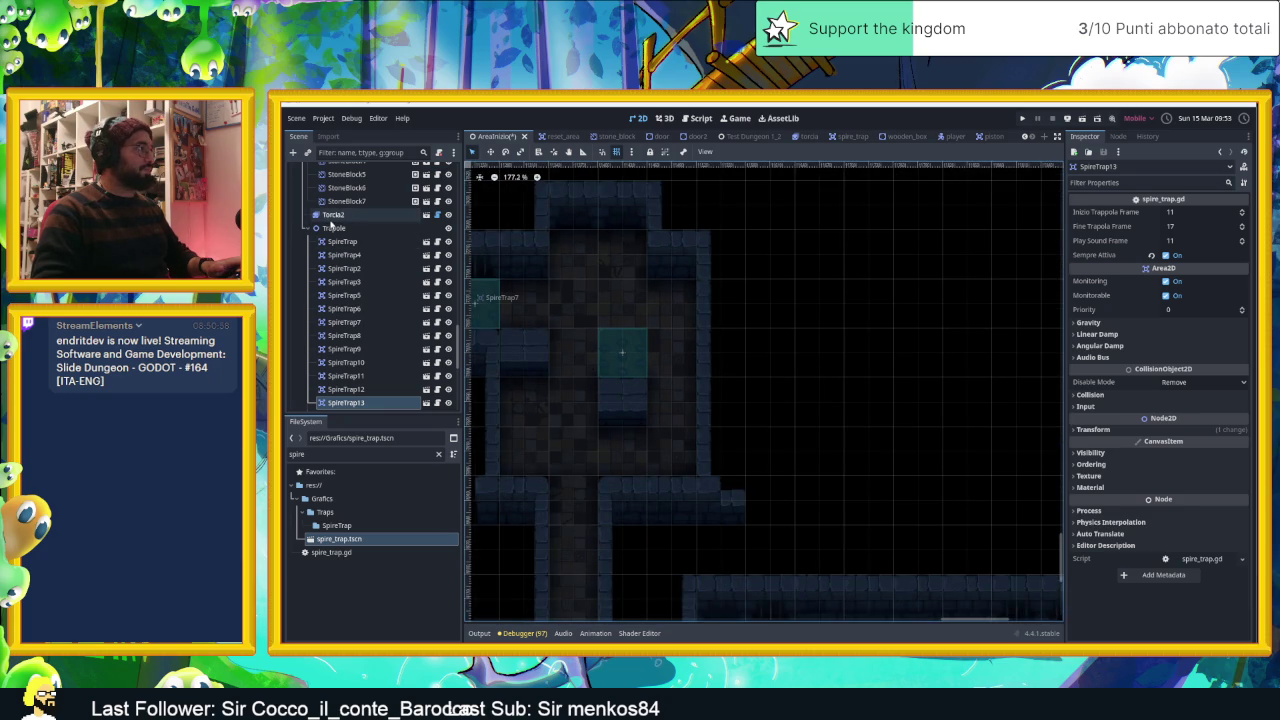
pyautogui.click(335, 228)
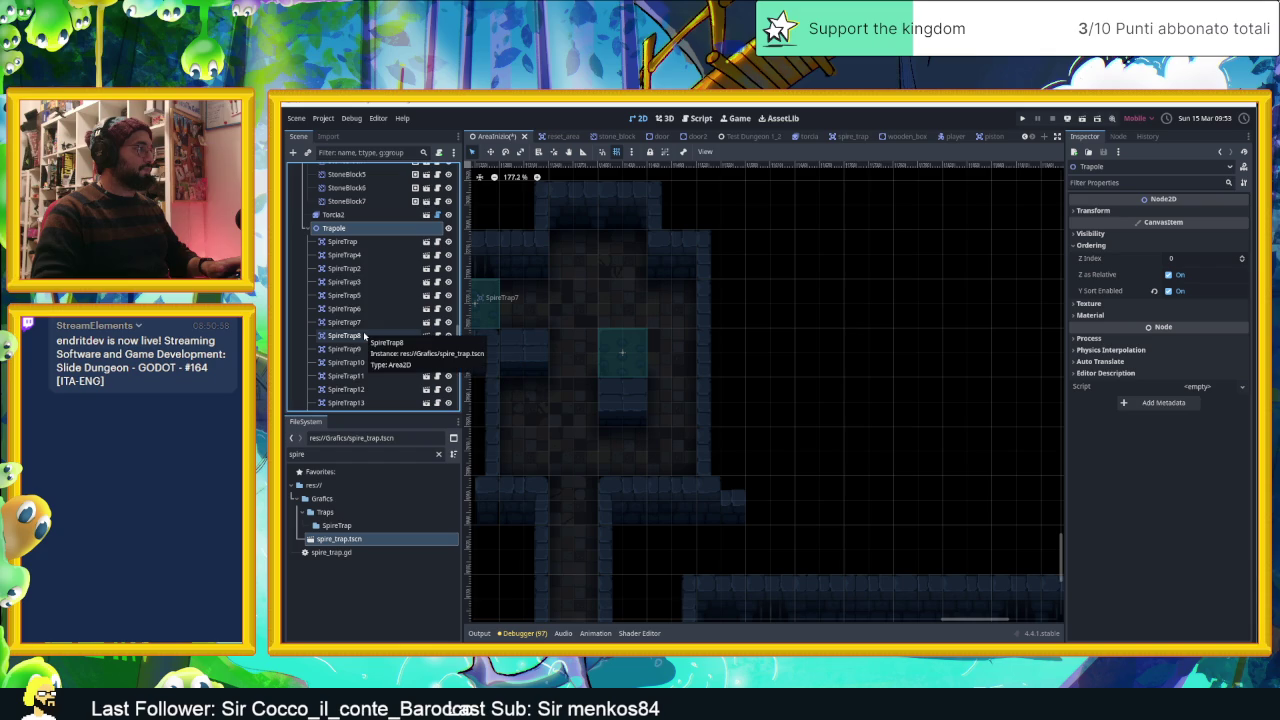
pyautogui.scroll(5, 364, 336)
pyautogui.scroll(5, 366, 334)
pyautogui.scroll(2, 370, 329)
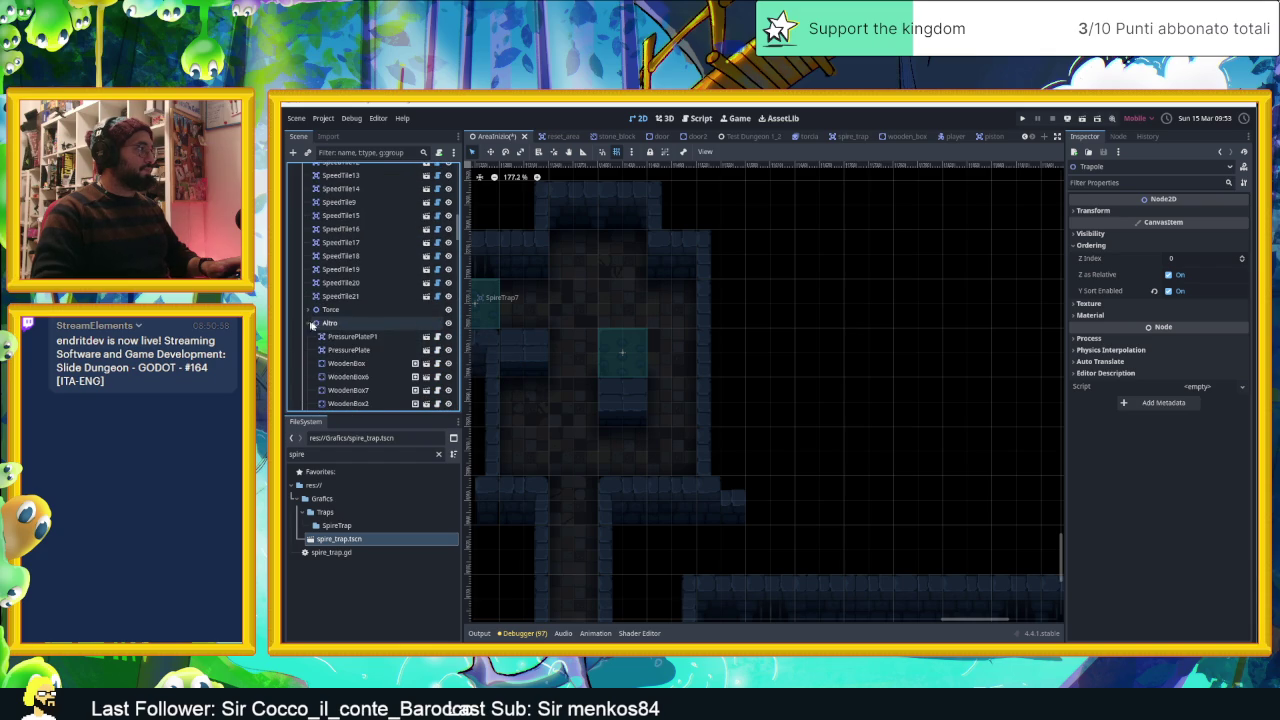
# - Find the wooden box scene in the FileSystem and drag a wooden box into the level
pyautogui.click(306, 323)
pyautogui.click(330, 323)
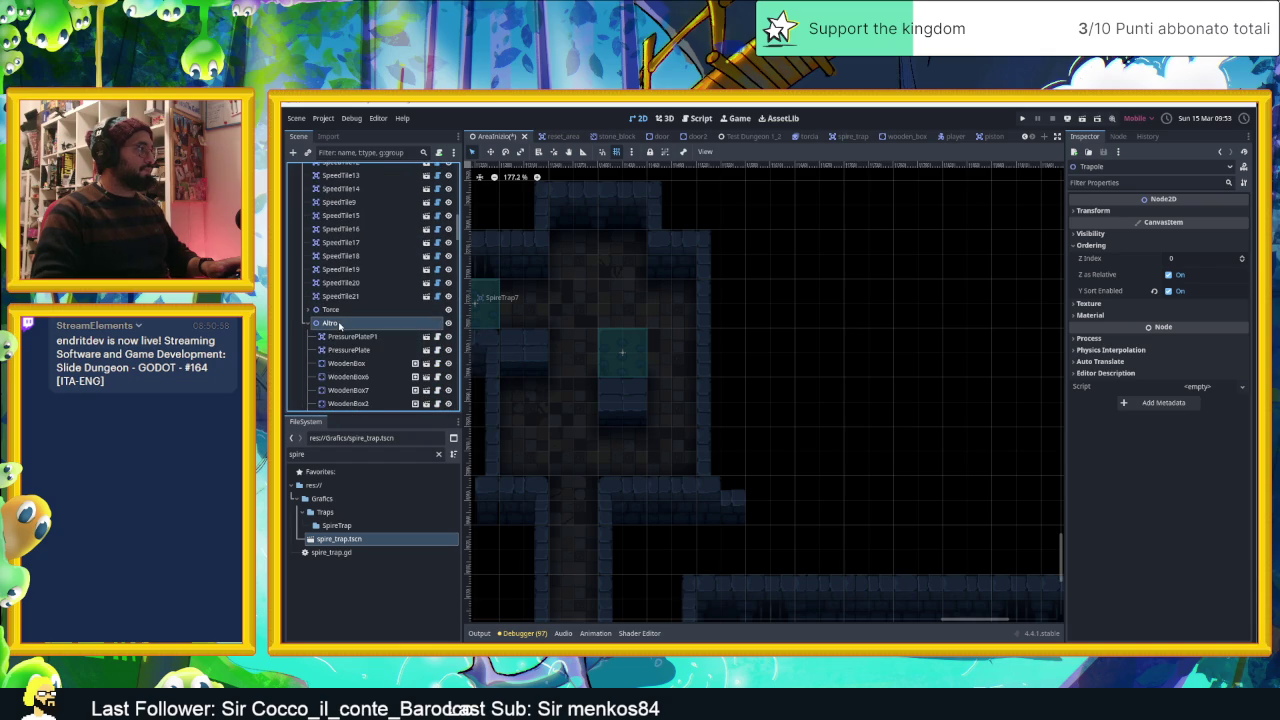
pyautogui.doubleClick(360, 454)
pyautogui.write('w')
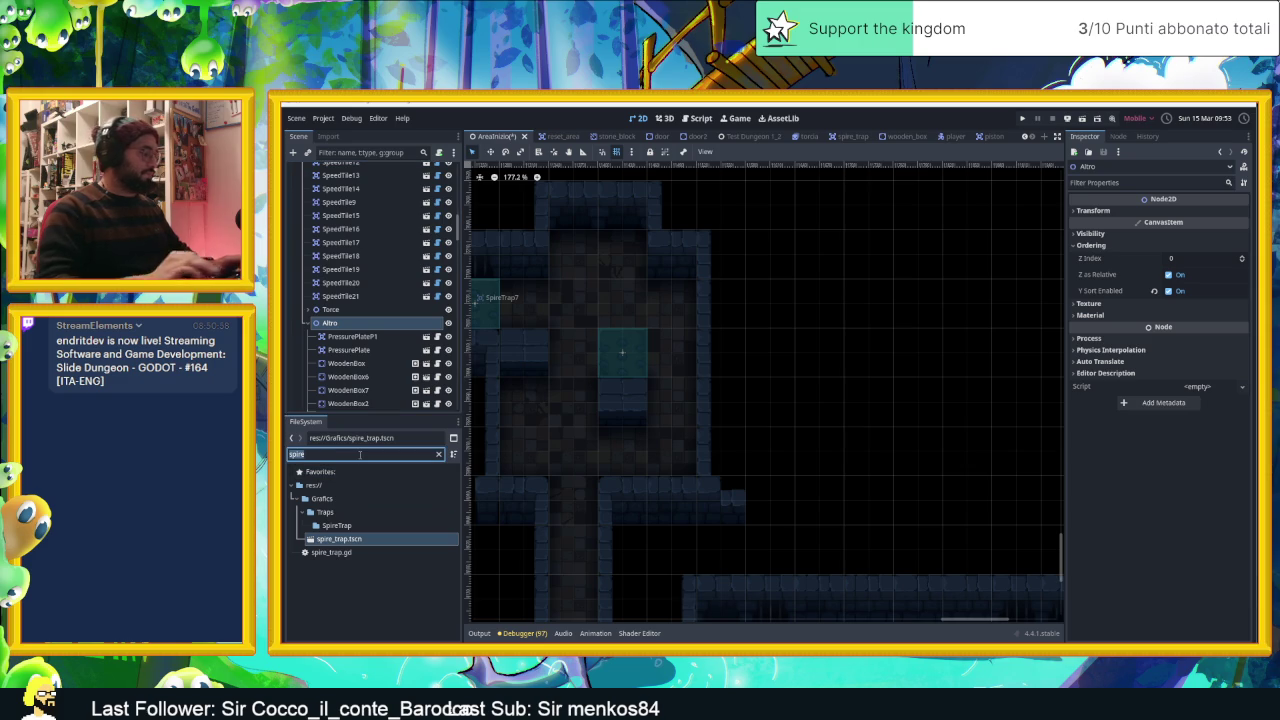
pyautogui.write('ooden')
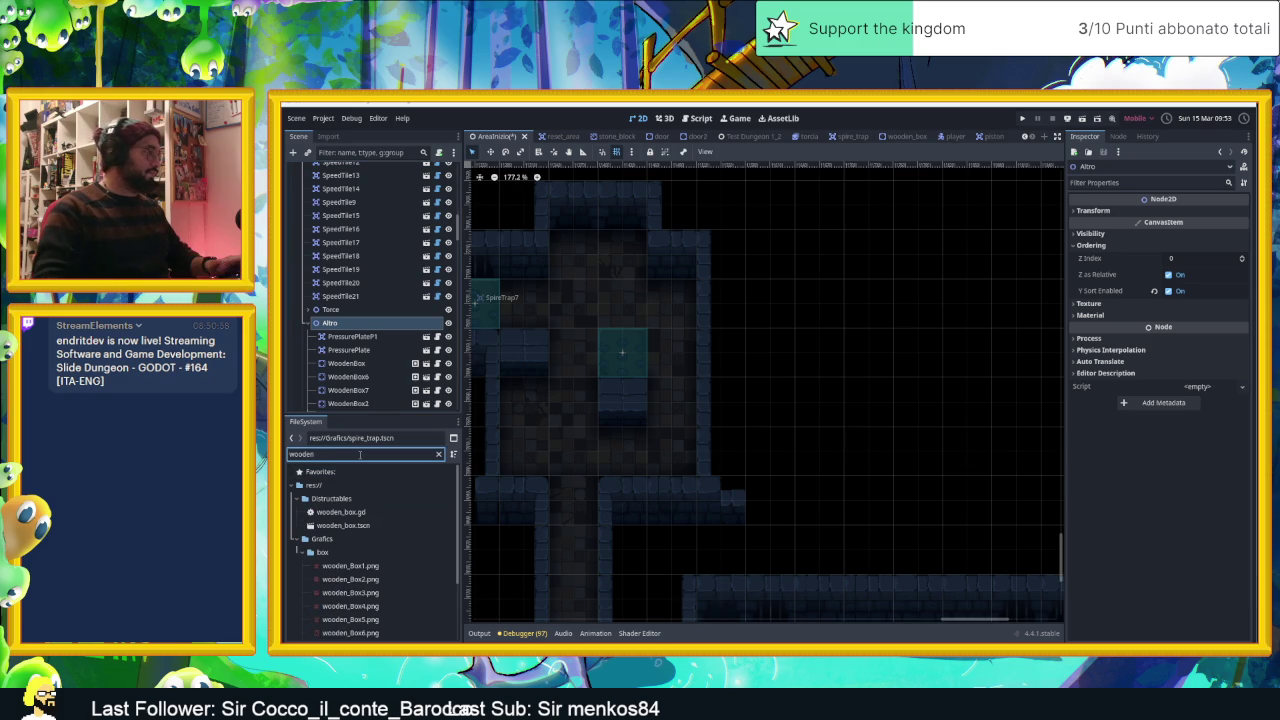
pyautogui.click(357, 526)
pyautogui.moveTo(342, 530)
pyautogui.mouseDown()
pyautogui.moveTo(612, 446)
pyautogui.moveTo(614, 340)
pyautogui.moveTo(622, 352)
pyautogui.mouseUp()
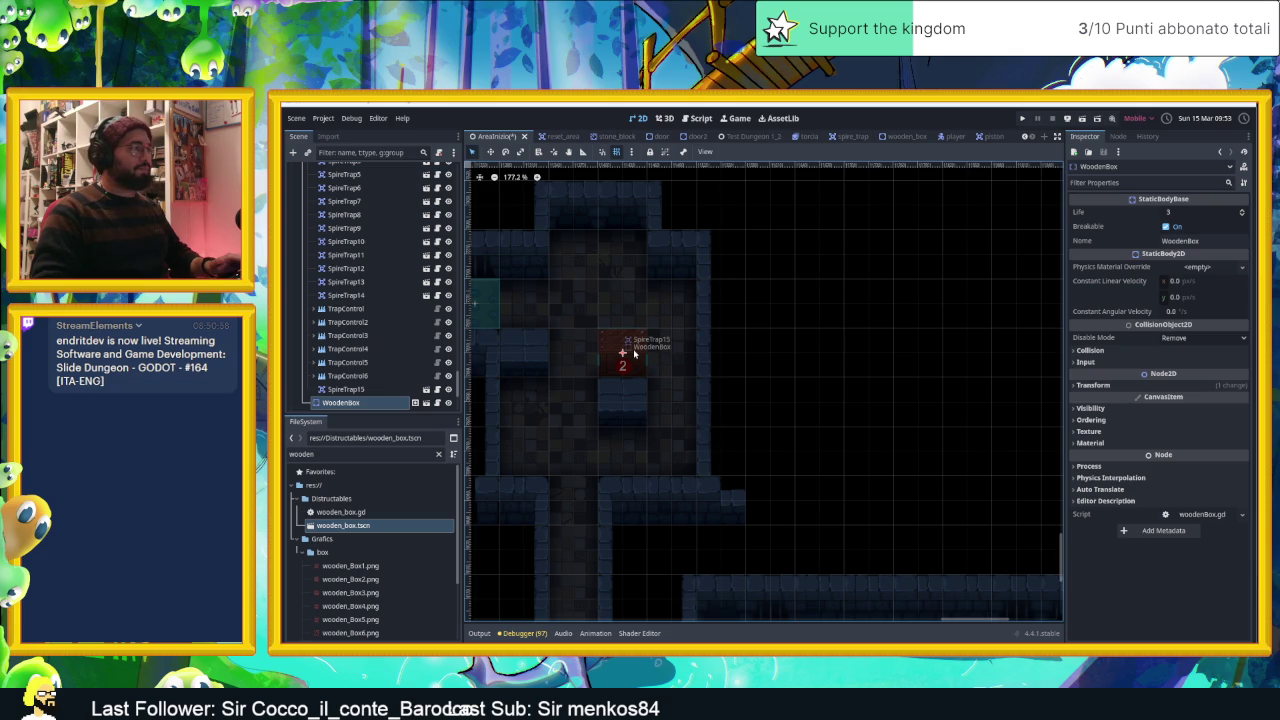
# - Duplicate the wooden box and move the copy down below the original
pyautogui.hotkey('ctrl', 'd')
pyautogui.moveTo(626, 357)
pyautogui.mouseDown()
pyautogui.moveTo(657, 386)
pyautogui.moveTo(682, 456)
pyautogui.mouseUp()
pyautogui.scroll(-5, 780, 476)
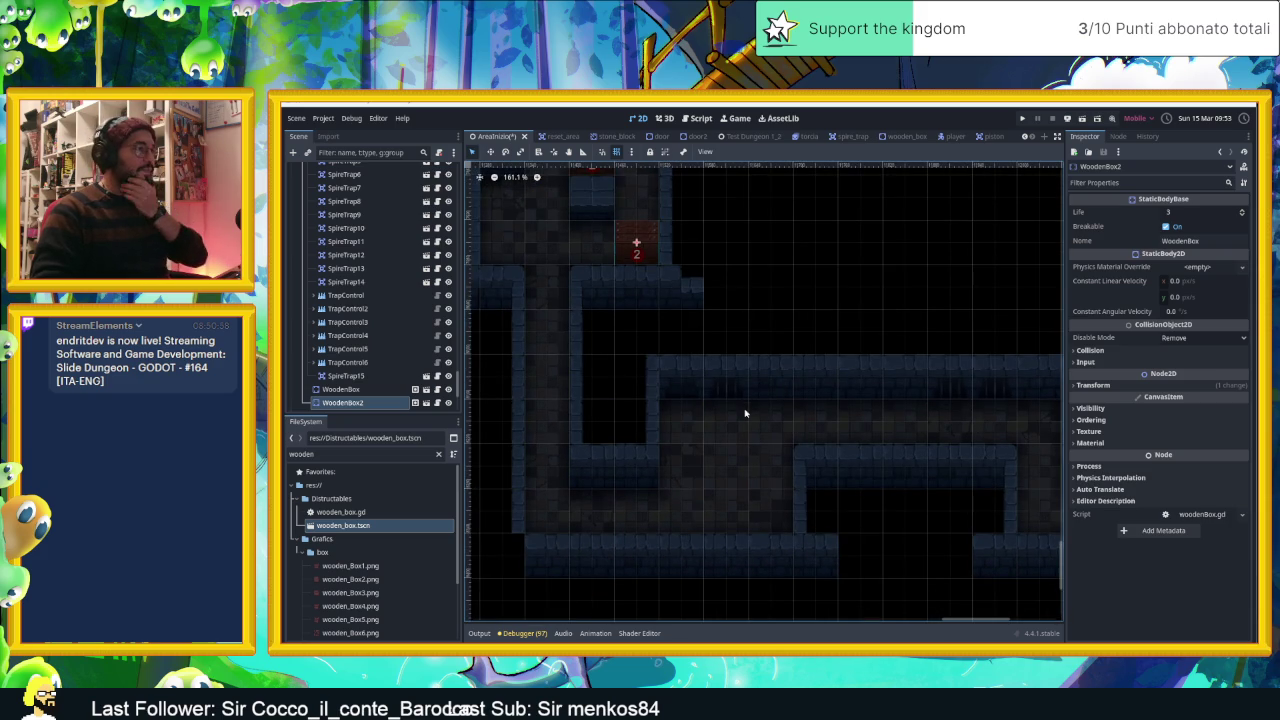
pyautogui.moveTo(808, 473); pyautogui.dragTo(764, 459)
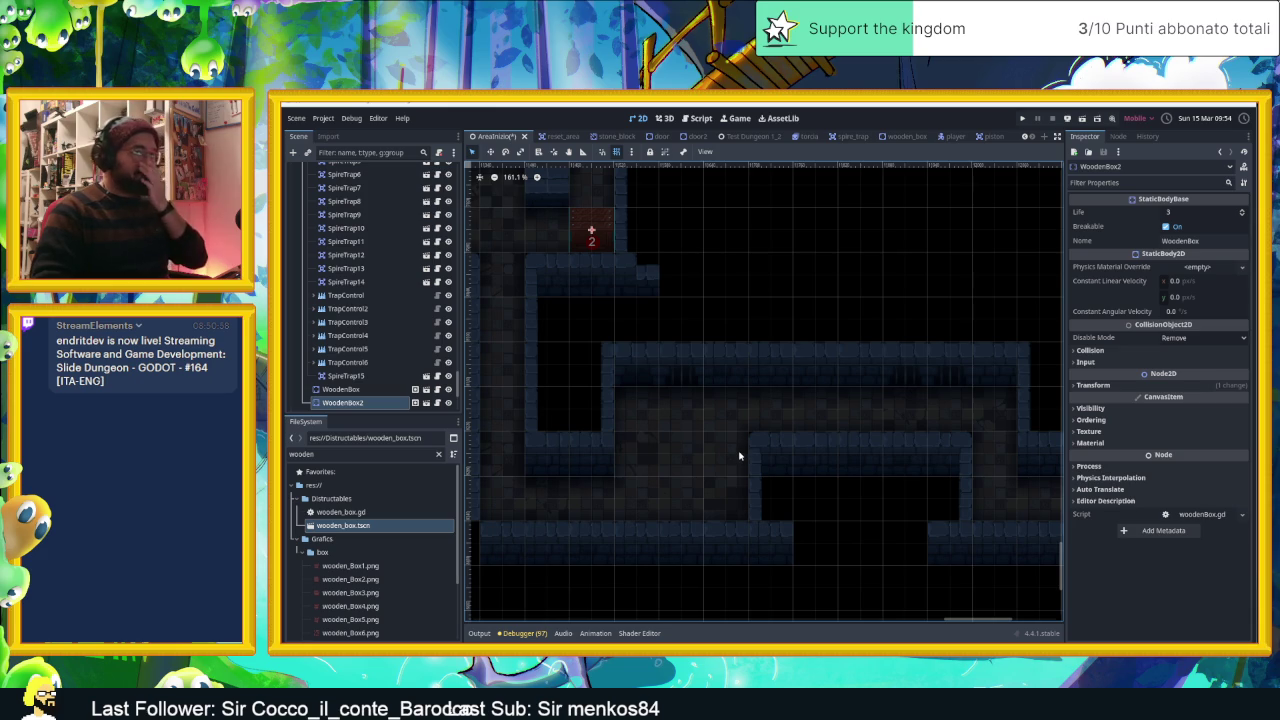
pyautogui.rightClick(858, 410)
pyautogui.click(748, 459)
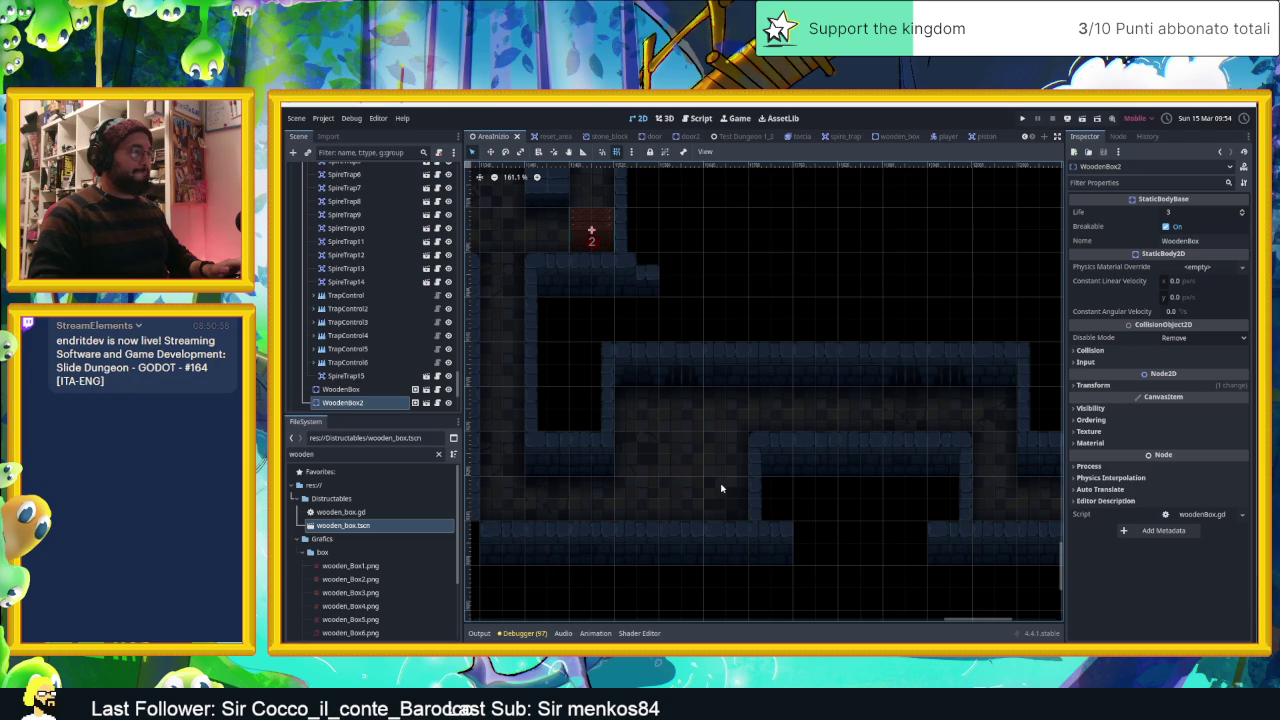
# - Duplicate WoodenBox2 as WoodenBox3 and place it in the lower corridor
pyautogui.moveTo(395, 413); pyautogui.dragTo(600, 210)
pyautogui.hotkey('ctrl', 'd')
pyautogui.moveTo(591, 233); pyautogui.dragTo(681, 455)
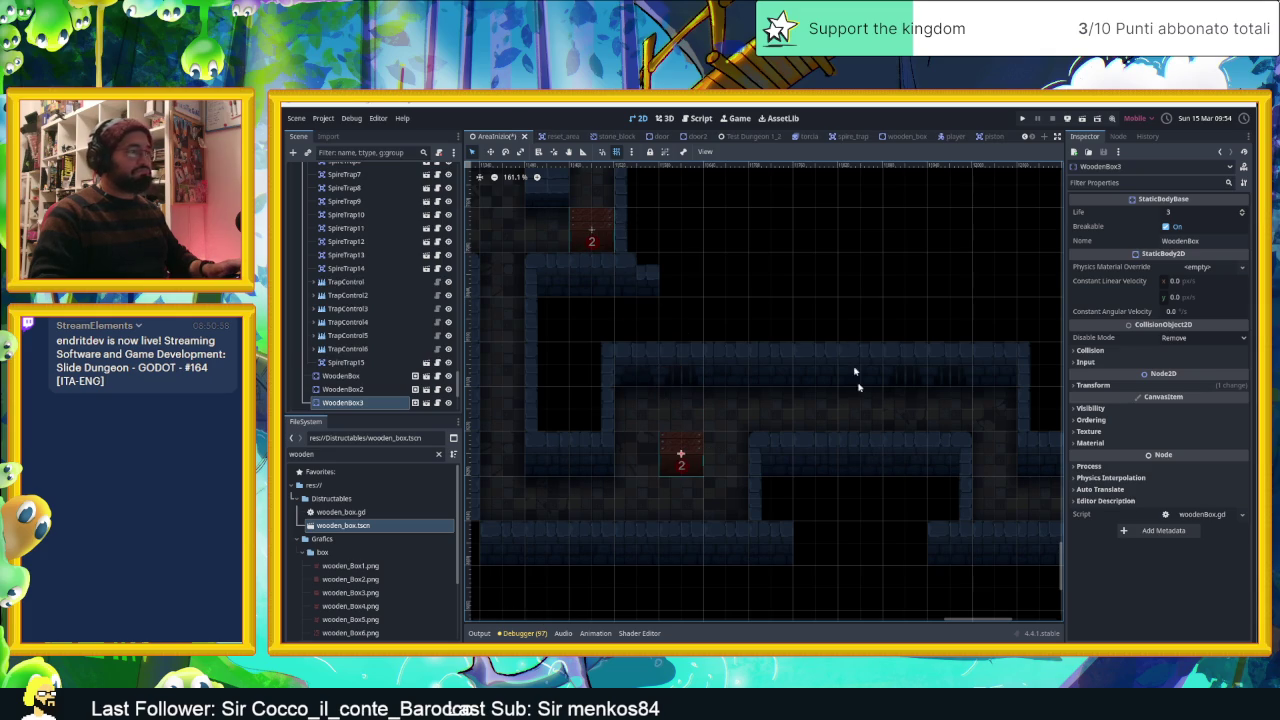
pyautogui.click(828, 290)
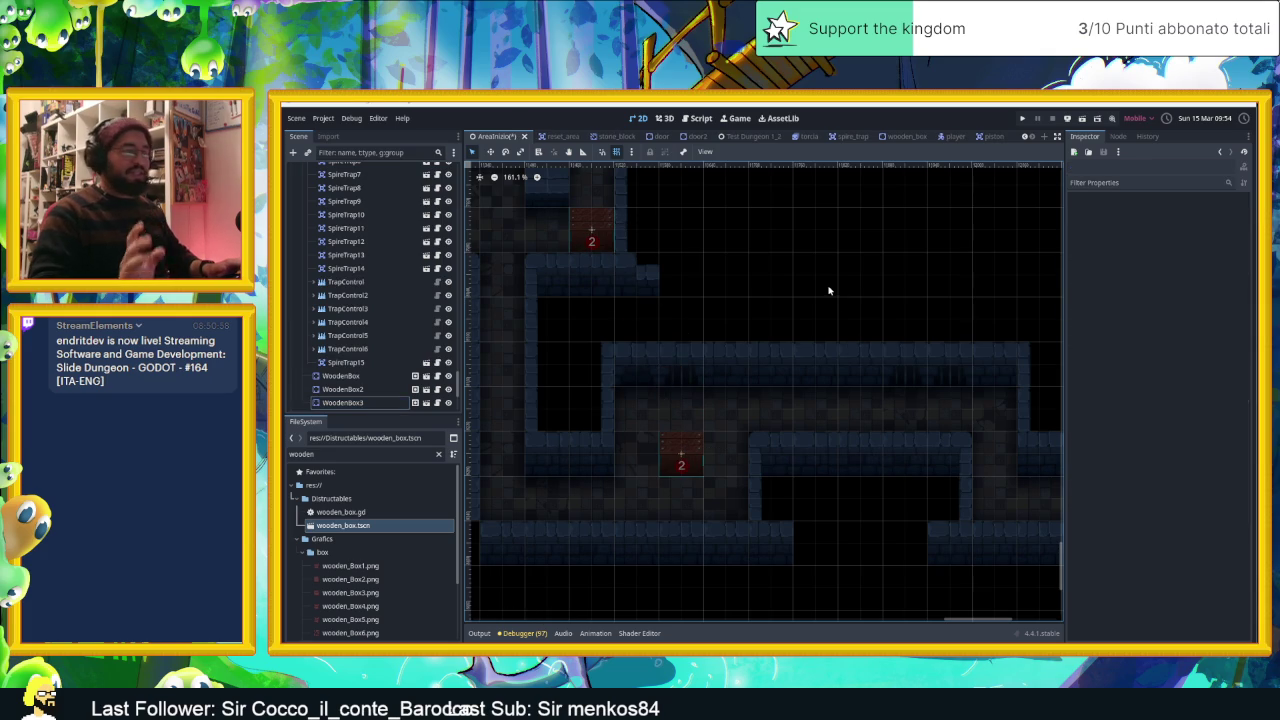
# - Save the AreaInizio scene with its three wooden boxes, then look over the level
pyautogui.hotkey('ctrl', 's')
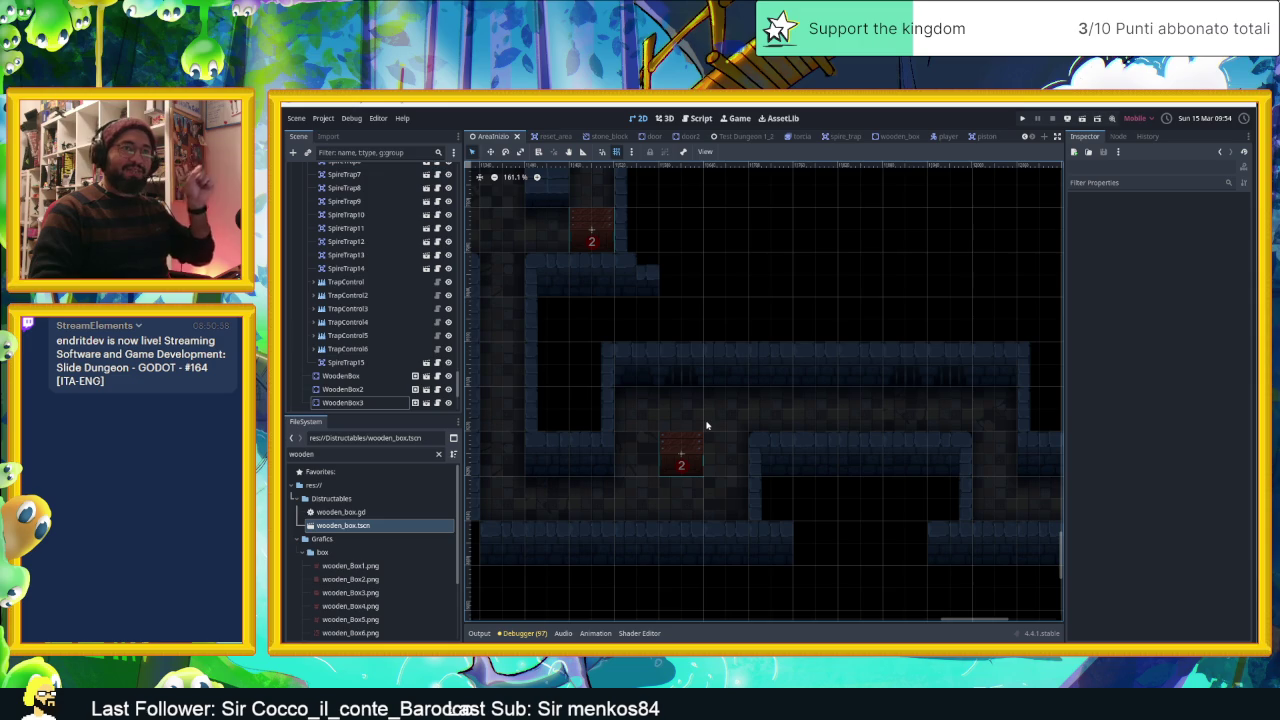
pyautogui.hscroll(3, 781, 416)
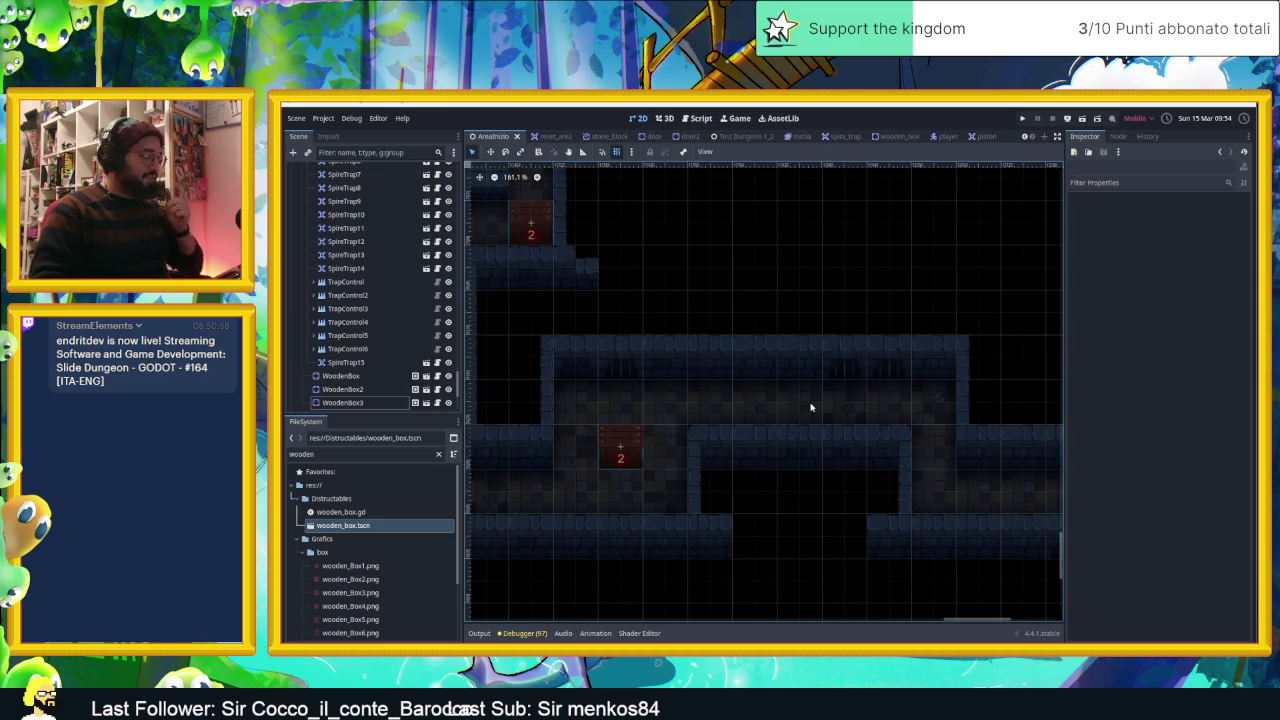
pyautogui.scroll(-5, 812, 420)
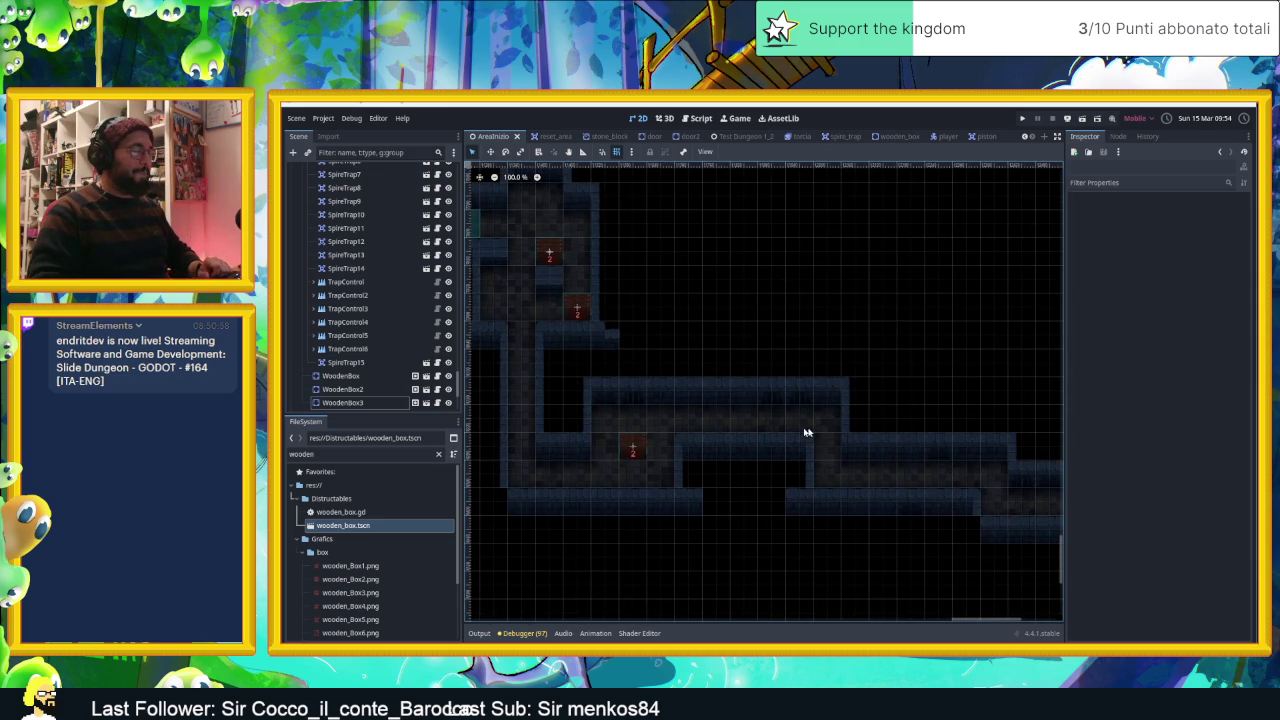
pyautogui.scroll(3, 736, 424)
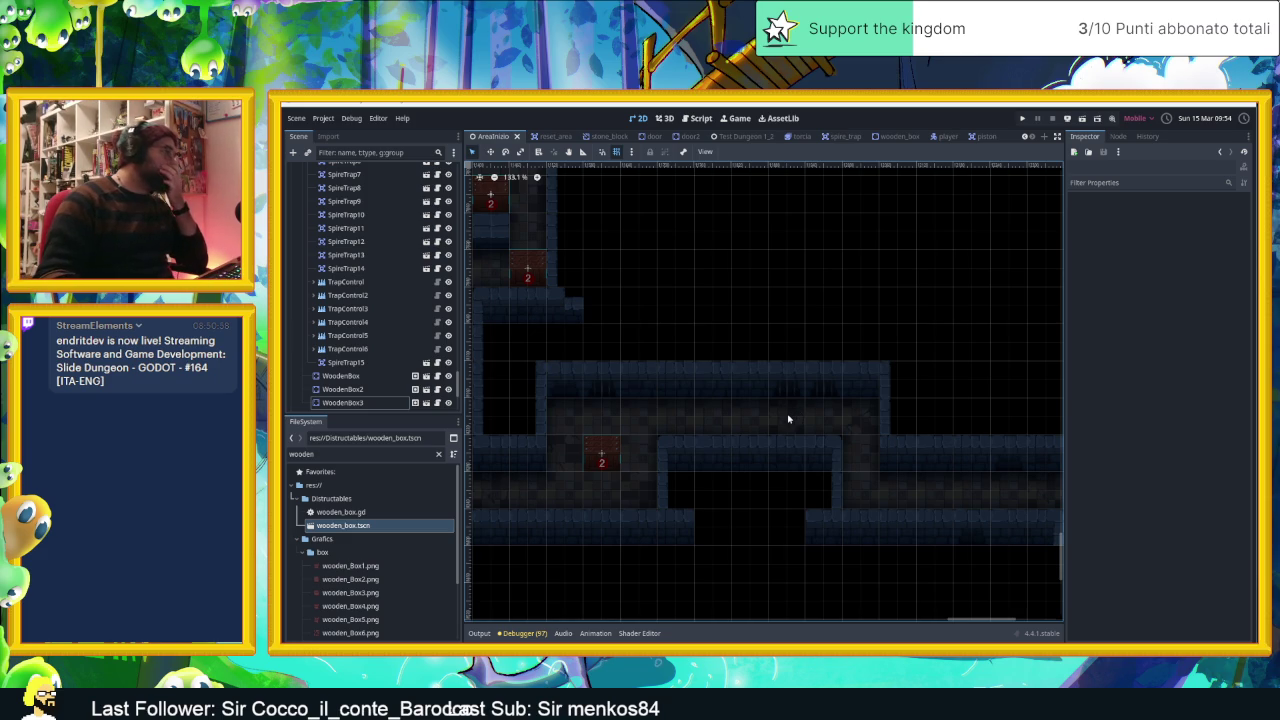
pyautogui.scroll(-1, 788, 419)
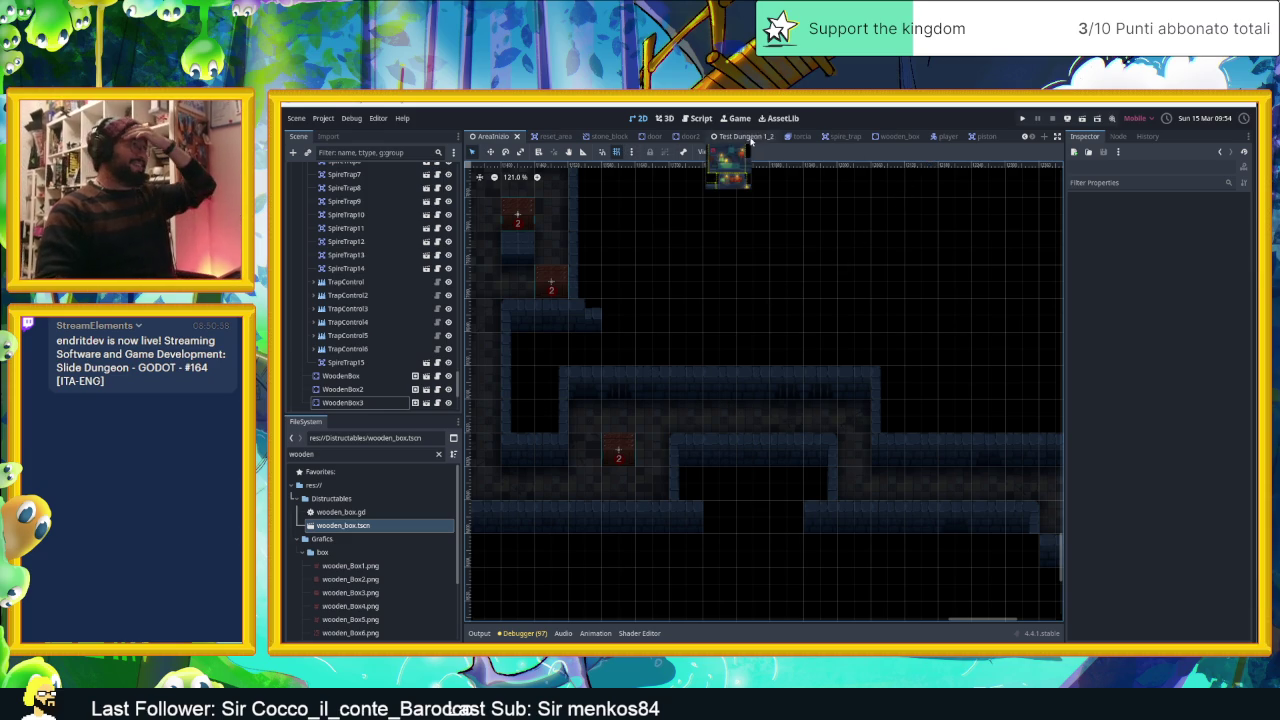
# - Switch to Test Dungeon 1_2, play the bat sprite's flying animation, and select its PathFollow2D
pyautogui.click(751, 141)
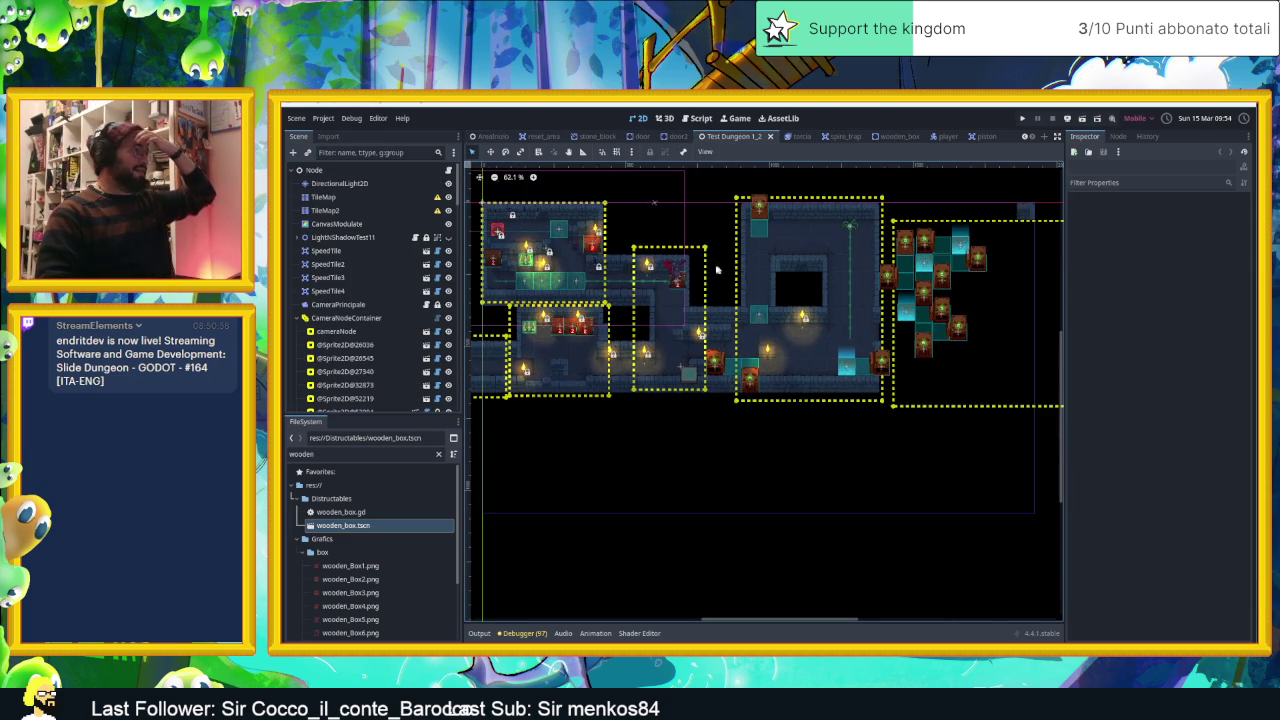
pyautogui.scroll(4, 670, 275)
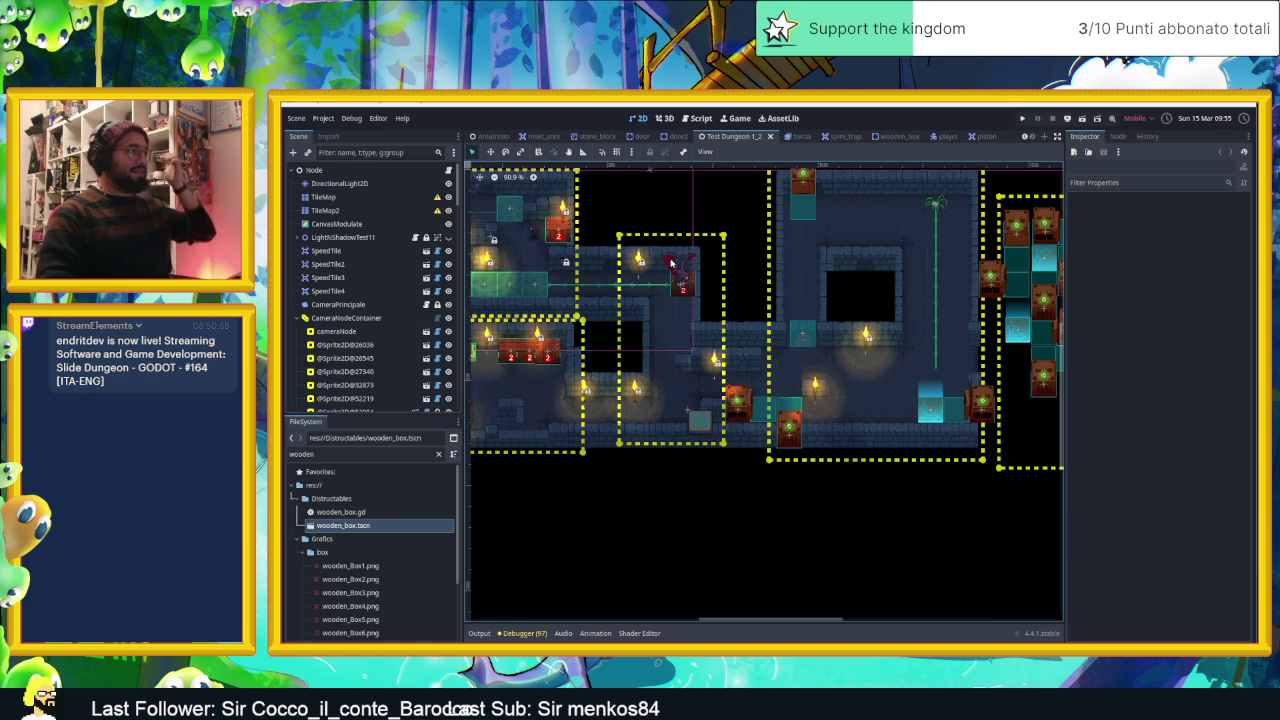
pyautogui.click(672, 266)
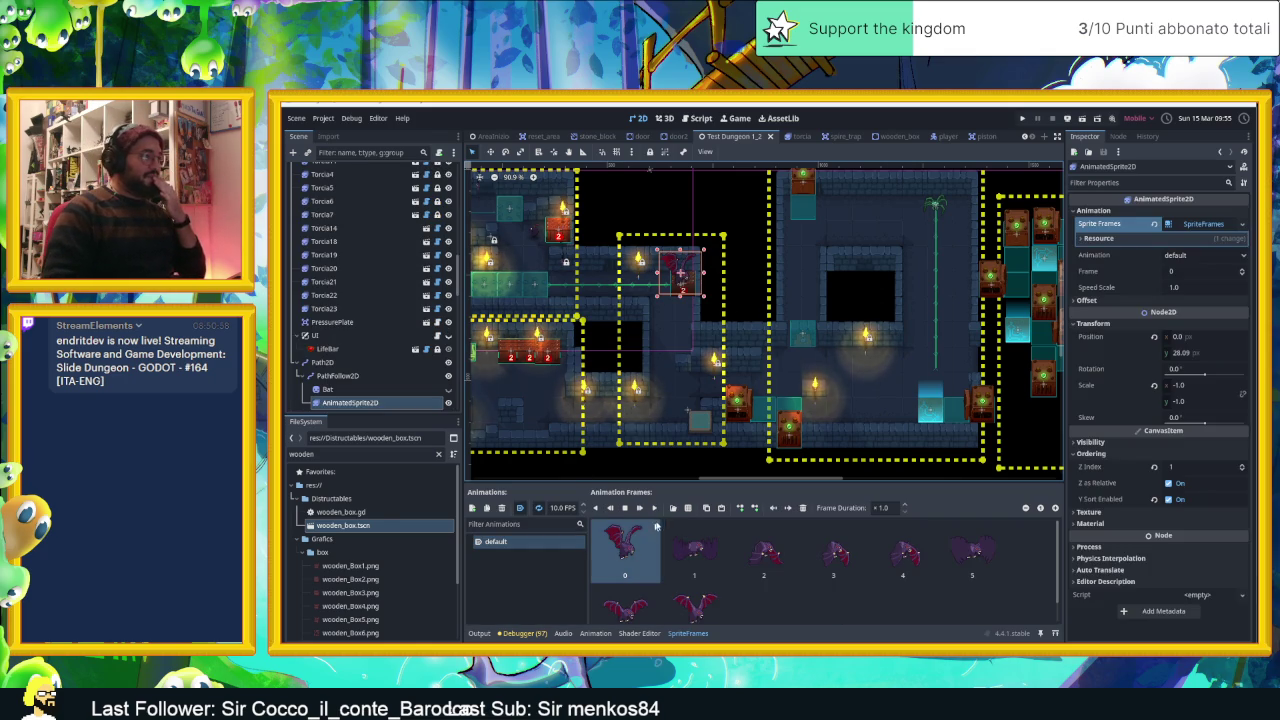
pyautogui.click(655, 508)
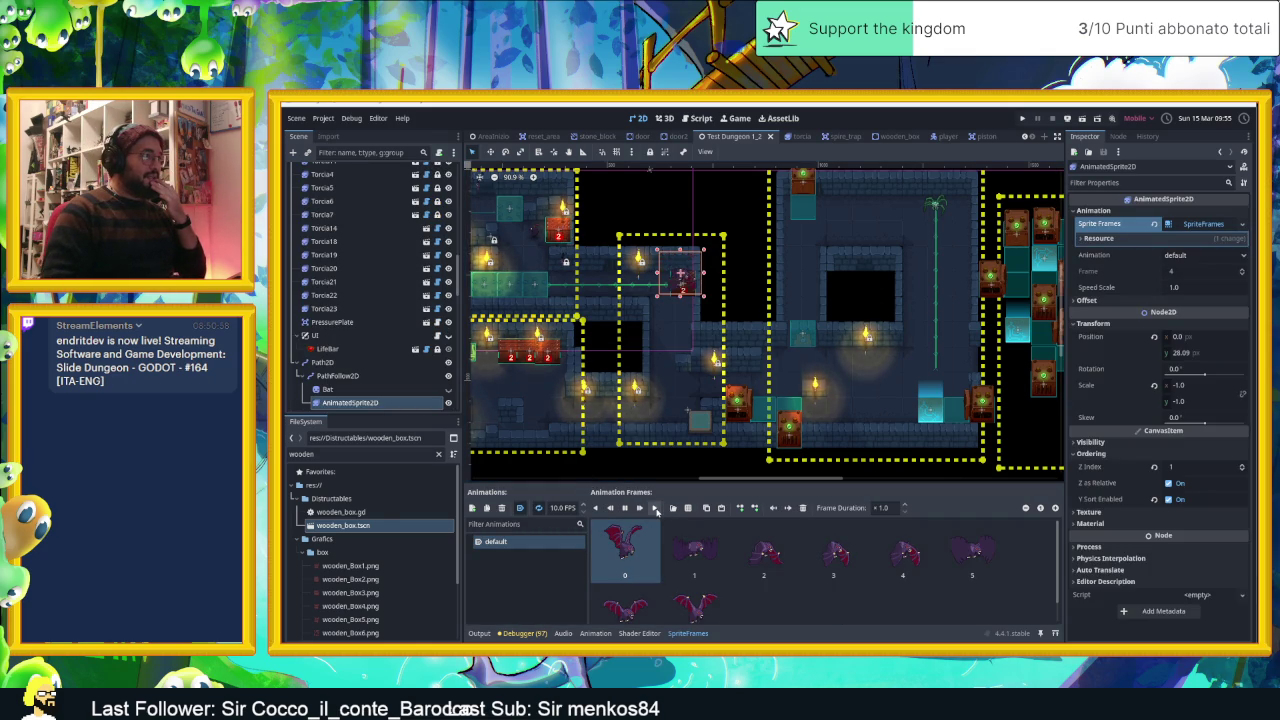
pyautogui.scroll(4, 684, 235)
pyautogui.scroll(2, 684, 235)
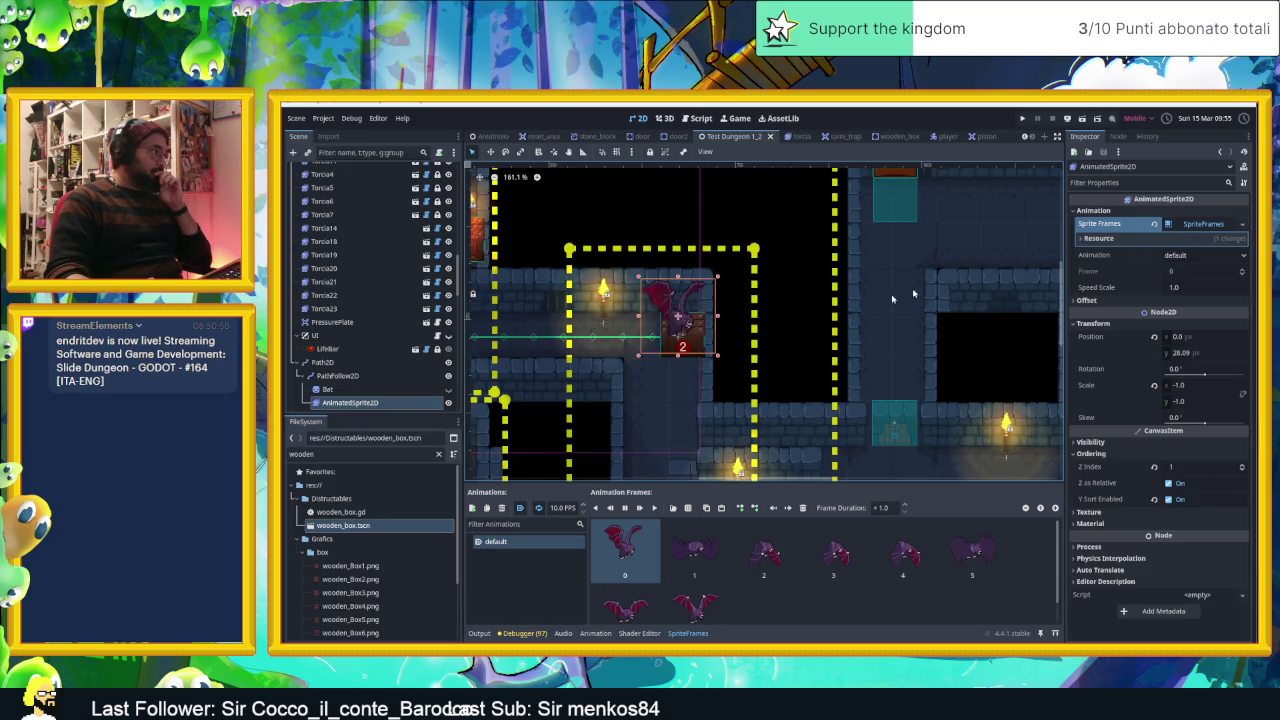
pyautogui.click(370, 376)
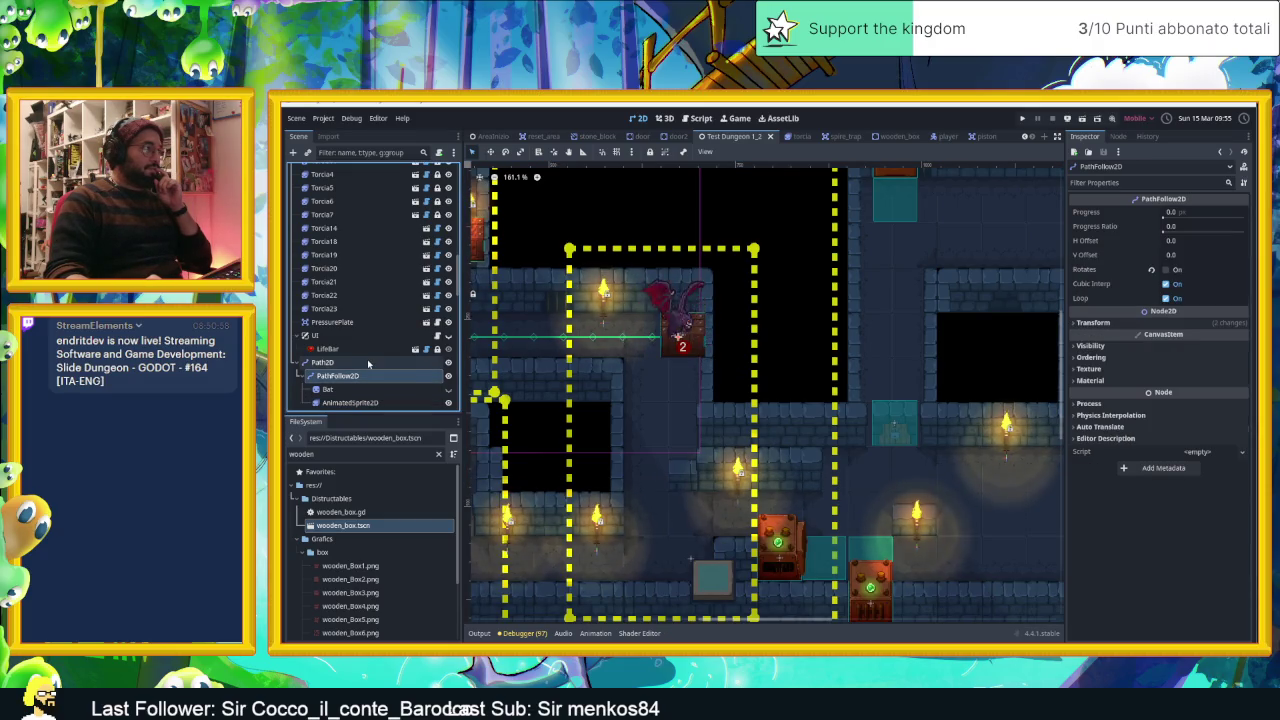
# - Select the bat's Path2D and inspect its Curve2D points at x 133, -496 and 133
pyautogui.click(322, 362)
pyautogui.scroll(-1, 637, 407)
pyautogui.scroll(-3, 690, 410)
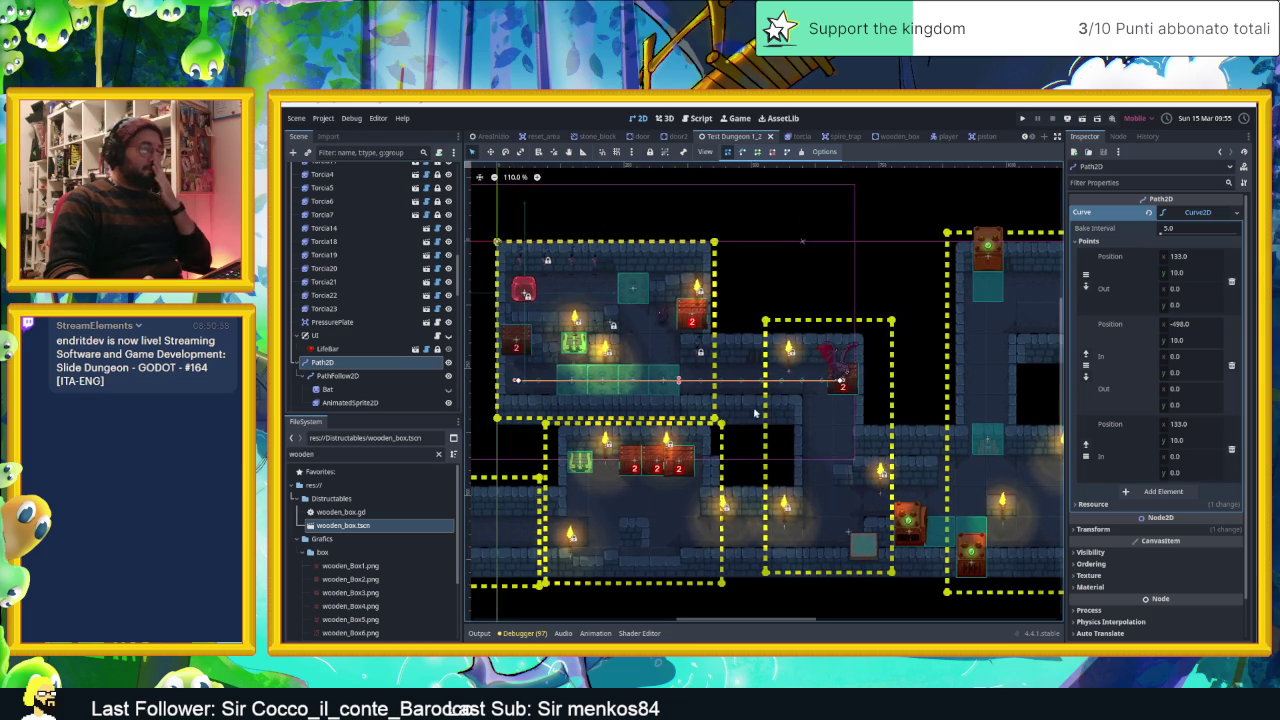
pyautogui.click(1237, 212)
pyautogui.click(1237, 212)
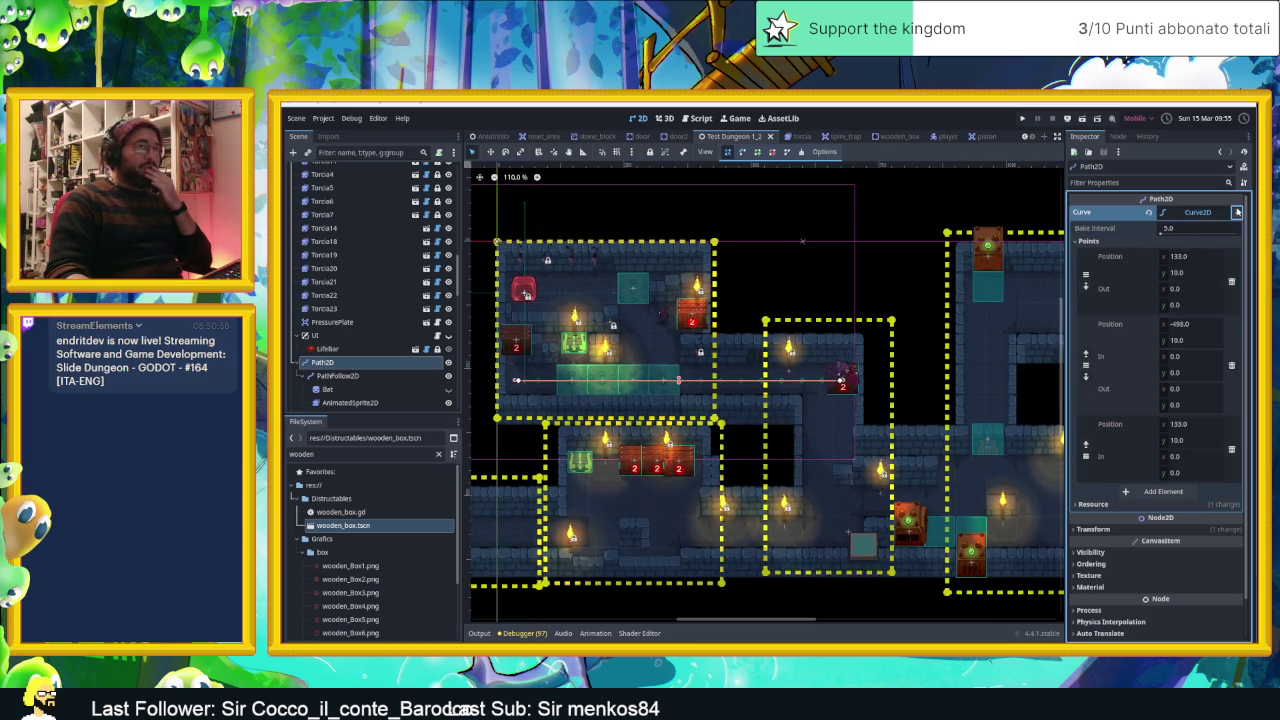
pyautogui.click(1237, 212)
pyautogui.click(1237, 212)
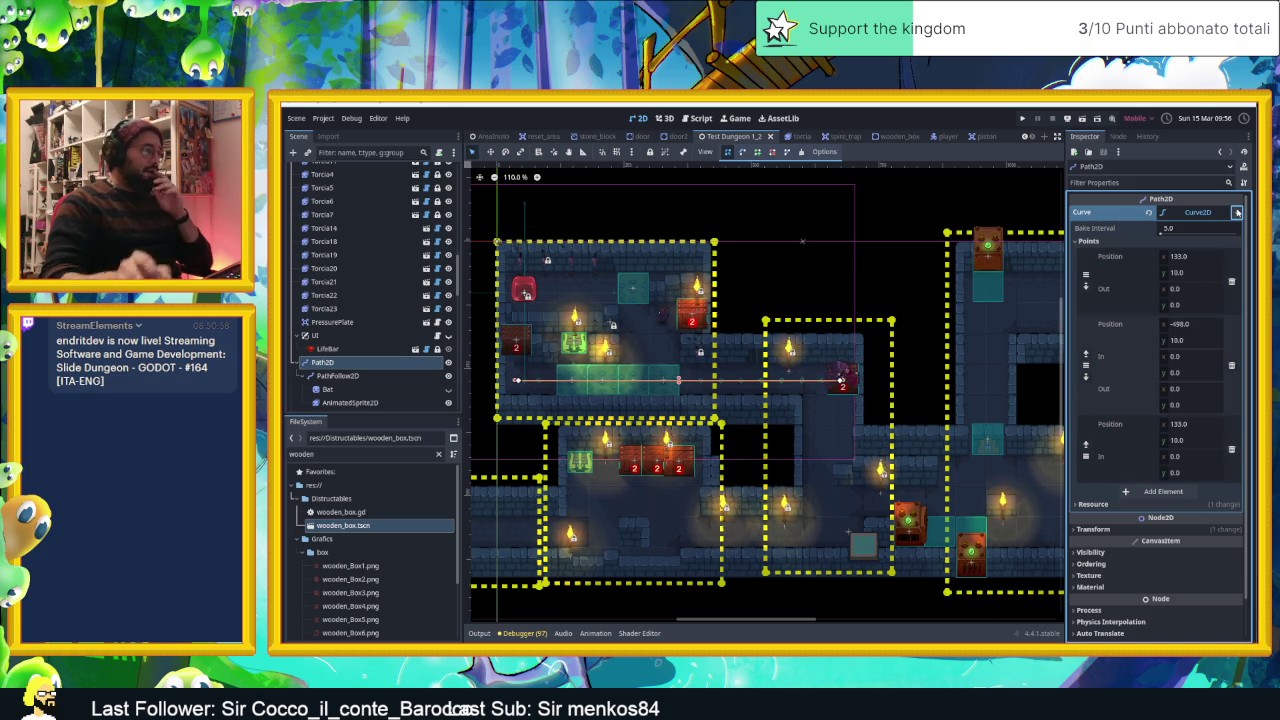
pyautogui.hscroll(5, 765, 400)
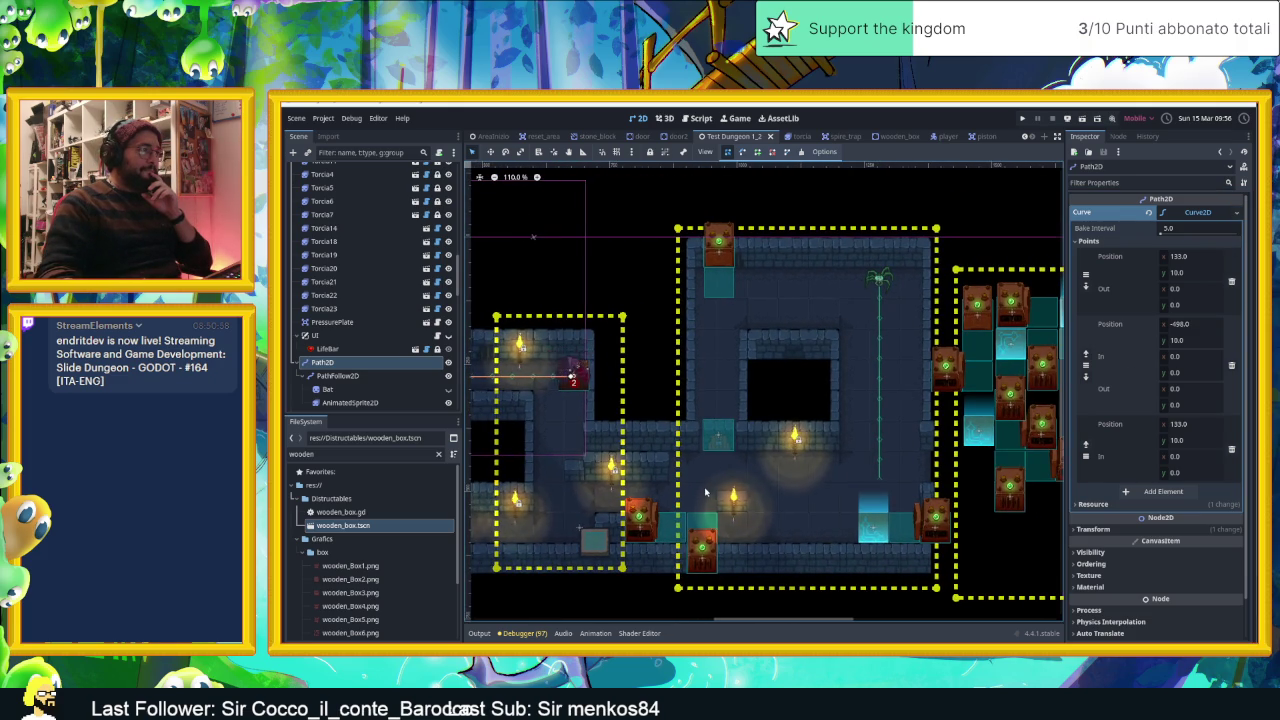
# - Select wall torch Torcia18 to view its light settings (texture scale 2.5, energy 1.0)
pyautogui.scroll(1, 654, 489)
pyautogui.scroll(6, 757, 497)
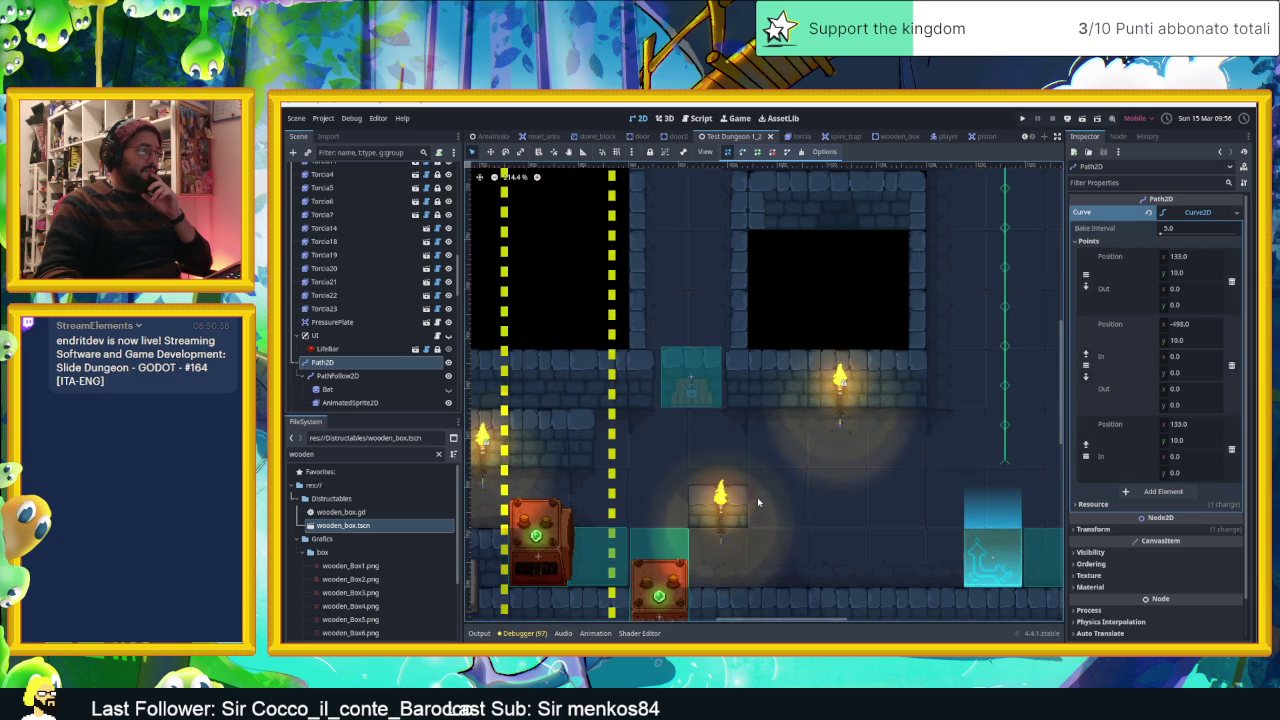
pyautogui.scroll(-10, 757, 497)
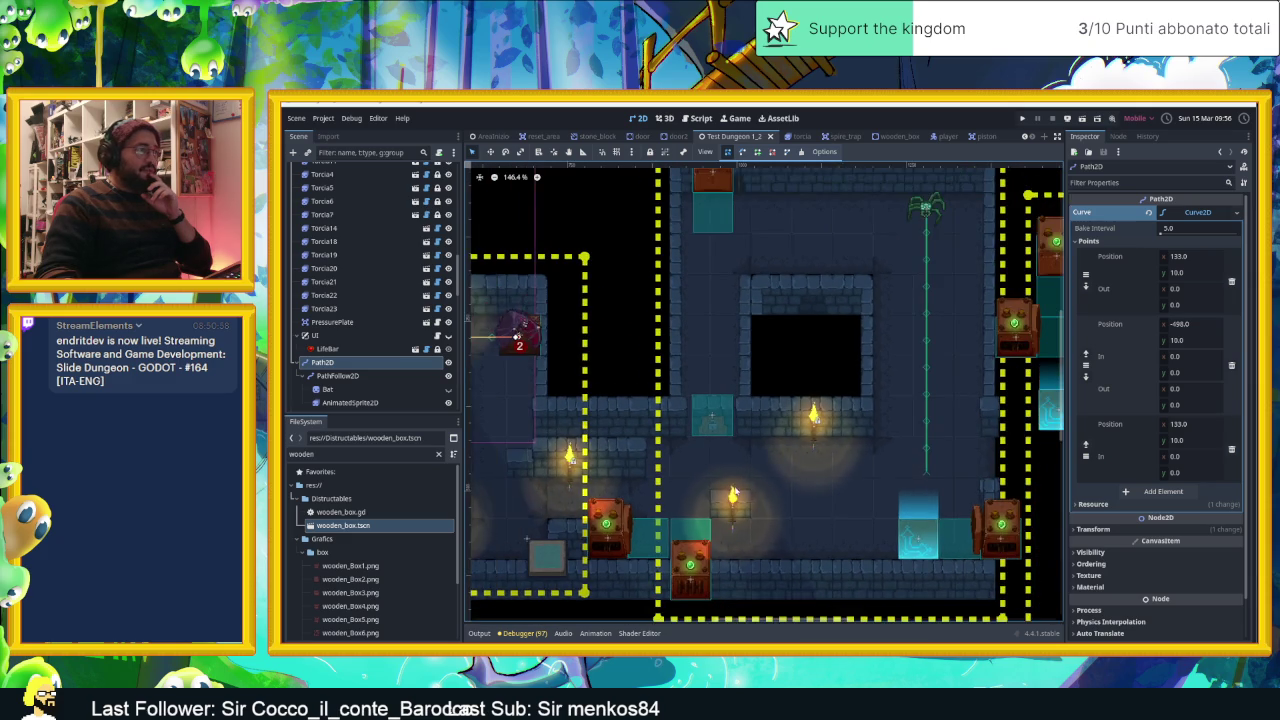
pyautogui.scroll(5, 900, 487)
pyautogui.hscroll(-3, 900, 487)
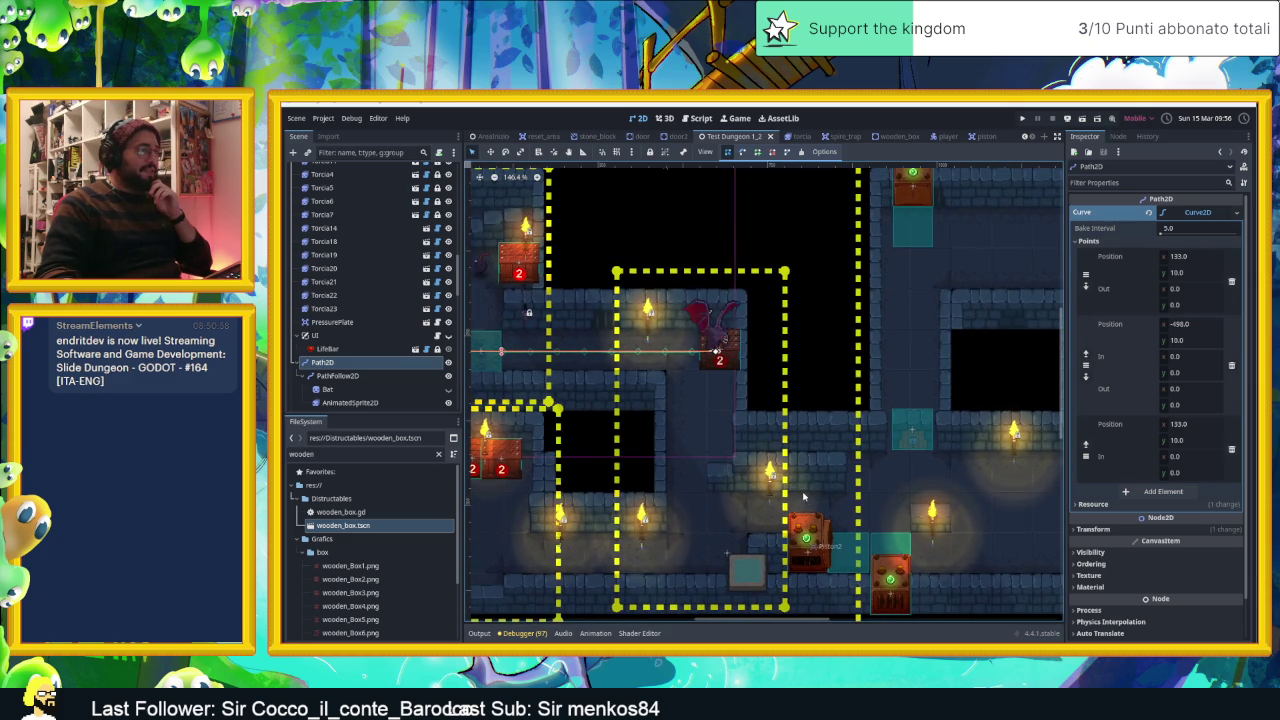
pyautogui.click(933, 511)
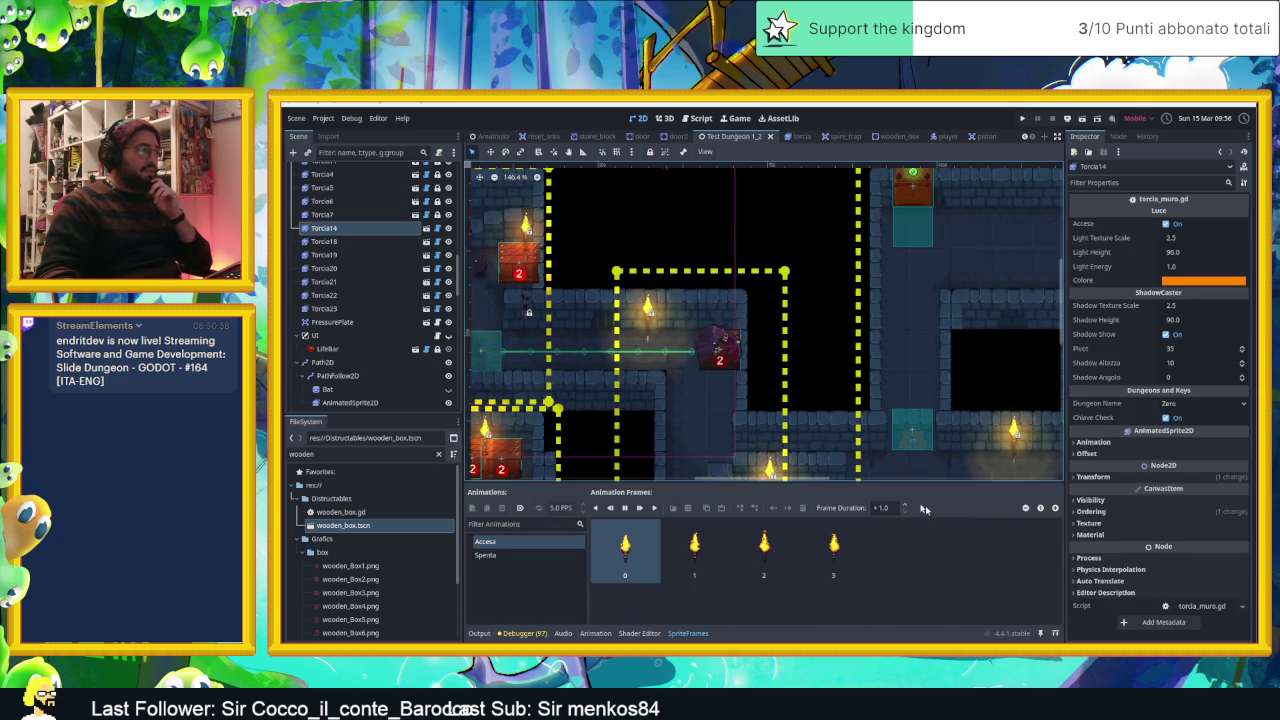
pyautogui.click(380, 243)
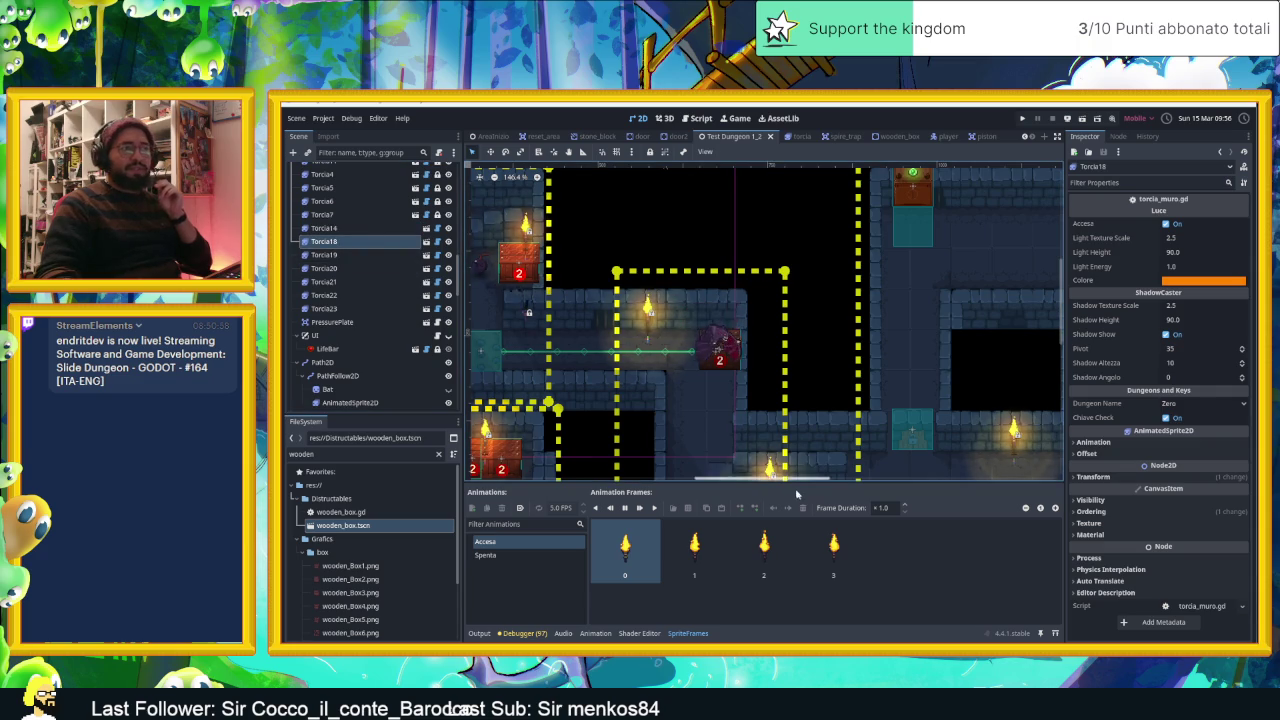
# - Scroll the viewport to survey the Test Dungeon 1_2 rooms
pyautogui.scroll(-3, 776, 380)
pyautogui.scroll(-3, 776, 367)
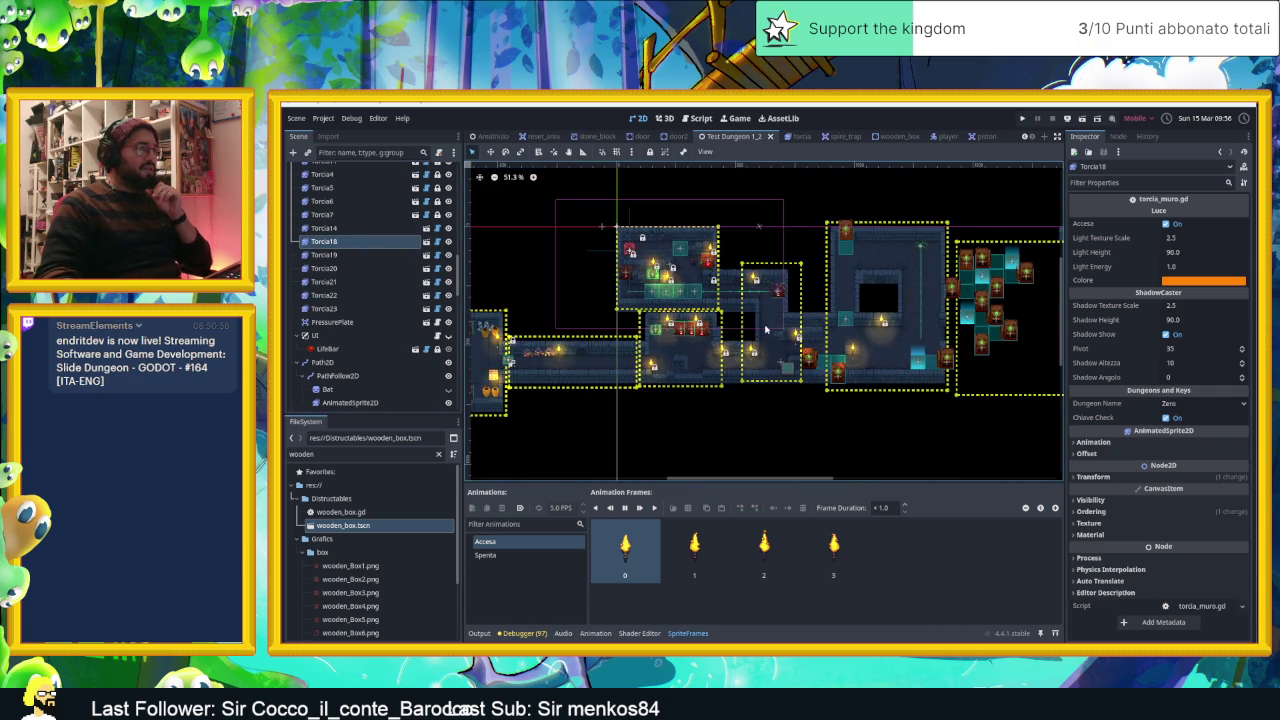
pyautogui.scroll(5, 627, 368)
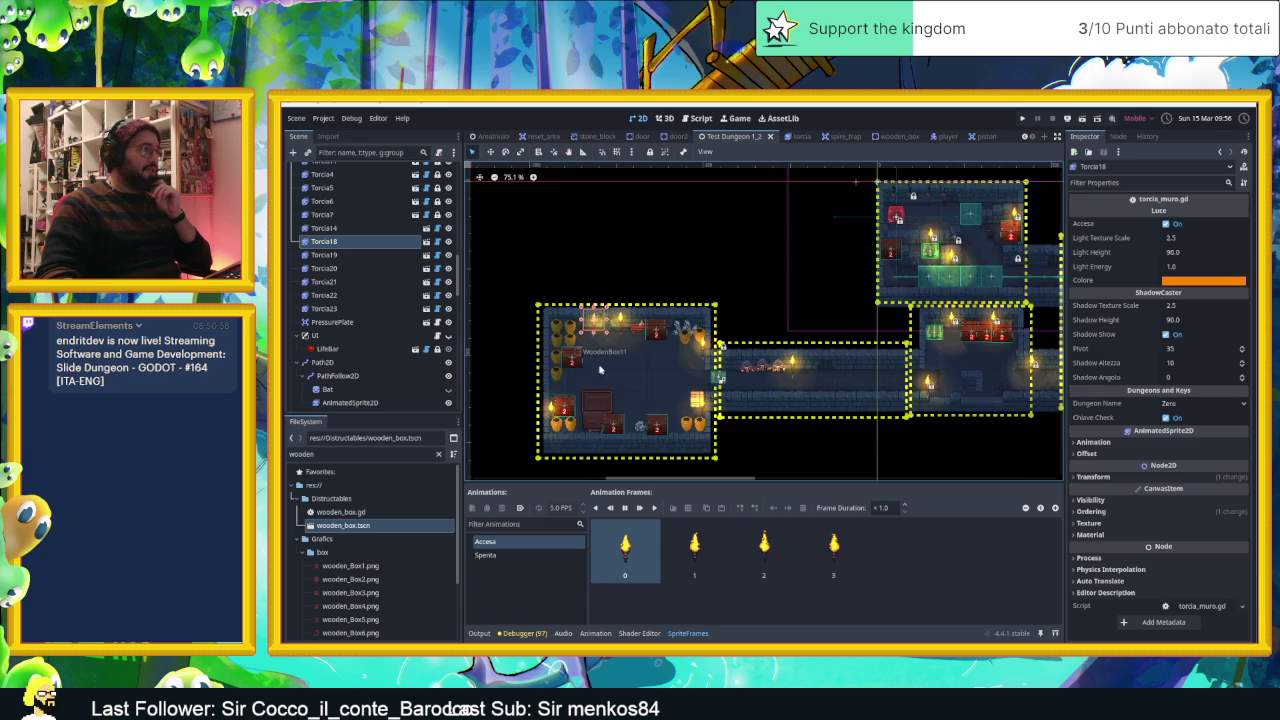
pyautogui.scroll(3, 657, 357)
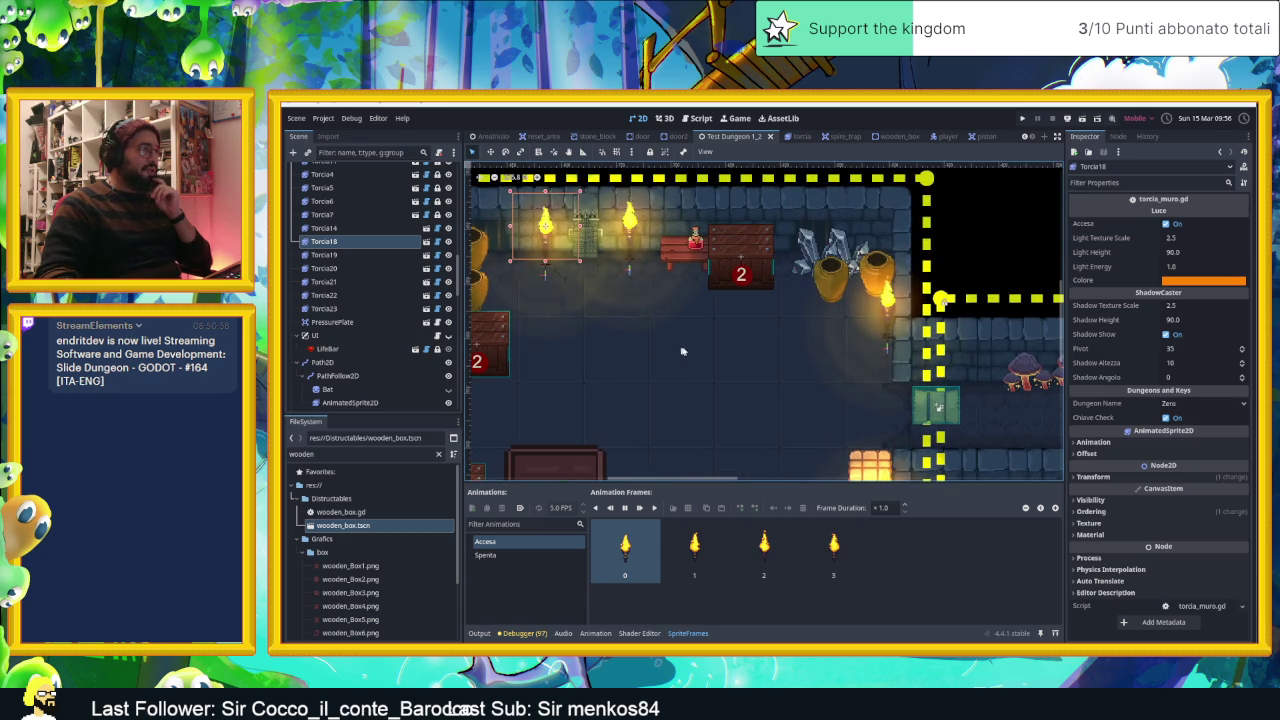
pyautogui.scroll(-2, 677, 354)
pyautogui.scroll(-3, 700, 350)
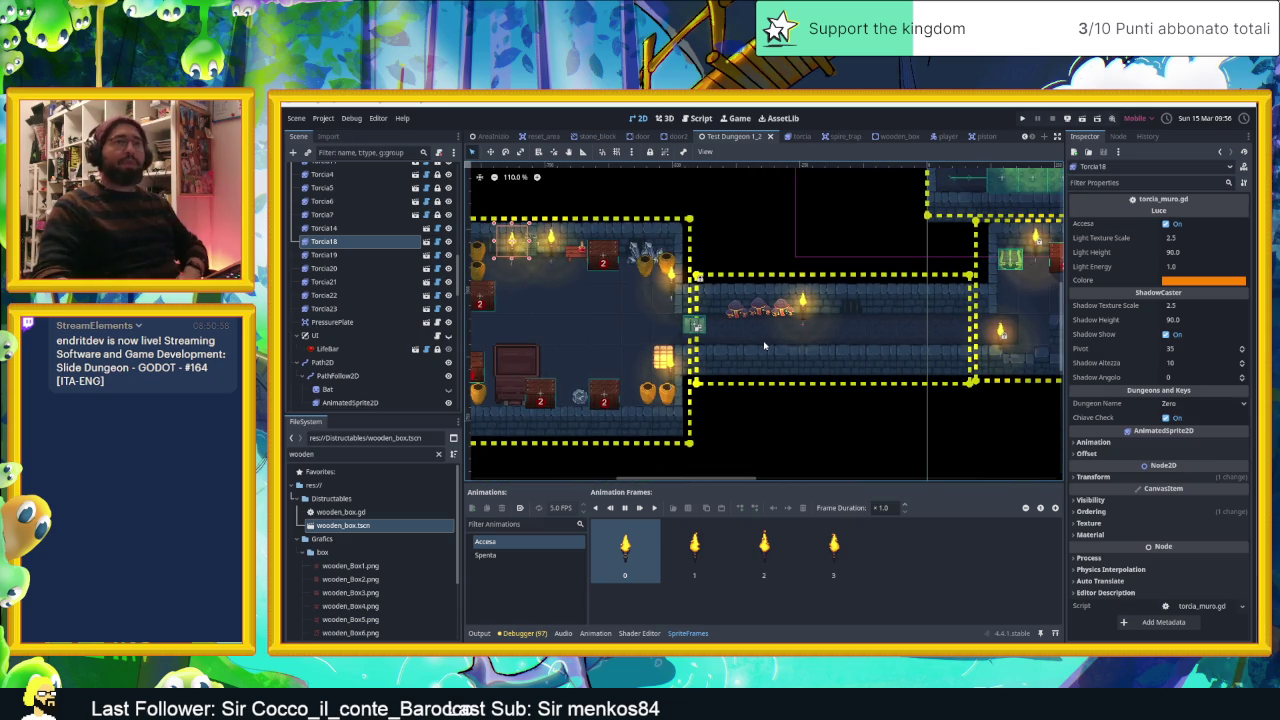
pyautogui.scroll(2, 851, 328)
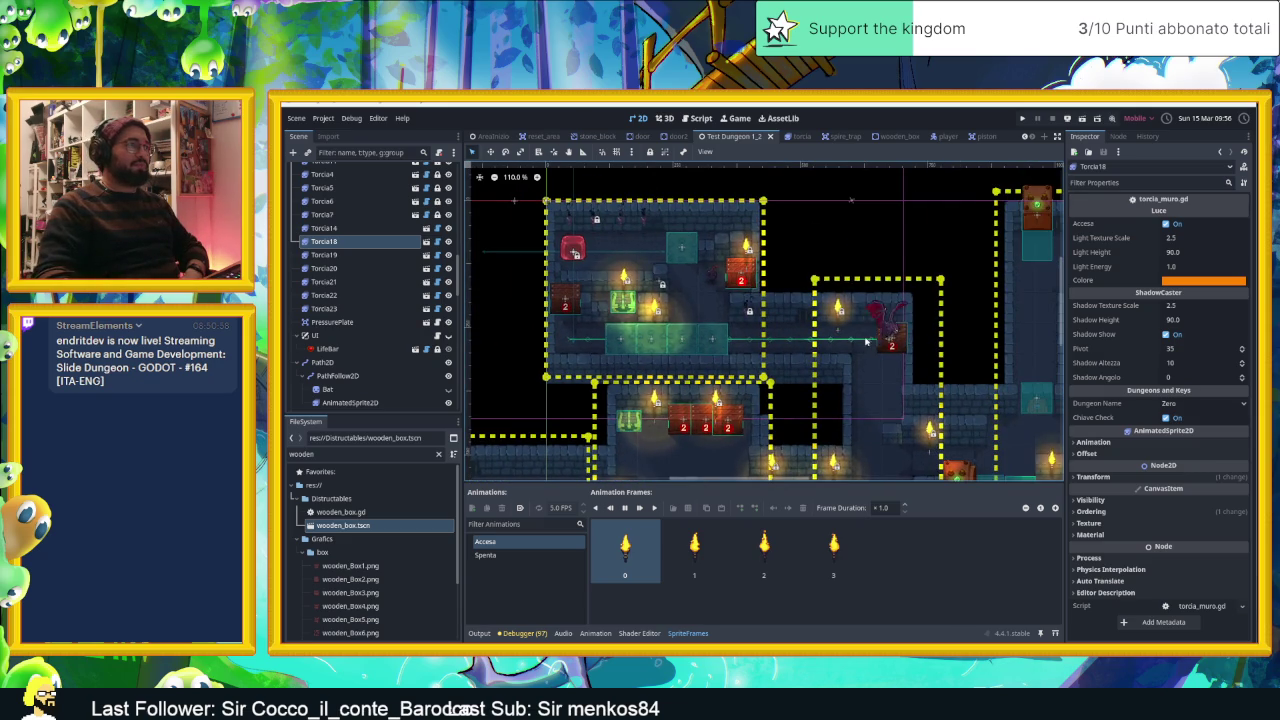
pyautogui.hscroll(-2, 865, 340)
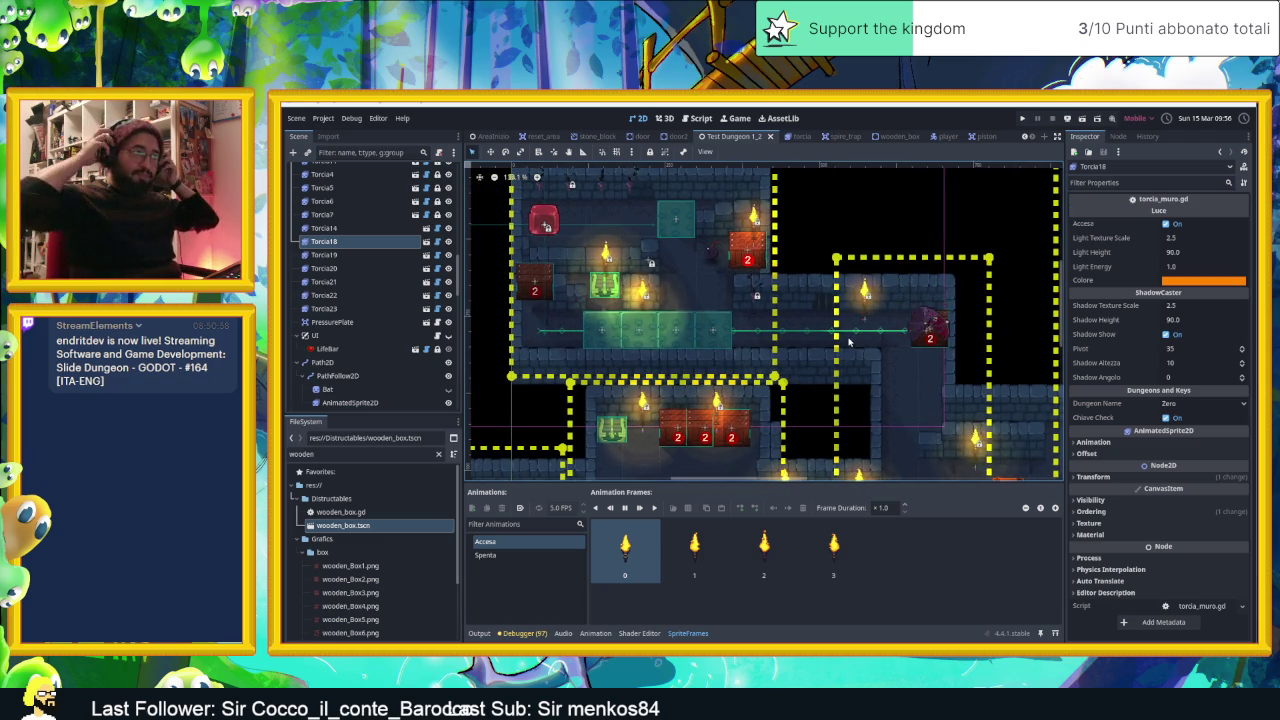
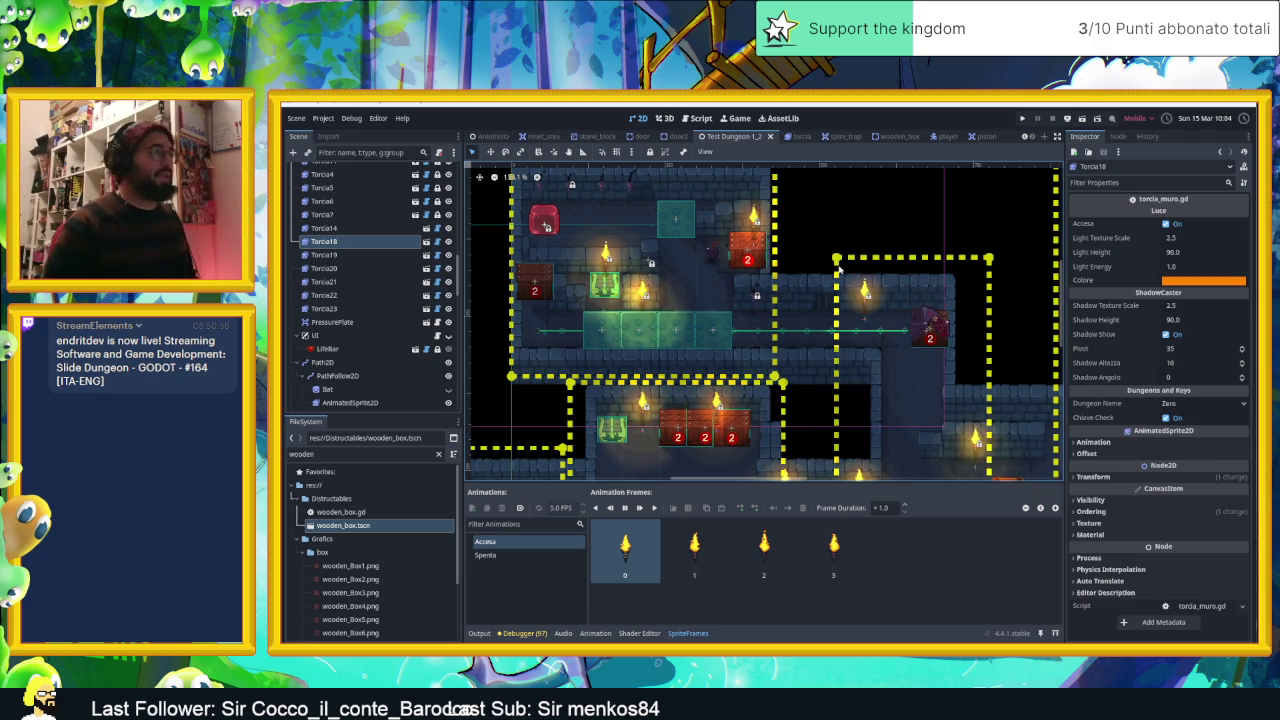
# - Select the WoodenBox node, filter project files by 'pip', and open Grafics/Pipistrello
pyautogui.scroll(5, 925, 325)
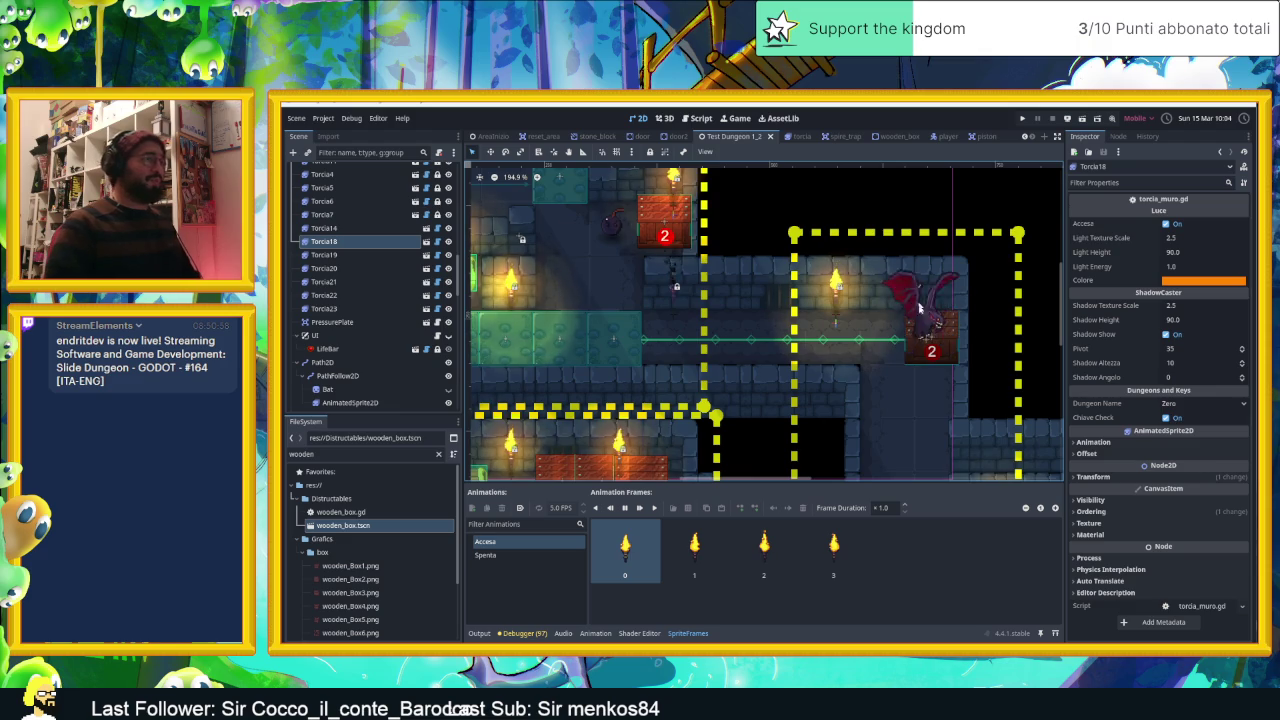
pyautogui.scroll(3, 924, 325)
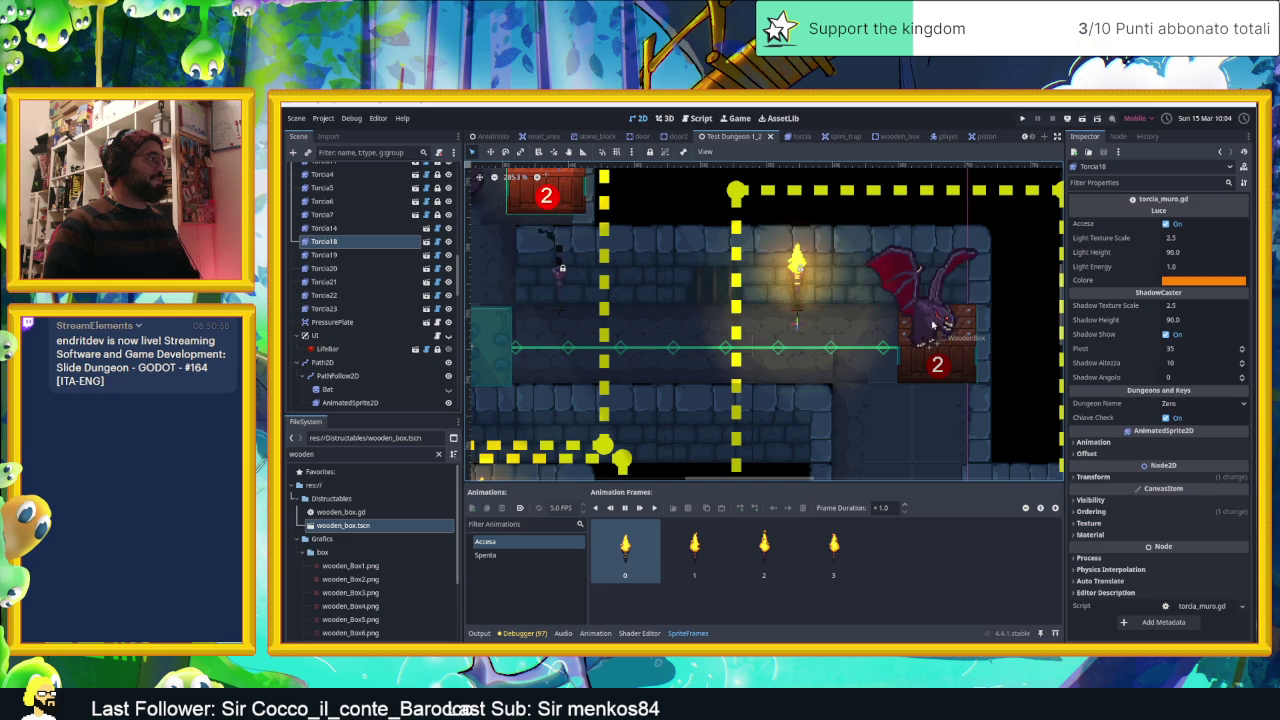
pyautogui.click(932, 325)
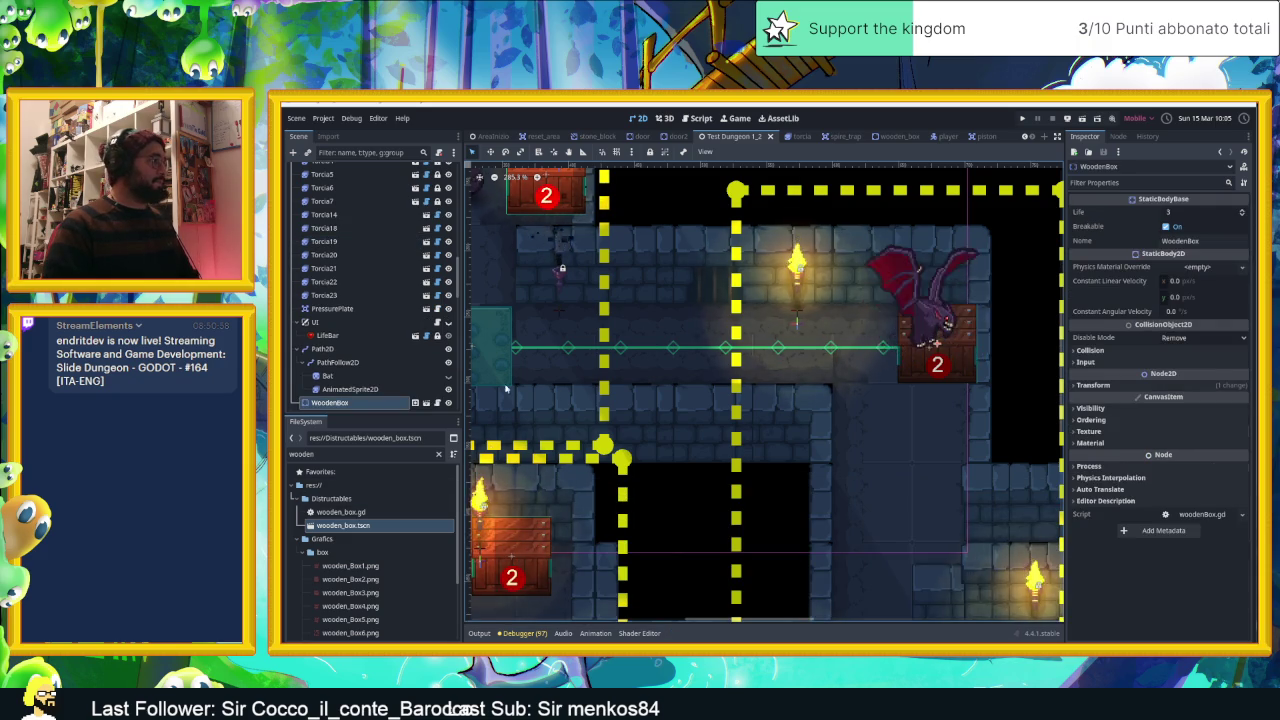
pyautogui.click(375, 455)
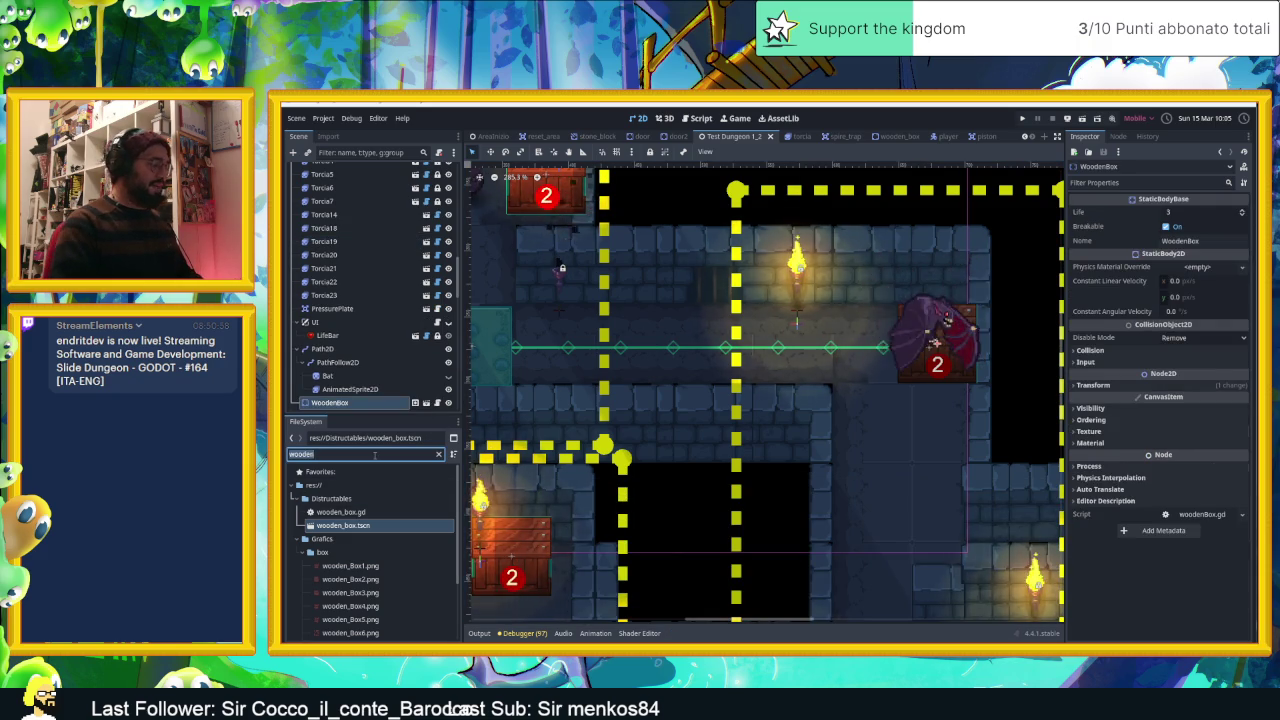
pyautogui.write('pimpl')
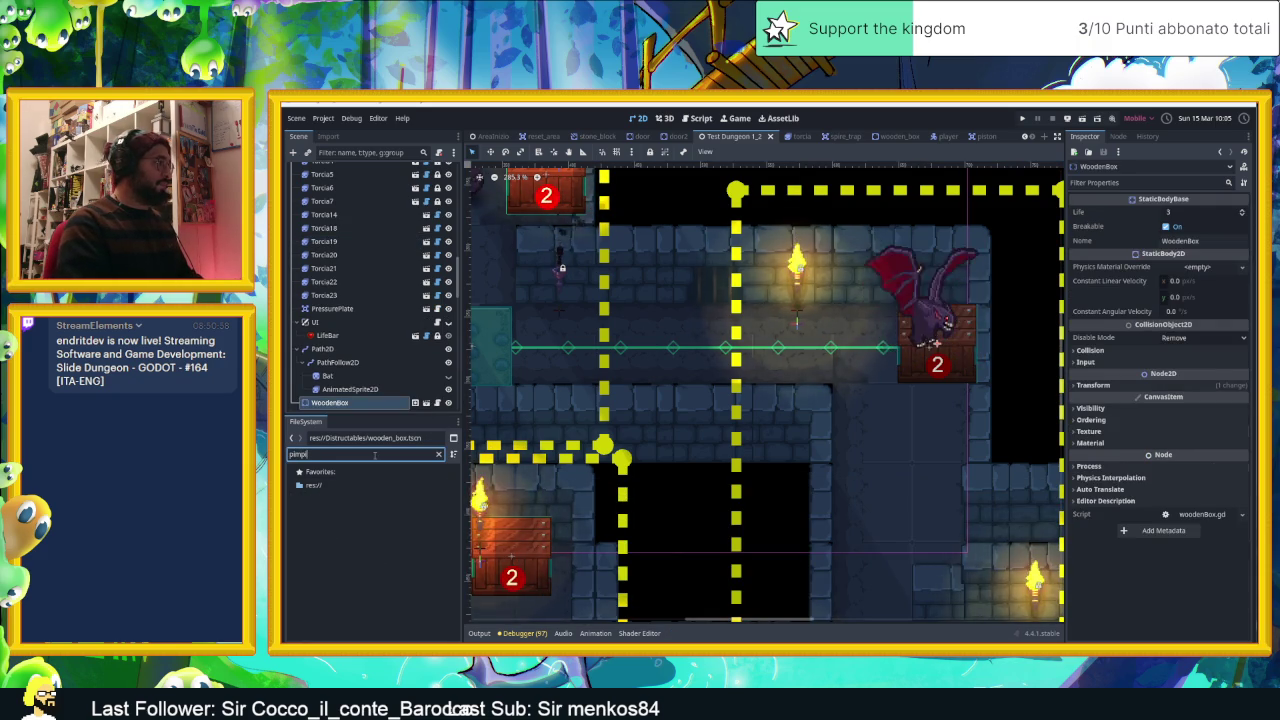
pyautogui.press('BackSpace')
pyautogui.write('p')
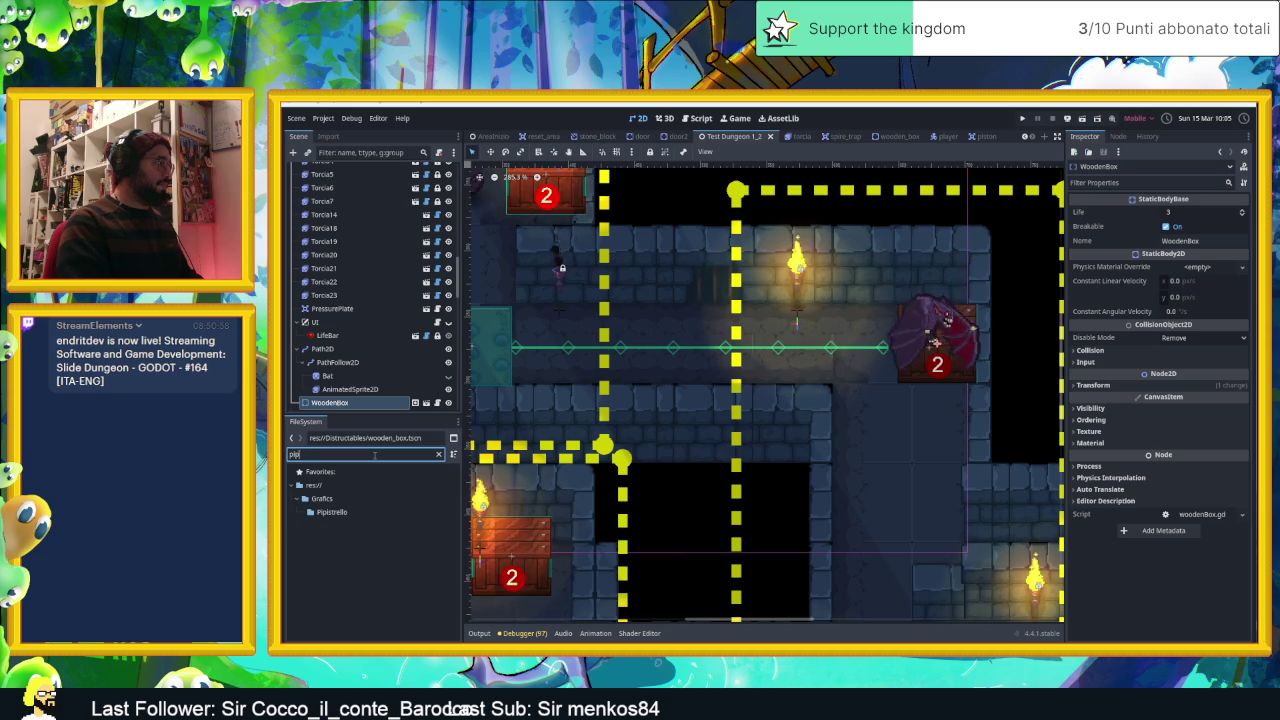
pyautogui.click(331, 512)
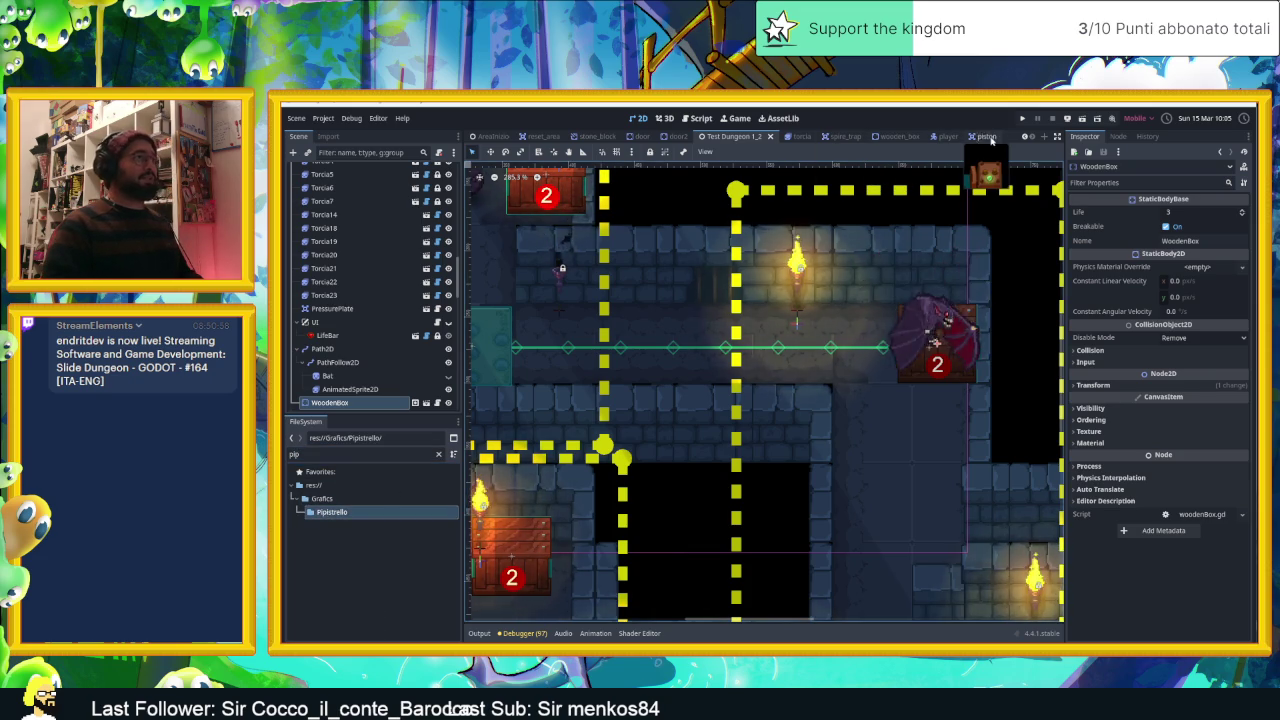
# - Switch to the AreaInizio level scene and scroll through its node tree
pyautogui.click(492, 136)
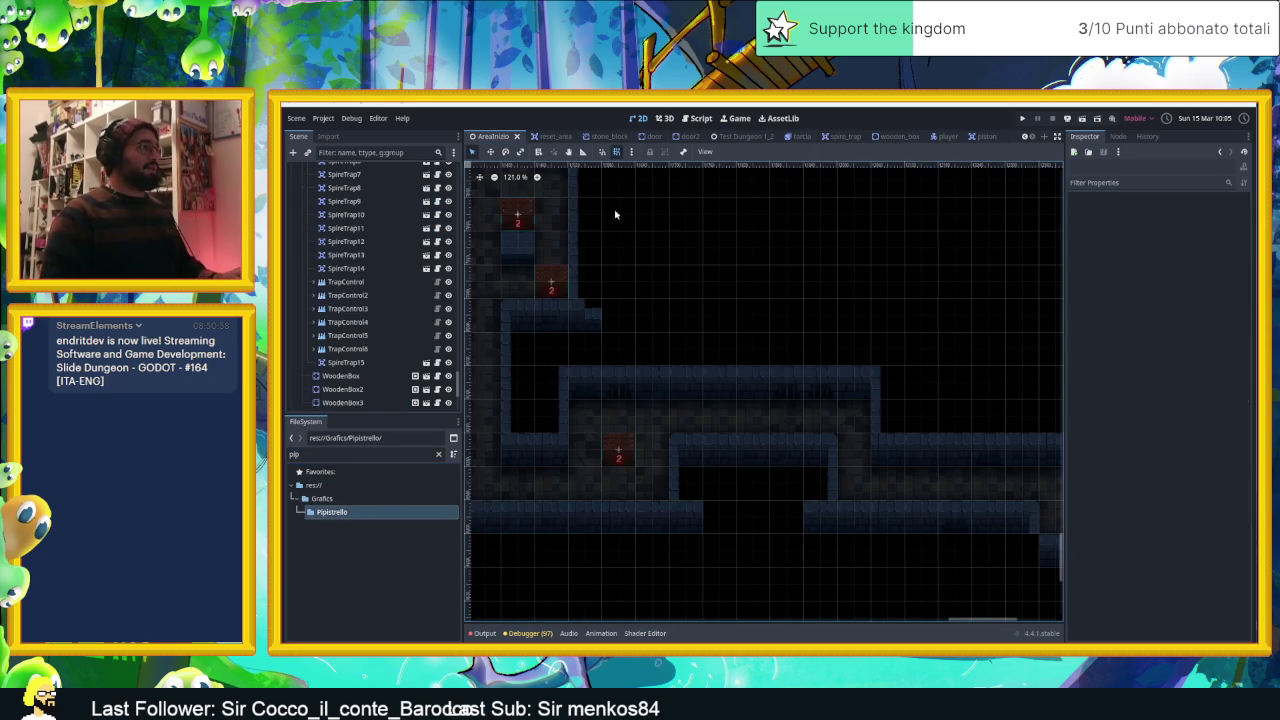
pyautogui.scroll(2, 768, 410)
pyautogui.scroll(-2, 352, 315)
pyautogui.scroll(-3, 352, 315)
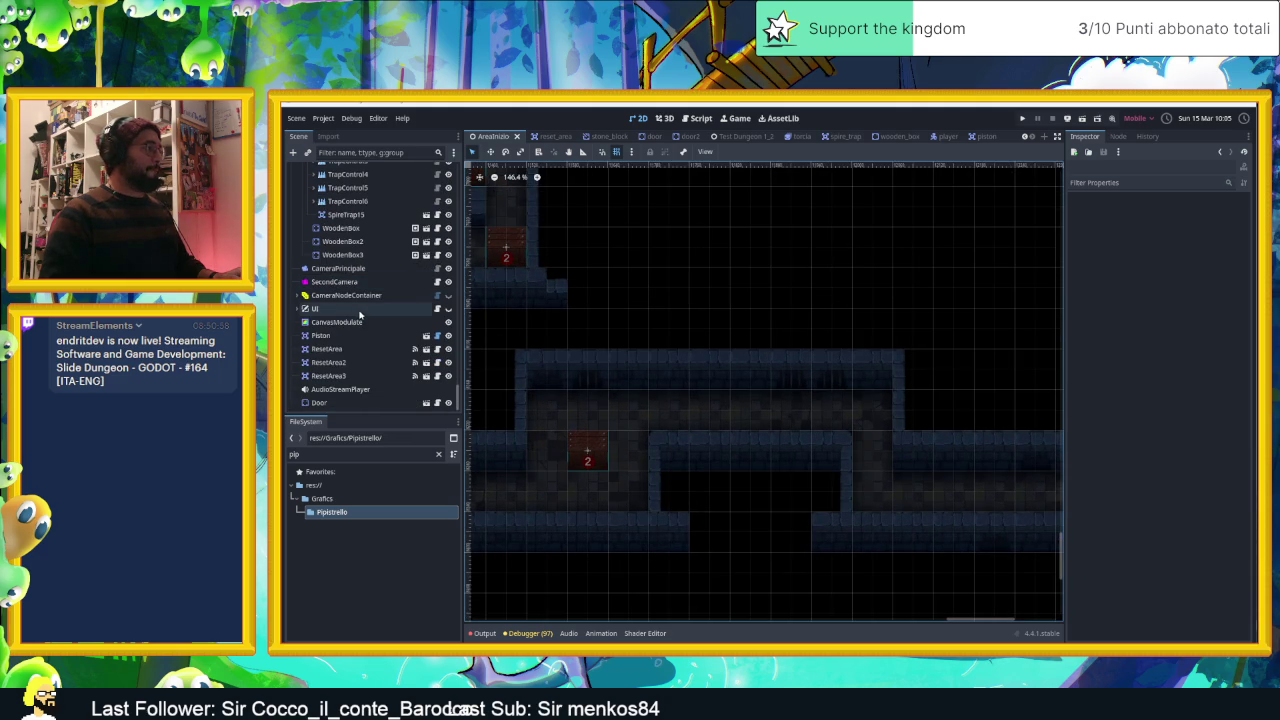
pyautogui.scroll(10, 320, 283)
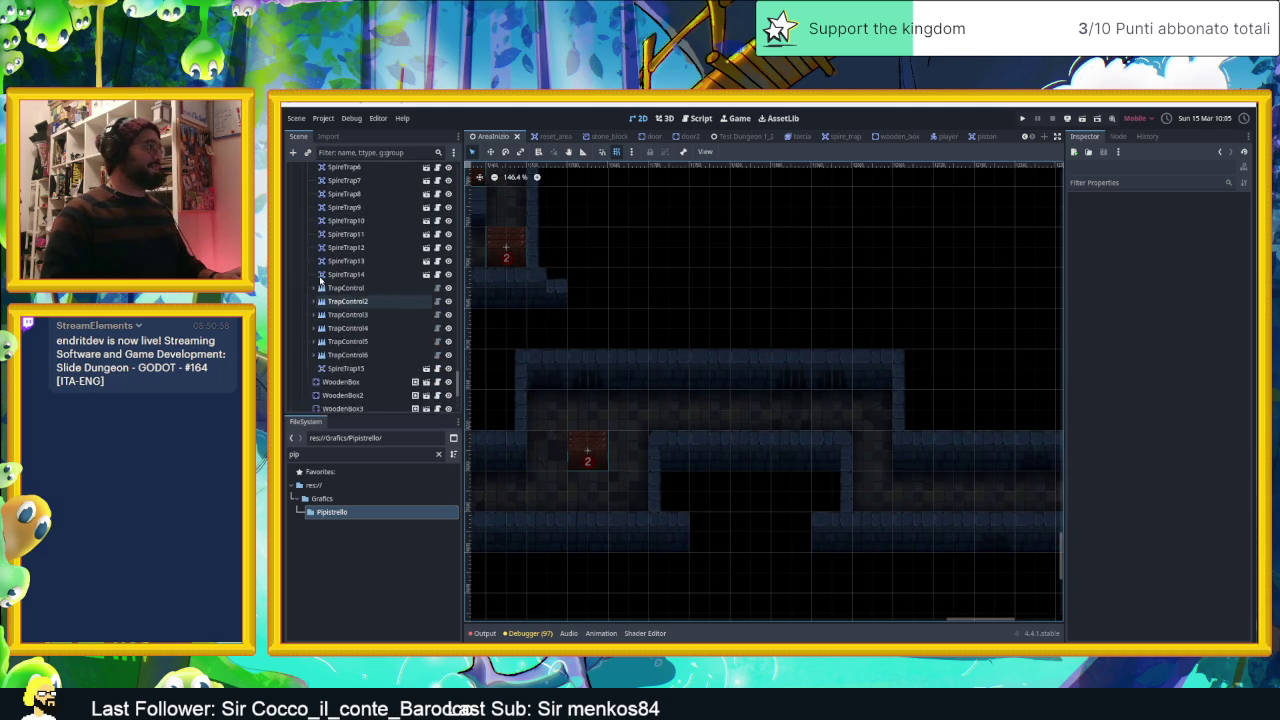
pyautogui.scroll(10, 320, 283)
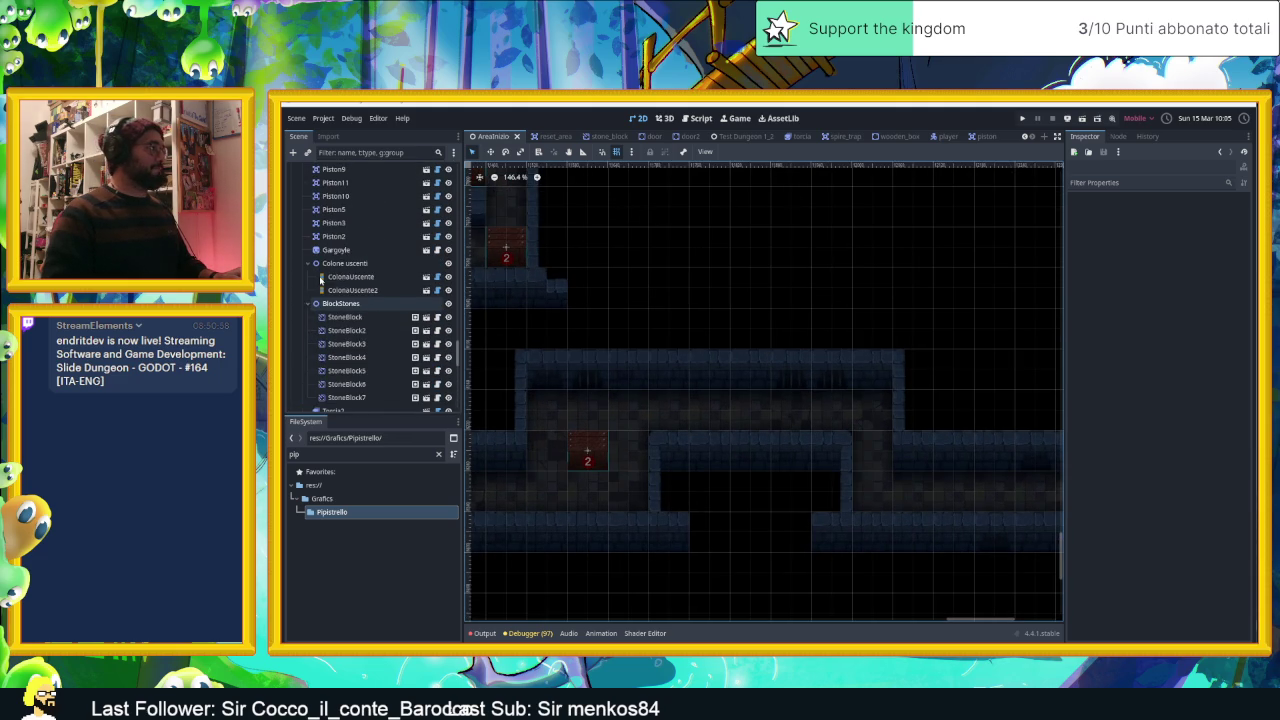
pyautogui.scroll(-4, 320, 281)
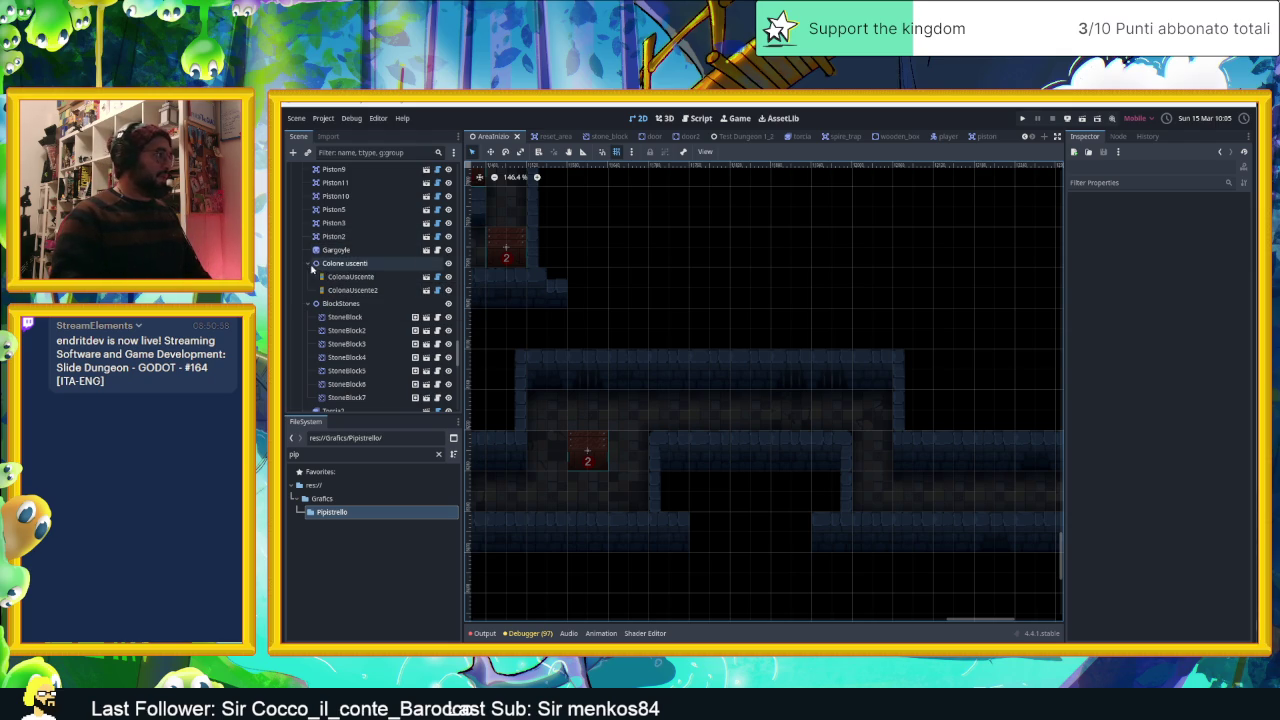
# - Collapse the Colone uscenti, BlockStones and Trapole groups, then start a new empty scene
pyautogui.click(307, 263)
pyautogui.click(307, 276)
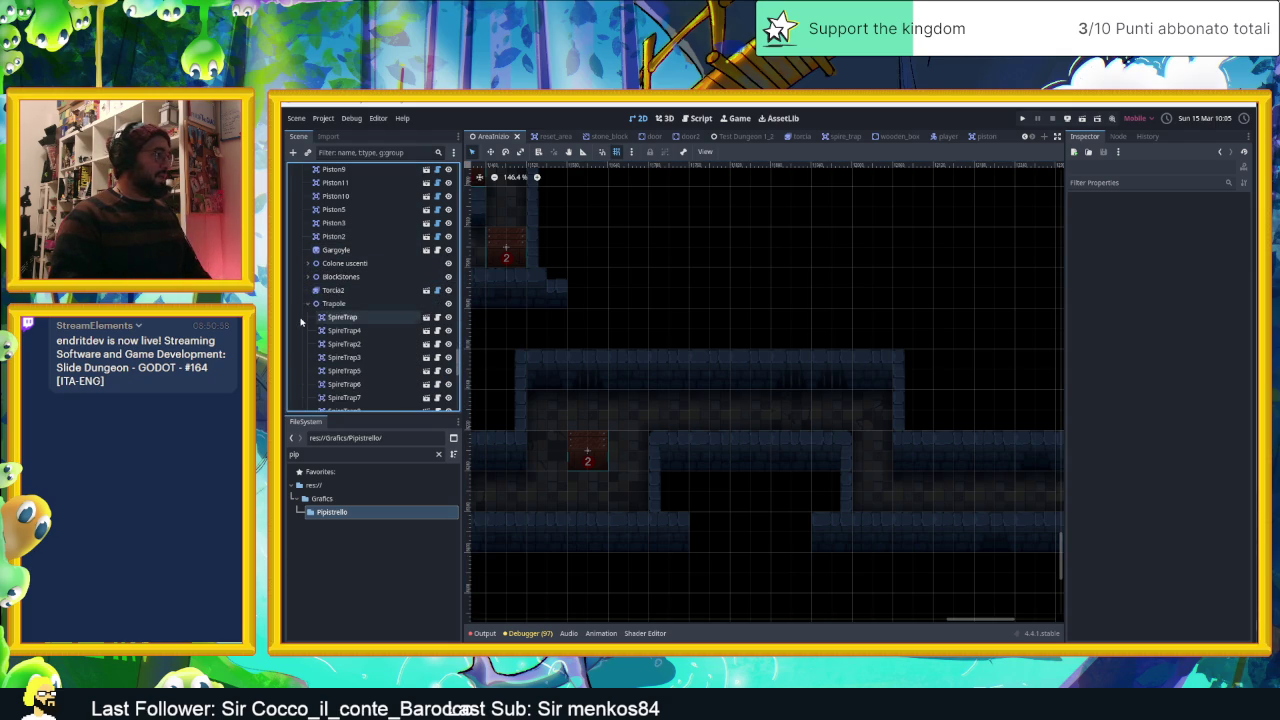
pyautogui.click(307, 303)
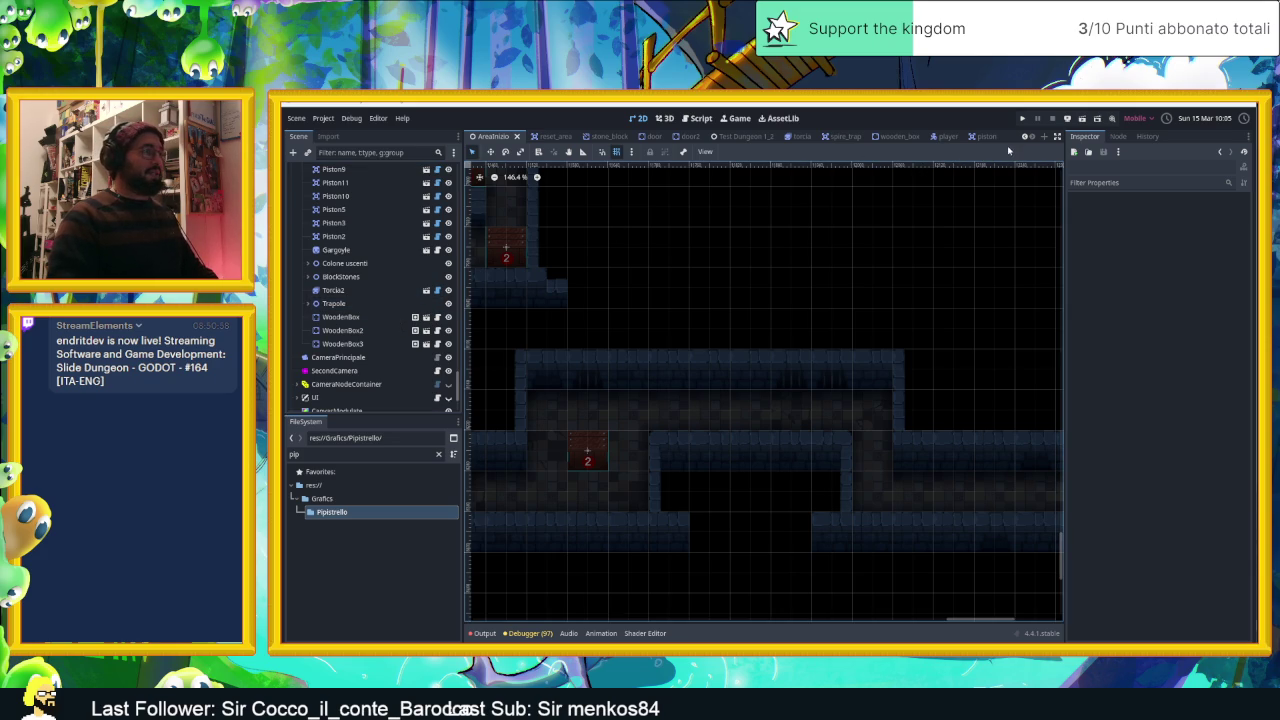
pyautogui.click(1042, 137)
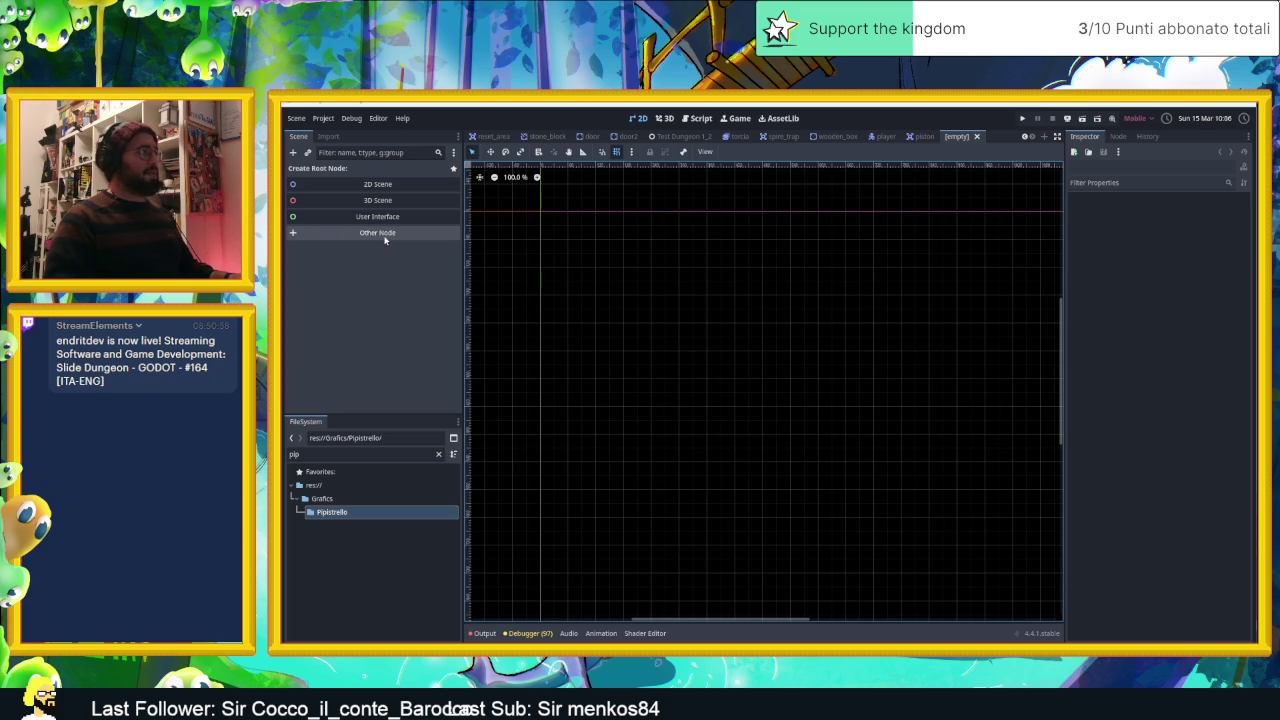
# - Add an Area2D as the new scene's root node and centre the canvas on its origin
pyautogui.click(357, 150)
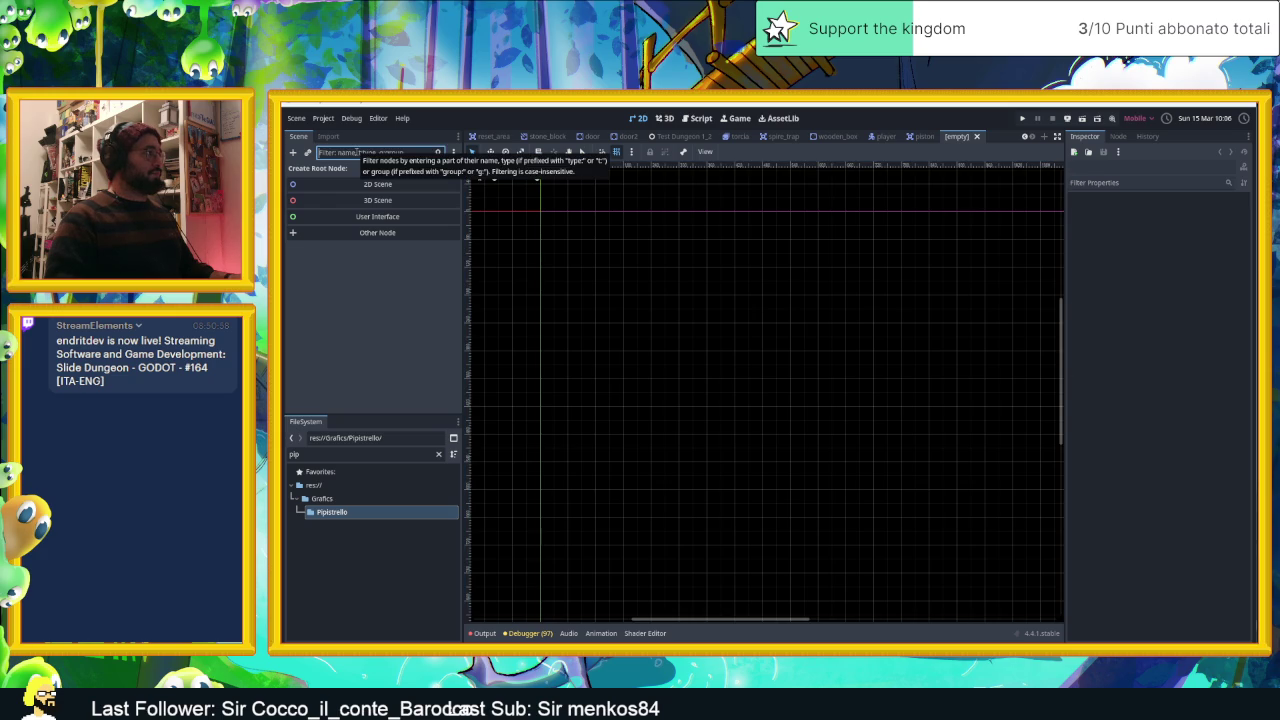
pyautogui.write('are')
pyautogui.press('BackSpace')
pyautogui.press('BackSpace')
pyautogui.press('BackSpace')
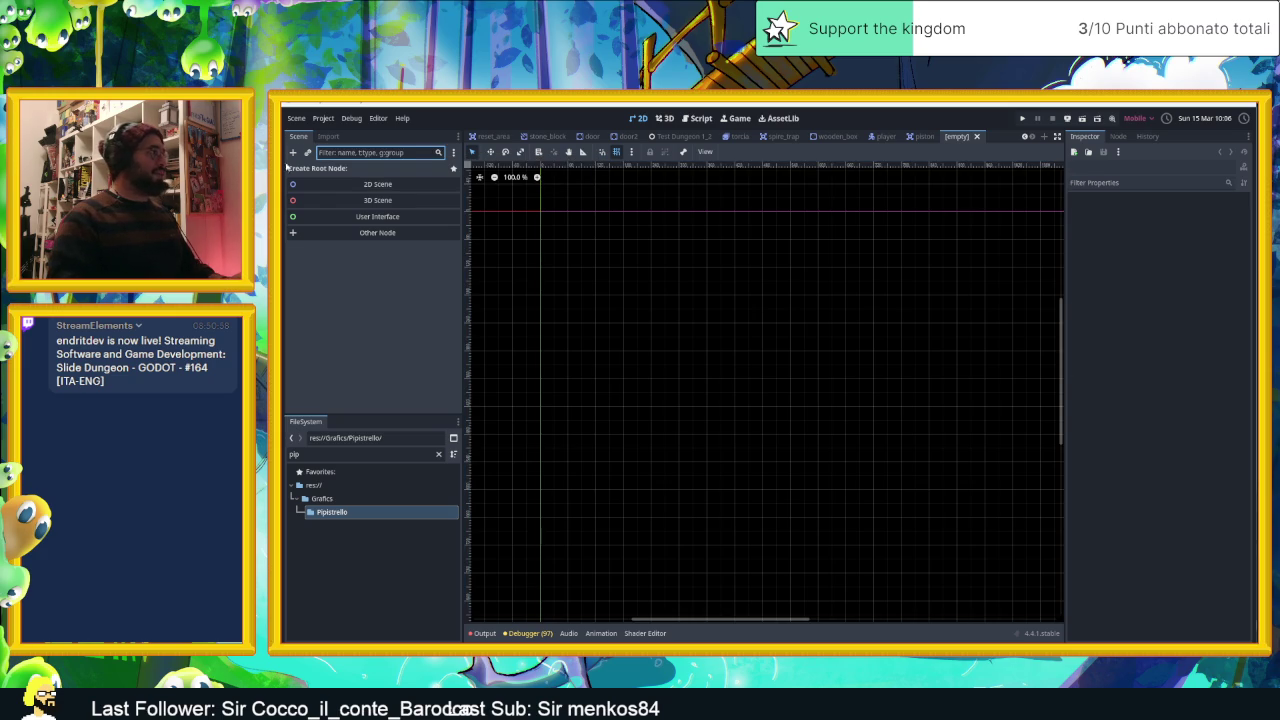
pyautogui.click(293, 152)
pyautogui.write('a')
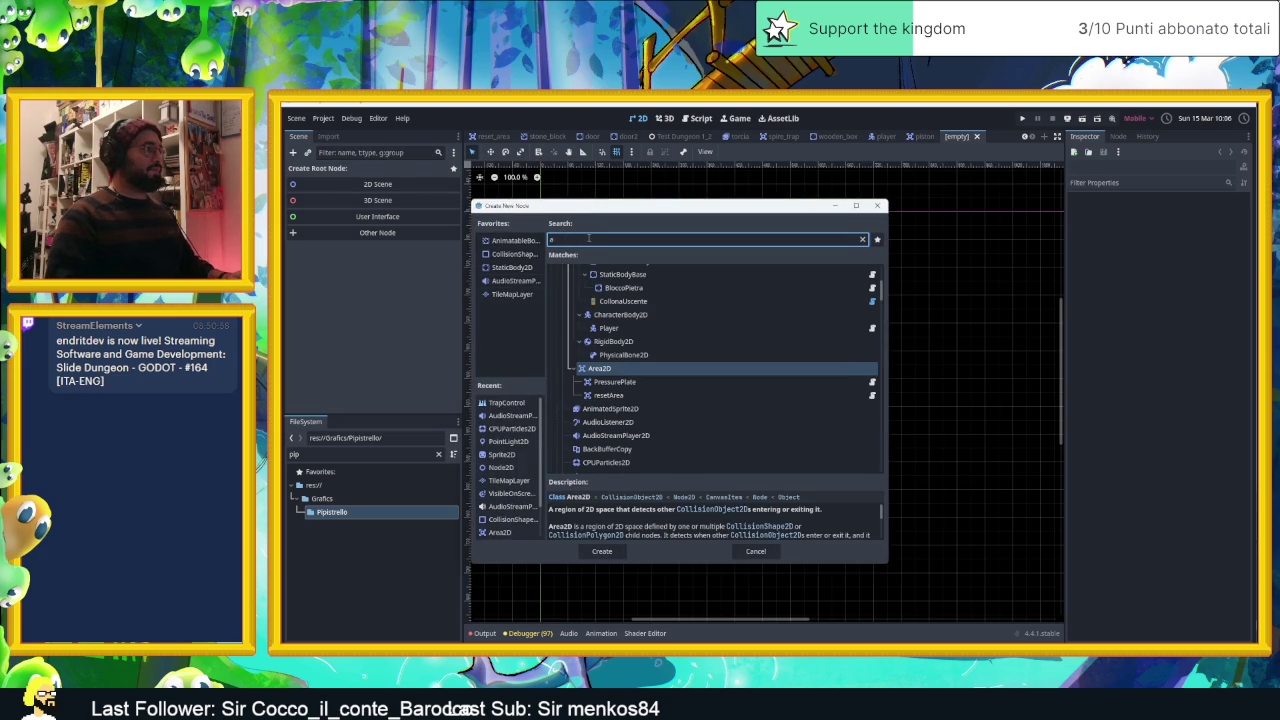
pyautogui.doubleClick(612, 368)
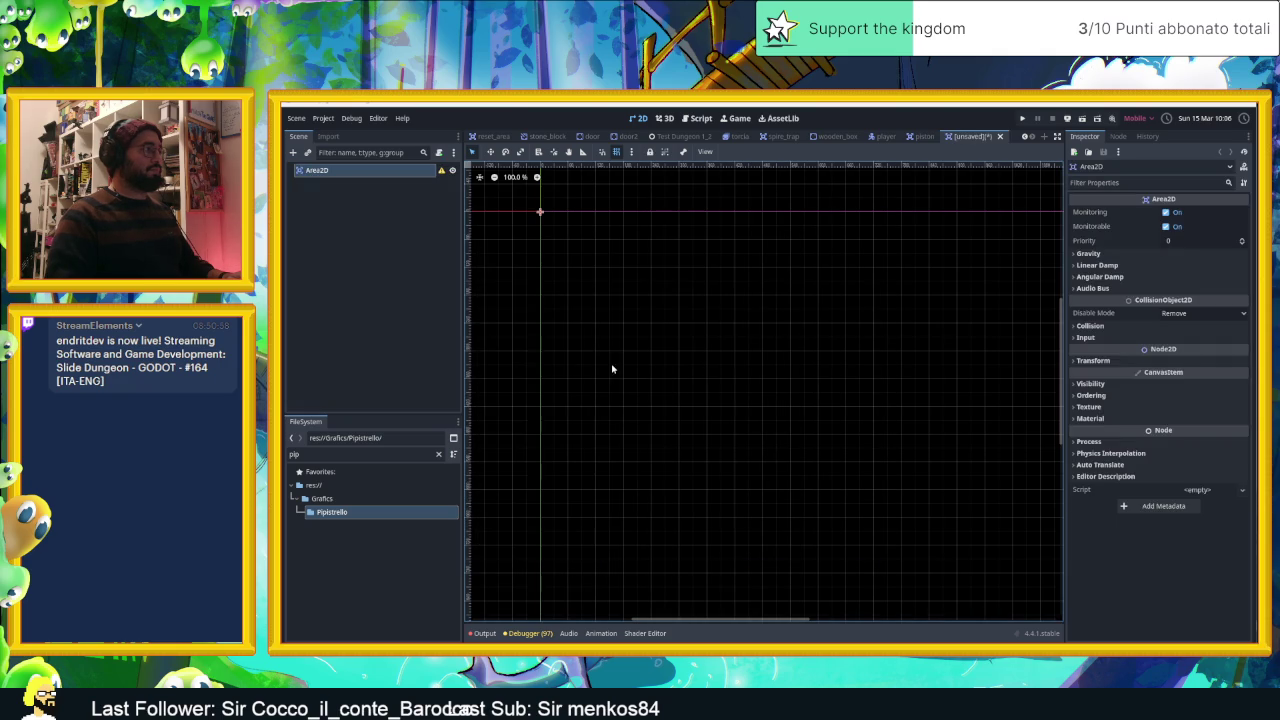
pyautogui.click(345, 201)
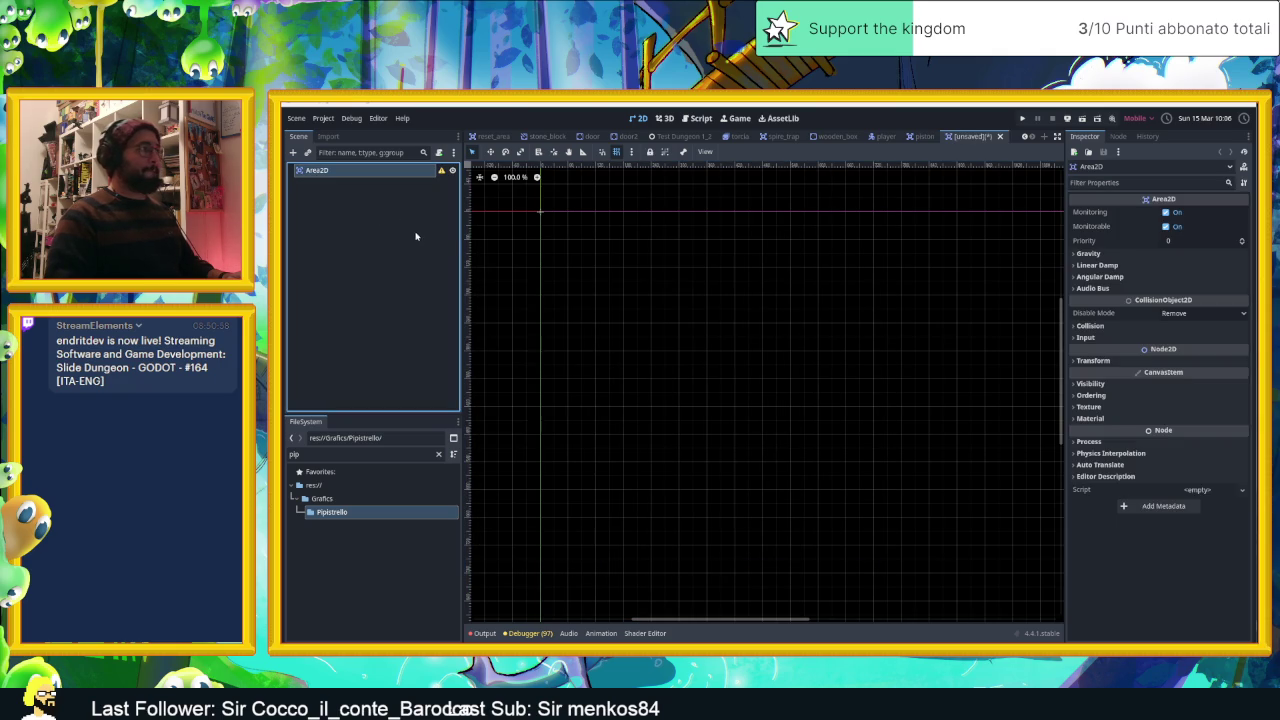
pyautogui.scroll(5, 640, 275)
pyautogui.scroll(1, 631, 271)
pyautogui.moveTo(631, 273); pyautogui.dragTo(667, 302)
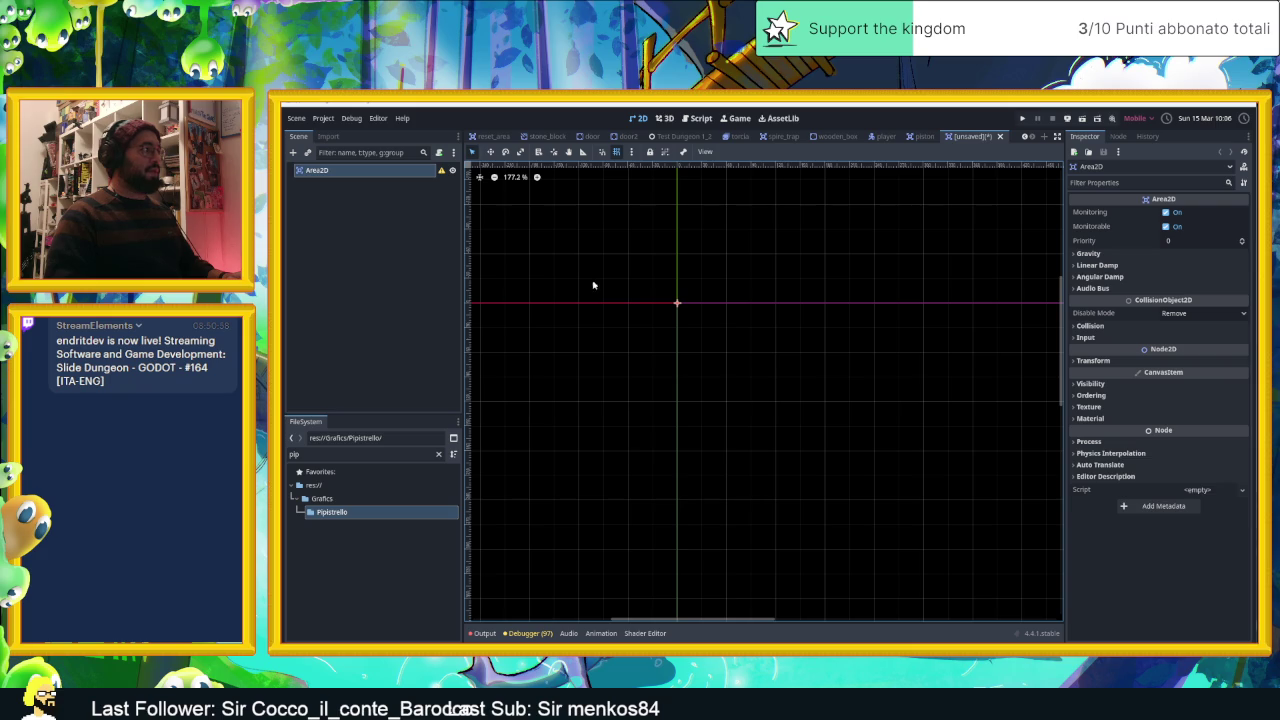
# - Add a CollisionShape2D child to Area2D with a 60 × 60 RectangleShape2D
pyautogui.click(293, 152)
pyautogui.doubleClick(520, 255)
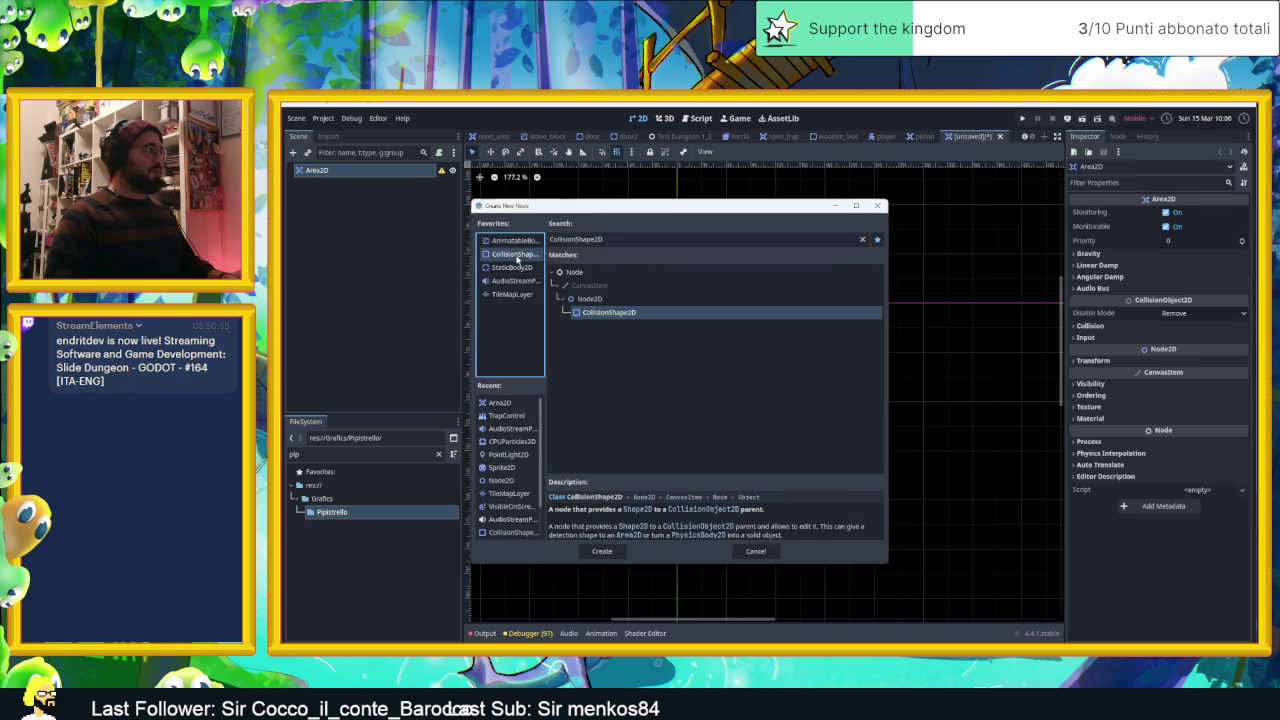
pyautogui.click(1198, 212)
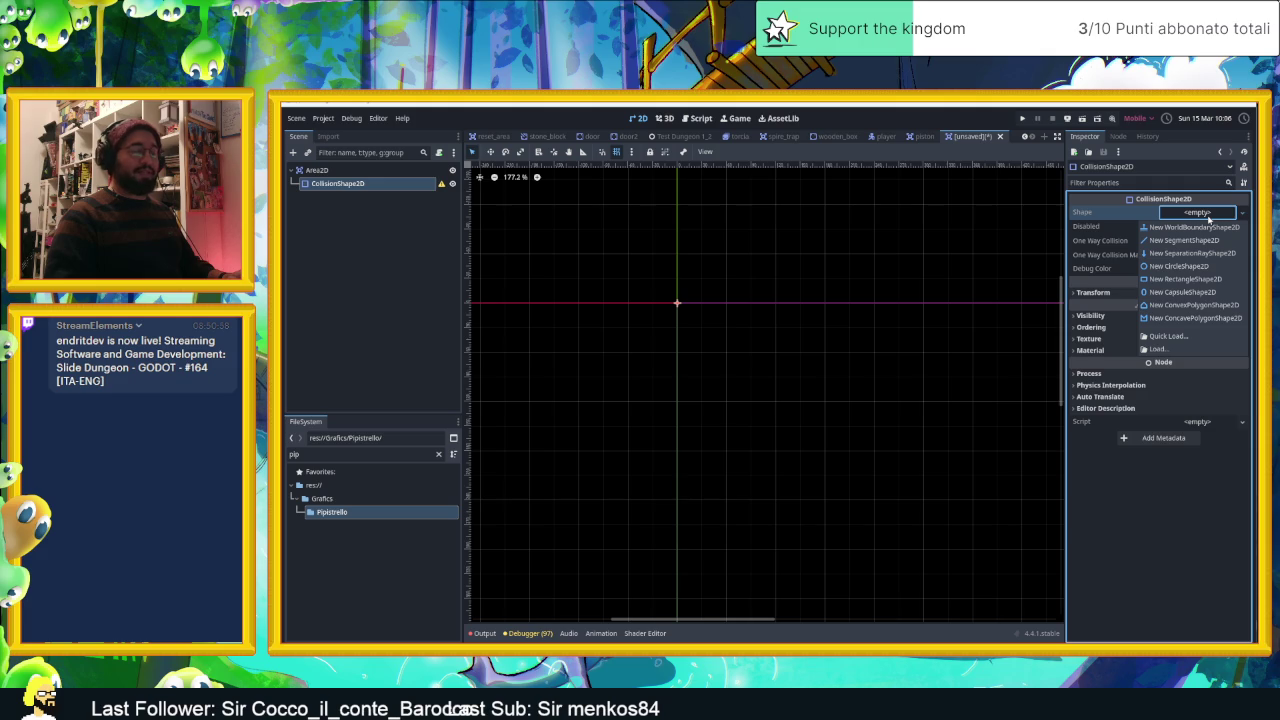
pyautogui.click(1185, 279)
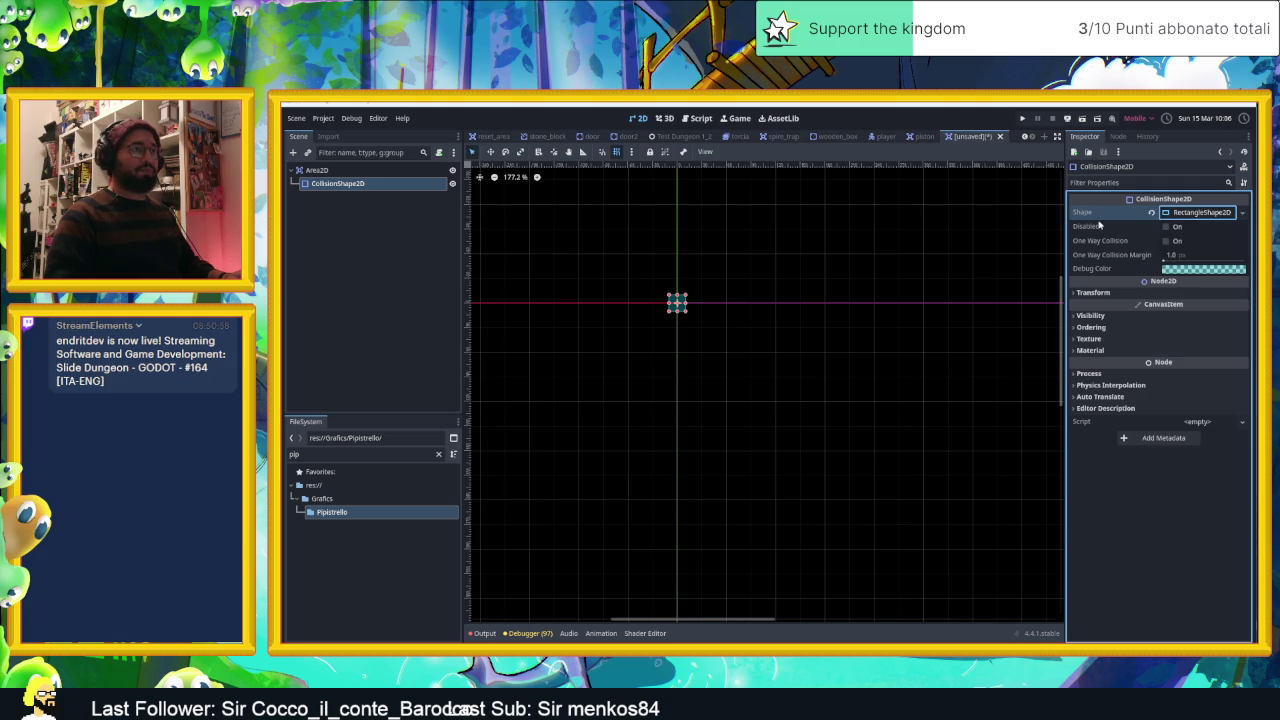
pyautogui.click(1200, 212)
pyautogui.click(1187, 229)
pyautogui.click(1192, 244)
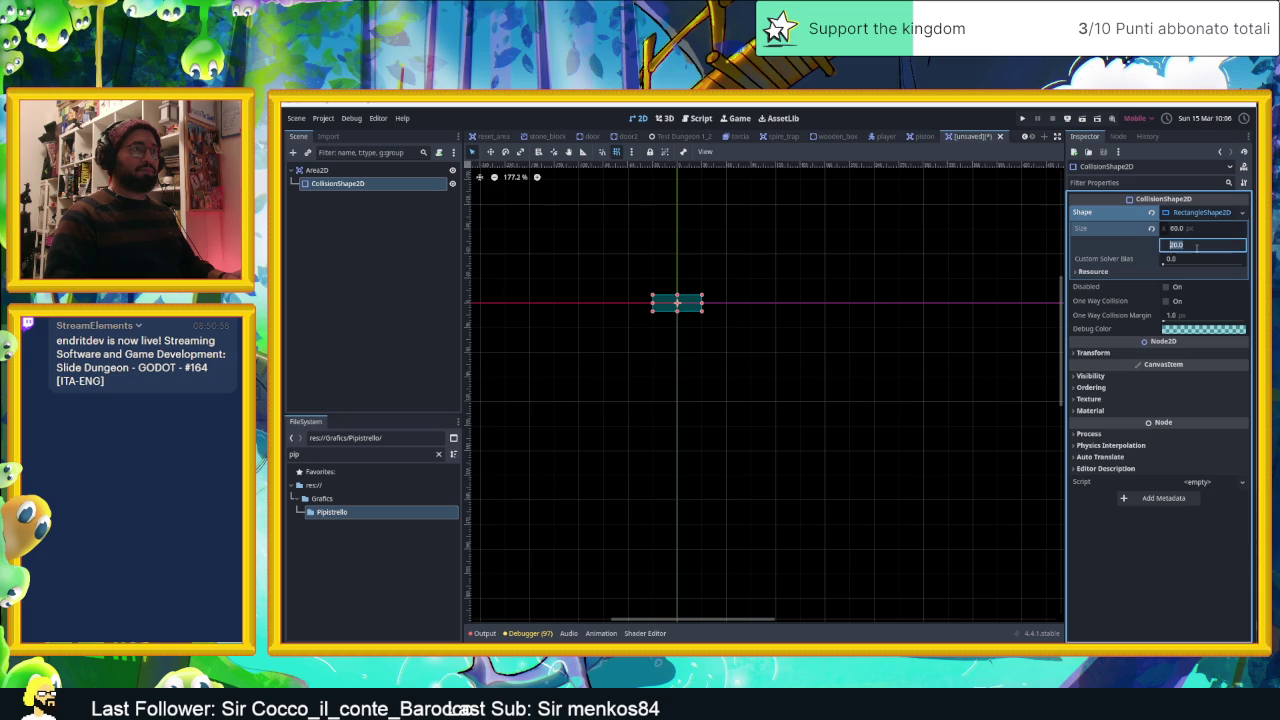
pyautogui.write('60')
pyautogui.press('Return')
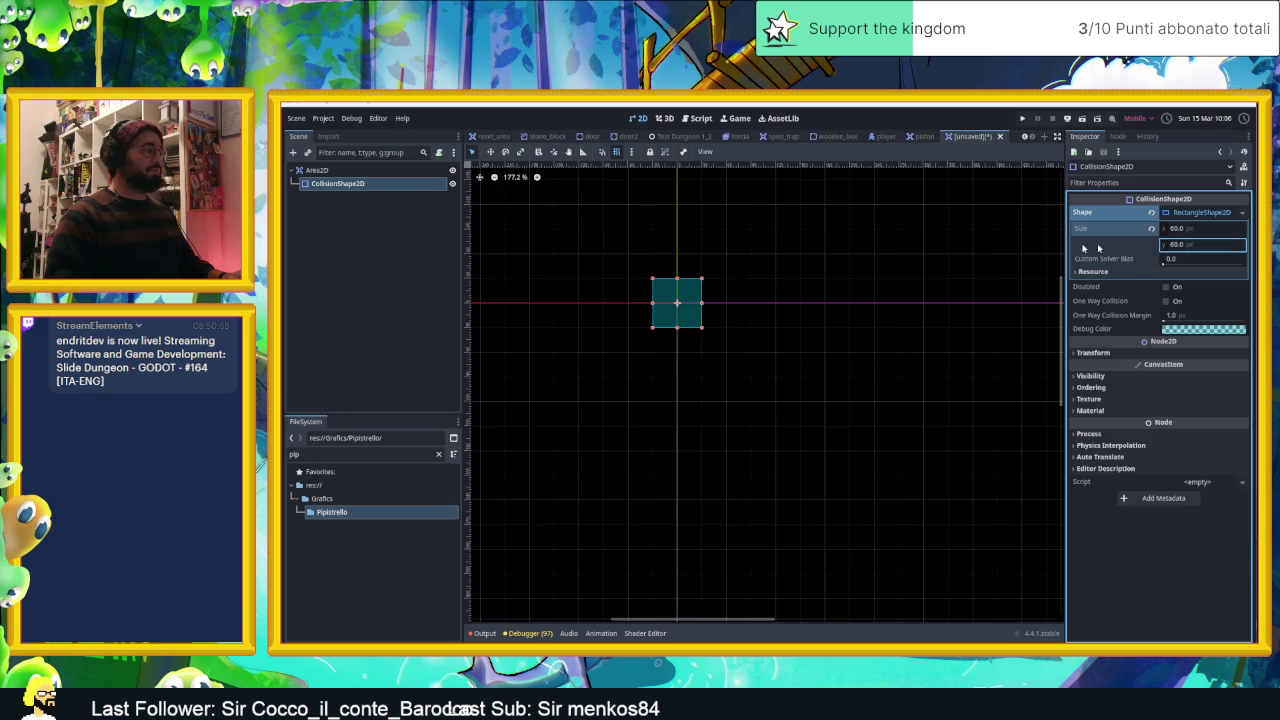
pyautogui.scroll(3, 628, 320)
pyautogui.click(363, 231)
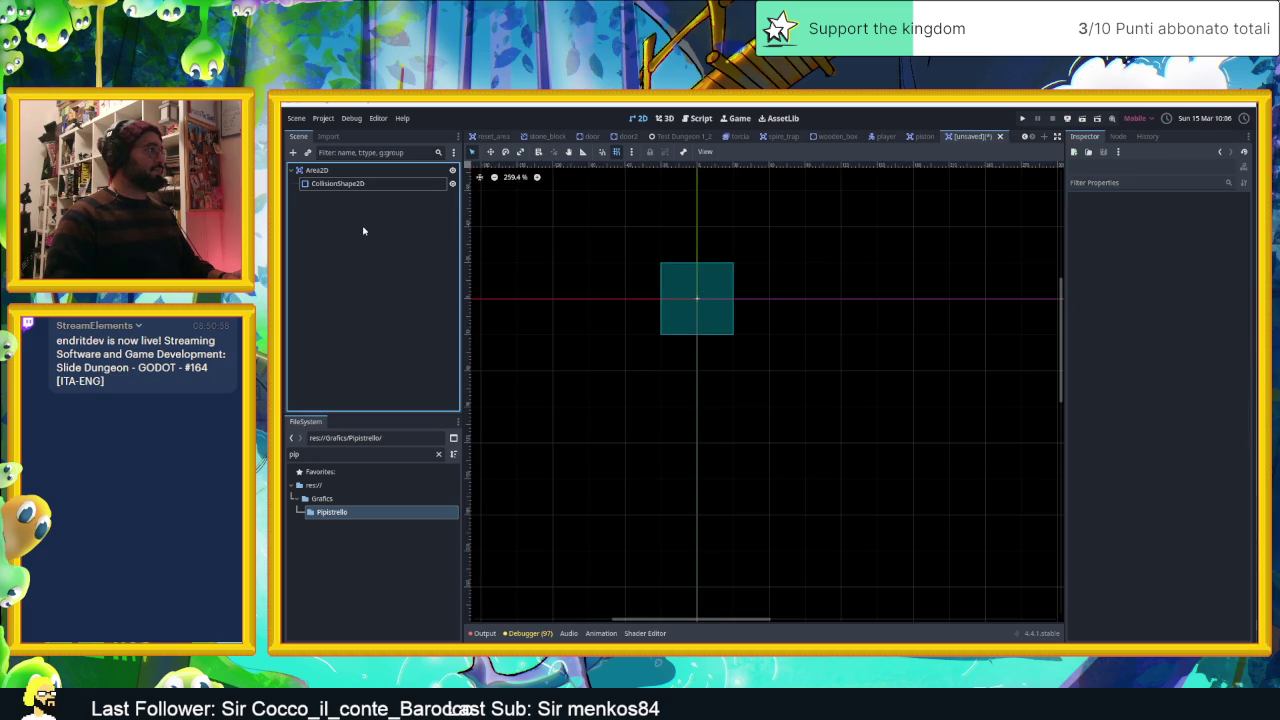
pyautogui.click(295, 153)
# - Add an AnimatedSprite2D child under the Area2D
pyautogui.write('anim')
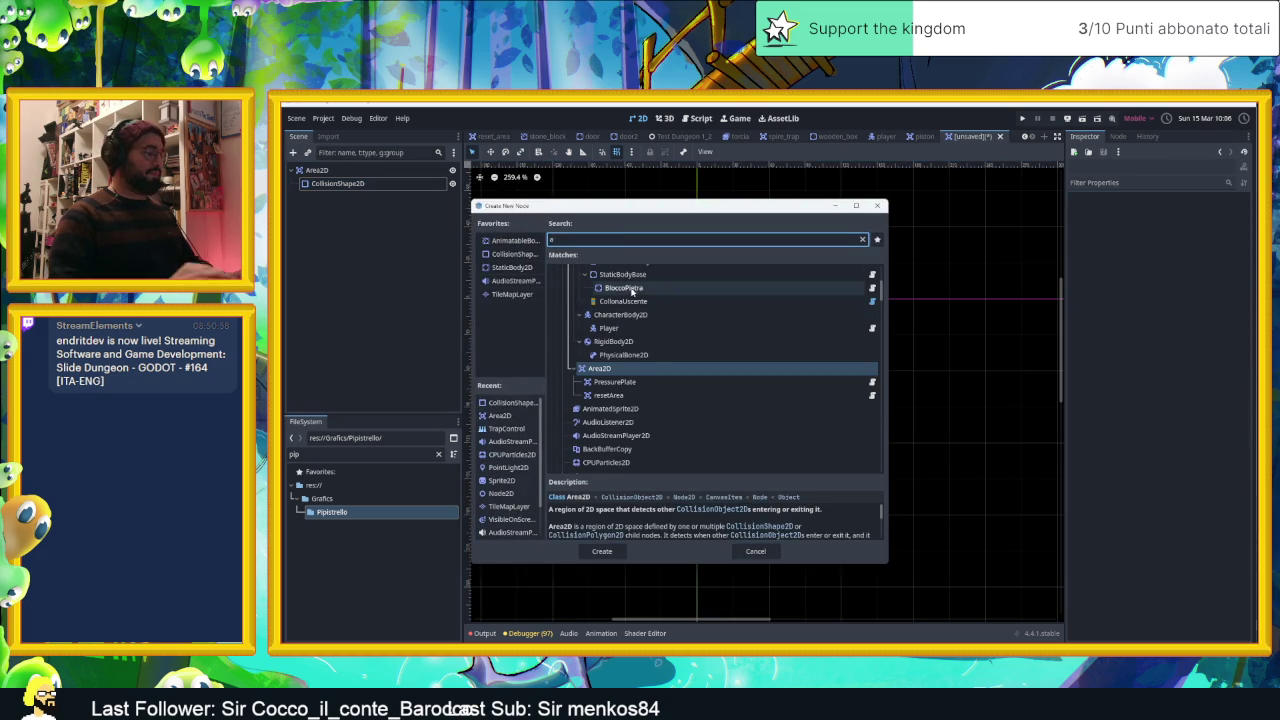
pyautogui.click(617, 366)
pyautogui.doubleClick(617, 366)
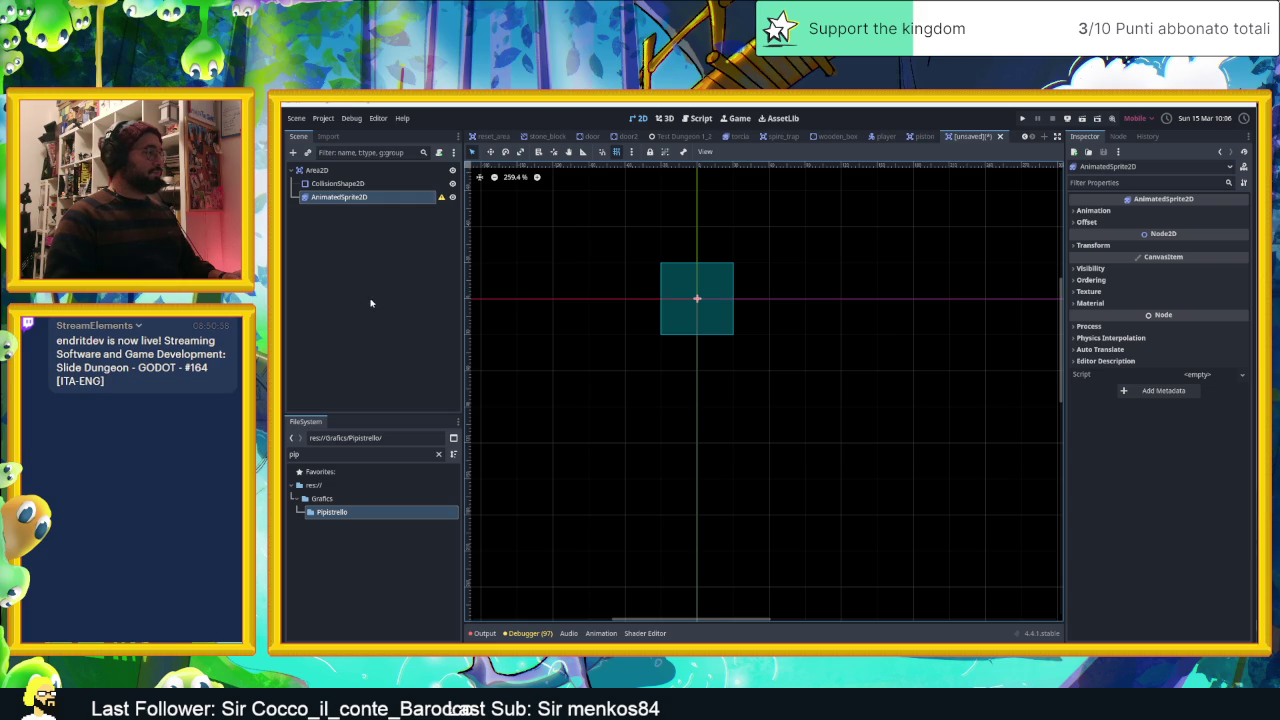
# - Clear the file filter, expand the sprite's Animation properties, and select Bat animation outline8.png
pyautogui.click(335, 514)
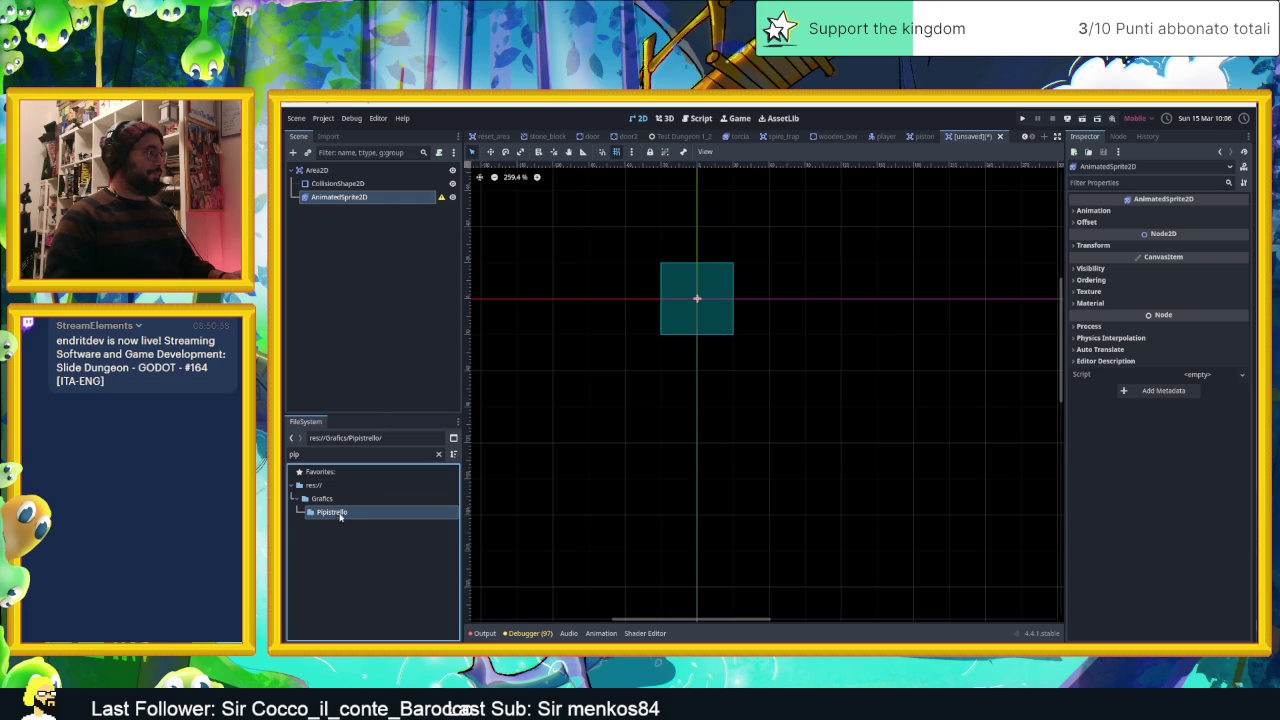
pyautogui.click(438, 454)
pyautogui.scroll(-5, 367, 583)
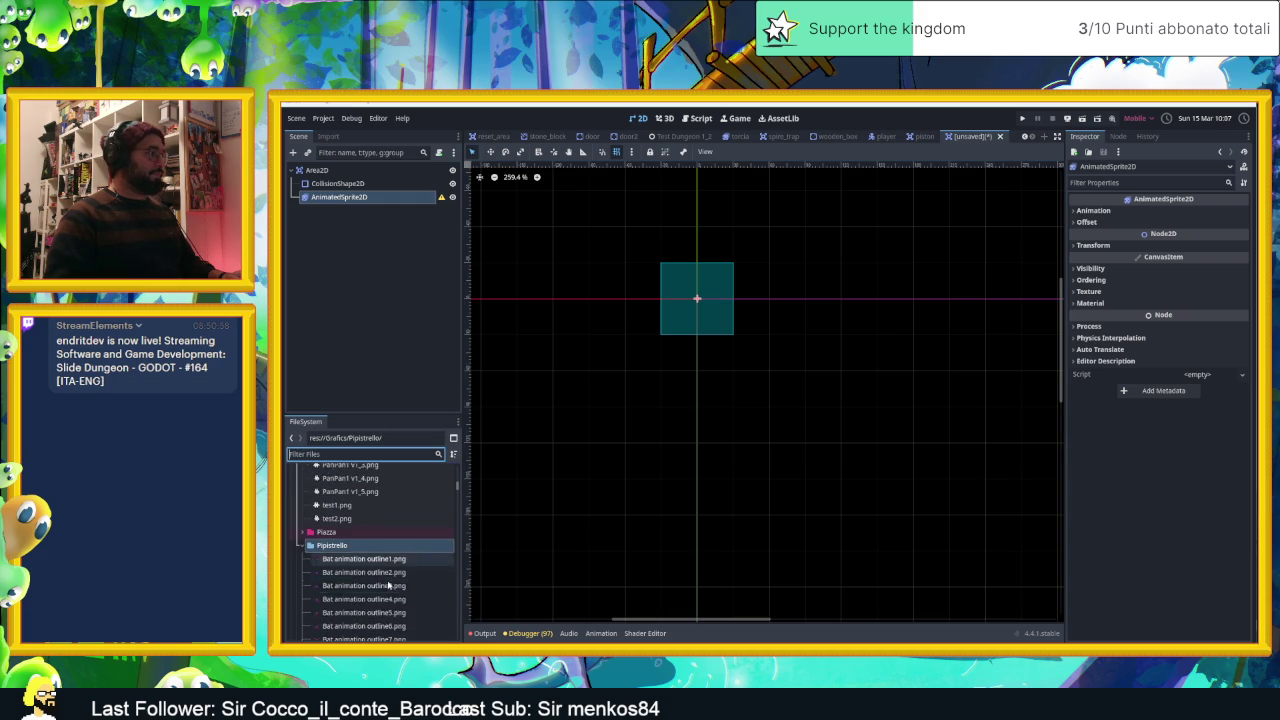
pyautogui.scroll(-2, 367, 583)
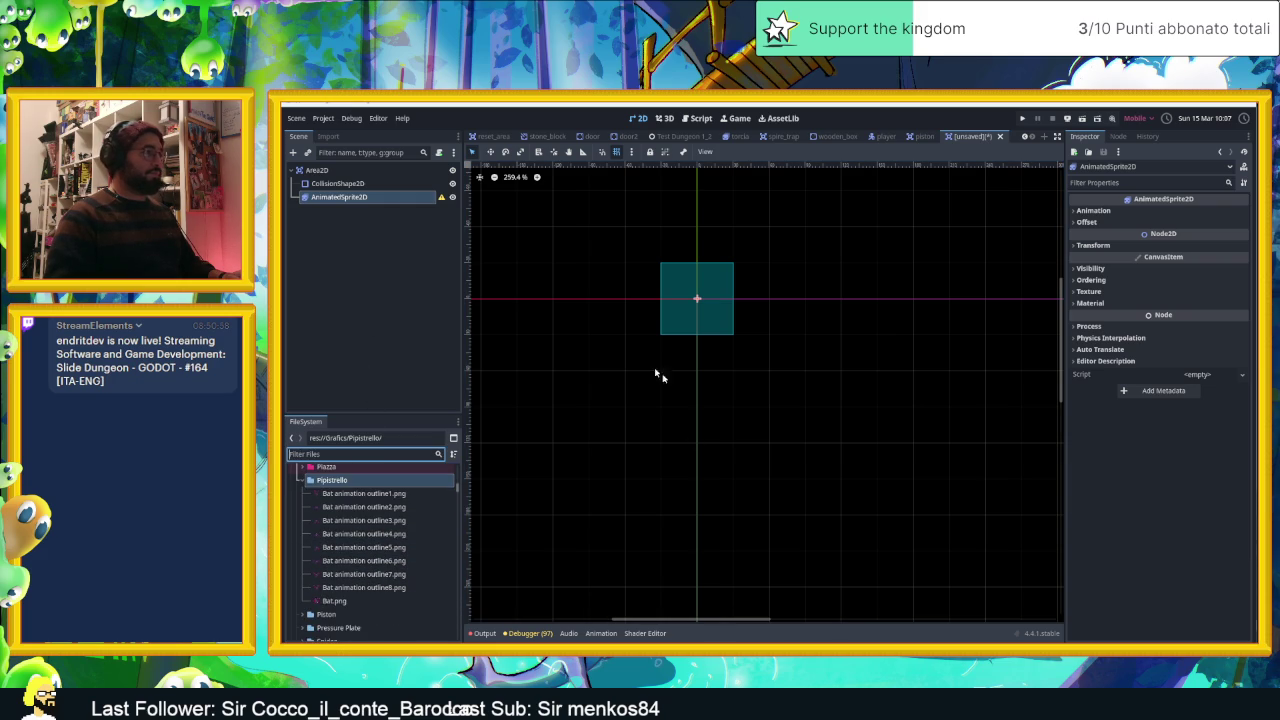
pyautogui.click(369, 211)
pyautogui.click(340, 196)
pyautogui.click(1093, 210)
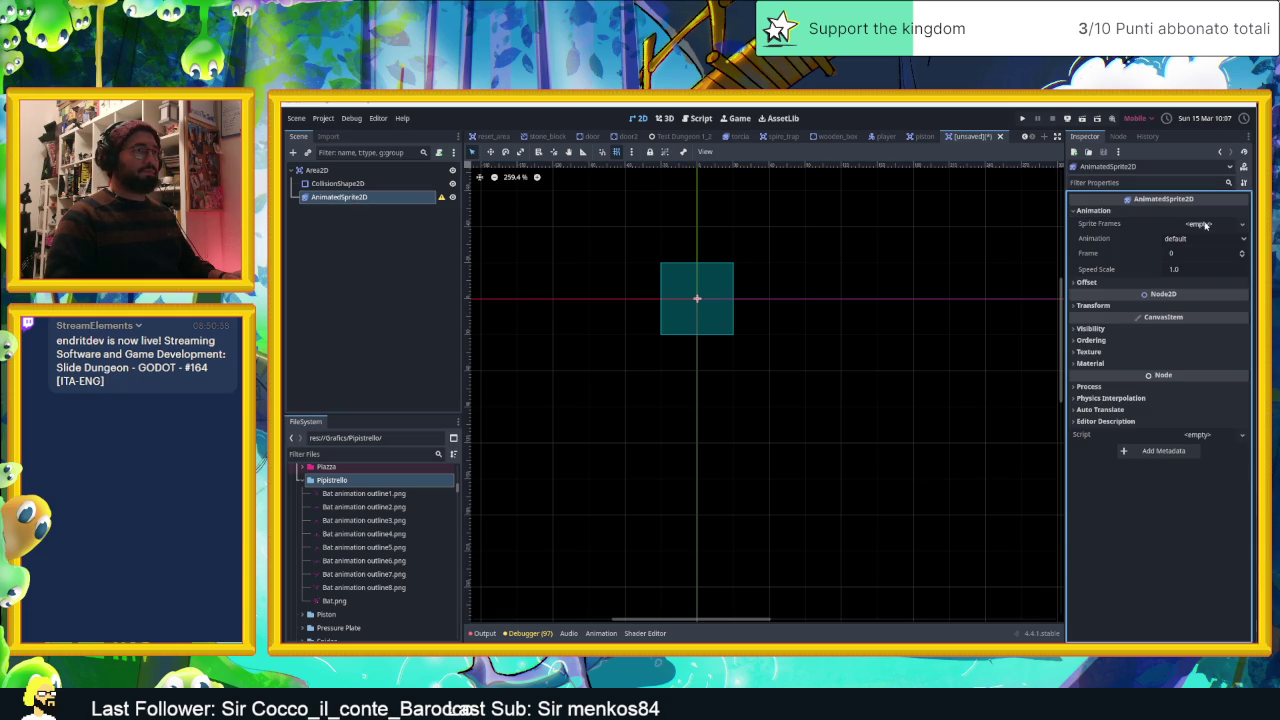
pyautogui.click(375, 589)
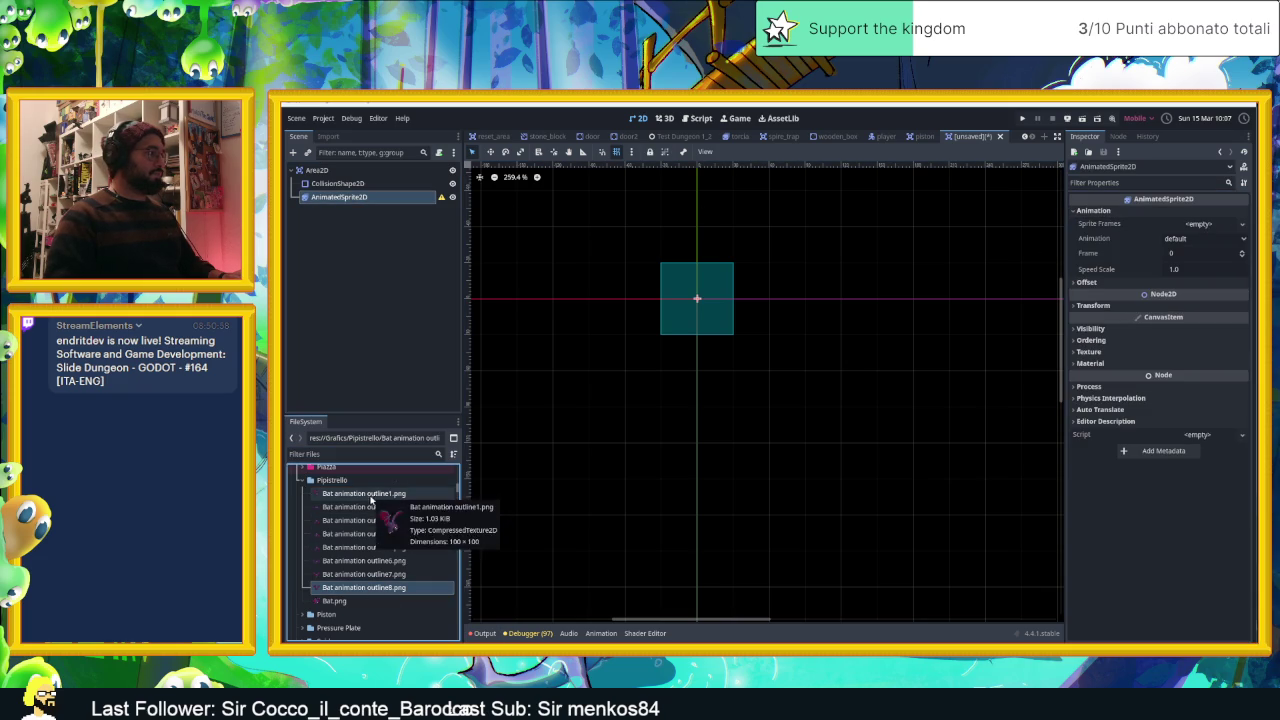
pyautogui.moveTo(337, 602)
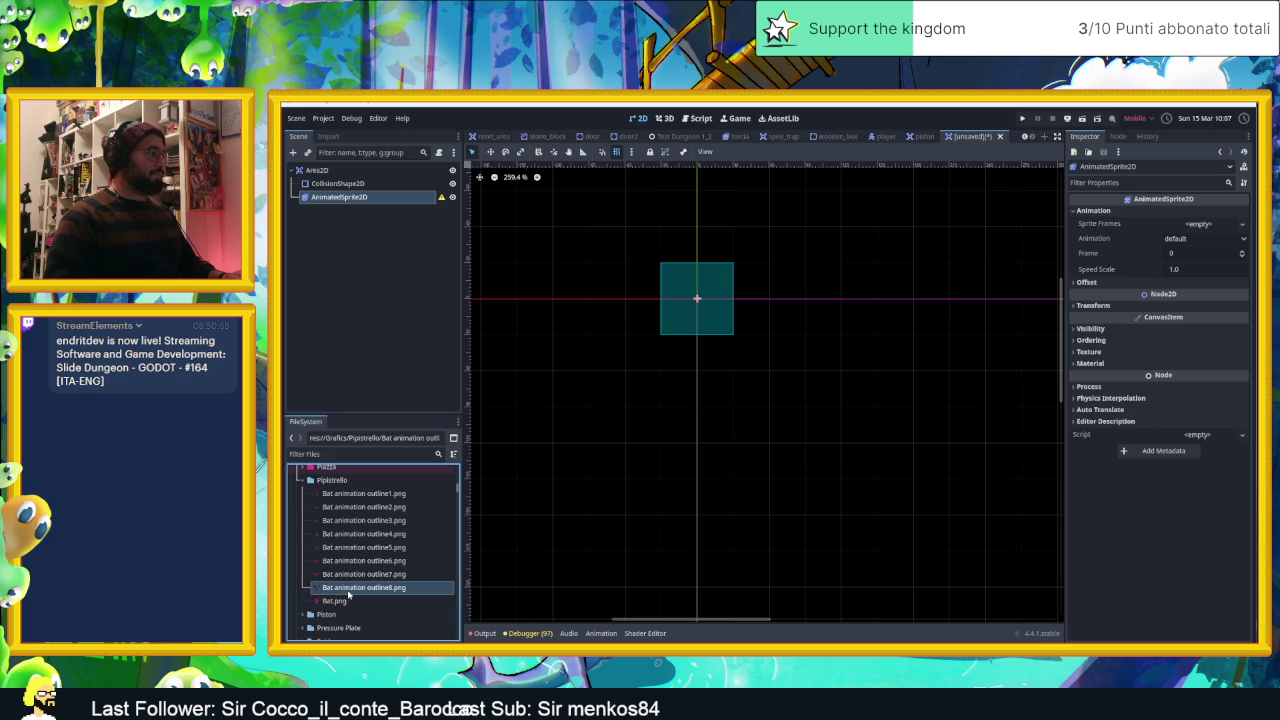
pyautogui.click(353, 590)
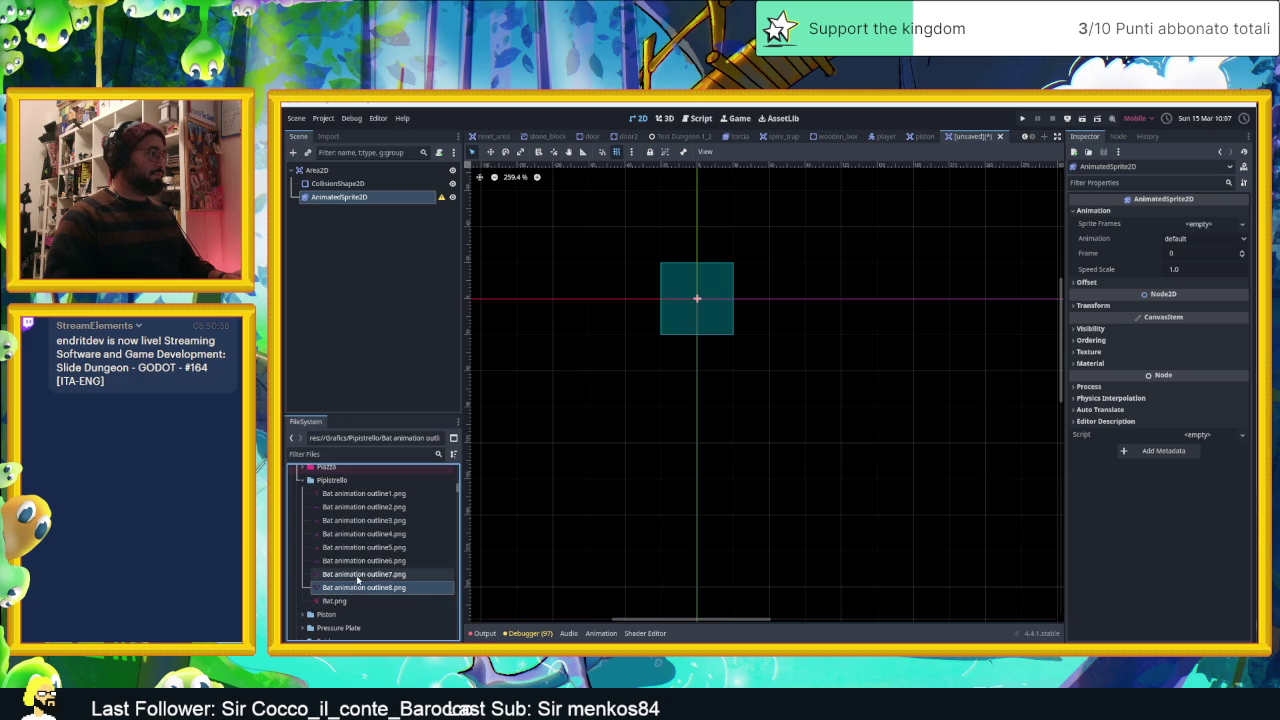
# - Give the sprite new SpriteFrames holding the eight Bat outline frames and preview them
pyautogui.click(1200, 224)
pyautogui.click(1195, 240)
pyautogui.click(1190, 224)
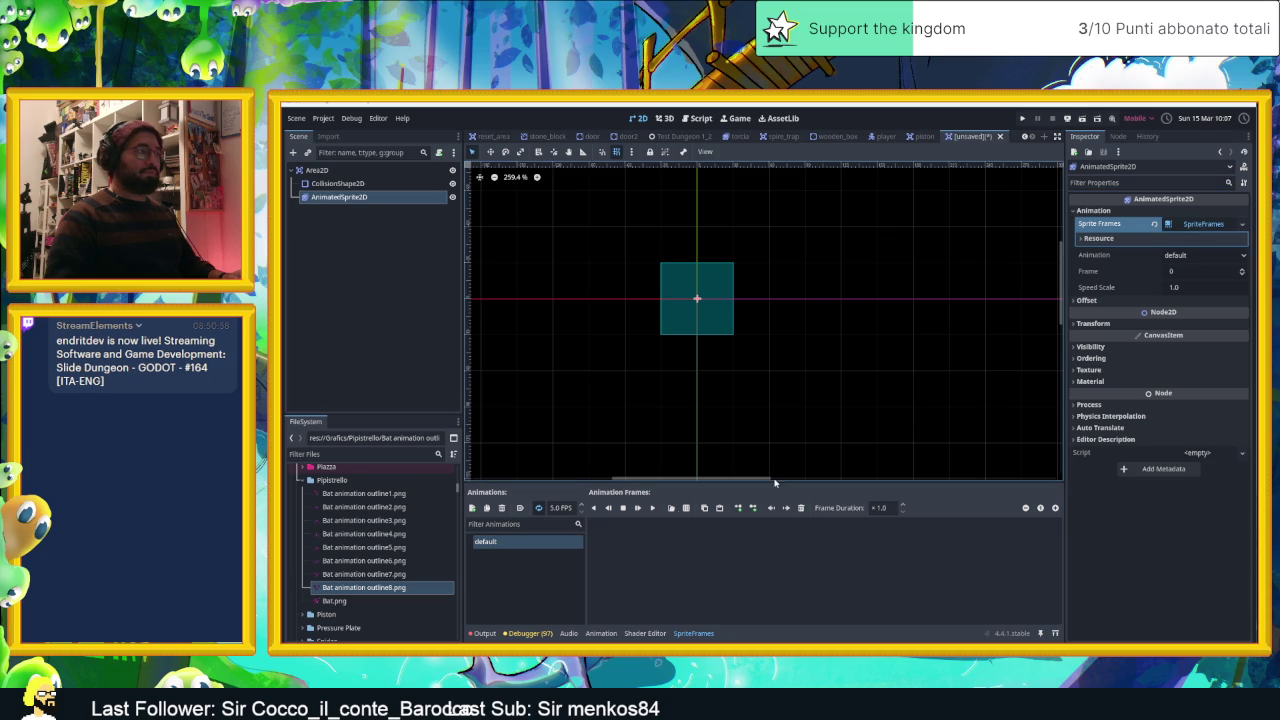
pyautogui.click(364, 494)
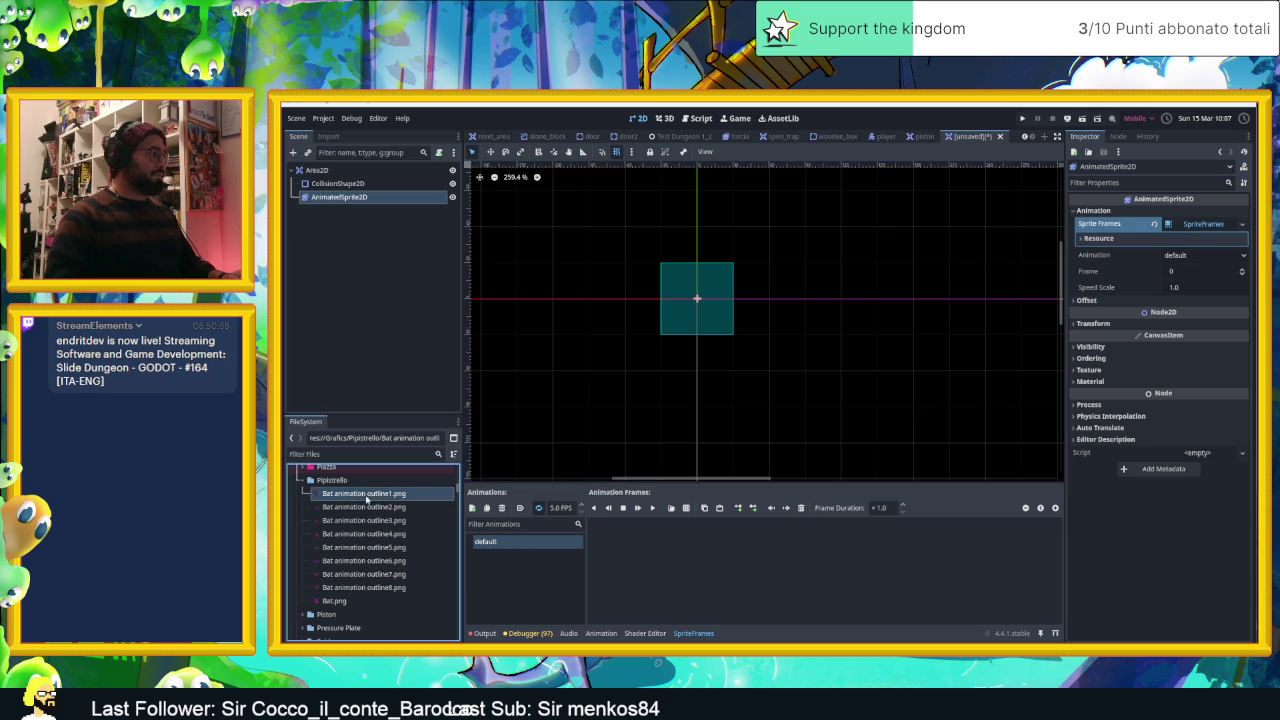
pyautogui.keyDown('shift'); pyautogui.click(380, 587); pyautogui.keyUp('shift')
pyautogui.moveTo(380, 587)
pyautogui.mouseDown()
pyautogui.moveTo(485, 592)
pyautogui.moveTo(643, 545)
pyautogui.mouseUp()
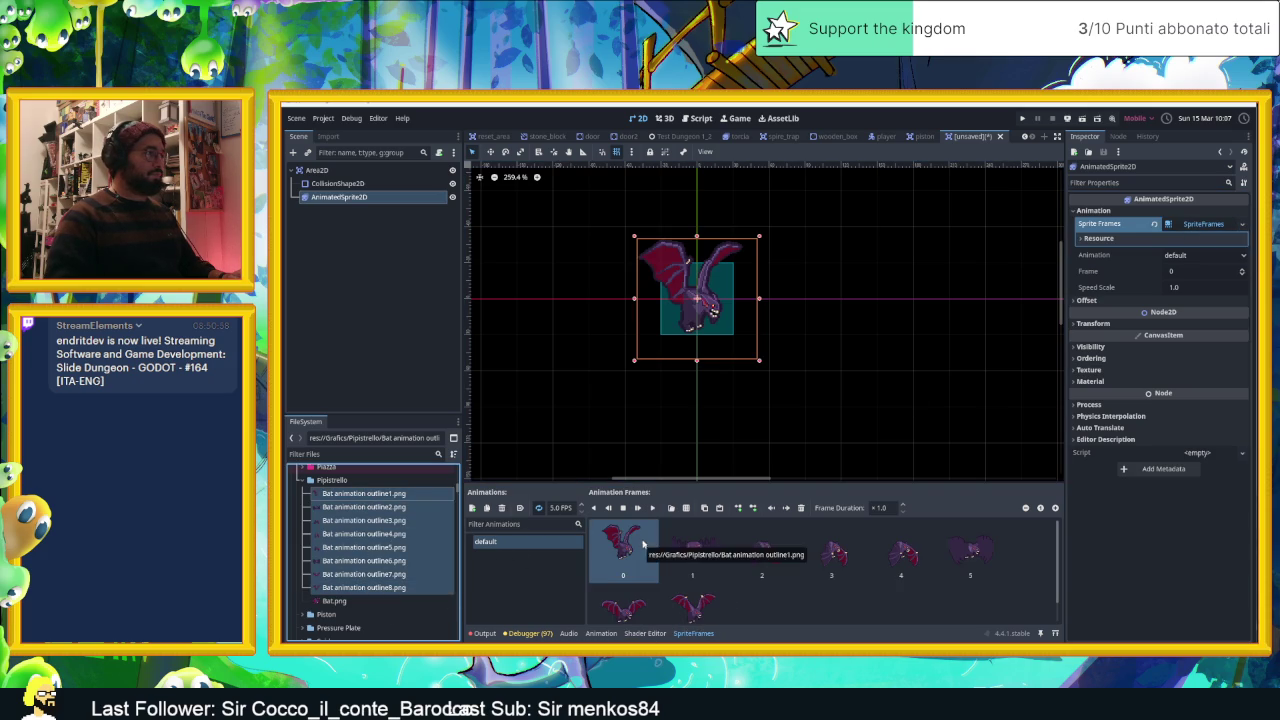
pyautogui.click(652, 508)
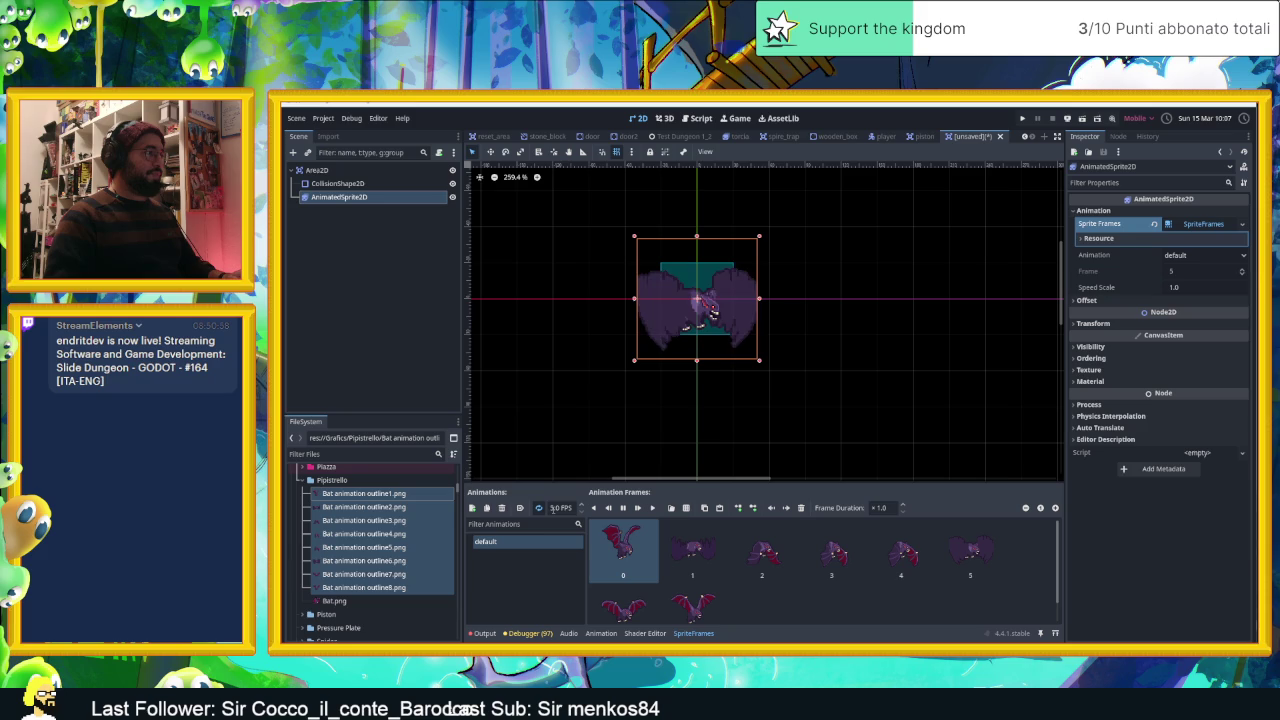
# - Set the default animation to 12 FPS with Autoplay on Load, and play it
pyautogui.click(558, 508)
pyautogui.write('10')
pyautogui.press('Return')
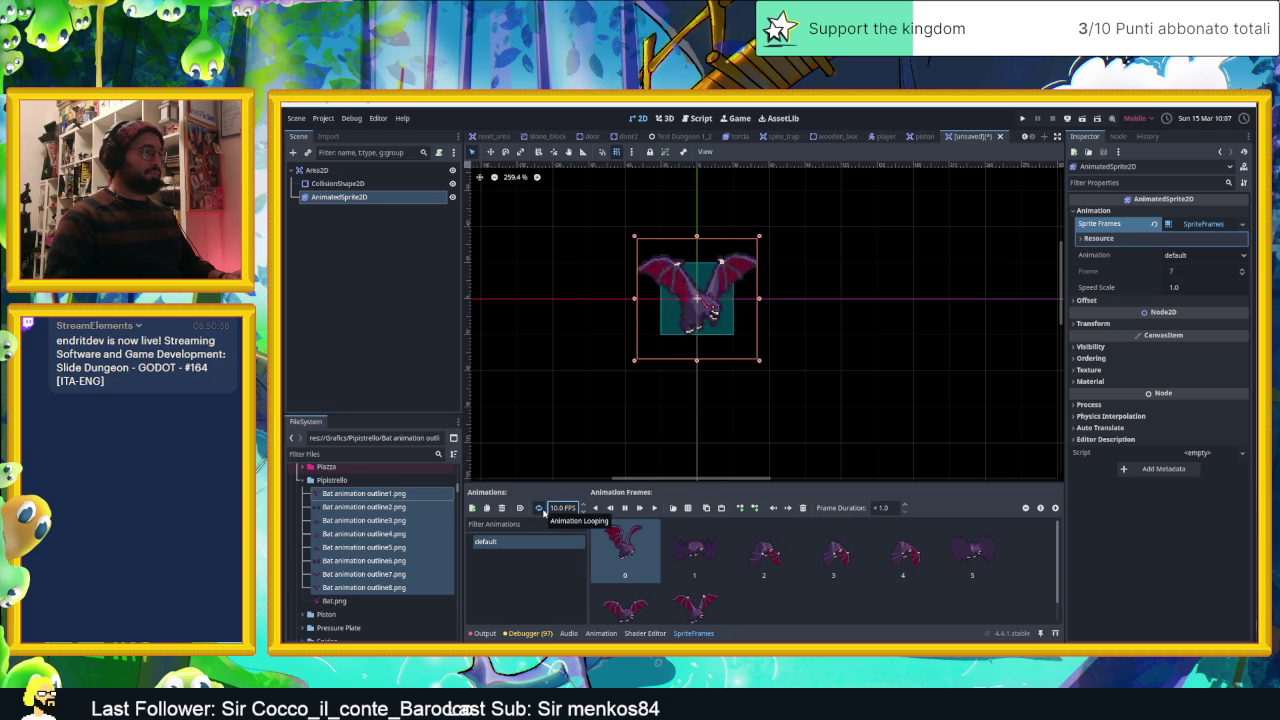
pyautogui.click(541, 509)
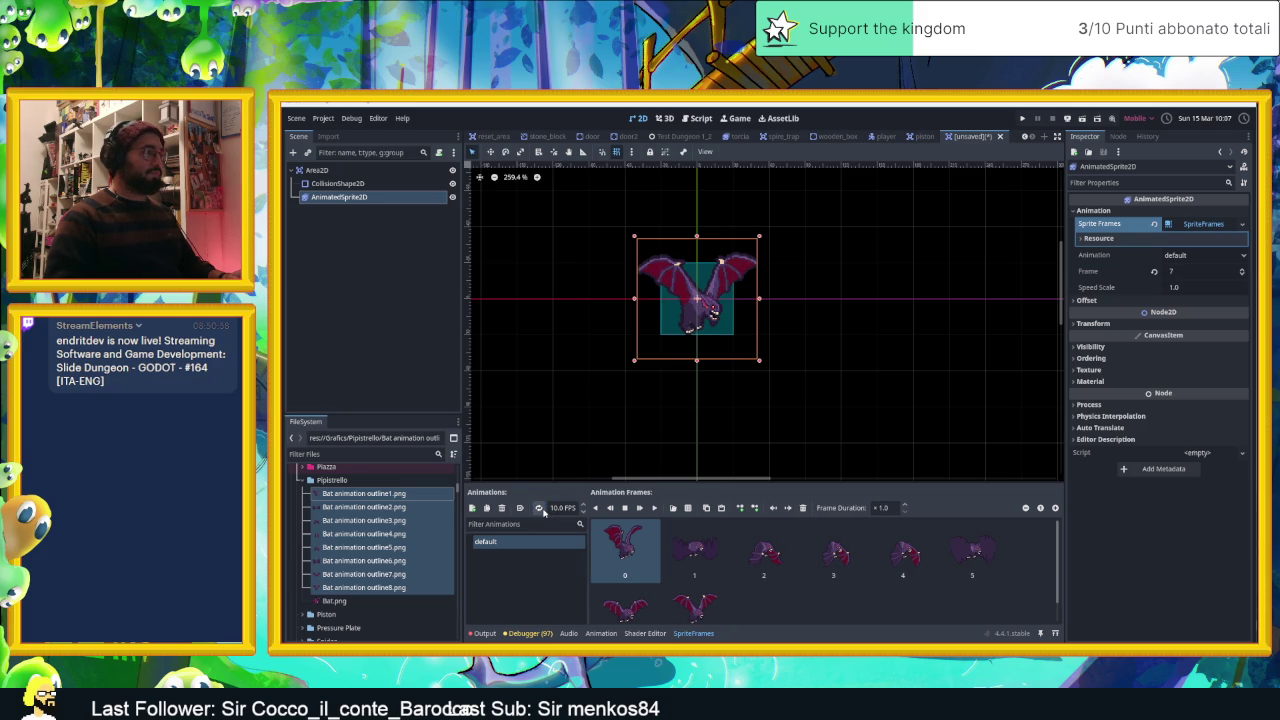
pyautogui.click(558, 507)
pyautogui.write('12')
pyautogui.press('Return')
pyautogui.click(520, 507)
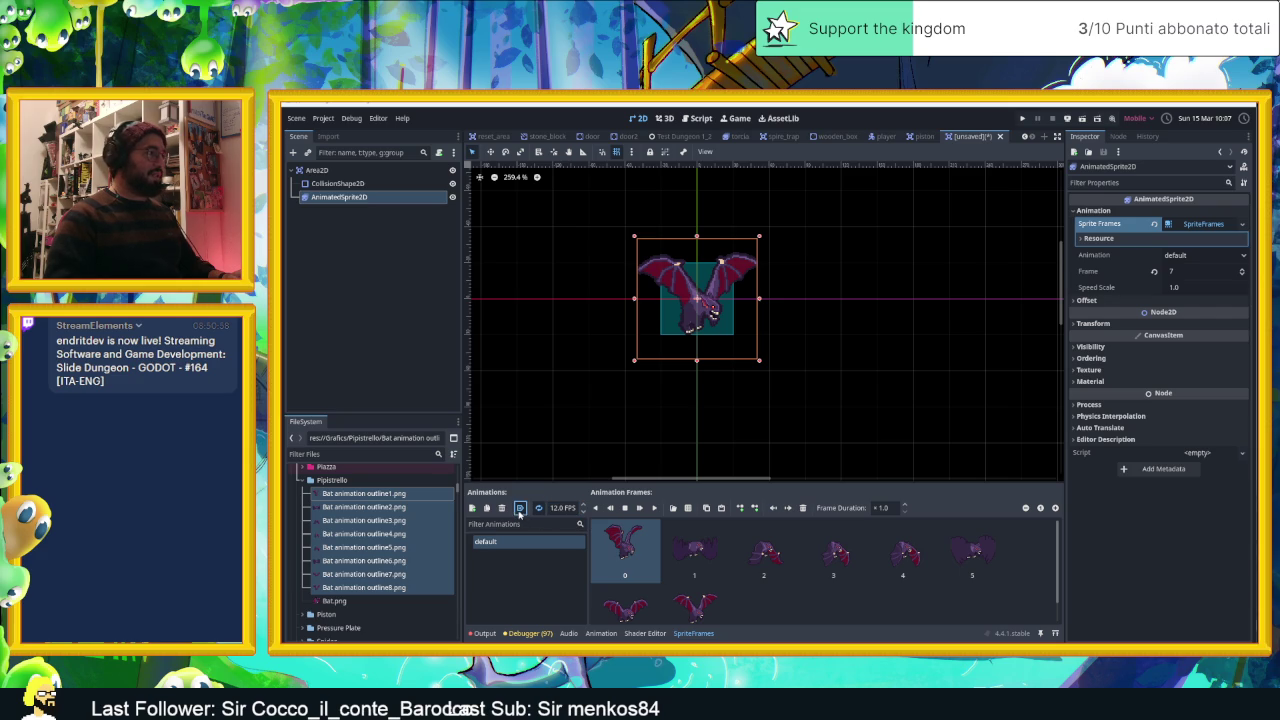
pyautogui.click(654, 508)
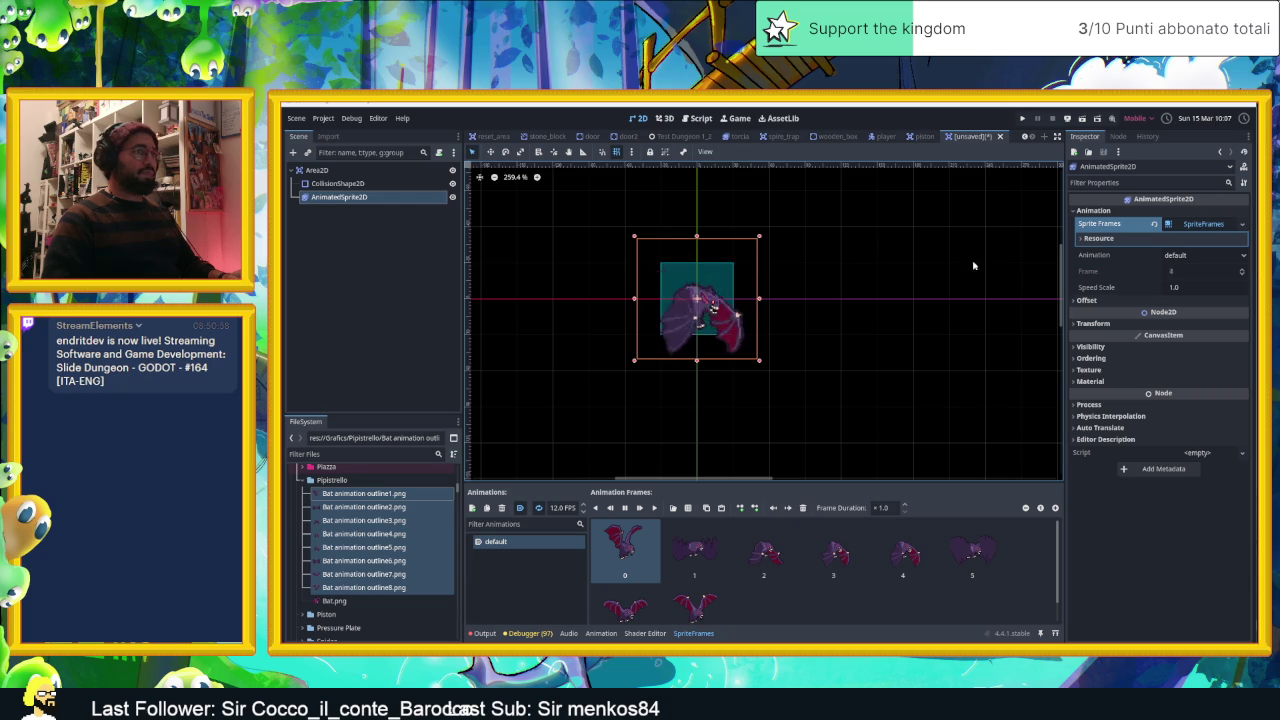
pyautogui.click(360, 224)
pyautogui.click(360, 200)
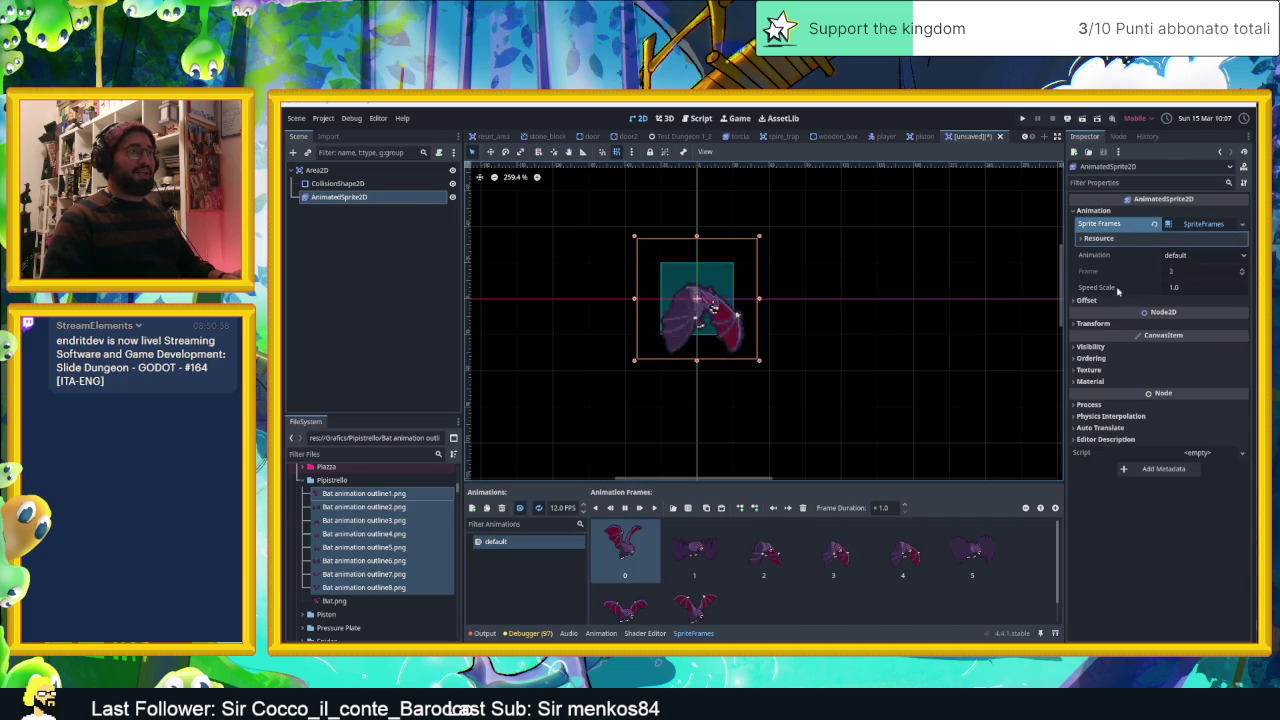
pyautogui.click(1093, 323)
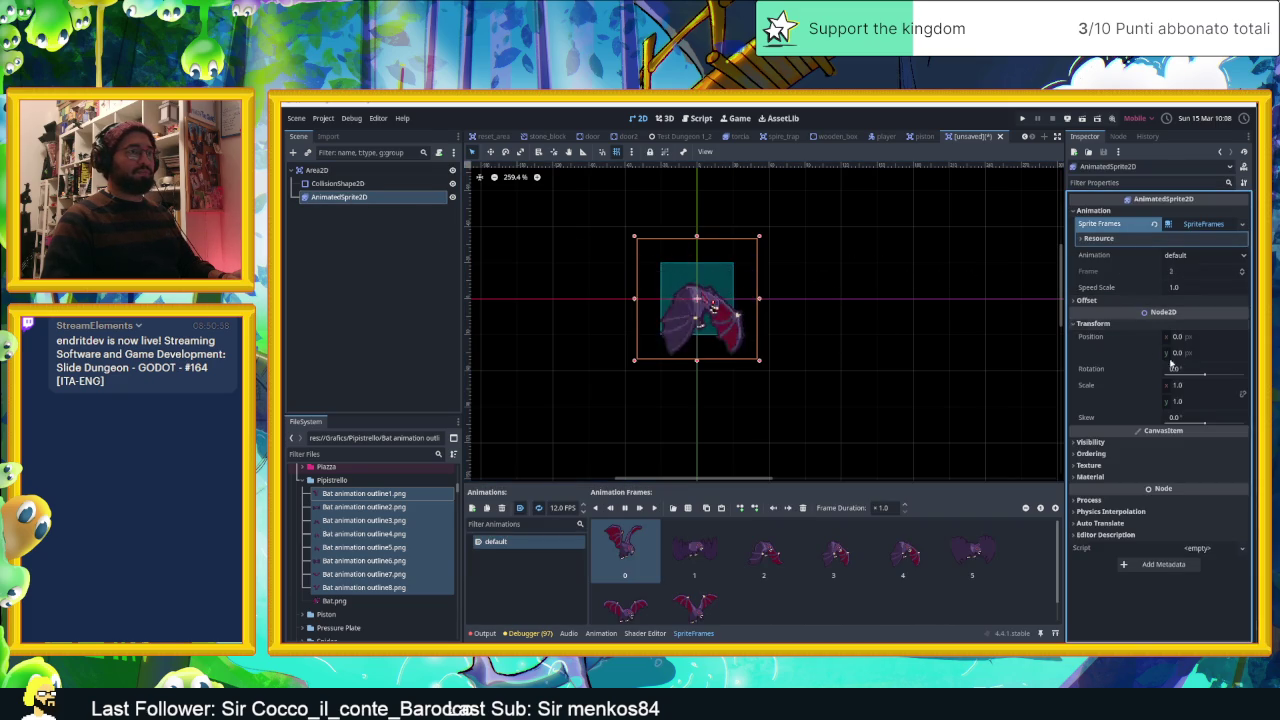
# - Nudge the bat sprite upward, then set its Position y to -30 px
pyautogui.click(1205, 352)
pyautogui.write('225')
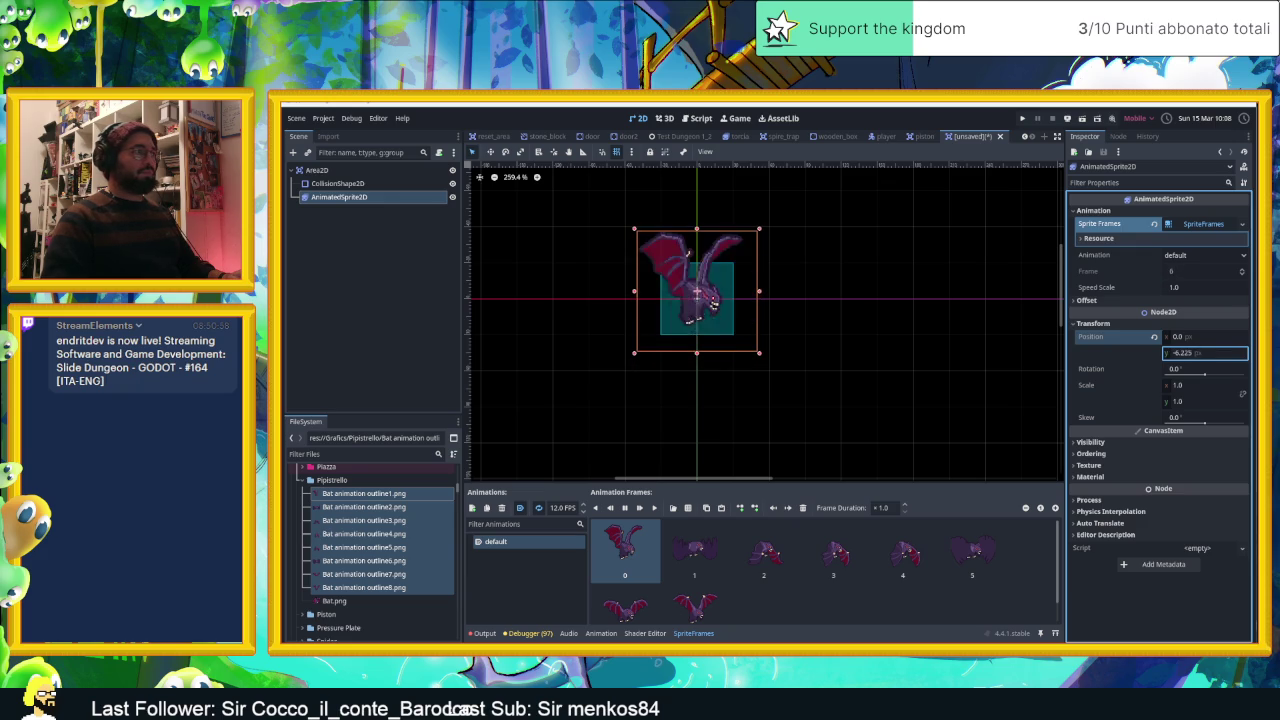
pyautogui.moveTo(1205, 352); pyautogui.dragTo(1190, 352)
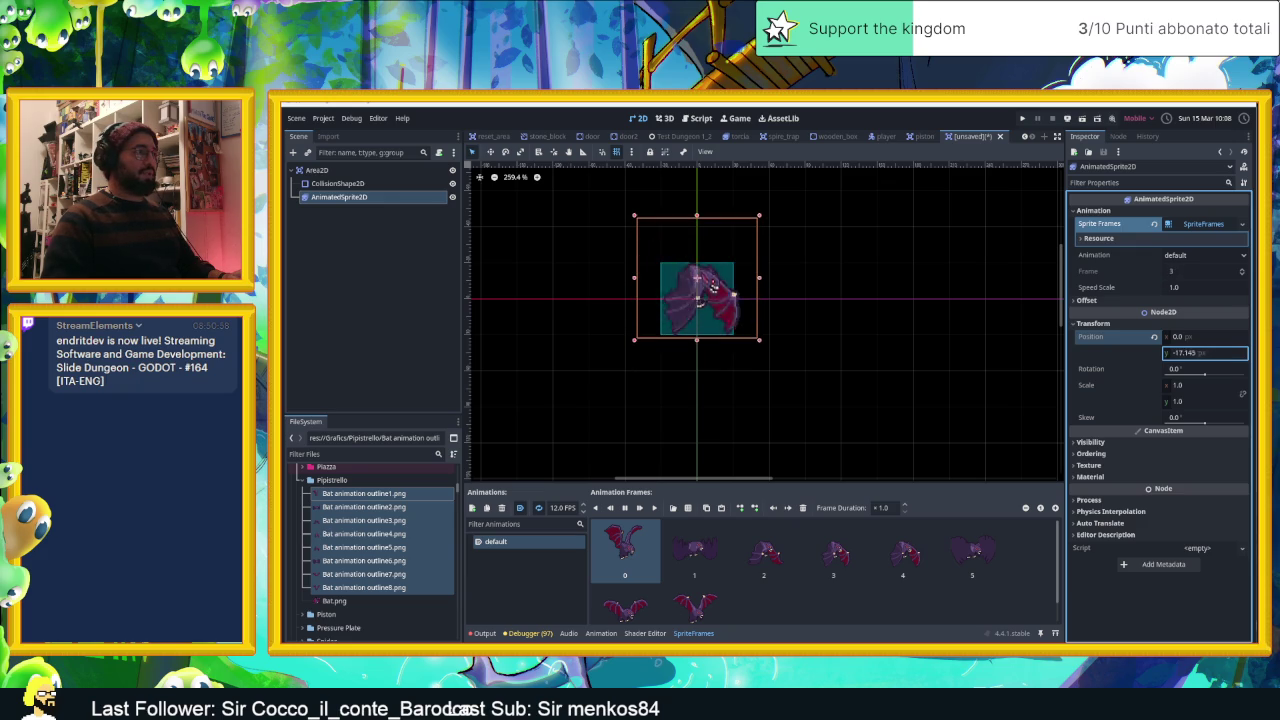
pyautogui.moveTo(1205, 352); pyautogui.dragTo(1200, 352)
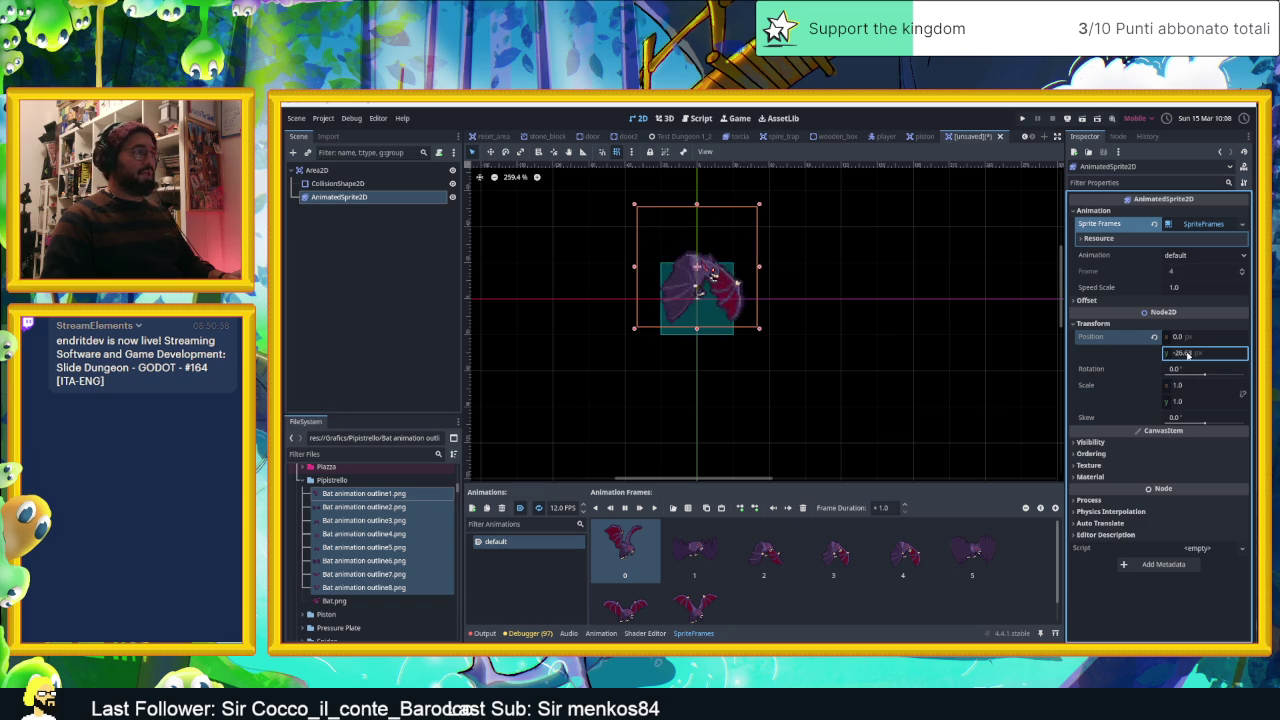
pyautogui.moveTo(1190, 357); pyautogui.dragTo(1180, 357)
pyautogui.click(1193, 356)
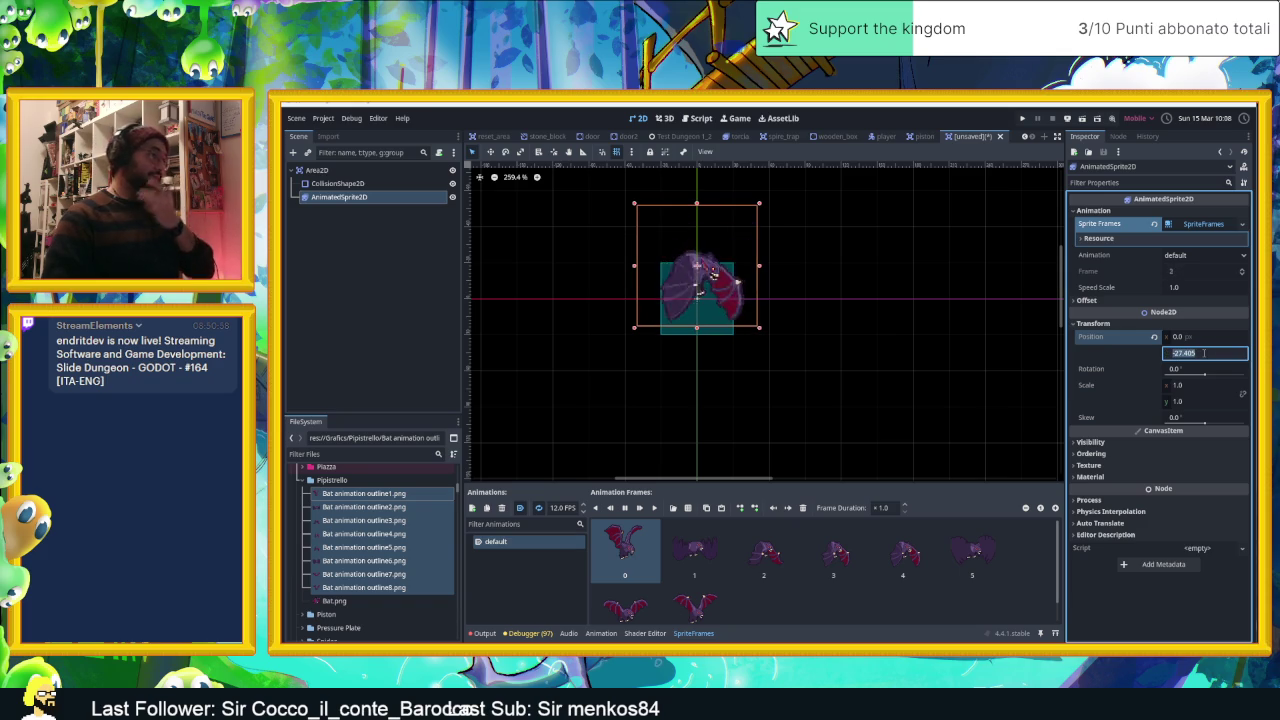
pyautogui.write('-30')
pyautogui.press('Return')
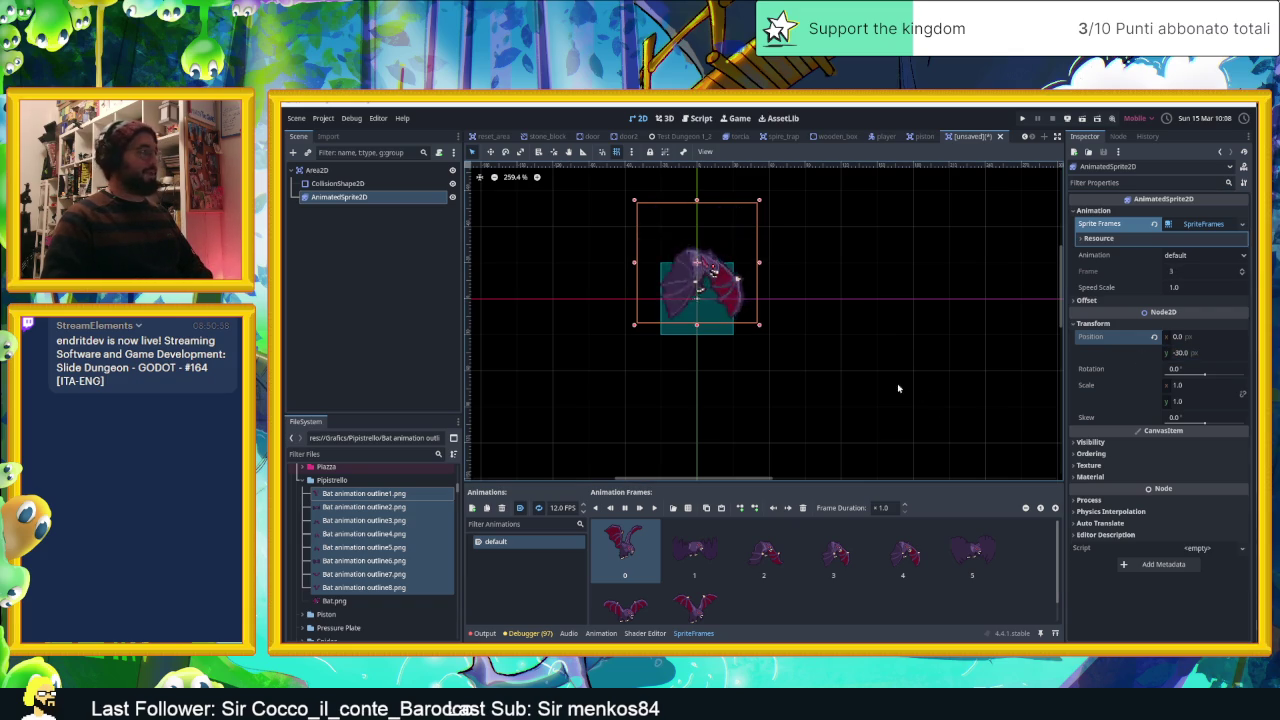
# - Frame the bat sprite in view and change its Position y to -40 px
pyautogui.click(389, 305)
pyautogui.click(316, 170)
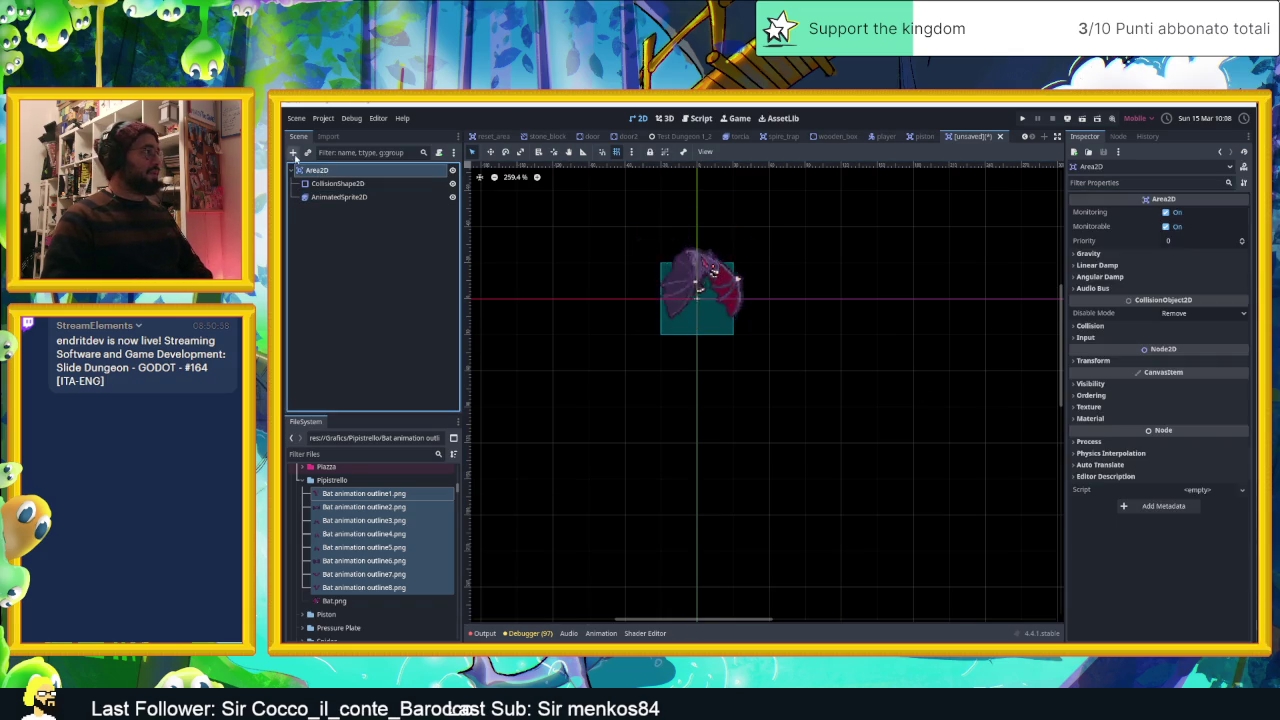
pyautogui.click(293, 152)
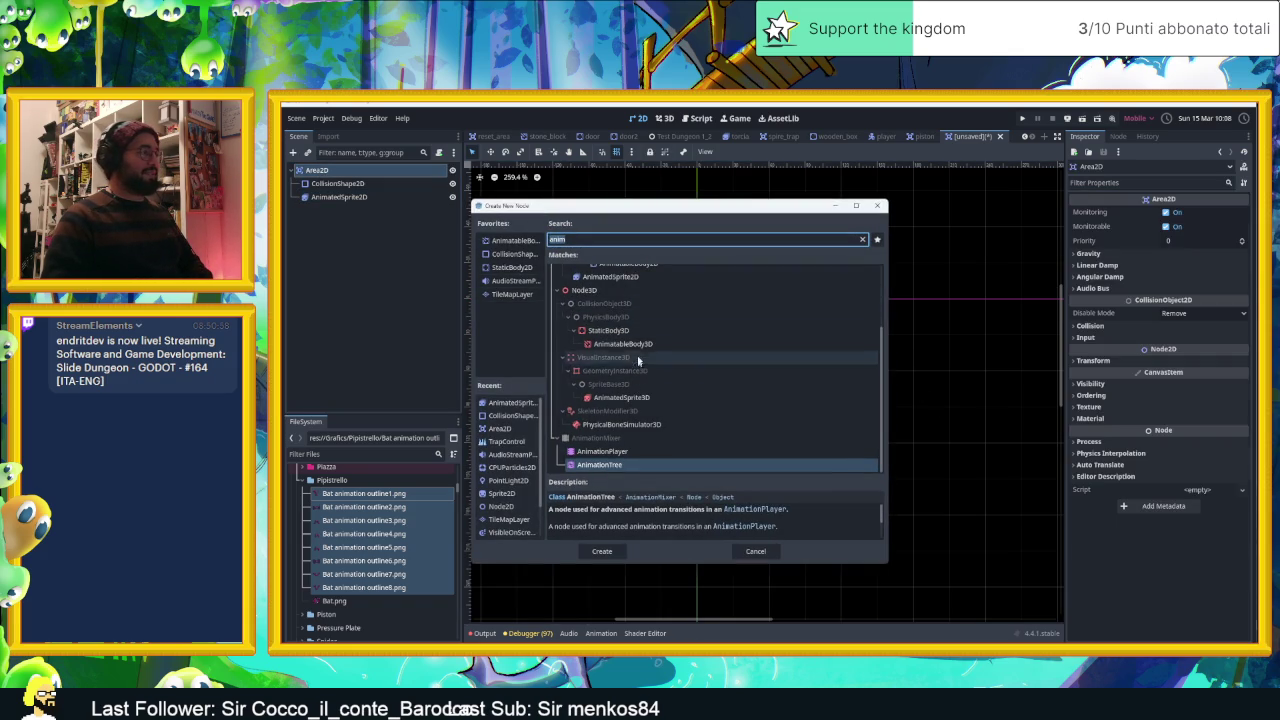
pyautogui.click(877, 205)
pyautogui.click(335, 197)
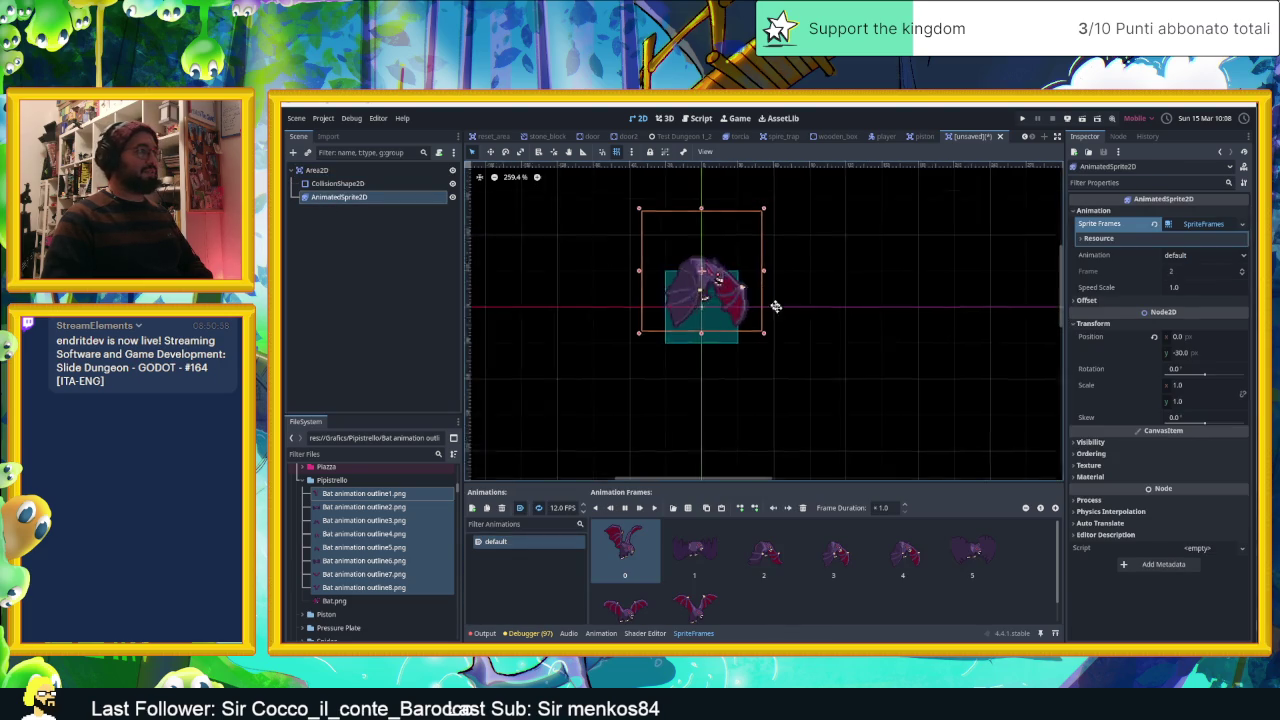
pyautogui.press('f')
pyautogui.scroll(1, 768, 329)
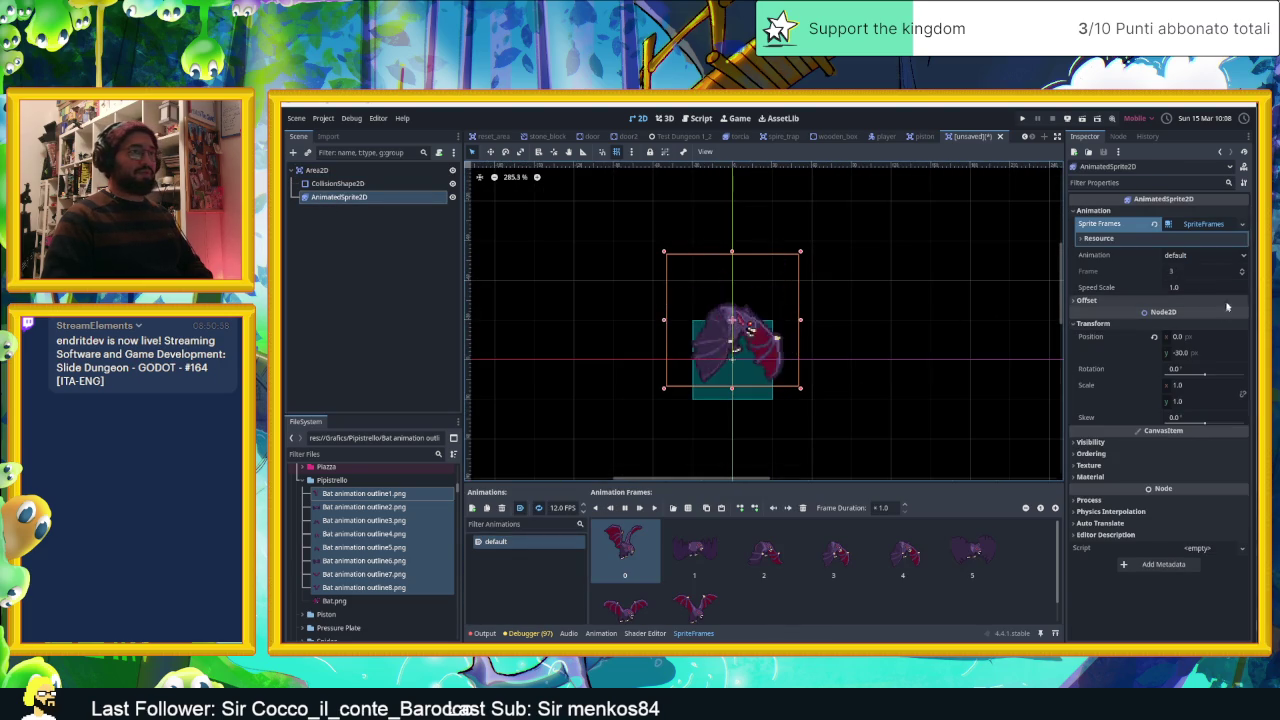
pyautogui.click(1193, 354)
pyautogui.write('-40')
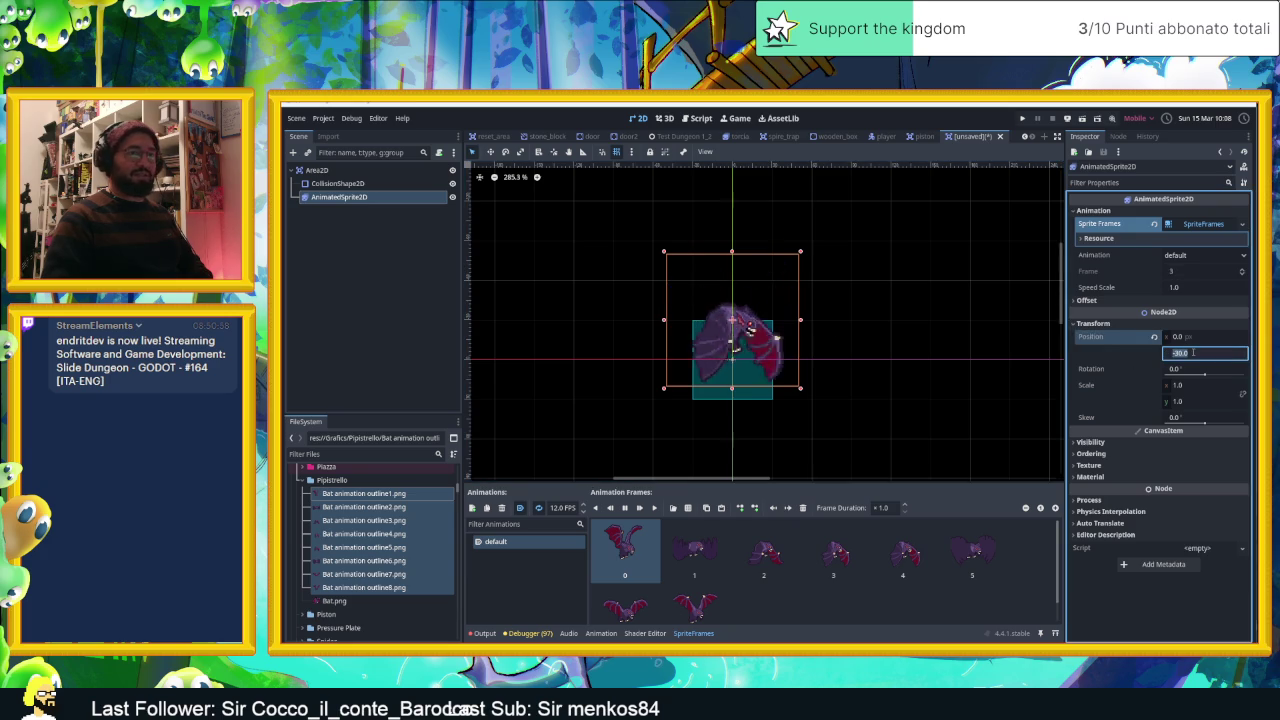
pyautogui.press('Return')
pyautogui.click(745, 378)
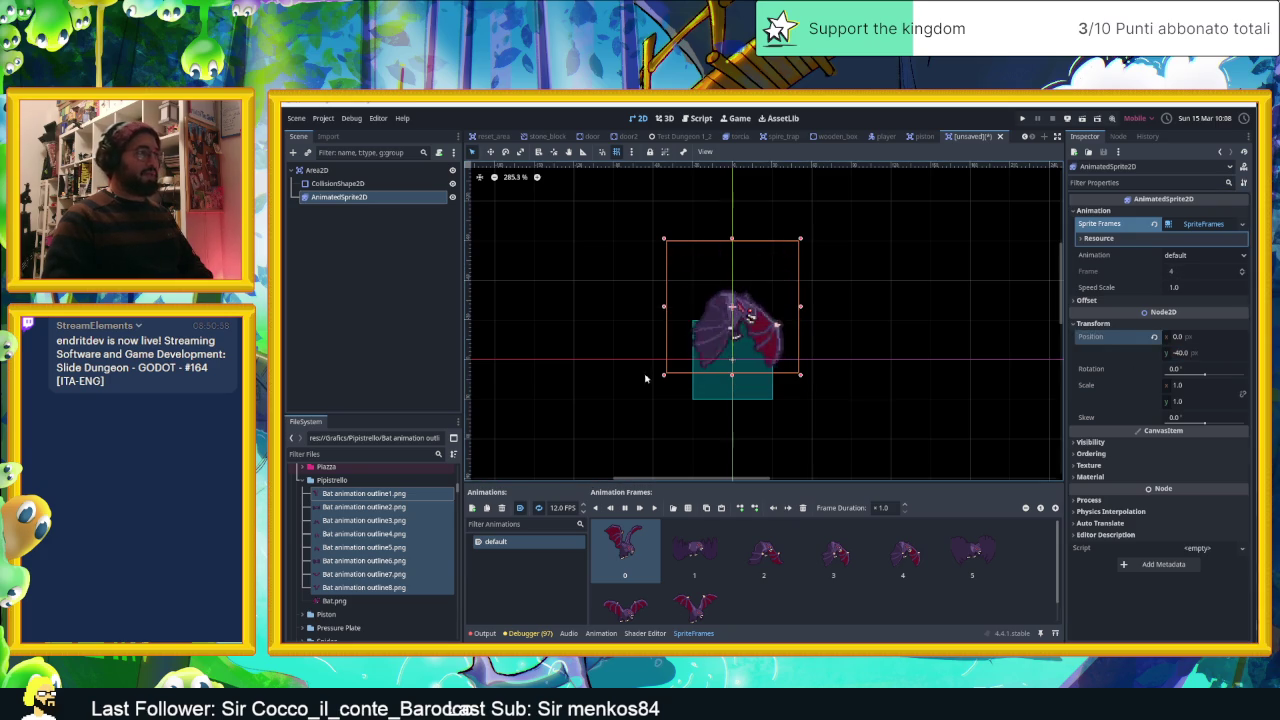
pyautogui.click(382, 312)
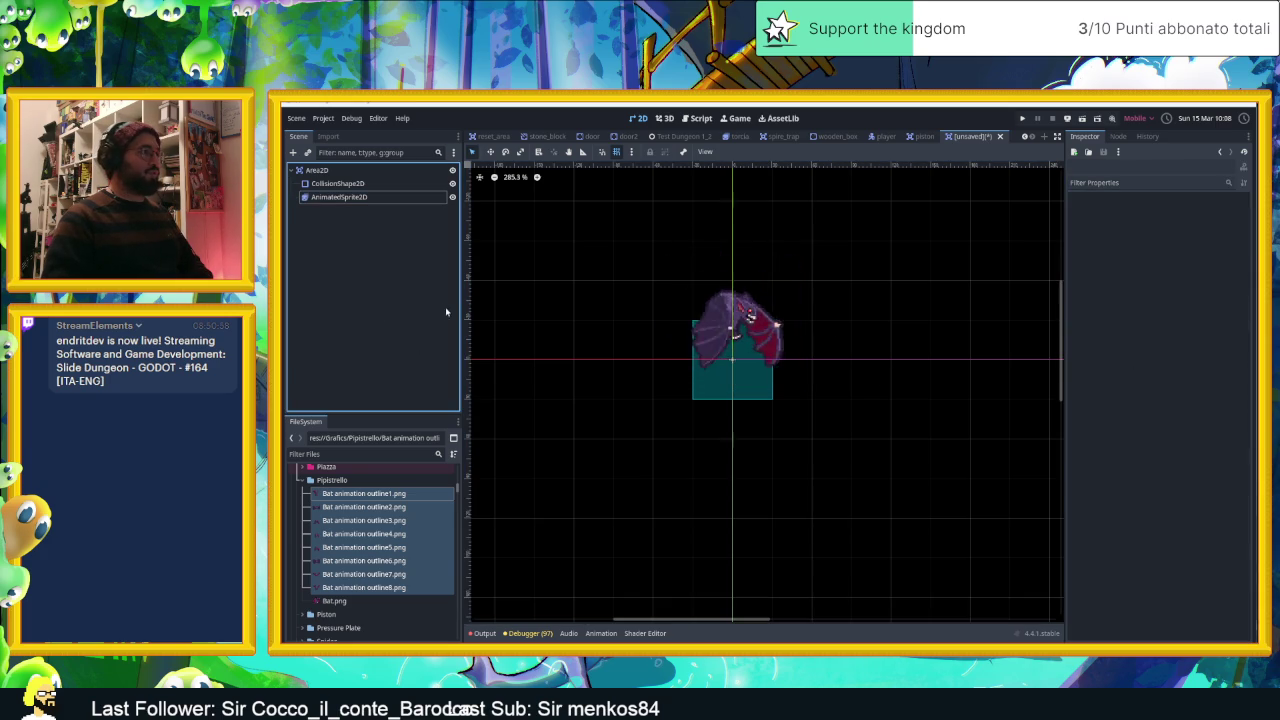
pyautogui.click(317, 170)
# - Add a Sprite2D child under the Area2D
pyautogui.click(293, 152)
pyautogui.write('anim')
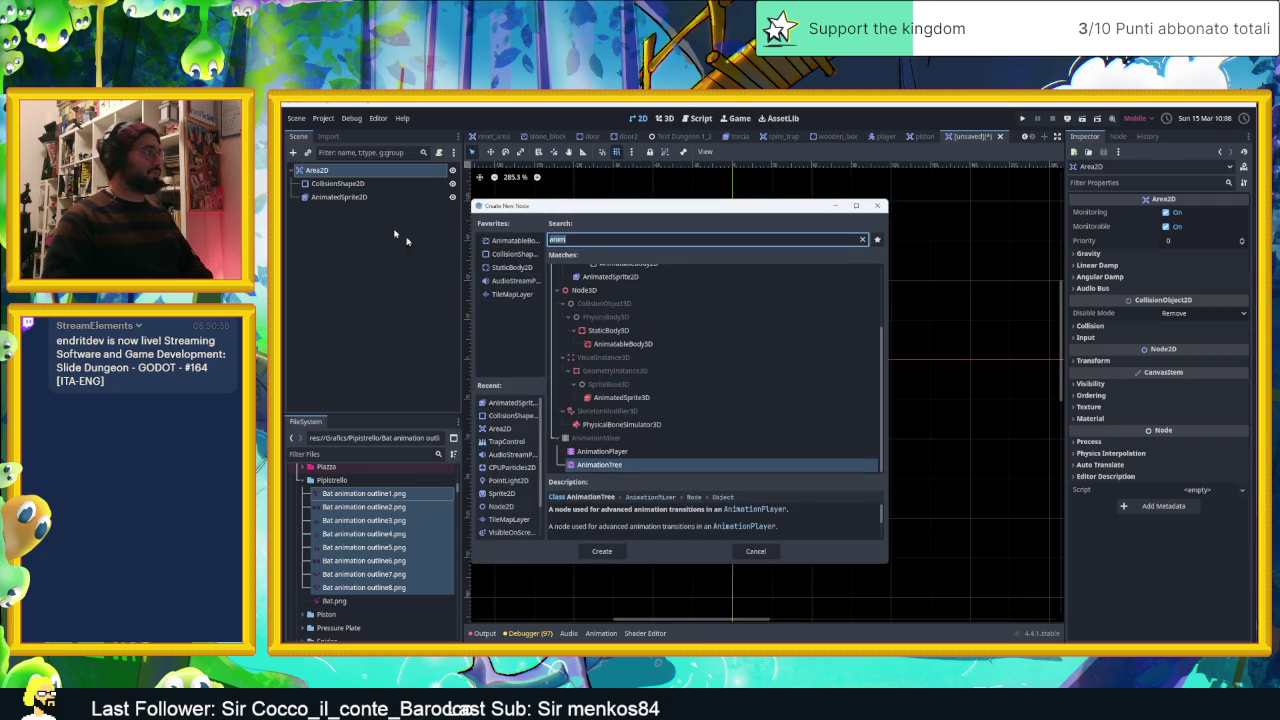
pyautogui.scroll(3, 614, 306)
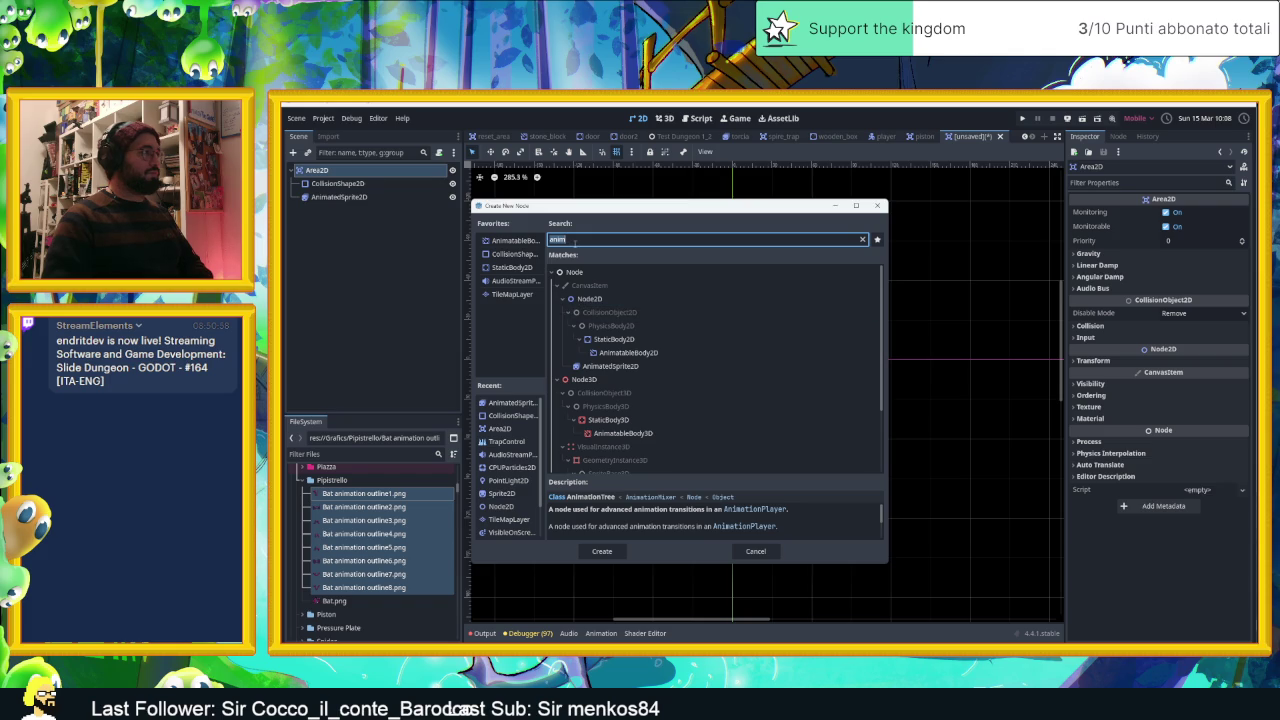
pyautogui.write('spri')
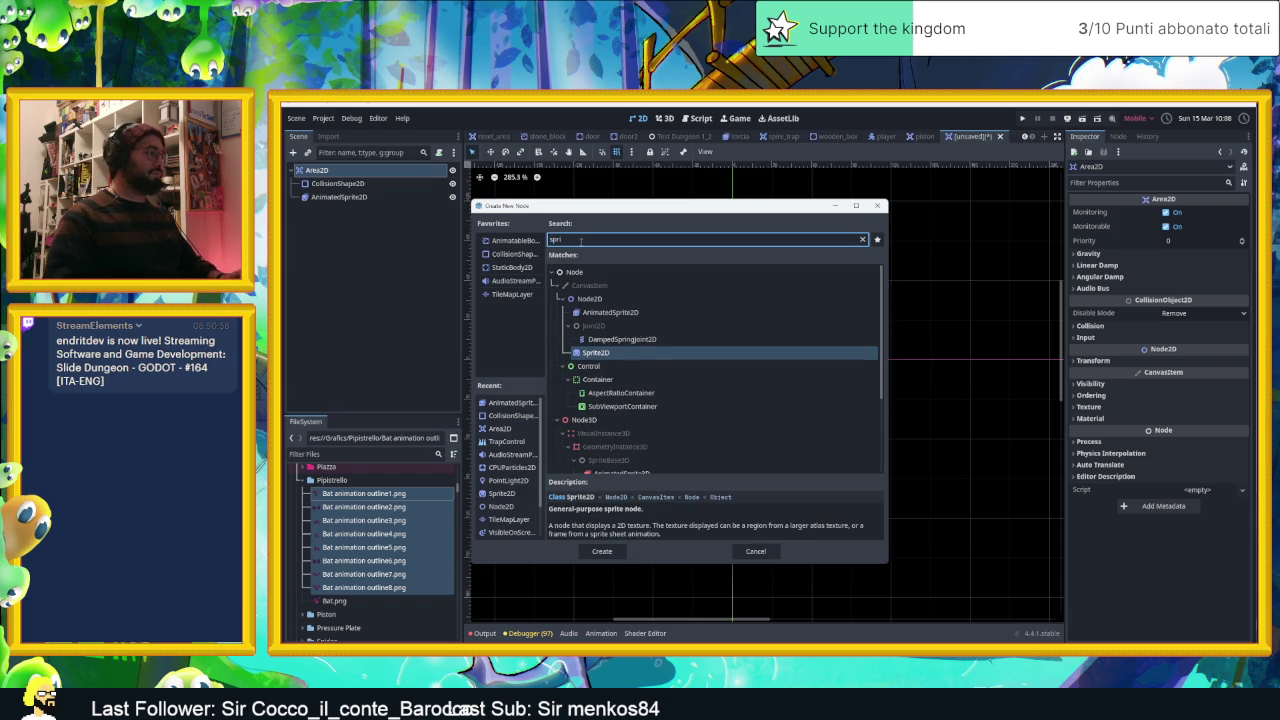
pyautogui.doubleClick(596, 353)
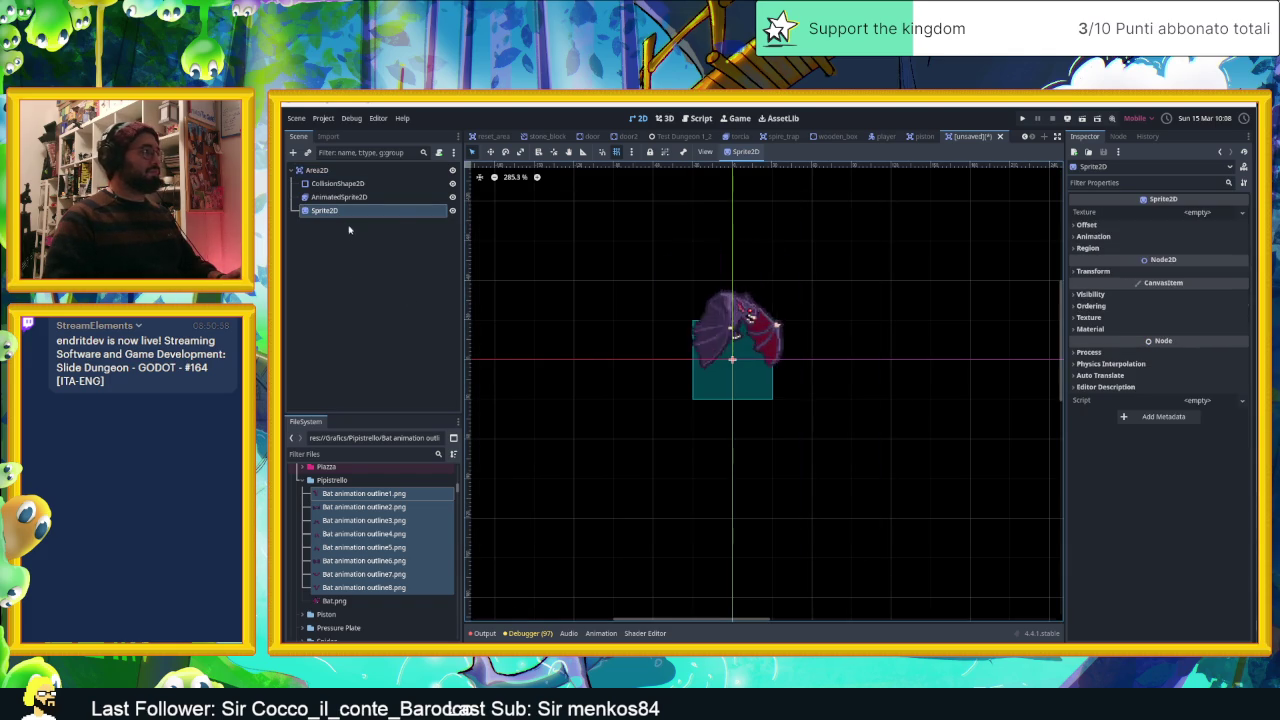
# - Rename the Sprite2D to 'ombra' and give it a new GradientTexture2D
pyautogui.click(404, 211)
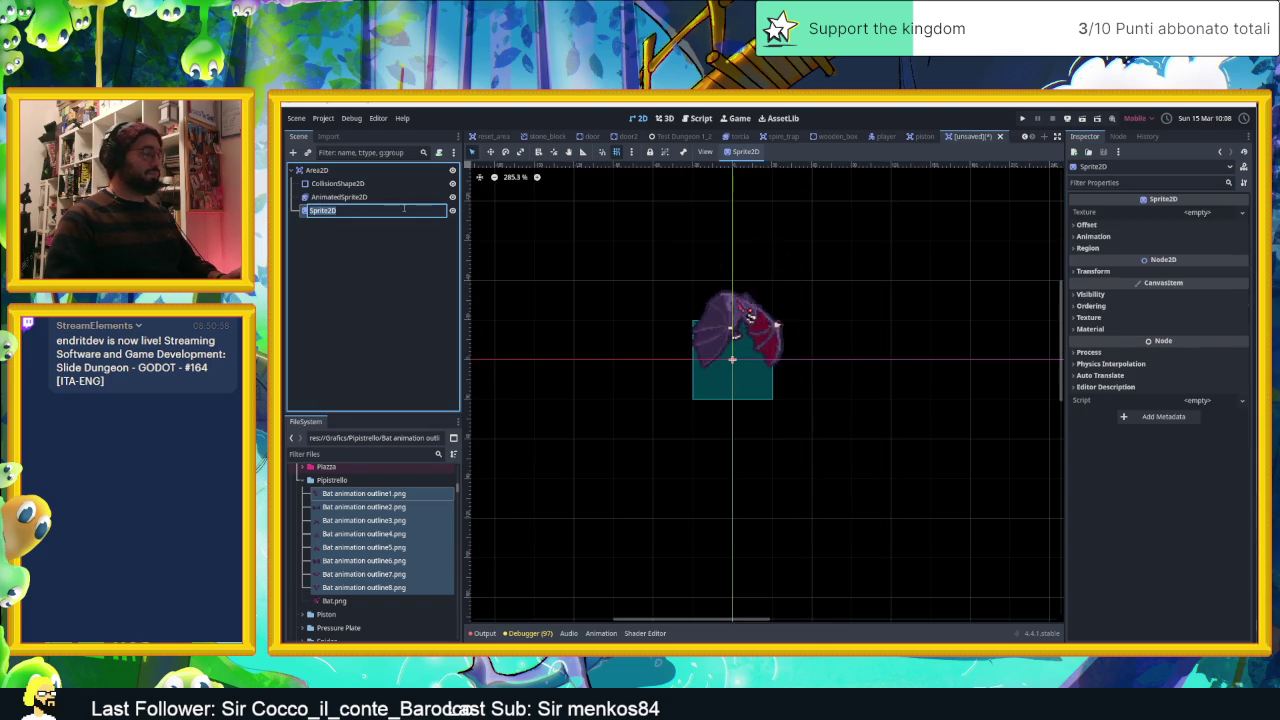
pyautogui.write('combra')
pyautogui.press('Return')
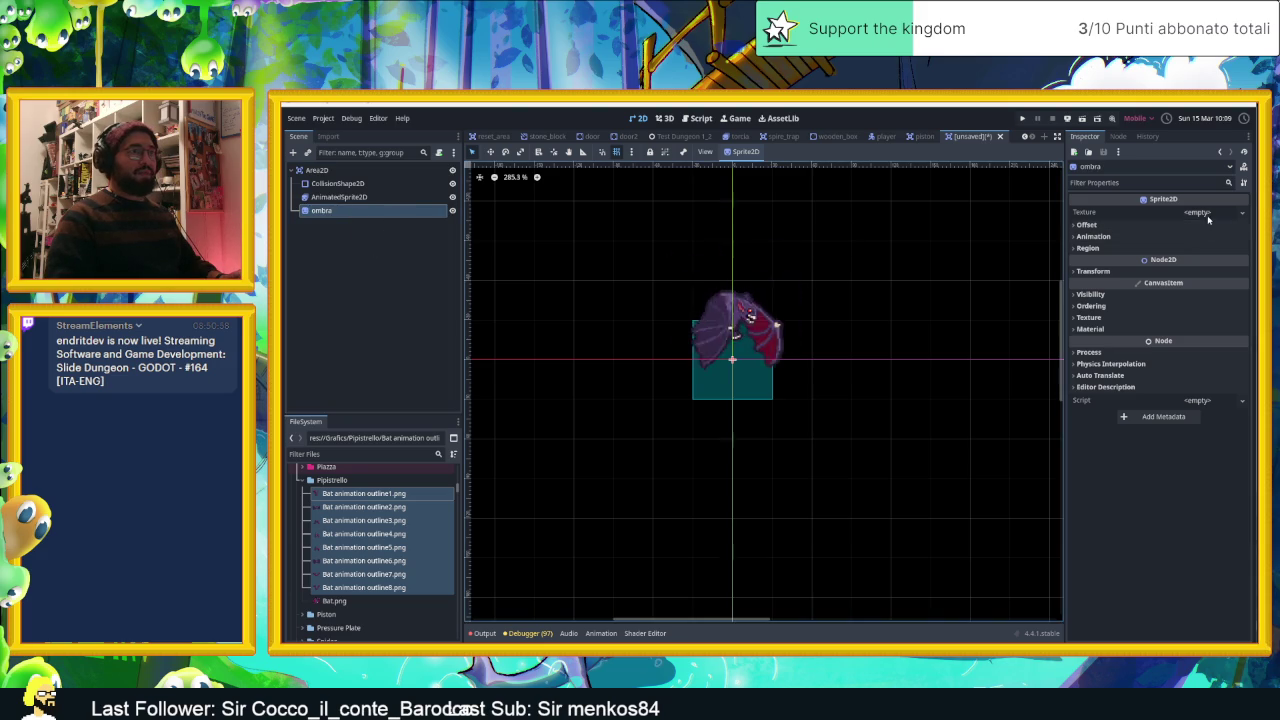
pyautogui.click(1205, 213)
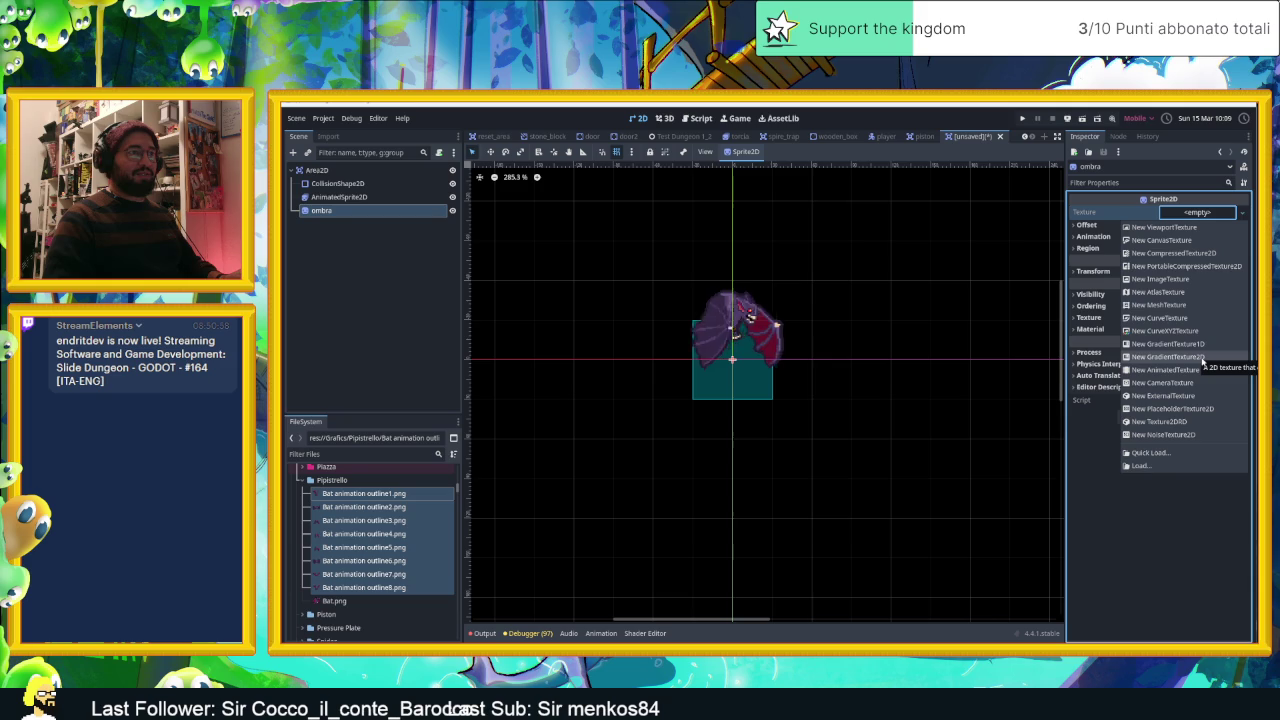
pyautogui.click(1203, 357)
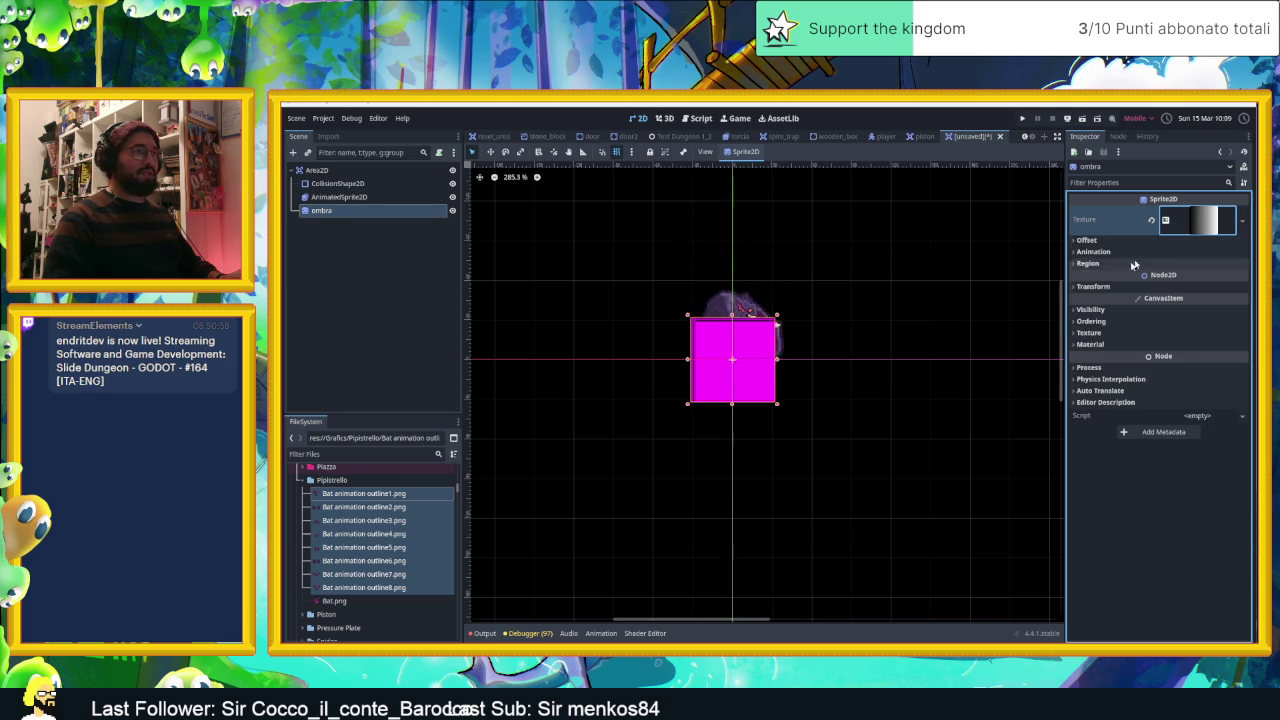
# - Set the ombra gradient texture's Fill to Radial with Fill From at 0.5, 0.5
pyautogui.click(1206, 225)
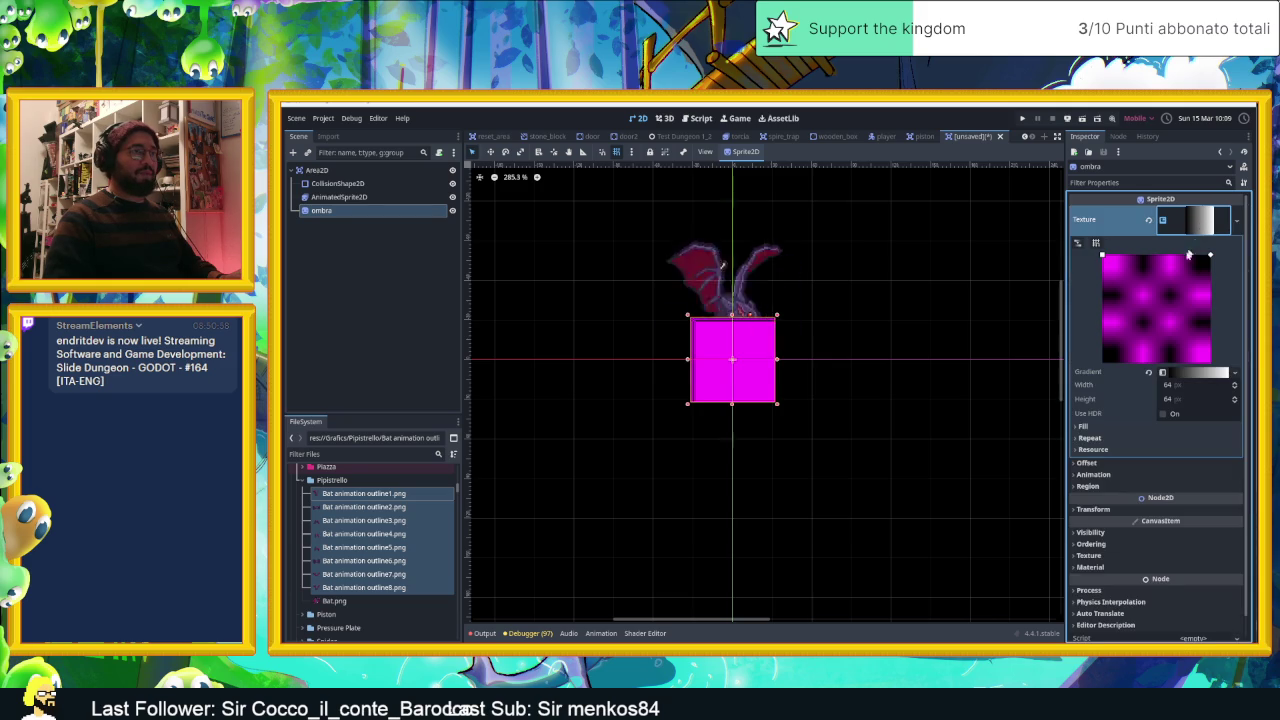
pyautogui.click(1083, 426)
pyautogui.click(1198, 439)
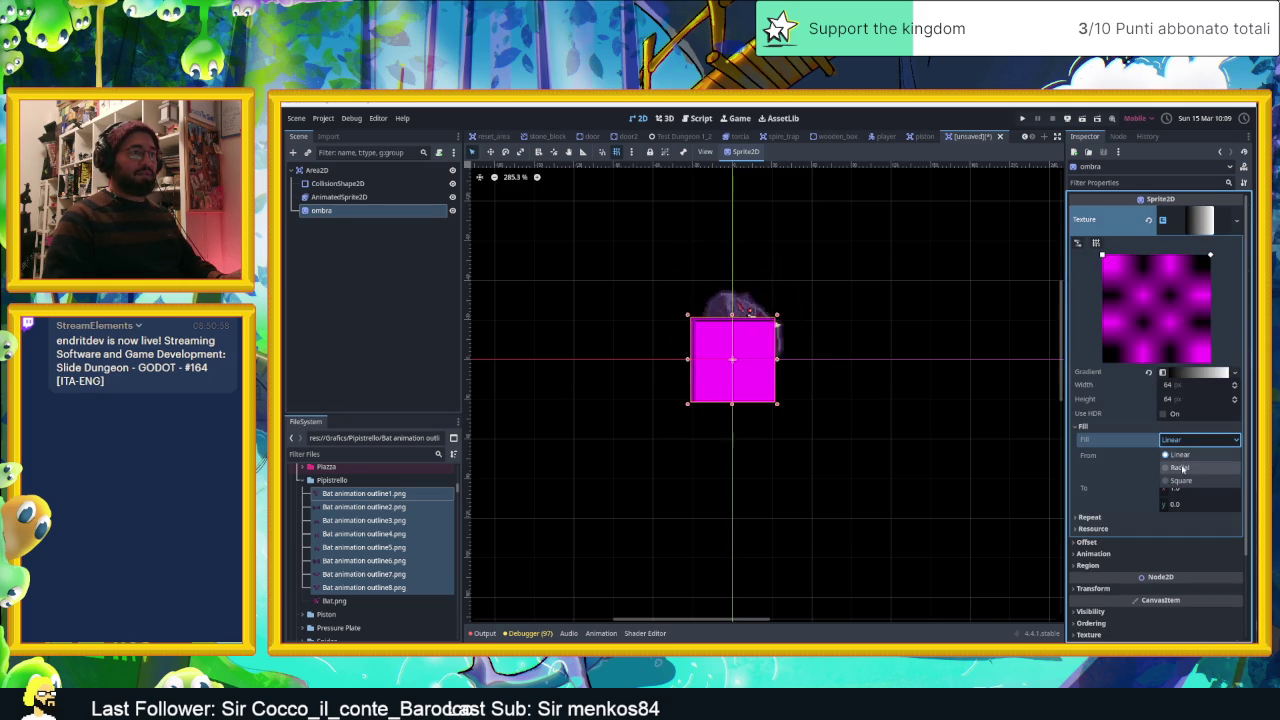
pyautogui.click(1183, 470)
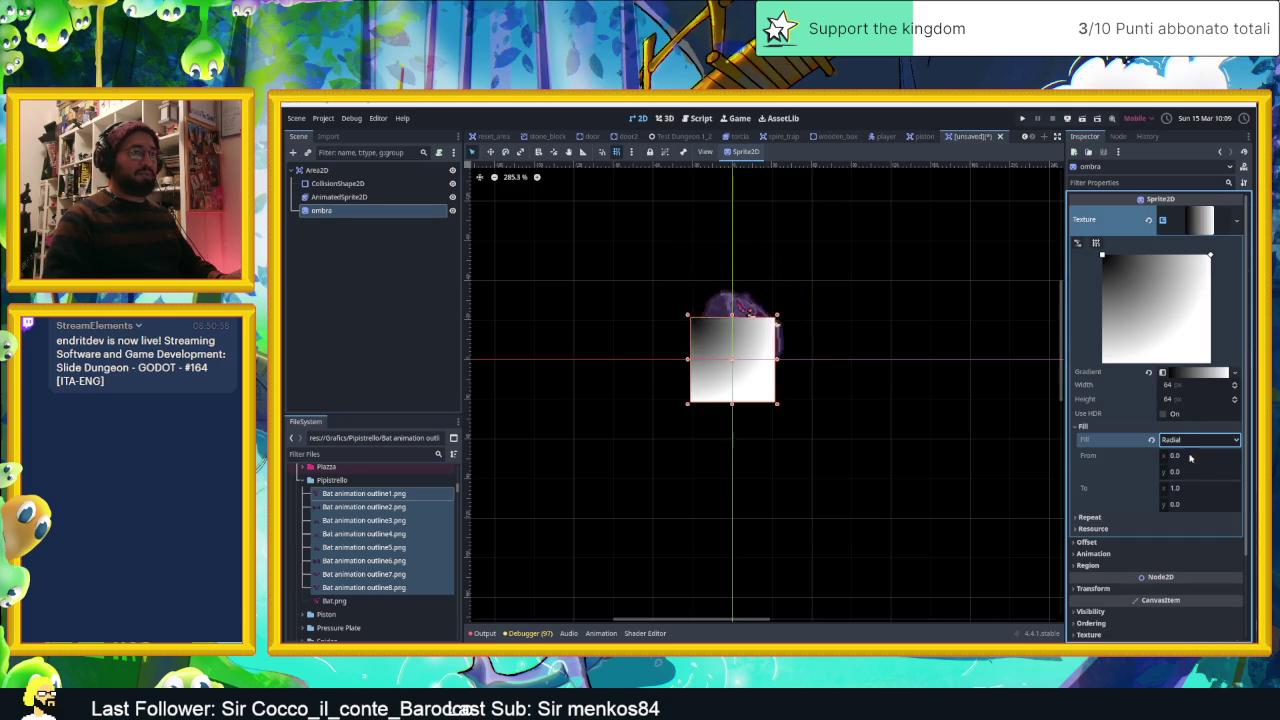
pyautogui.click(1190, 456)
pyautogui.write('0.5')
pyautogui.press('Return')
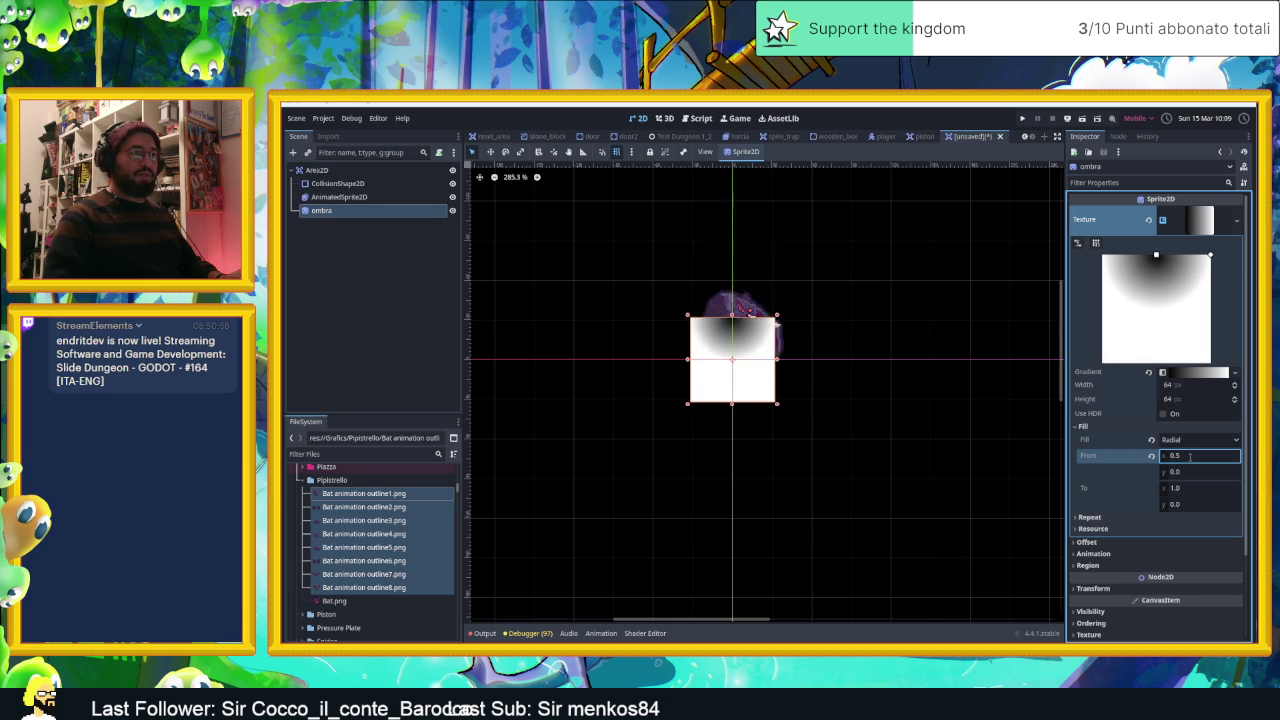
pyautogui.click(1191, 473)
pyautogui.write('0.5')
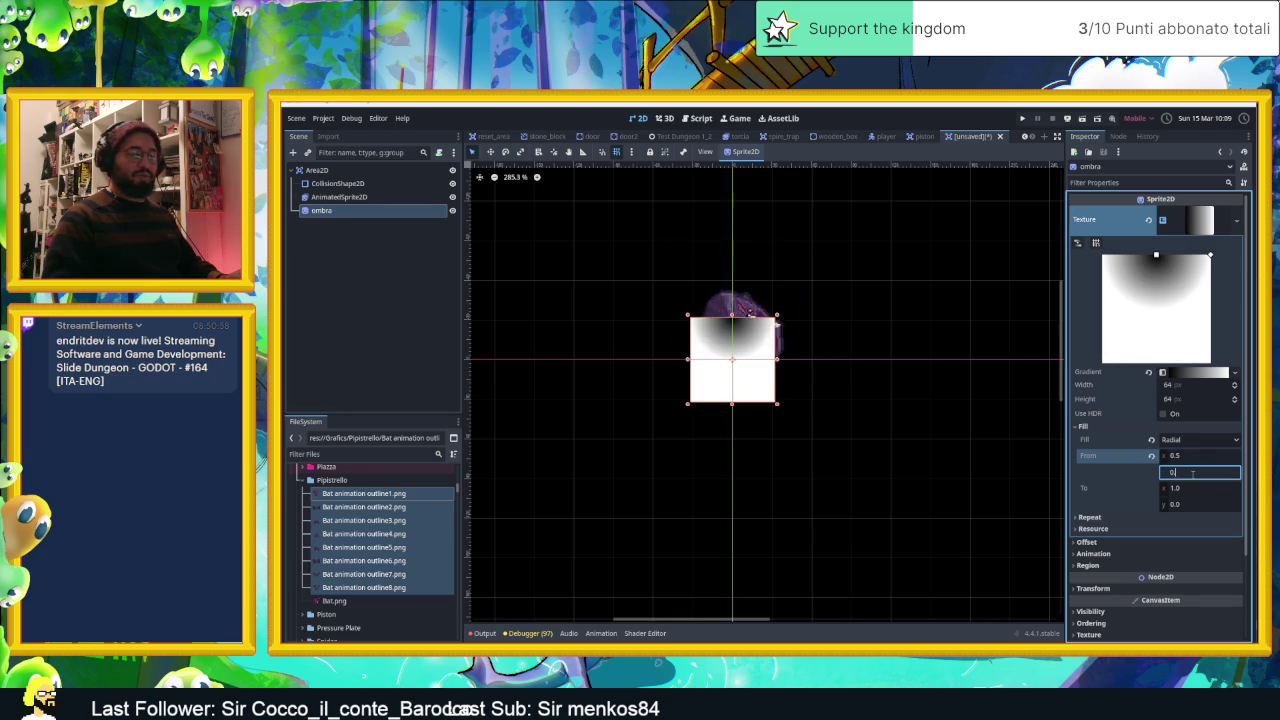
pyautogui.press('Return')
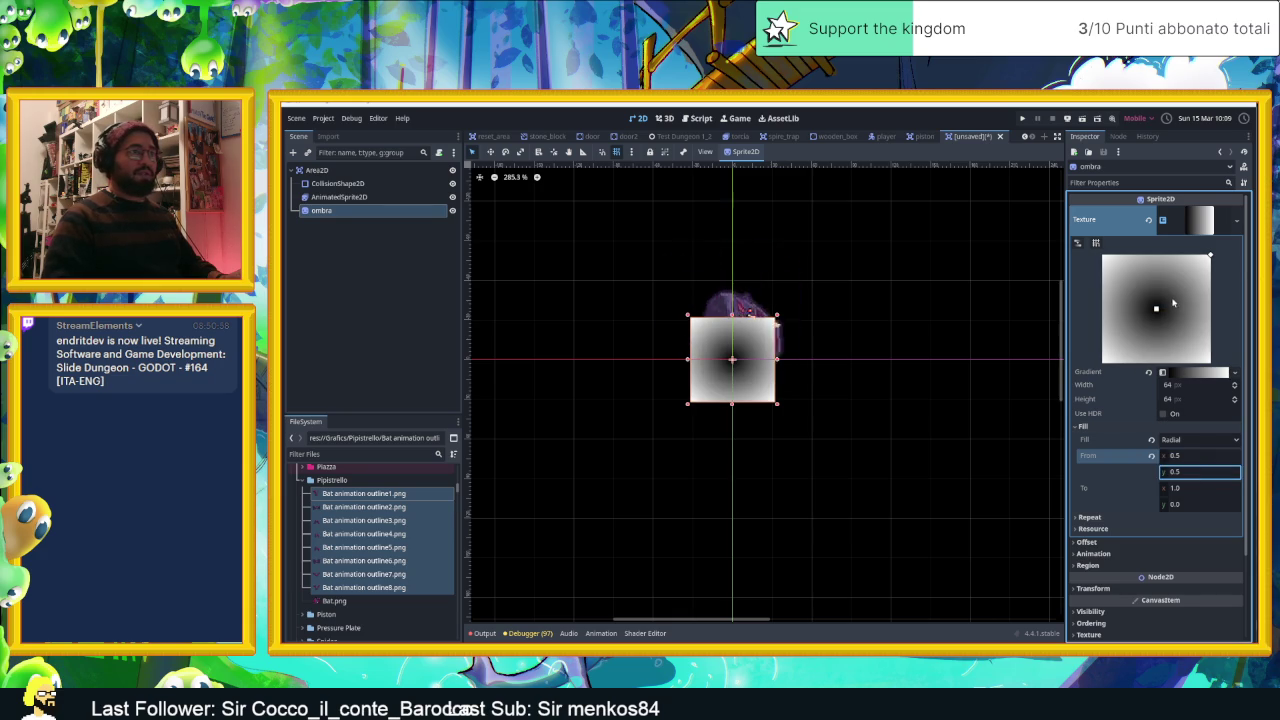
pyautogui.click(1192, 374)
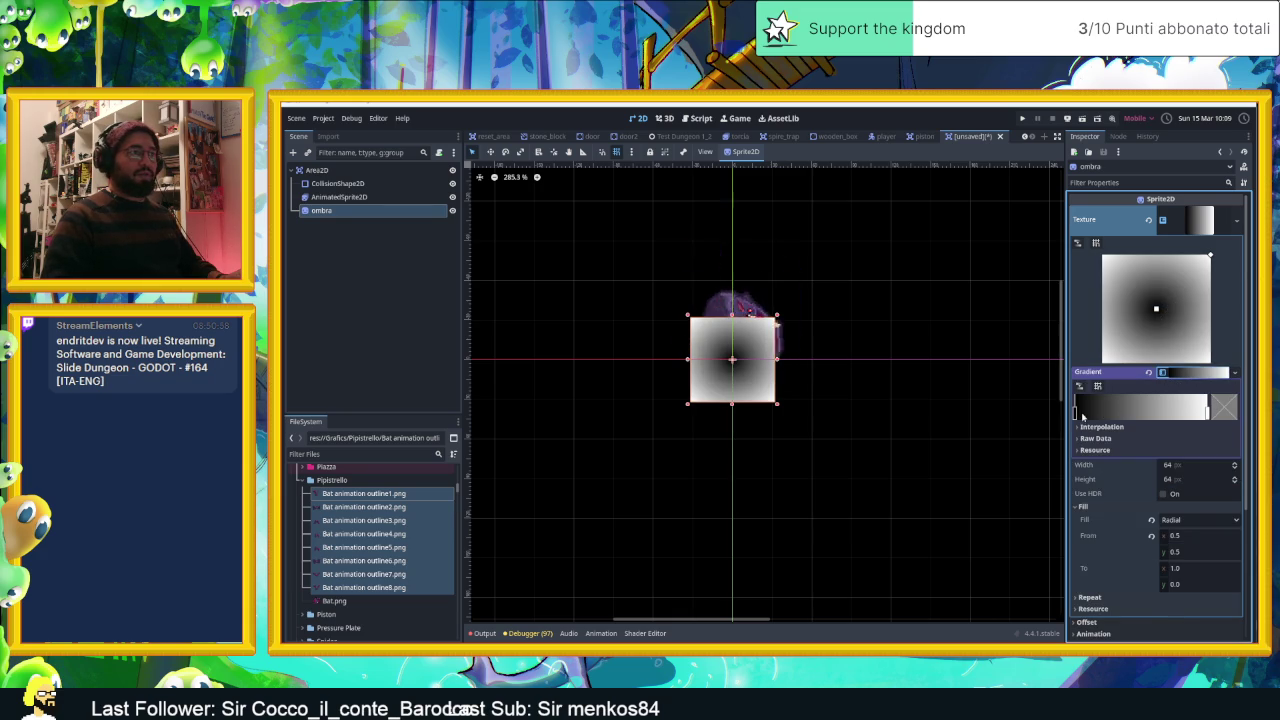
# - Set the gradient's outer colour stop to black with alpha 0
pyautogui.click(1208, 412)
pyautogui.click(1221, 414)
pyautogui.moveTo(1206, 150); pyautogui.dragTo(1206, 244)
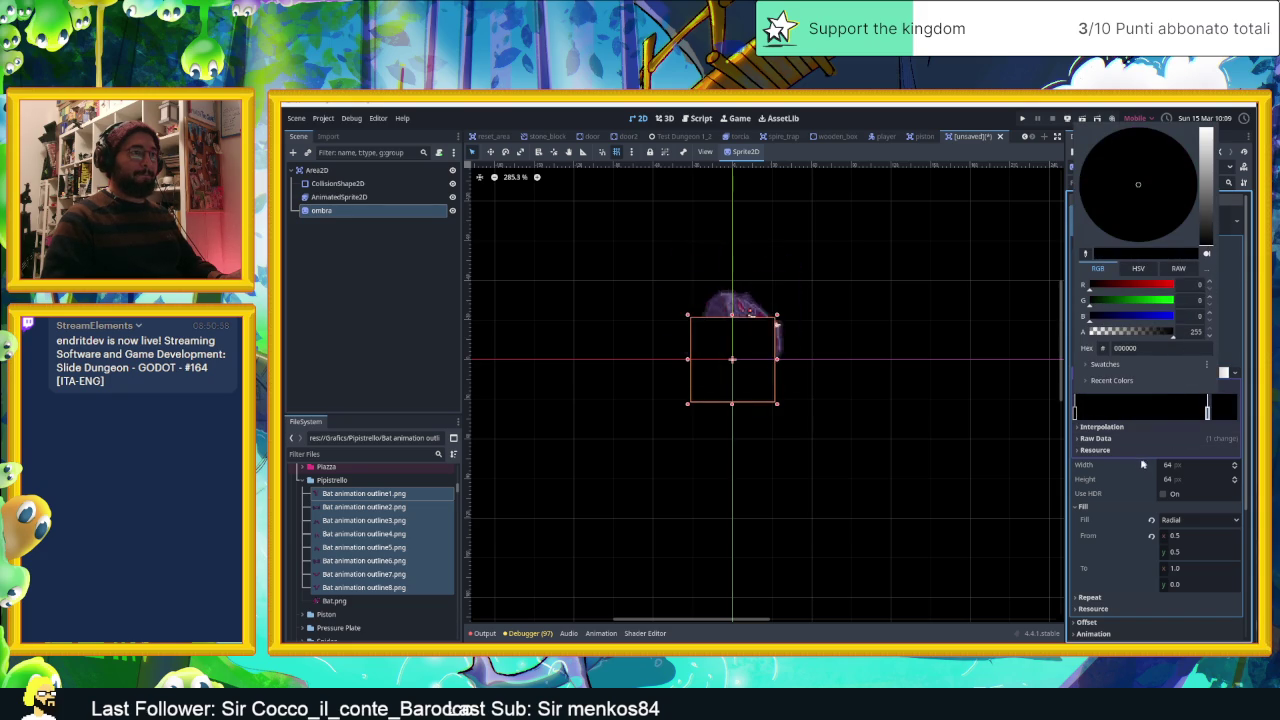
pyautogui.moveTo(1165, 333); pyautogui.dragTo(1057, 337)
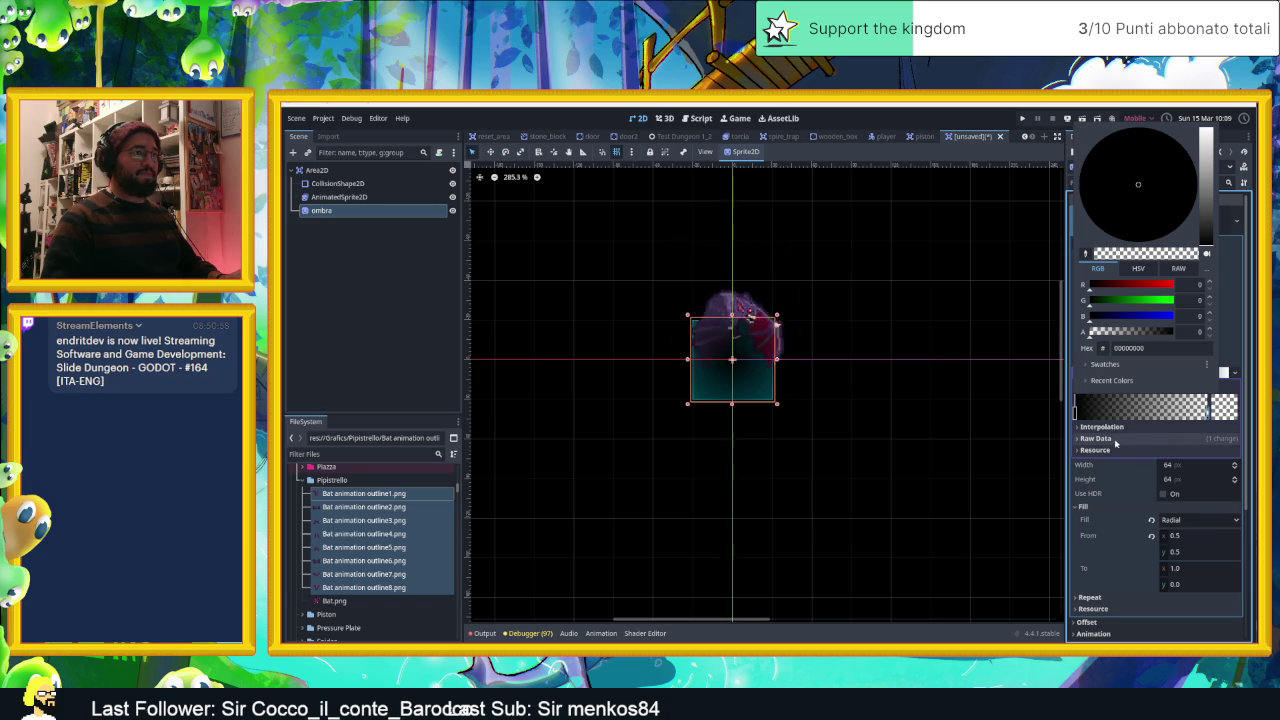
pyautogui.click(1076, 412)
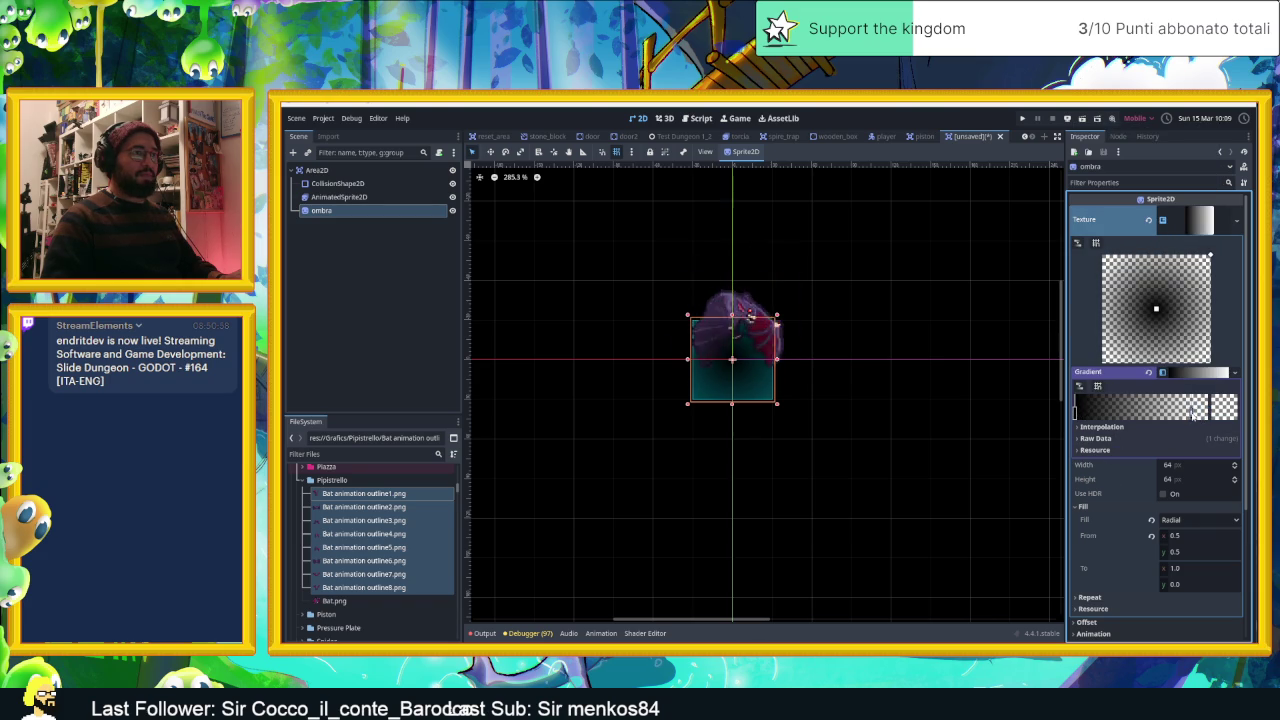
# - Widen the dark centre of the gradient and move ombra above AnimatedSprite2D
pyautogui.click(1076, 412)
pyautogui.moveTo(1076, 412)
pyautogui.mouseDown()
pyautogui.moveTo(1145, 412)
pyautogui.moveTo(1113, 415)
pyautogui.mouseUp()
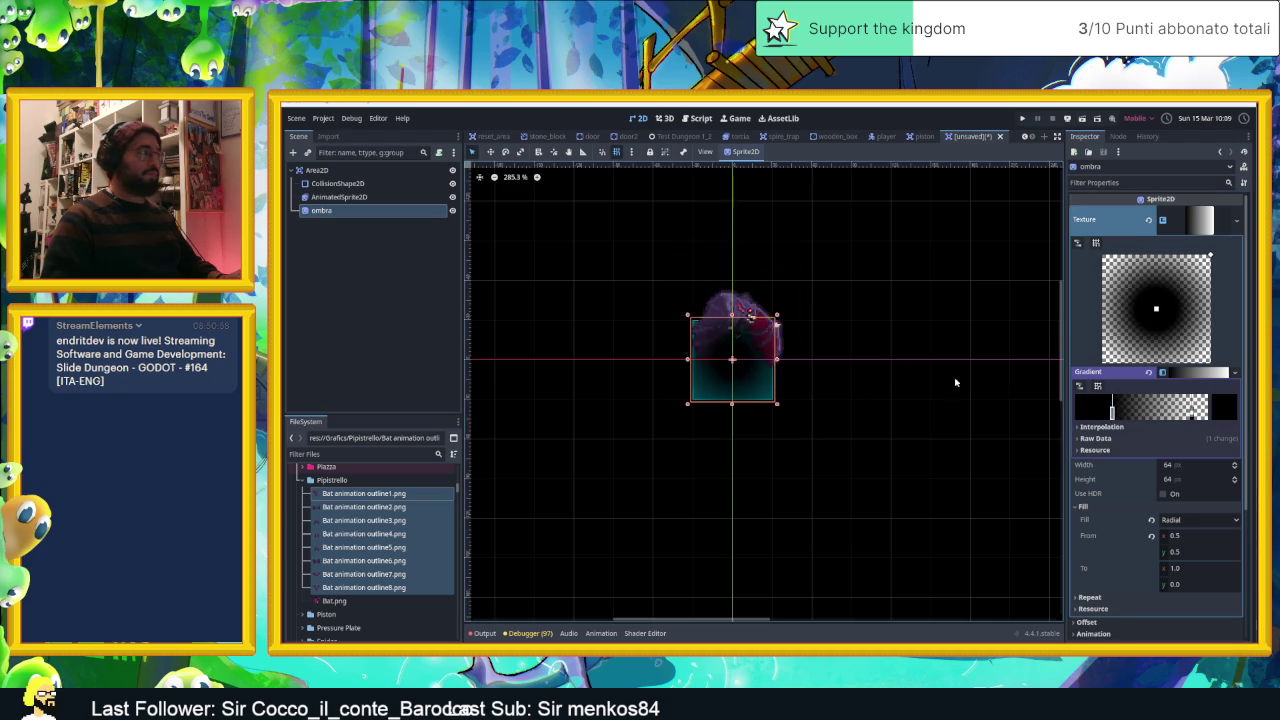
pyautogui.click(323, 211)
pyautogui.moveTo(321, 214)
pyautogui.mouseDown()
pyautogui.moveTo(335, 182)
pyautogui.moveTo(330, 205)
pyautogui.mouseUp()
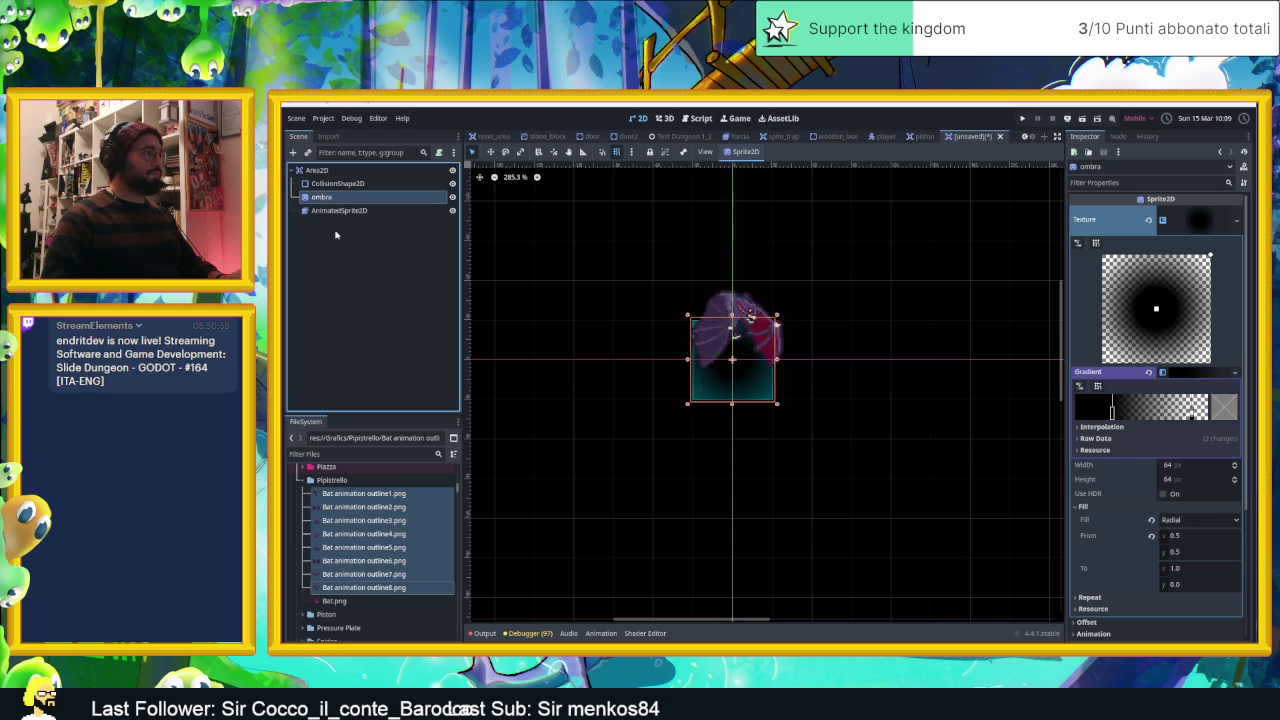
# - Scale the ombra shadow down slightly and shift its gradient's left stop right to widen the dark centre
pyautogui.scroll(3, 715, 361)
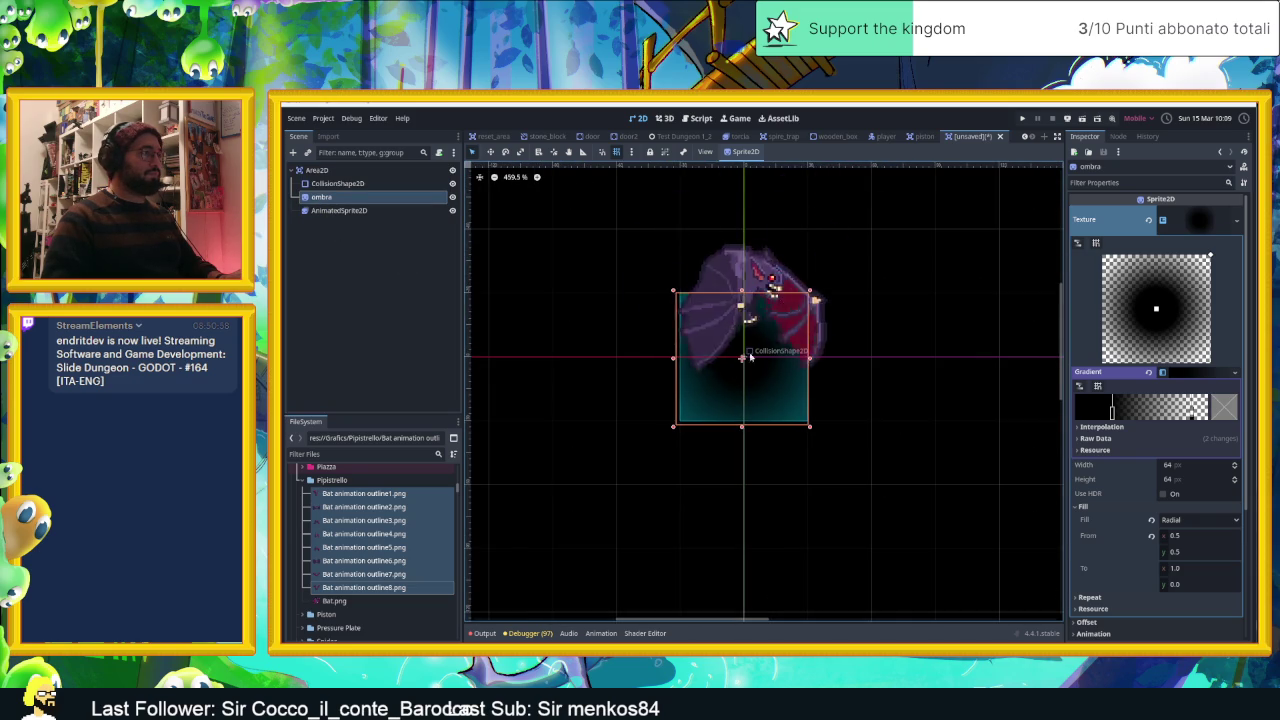
pyautogui.moveTo(672, 430); pyautogui.dragTo(675, 424)
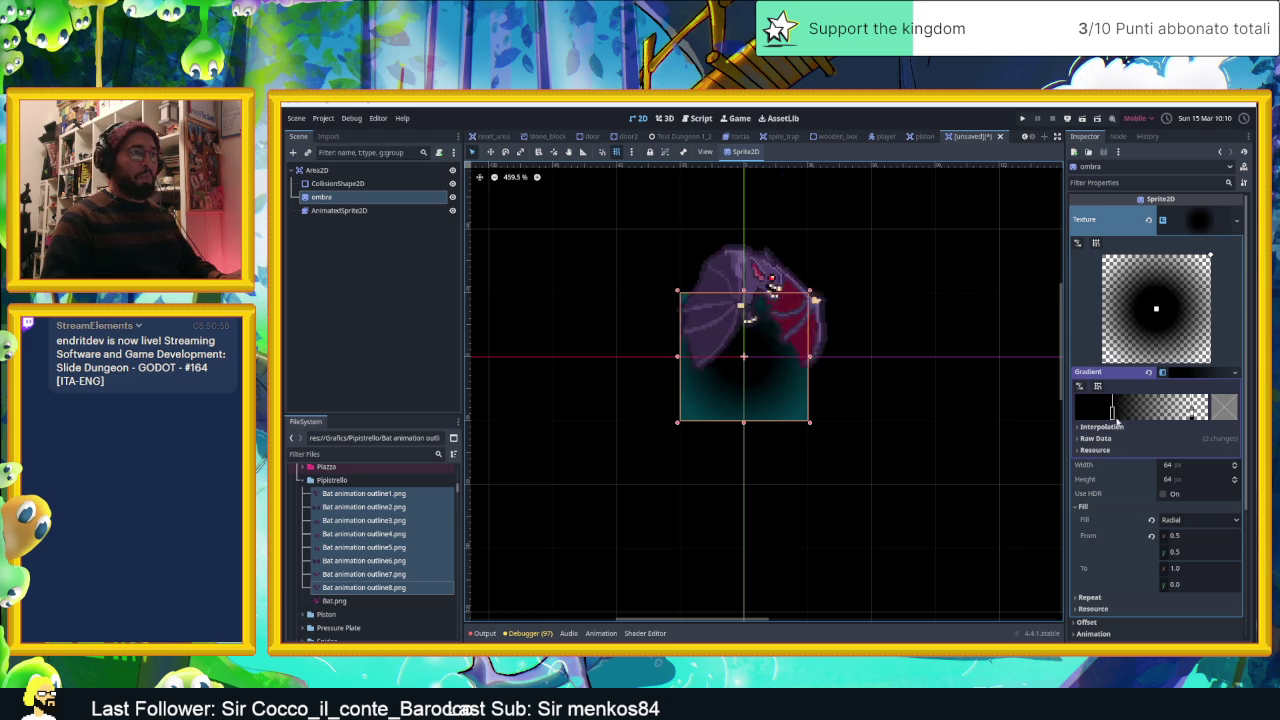
pyautogui.moveTo(1113, 412)
pyautogui.mouseDown()
pyautogui.moveTo(1180, 420)
pyautogui.moveTo(1148, 420)
pyautogui.mouseUp()
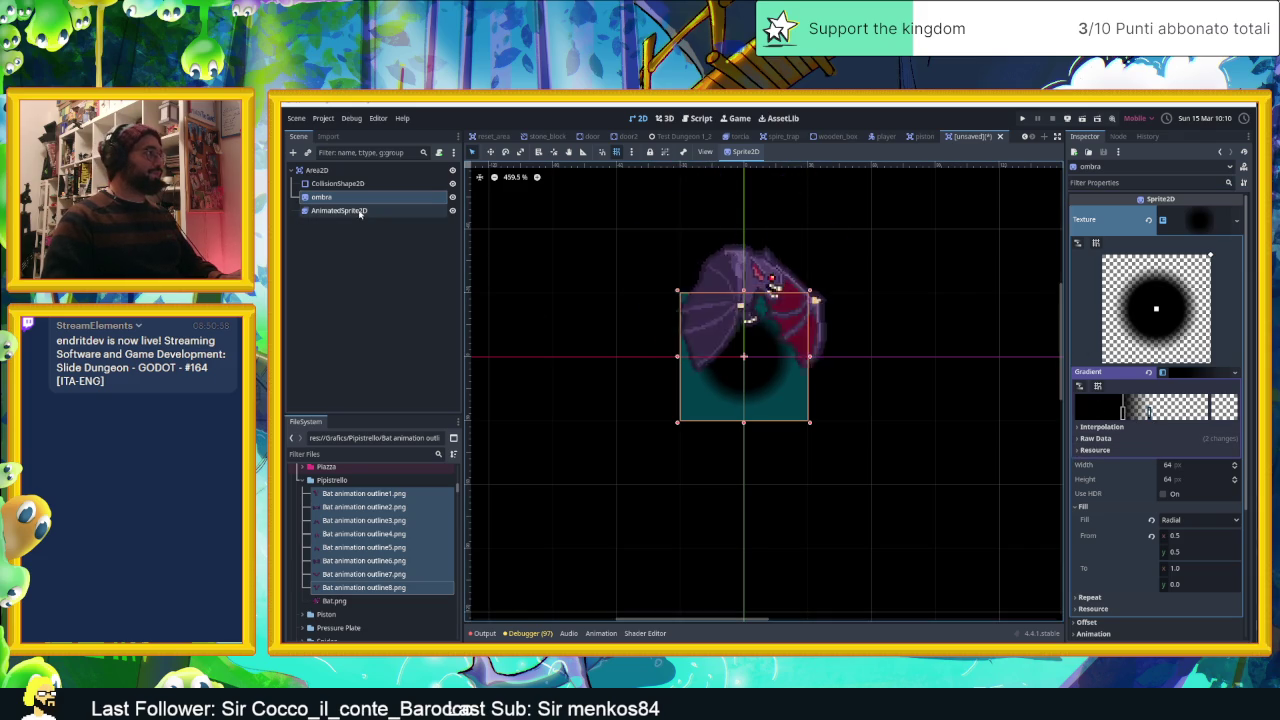
# - Reselect the ombra node and expand its Transform properties in the Inspector
pyautogui.click(383, 258)
pyautogui.click(321, 197)
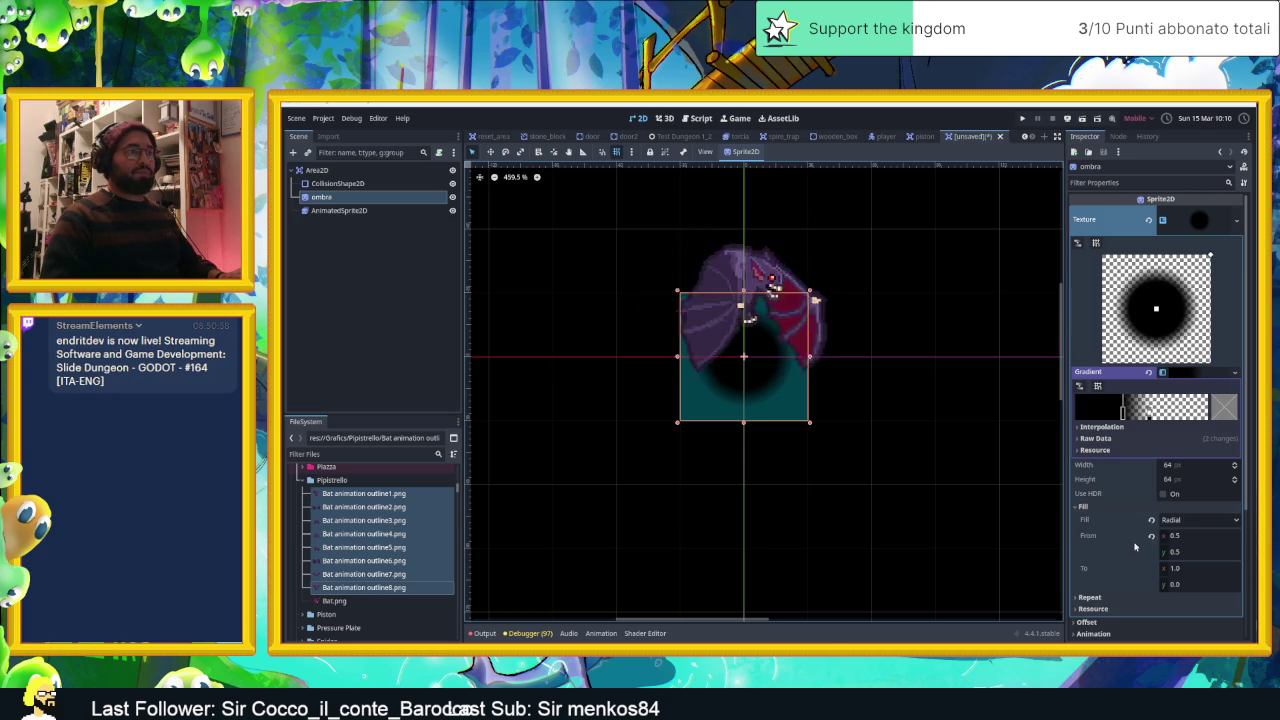
pyautogui.scroll(-4, 1152, 538)
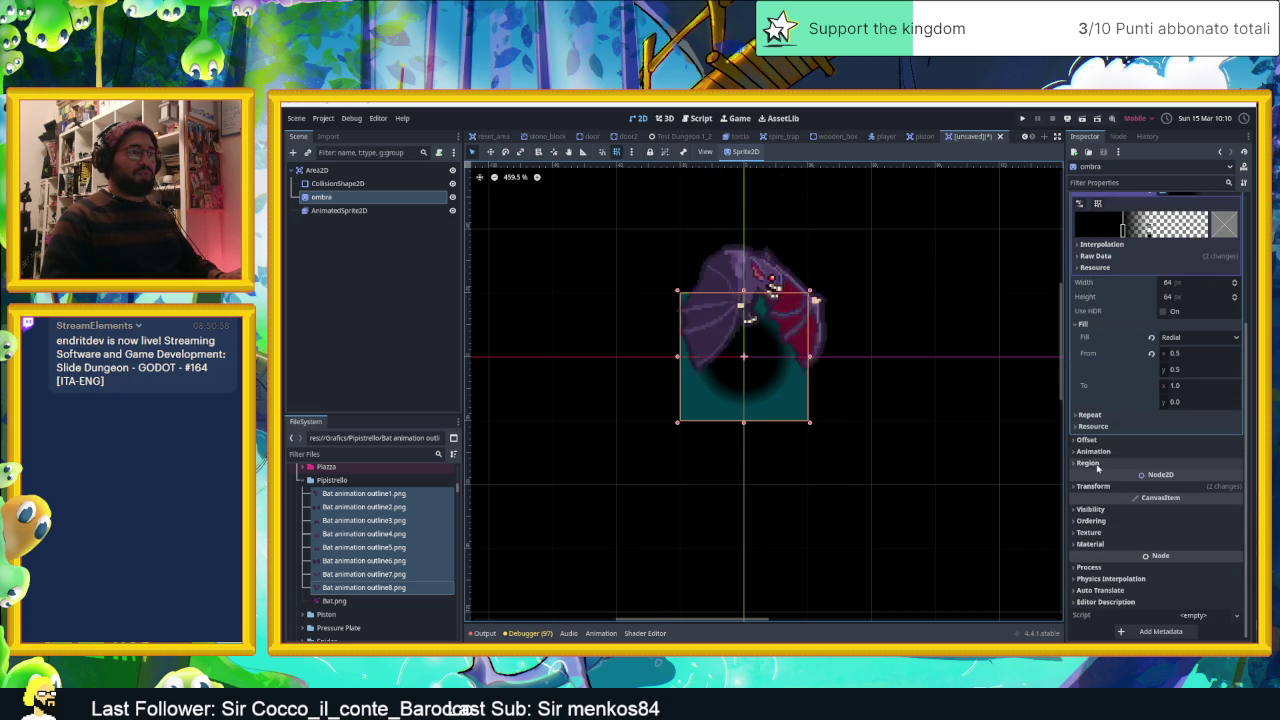
pyautogui.click(1114, 486)
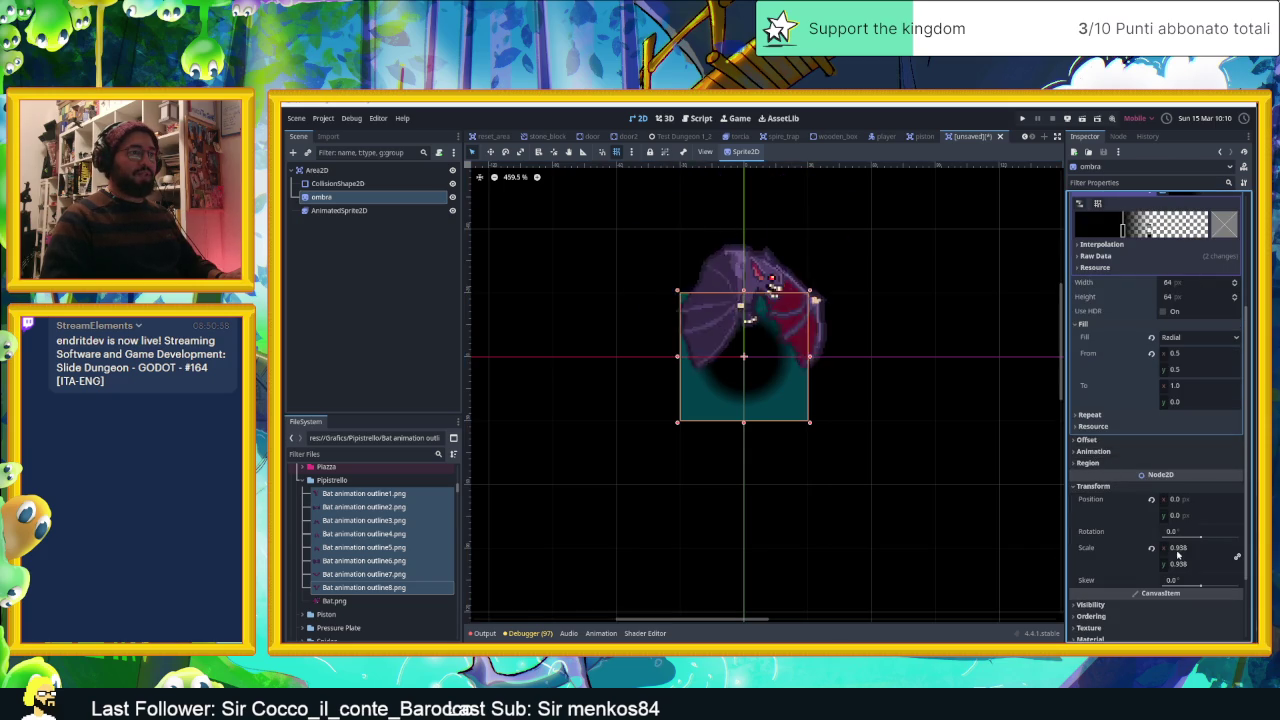
# - Flatten the ombra shadow into an ellipse with a Scale of 0.9 by 0.5
pyautogui.moveTo(1218, 564); pyautogui.dragTo(1195, 564)
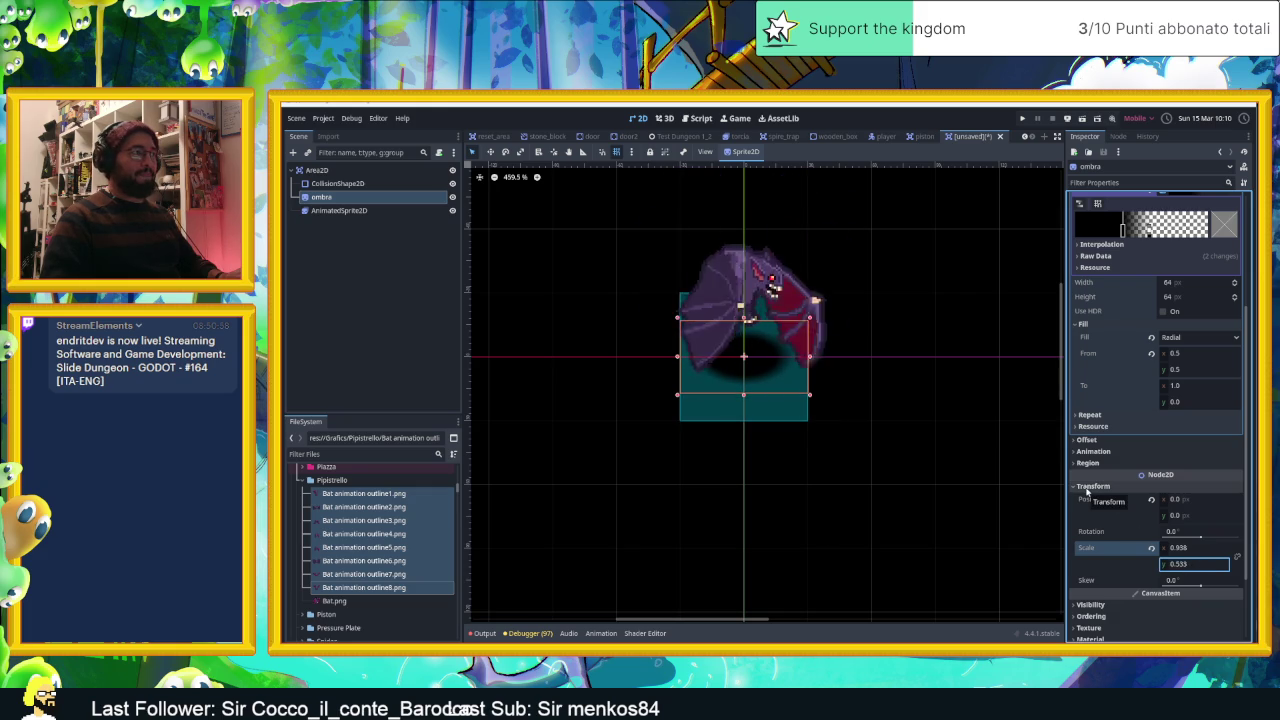
pyautogui.click(1189, 566)
pyautogui.press('BackSpace')
pyautogui.press('BackSpace')
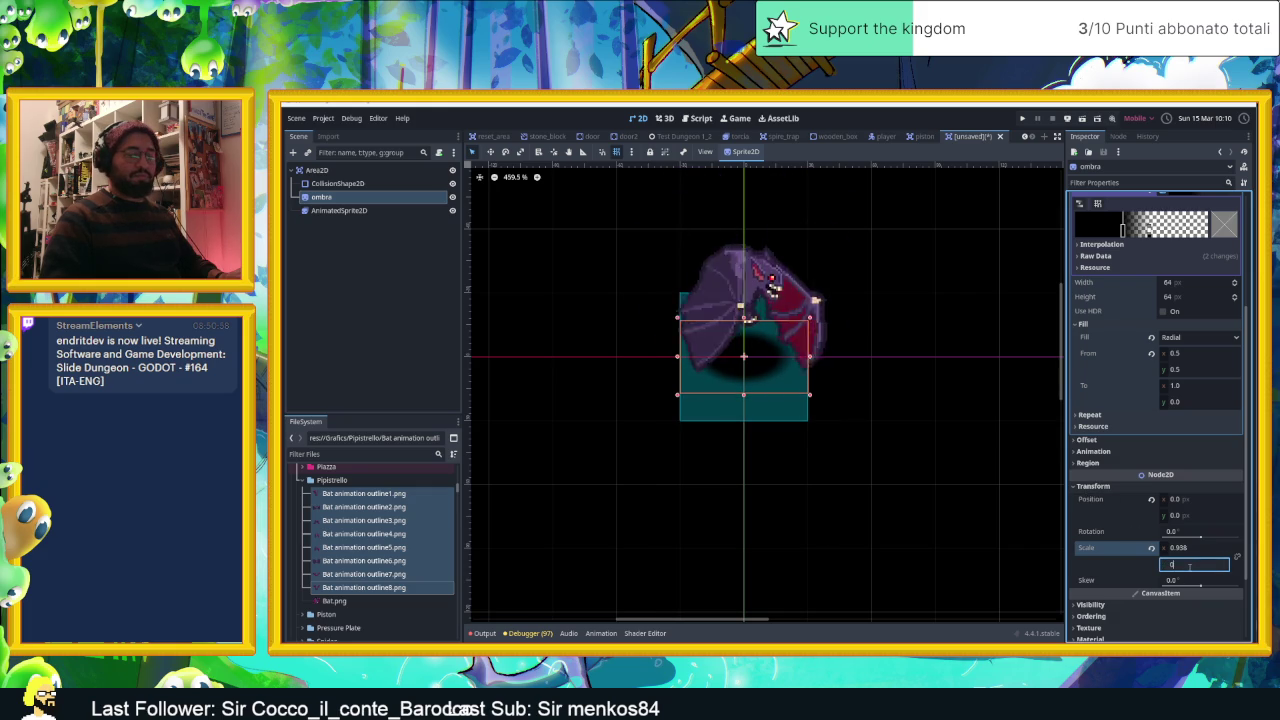
pyautogui.write('.5')
pyautogui.press('Return')
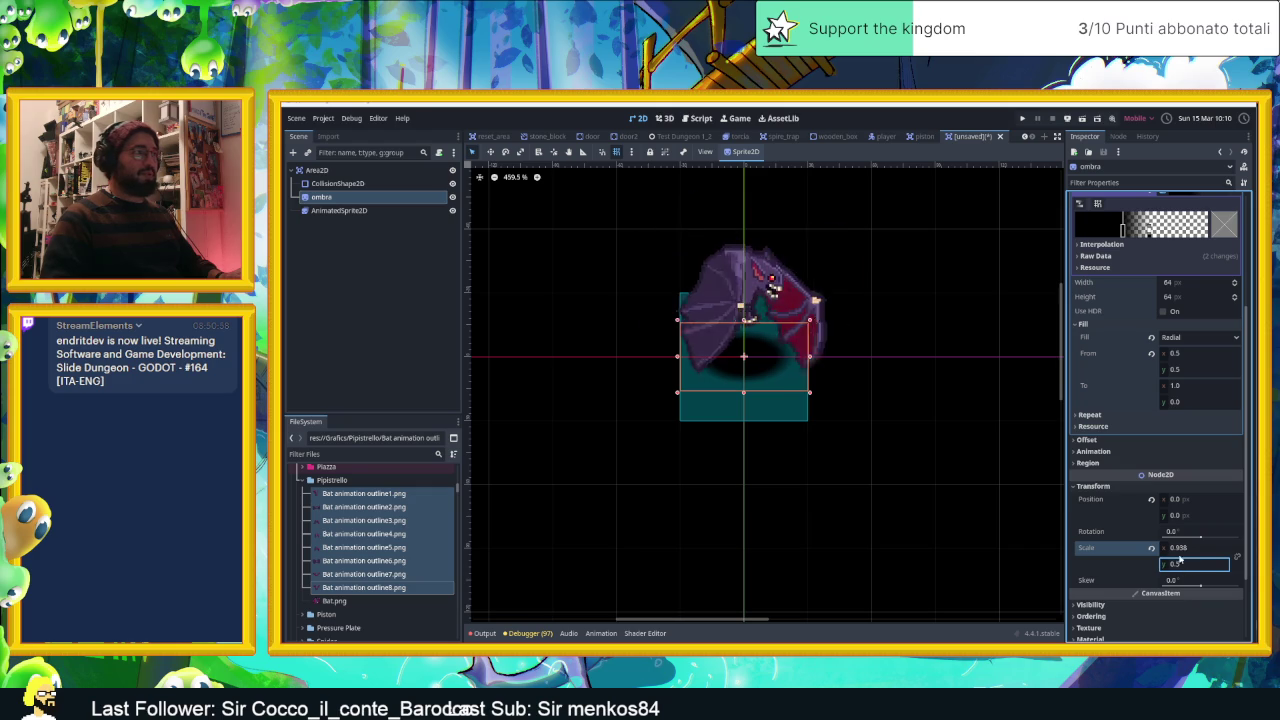
pyautogui.click(1188, 548)
pyautogui.write('0')
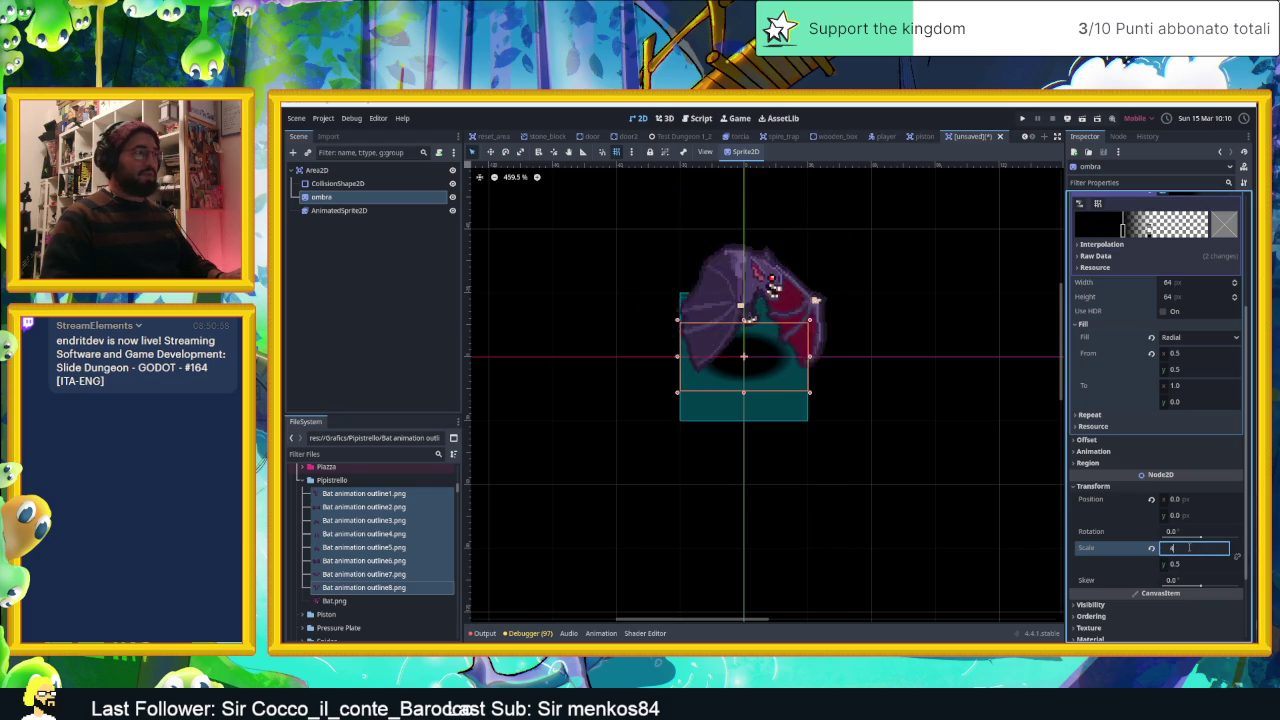
pyautogui.press('Return')
pyautogui.write('1')
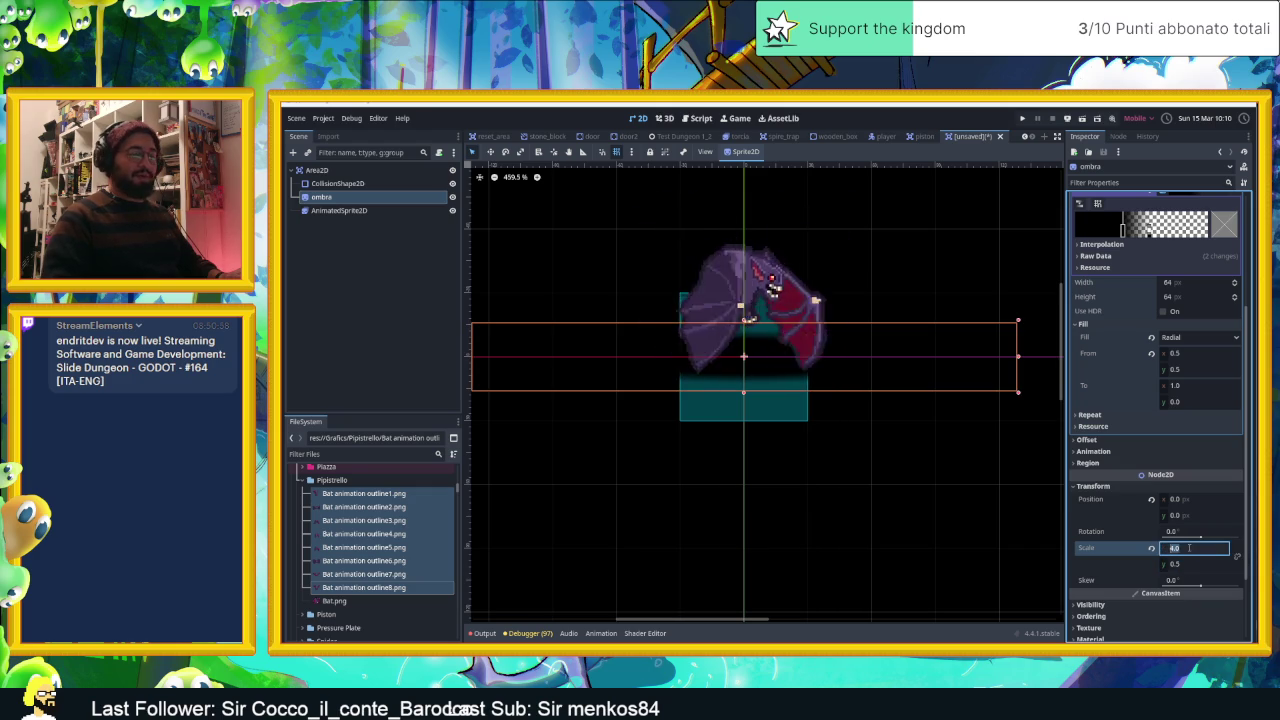
pyautogui.press('Return')
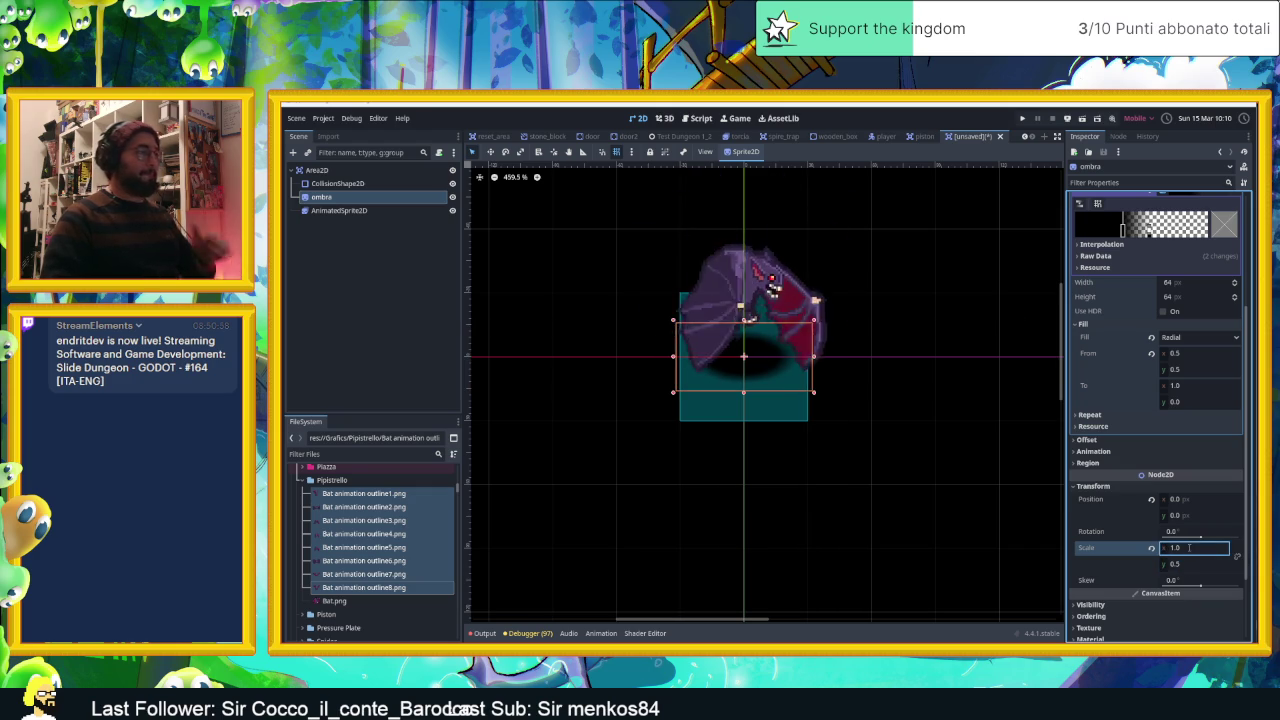
pyautogui.doubleClick(1189, 548)
pyautogui.write('0.9')
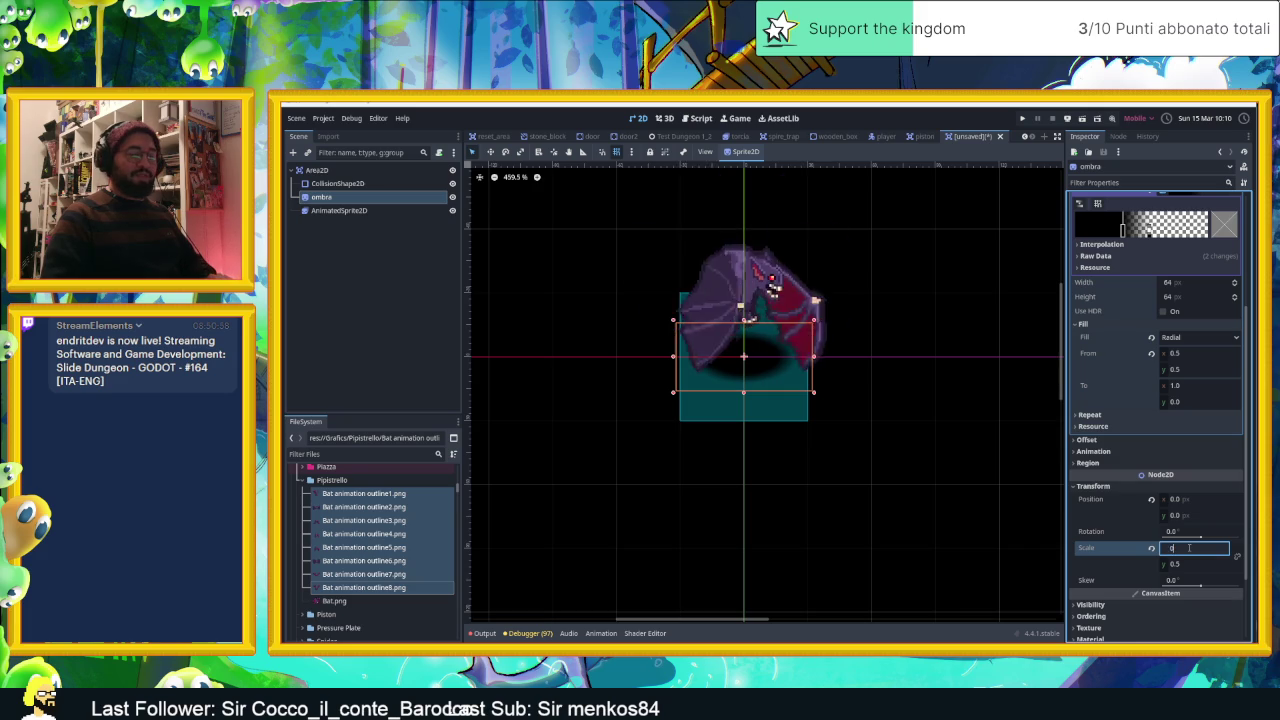
pyautogui.press('Return')
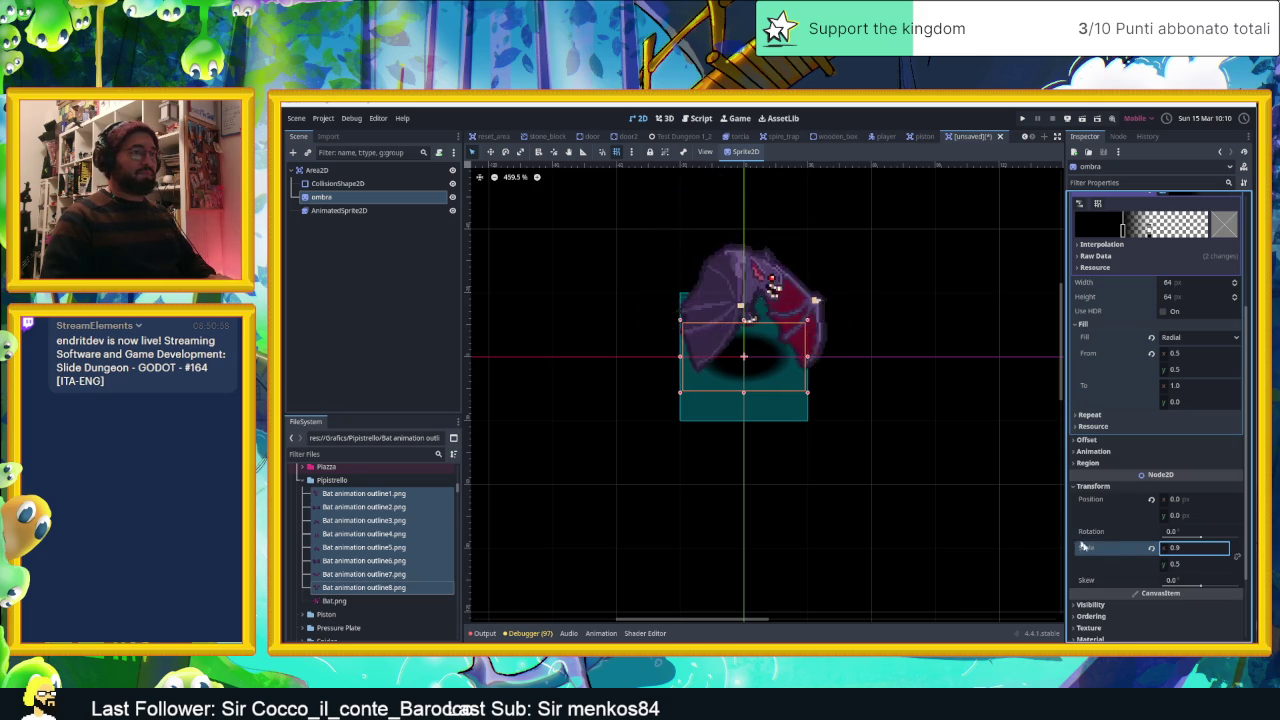
# - Lower the shadow's Modulate alpha to 132 for semi-transparency
pyautogui.scroll(-3, 1112, 560)
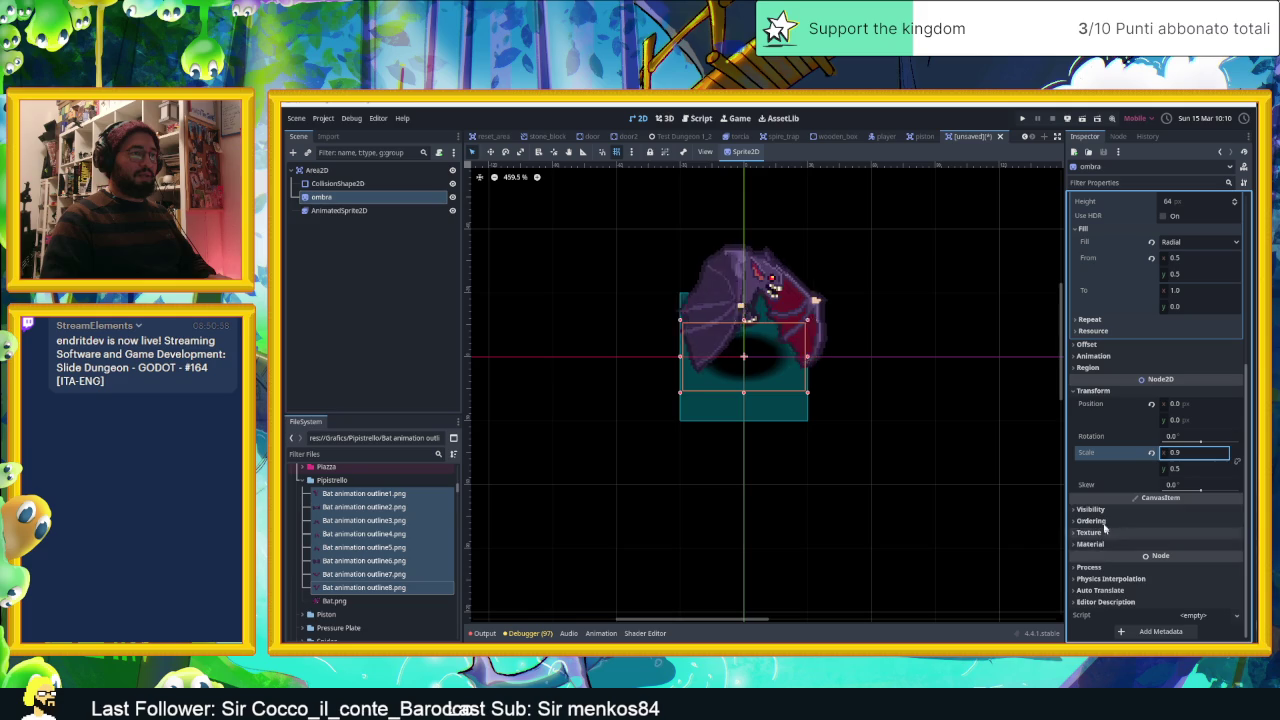
pyautogui.click(1092, 509)
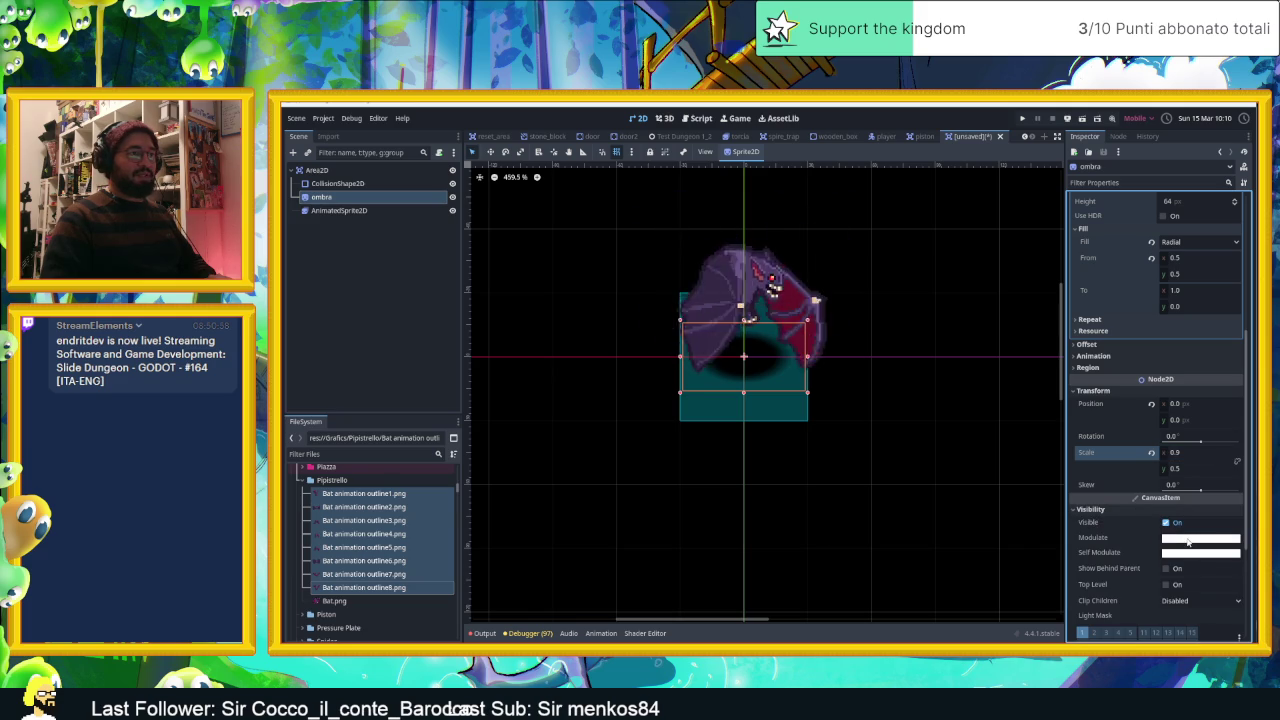
pyautogui.click(1188, 541)
pyautogui.moveTo(1208, 476); pyautogui.dragTo(1191, 473)
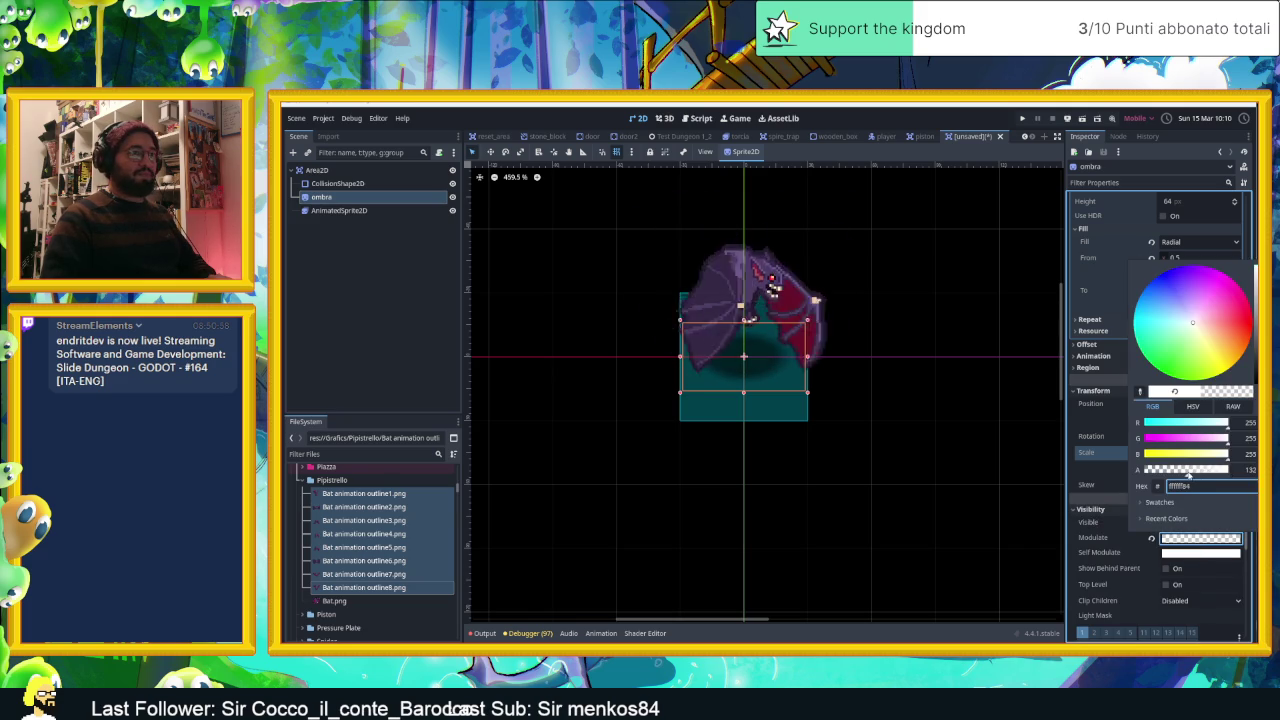
pyautogui.click(1094, 481)
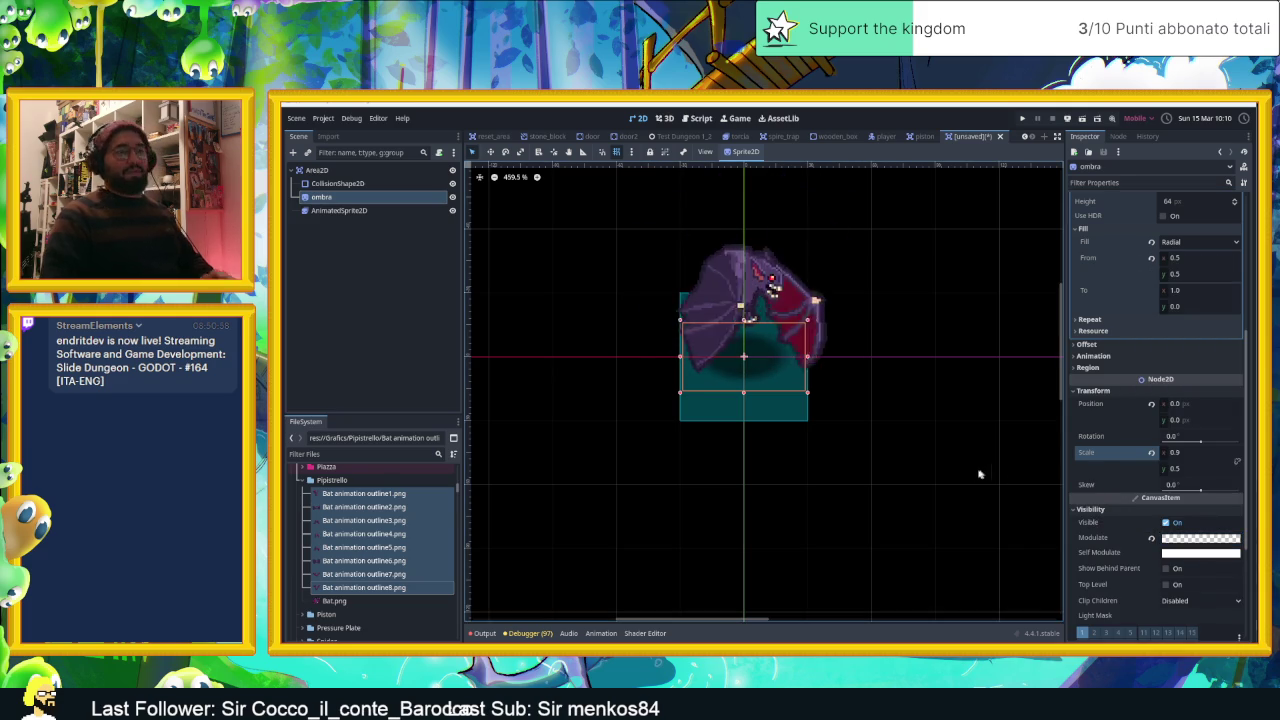
# - Save the bat scene as 'Pimpistrello piccolo.tscn' in the project root with Ctrl+S
pyautogui.hotkey('ctrl', 's')
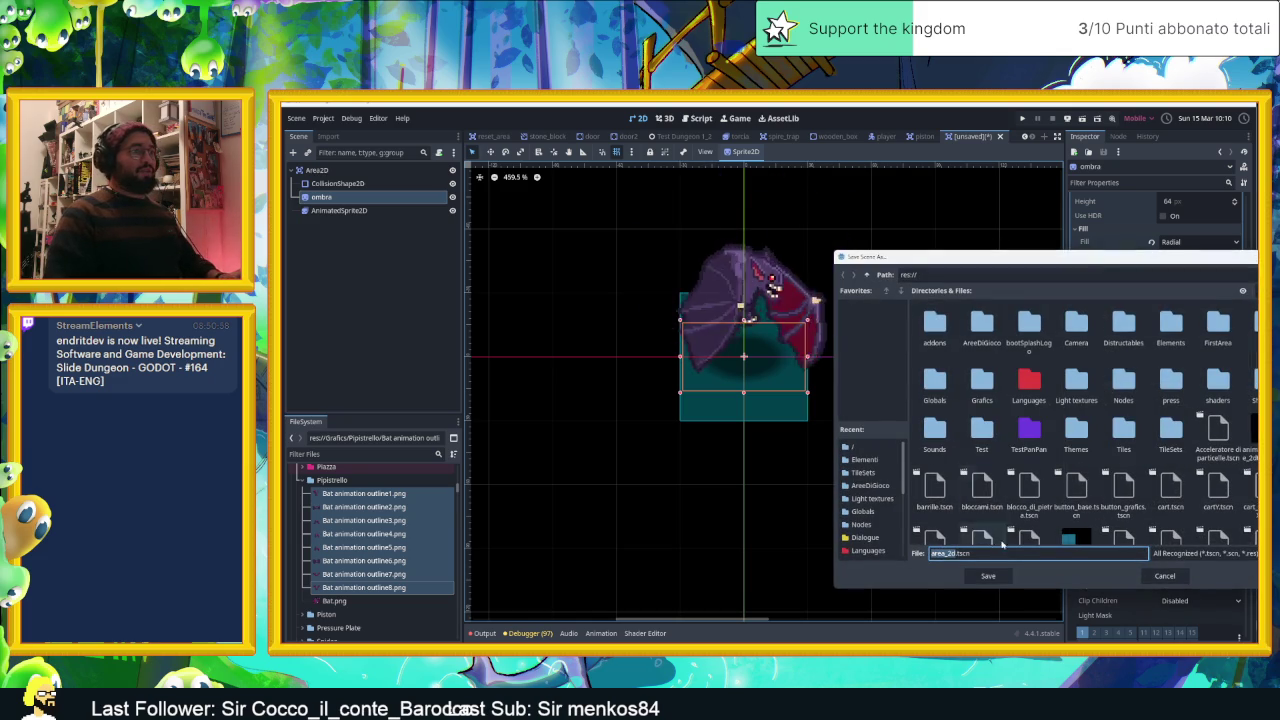
pyautogui.write('Pimpi')
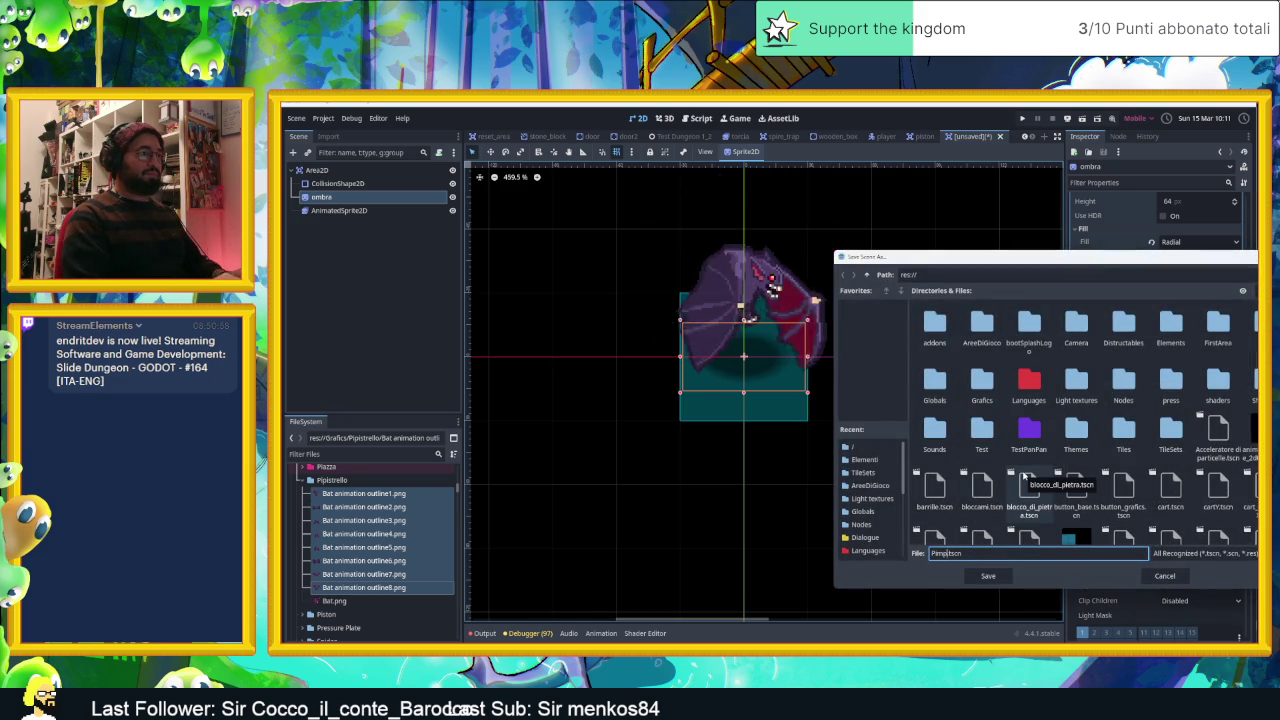
pyautogui.write('o')
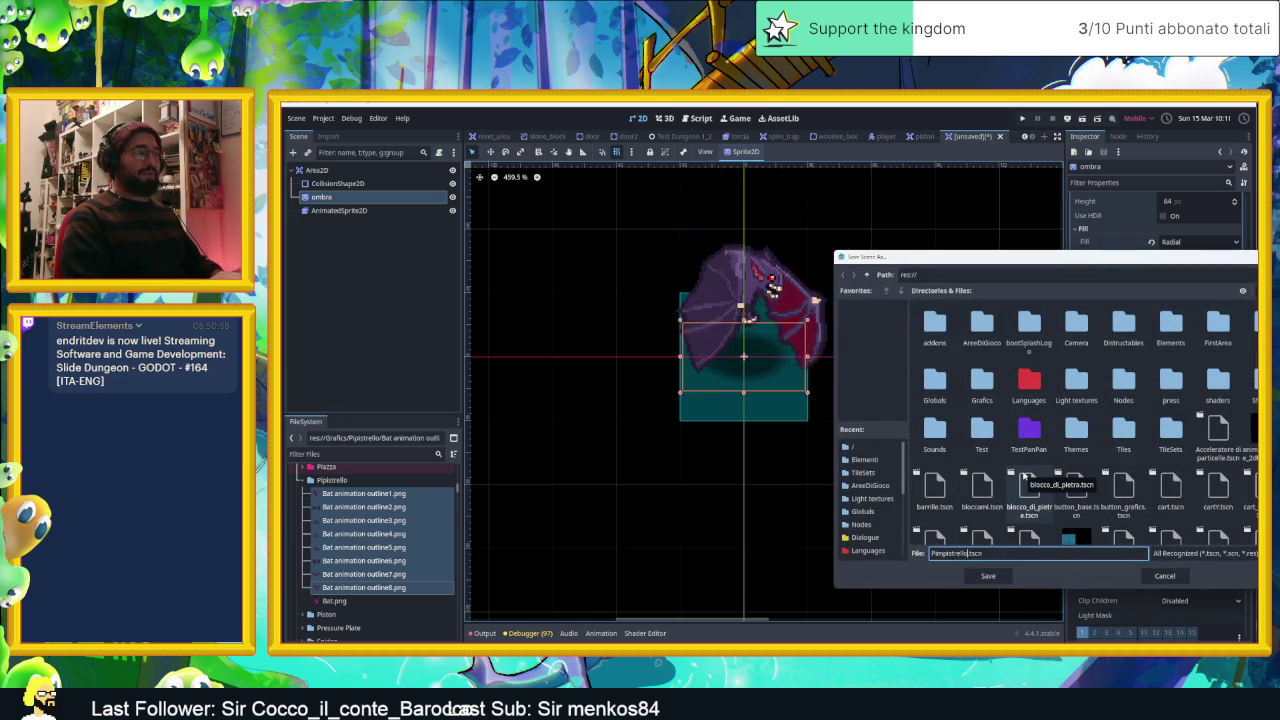
pyautogui.write('_piccolo')
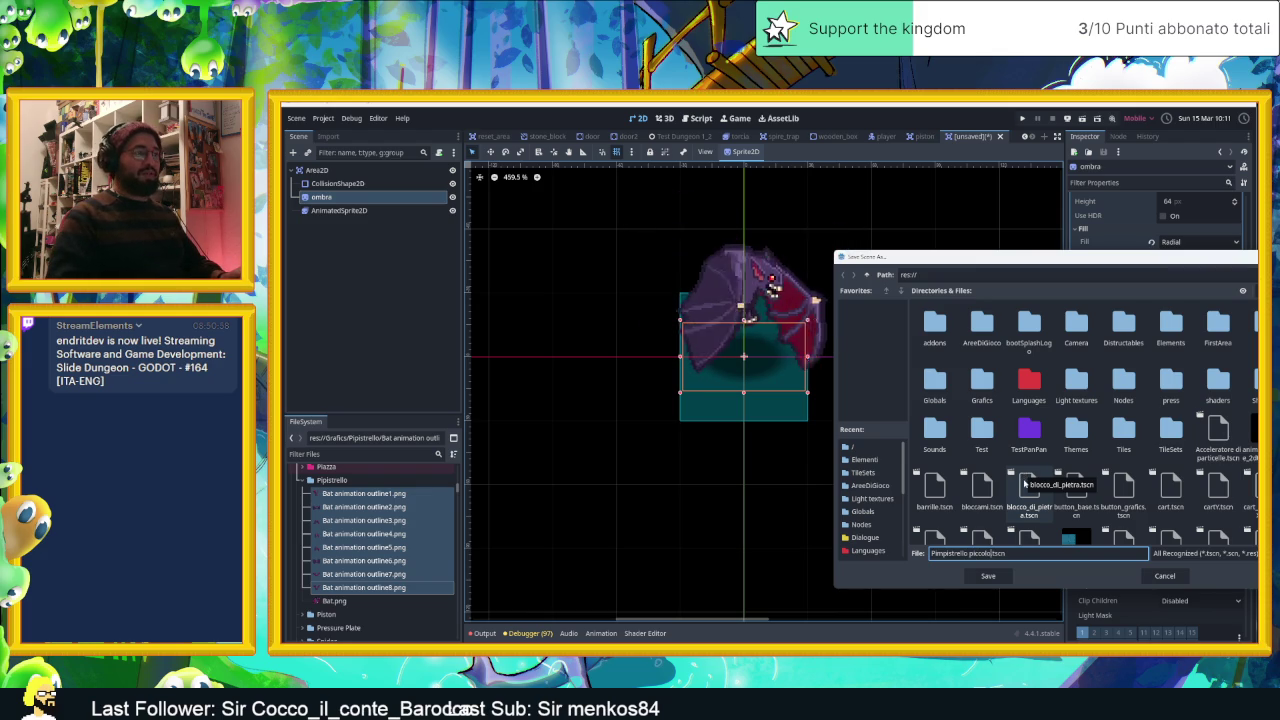
pyautogui.click(994, 574)
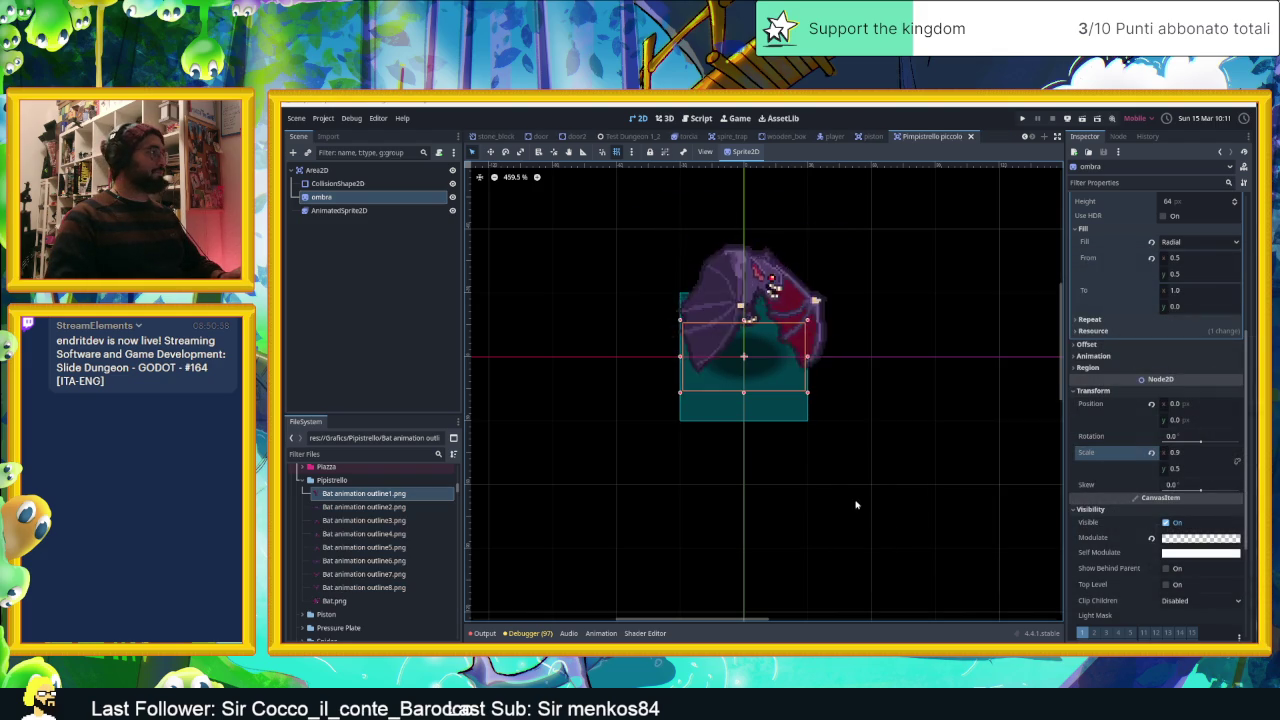
# - Deselect ombra and close the torcia, spire_trap and wooden_box scene tabs
pyautogui.click(384, 339)
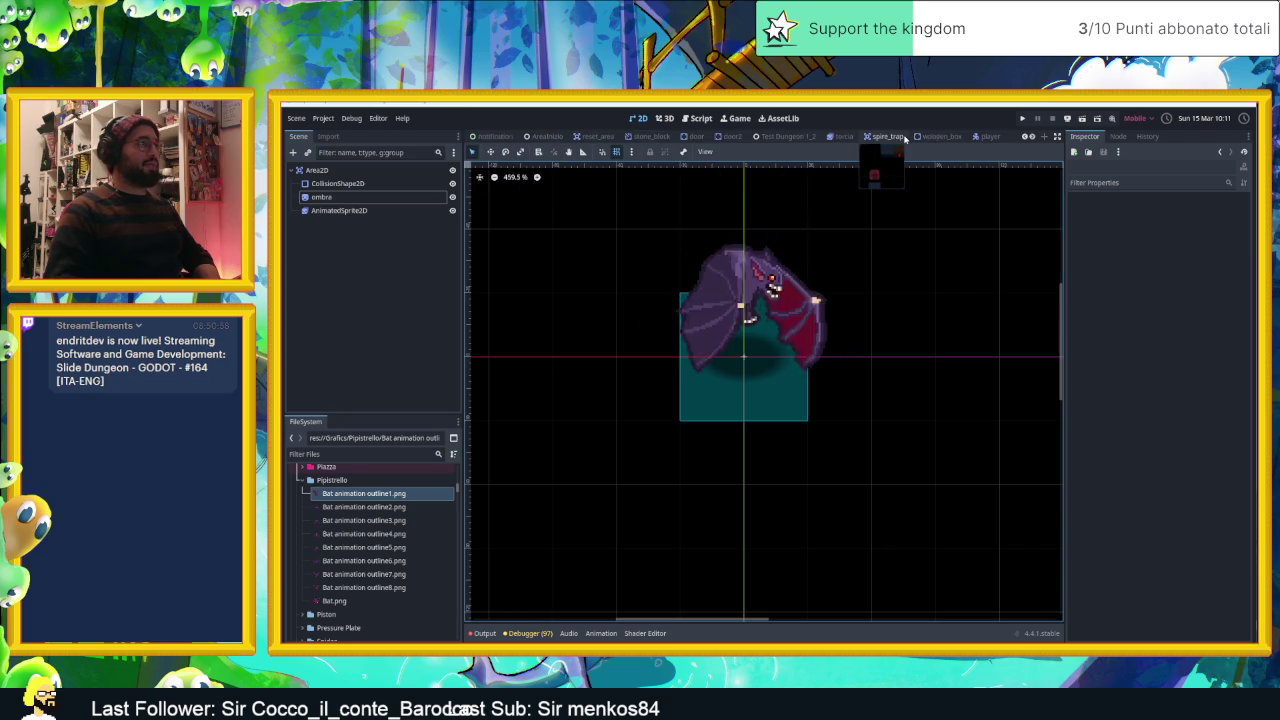
pyautogui.click(853, 137)
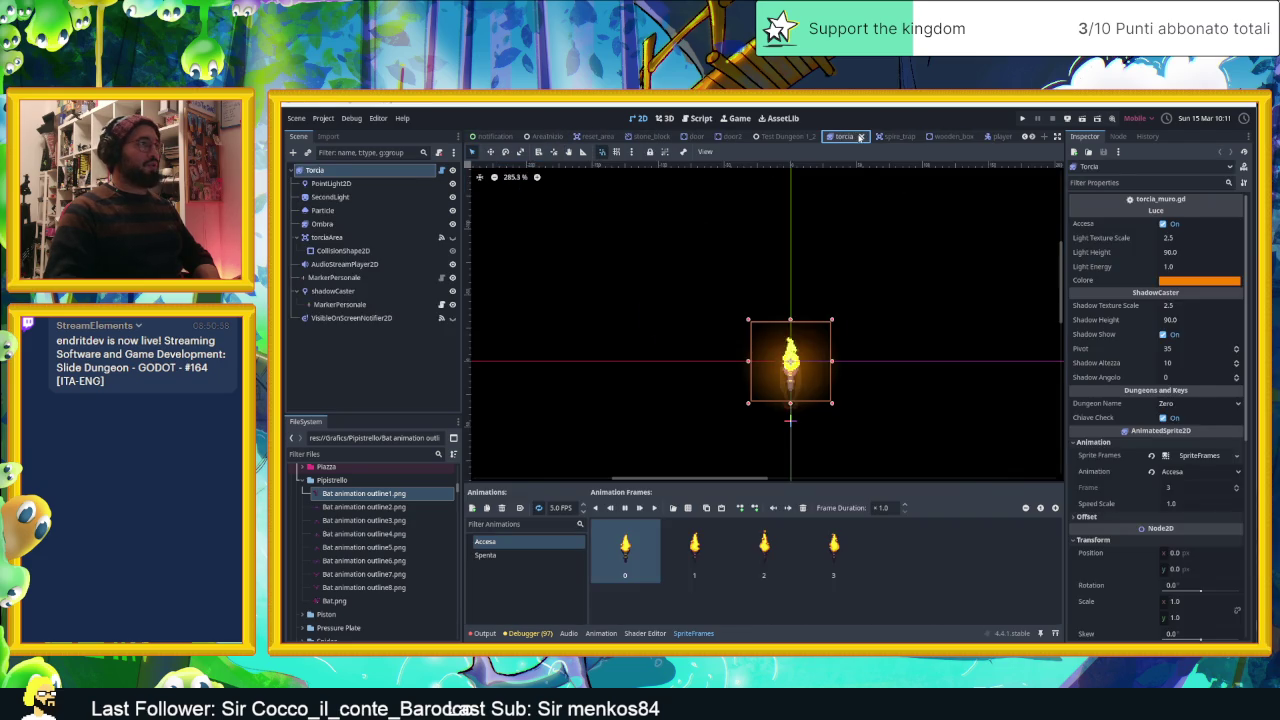
pyautogui.click(860, 137)
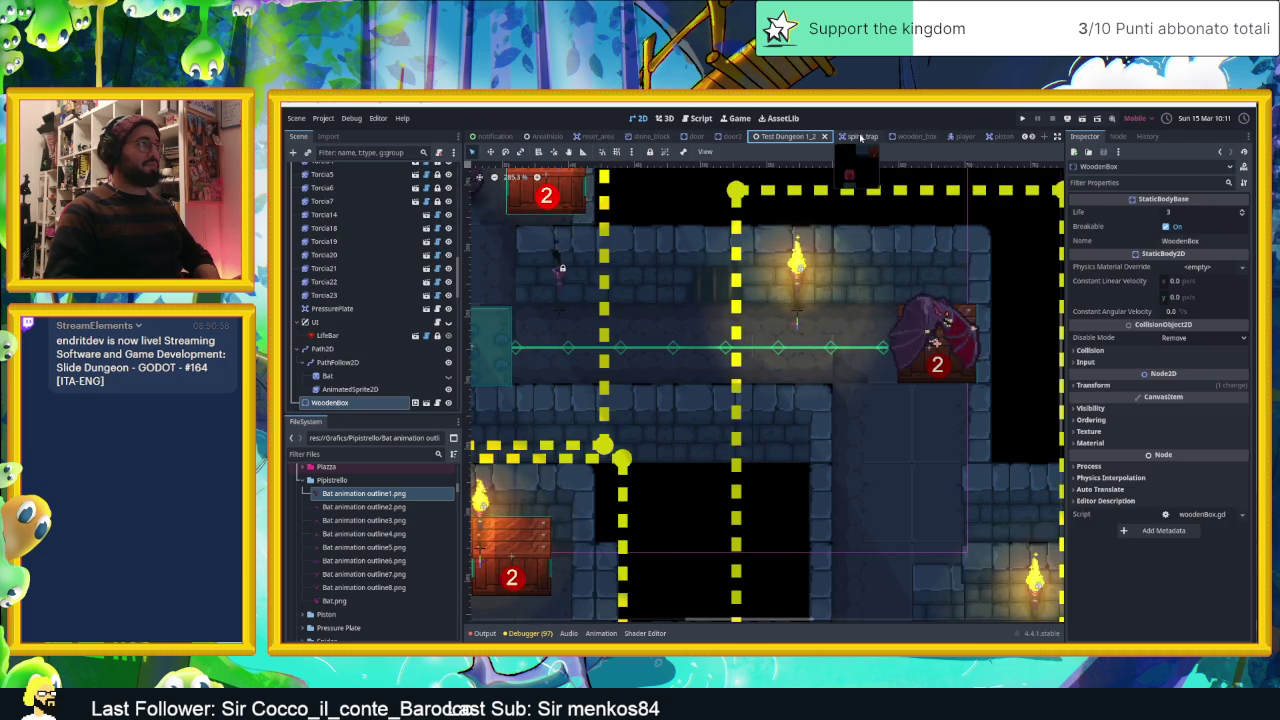
pyautogui.click(866, 137)
pyautogui.click(873, 137)
pyautogui.click(912, 137)
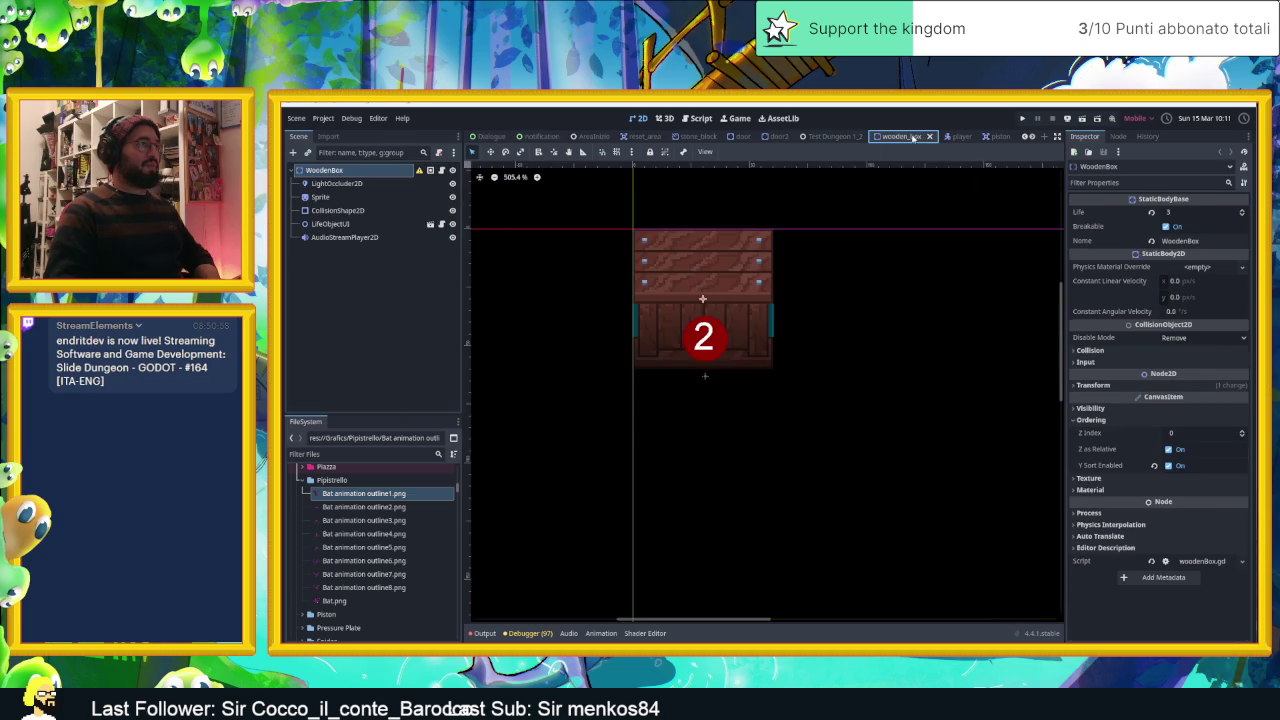
pyautogui.click(928, 137)
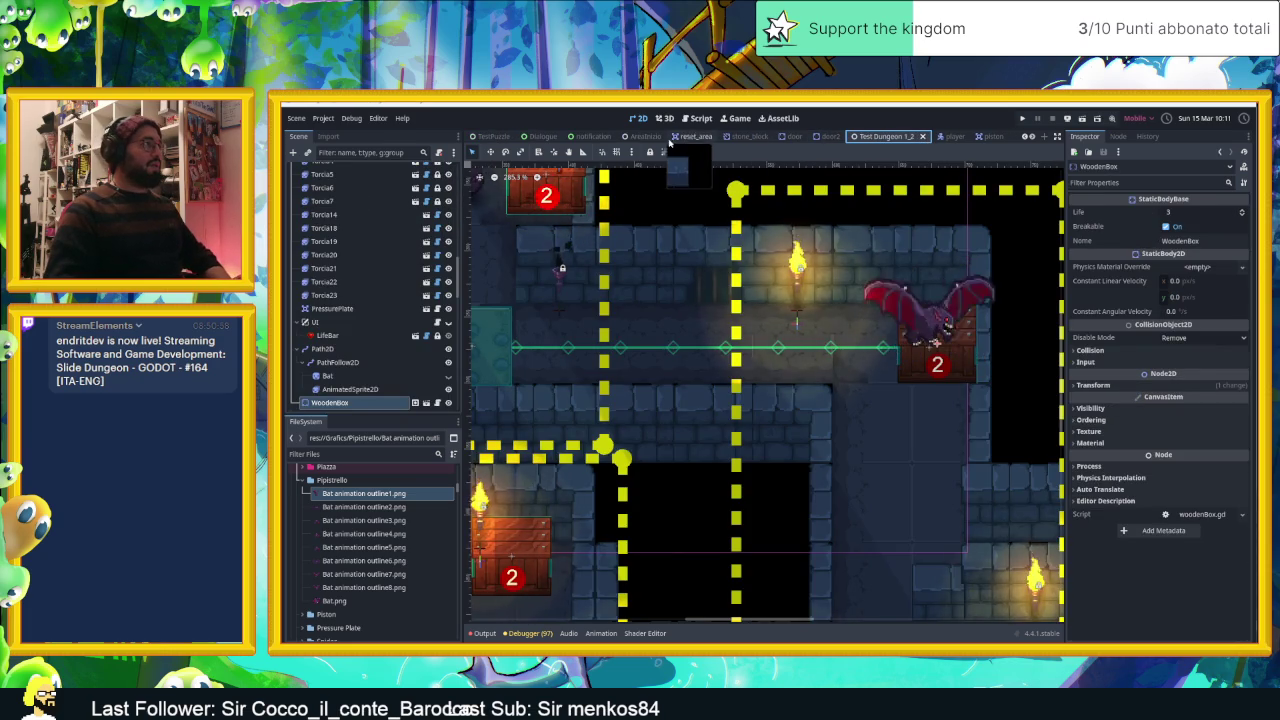
# - Switch to the AreaInizio level scene and zoom the view
pyautogui.click(643, 137)
pyautogui.scroll(-2, 390, 405)
pyautogui.scroll(5, 360, 365)
pyautogui.scroll(10, 360, 362)
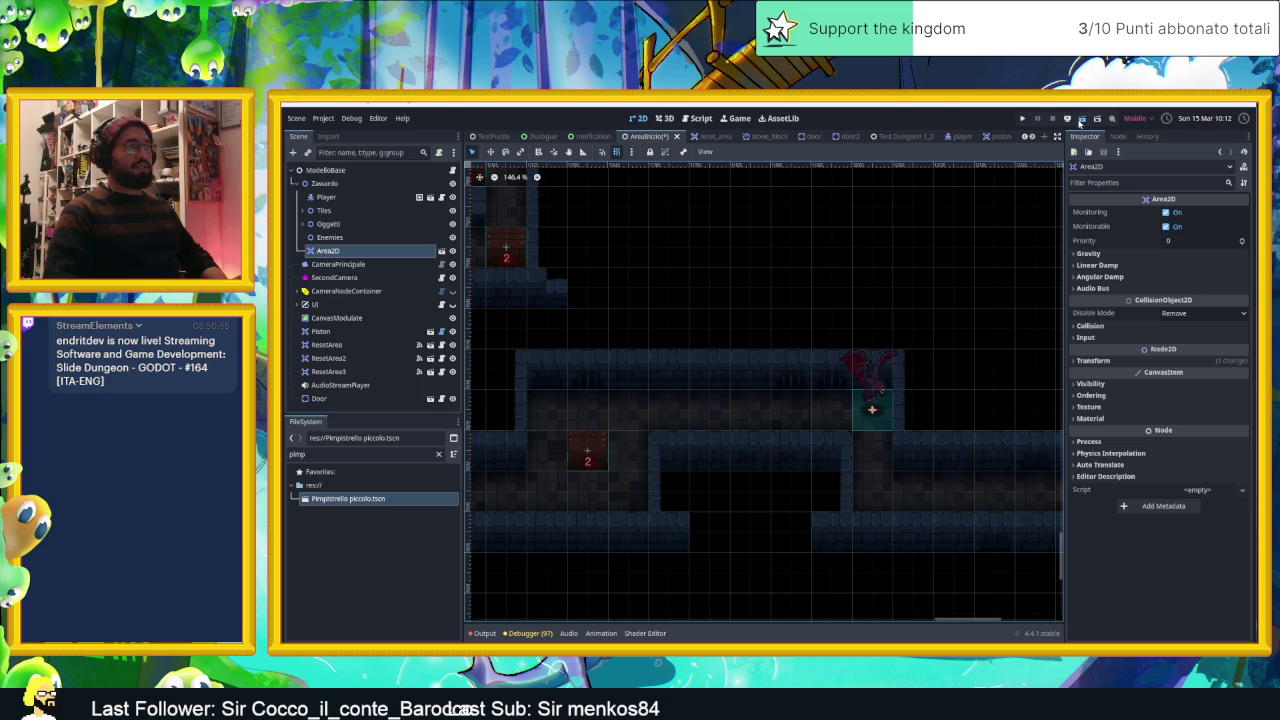
# - Run the AreaInizio level and slide the player through the first rooms, triggering the blue burst
pyautogui.click(1080, 120)
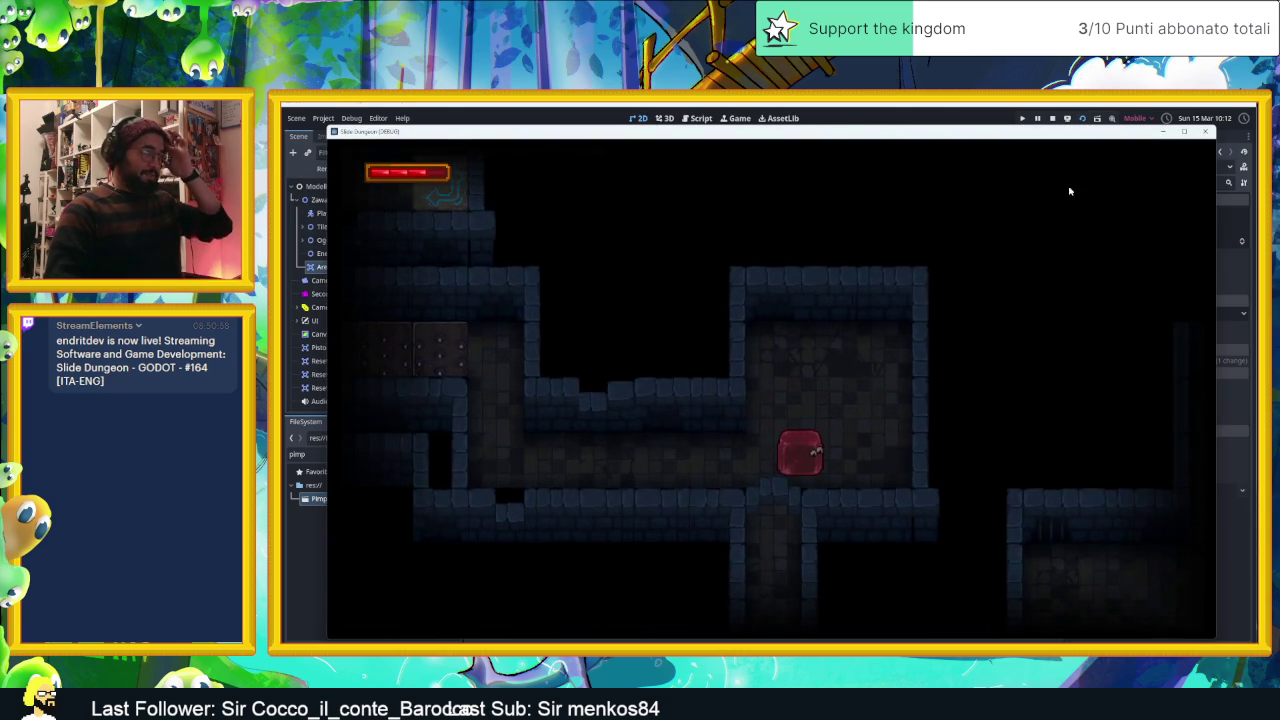
pyautogui.press('Left')
pyautogui.press('Right')
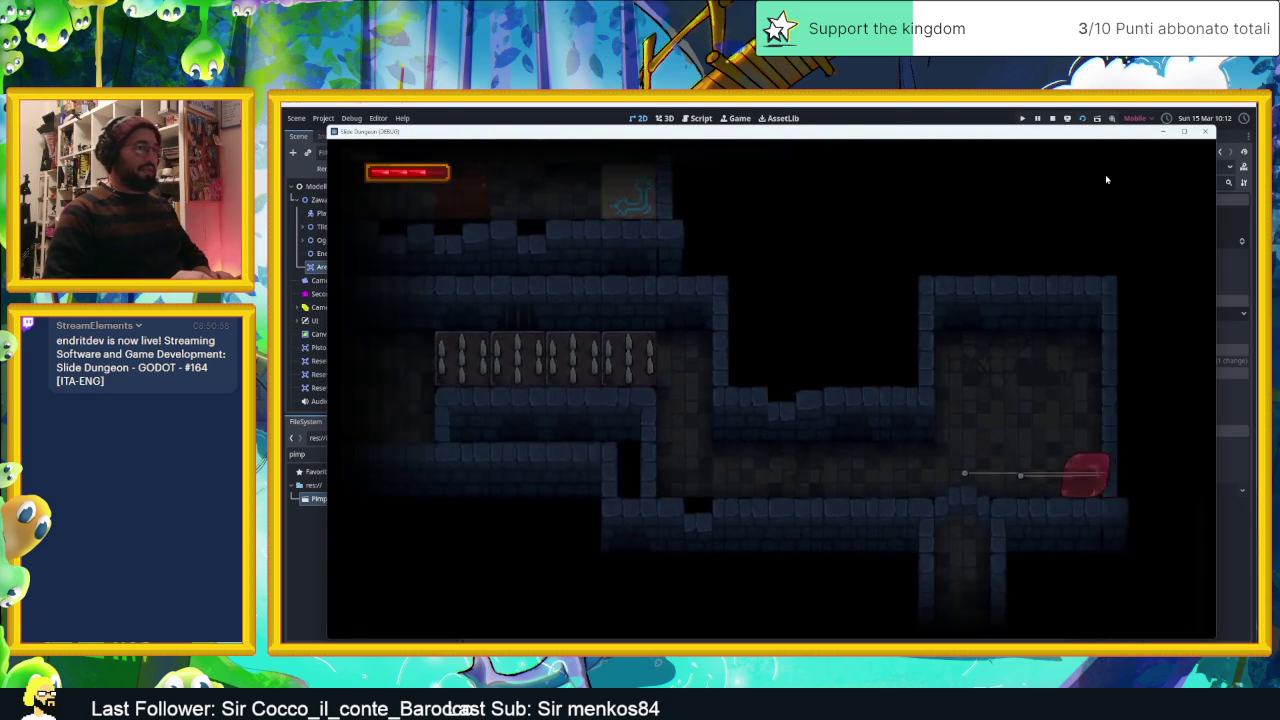
pyautogui.press('Down')
pyautogui.press('Right')
pyautogui.press('Up')
pyautogui.press('Right')
pyautogui.press('Down')
pyautogui.press('Up')
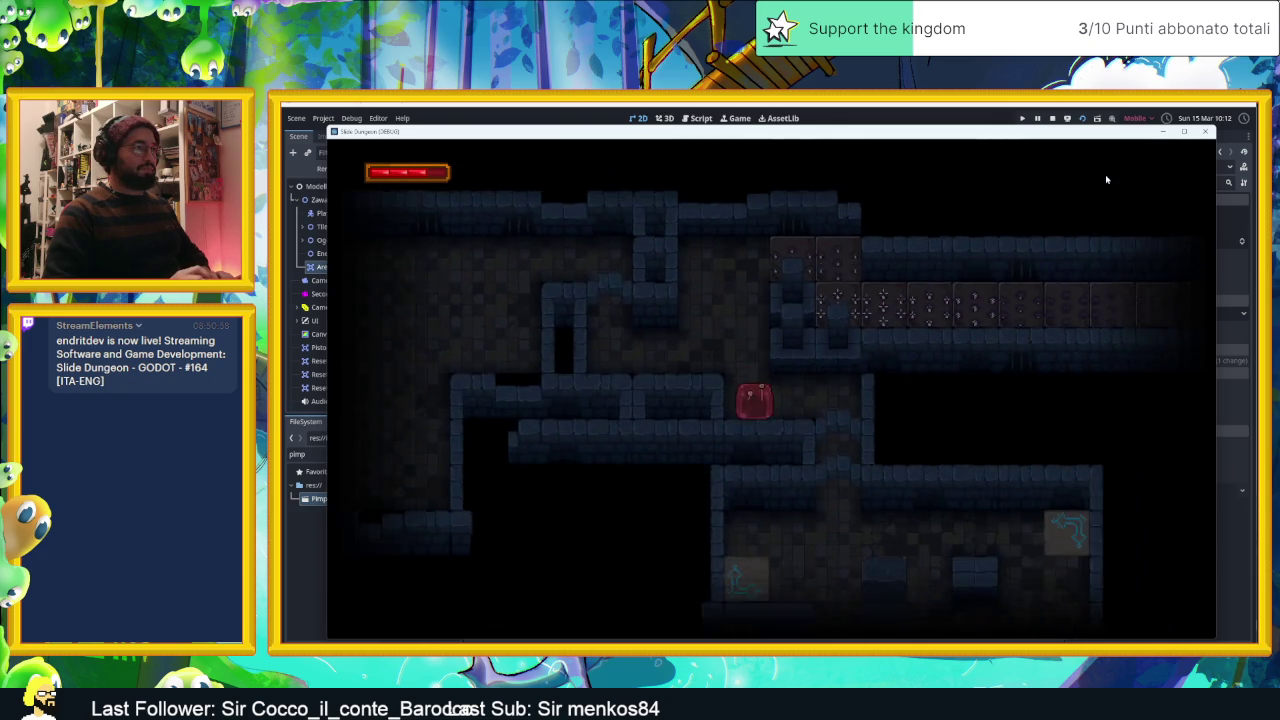
pyautogui.press('Down')
pyautogui.press('Right')
pyautogui.press('Up')
pyautogui.press('Left')
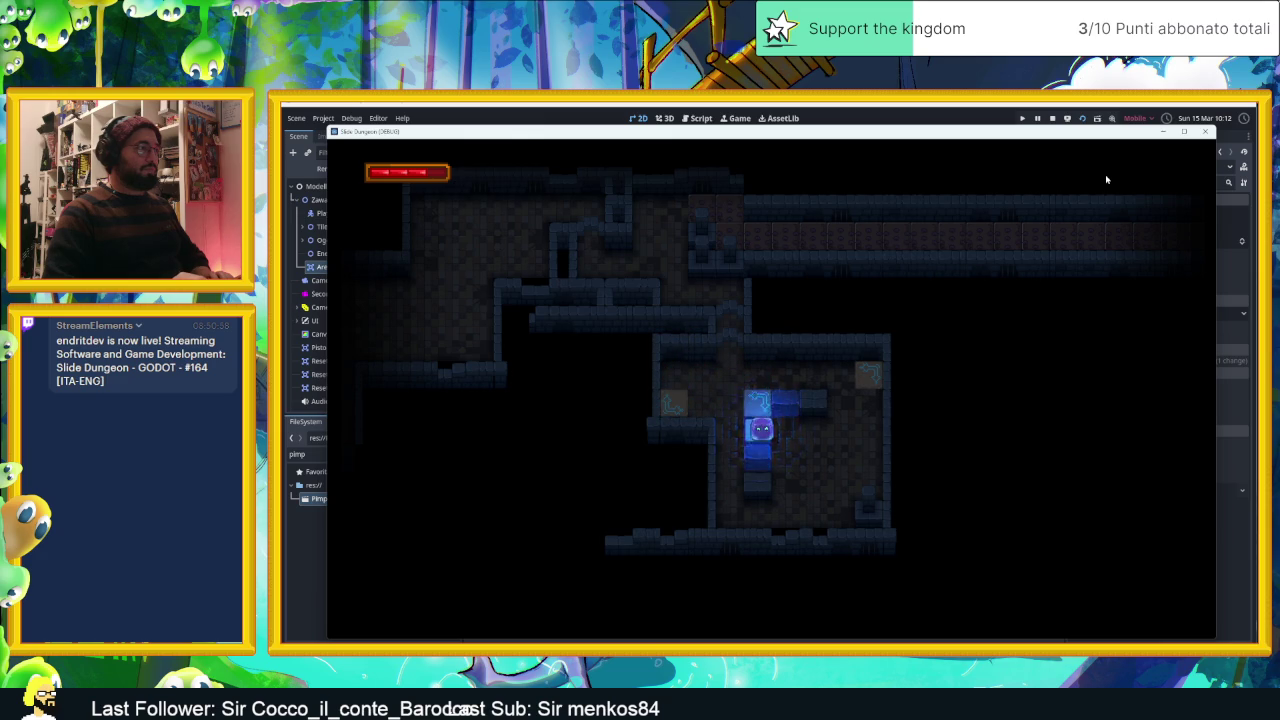
# - Slide the player through the top corridor into the spike room, then stop the game
pyautogui.press('Down')
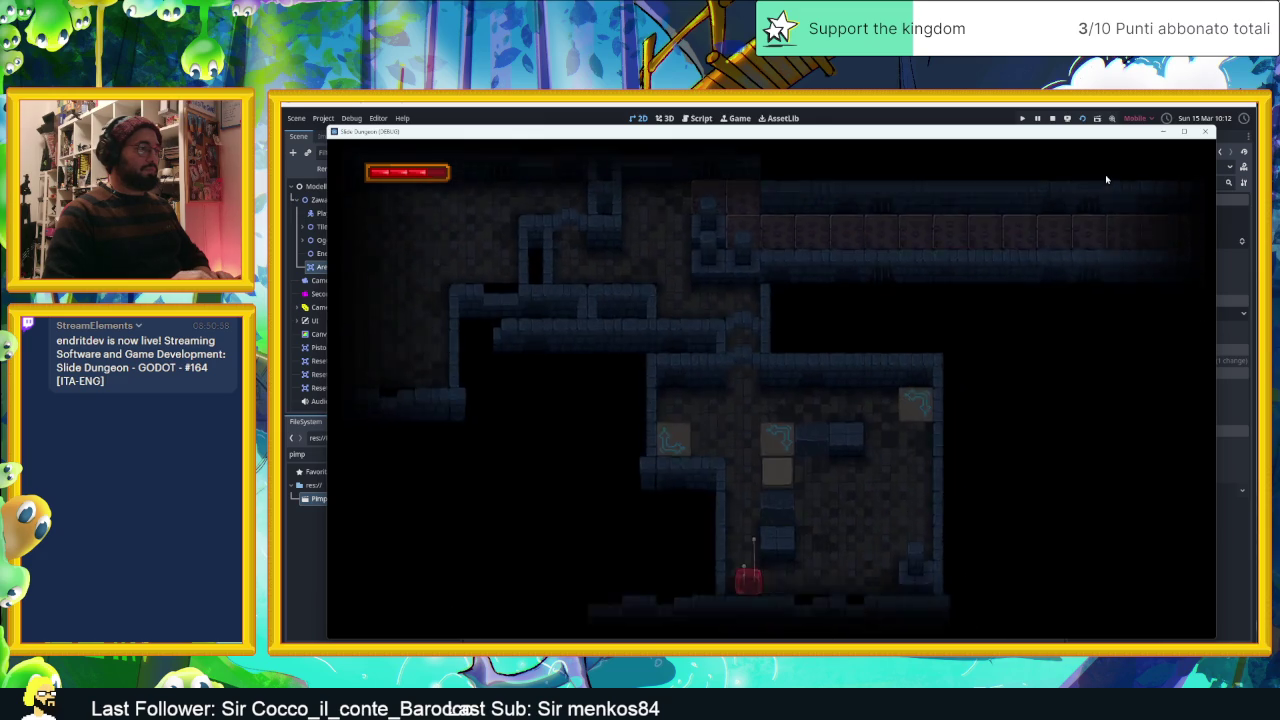
pyautogui.press('Right')
pyautogui.press('Up')
pyautogui.press('Left')
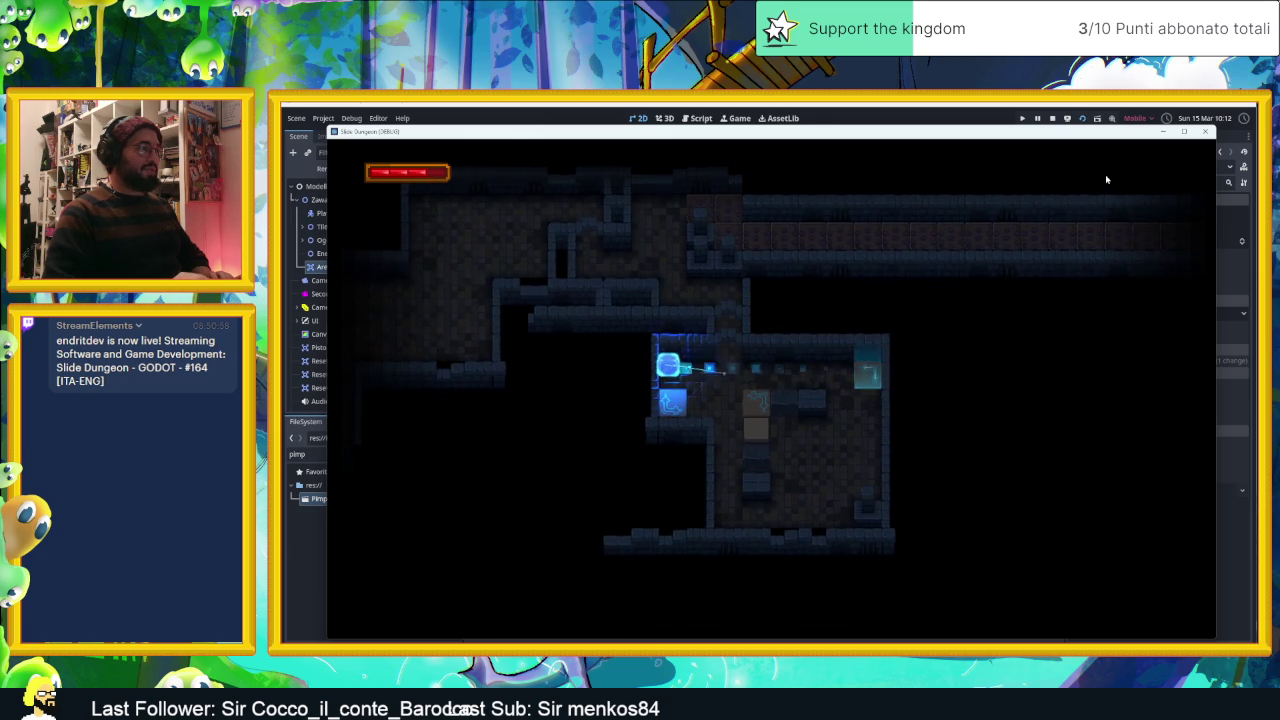
pyautogui.press('Up')
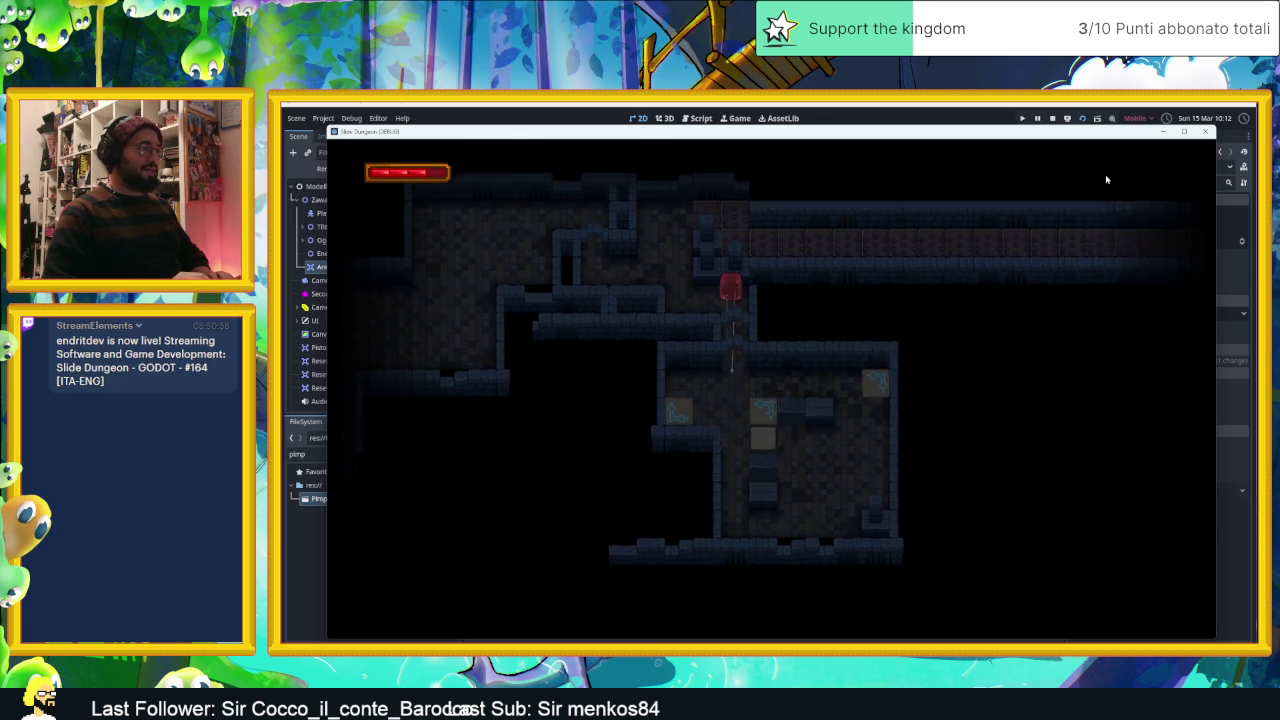
pyautogui.press('Left')
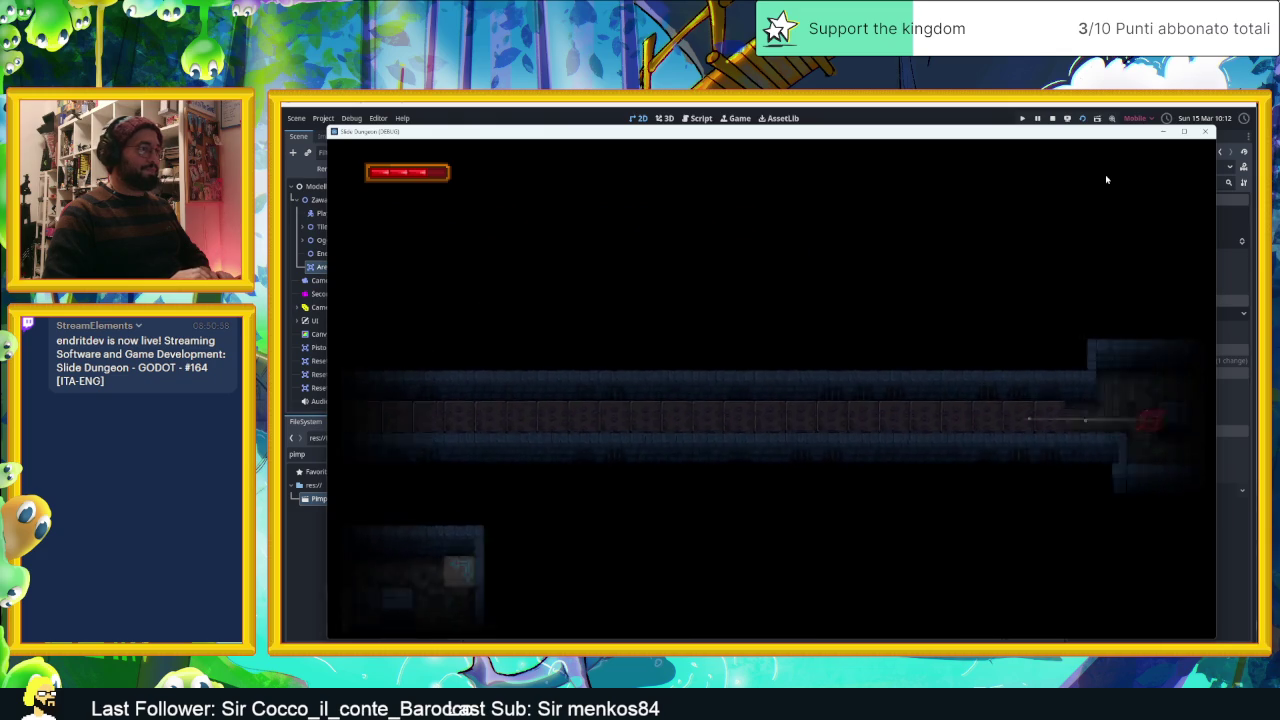
pyautogui.press('Down')
pyautogui.press('Right')
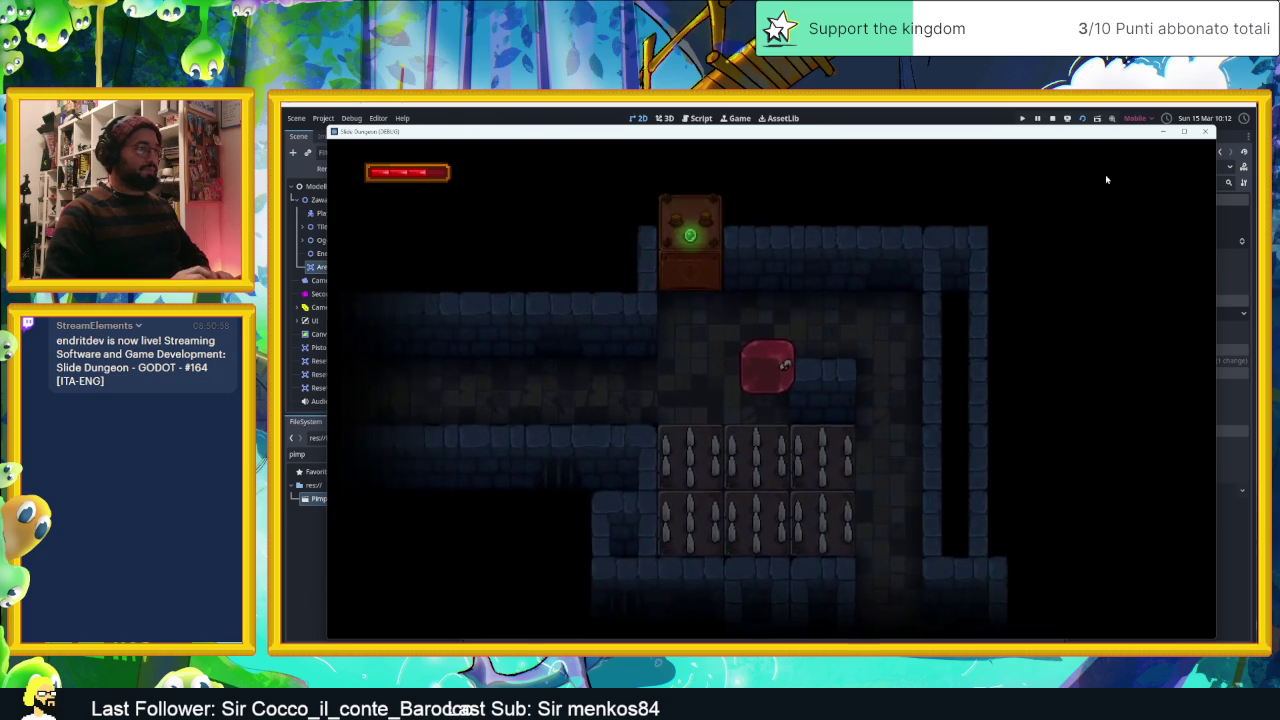
pyautogui.press('Up')
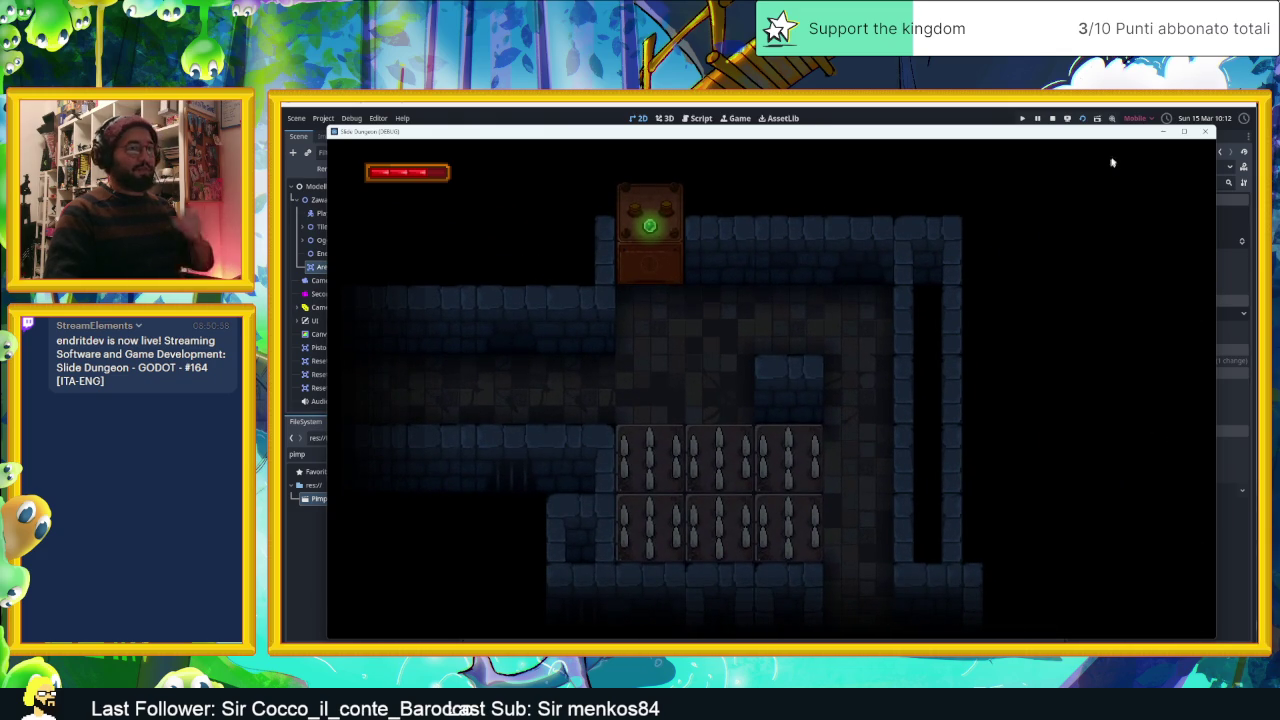
pyautogui.click(1205, 131)
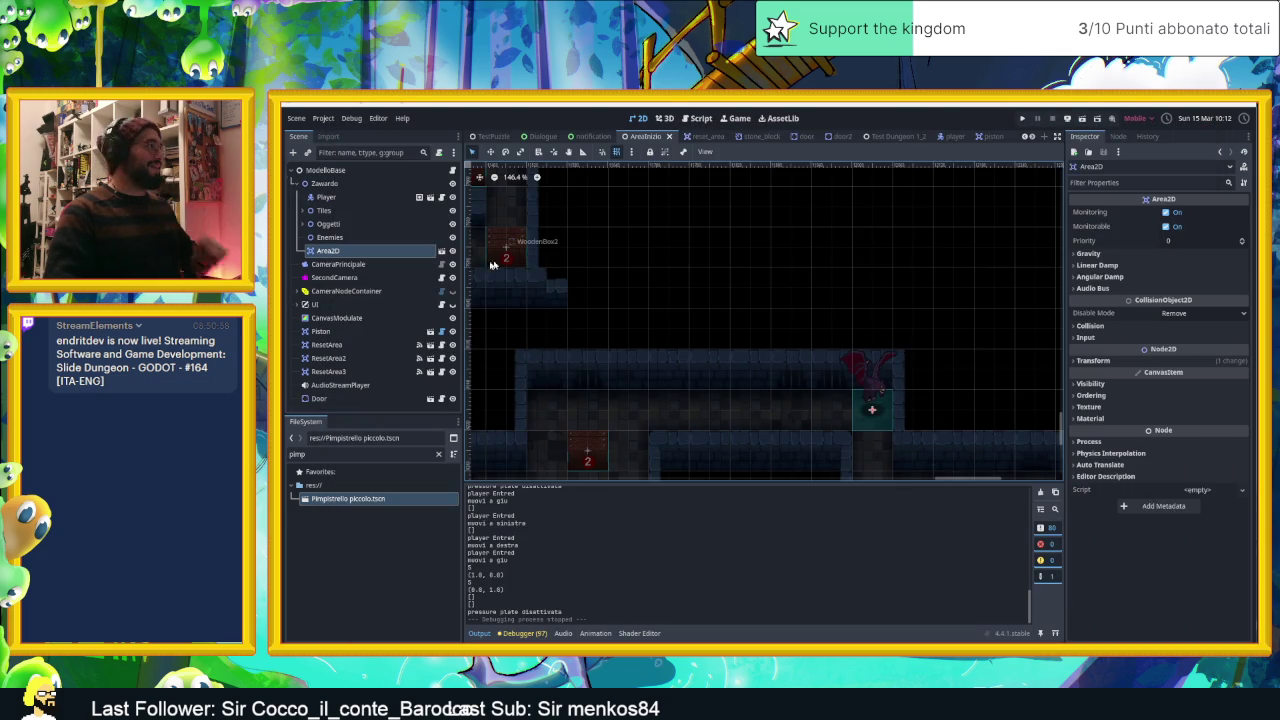
# - Duplicate a camera zone sprite and resize the copy over the room below
pyautogui.click(437, 291)
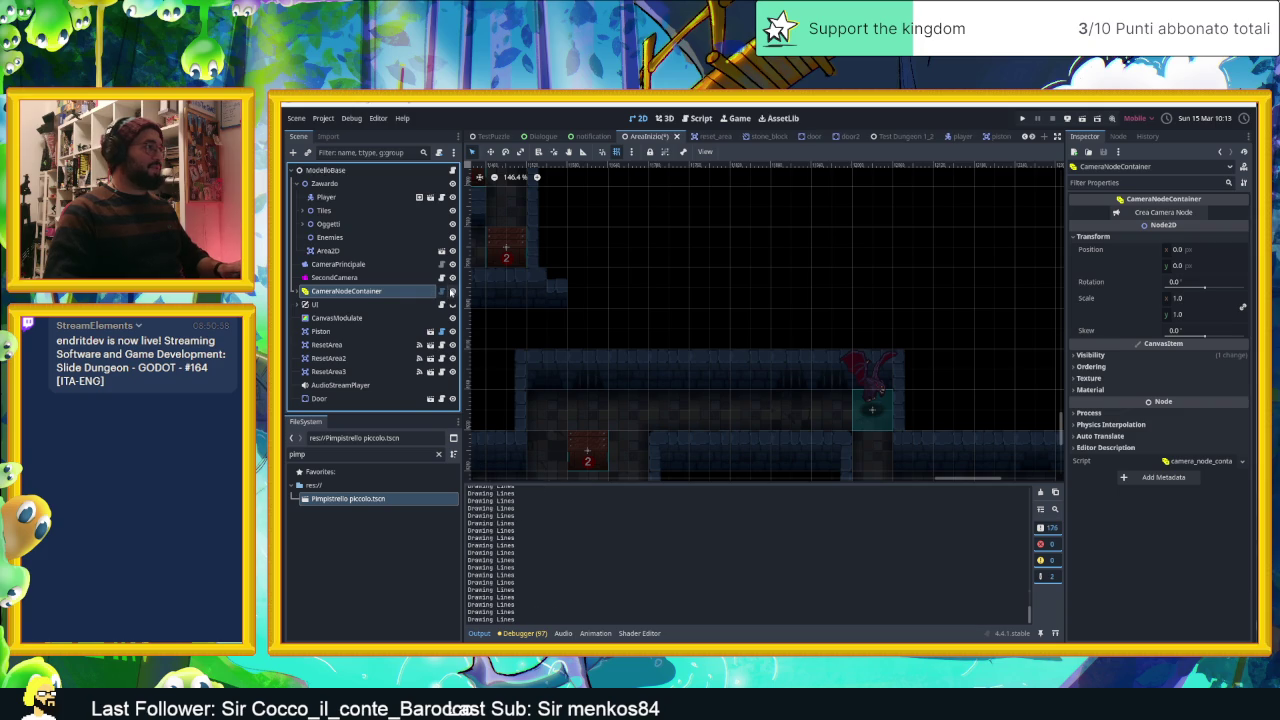
pyautogui.scroll(-6, 797, 366)
pyautogui.scroll(-2, 690, 295)
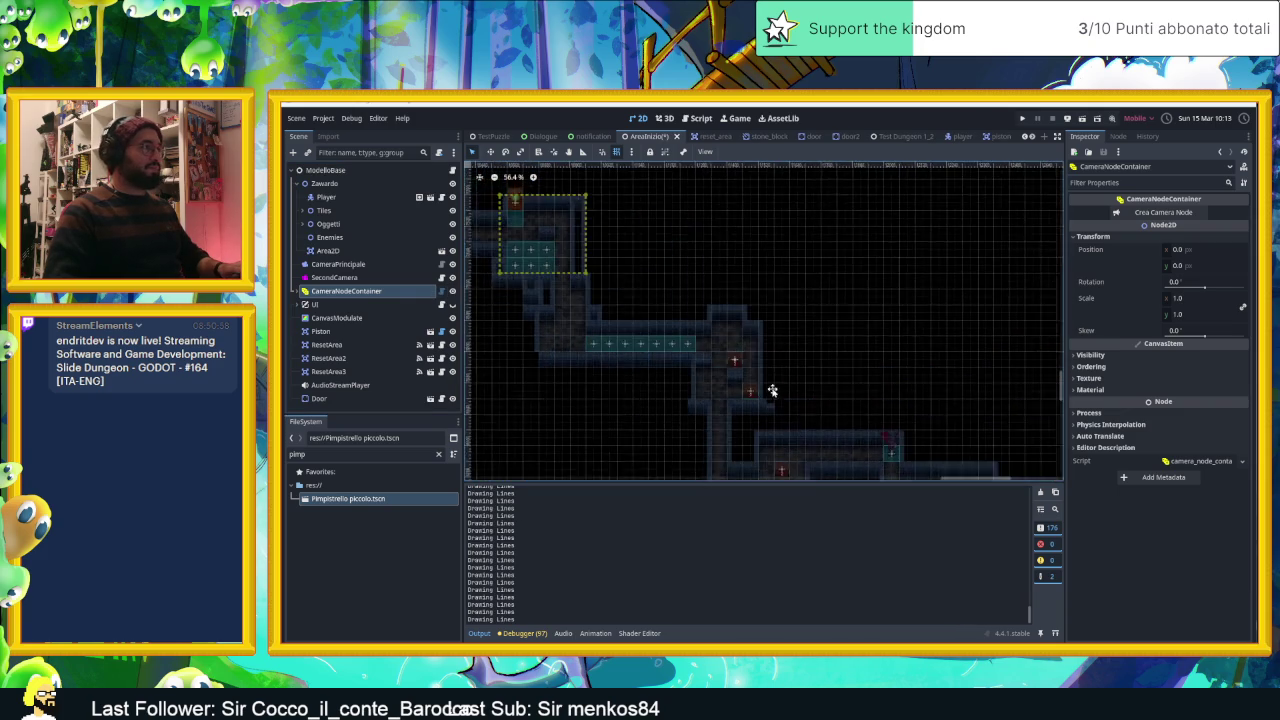
pyautogui.scroll(4, 650, 265)
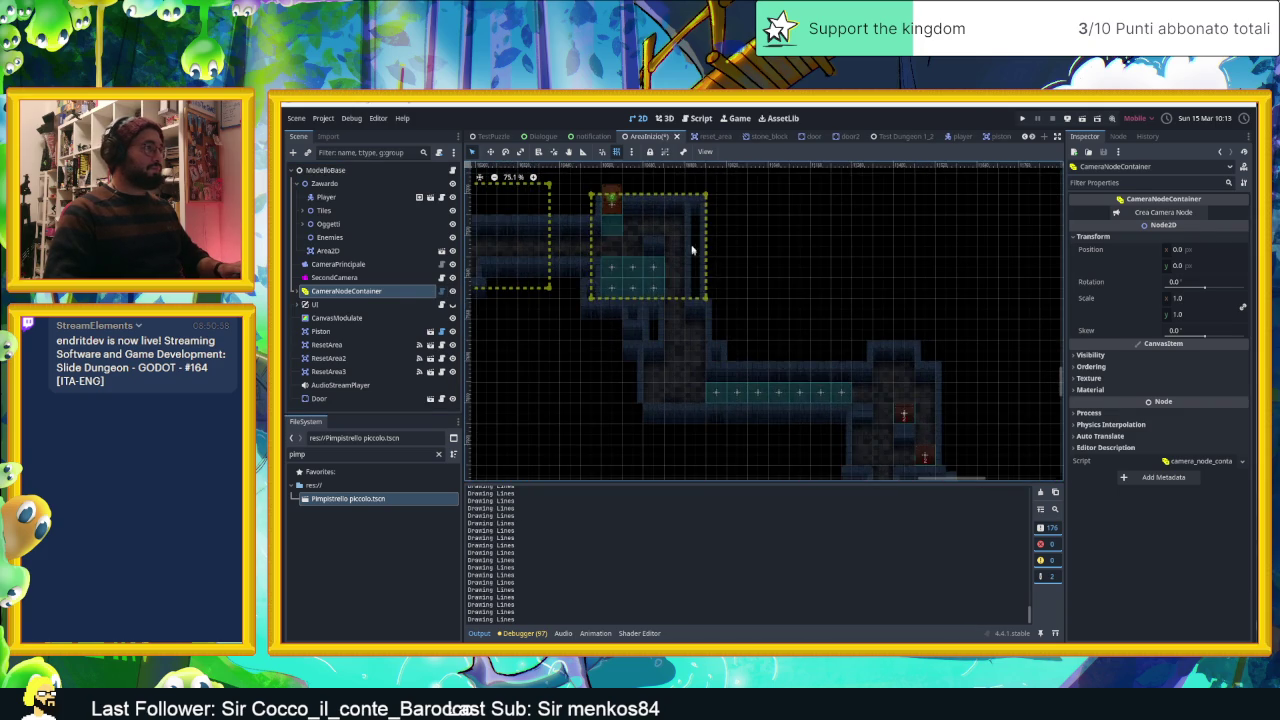
pyautogui.click(690, 241)
pyautogui.hotkey('ctrl', 'd')
pyautogui.moveTo(688, 236); pyautogui.dragTo(707, 339)
pyautogui.moveTo(598, 416); pyautogui.dragTo(642, 415)
pyautogui.press('Left')
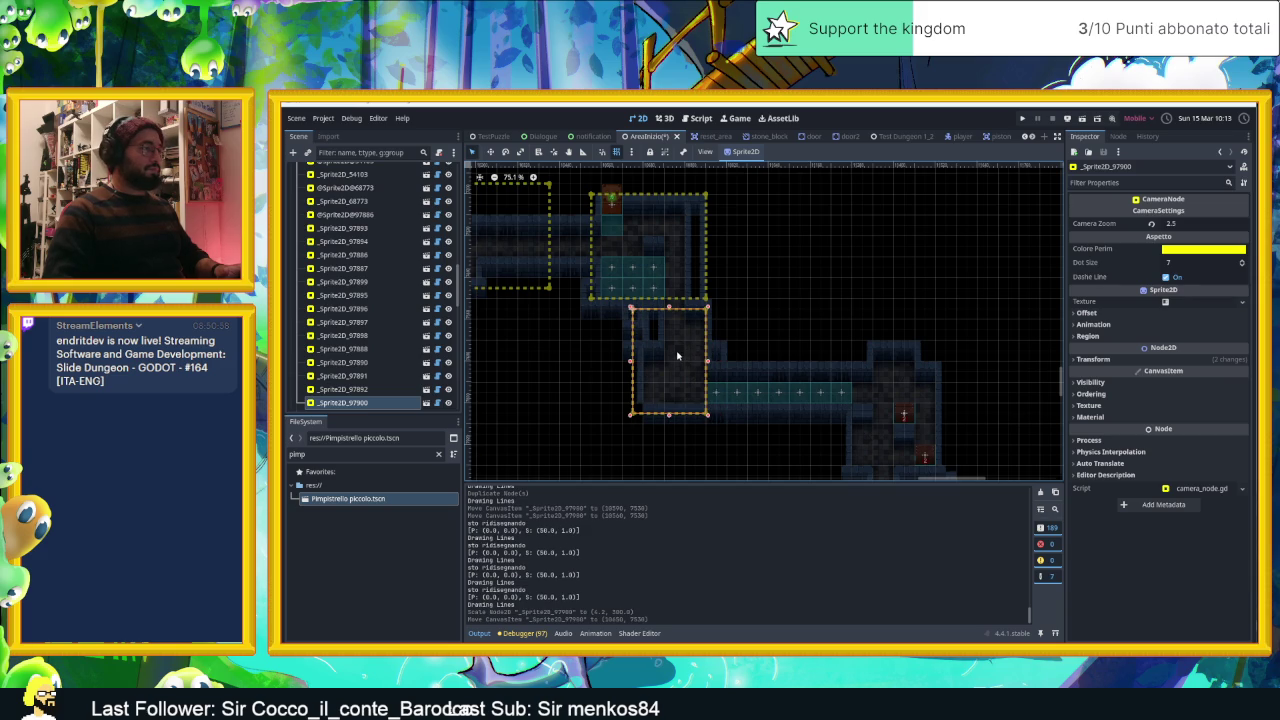
pyautogui.moveTo(709, 363); pyautogui.dragTo(868, 368)
# - Confirm that zone's Camera Zoom of 2.0 and pull its right edge slightly inward
pyautogui.click(1214, 222)
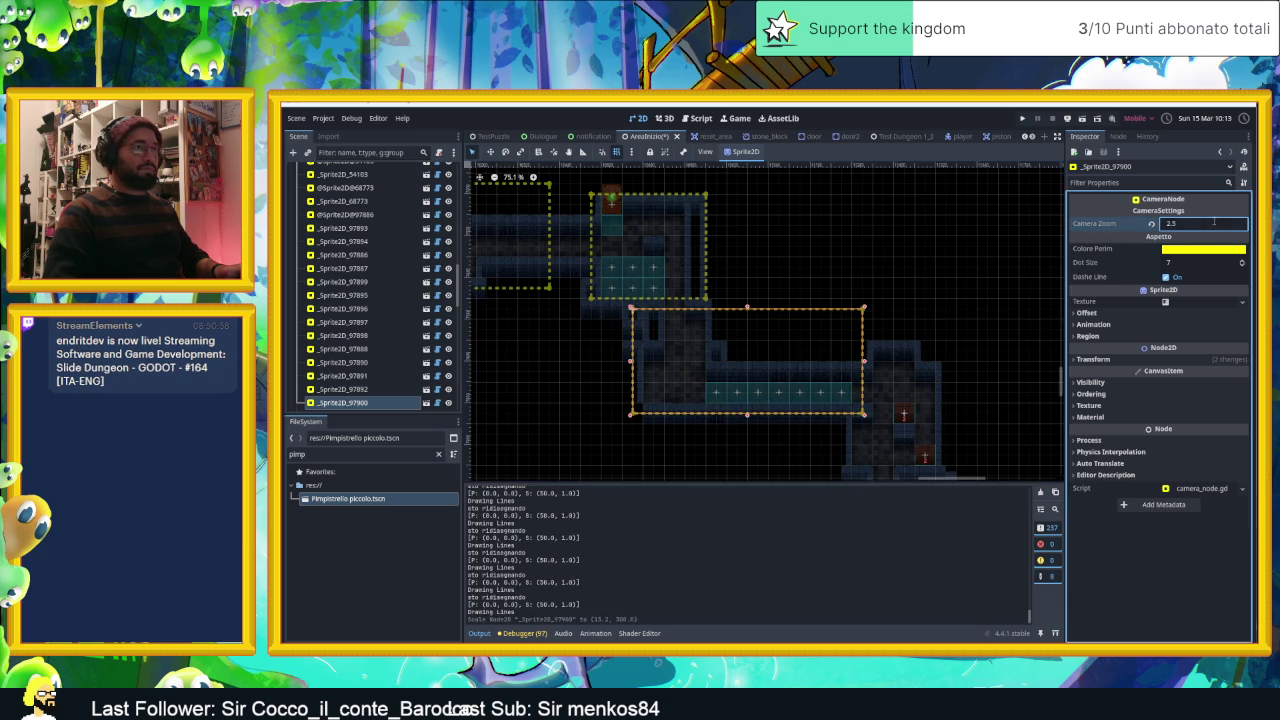
pyautogui.write('2')
pyautogui.press('Return')
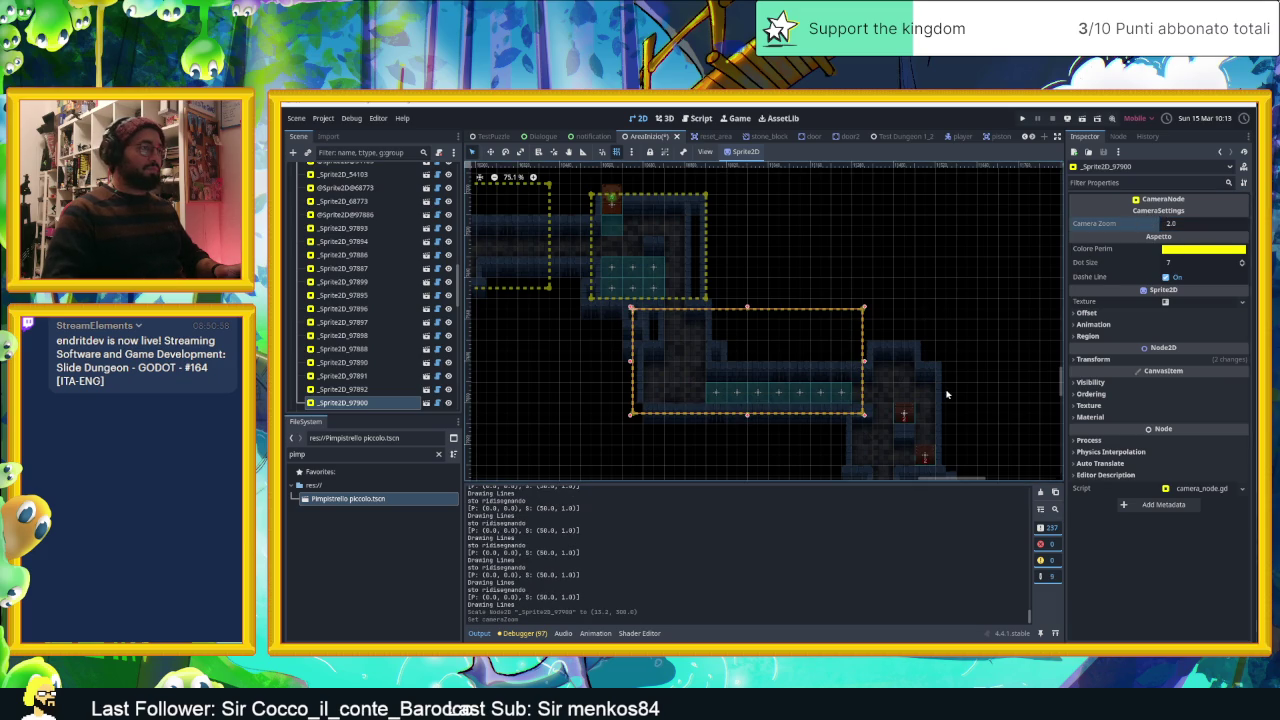
pyautogui.scroll(2, 789, 285)
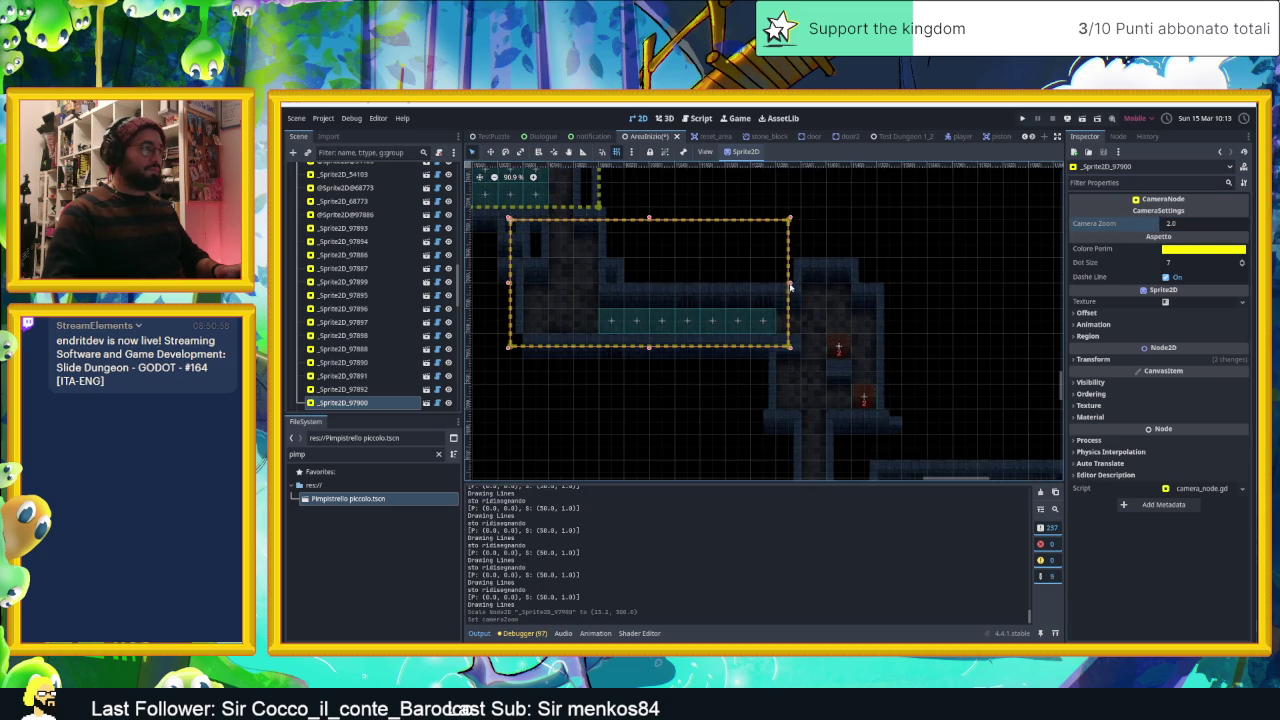
pyautogui.moveTo(787, 283); pyautogui.dragTo(782, 290)
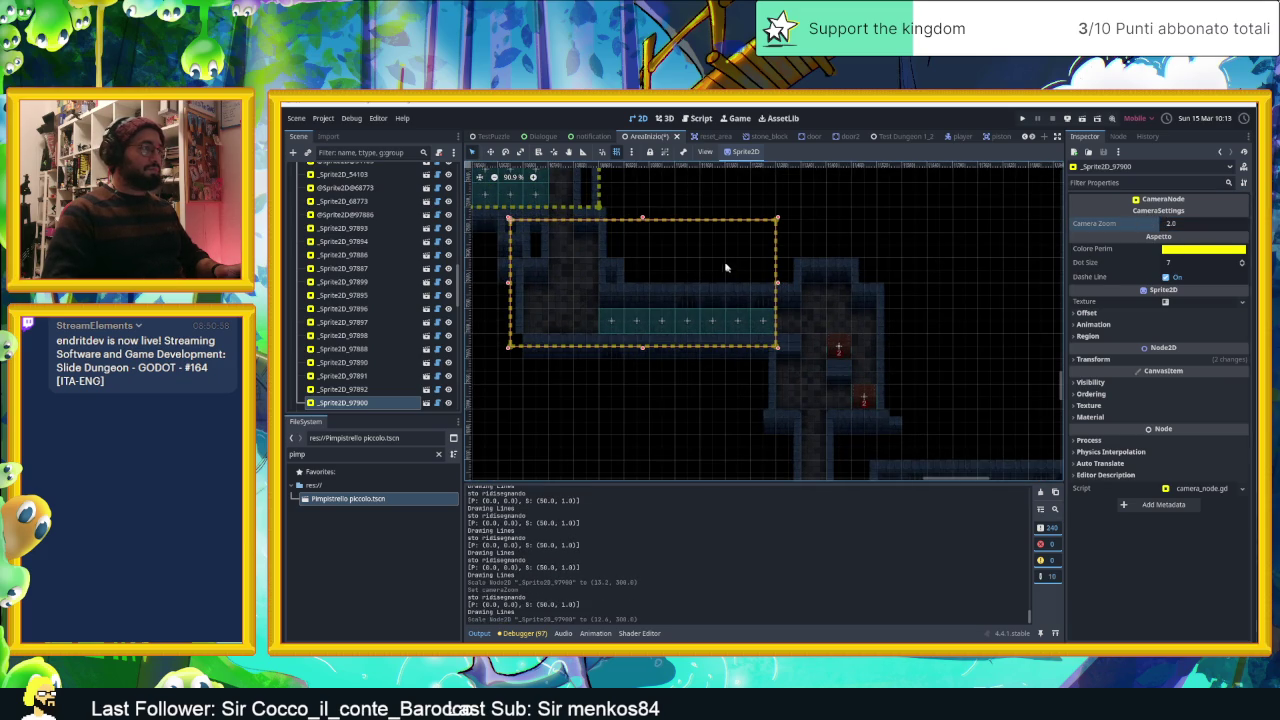
# - Duplicate the widened zone and fit the copy over the room to the right
pyautogui.hotkey('ctrl', 'd')
pyautogui.moveTo(720, 262); pyautogui.dragTo(939, 321)
pyautogui.moveTo(1017, 347); pyautogui.dragTo(890, 347)
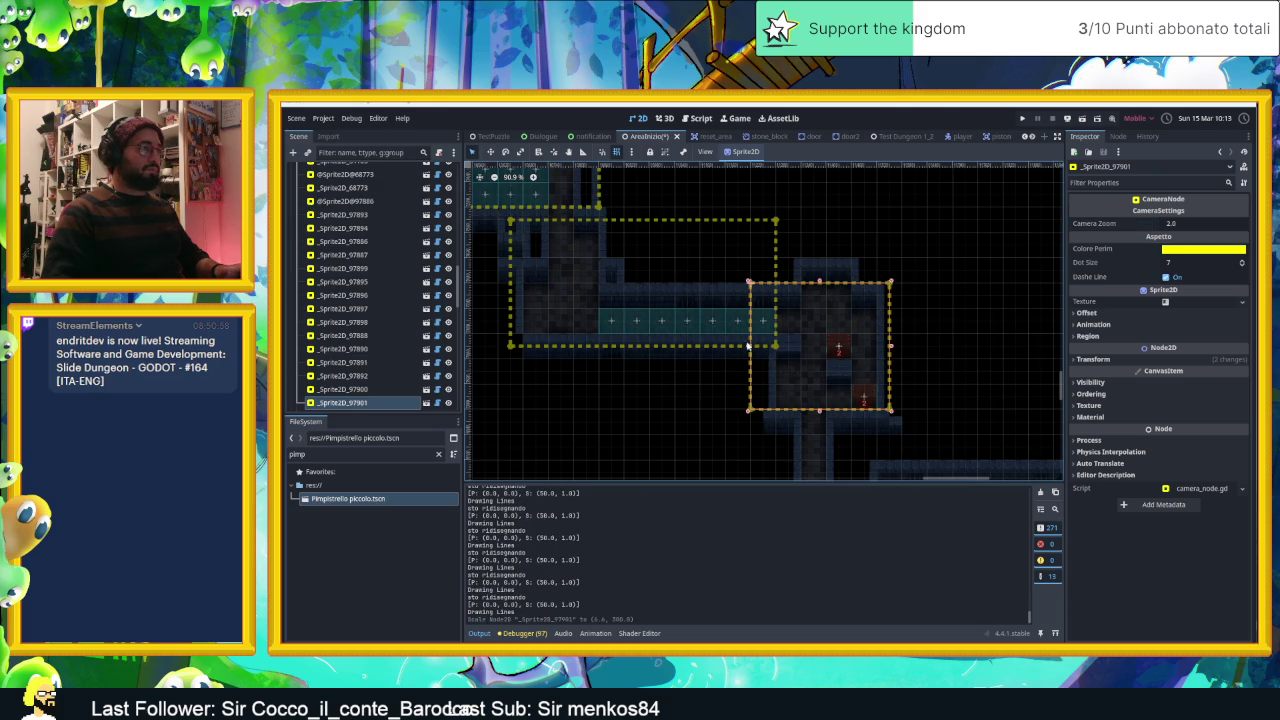
pyautogui.moveTo(752, 346); pyautogui.dragTo(775, 346)
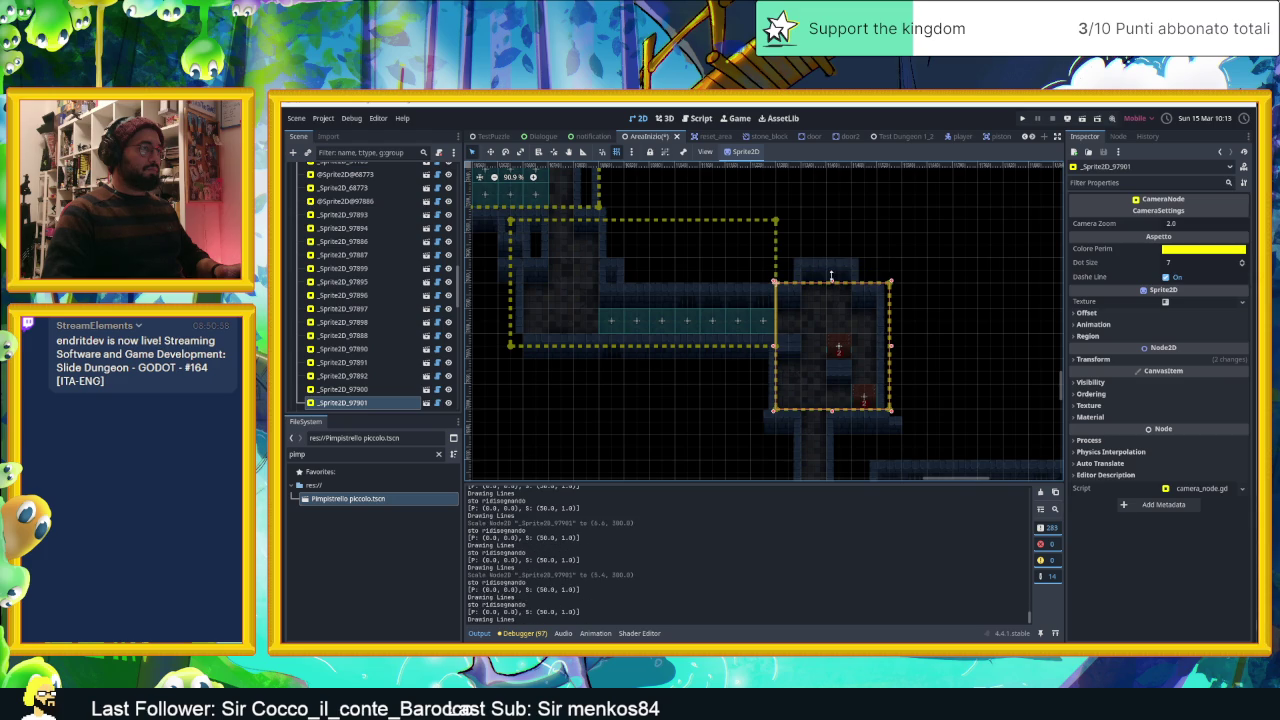
pyautogui.moveTo(958, 397); pyautogui.dragTo(863, 255)
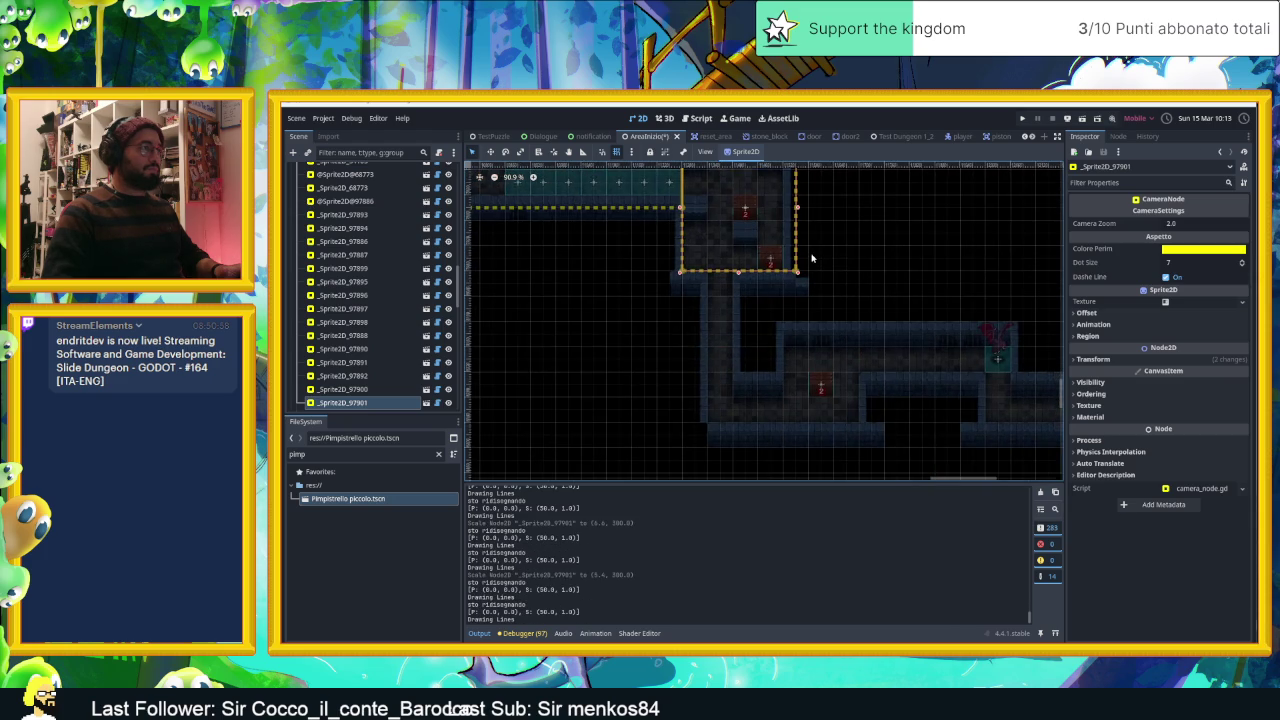
pyautogui.scroll(-1, 812, 259)
pyautogui.scroll(1, 783, 252)
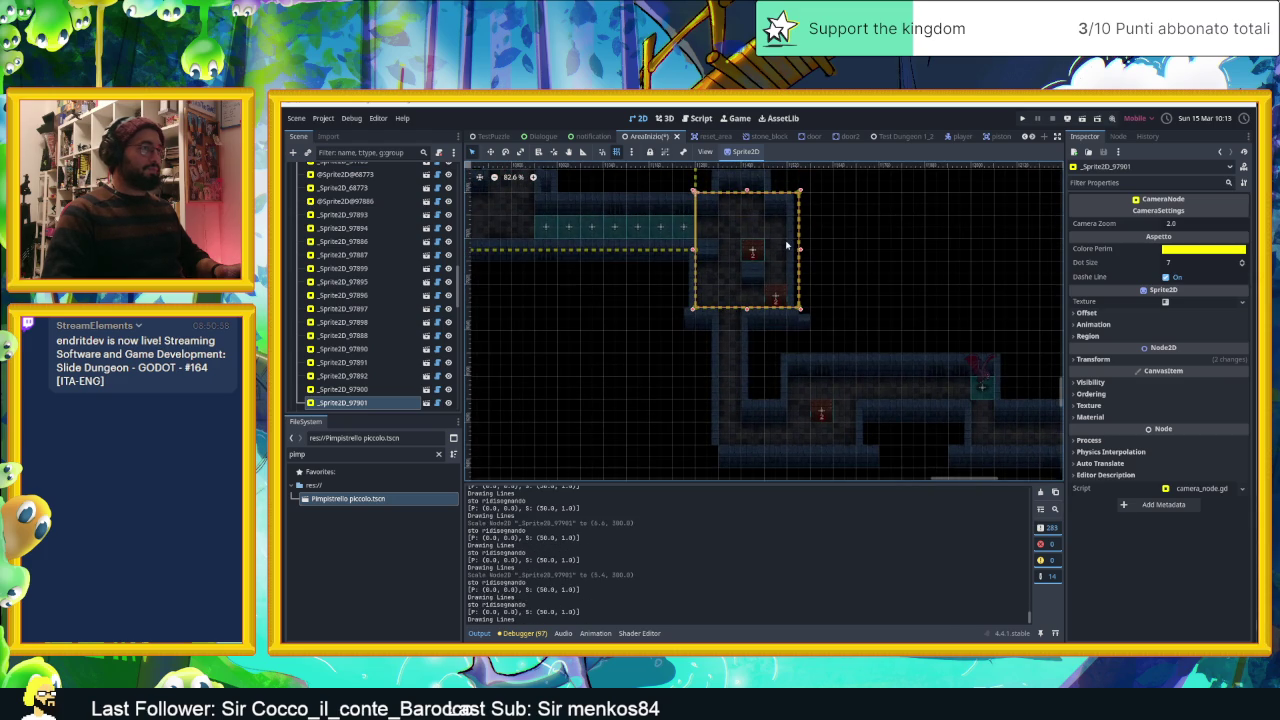
# - Duplicate a zone over the lower room, then copy it again to the right
pyautogui.hotkey('ctrl', 'd')
pyautogui.moveTo(787, 249)
pyautogui.mouseDown()
pyautogui.moveTo(803, 377)
pyautogui.moveTo(782, 382)
pyautogui.mouseUp()
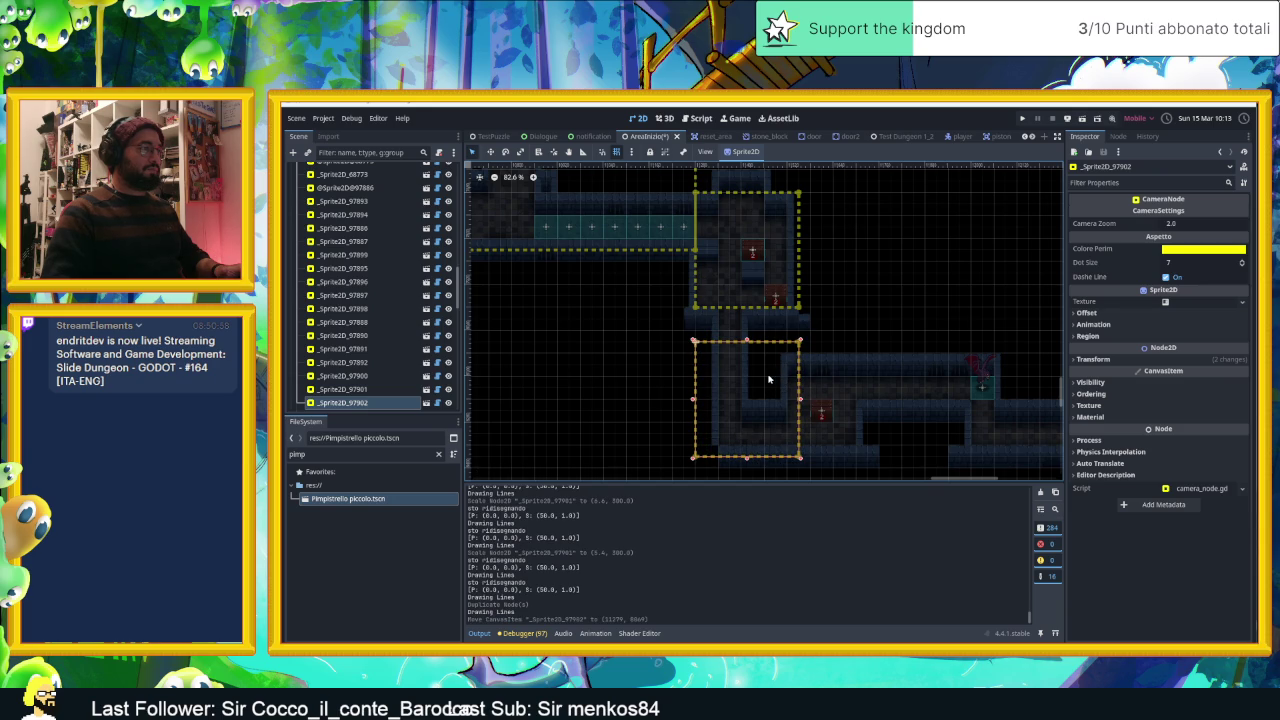
pyautogui.moveTo(765, 379)
pyautogui.mouseDown()
pyautogui.moveTo(706, 399)
pyautogui.moveTo(846, 379)
pyautogui.moveTo(996, 412)
pyautogui.moveTo(902, 357)
pyautogui.mouseUp()
pyautogui.hotkey('ctrl', 'd')
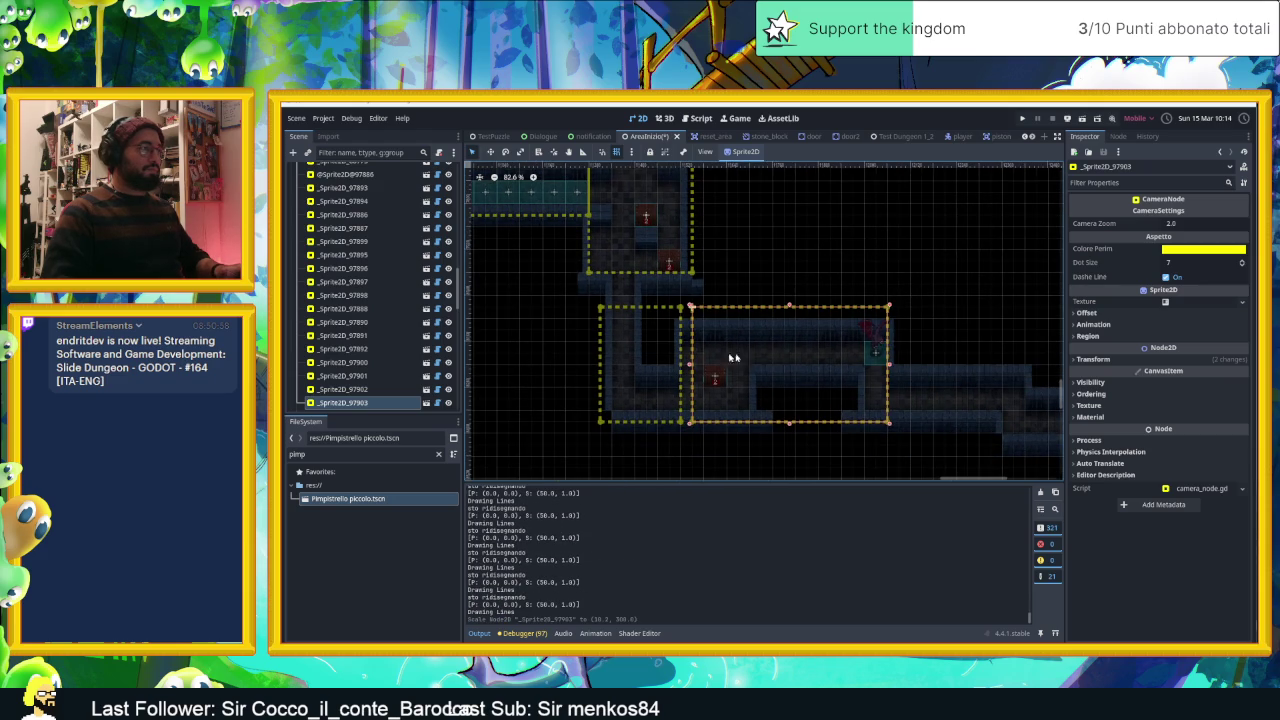
# - Set the lower-left camera zone's Camera Zoom to 2.5
pyautogui.click(648, 367)
pyautogui.click(1189, 223)
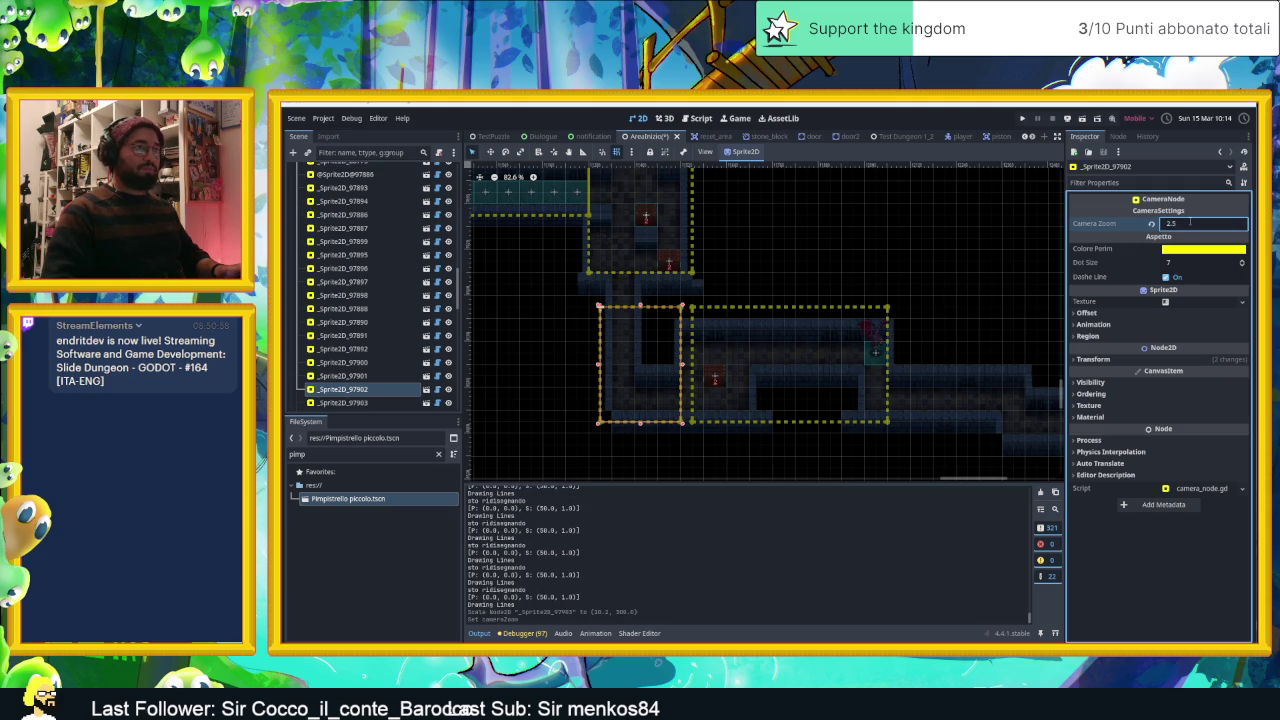
pyautogui.write('2.5')
pyautogui.press('Return')
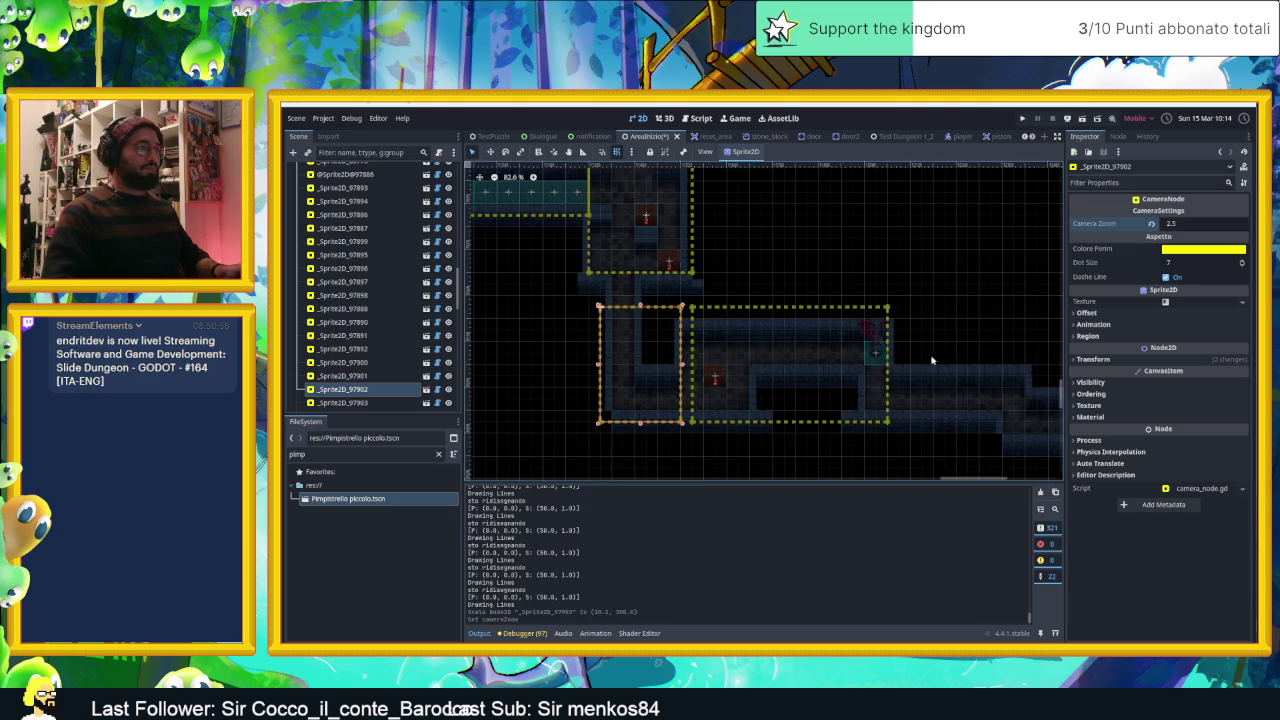
pyautogui.click(830, 327)
pyautogui.hscroll(3, 920, 309)
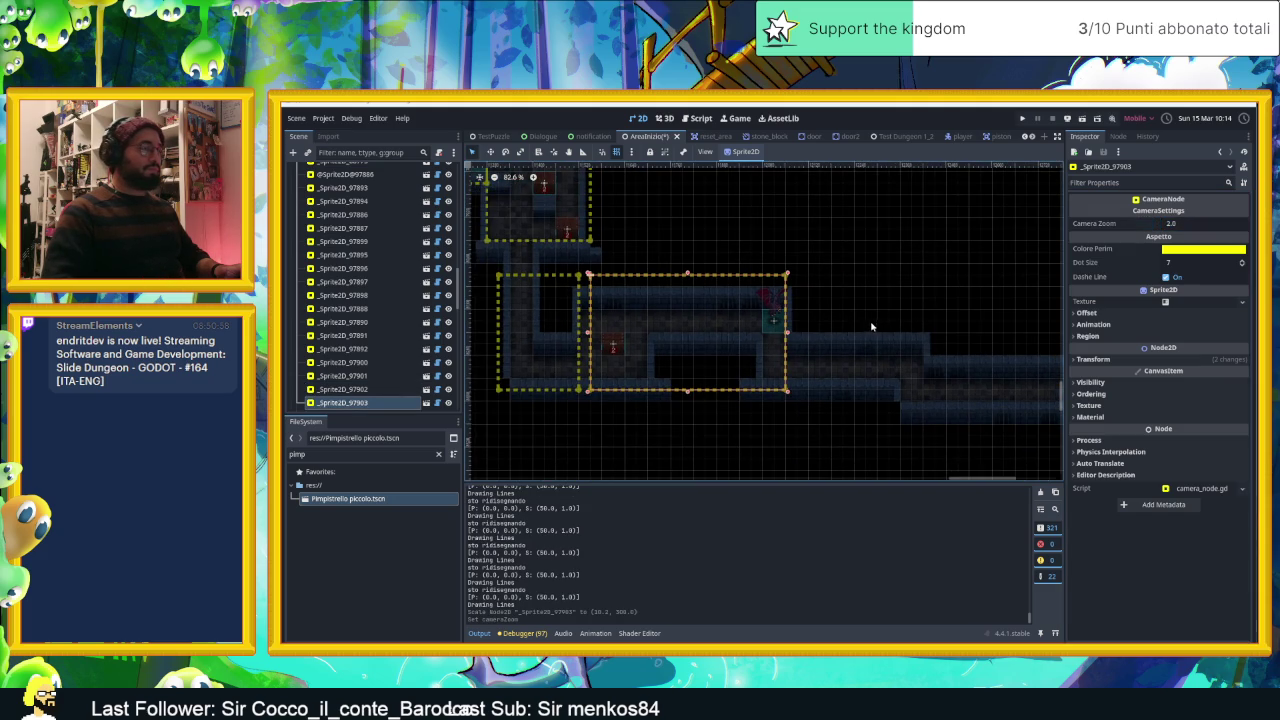
# - Launch the game and slide the slime through the first corridors and rooms
pyautogui.click(1081, 121)
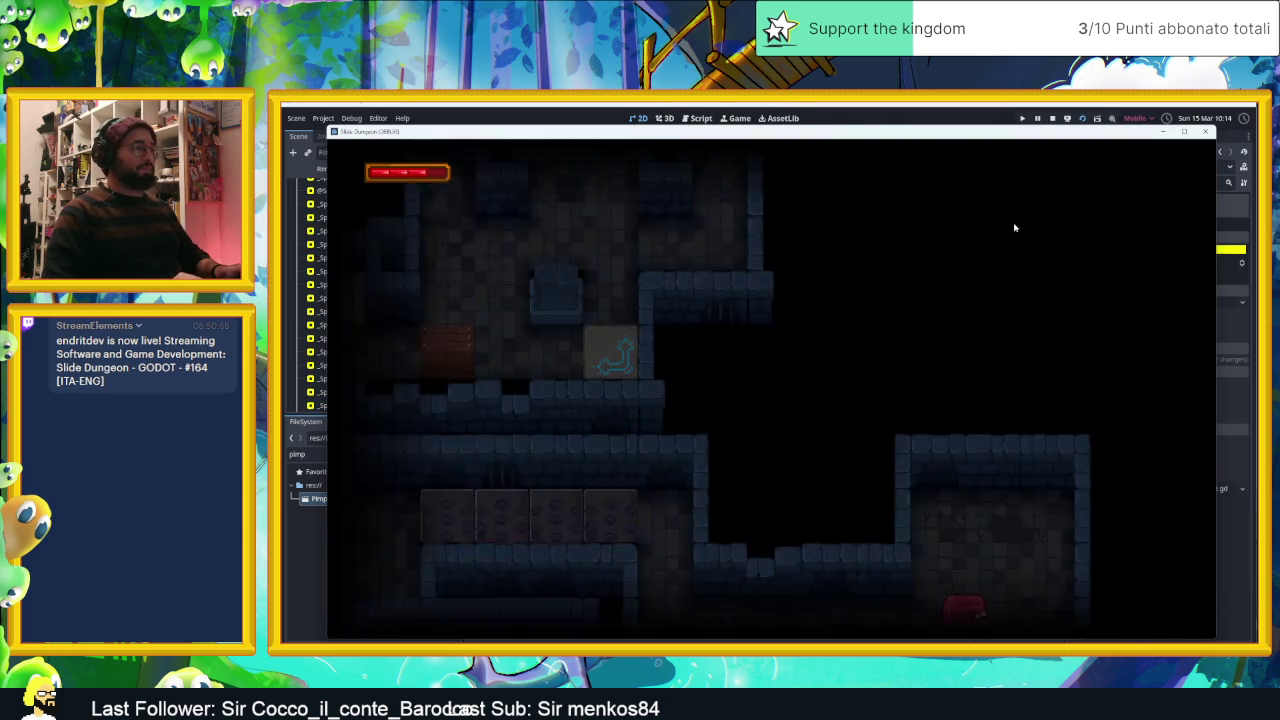
pyautogui.press('Right')
pyautogui.press('Up')
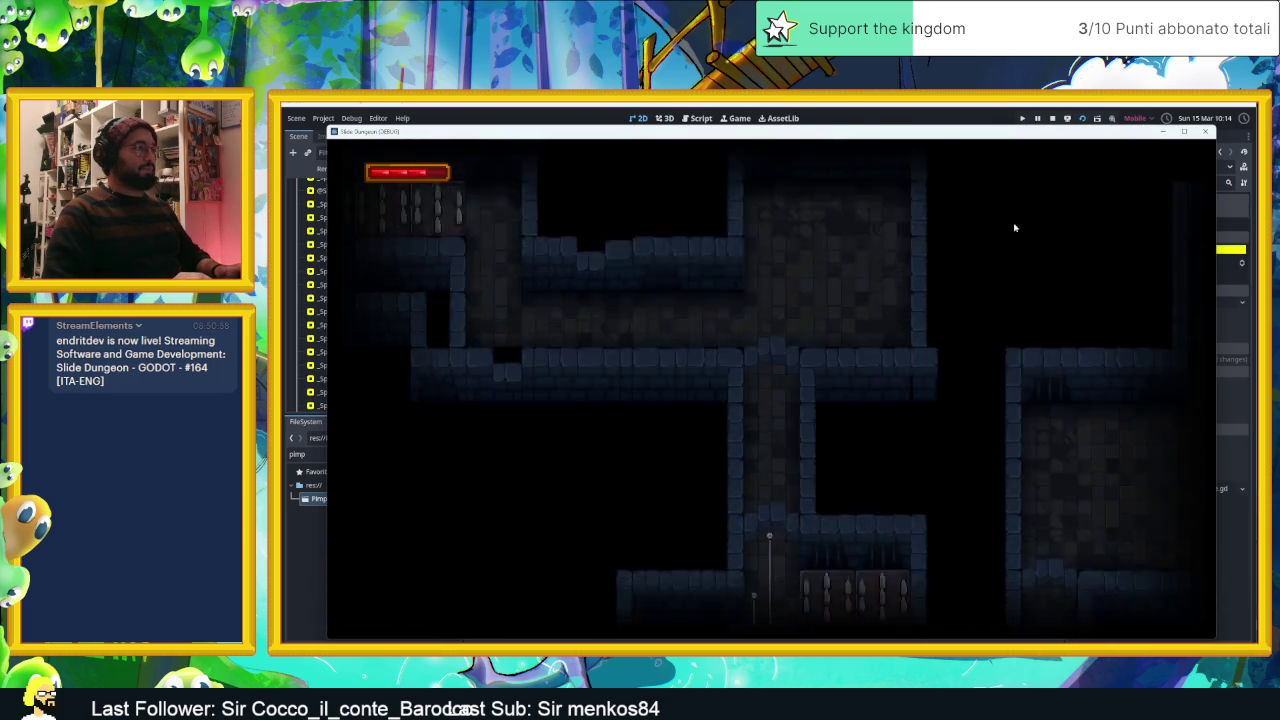
pyautogui.press('Right')
pyautogui.press('Up')
pyautogui.press('Right')
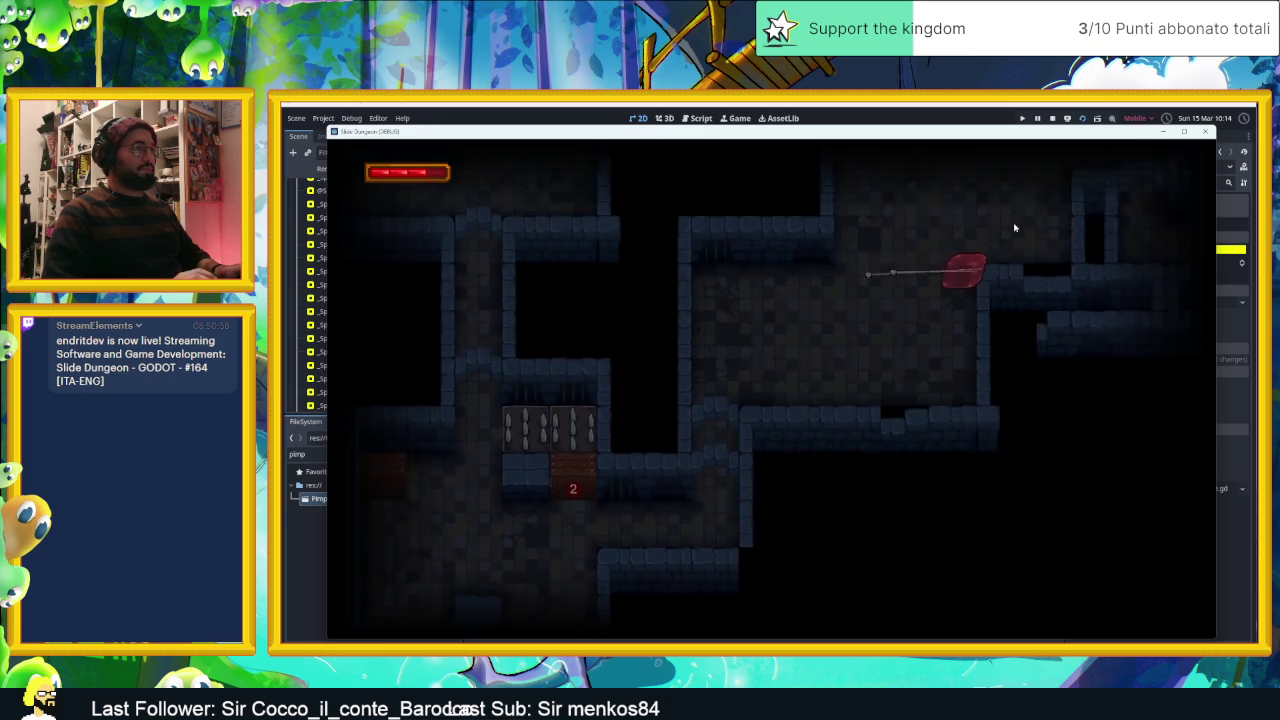
pyautogui.press('Up')
pyautogui.press('Down')
pyautogui.press('Left')
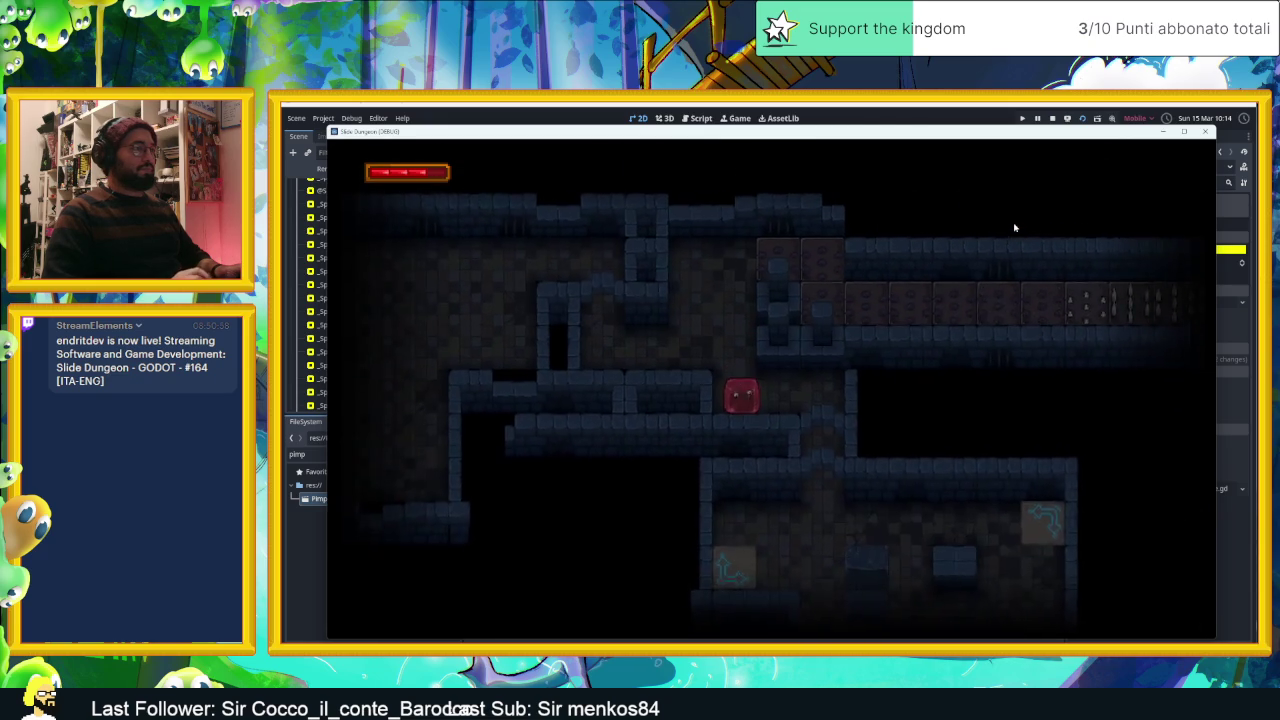
pyautogui.press('Down')
pyautogui.press('Right')
pyautogui.press('Up')
pyautogui.press('Left')
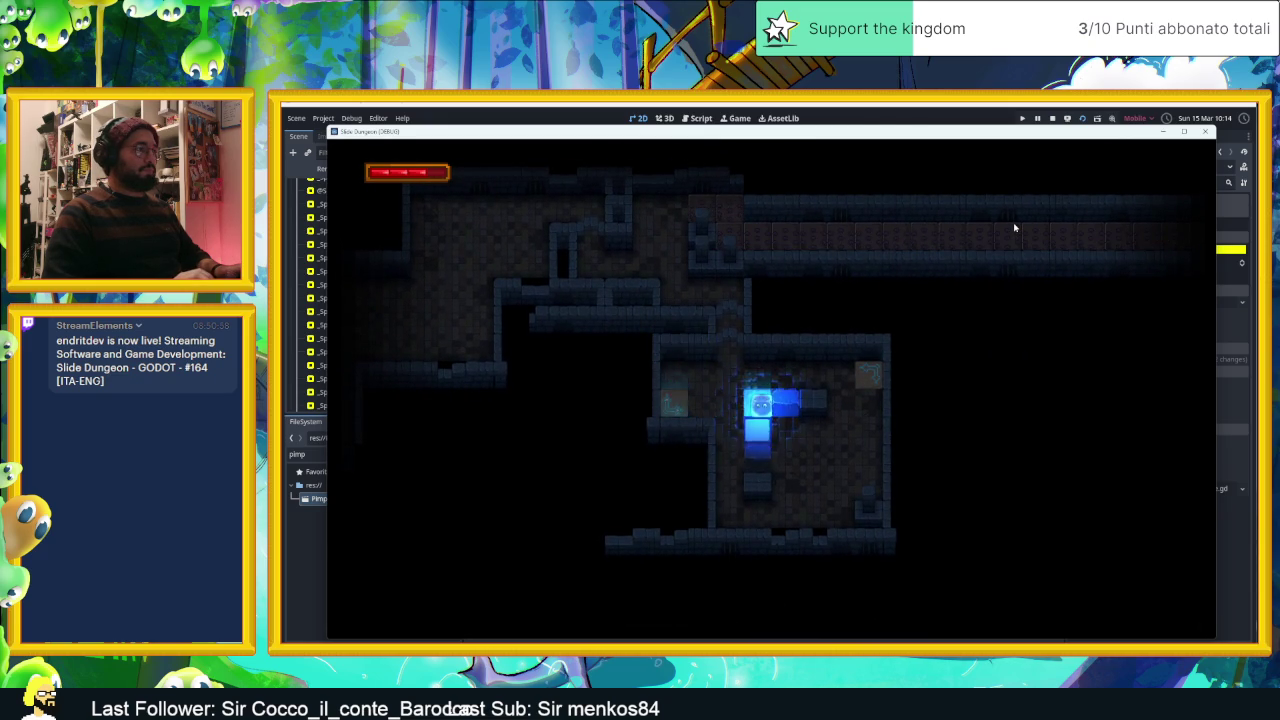
# - Slide the slime along the long corridor and spike corridor down to the lower room
pyautogui.press('Up')
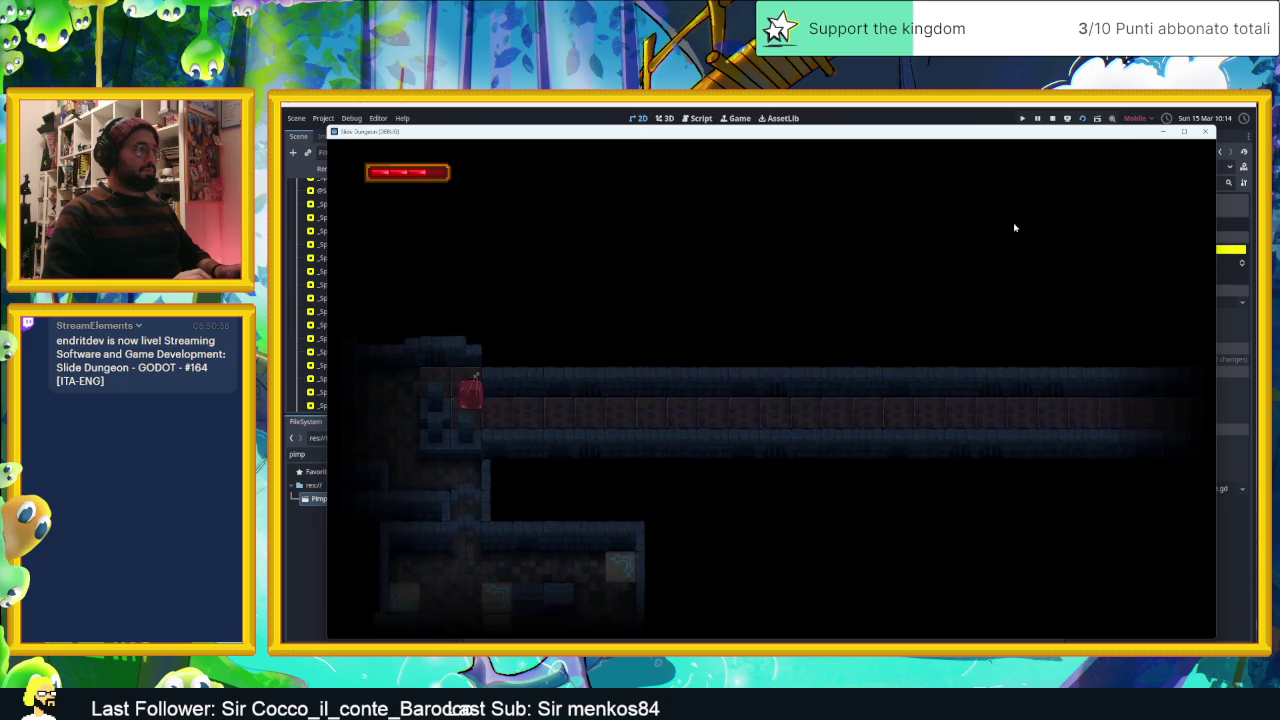
pyautogui.press('Right')
pyautogui.press('Down')
pyautogui.press('Up')
pyautogui.press('Right')
pyautogui.press('Up')
pyautogui.press('Down')
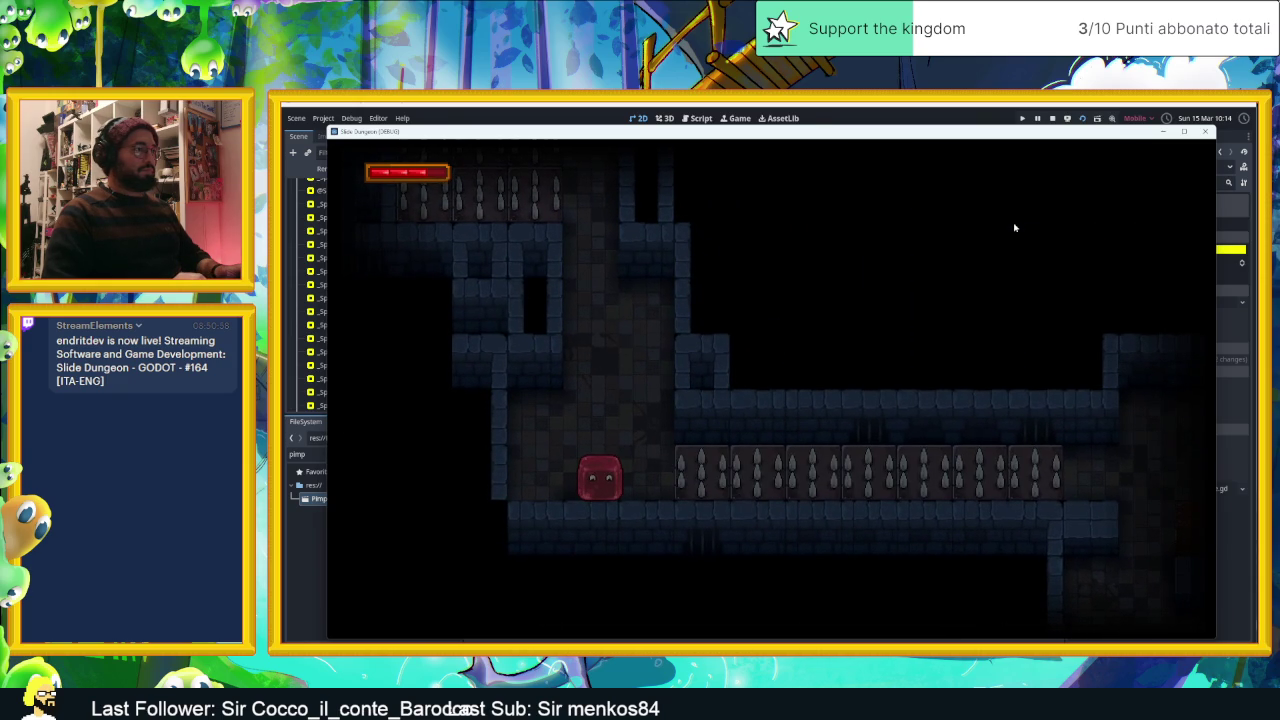
pyautogui.press('Right')
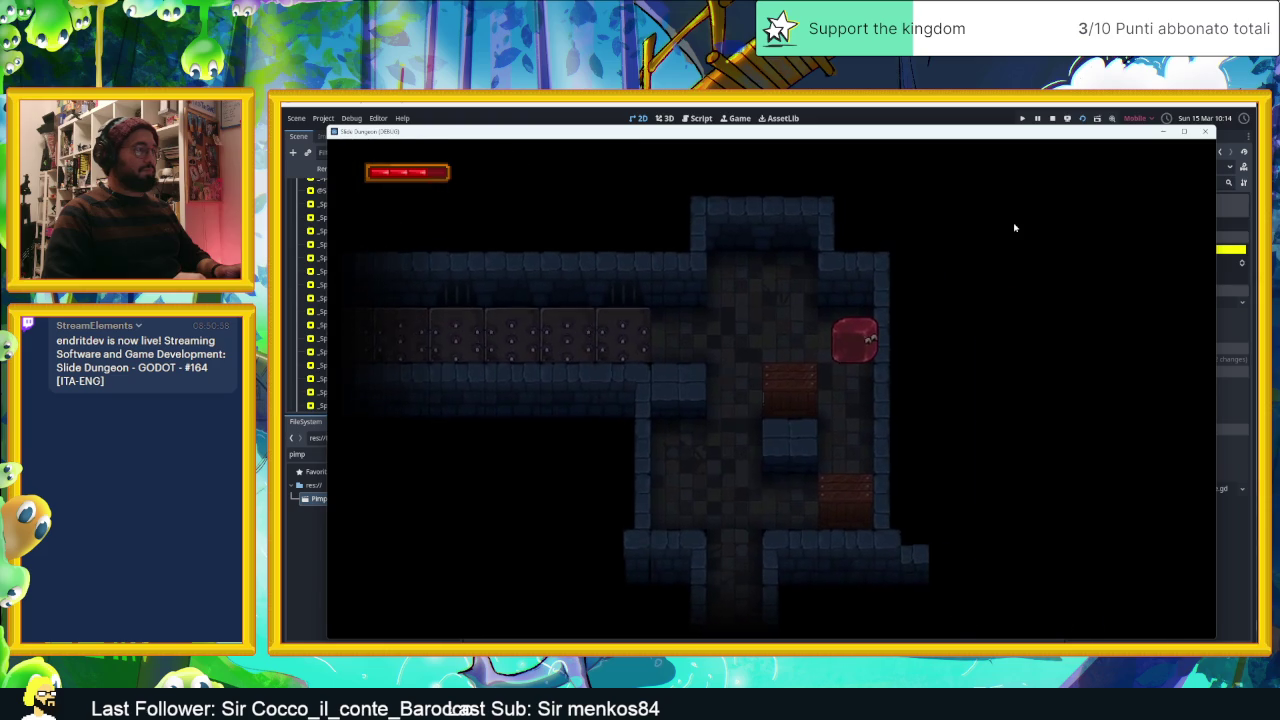
pyautogui.press('Down')
pyautogui.press('Up')
pyautogui.press('Down')
pyautogui.press('Left')
pyautogui.press('Up')
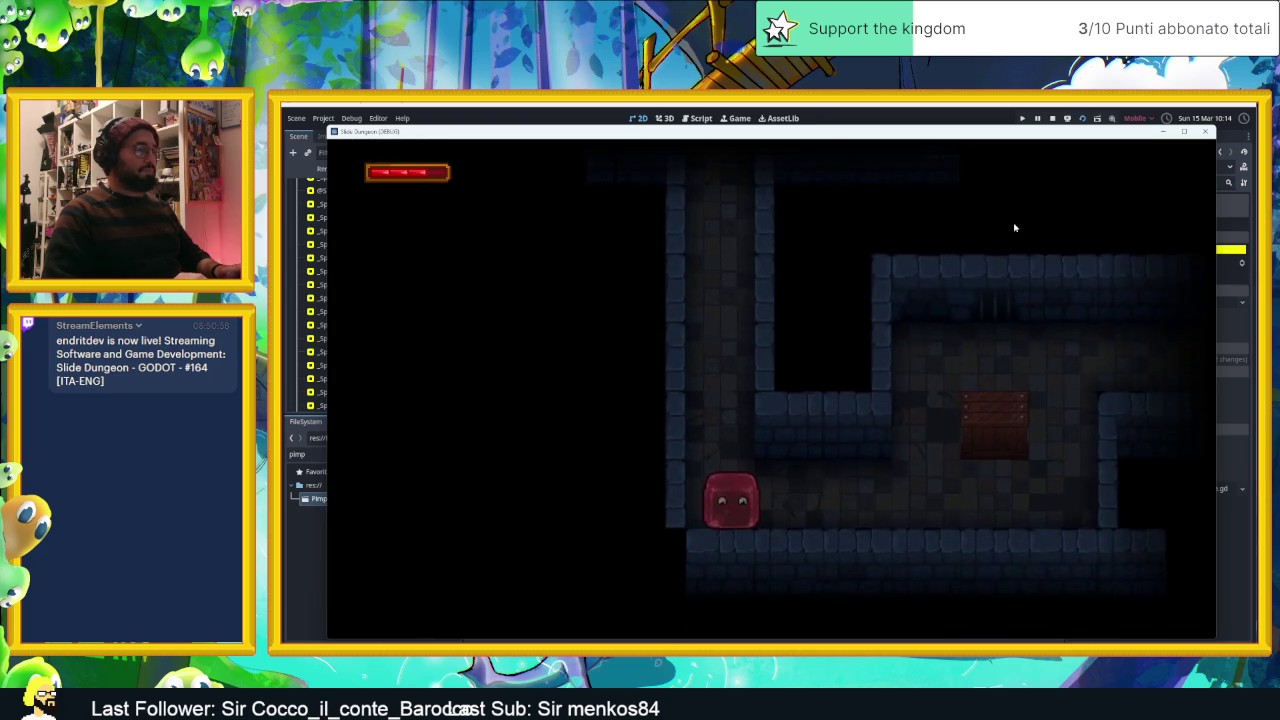
# - Slide the slime past the box to the bat enemy, stop the game, and open Test Dungeon 1_2
pyautogui.press('Right')
pyautogui.press('Up')
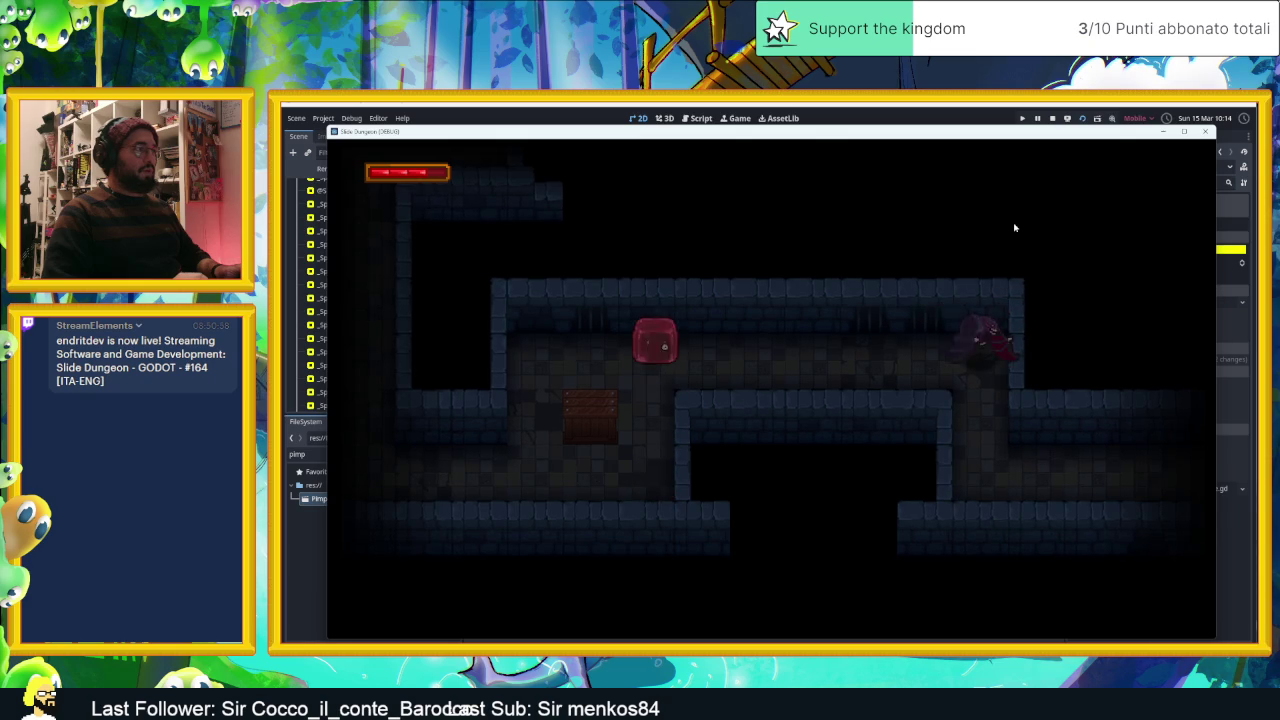
pyautogui.press('Right')
pyautogui.press('Left')
pyautogui.press('Right')
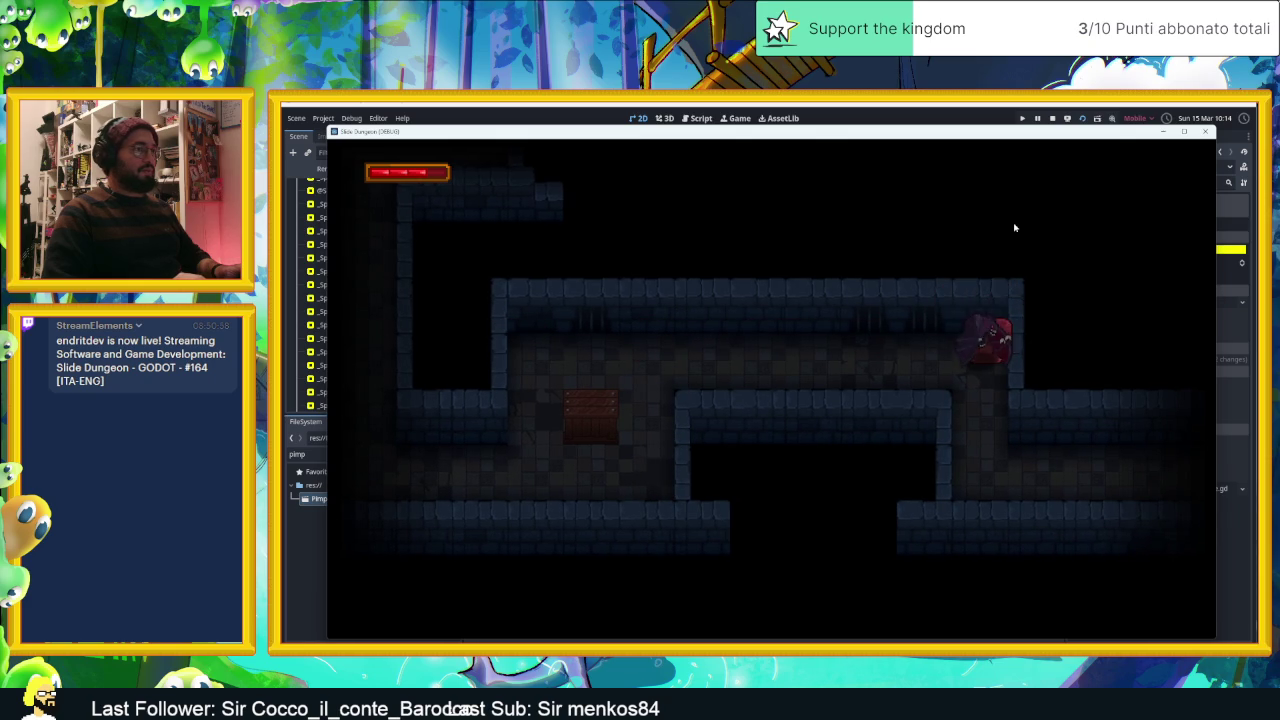
pyautogui.press('Left')
pyautogui.press('Right')
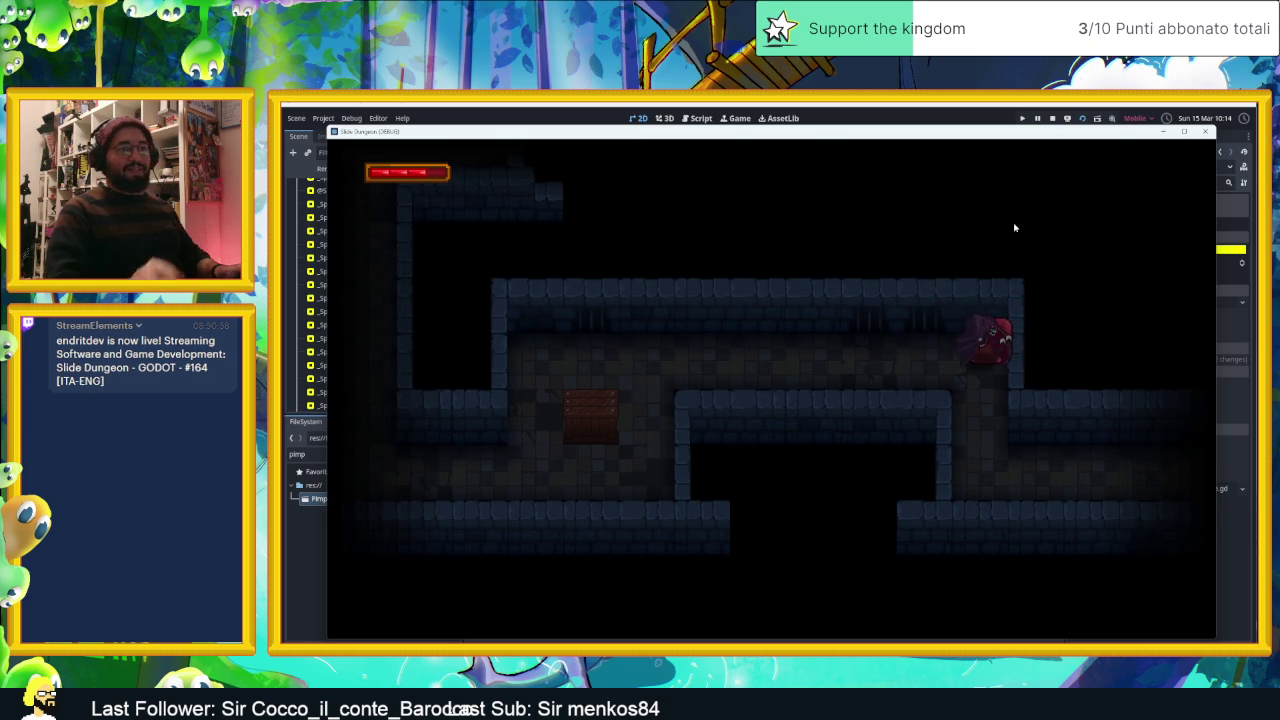
pyautogui.click(1052, 118)
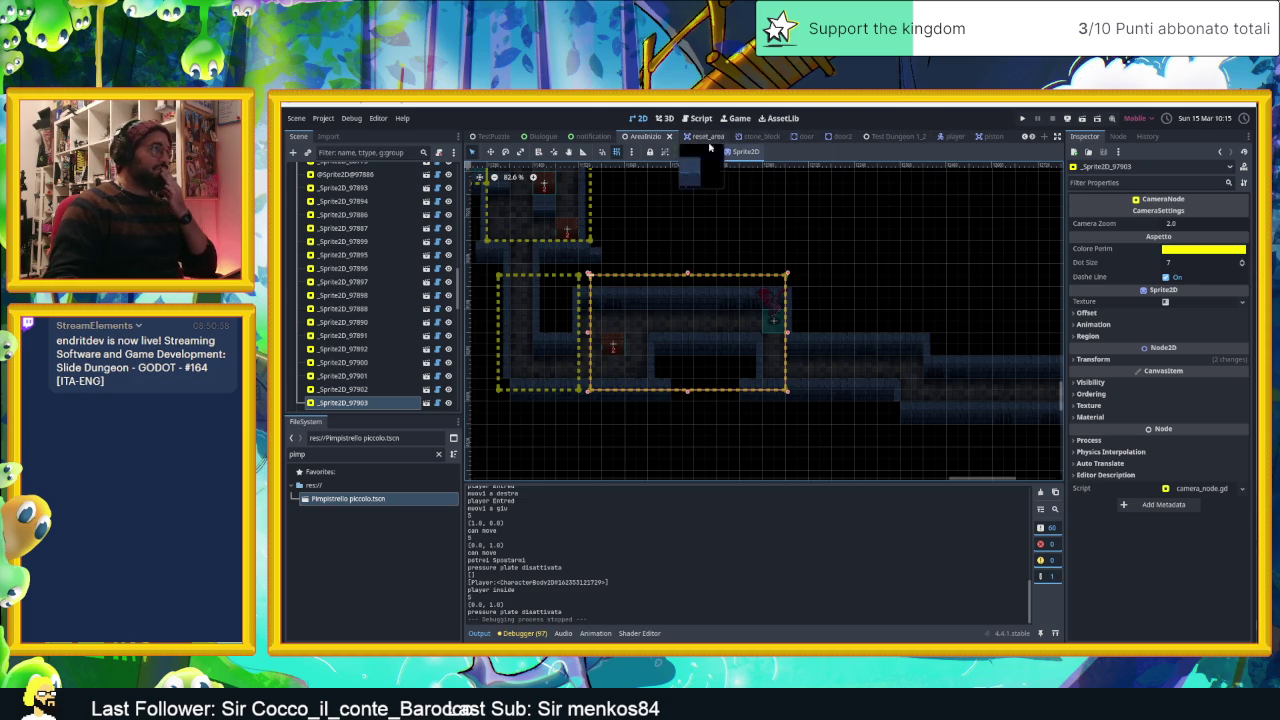
pyautogui.click(952, 136)
# - Open the Pimpistrello piccolo scene, enable Y Sort on the ombra shadow, and save
pyautogui.click(963, 136)
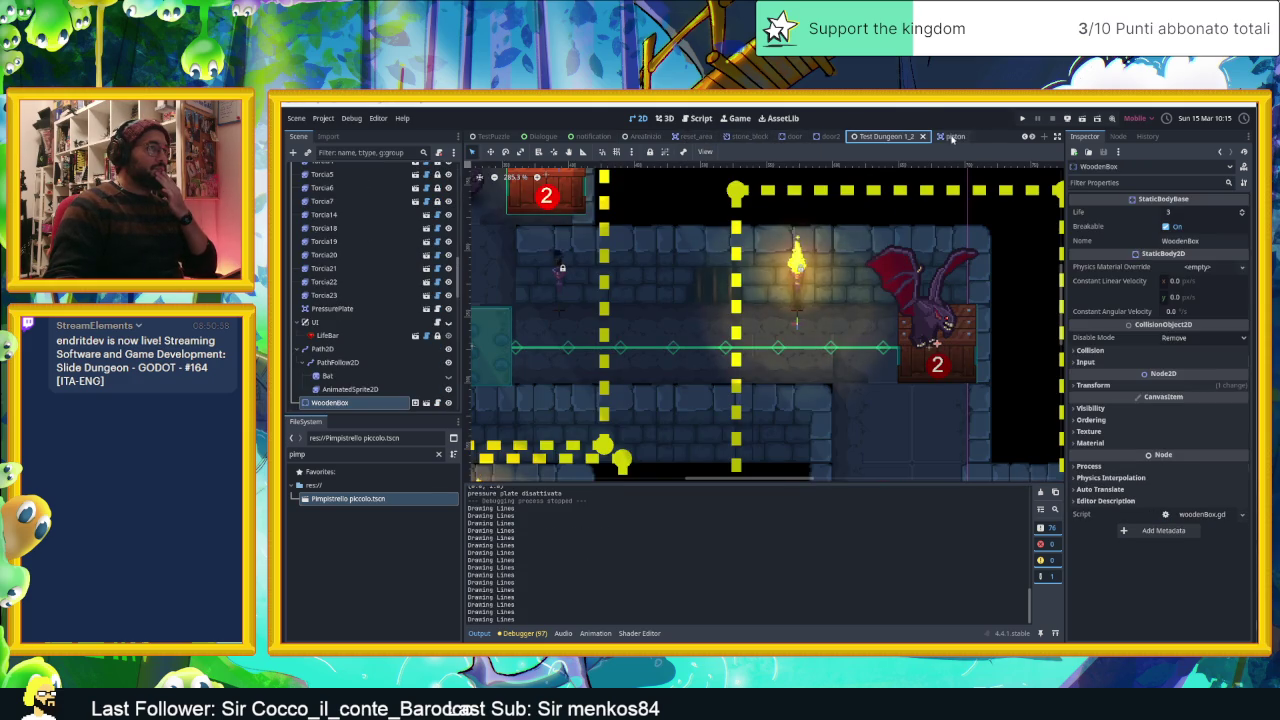
pyautogui.click(946, 137)
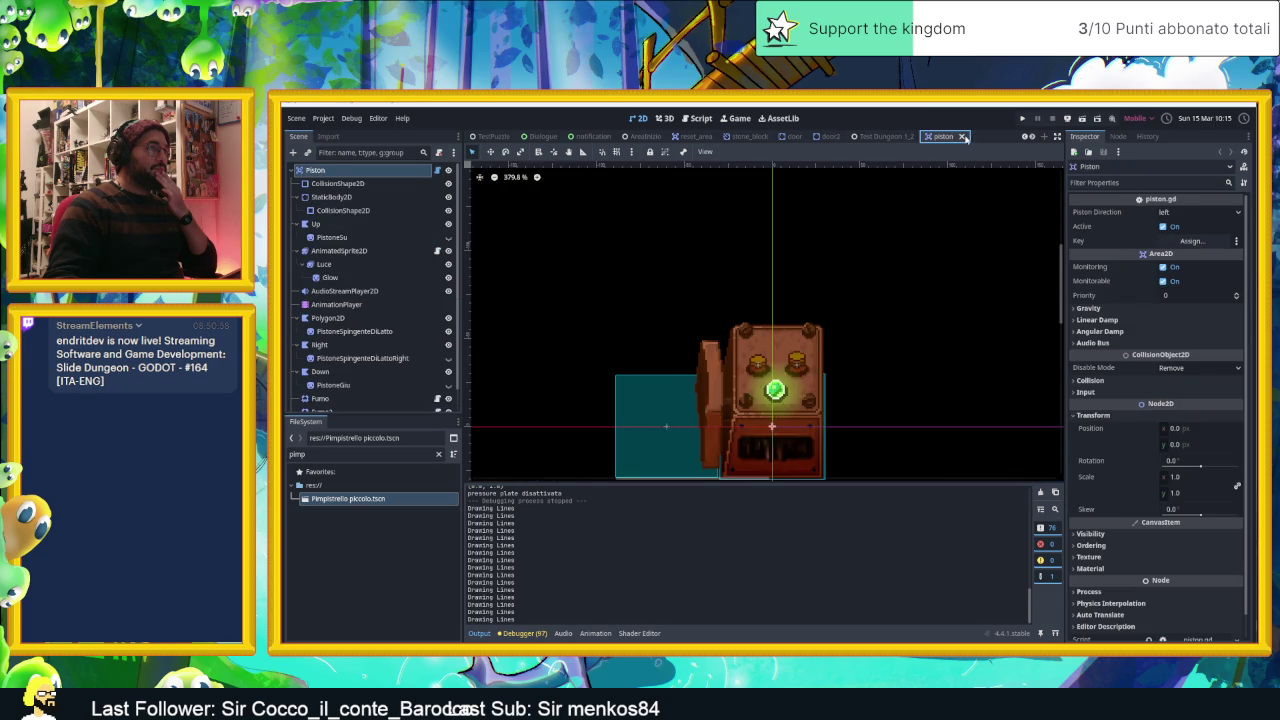
pyautogui.click(963, 136)
pyautogui.click(975, 137)
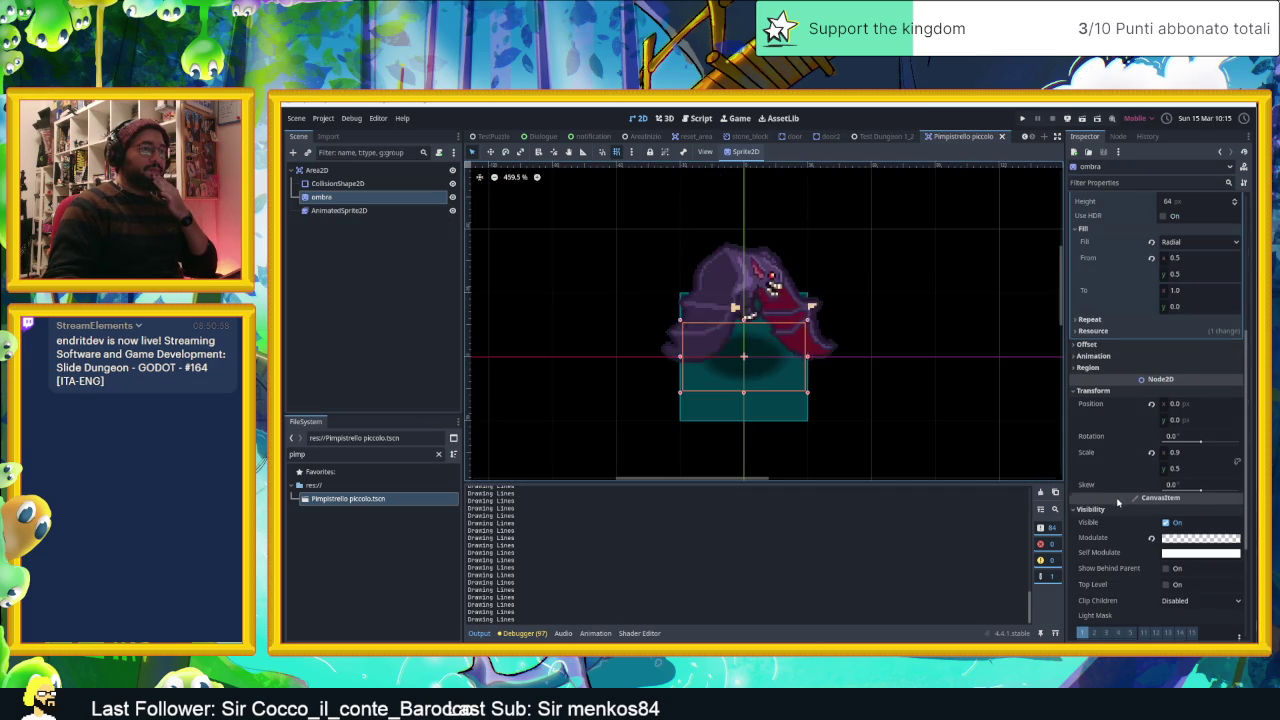
pyautogui.scroll(-3, 1112, 495)
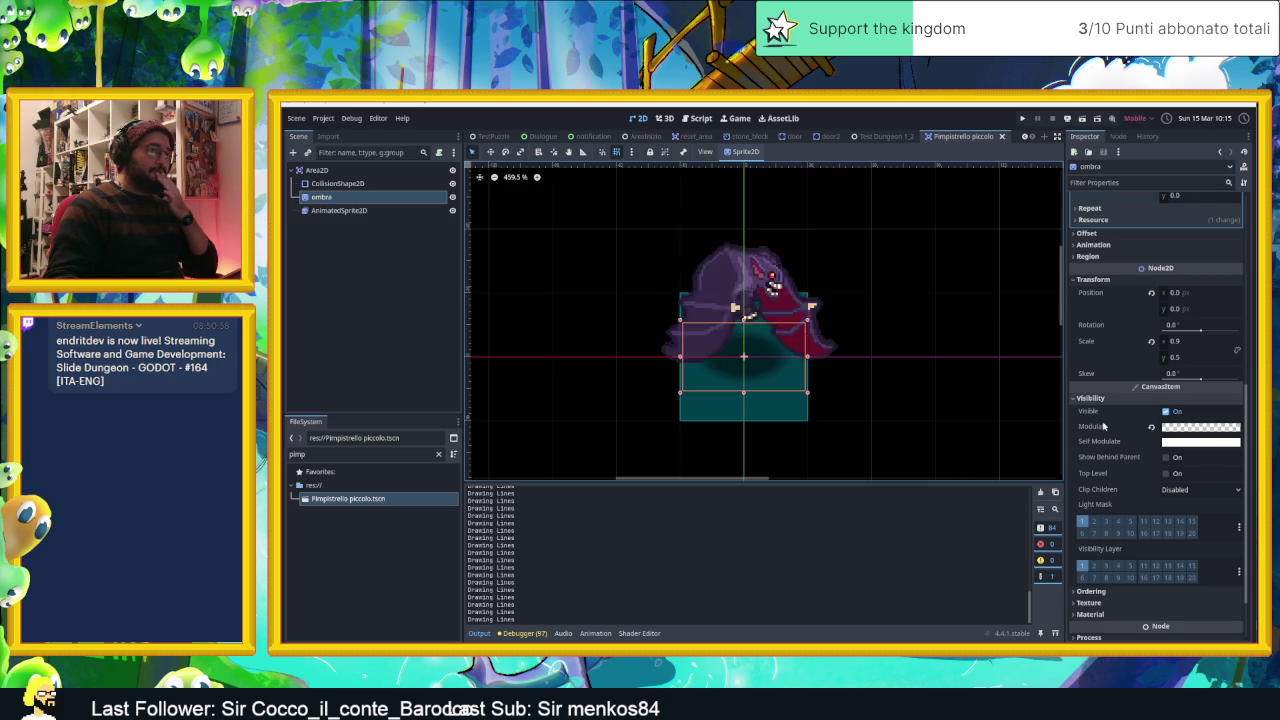
pyautogui.scroll(-2, 1106, 460)
pyautogui.click(1100, 528)
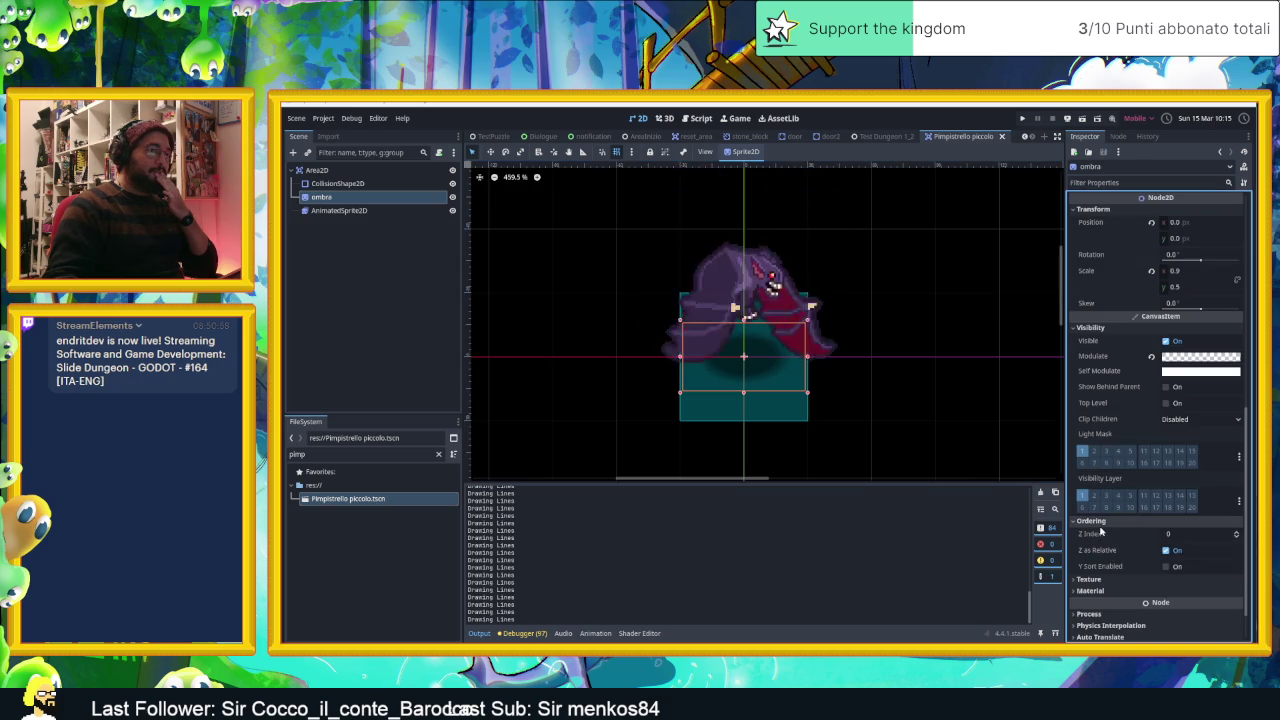
pyautogui.click(1165, 567)
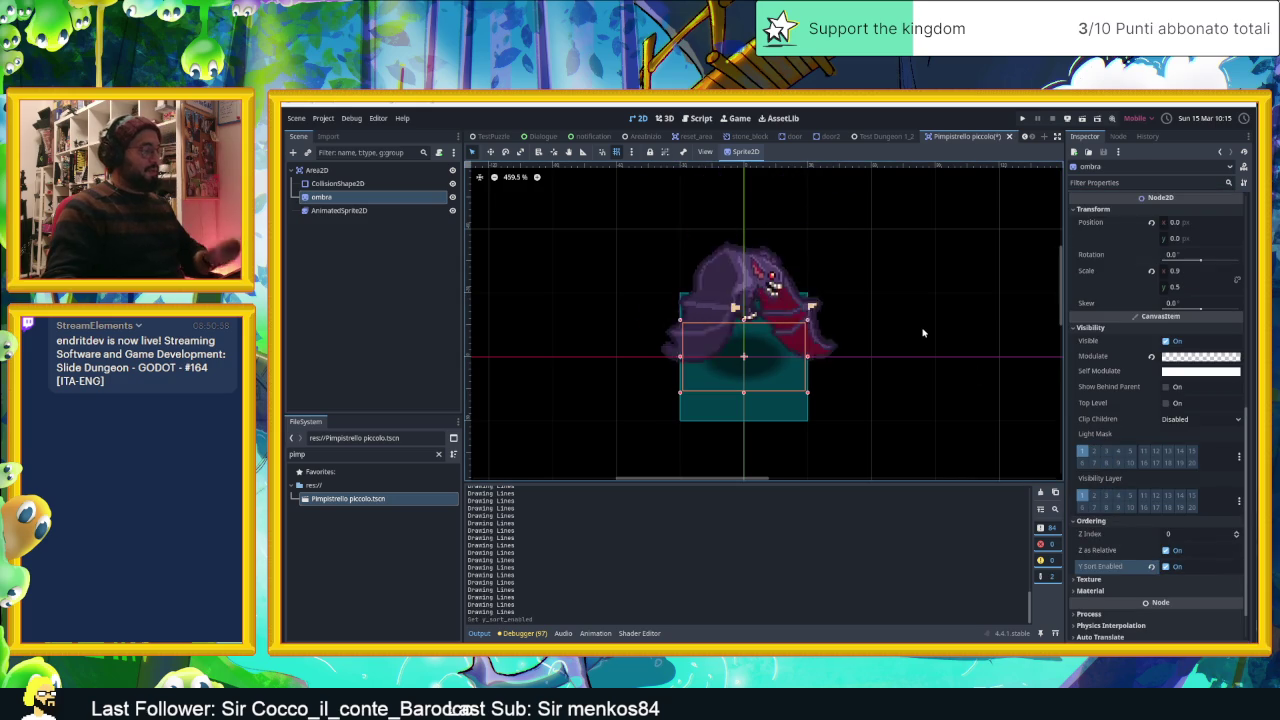
pyautogui.hotkey('ctrl', 's')
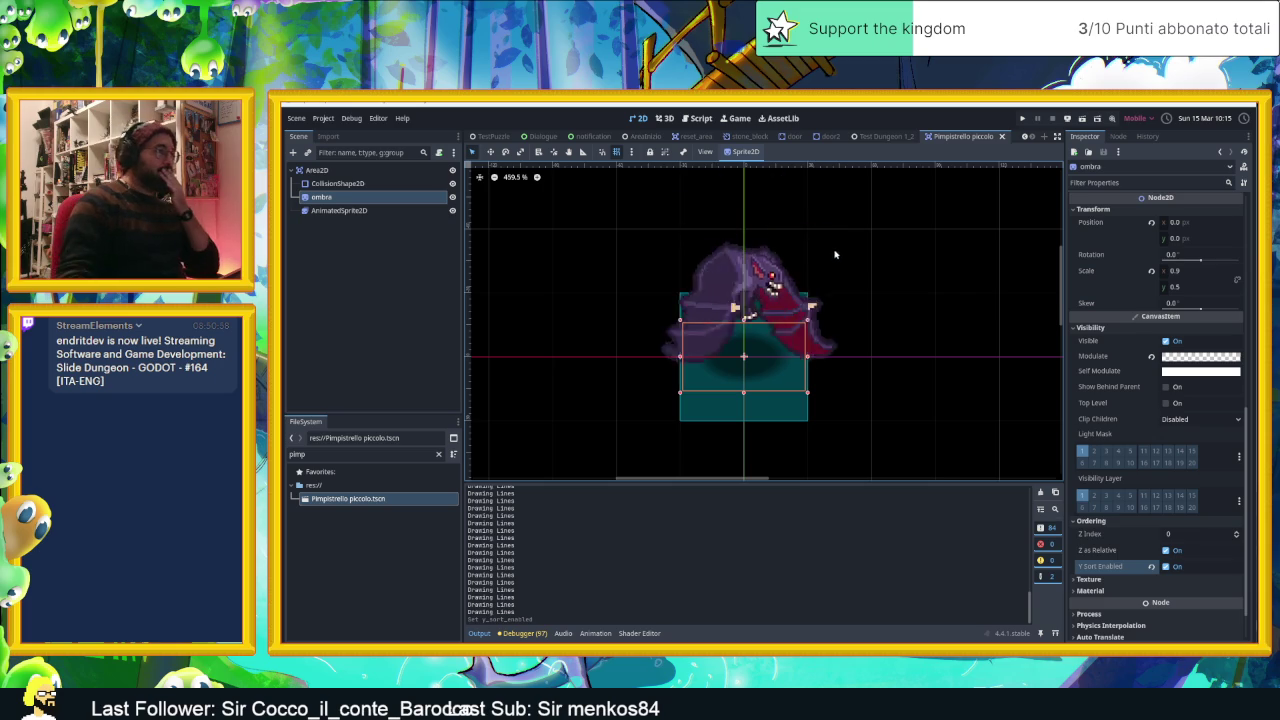
# - Untick the shadow's Offset Centered, leaving it at -29, -15, and save the bat scene
pyautogui.scroll(10, 1105, 410)
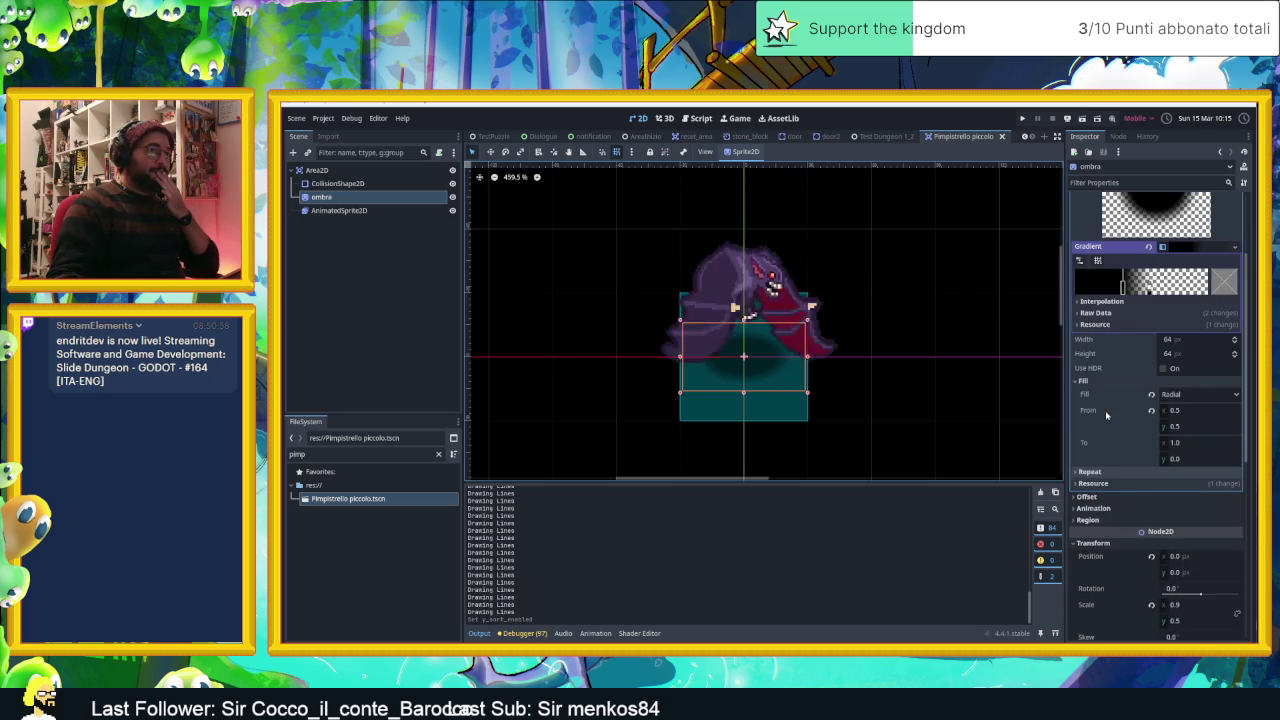
pyautogui.click(1203, 226)
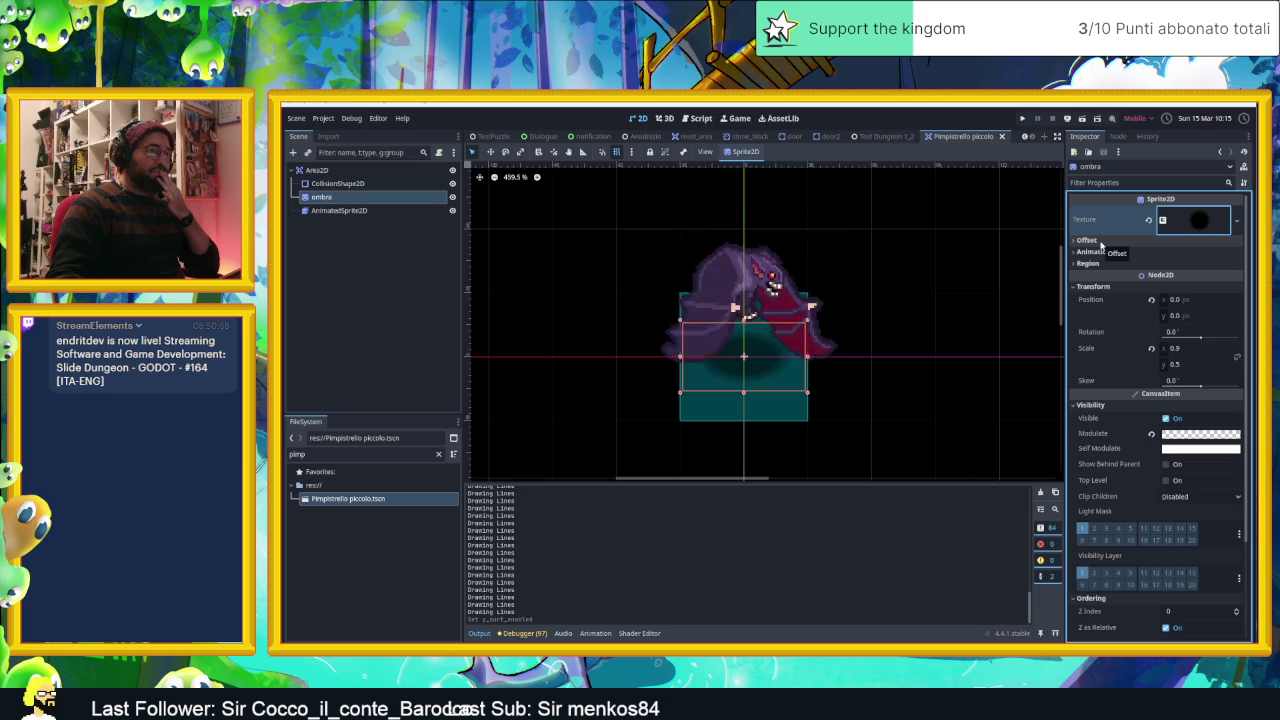
pyautogui.click(1087, 240)
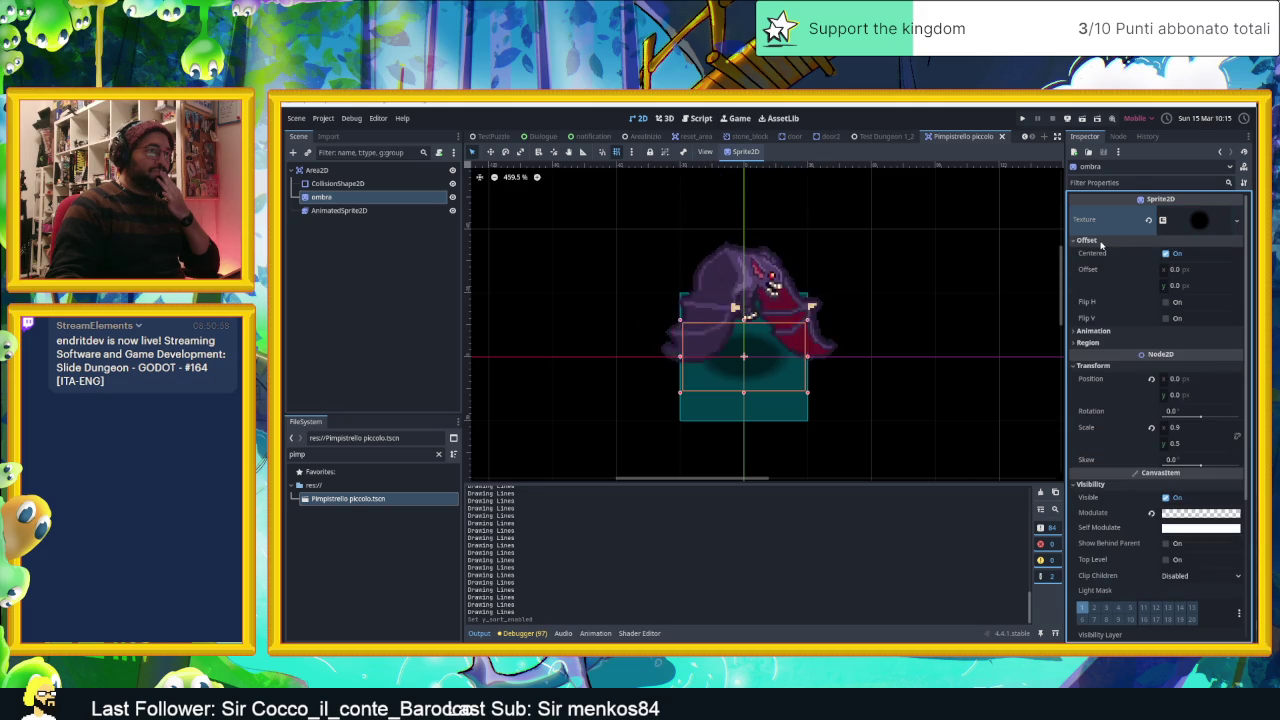
pyautogui.click(1165, 254)
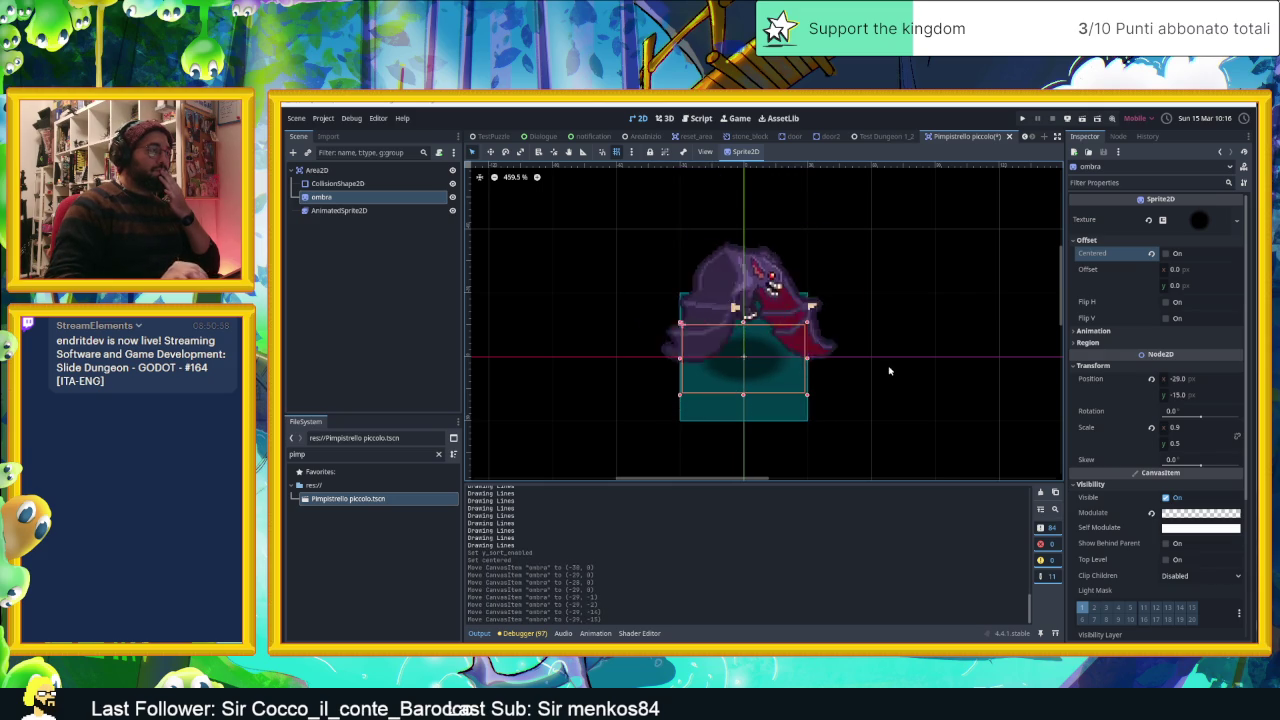
pyautogui.hotkey('ctrl', 's')
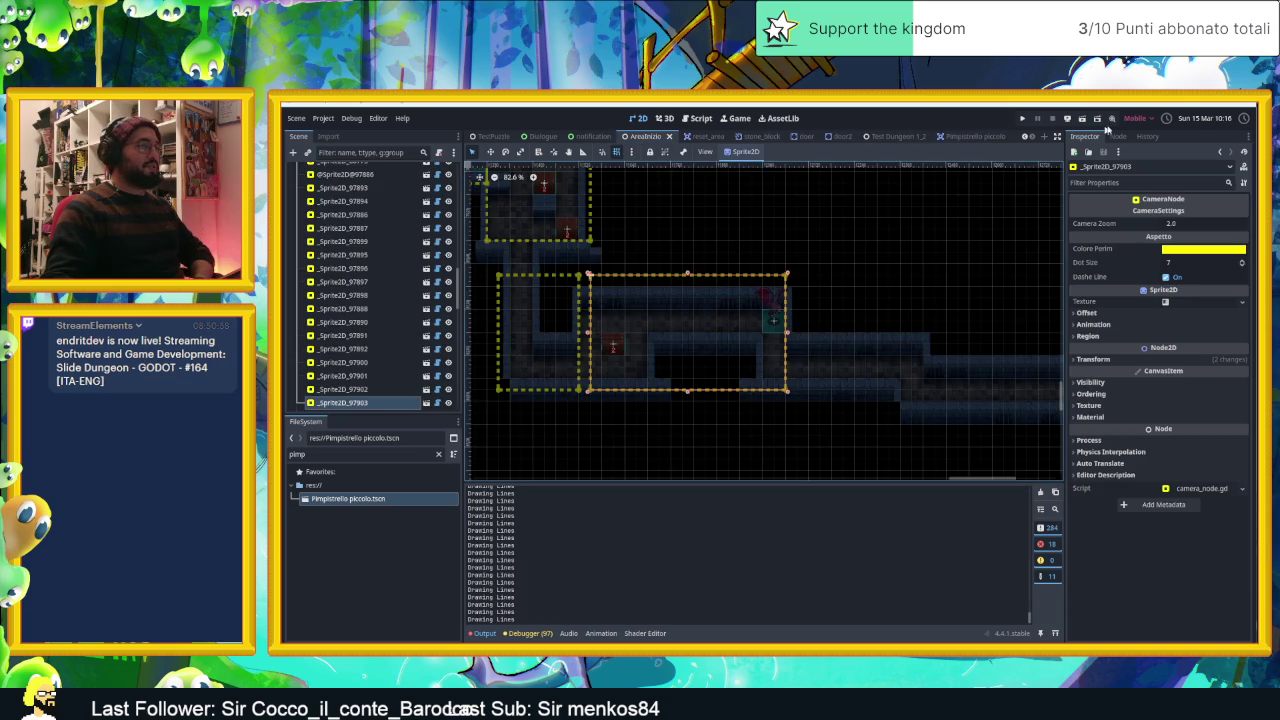
# - Move the Player node into the lower room of the AreaInizio level
pyautogui.scroll(-2, 700, 255)
pyautogui.scroll(10, 368, 224)
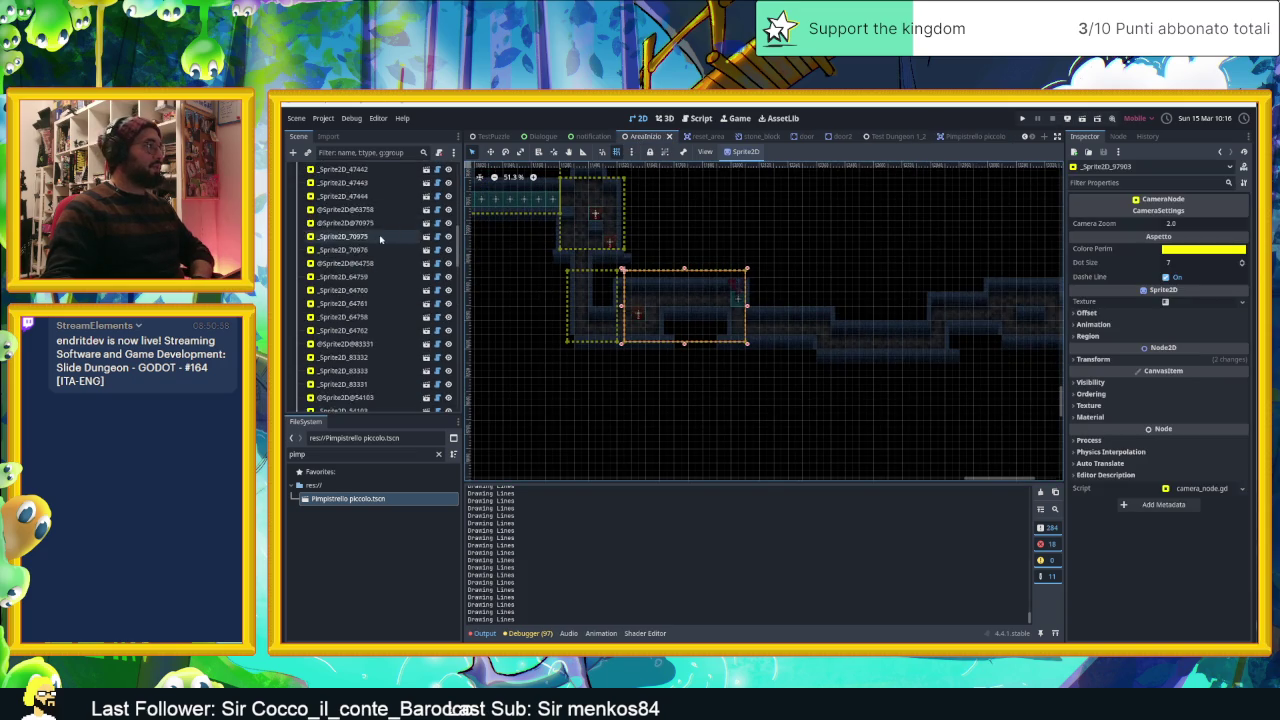
pyautogui.click(330, 197)
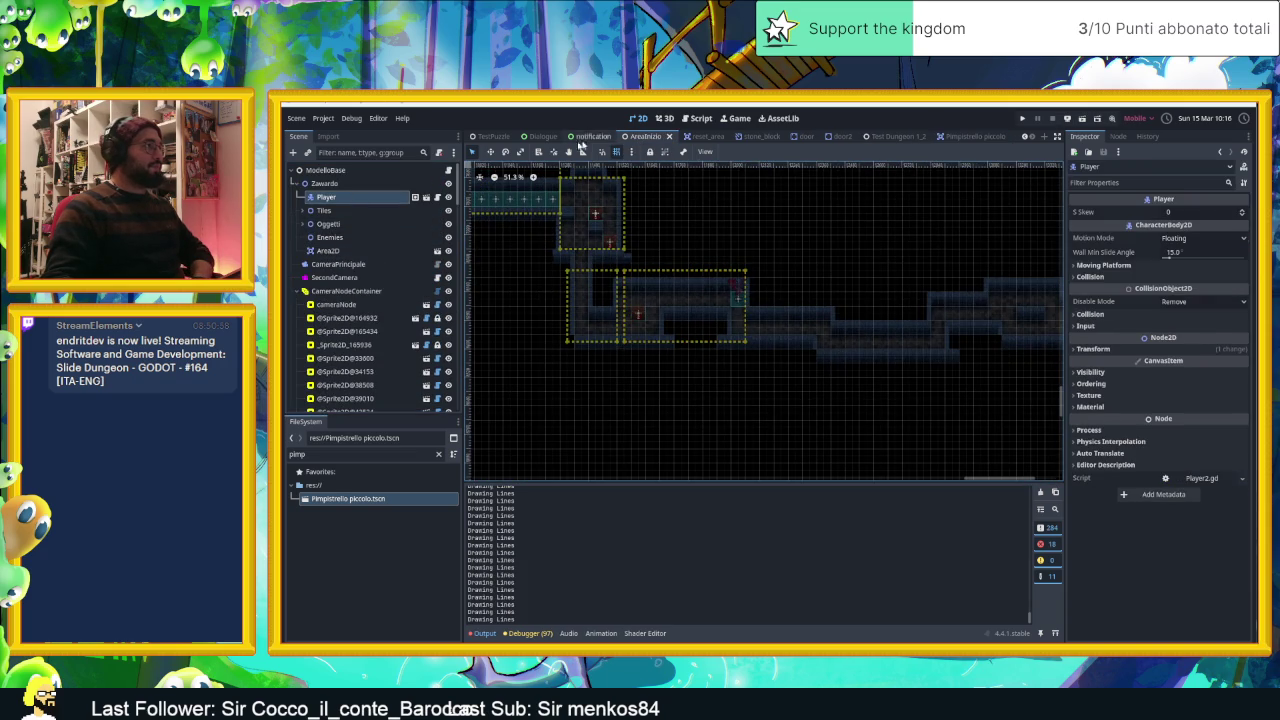
pyautogui.click(490, 152)
pyautogui.moveTo(745, 338)
pyautogui.mouseDown()
pyautogui.moveTo(914, 357)
pyautogui.moveTo(745, 337)
pyautogui.mouseUp()
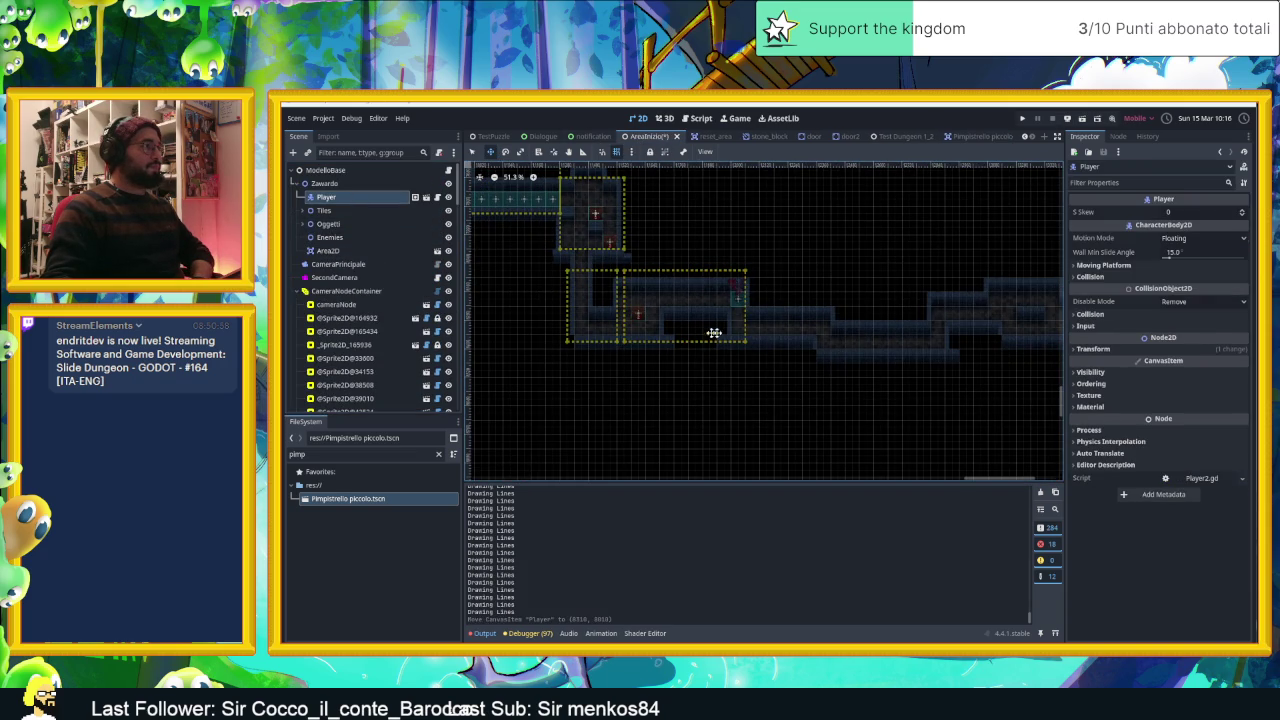
# - Save and run the level to playtest it, then stop the game
pyautogui.scroll(-2, 604, 386)
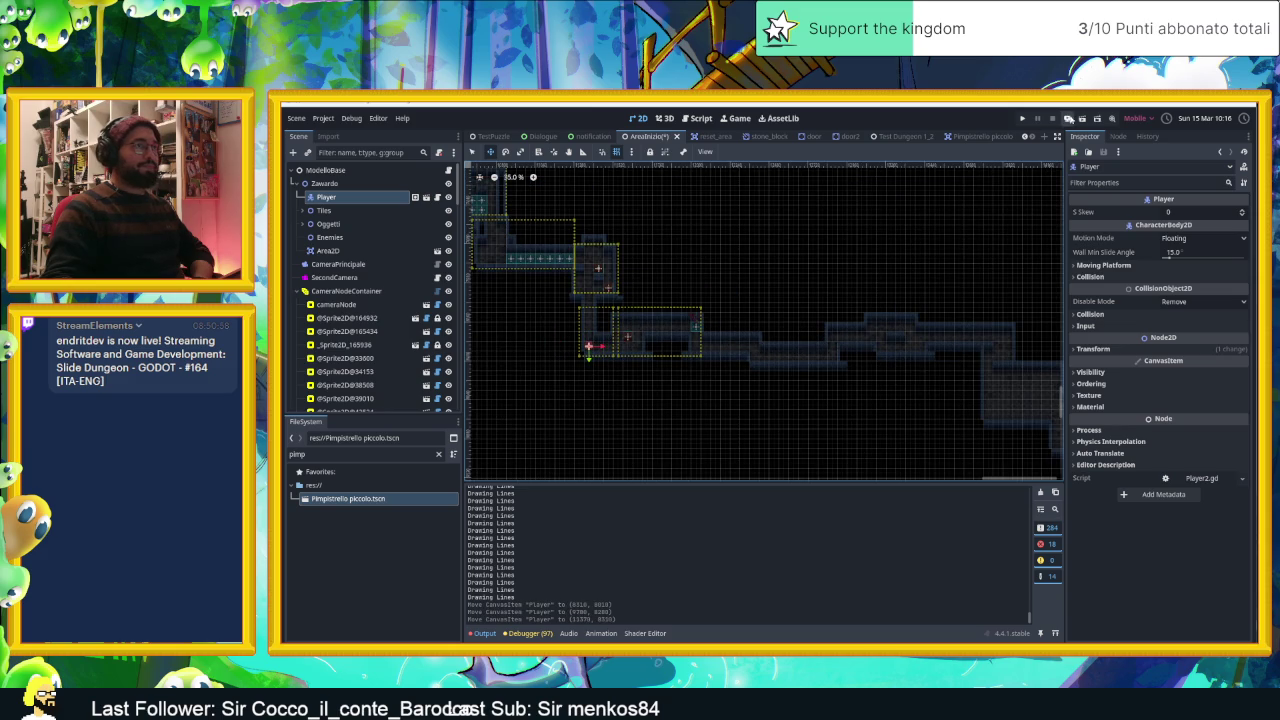
pyautogui.click(1068, 118)
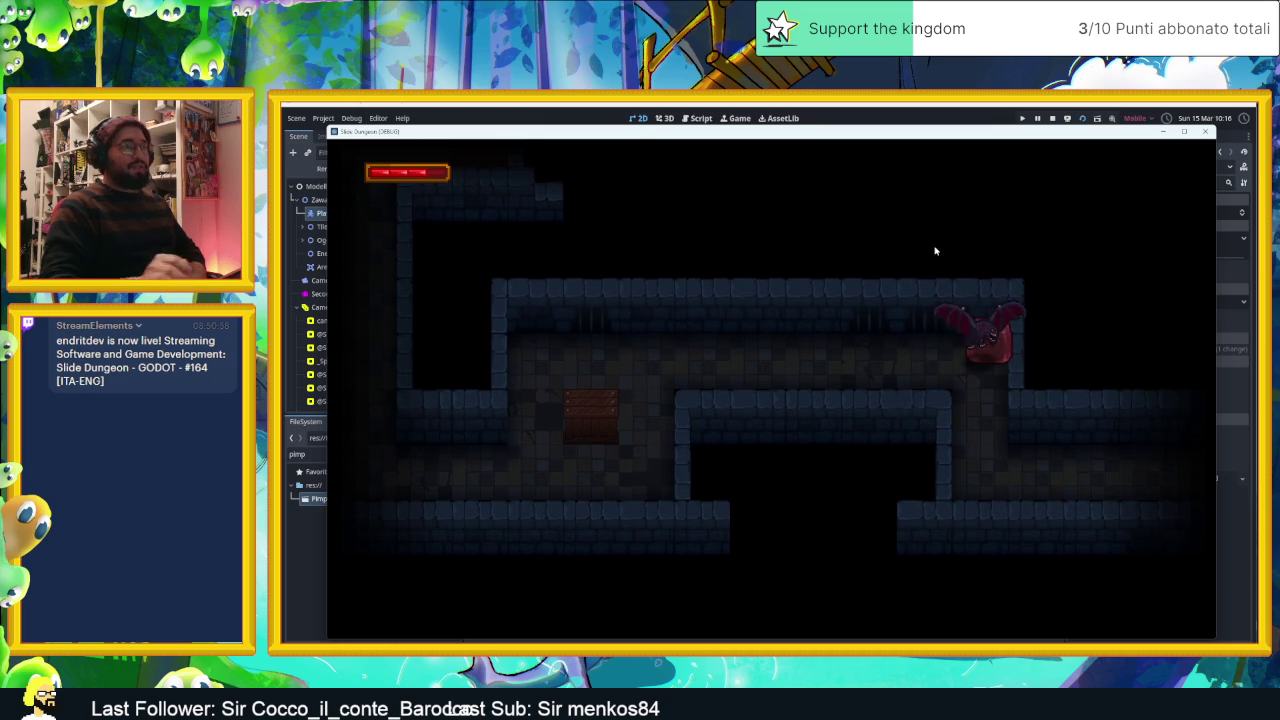
pyautogui.click(1052, 118)
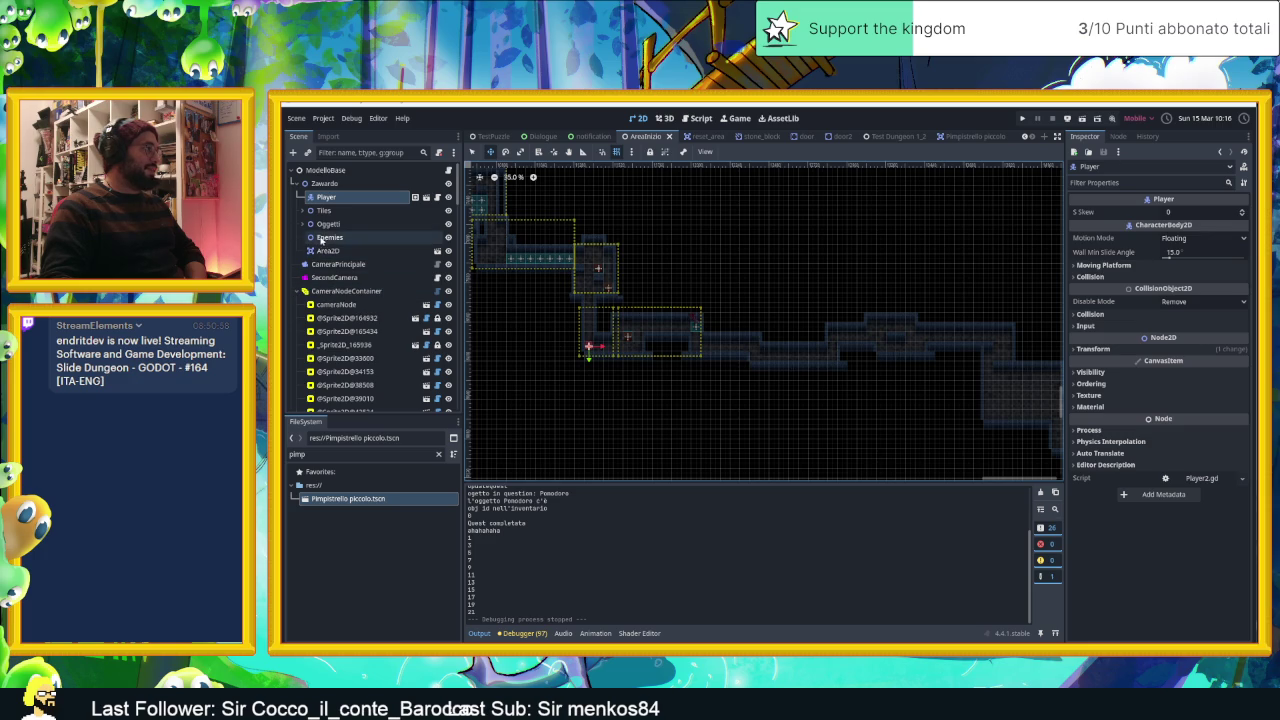
# - Select the Enemies node and expand its Ordering section in the Inspector
pyautogui.click(323, 238)
pyautogui.click(325, 251)
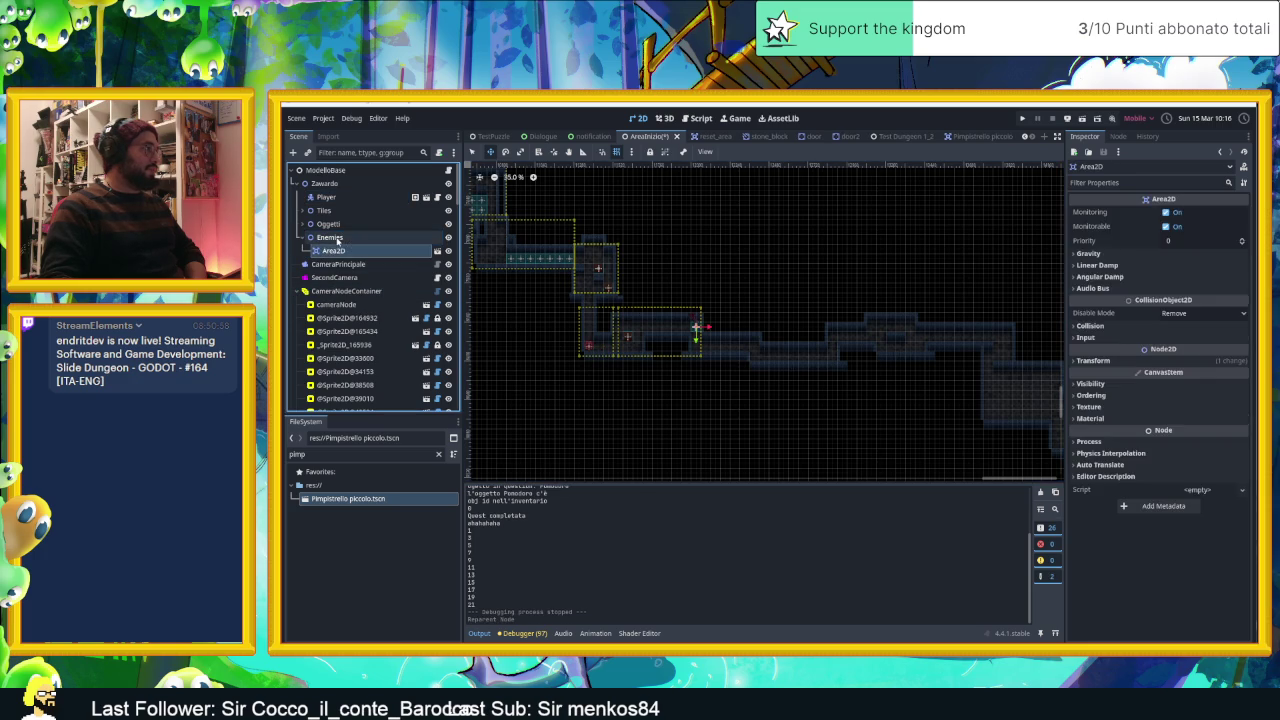
pyautogui.click(335, 238)
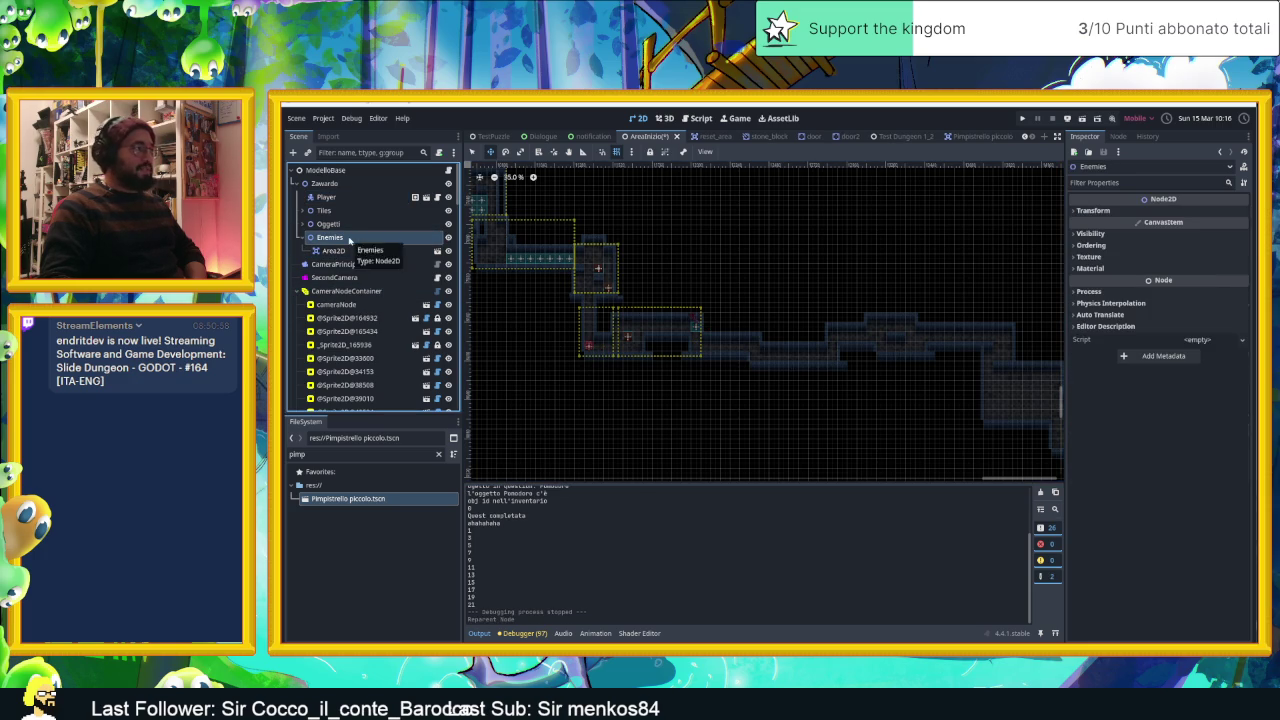
pyautogui.click(1095, 211)
pyautogui.click(1105, 213)
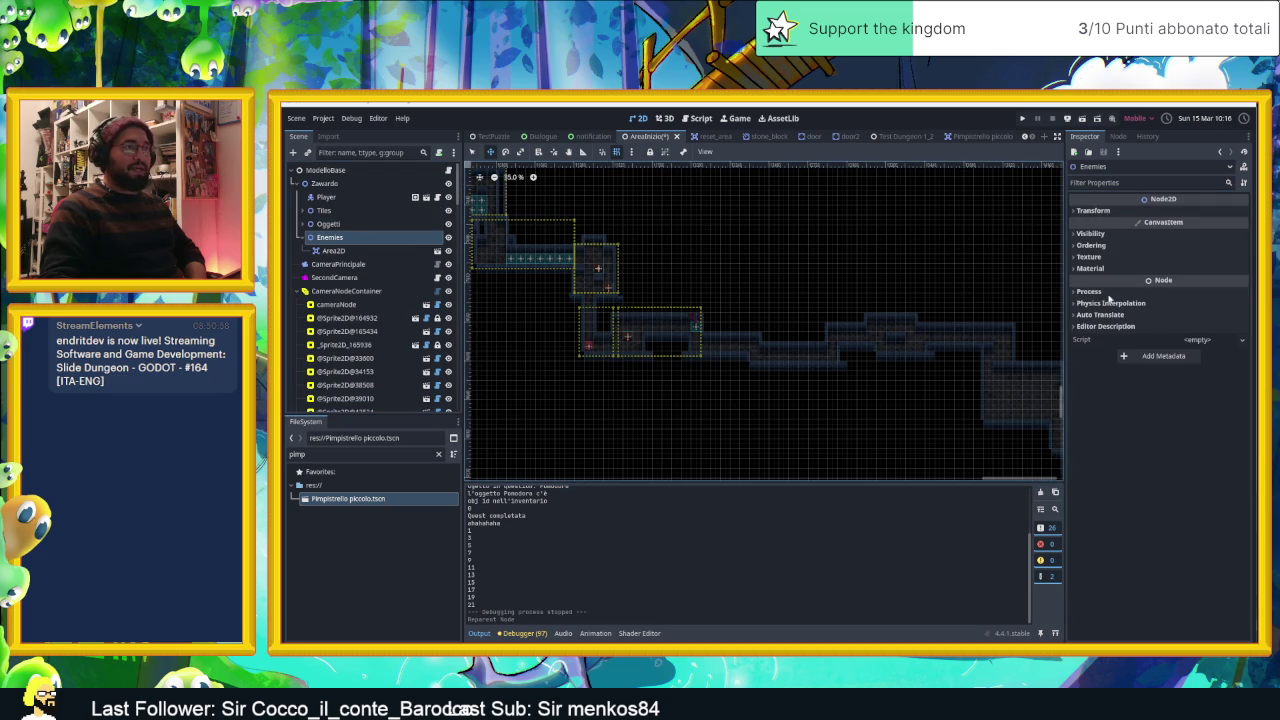
pyautogui.click(1091, 245)
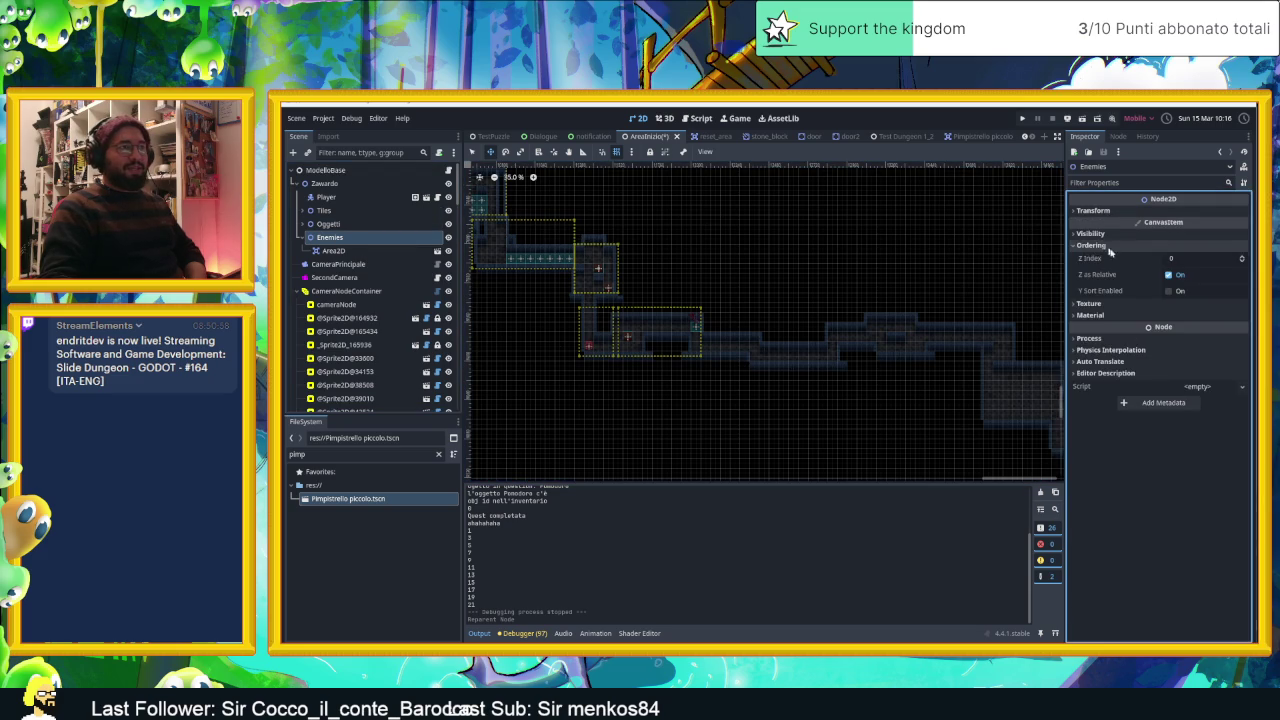
# - Turn on Y Sort Enabled for Enemies, save, and playtest by steering the slime around the bat
pyautogui.click(1168, 291)
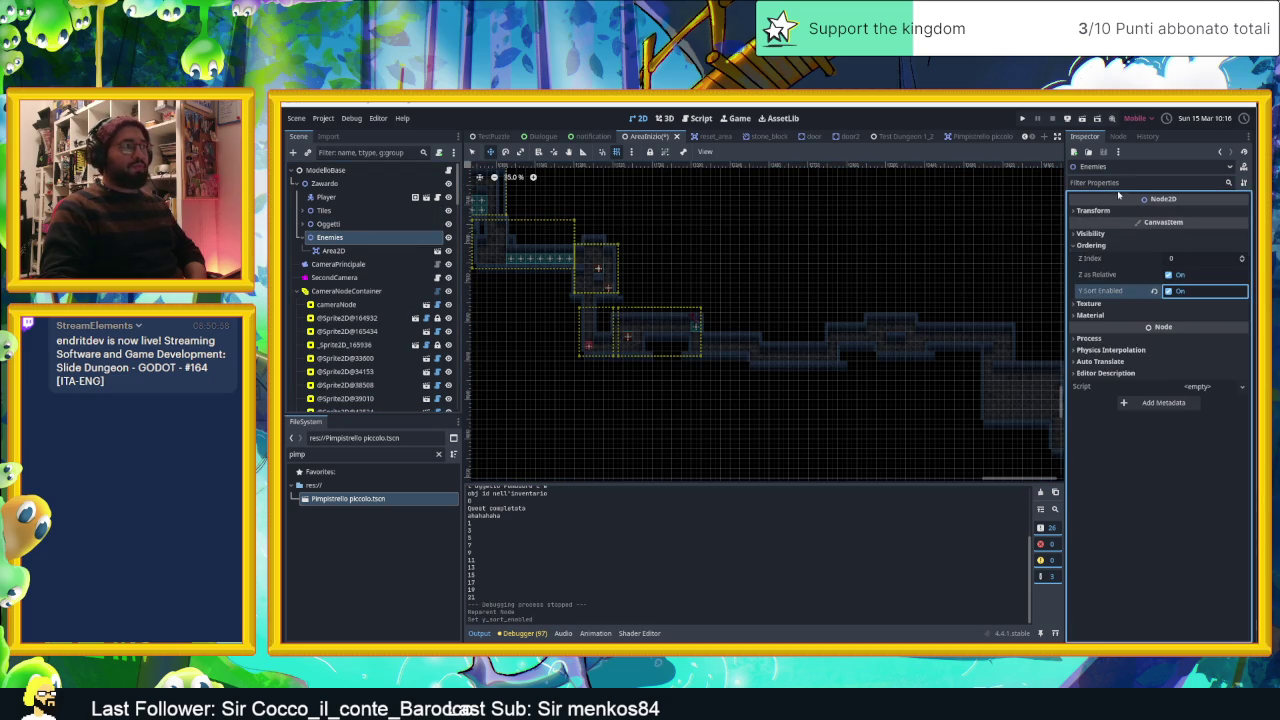
pyautogui.hotkey('ctrl', 's')
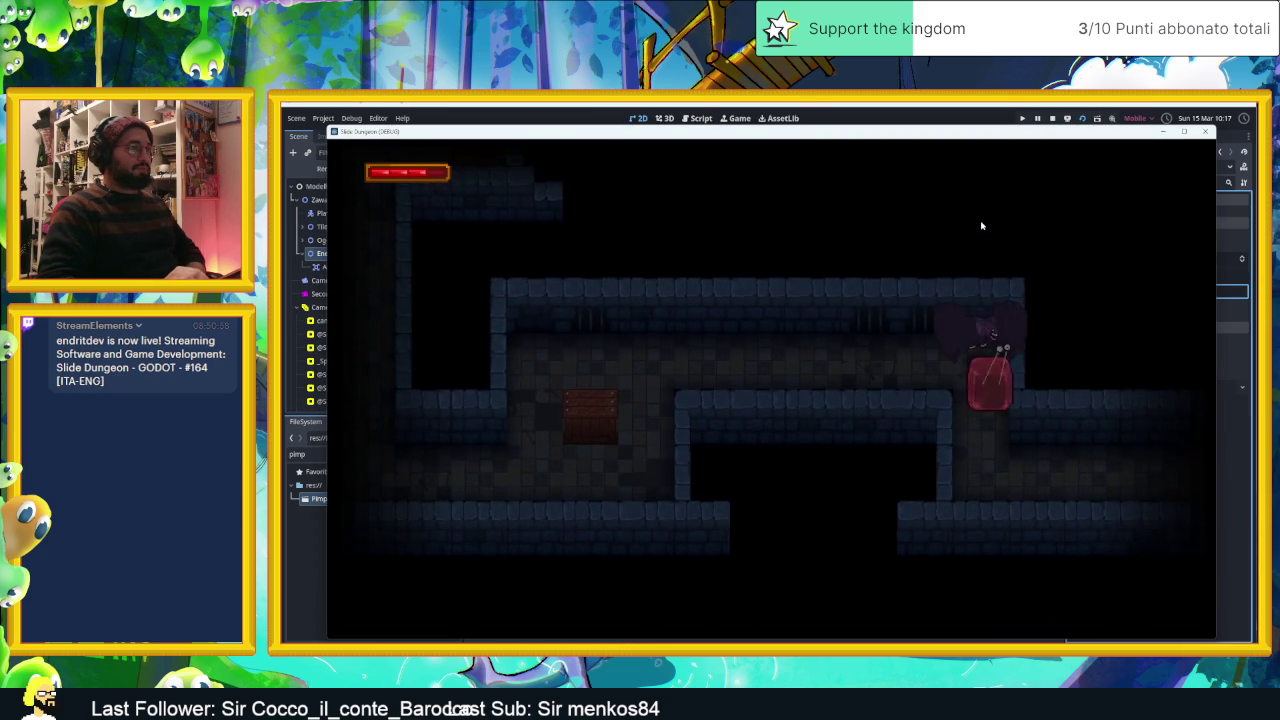
pyautogui.press('Left')
pyautogui.press('Down')
pyautogui.press('Right')
pyautogui.press('Up')
pyautogui.press('Right')
pyautogui.press('Down')
pyautogui.press('Up')
pyautogui.press('Left')
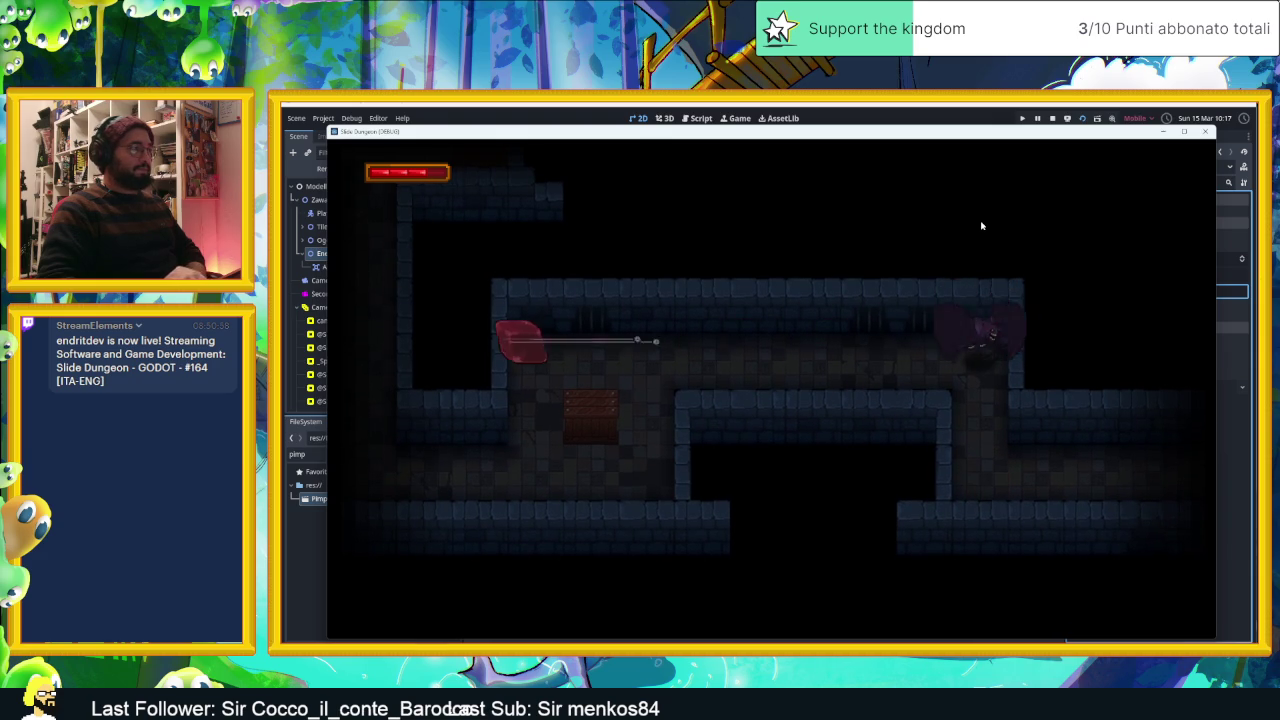
pyautogui.click(1052, 119)
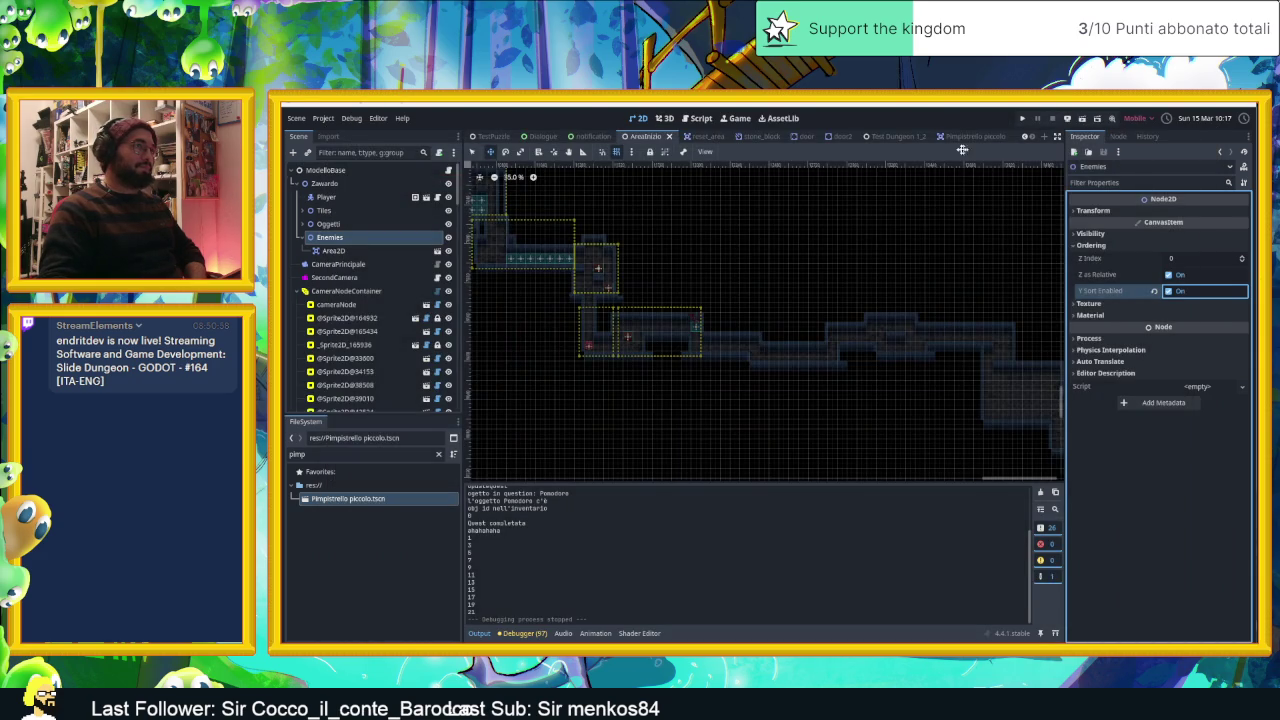
# - Enable Y Sort on the Pimpistrello piccolo bat's root Area2D and save the bat scene
pyautogui.click(965, 137)
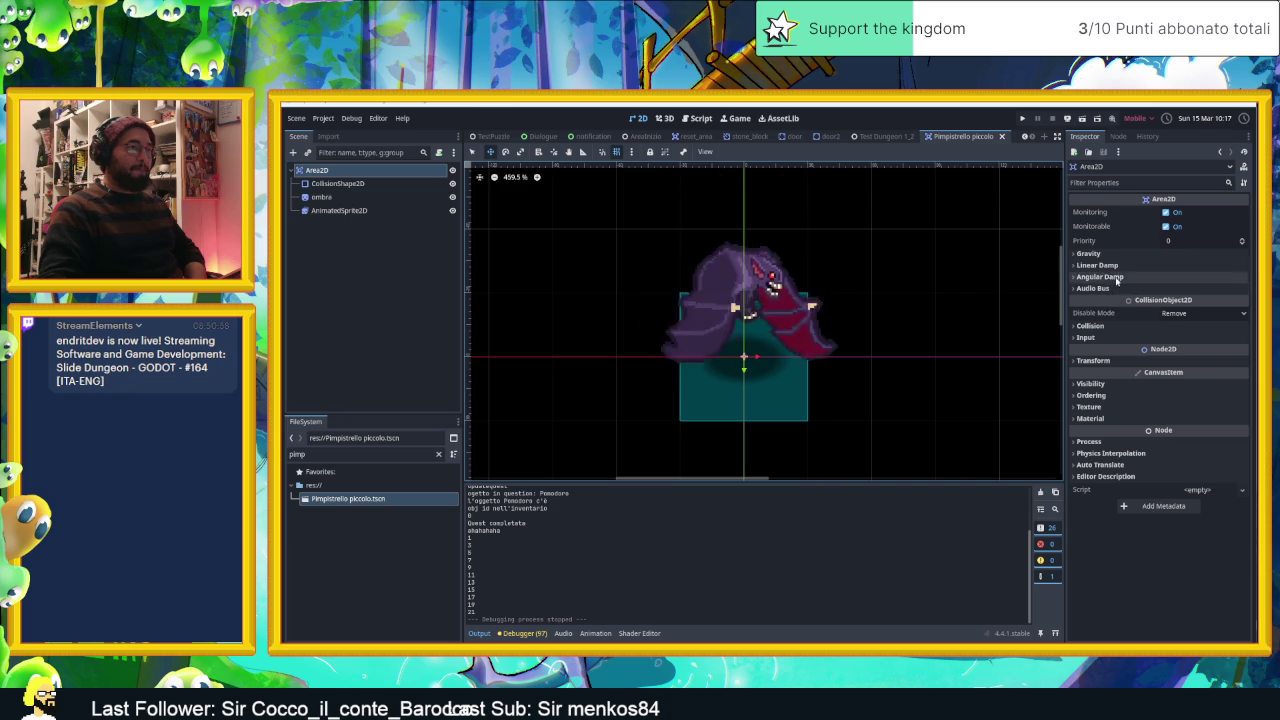
pyautogui.click(1090, 395)
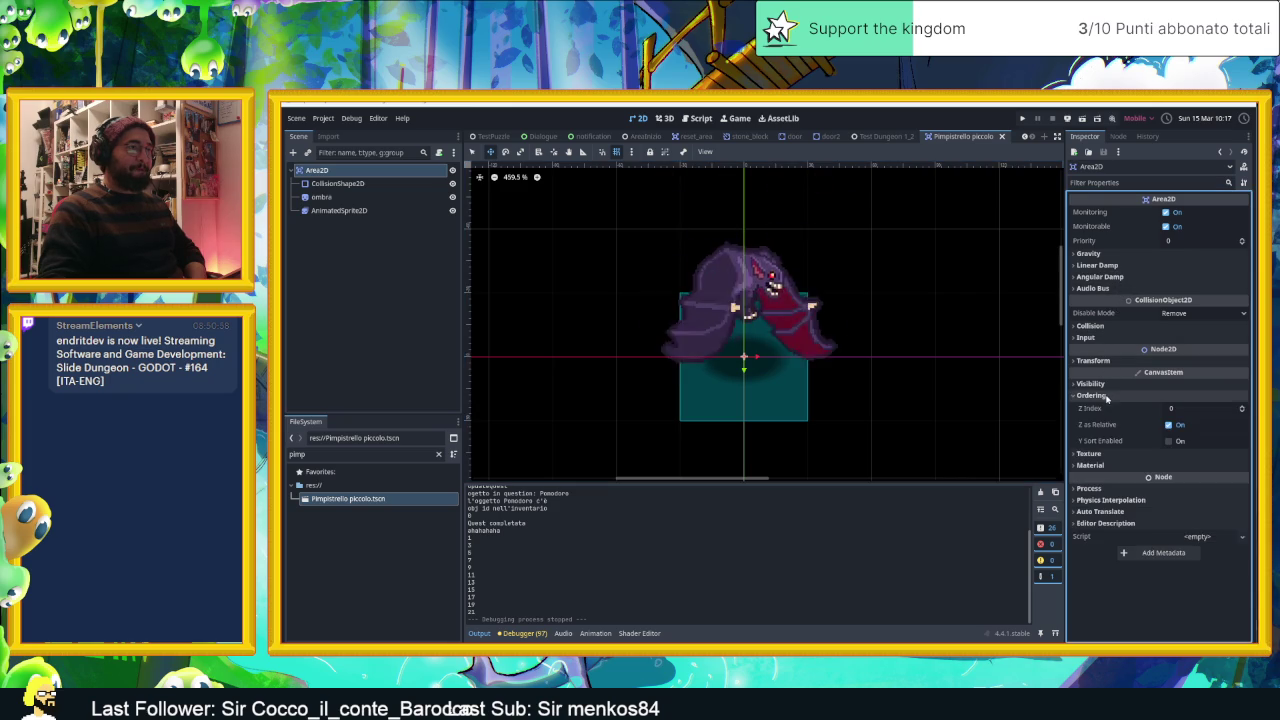
pyautogui.click(1169, 441)
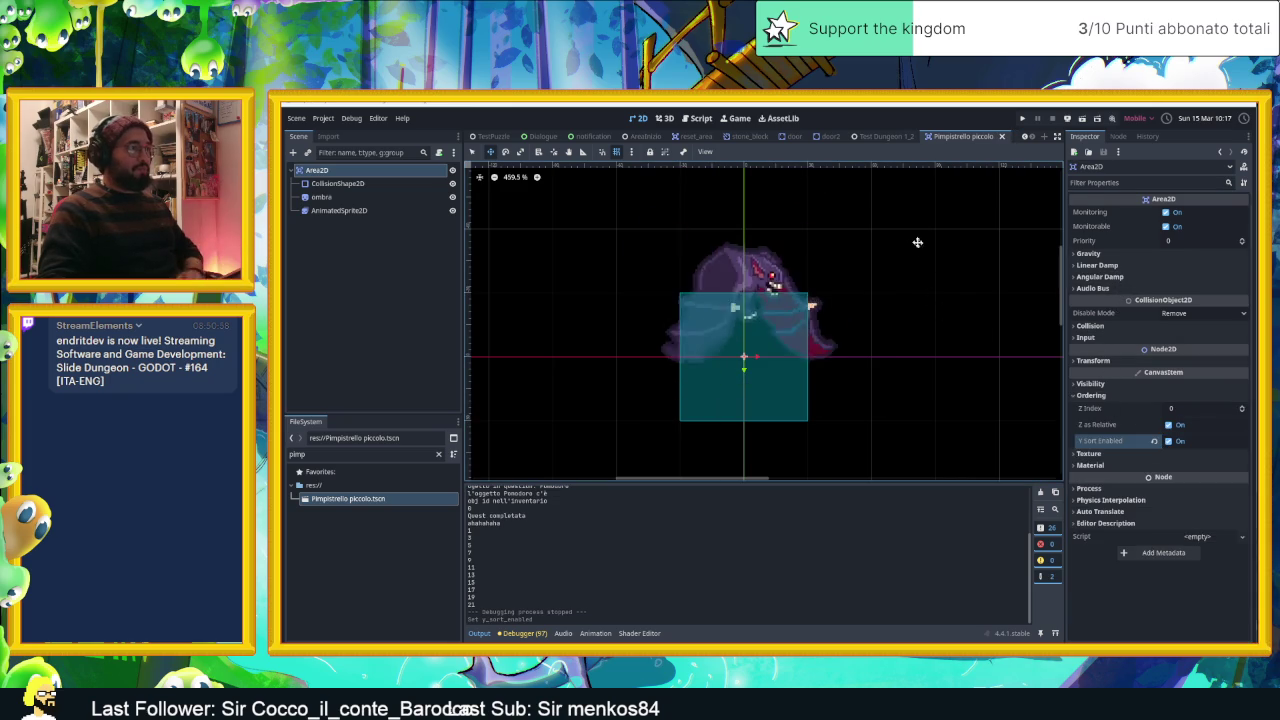
pyautogui.hotkey('ctrl', 's')
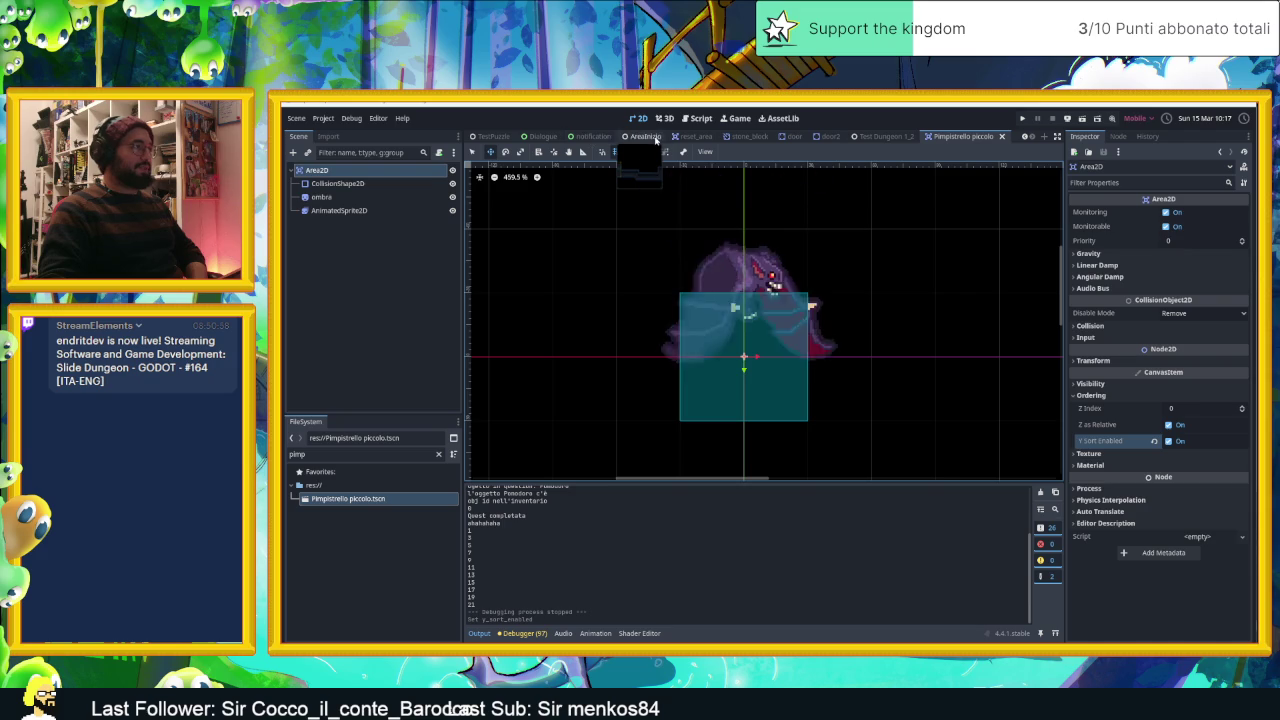
# - Save and run AreaInizio, sliding the player up and back and forth along the bat's corridor
pyautogui.click(646, 137)
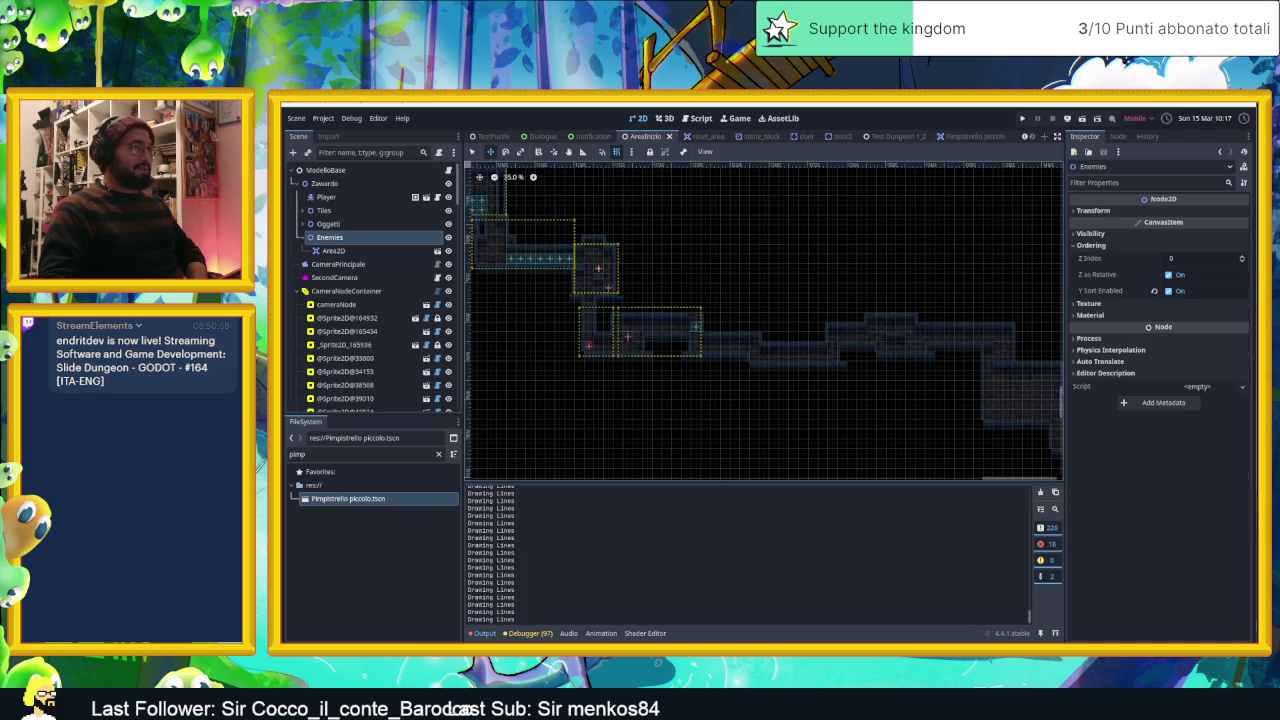
pyautogui.hotkey('ctrl', 's')
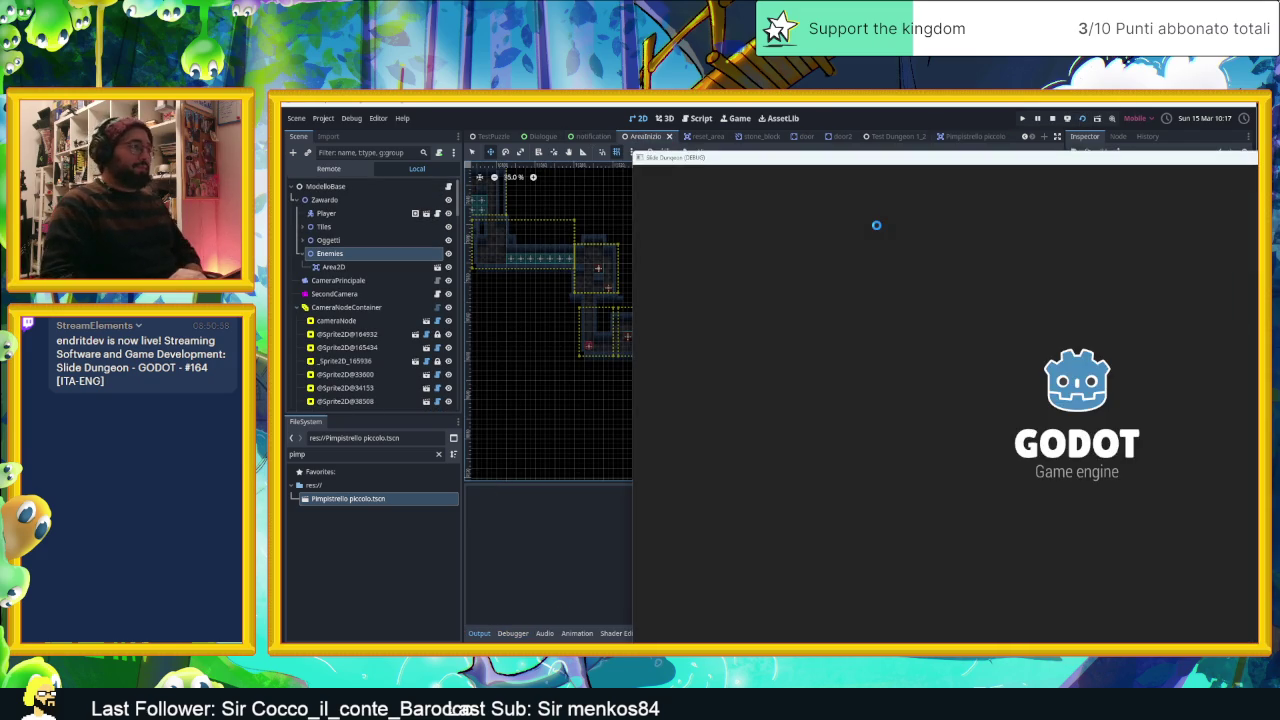
pyautogui.press('Up')
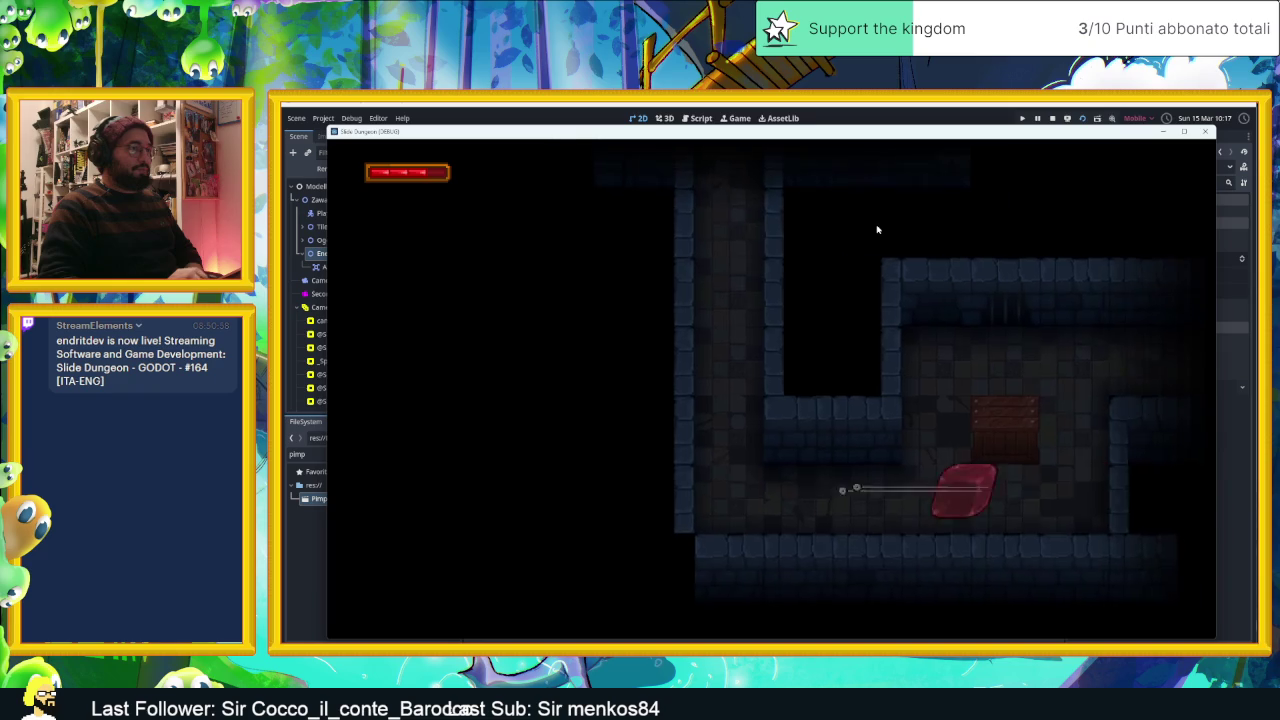
pyautogui.press('Left')
pyautogui.press('Right')
pyautogui.press('Left')
pyautogui.press('Right')
pyautogui.press('Left')
pyautogui.press('Right')
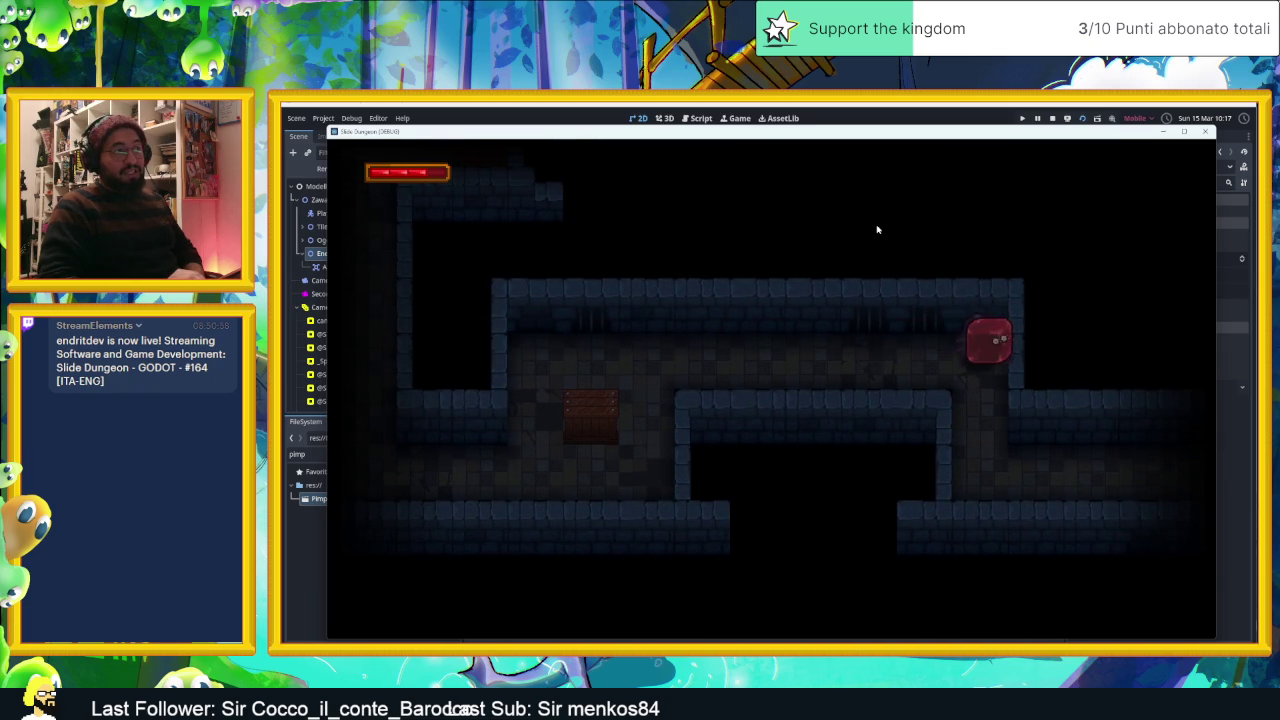
pyautogui.press('Left')
pyautogui.press('Right')
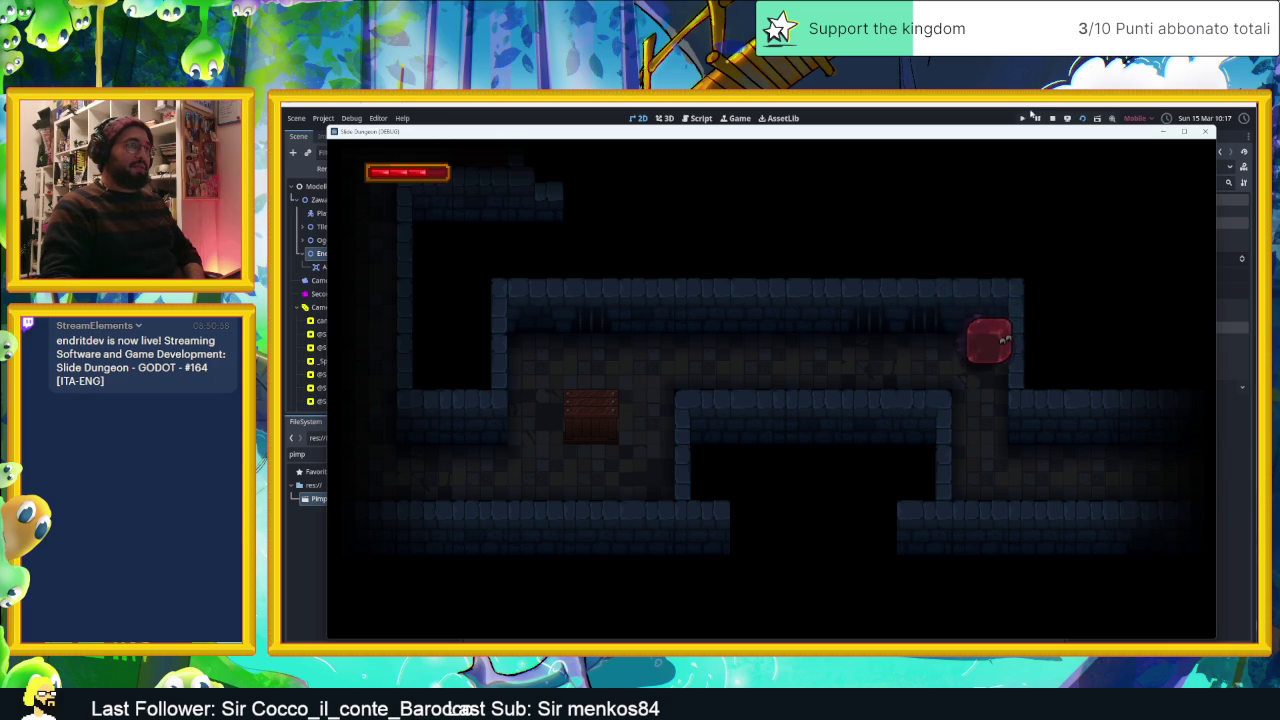
pyautogui.click(1051, 118)
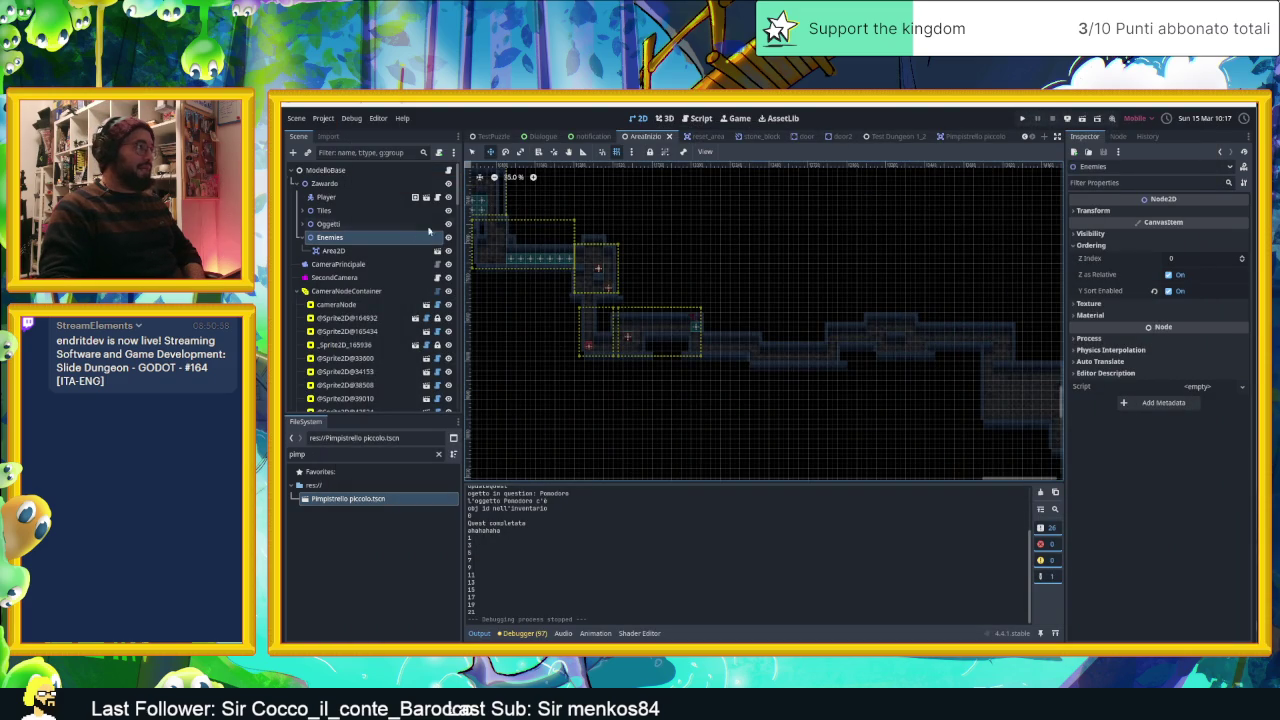
pyautogui.click(368, 251)
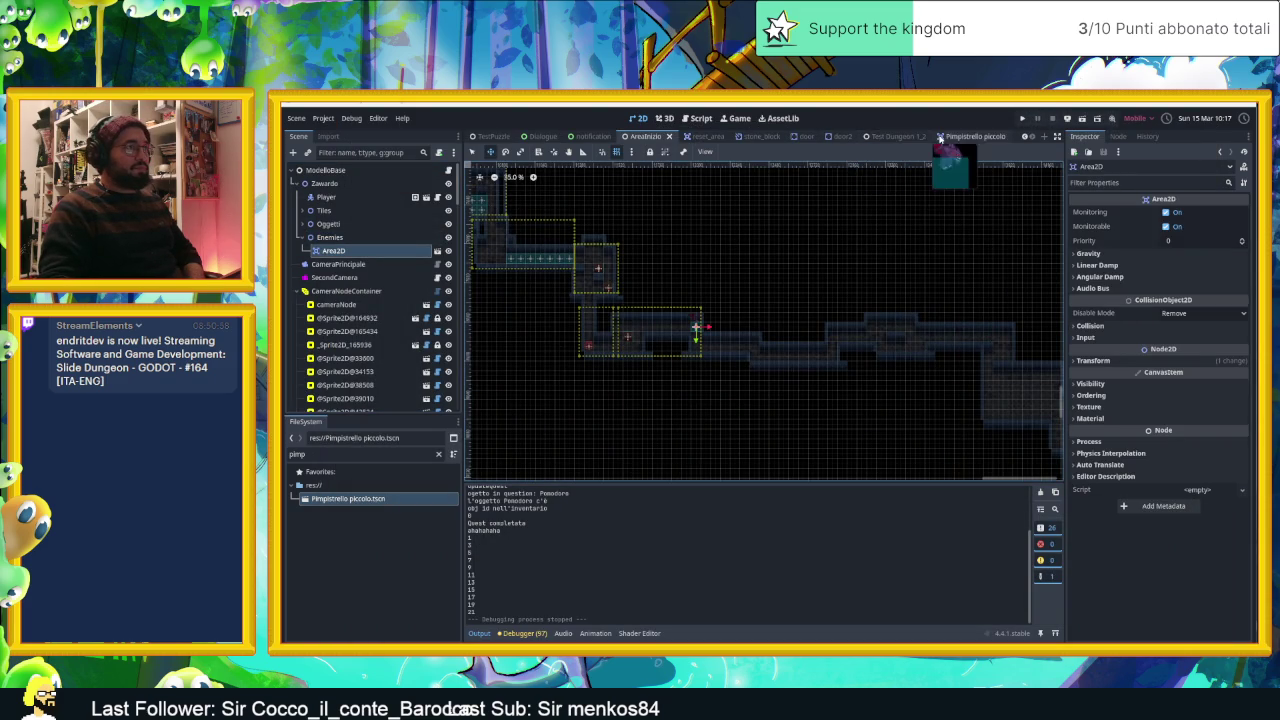
pyautogui.click(965, 136)
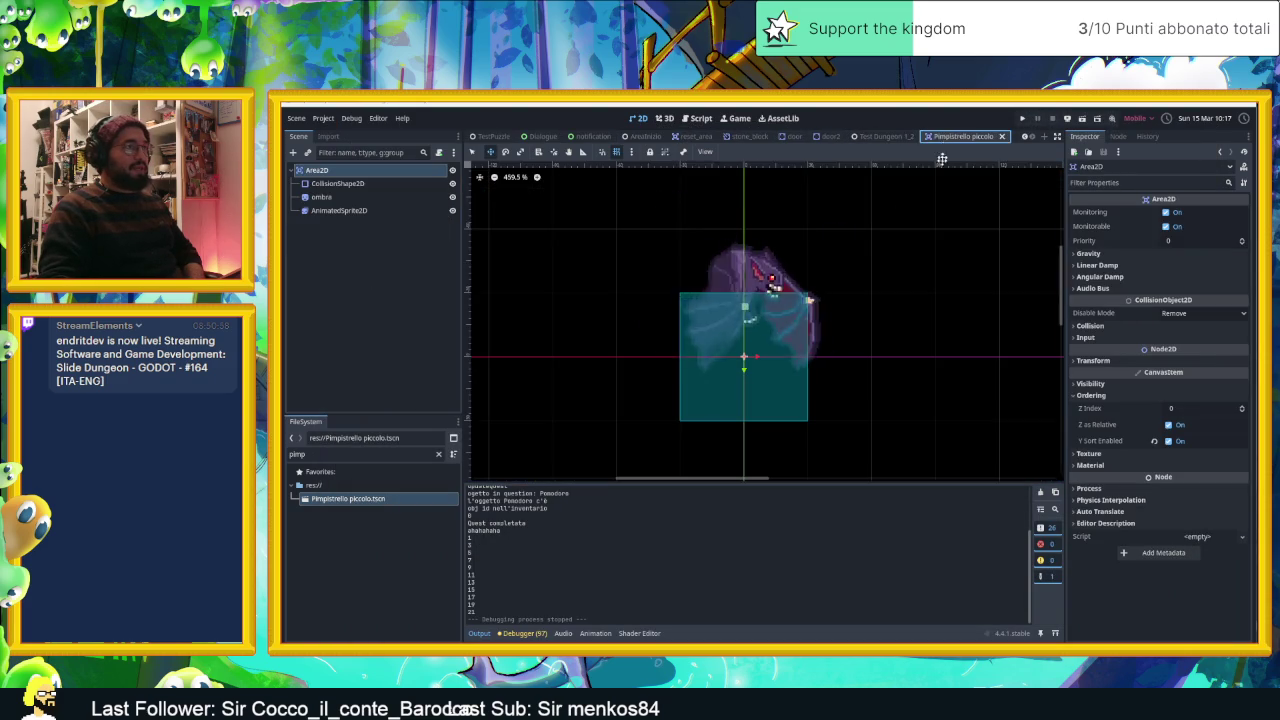
pyautogui.click(340, 211)
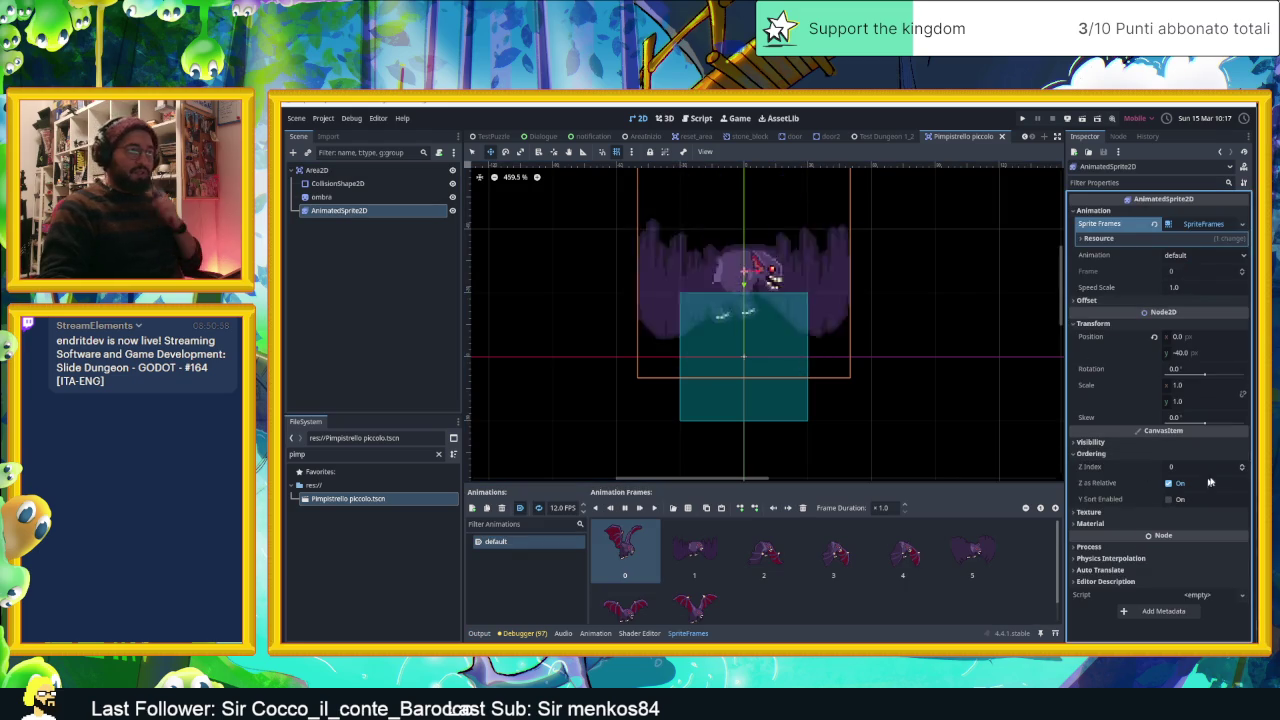
pyautogui.click(1243, 466)
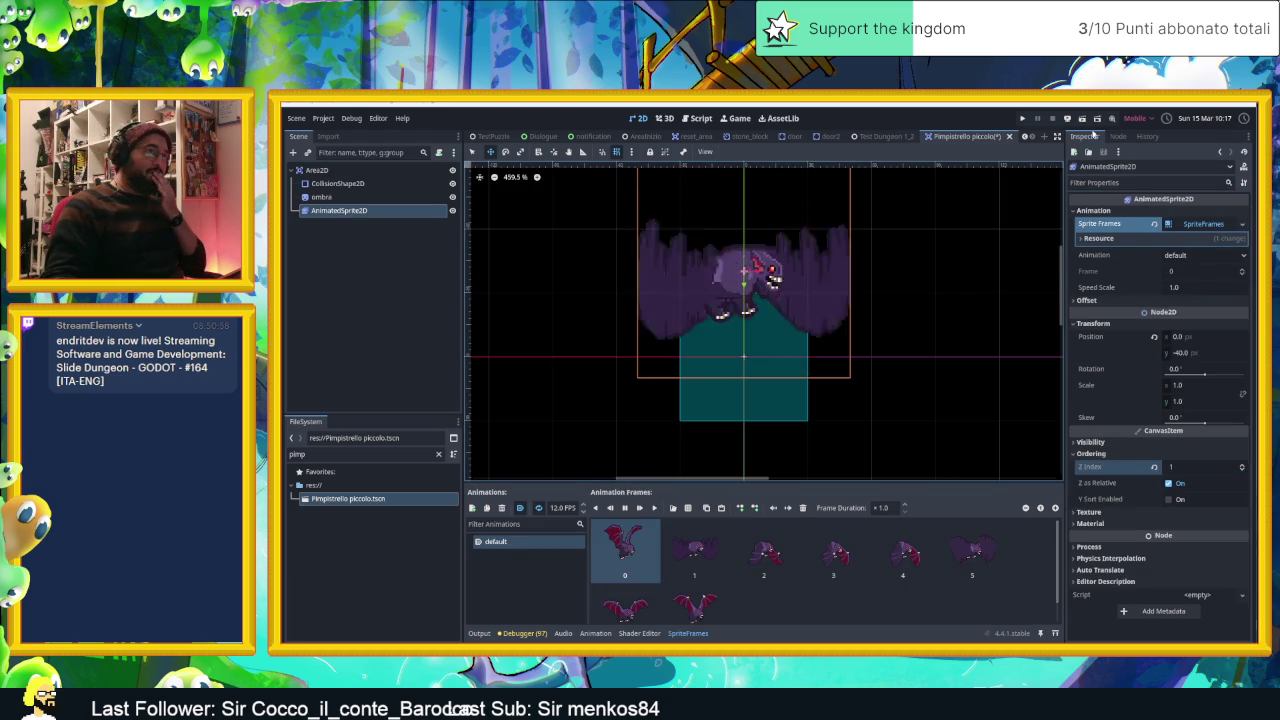
pyautogui.click(1081, 120)
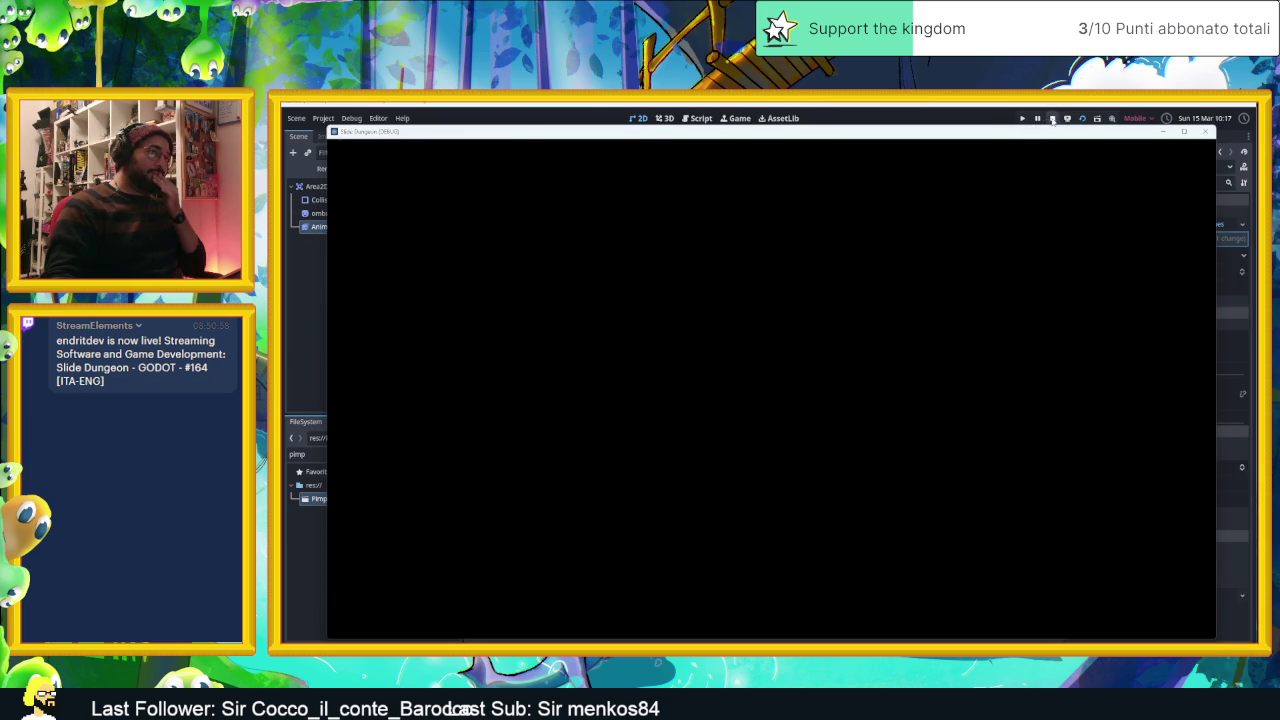
pyautogui.click(1052, 119)
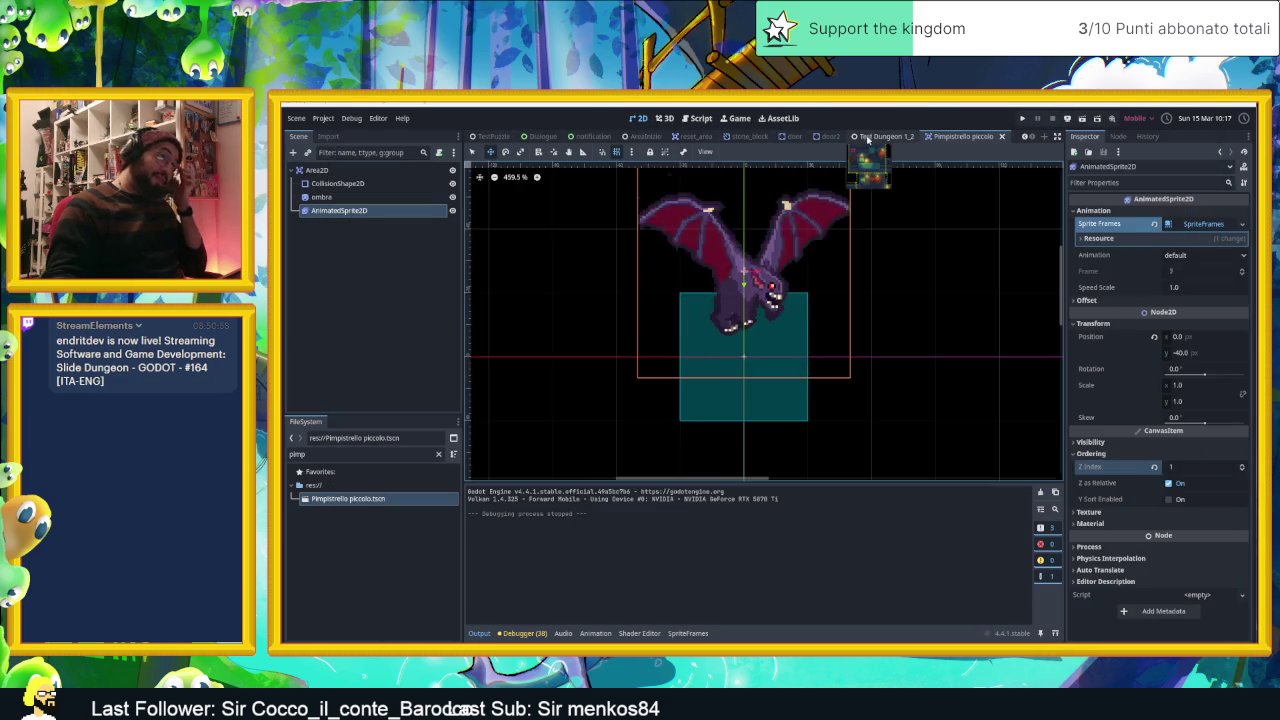
pyautogui.click(645, 136)
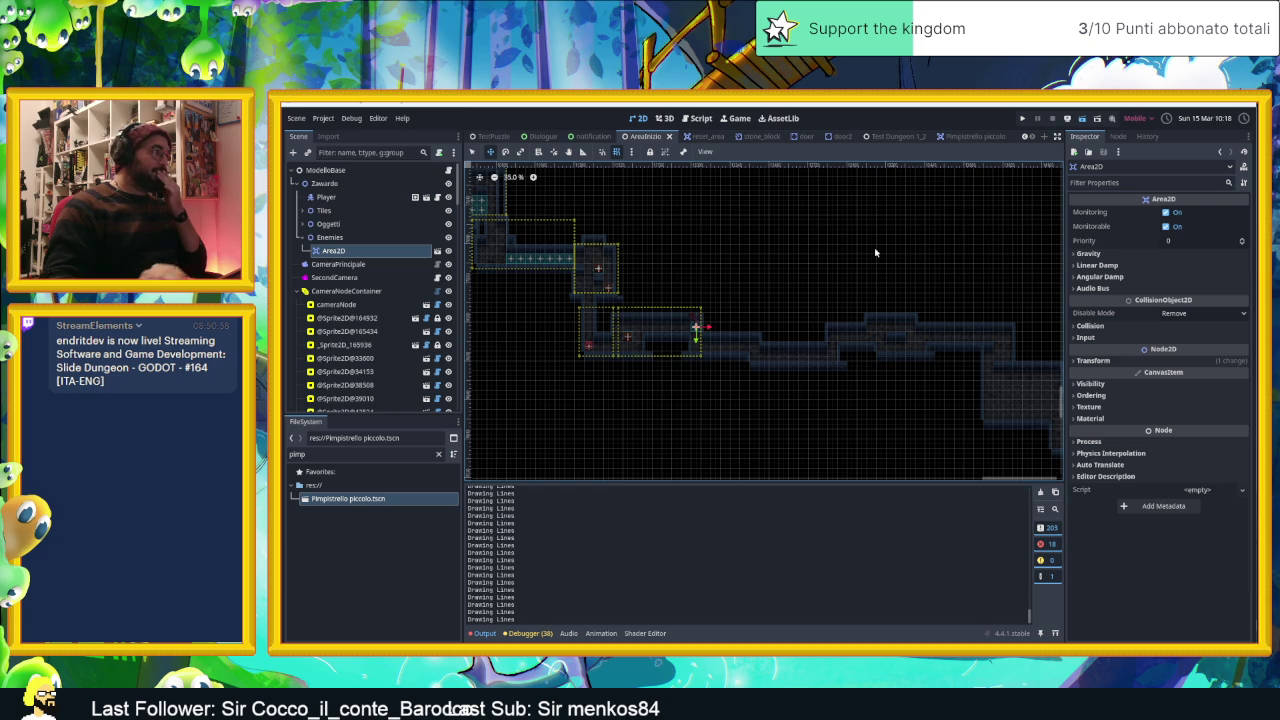
pyautogui.hotkey('ctrl', 's')
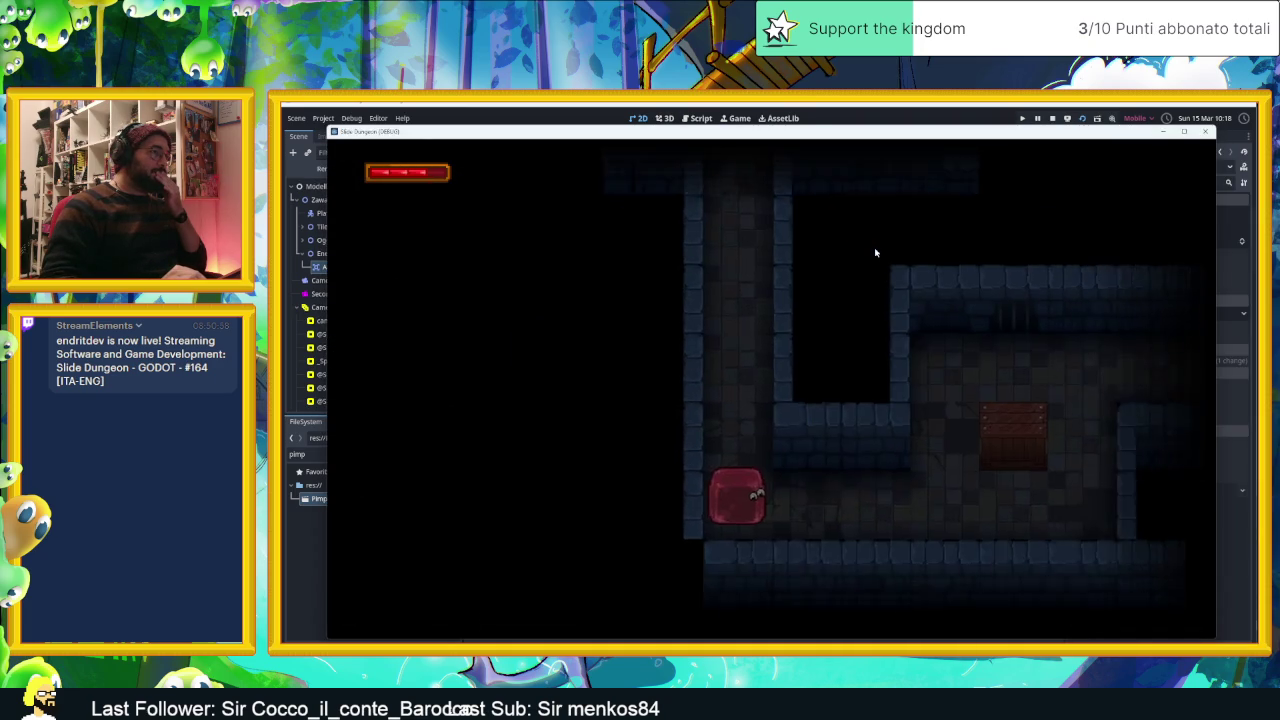
pyautogui.press('Left')
pyautogui.press('Right')
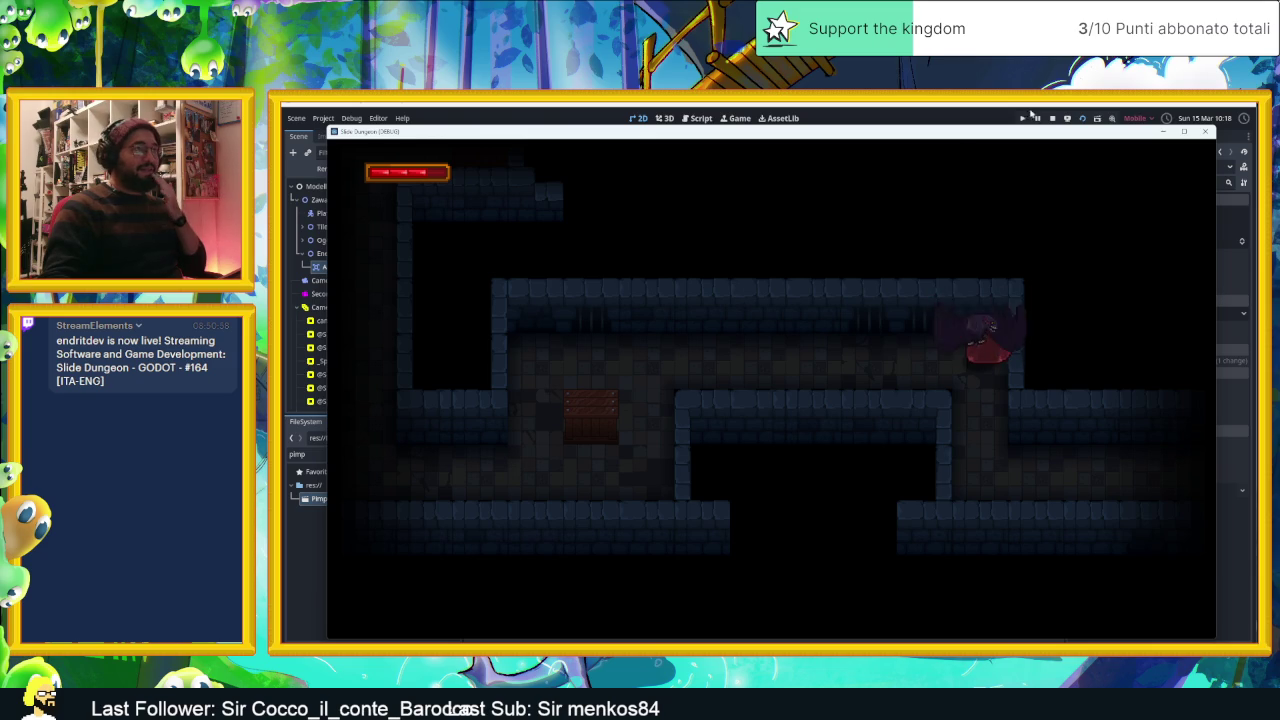
pyautogui.press('F8')
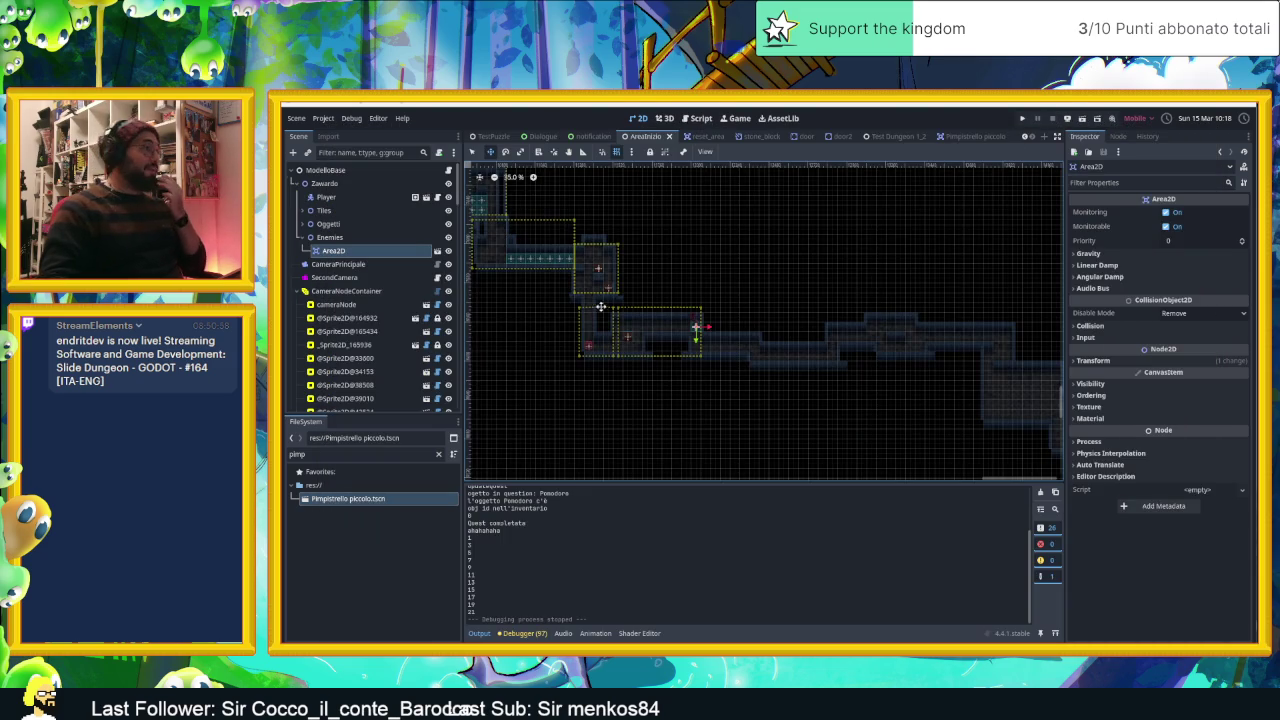
pyautogui.scroll(3, 632, 312)
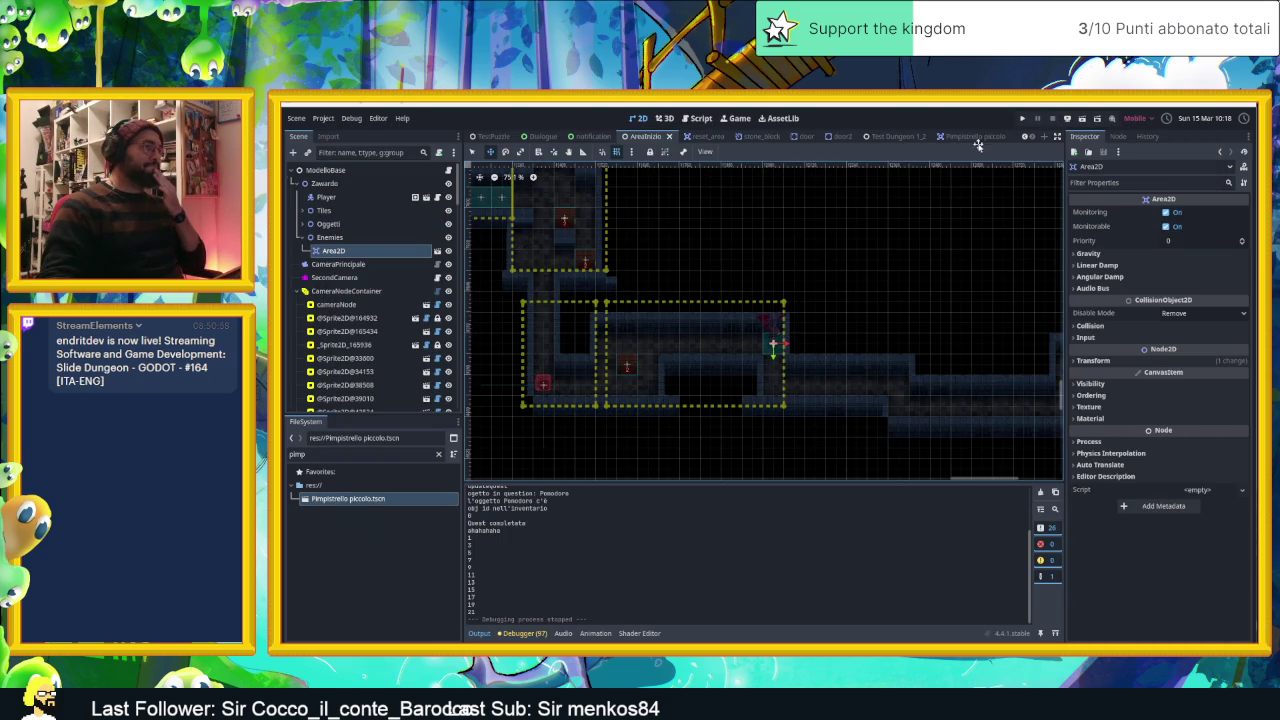
# - Reset the bat AnimatedSprite2D's Z Index to 0 in the Pimpistrello piccolo scene
pyautogui.click(965, 137)
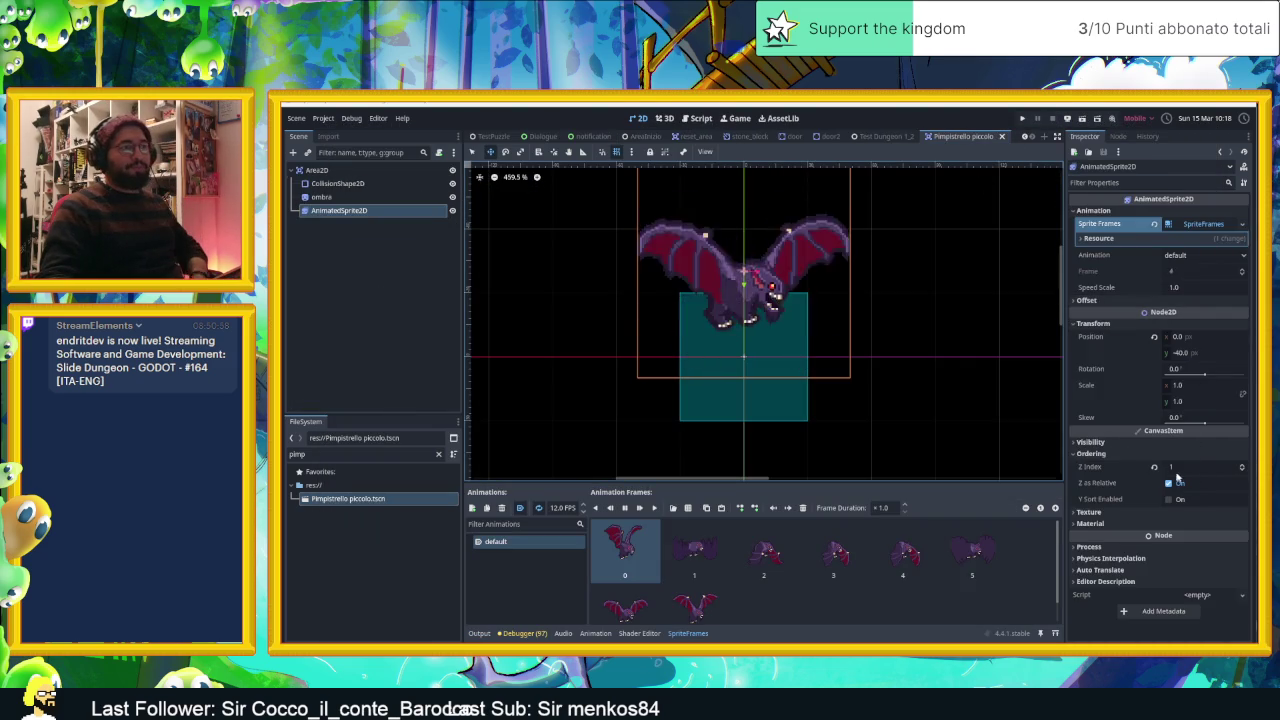
pyautogui.click(1153, 467)
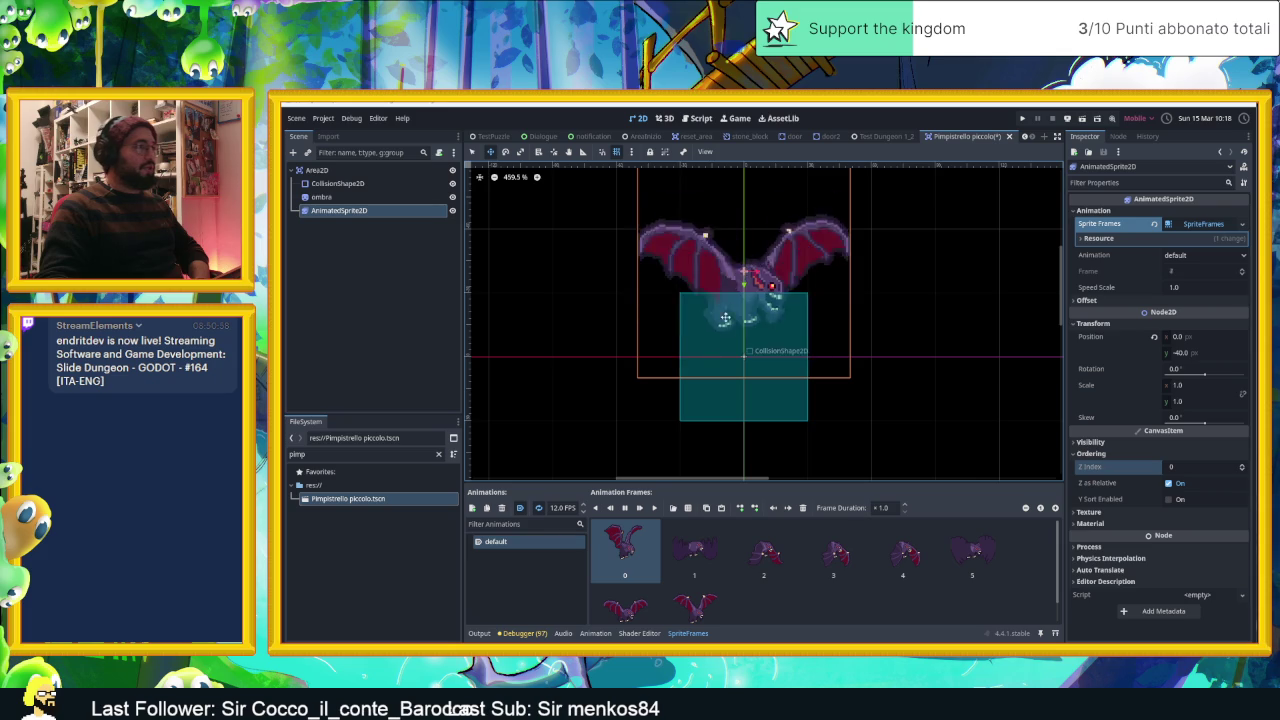
pyautogui.scroll(-1, 677, 268)
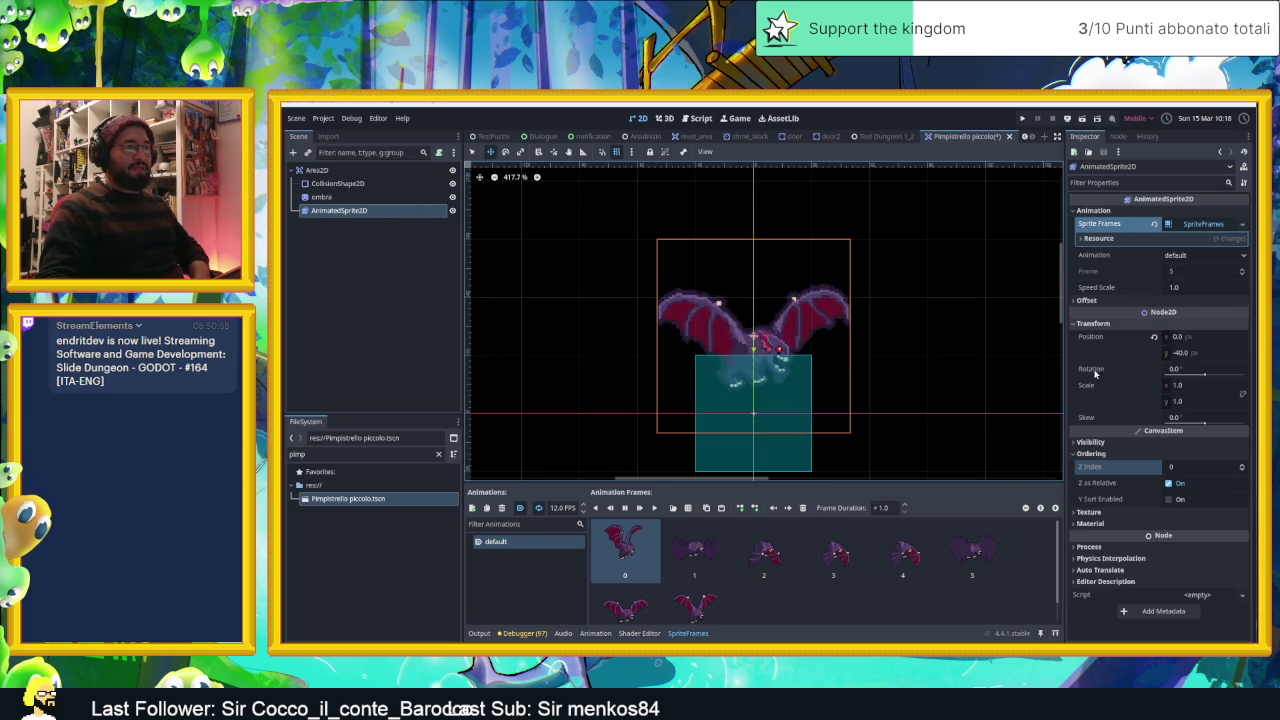
# - Set the sprite's vertical Offset to -60 so it sits above the collision box
pyautogui.click(1086, 300)
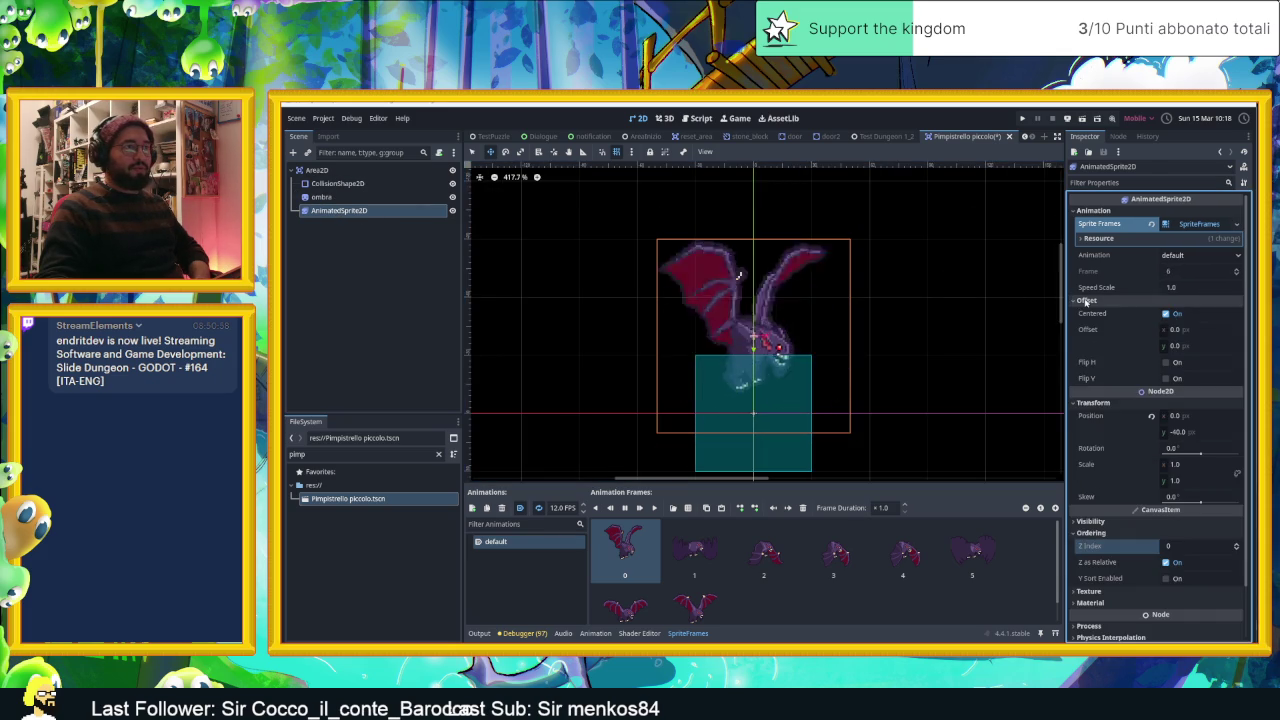
pyautogui.click(1183, 345)
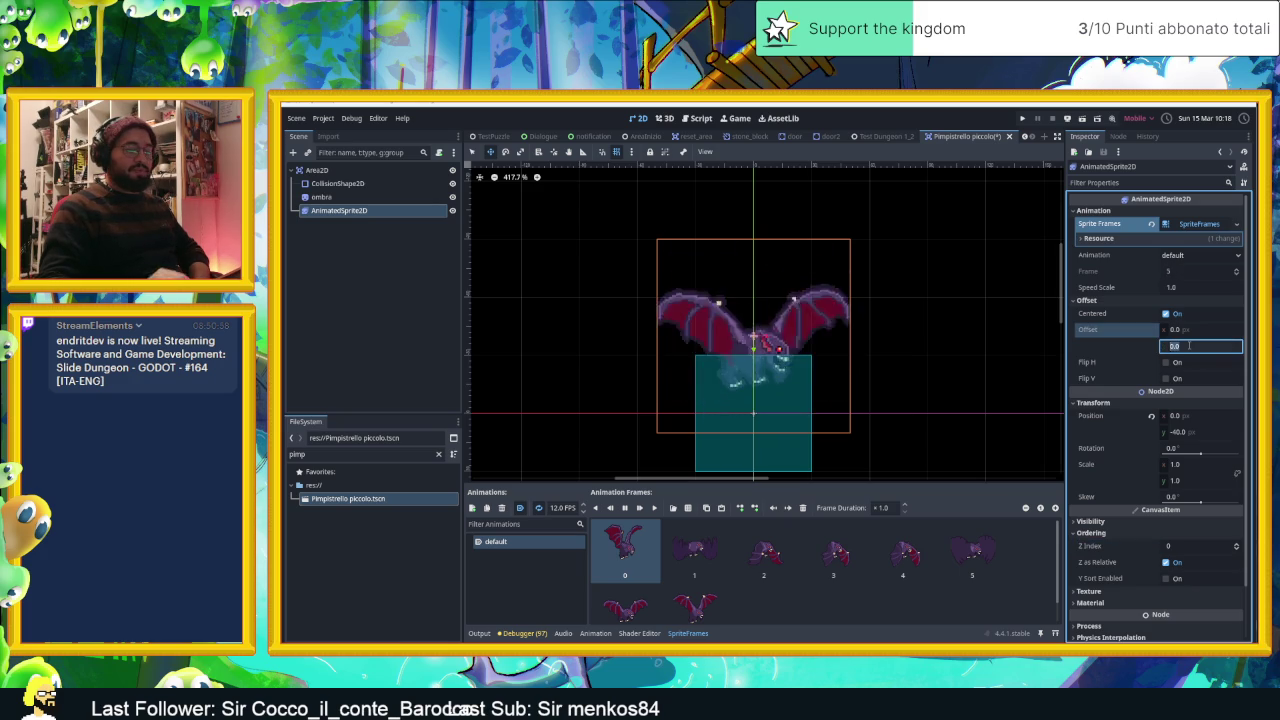
pyautogui.write('60')
pyautogui.press('Return')
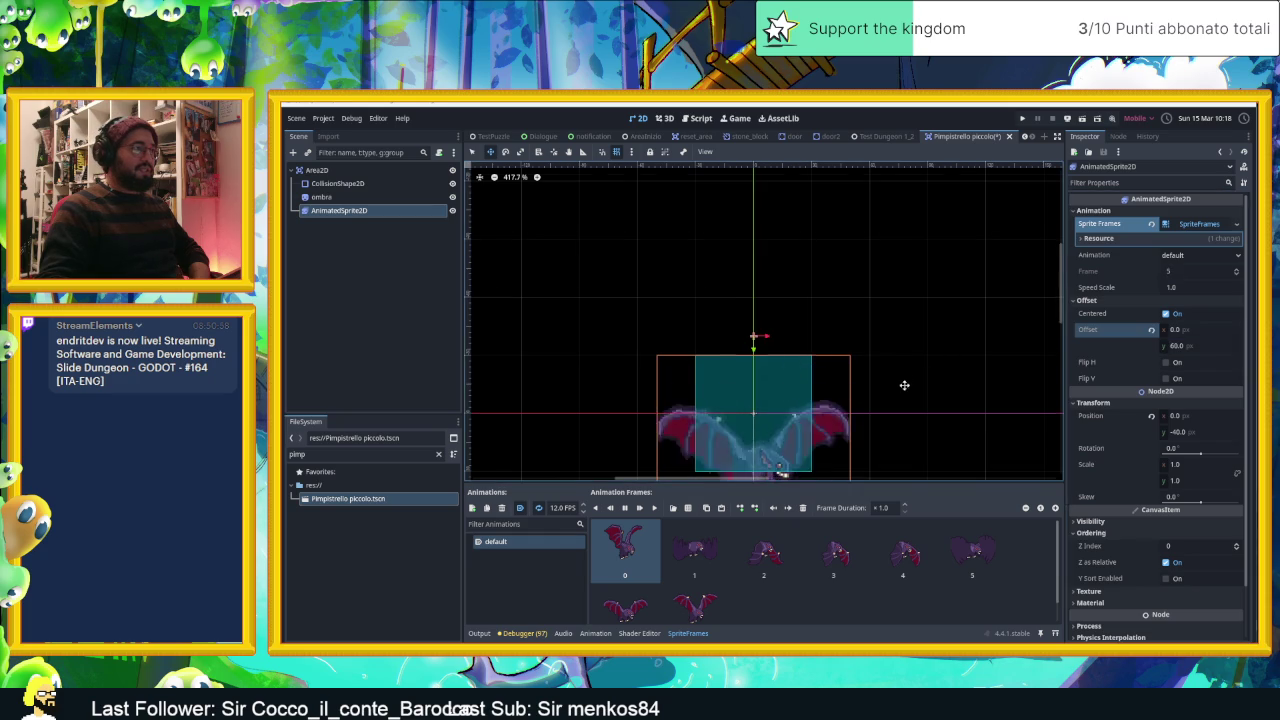
pyautogui.moveTo(906, 383); pyautogui.dragTo(889, 280)
pyautogui.scroll(-2, 951, 296)
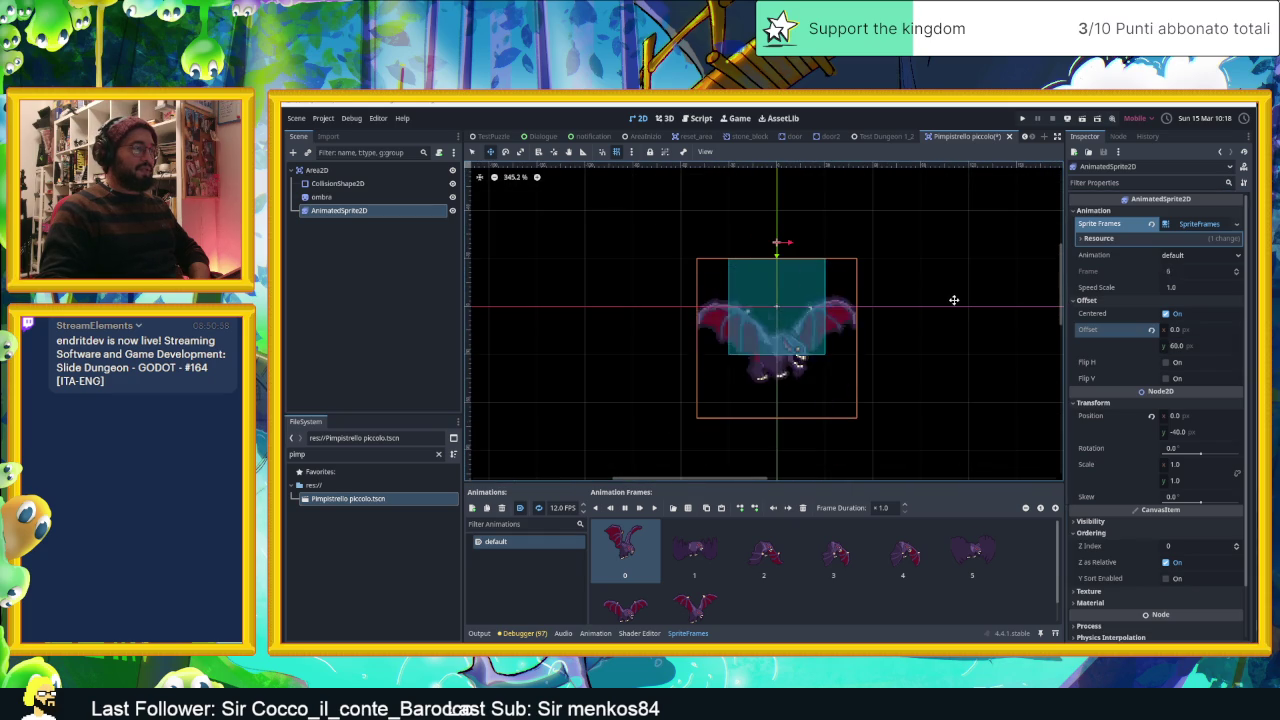
pyautogui.click(1193, 344)
pyautogui.write('-60')
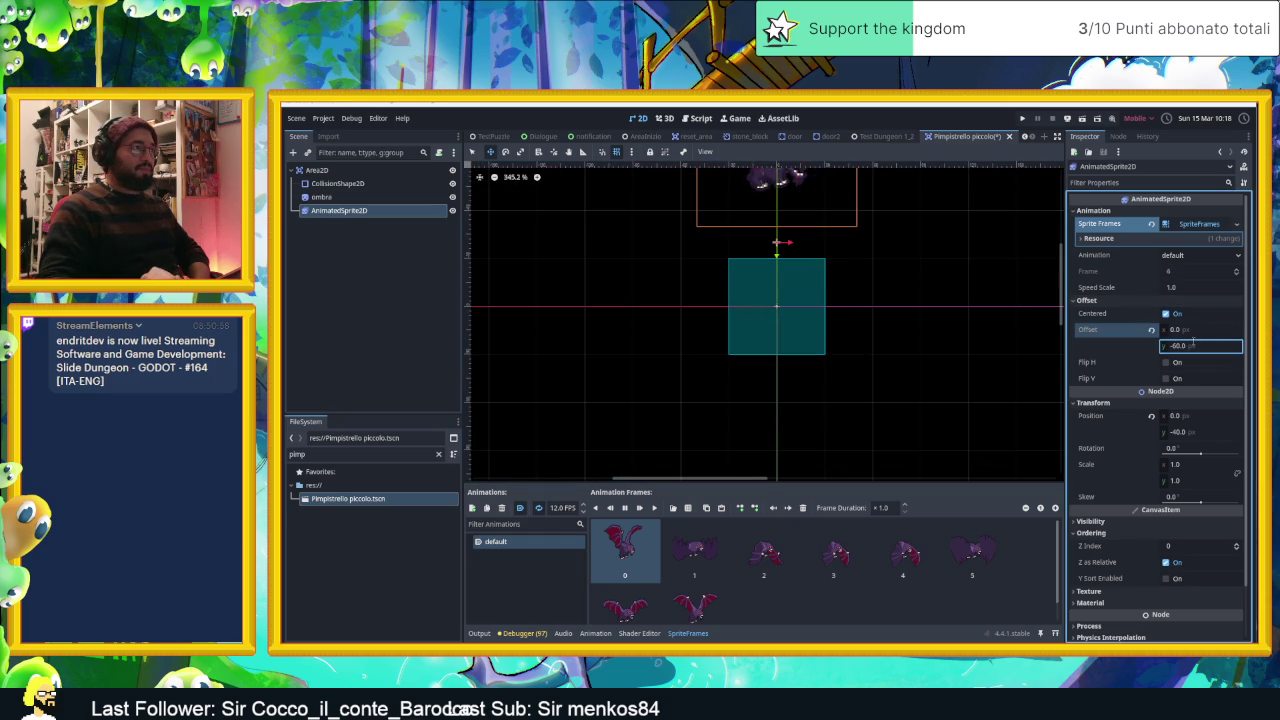
pyautogui.press('Return')
pyautogui.scroll(3, 830, 260)
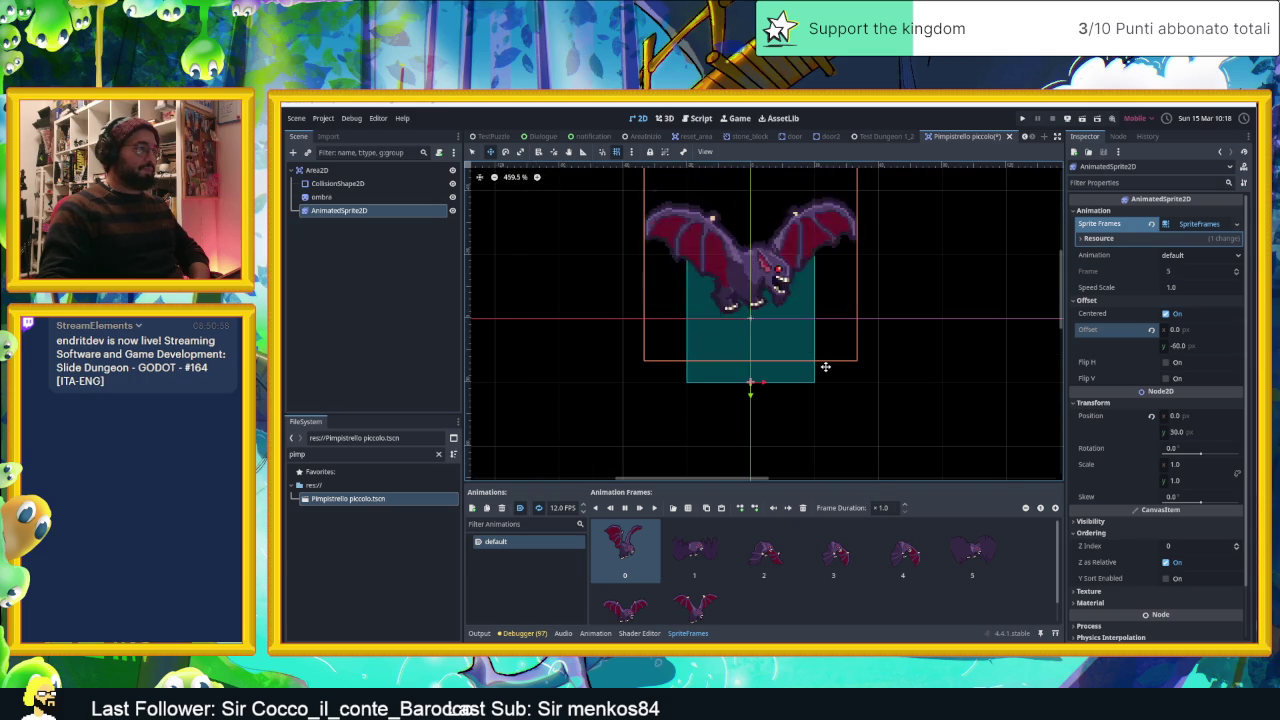
pyautogui.scroll(-2, 901, 330)
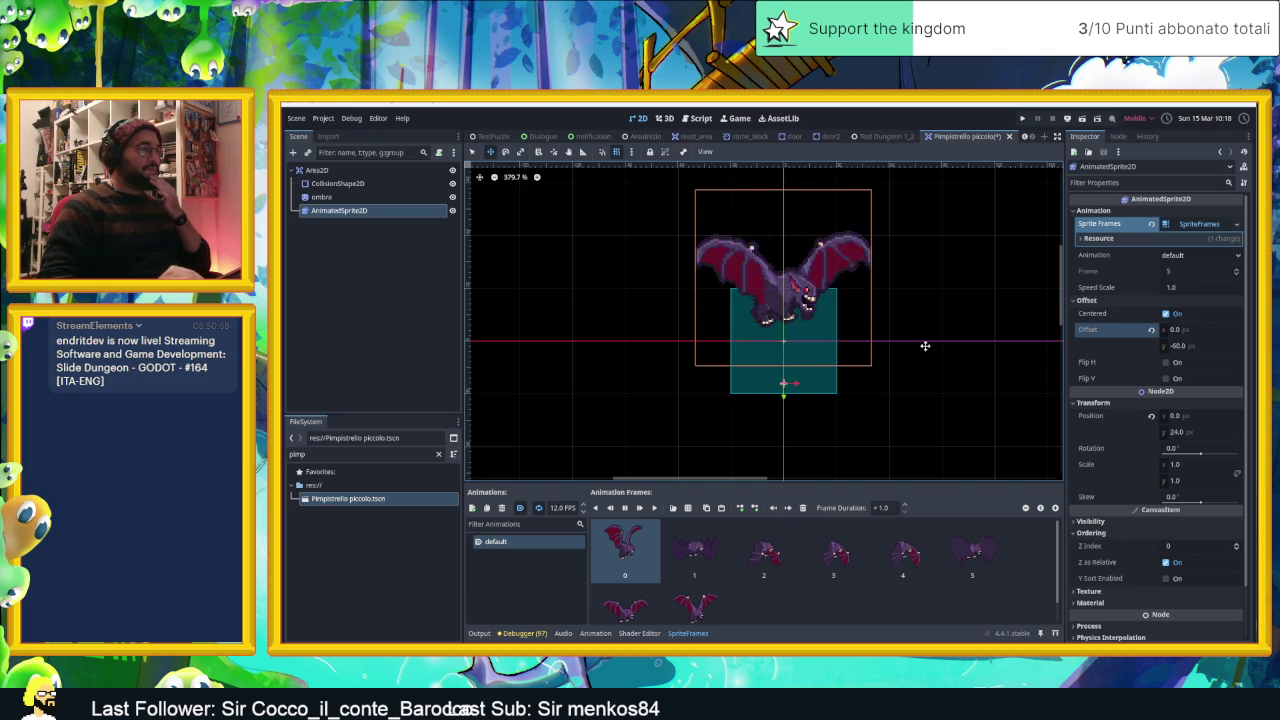
# - Reorder the bat scene tab, close the reset_area scene, and switch to AreaInizio
pyautogui.click(872, 135)
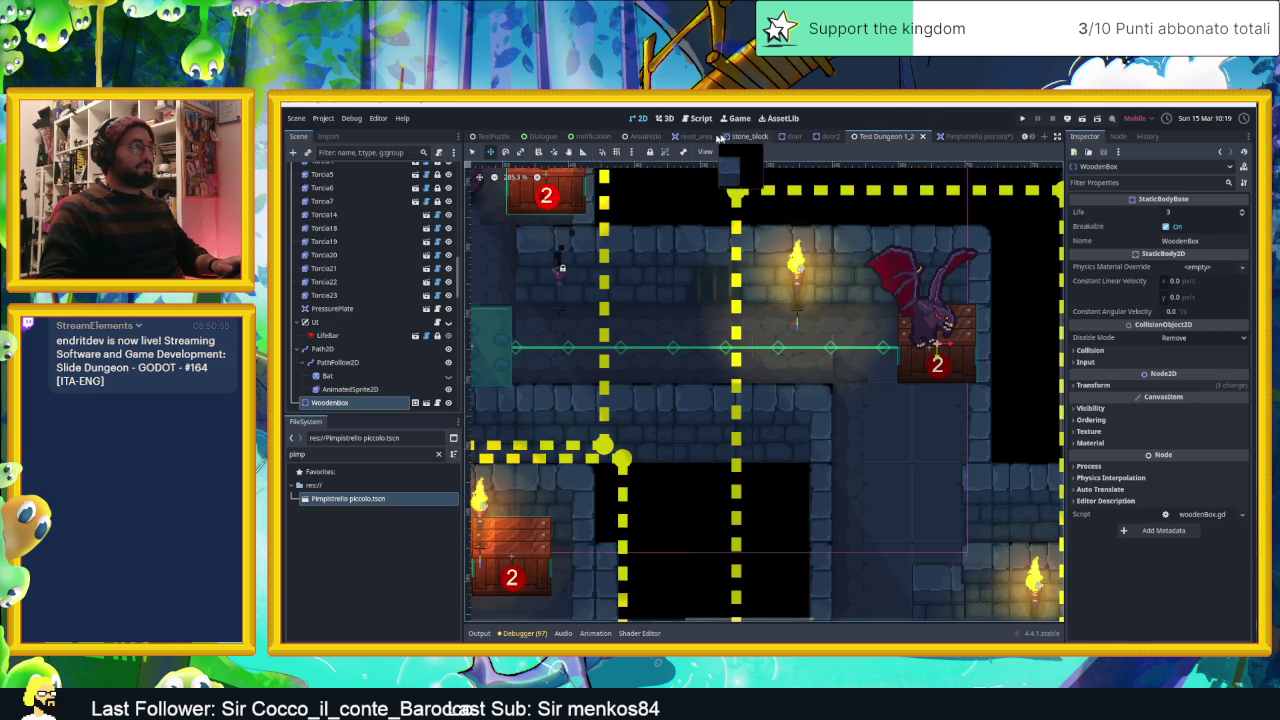
pyautogui.click(958, 136)
pyautogui.moveTo(900, 142); pyautogui.dragTo(720, 136)
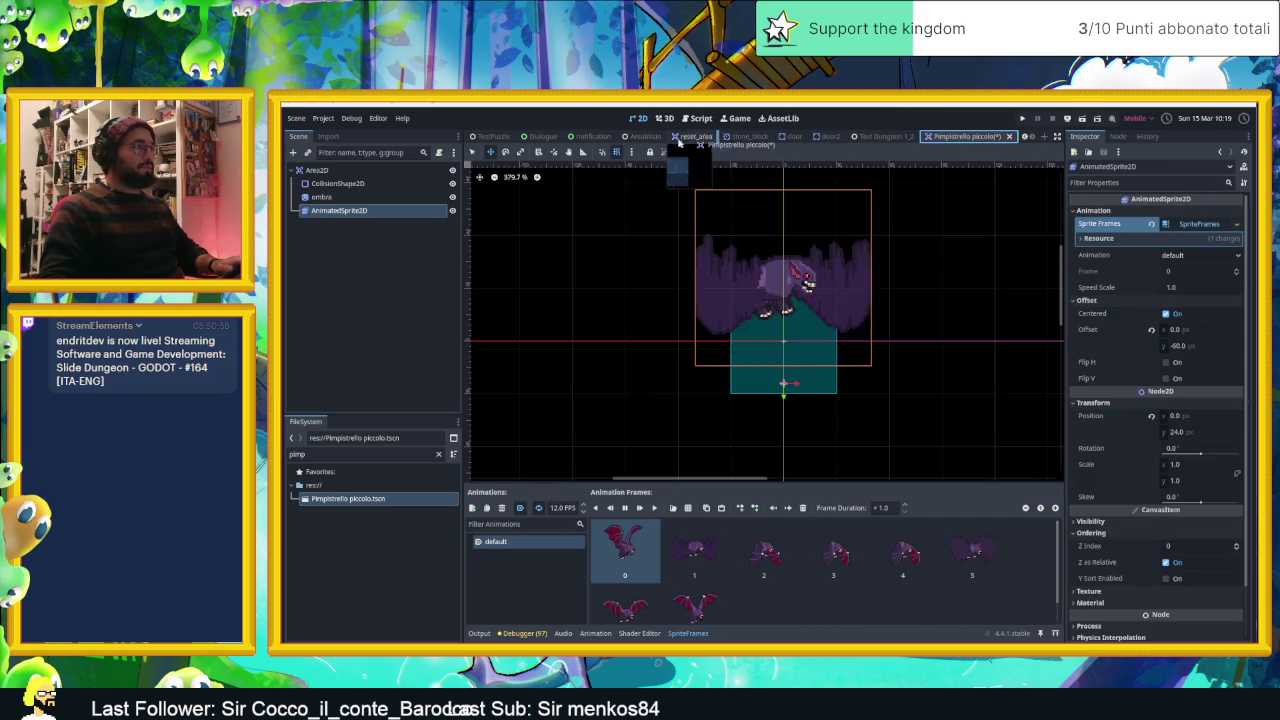
pyautogui.click(786, 136)
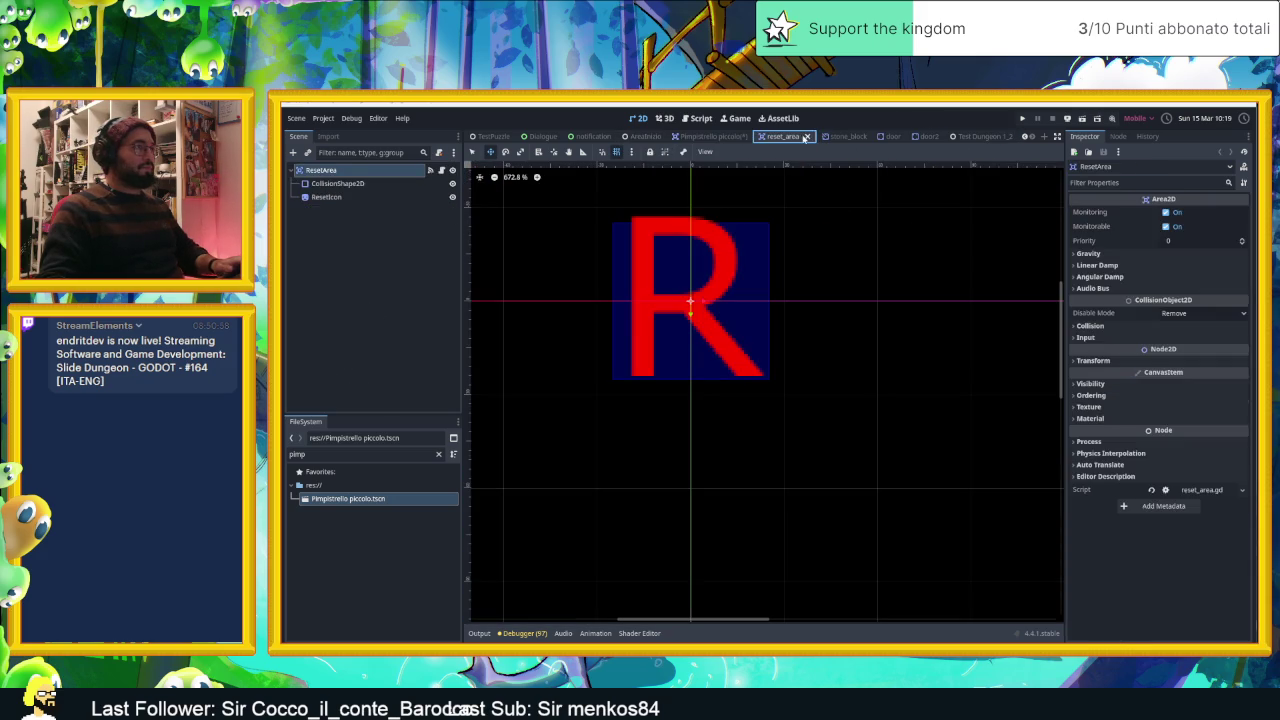
pyautogui.click(807, 136)
pyautogui.click(730, 136)
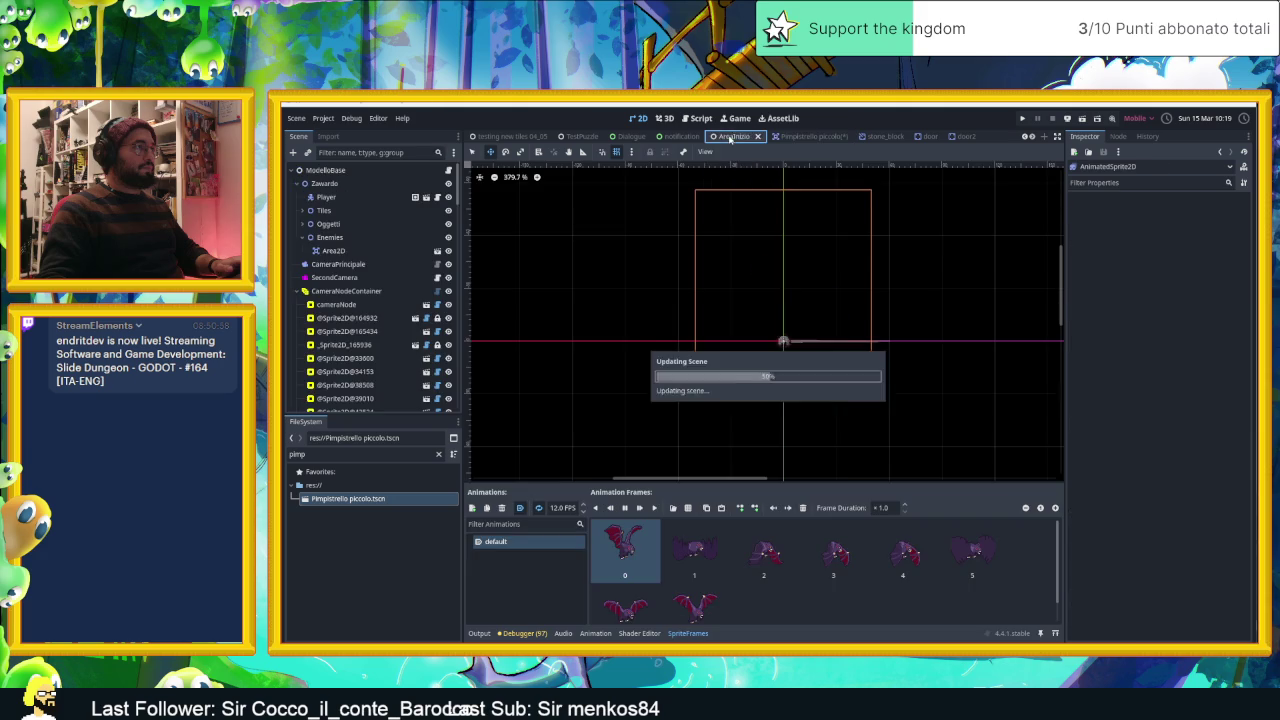
pyautogui.scroll(5, 772, 365)
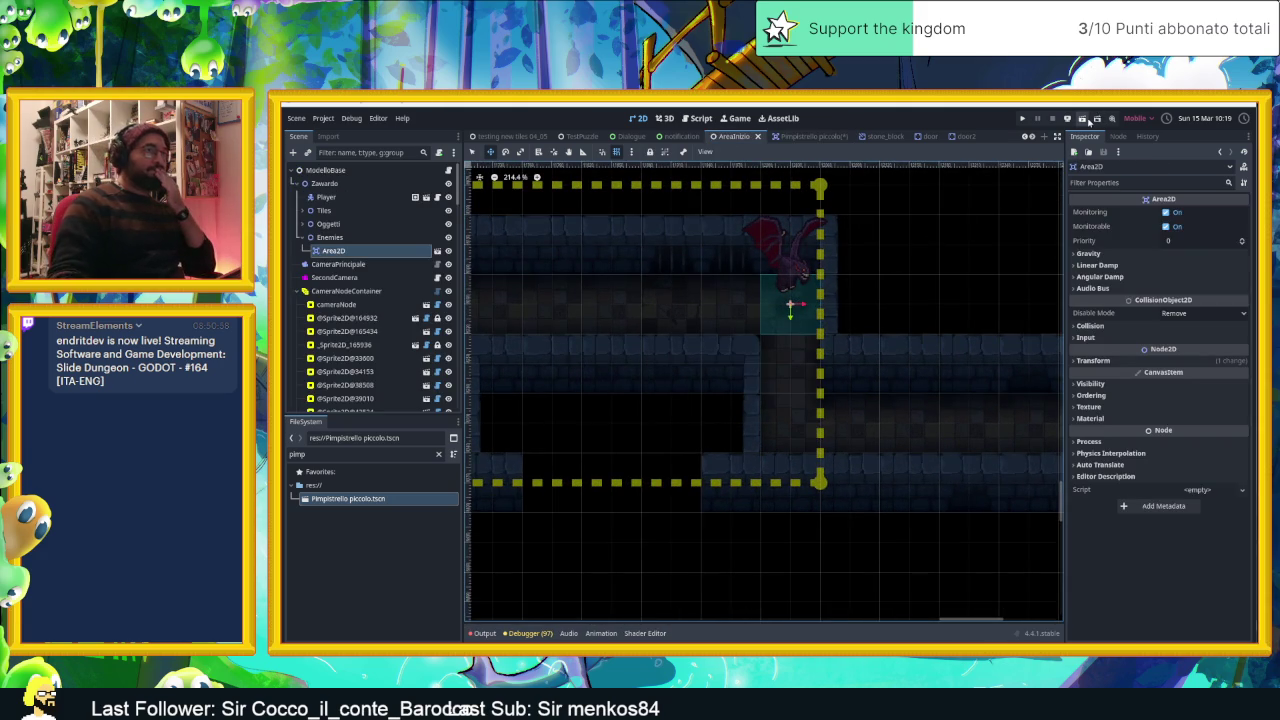
# - Playtest the level, sliding the slime right to the bat's corridor and back left
pyautogui.press('F6')
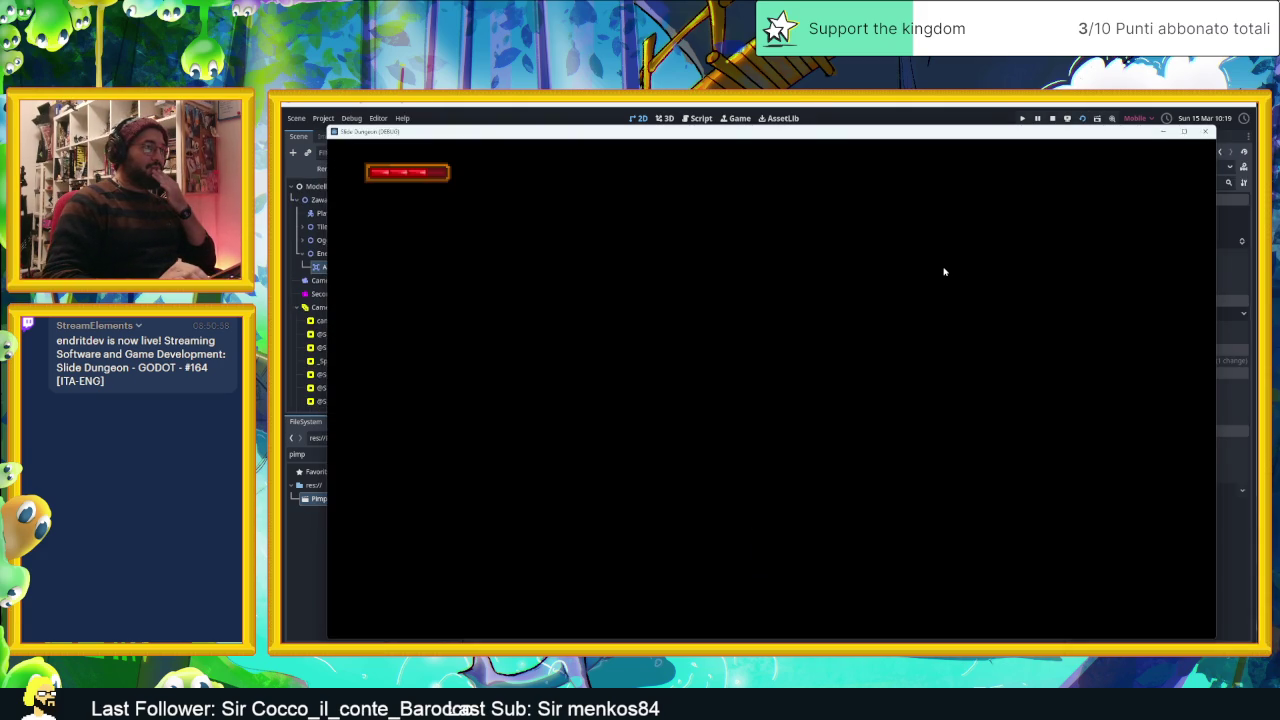
pyautogui.press('Right')
pyautogui.press('Up')
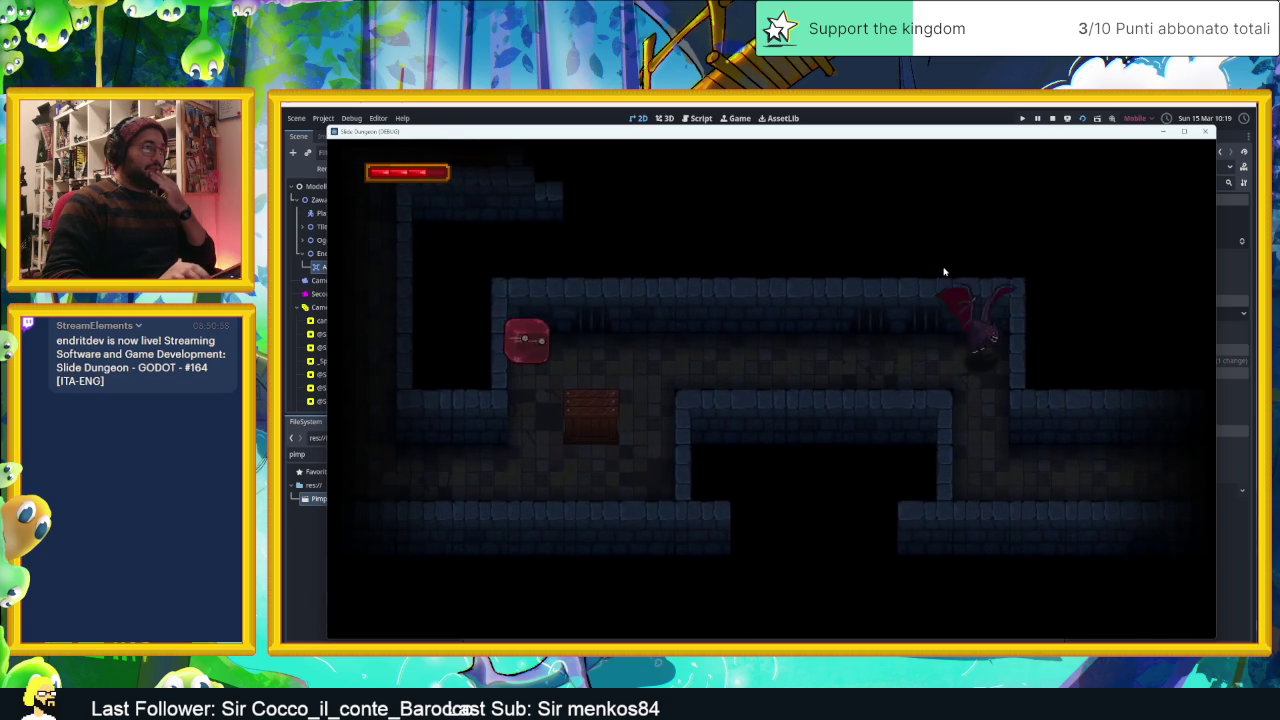
pyautogui.press('Right')
pyautogui.press('Down')
pyautogui.press('Right')
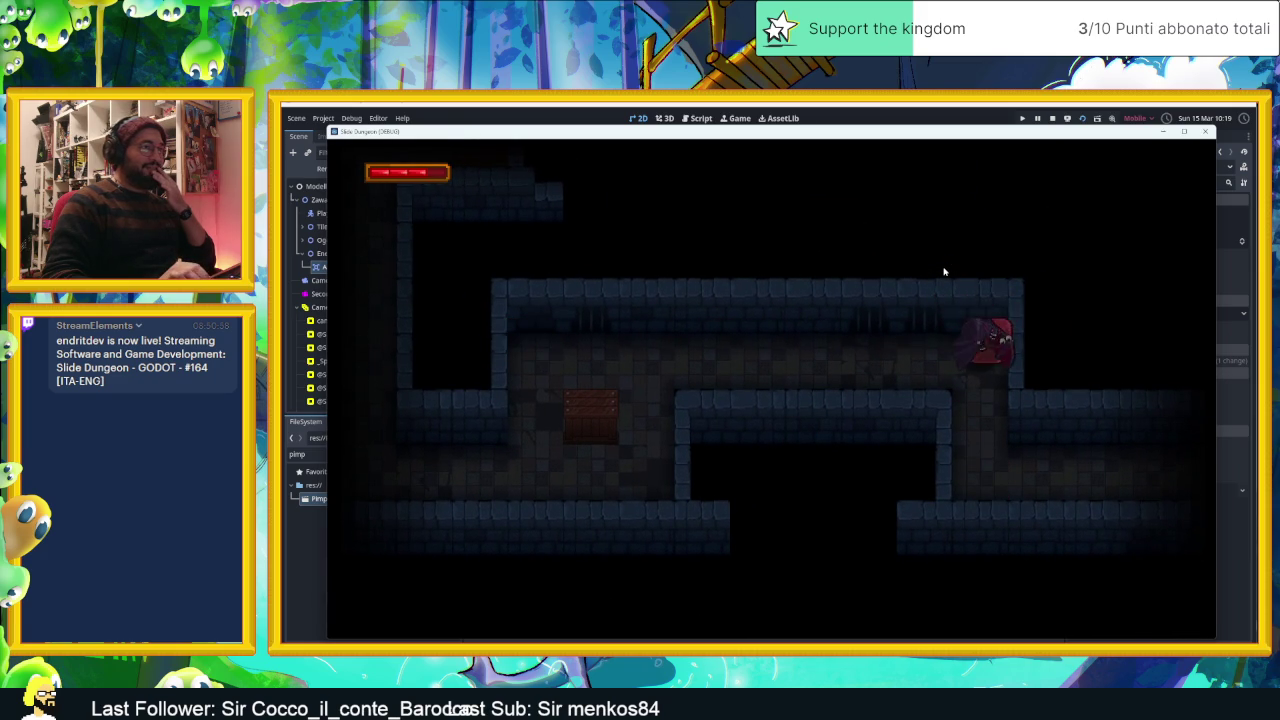
pyautogui.press('Left')
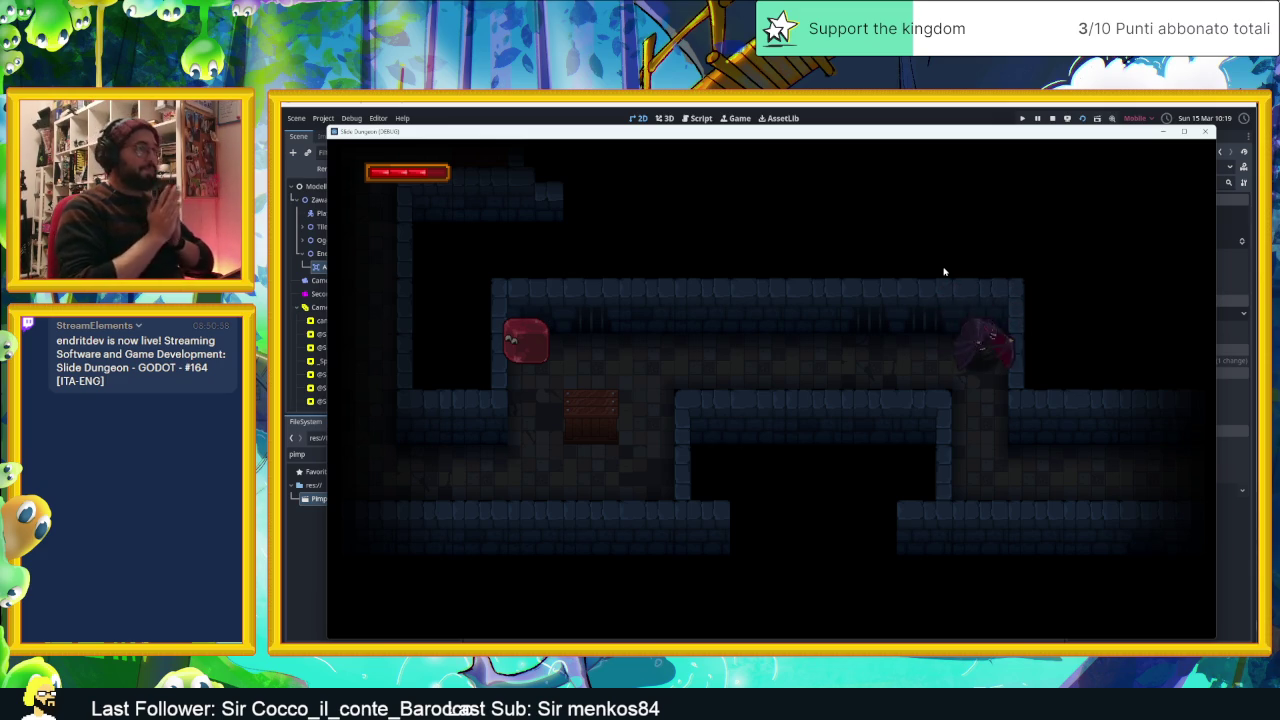
pyautogui.click(1052, 118)
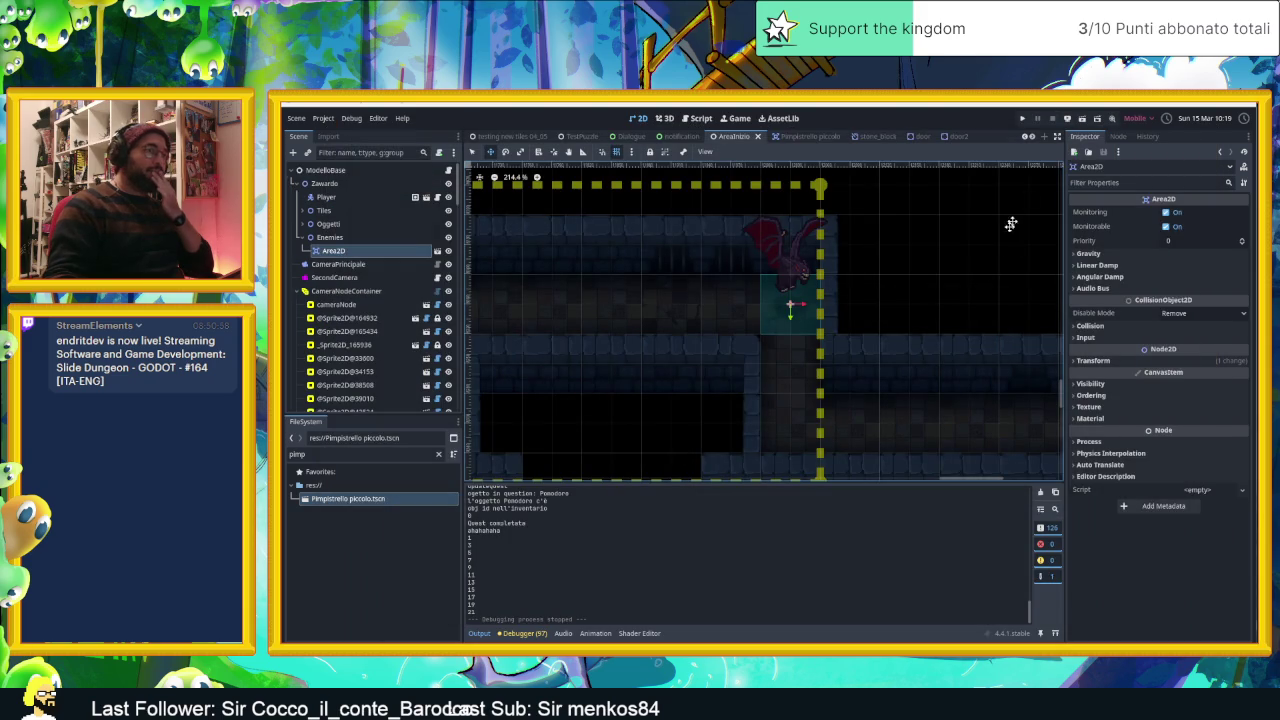
# - Rename the bat scene's root node to PimpistrelloPiccolo and save the scene
pyautogui.click(805, 136)
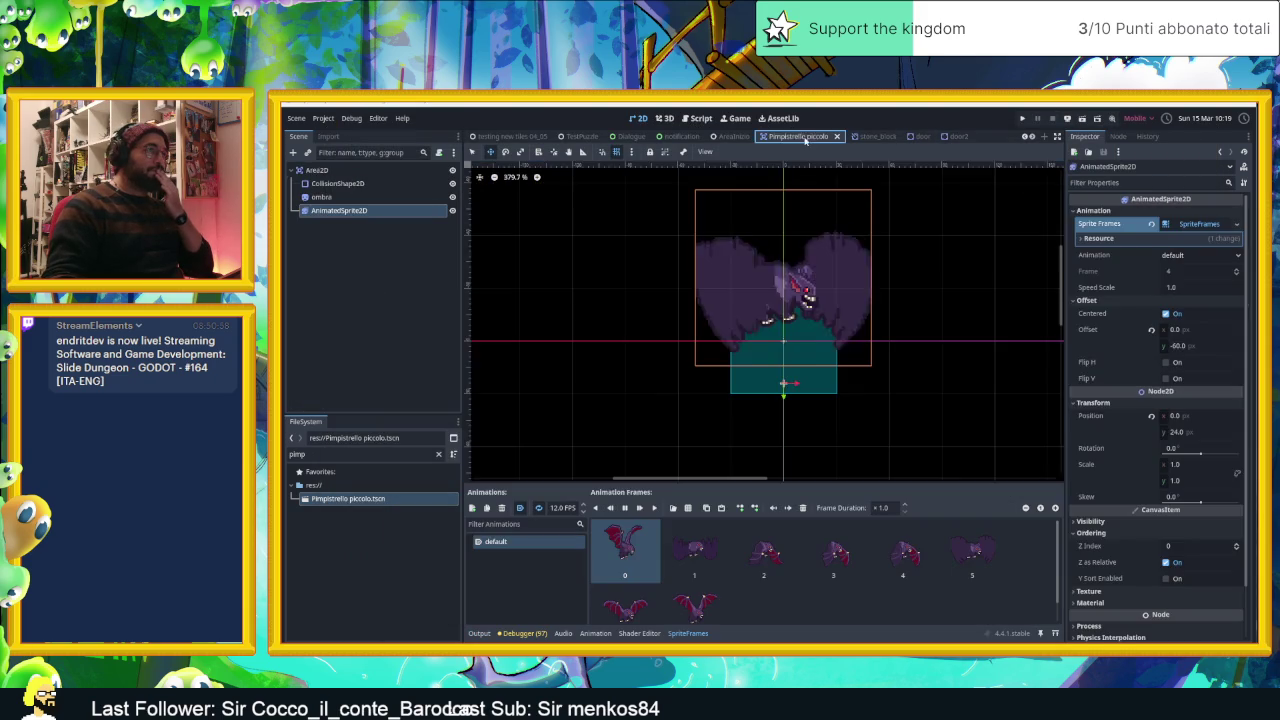
pyautogui.click(340, 197)
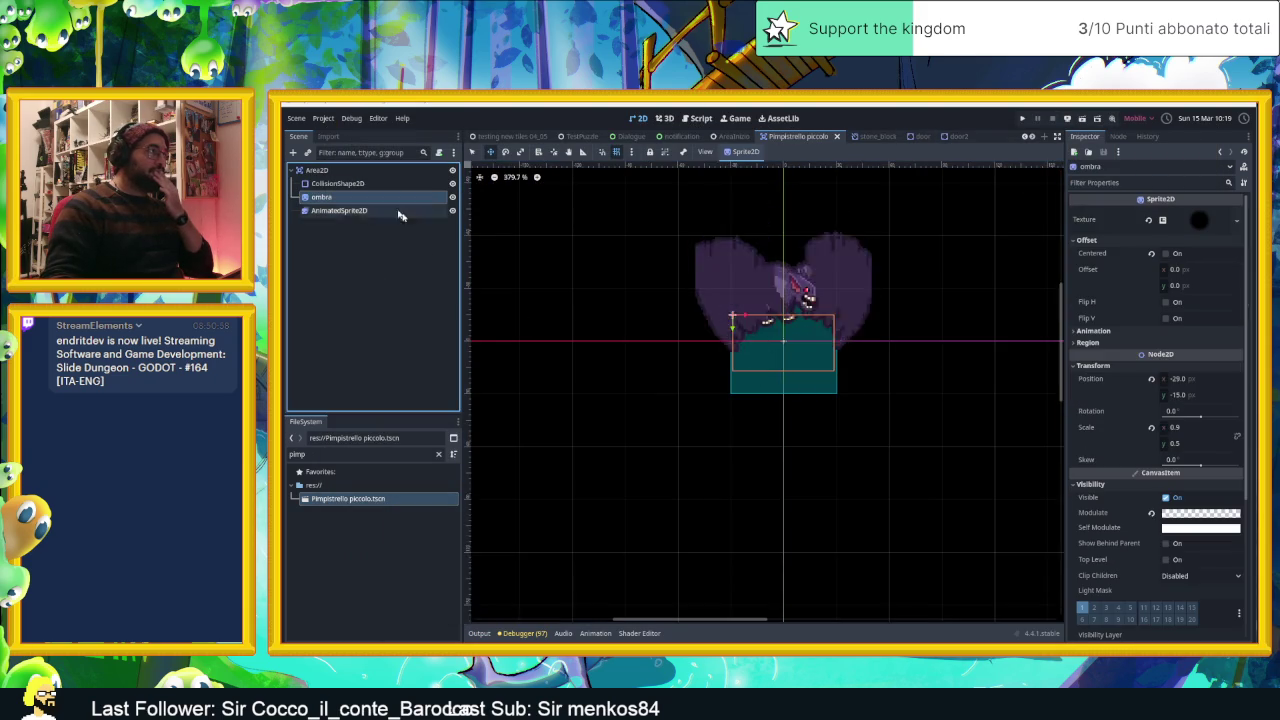
pyautogui.click(391, 172)
pyautogui.doubleClick(391, 172)
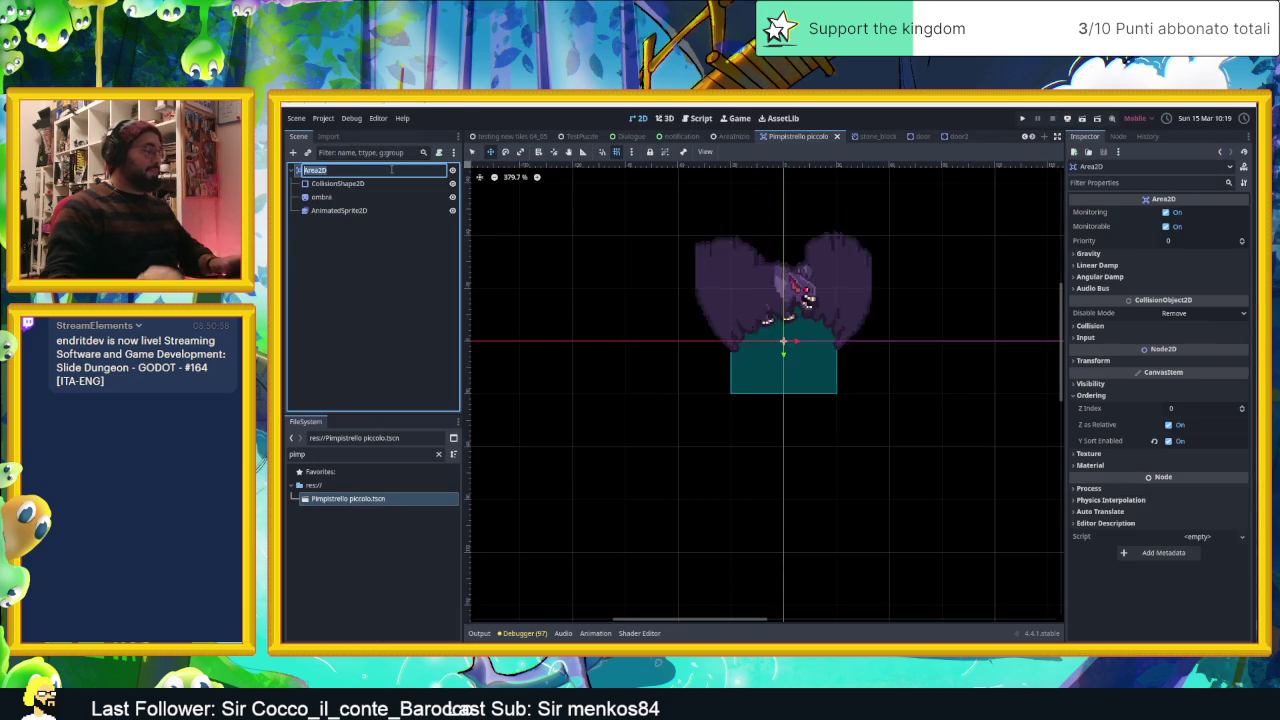
pyautogui.write('Pimpistre')
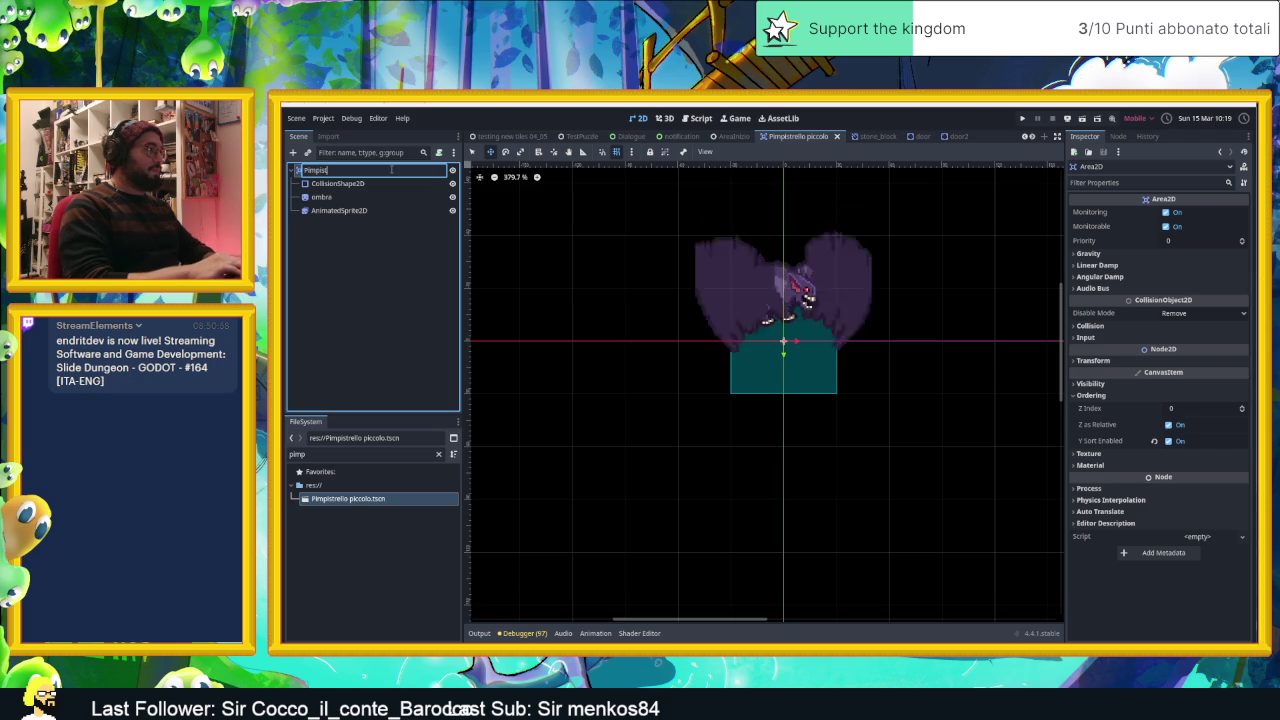
pyautogui.write('lloPicc')
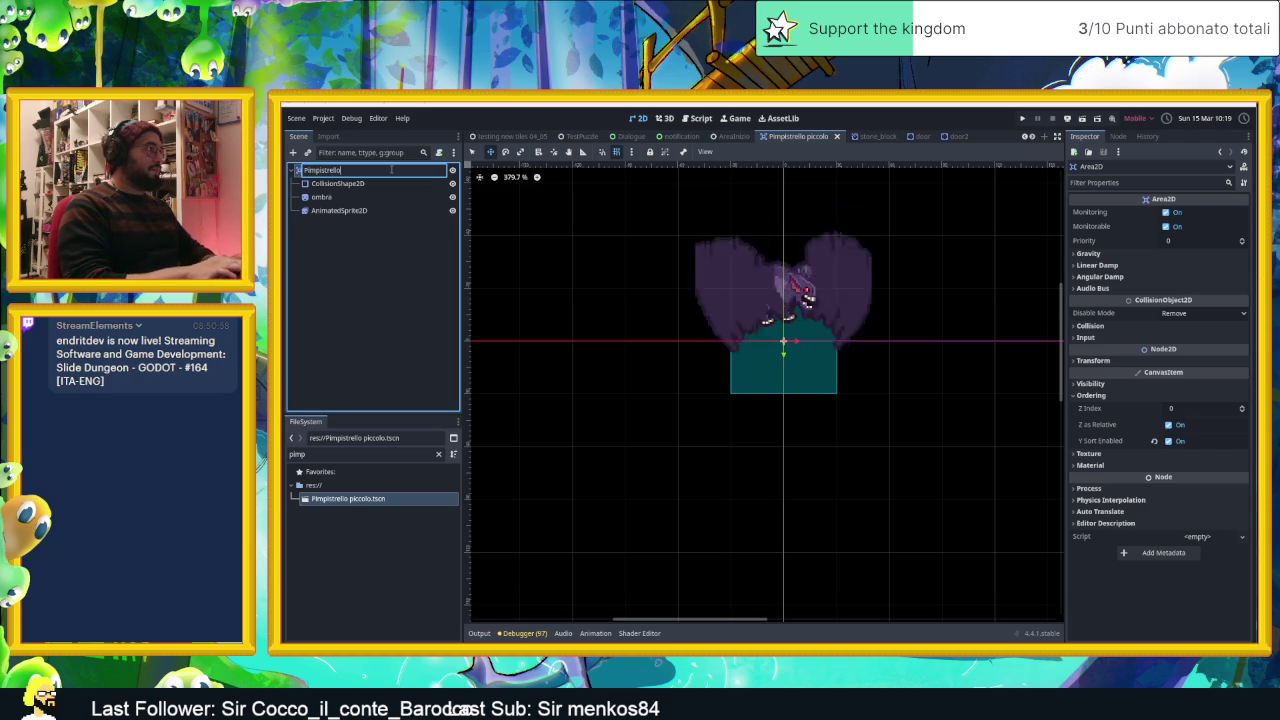
pyautogui.write('olo')
pyautogui.press('Return')
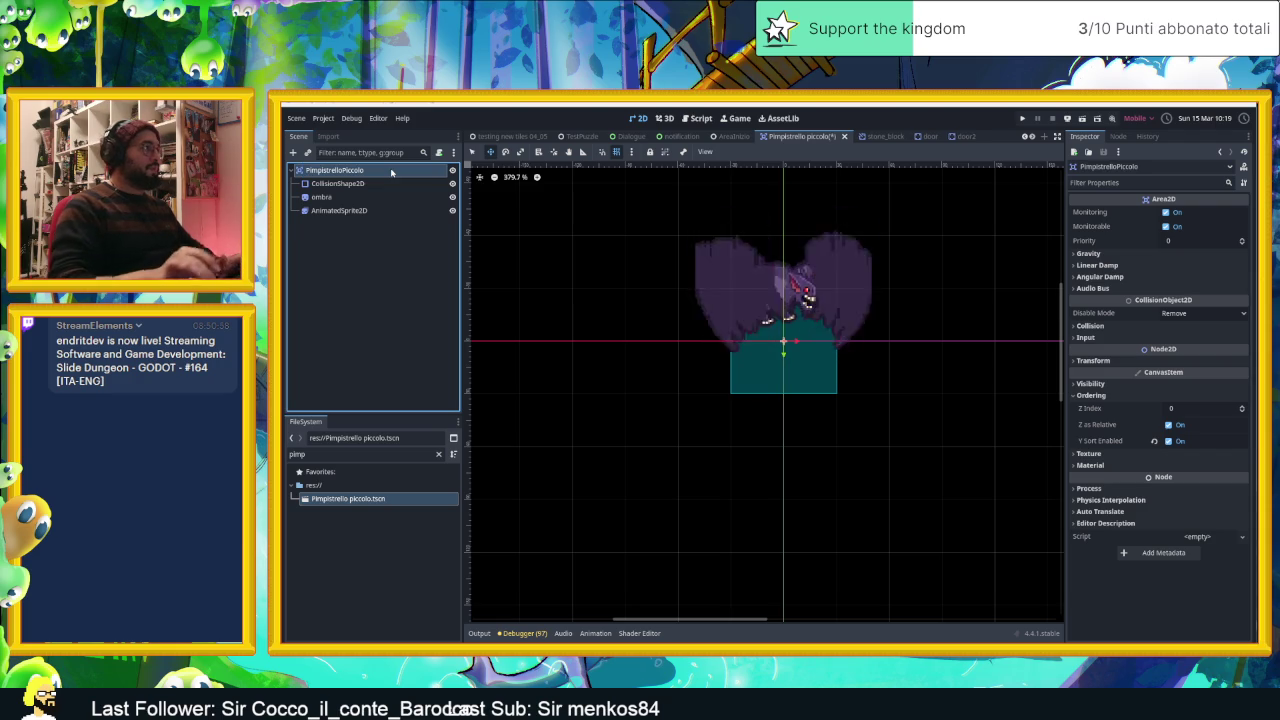
pyautogui.hotkey('ctrl', 's')
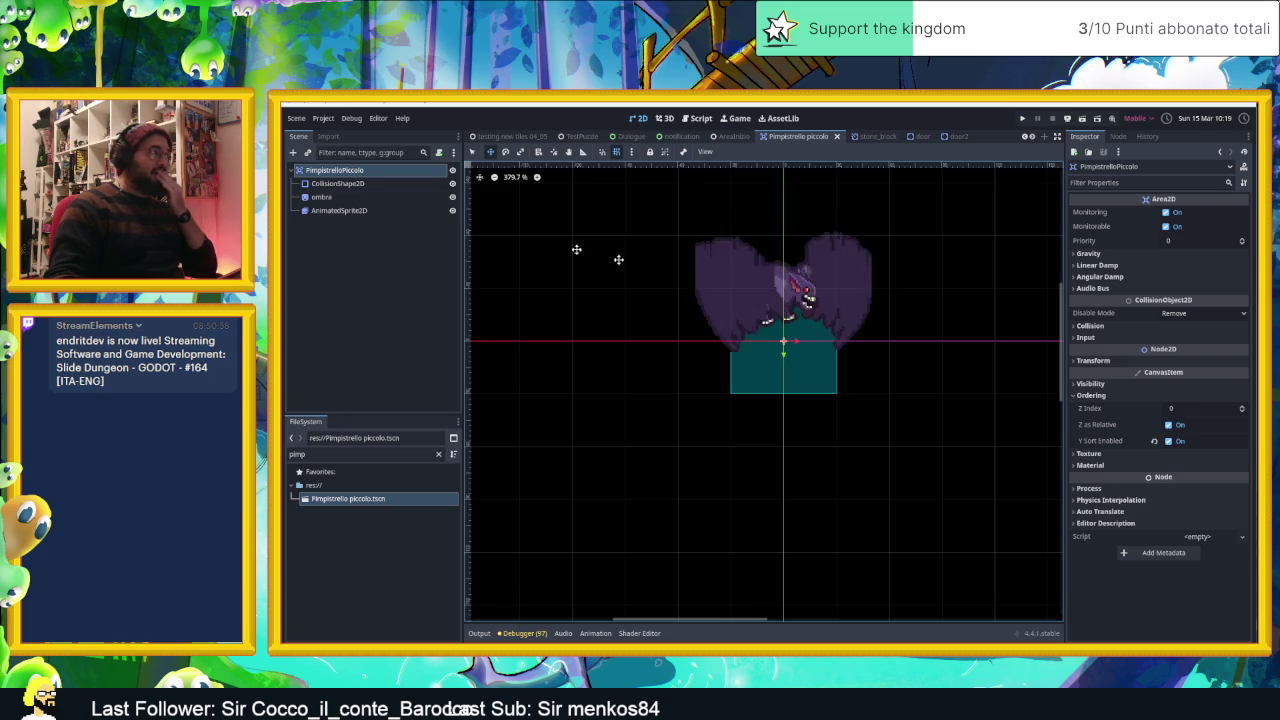
# - Give the ombra shadow a new CanvasItemMaterial with Light Mode Unshaded and save
pyautogui.click(780, 330)
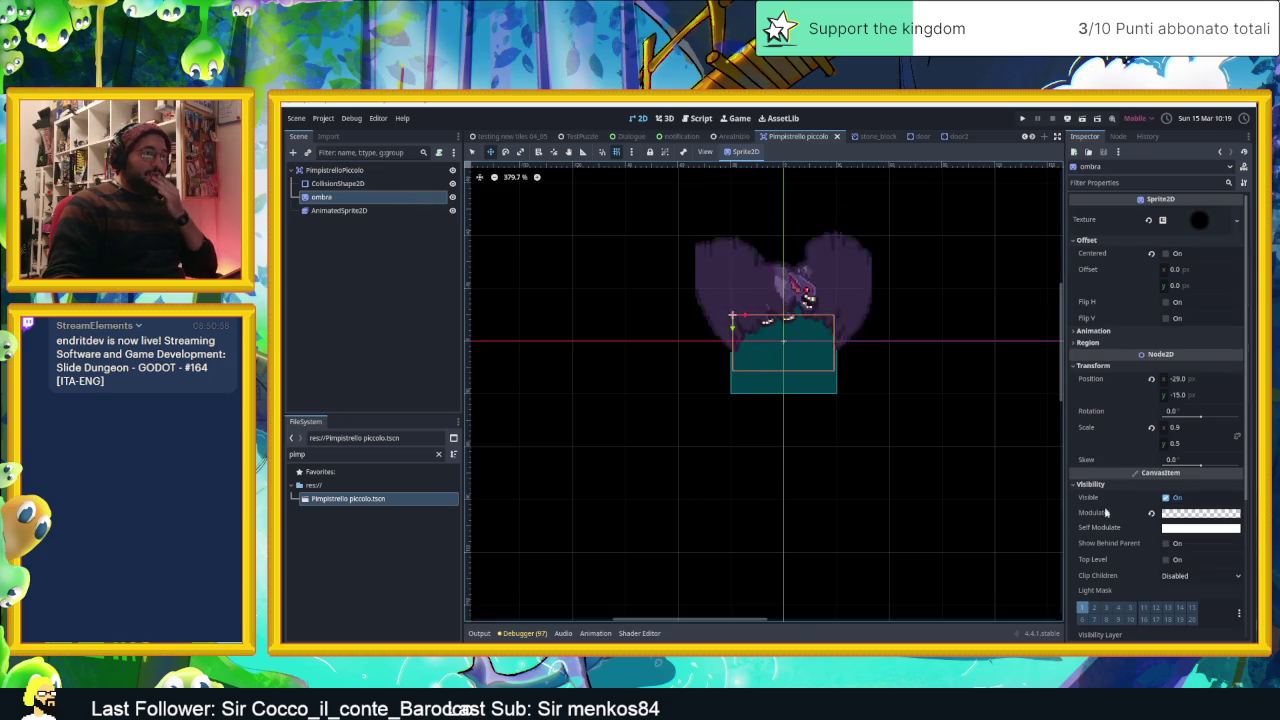
pyautogui.scroll(-1, 1108, 543)
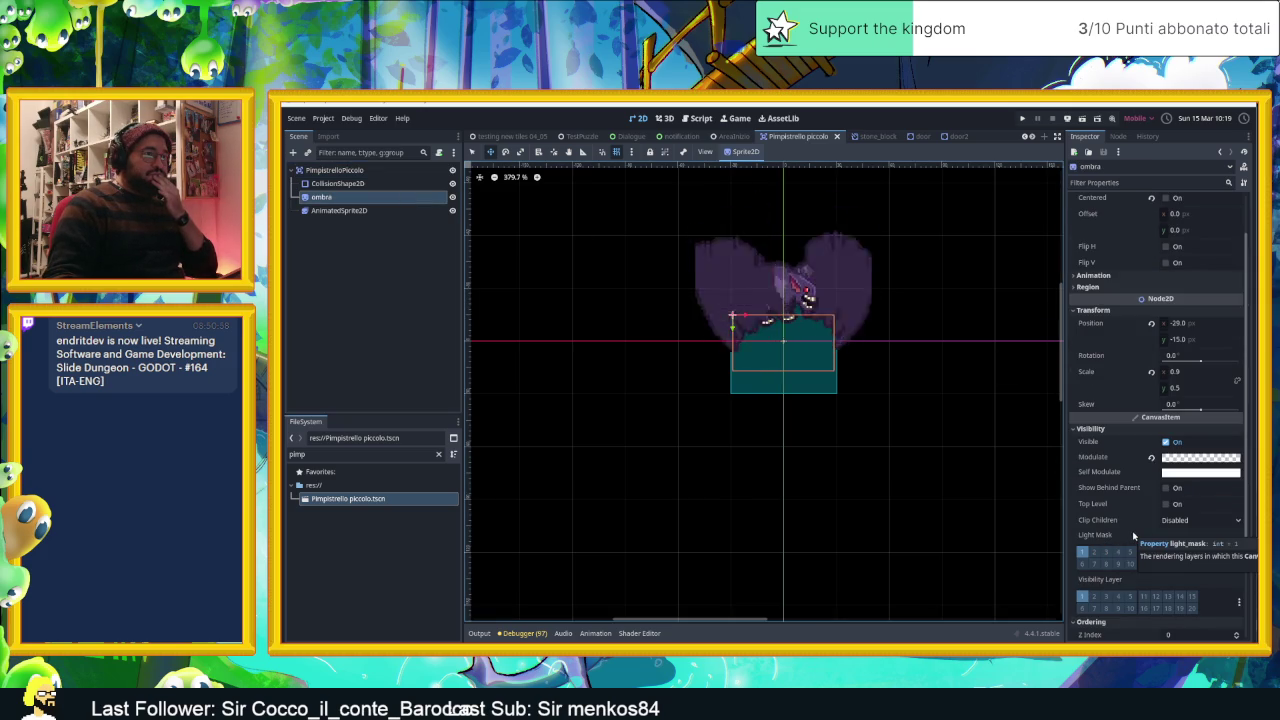
pyautogui.scroll(-3, 1130, 536)
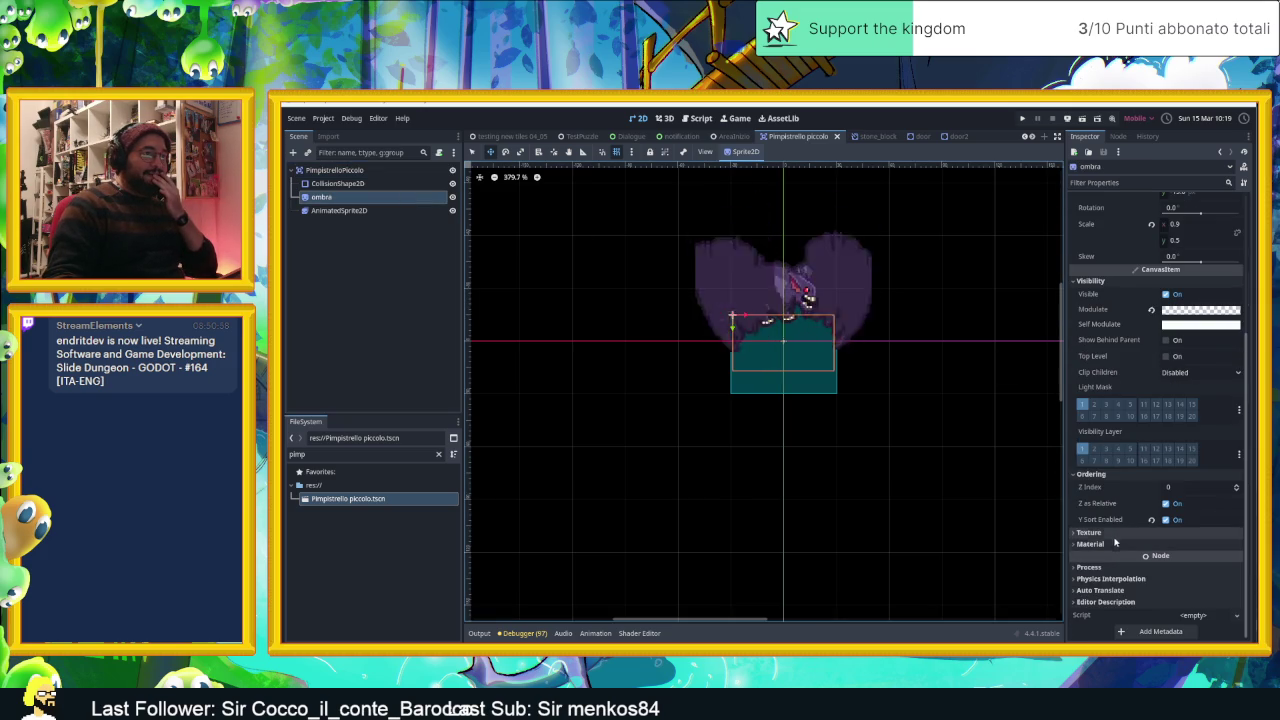
pyautogui.click(1118, 543)
pyautogui.click(1207, 560)
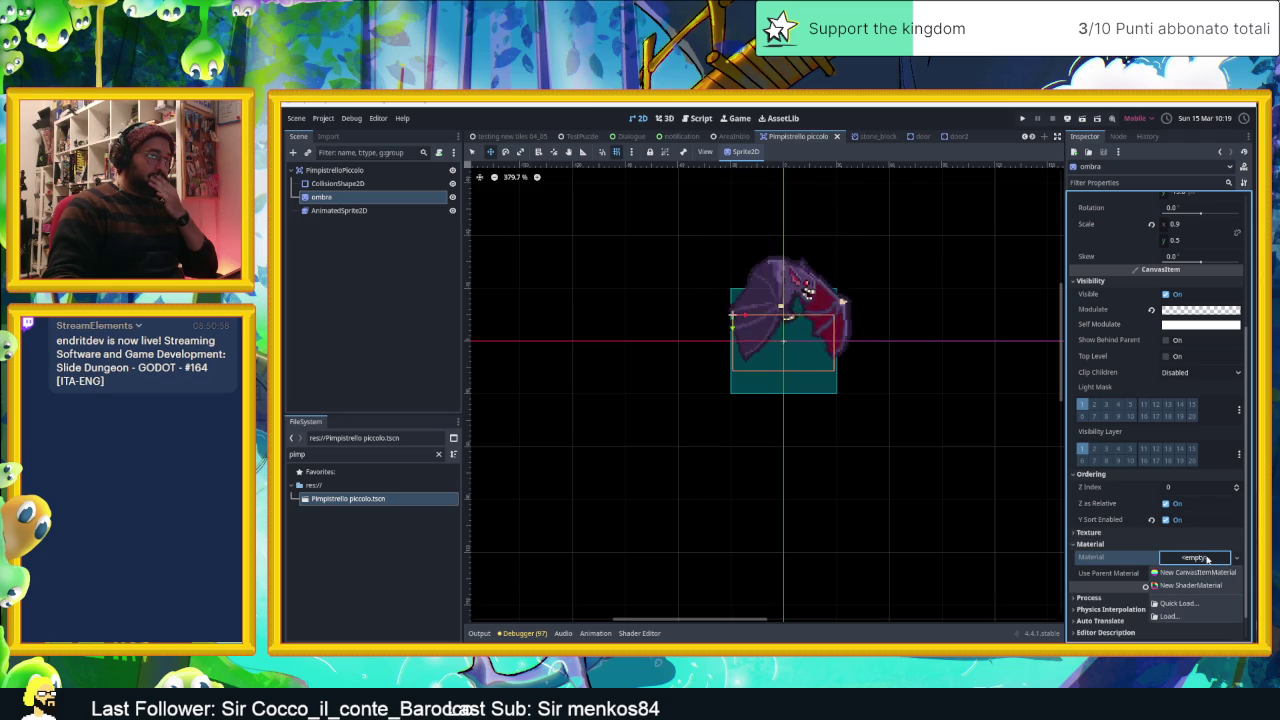
pyautogui.click(1198, 571)
pyautogui.click(1206, 560)
pyautogui.scroll(-3, 1190, 550)
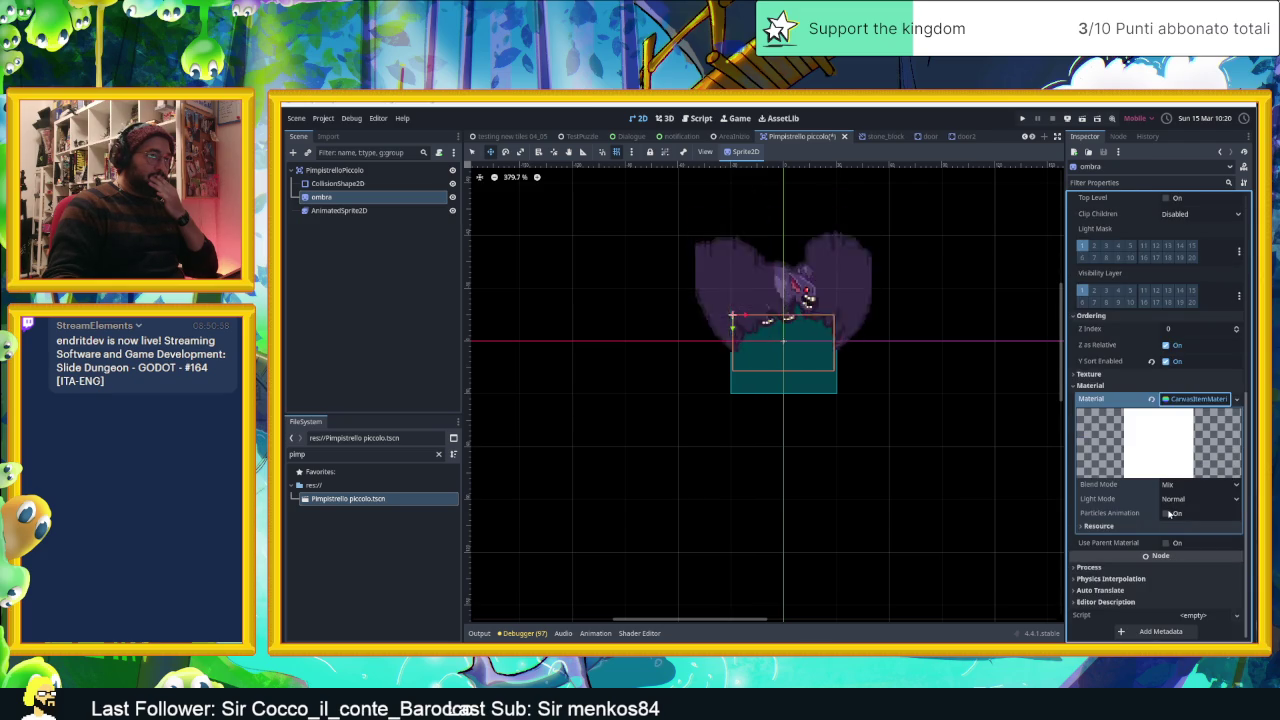
pyautogui.click(1171, 502)
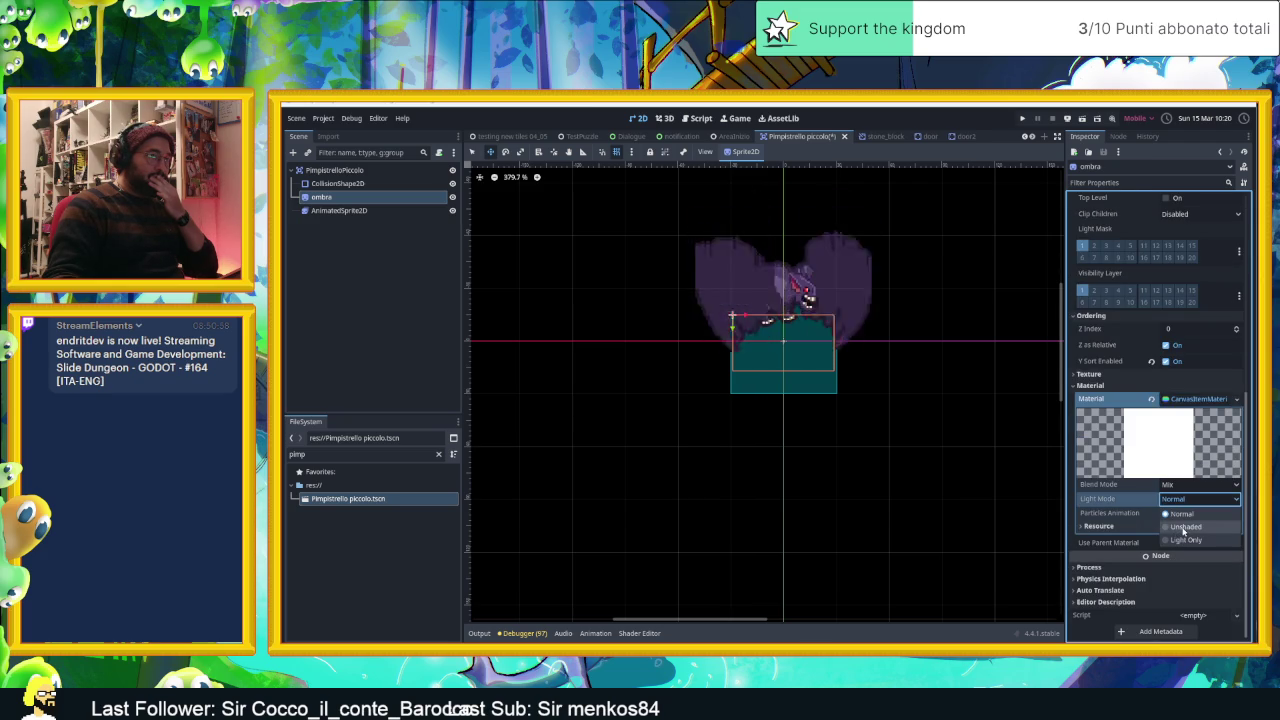
pyautogui.click(1185, 527)
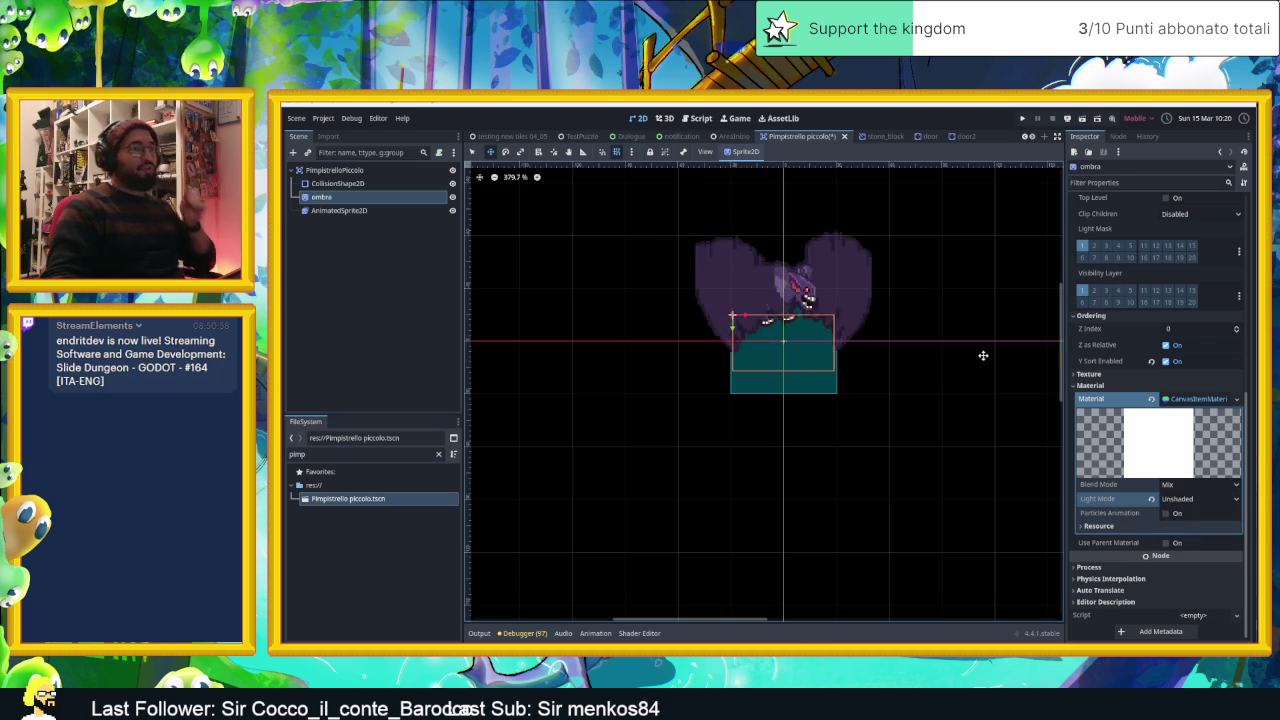
pyautogui.hotkey('ctrl', 's')
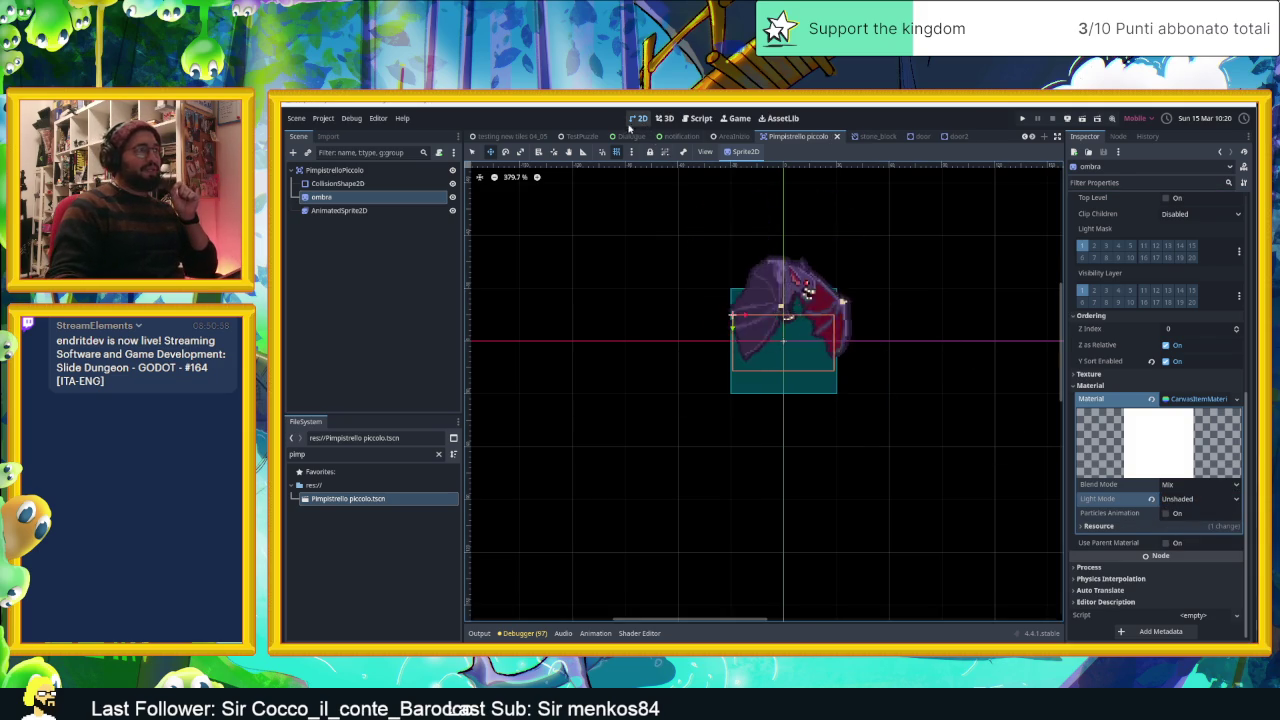
pyautogui.hotkey('ctrl', 'shift', 'Tab')
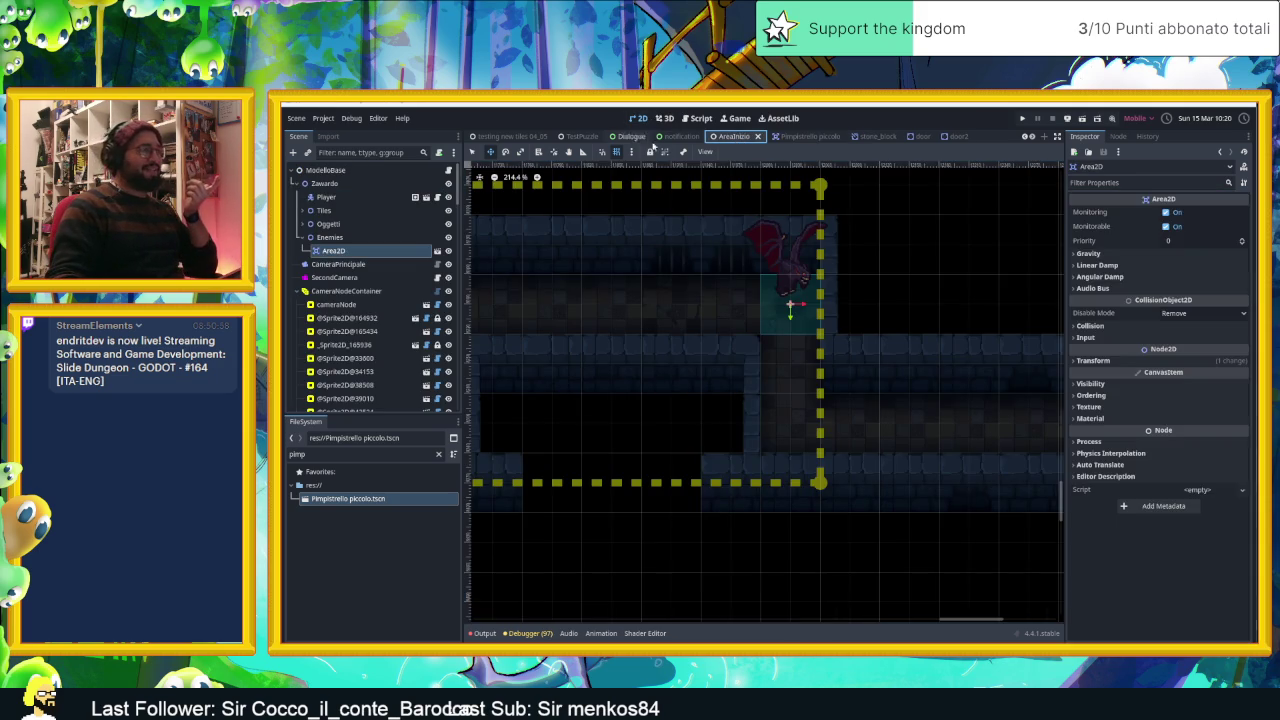
# - Hide the CameraNodeContainer so its camera-limit outline disappears from the level view
pyautogui.scroll(-2, 714, 263)
pyautogui.moveTo(714, 263); pyautogui.dragTo(823, 356)
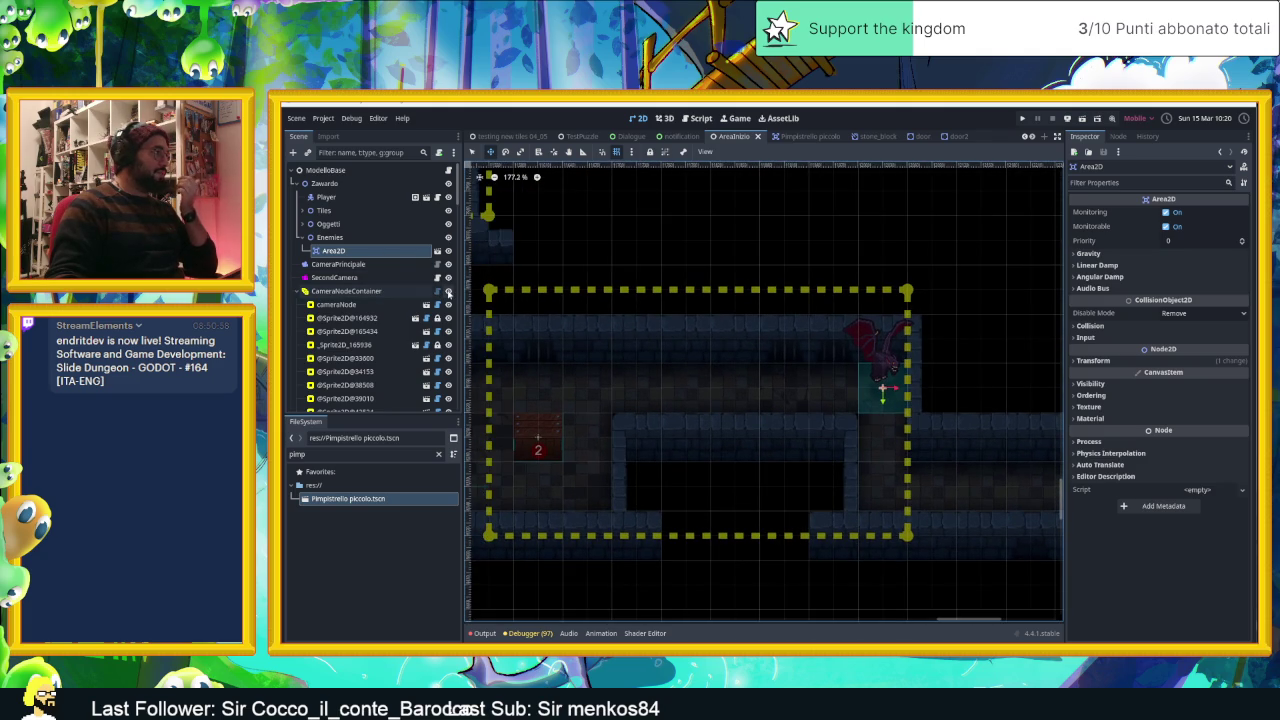
pyautogui.click(448, 291)
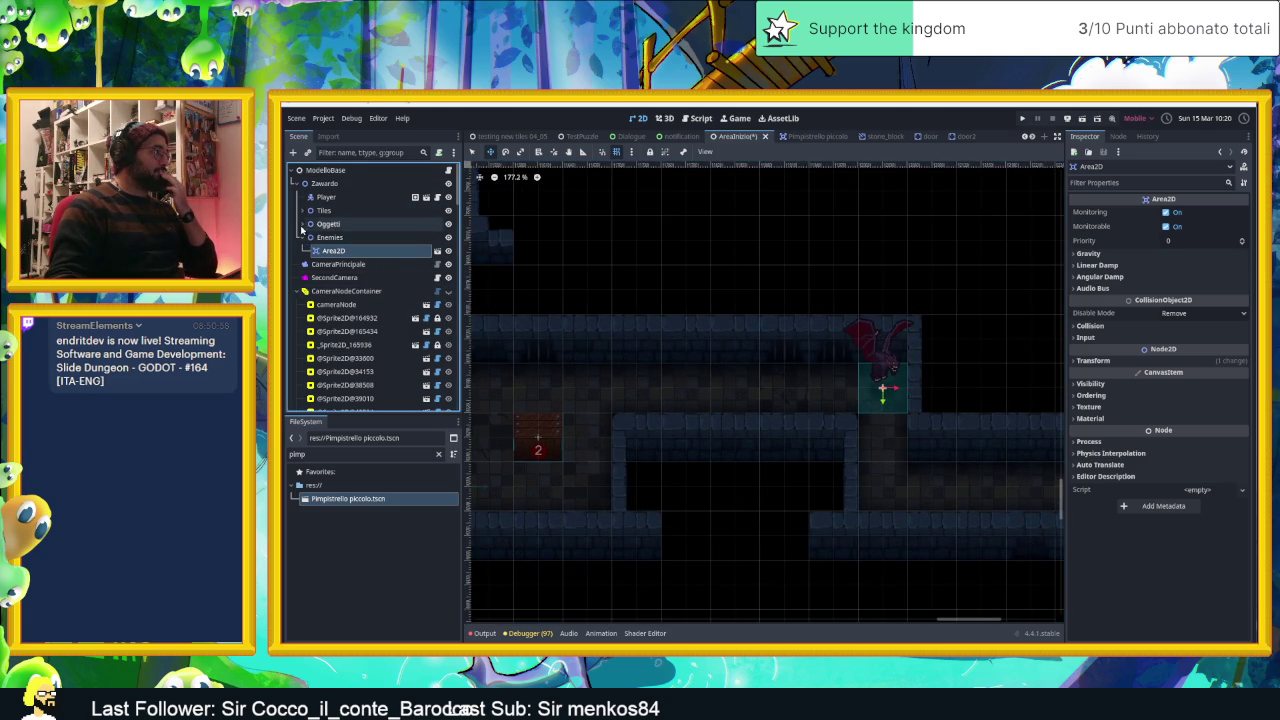
# - Expand the Oggetti group and the Torce torch group in the scene tree
pyautogui.click(310, 224)
pyautogui.scroll(-10, 358, 328)
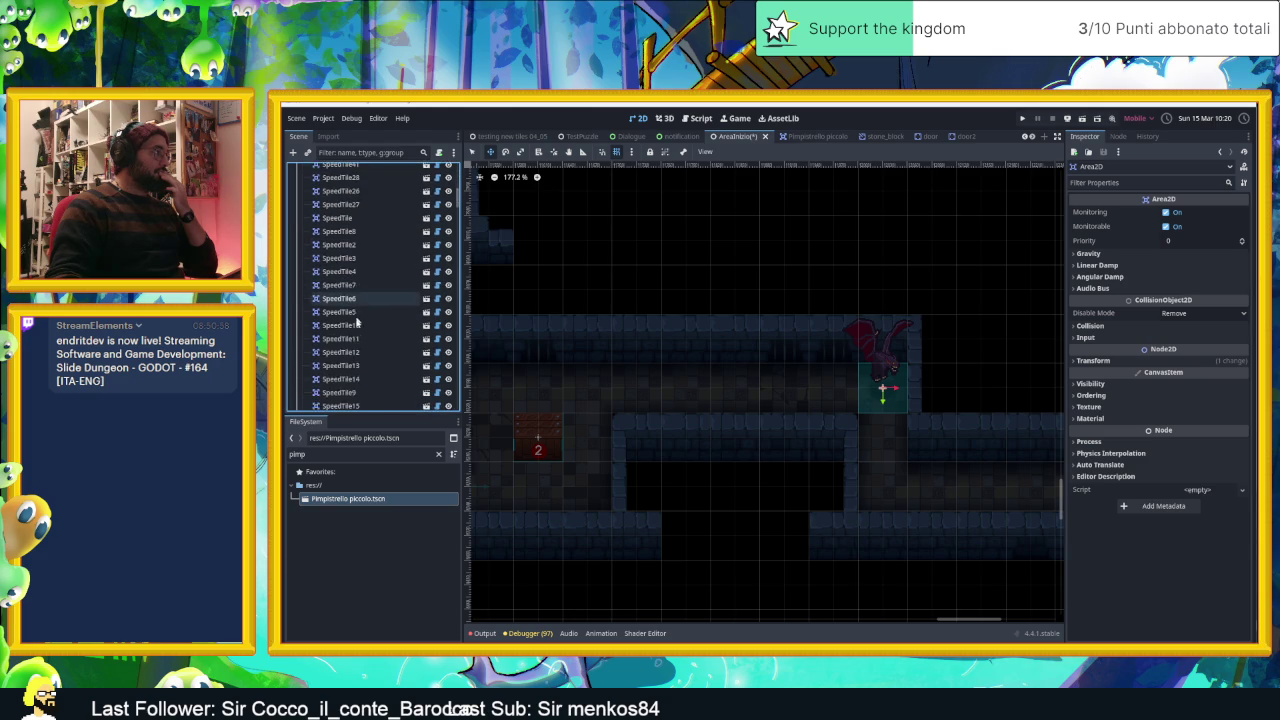
pyautogui.scroll(5, 340, 280)
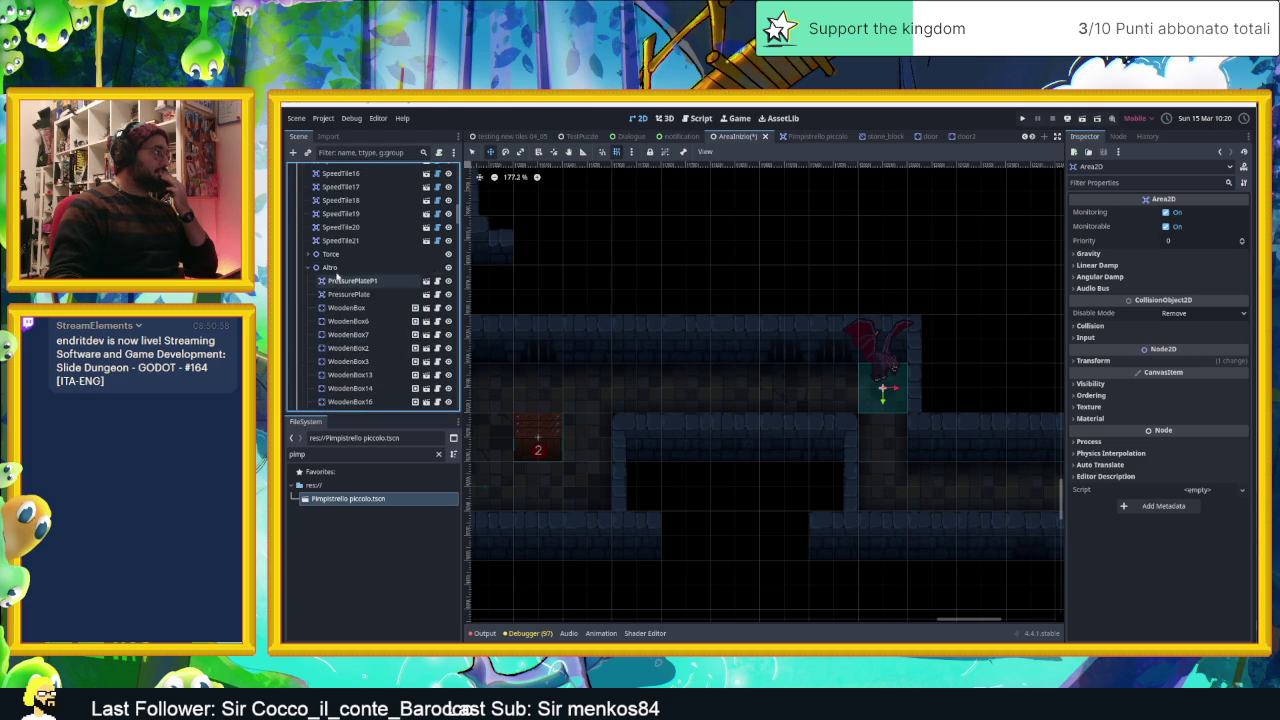
pyautogui.click(333, 257)
pyautogui.press('Right')
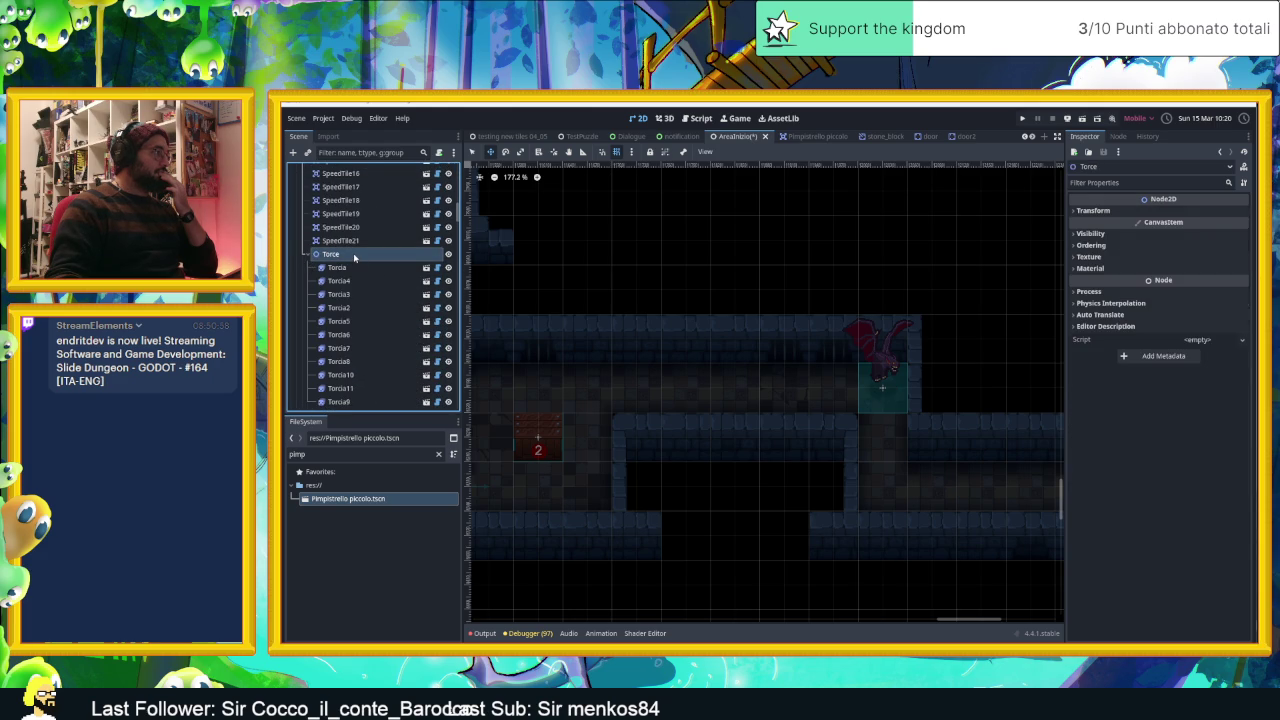
# - Filter the FileSystem by 'torcia' and drag a torch instance into the level
pyautogui.doubleClick(347, 453)
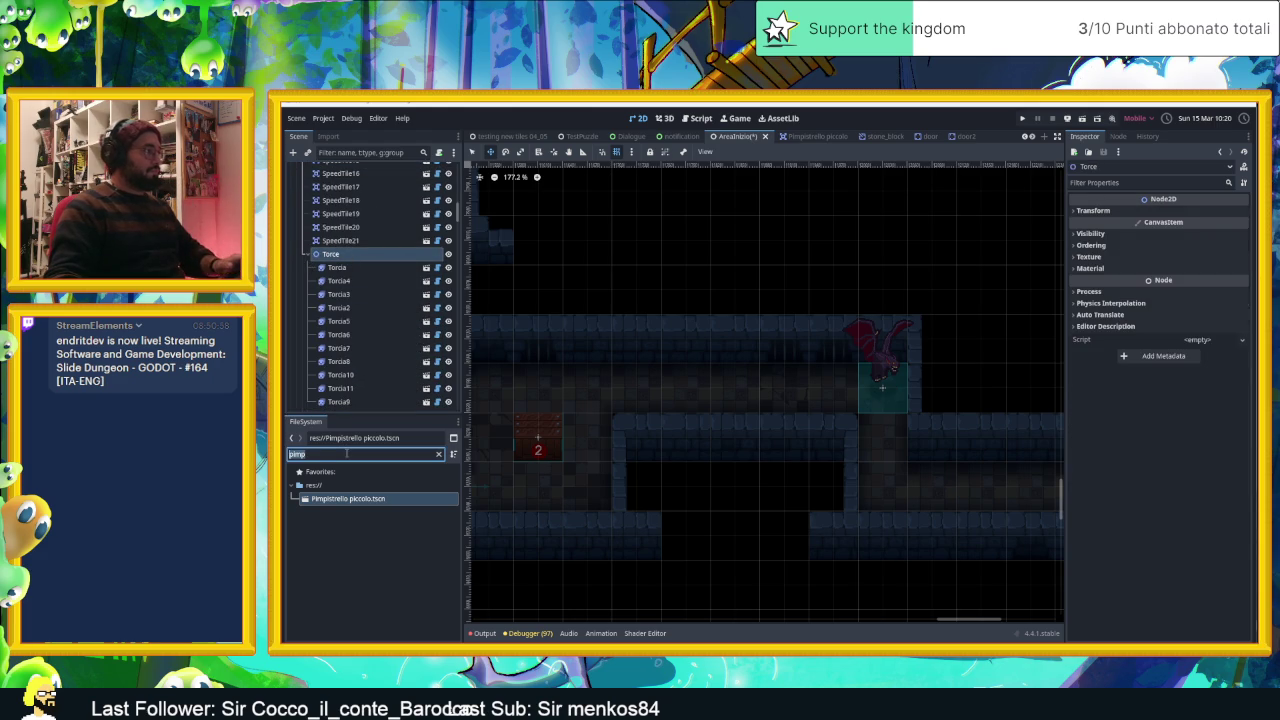
pyautogui.write('torcia')
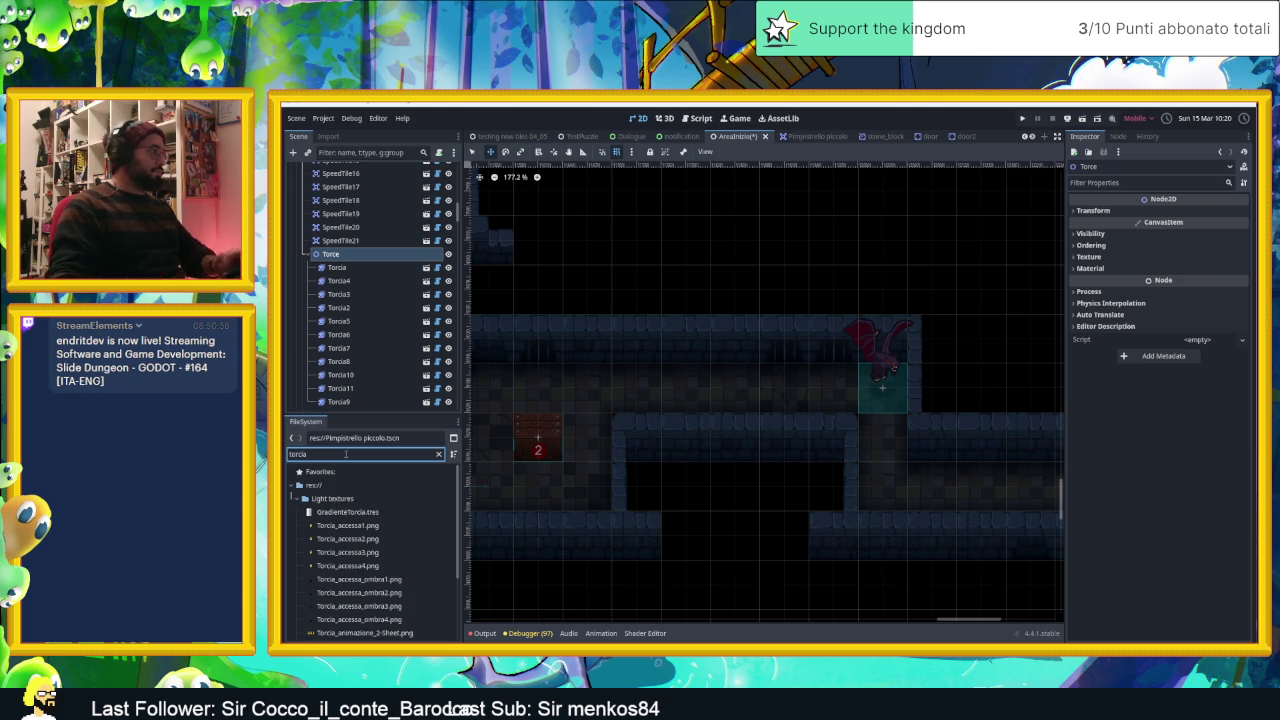
pyautogui.scroll(-3, 355, 536)
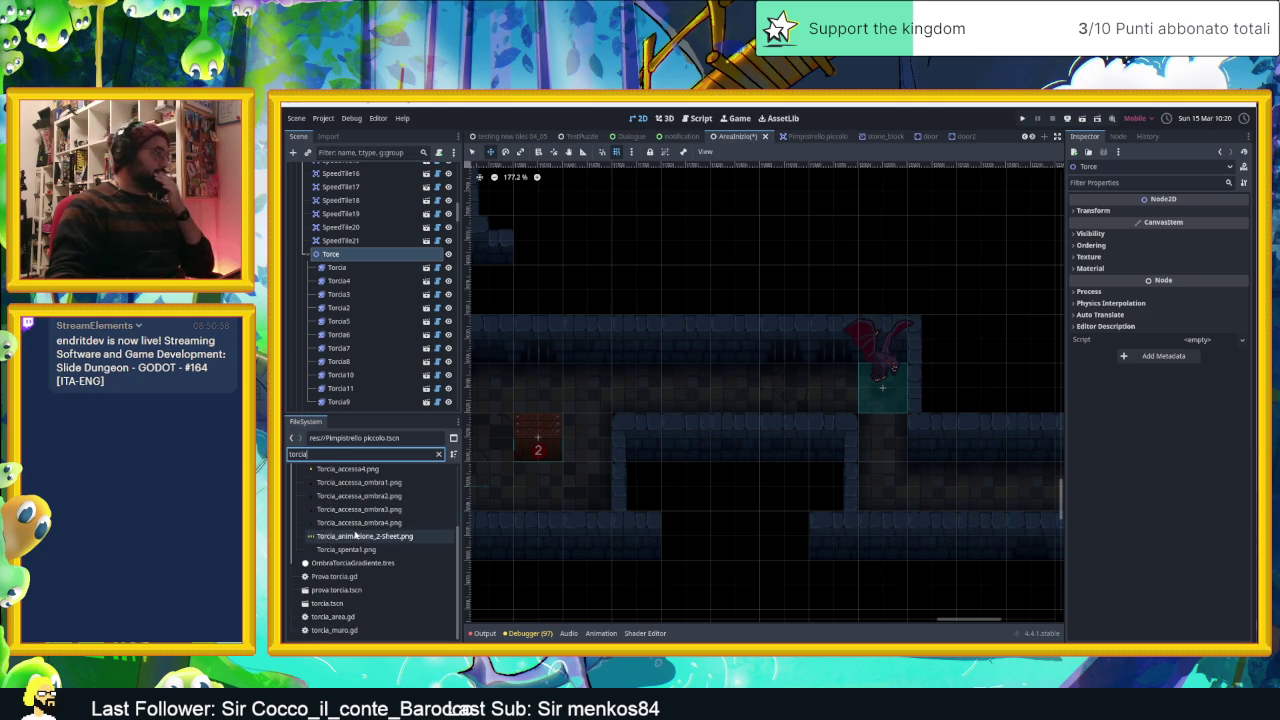
pyautogui.moveTo(328, 603)
pyautogui.mouseDown()
pyautogui.moveTo(522, 533)
pyautogui.moveTo(680, 390)
pyautogui.moveTo(689, 334)
pyautogui.mouseUp()
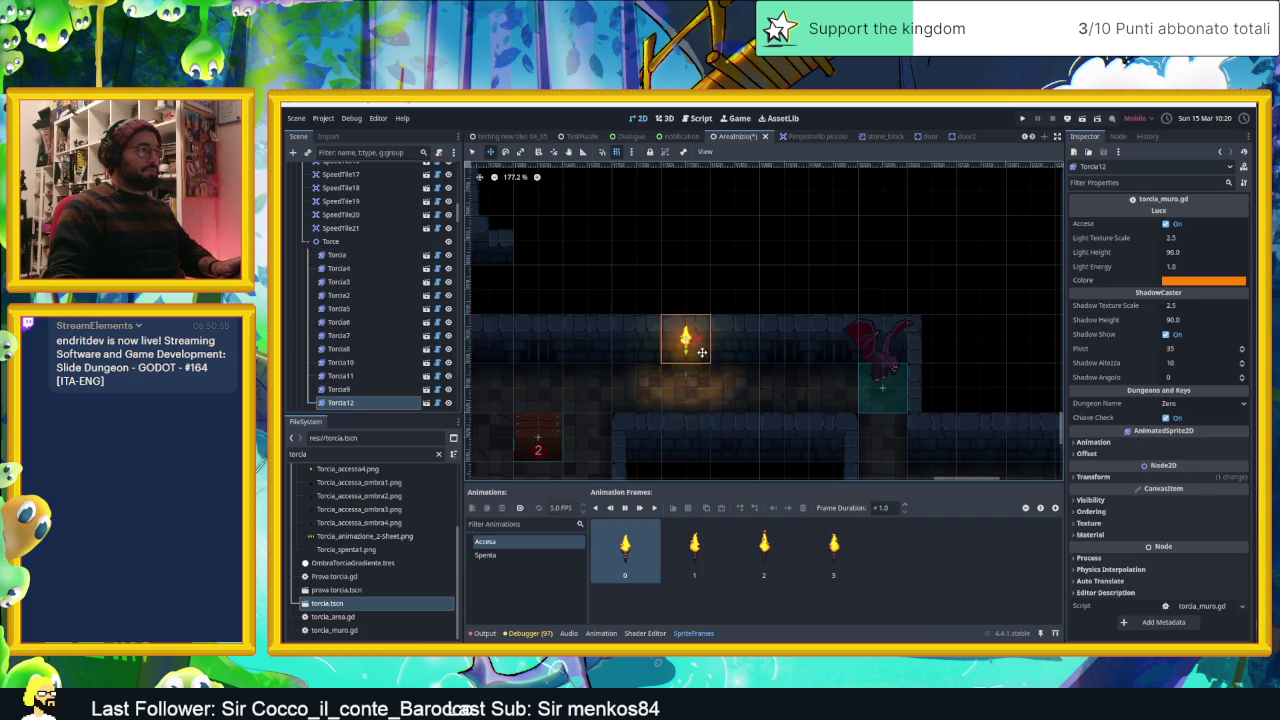
# - Place the torch along the upper corridor with light scale 7.31 and shadow scale 13.18, then run
pyautogui.moveTo(691, 347)
pyautogui.mouseDown()
pyautogui.moveTo(856, 344)
pyautogui.moveTo(691, 349)
pyautogui.mouseUp()
pyautogui.scroll(-3, 693, 349)
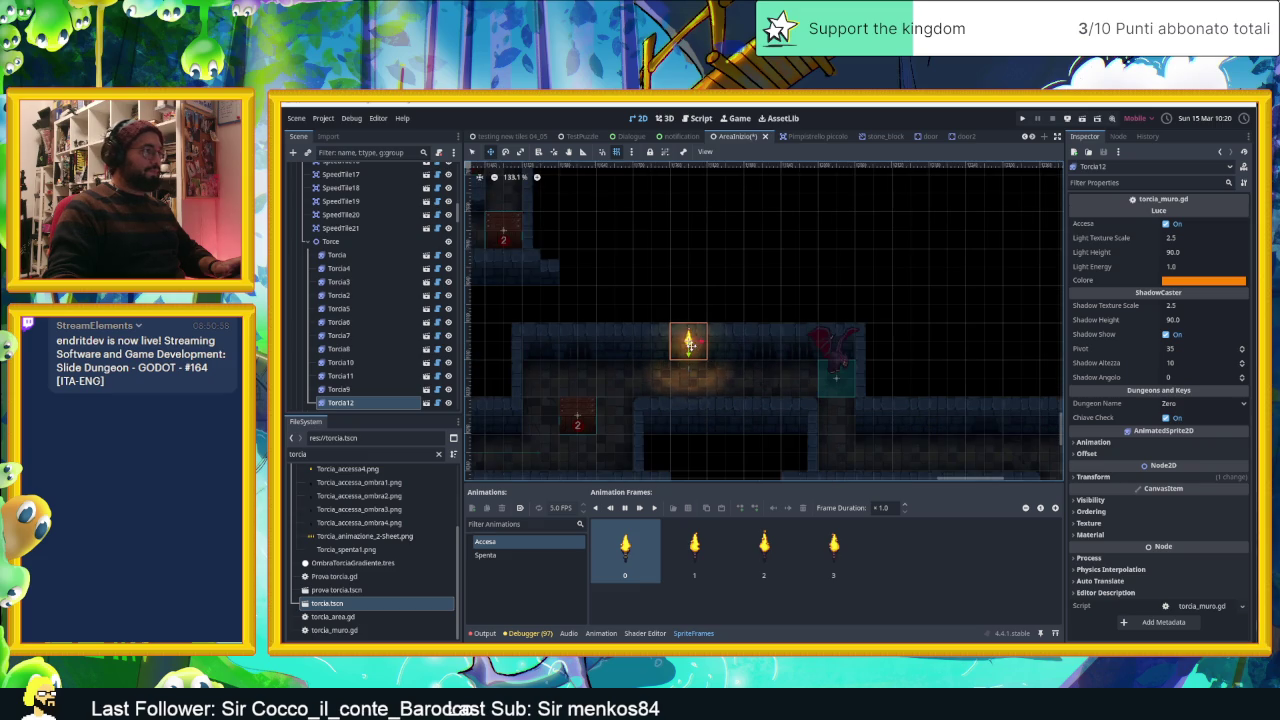
pyautogui.click(1172, 240)
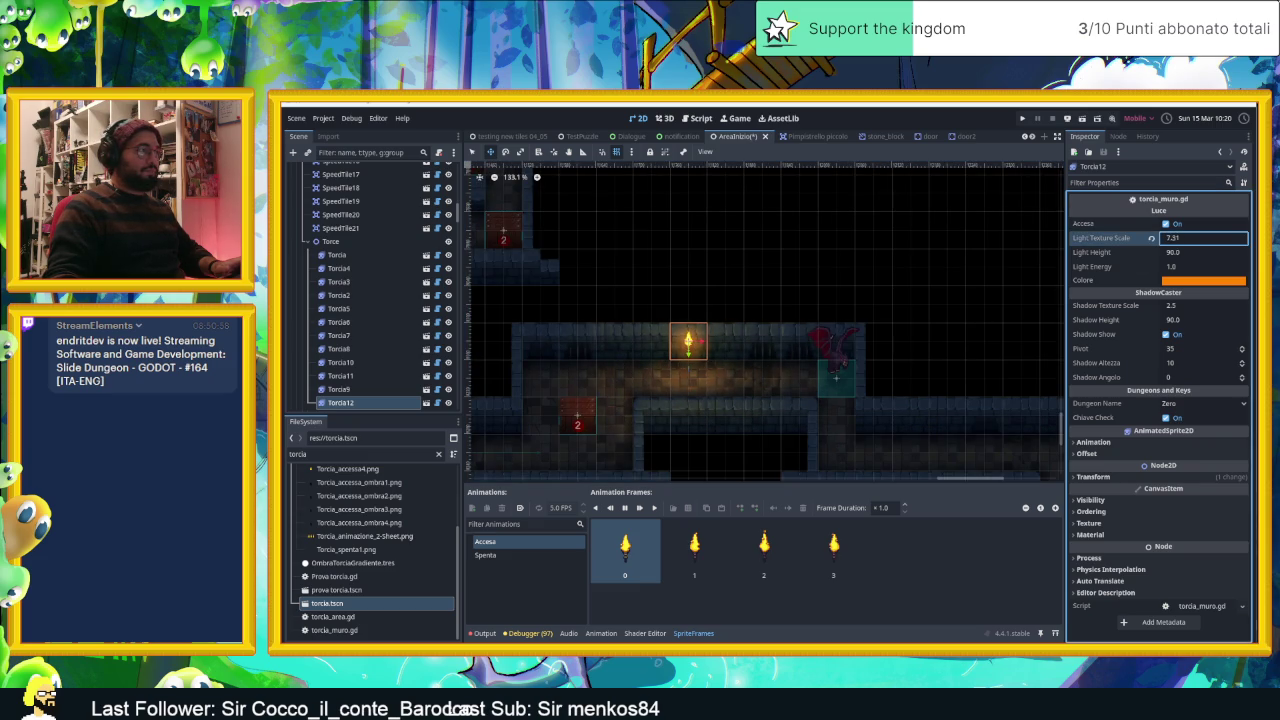
pyautogui.click(1172, 307)
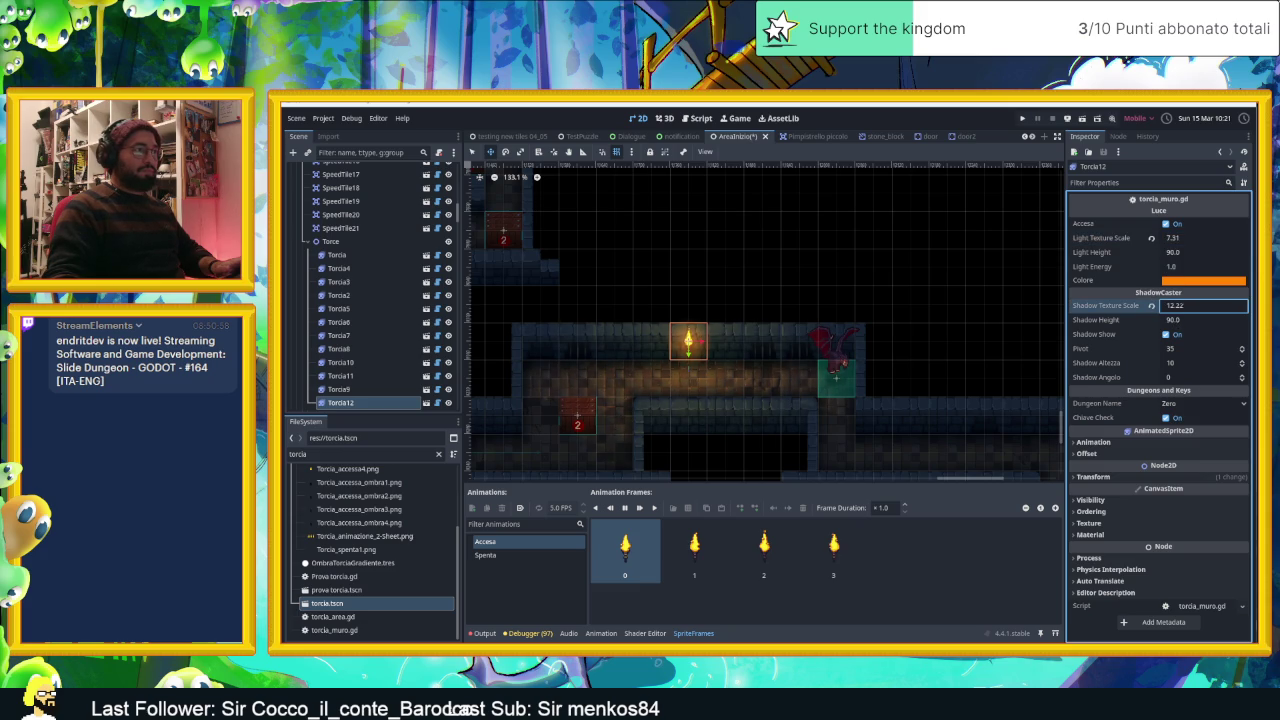
pyautogui.moveTo(1172, 307); pyautogui.dragTo(1165, 310)
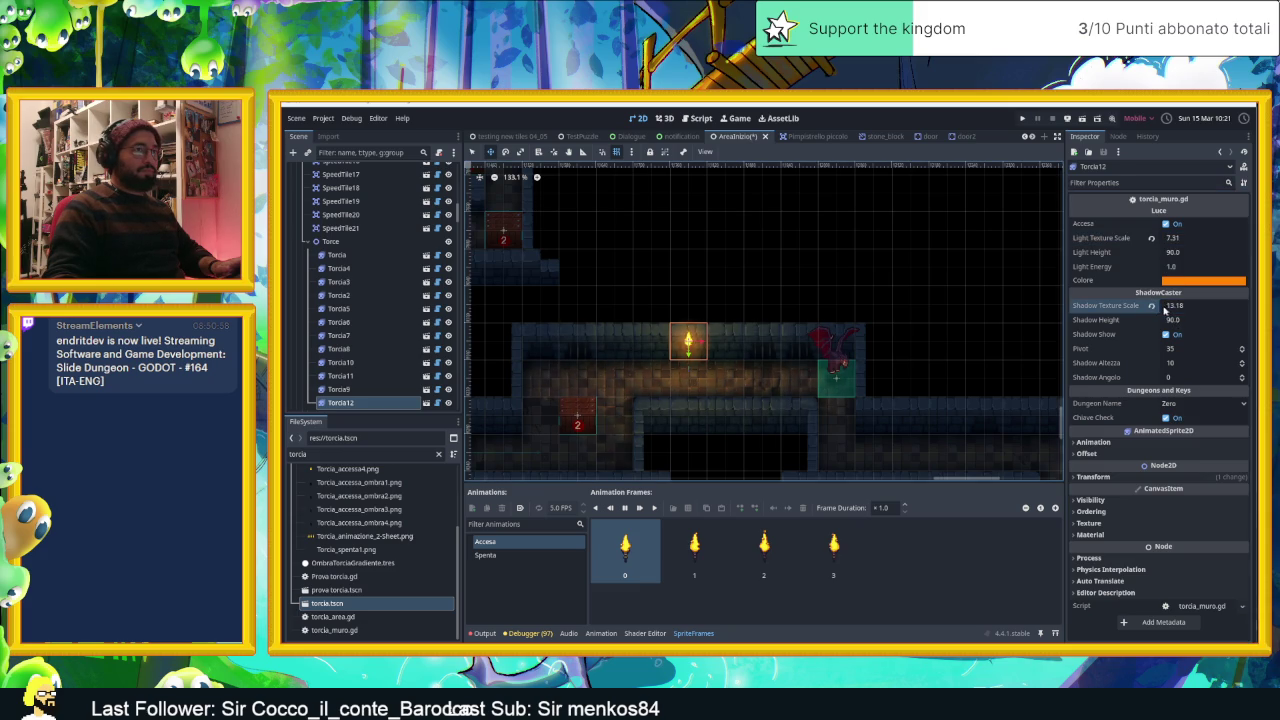
pyautogui.scroll(6, 699, 385)
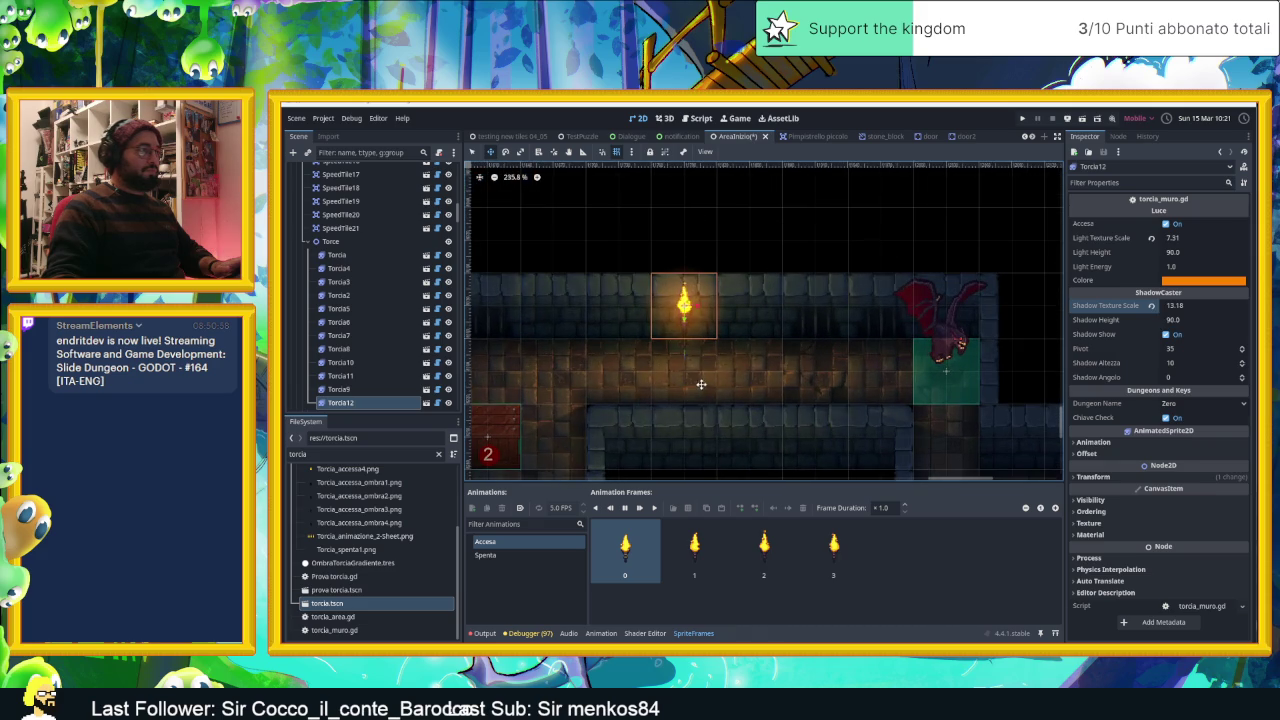
pyautogui.scroll(-6, 714, 376)
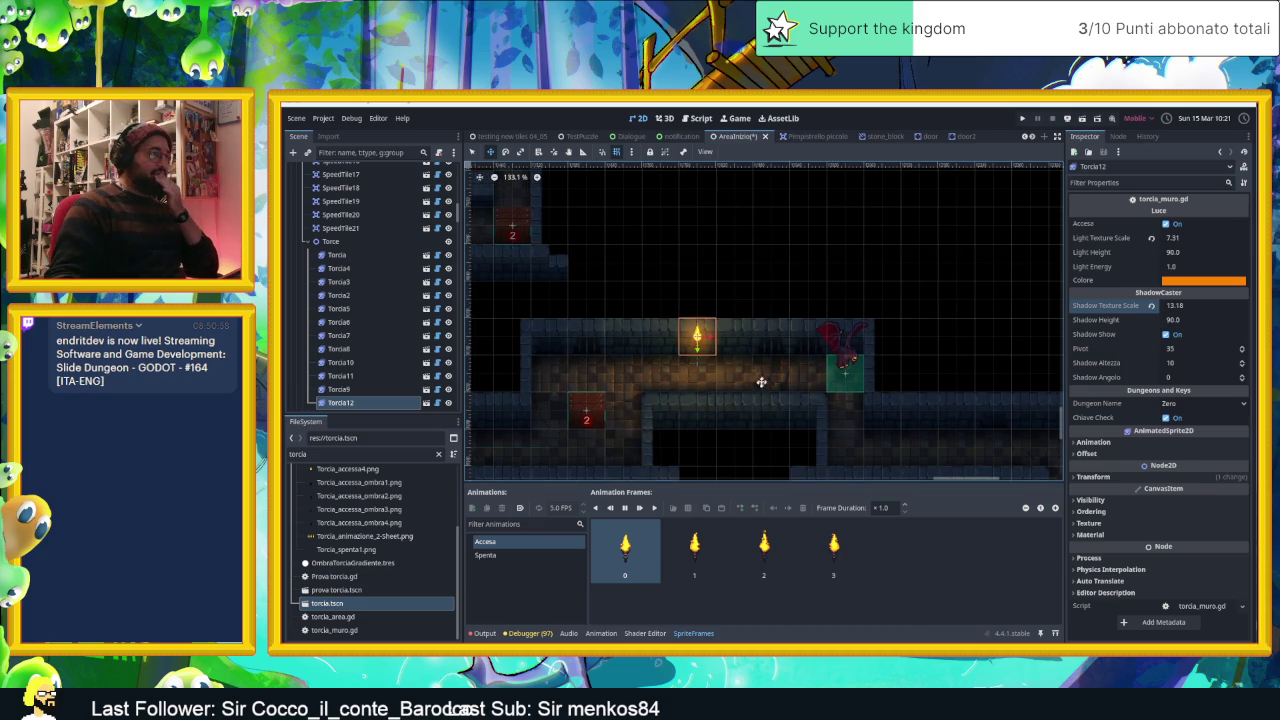
pyautogui.scroll(5, 762, 379)
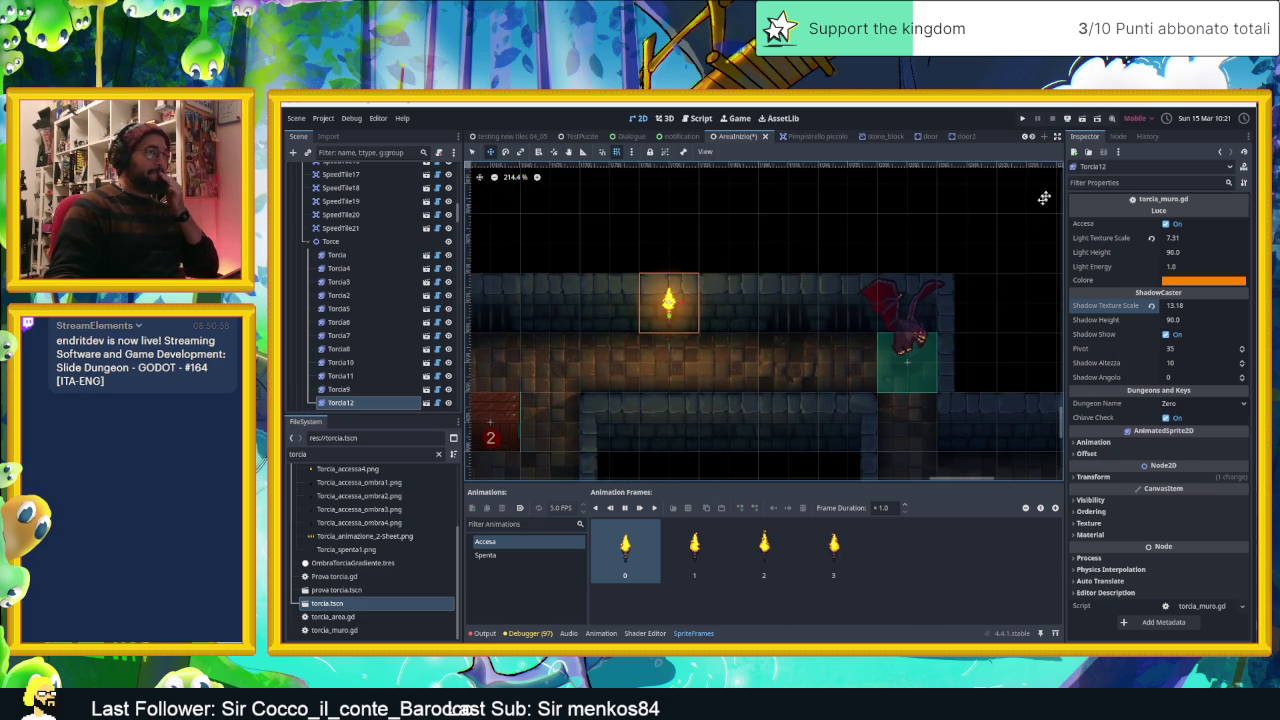
pyautogui.click(1081, 118)
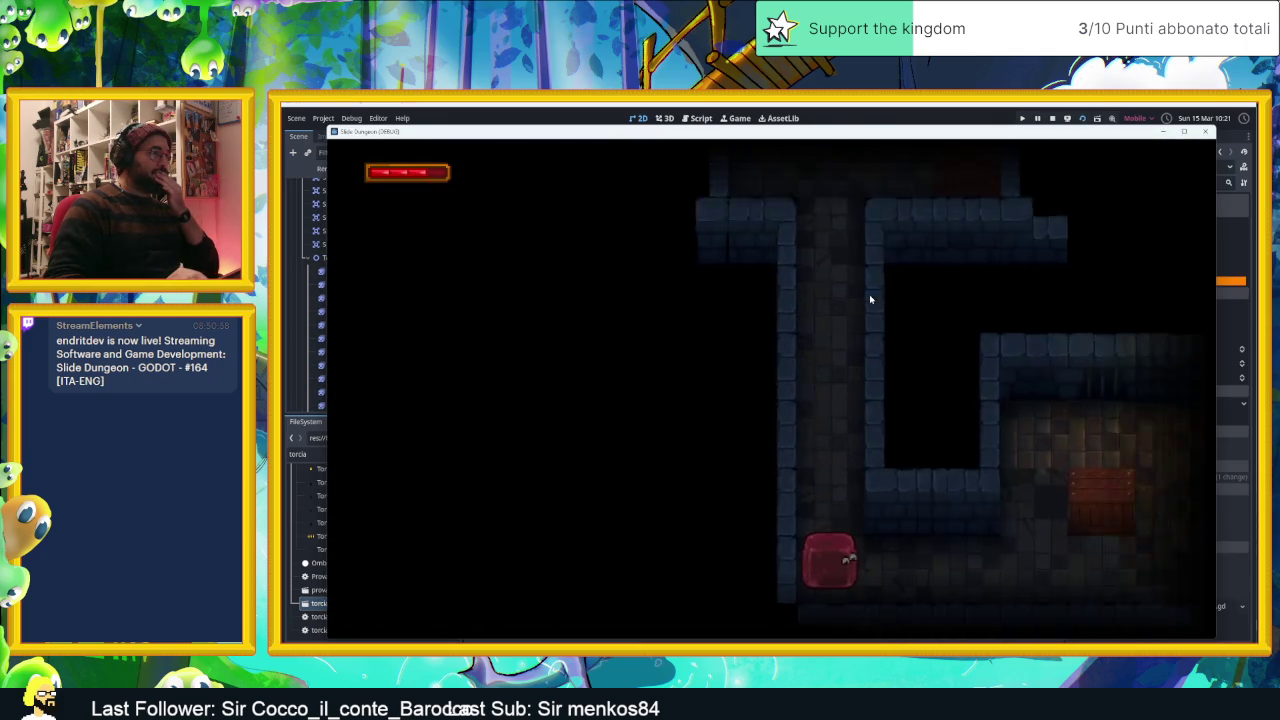
# - Slide the player cube through the corridors up to the torch-lit passage beside the bat
pyautogui.press('Up')
pyautogui.press('Down')
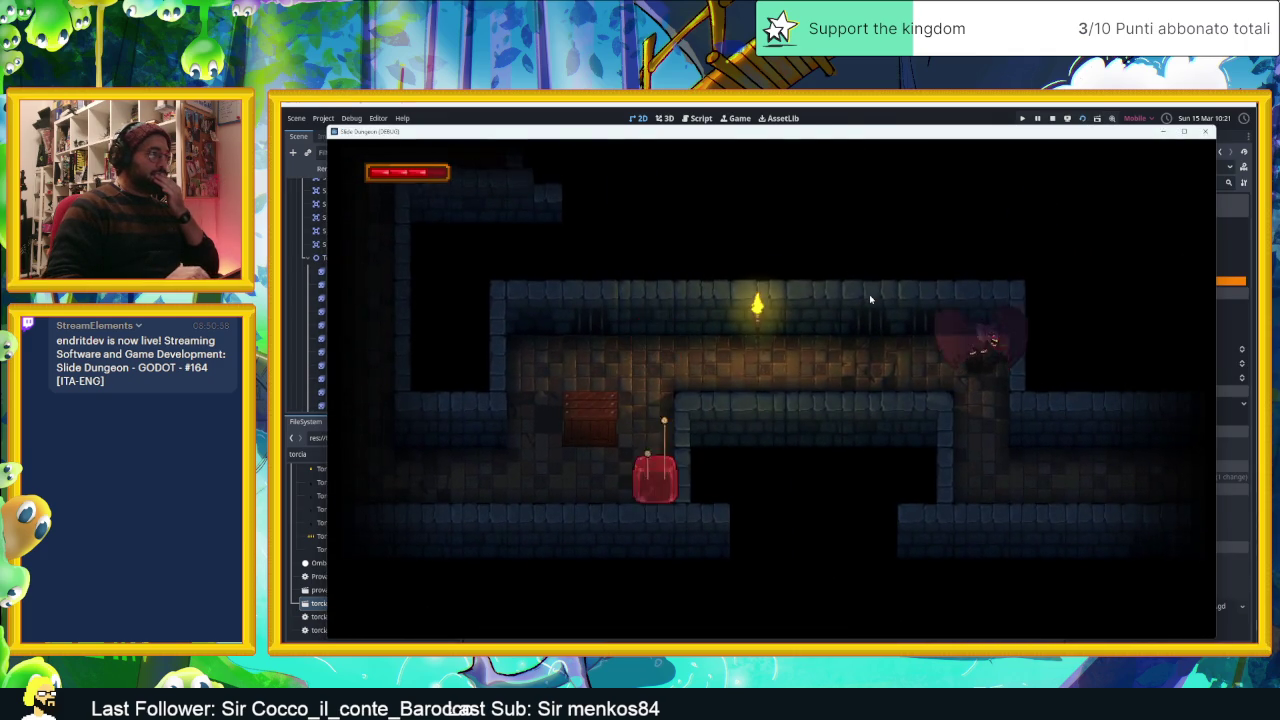
pyautogui.press('Left')
pyautogui.press('Right')
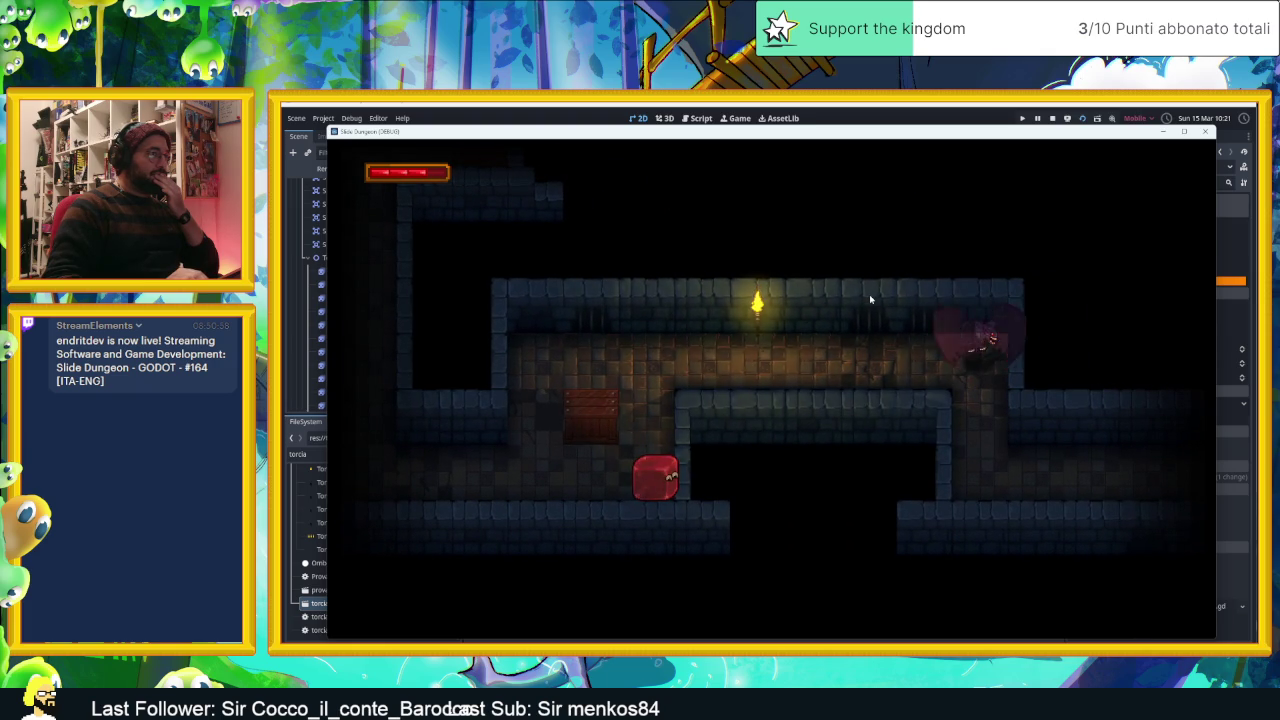
pyautogui.press('Up')
pyautogui.press('Right')
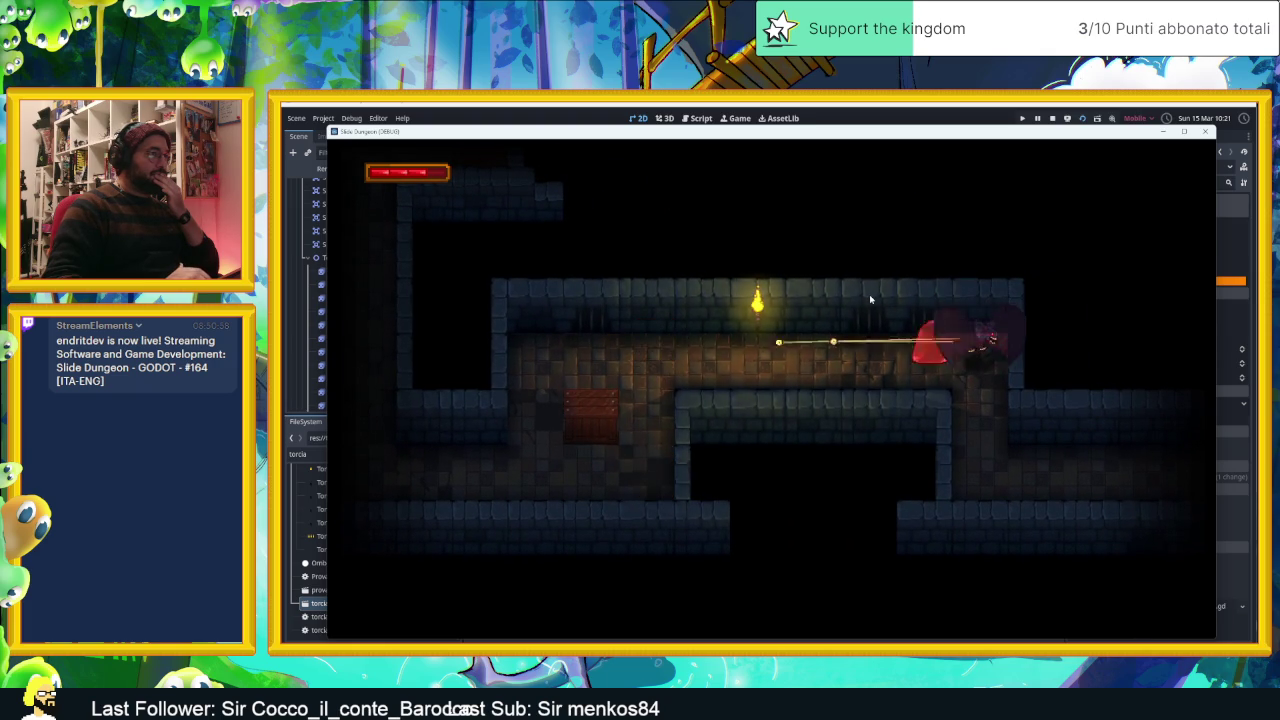
pyautogui.press('Left')
pyautogui.press('Right')
pyautogui.press('Down')
pyautogui.press('Up')
pyautogui.press('Left')
pyautogui.press('Down')
pyautogui.press('Right')
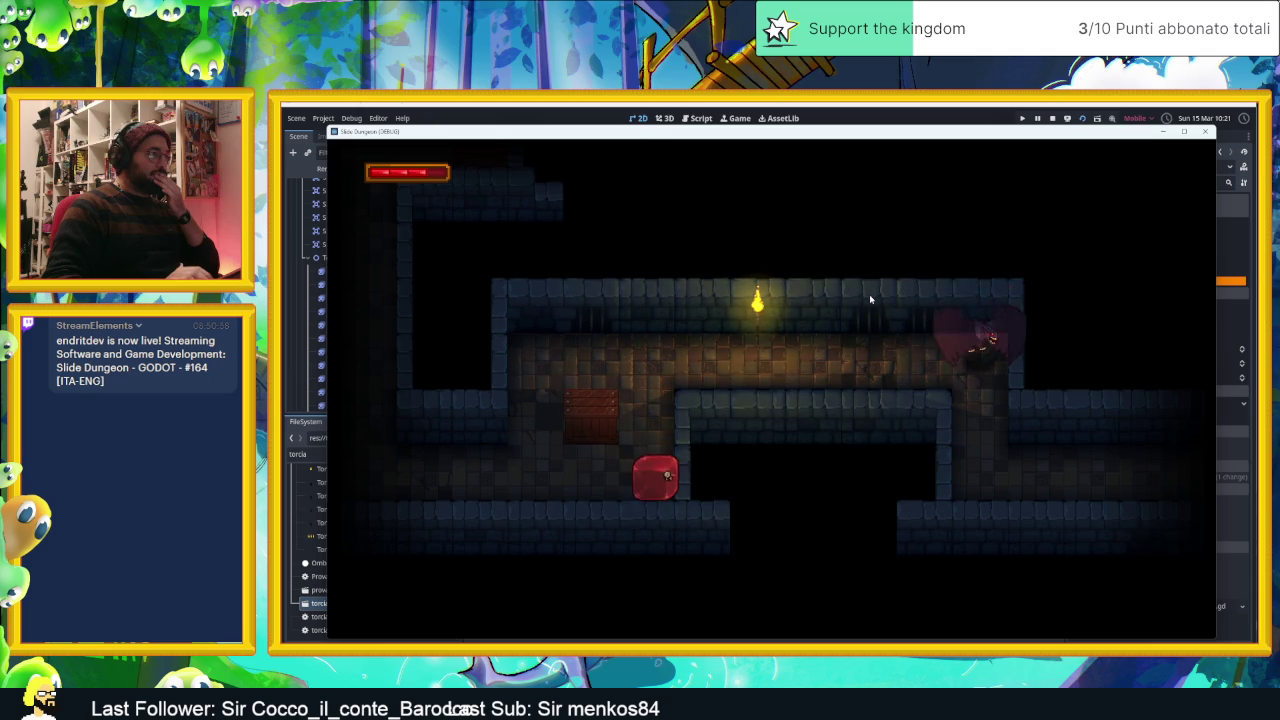
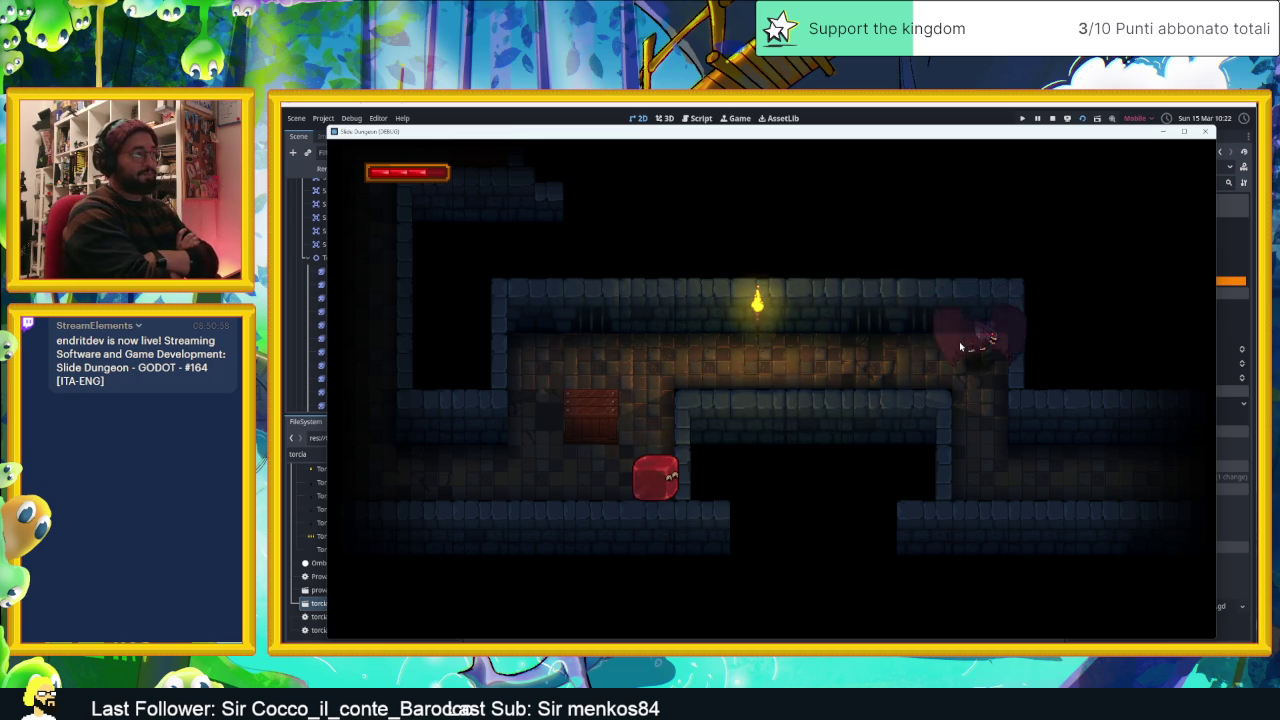
# - Slide the red slime between the upper and lower corridors and toward the bat
pyautogui.press('Up')
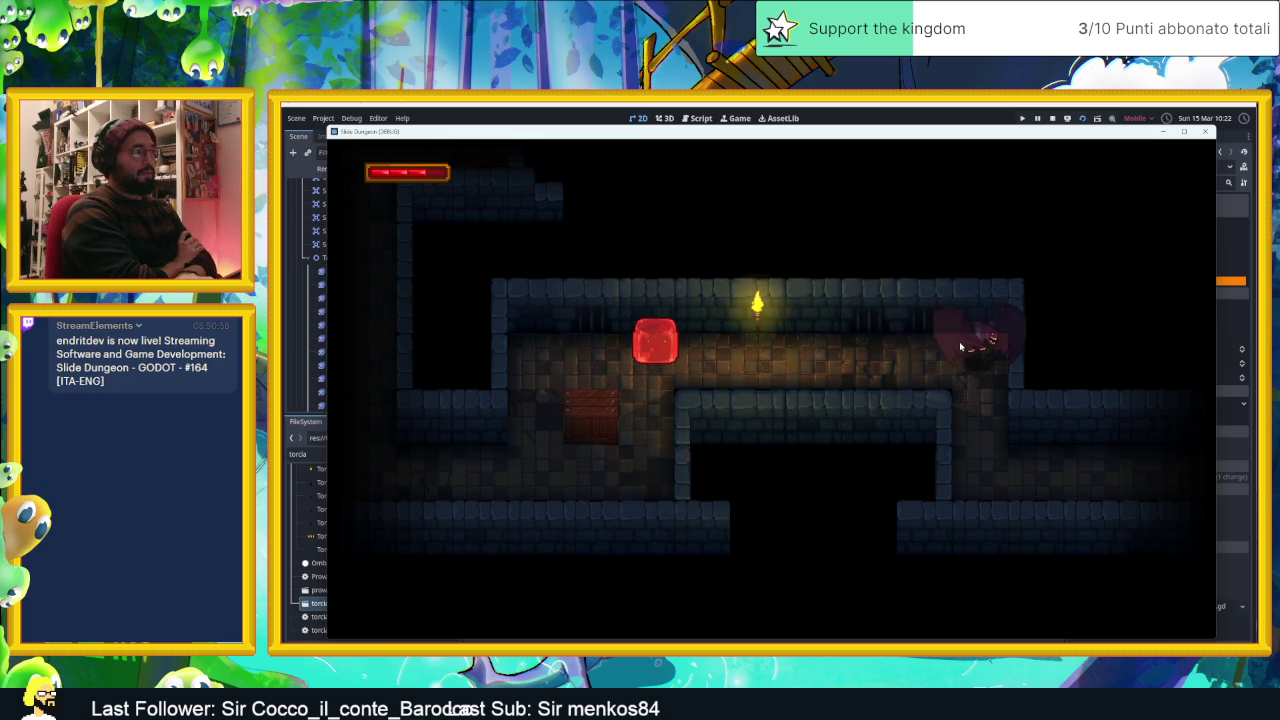
pyautogui.press('Down')
pyautogui.press('Up')
pyautogui.press('Left')
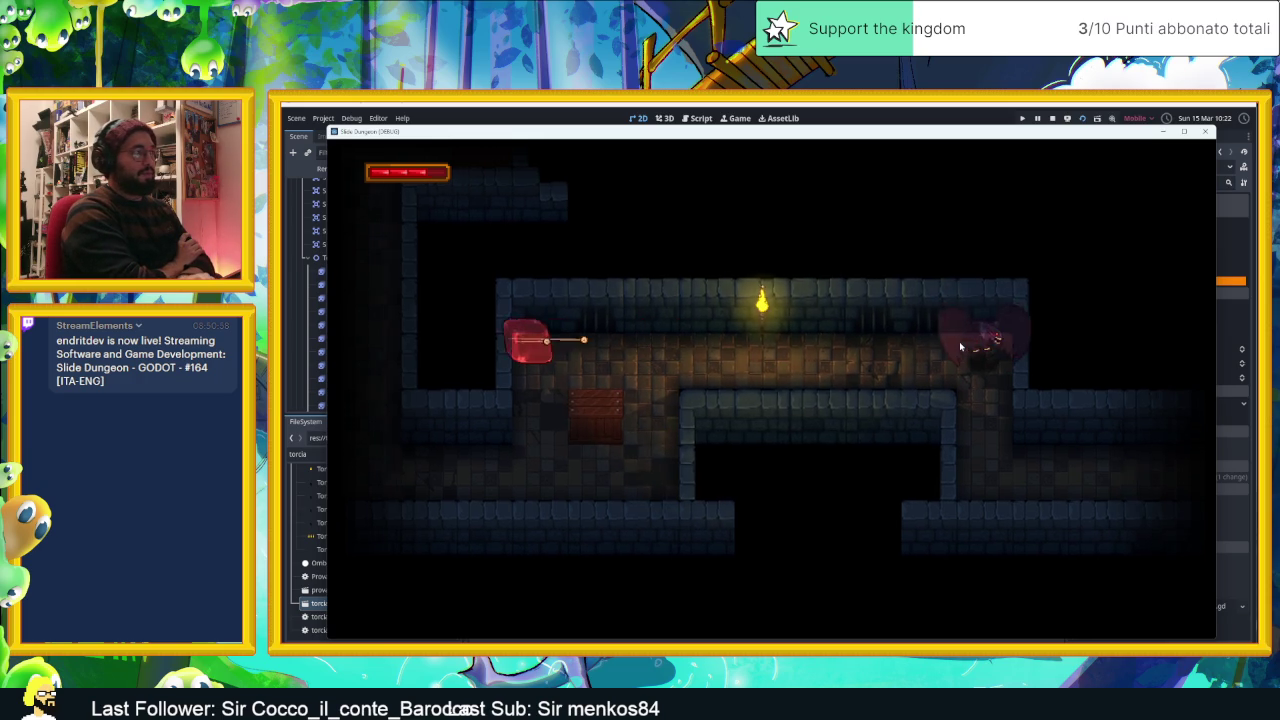
pyautogui.press('Down')
pyautogui.press('Right')
pyautogui.press('Up')
pyautogui.press('Right')
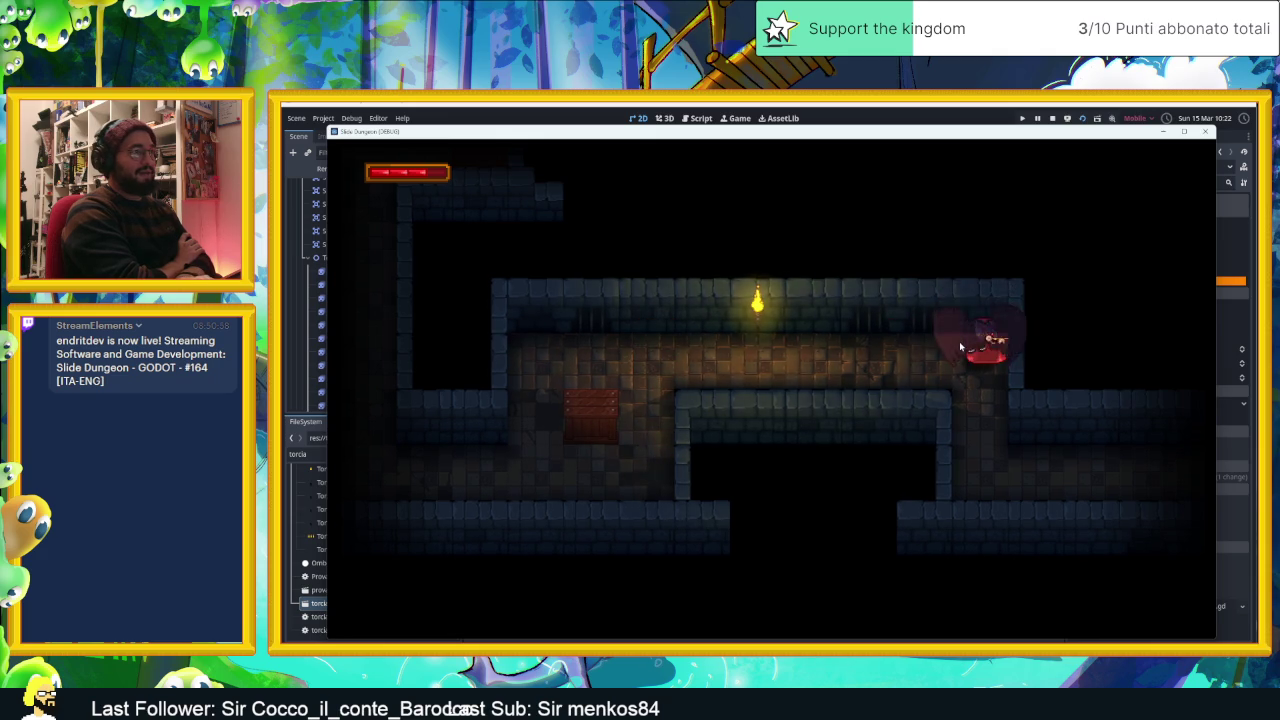
pyautogui.press('Left')
pyautogui.press('Down')
pyautogui.press('Right')
pyautogui.press('Up')
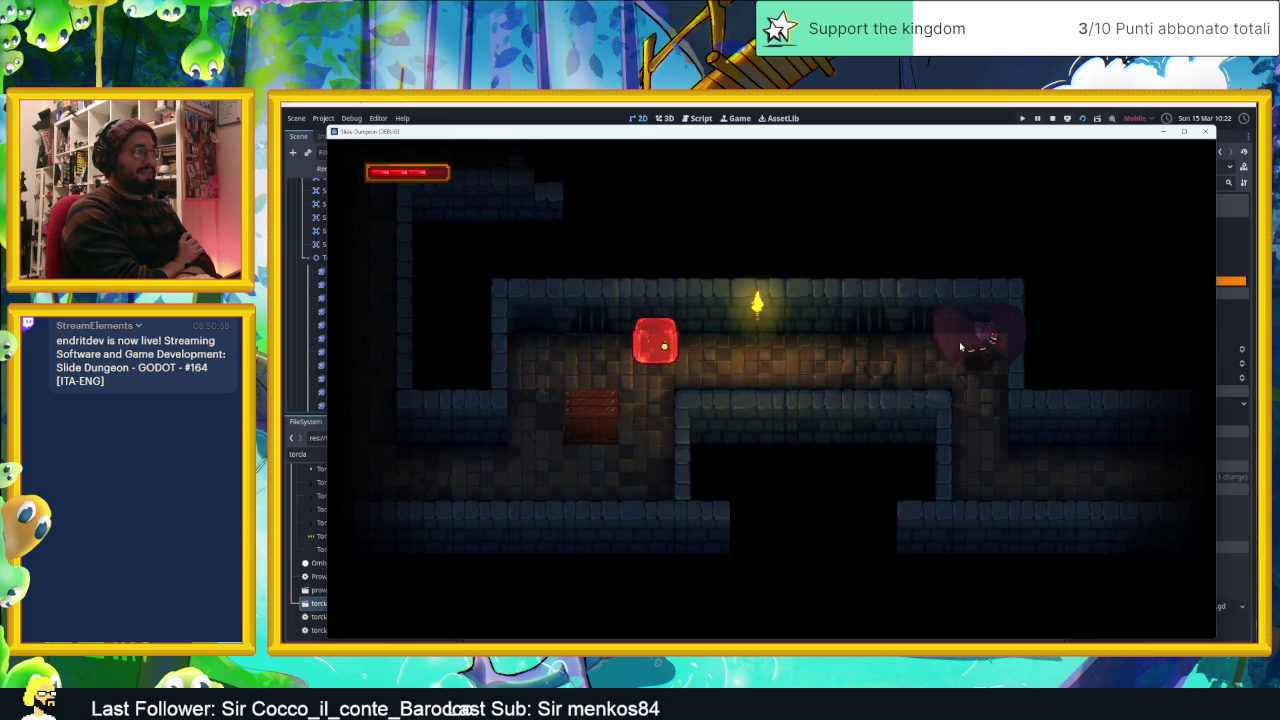
# - Keep moving the slime up and down between corridors, then stop the running game
pyautogui.press('Down')
pyautogui.press('Up')
pyautogui.press('Down')
pyautogui.press('Up')
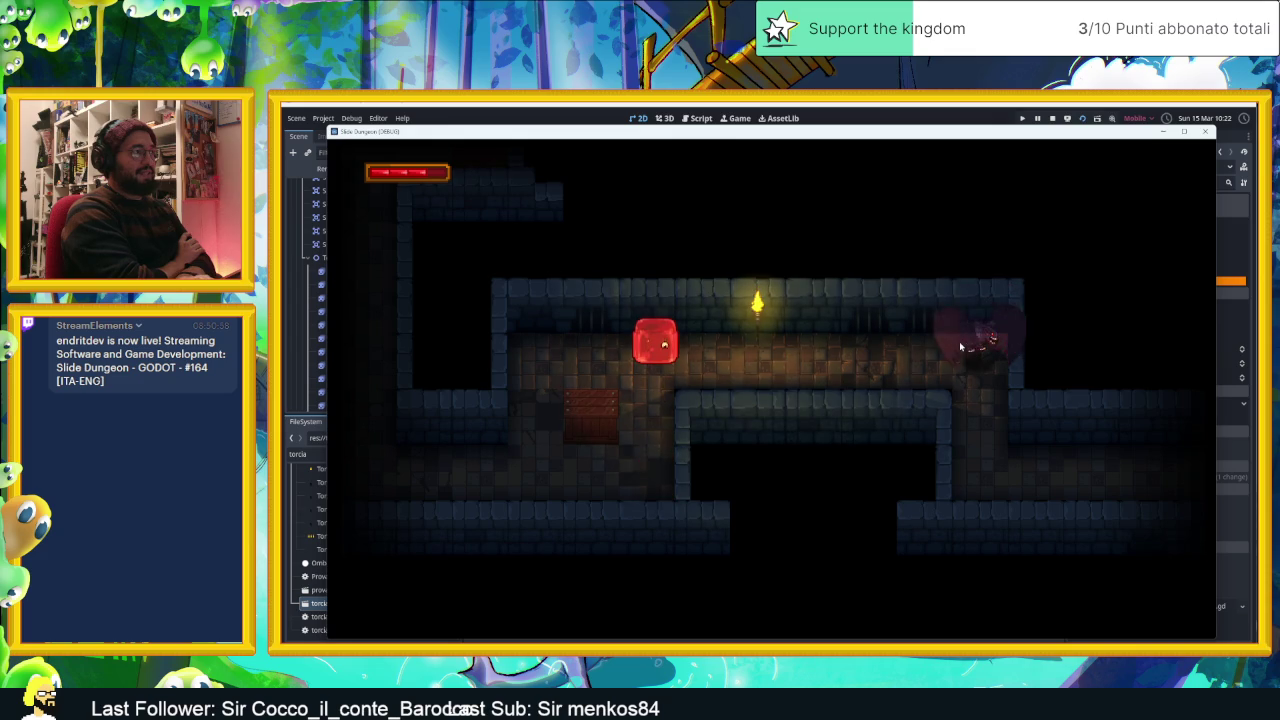
pyautogui.press('Down')
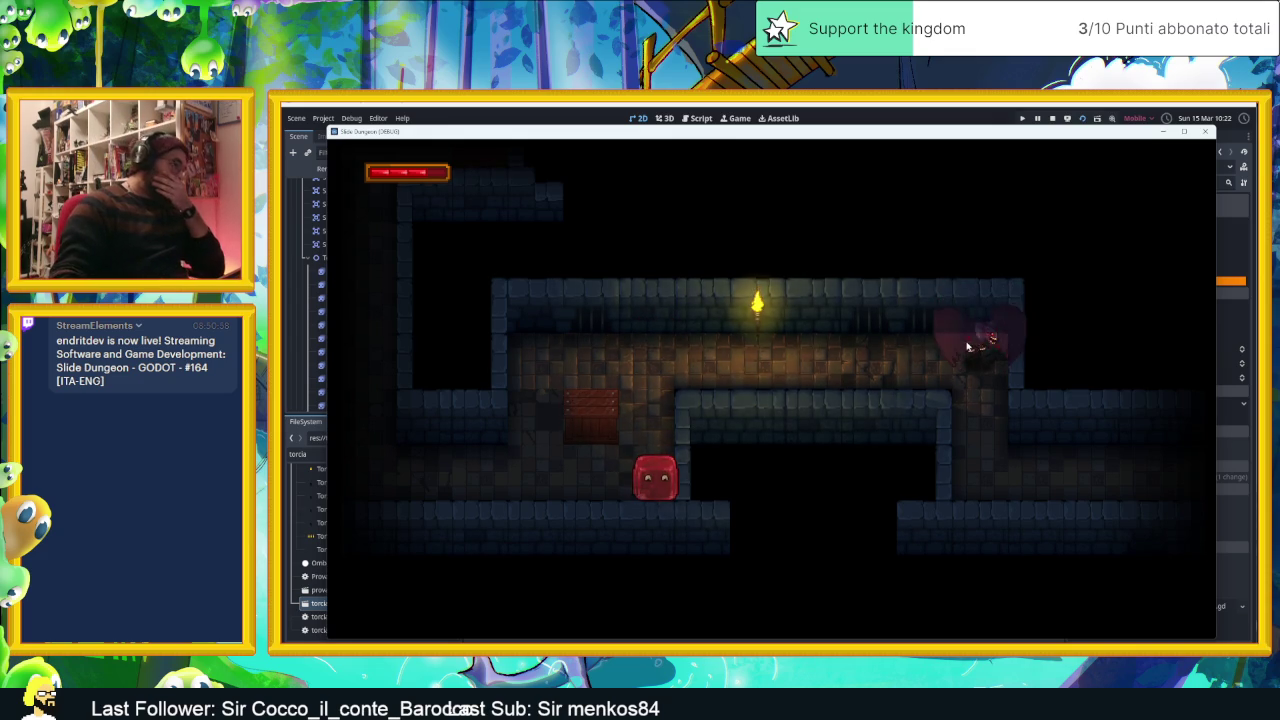
pyautogui.press('Up')
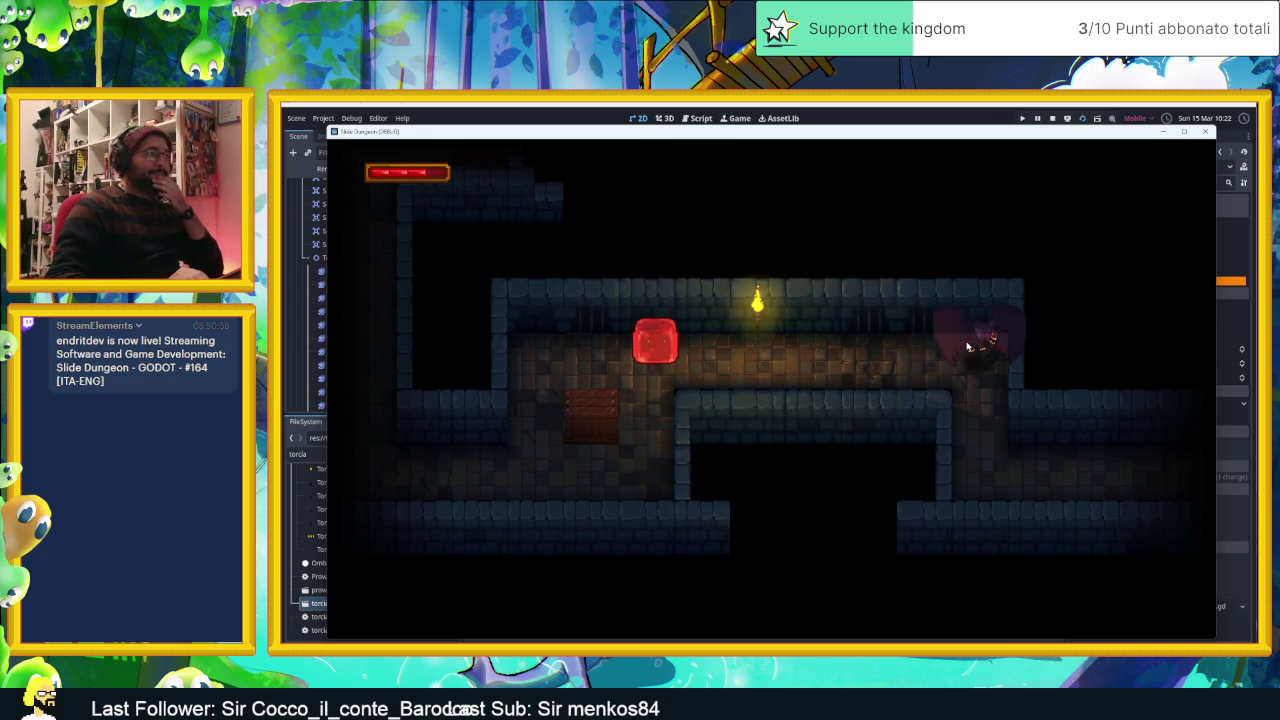
pyautogui.press('Down')
pyautogui.press('Up')
pyautogui.press('Down')
pyautogui.press('Up')
pyautogui.press('Down')
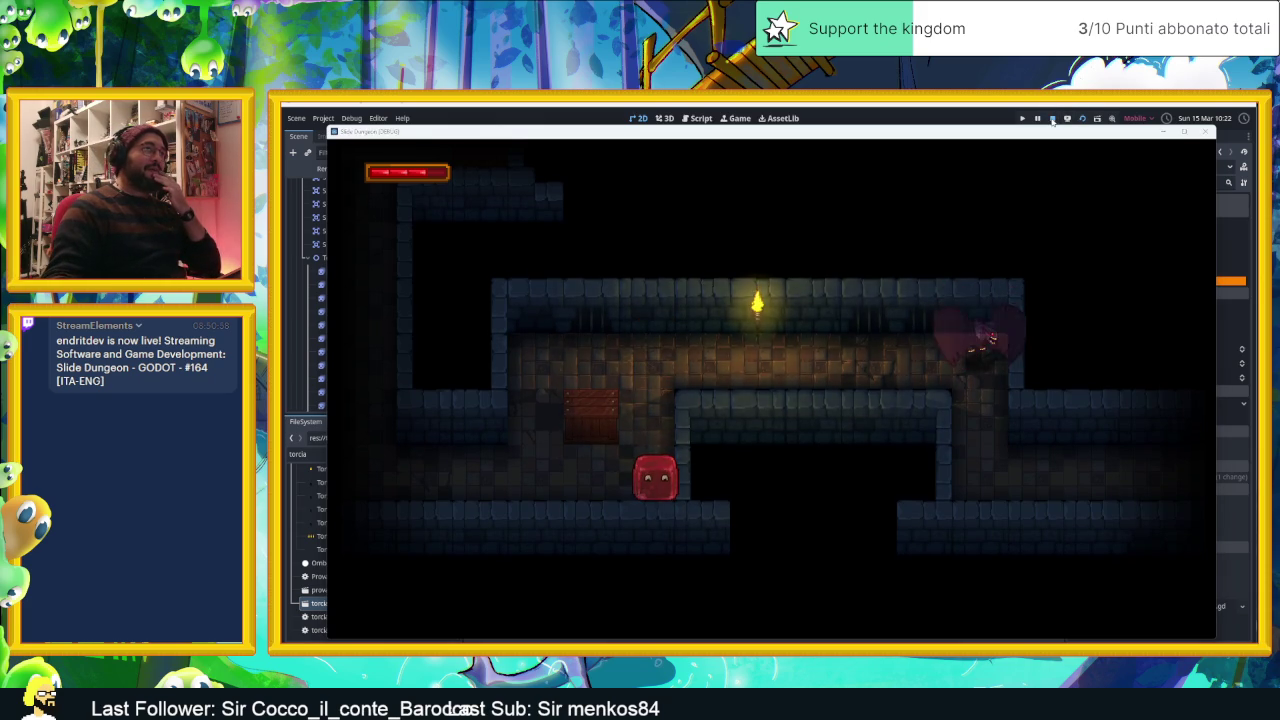
pyautogui.click(1052, 118)
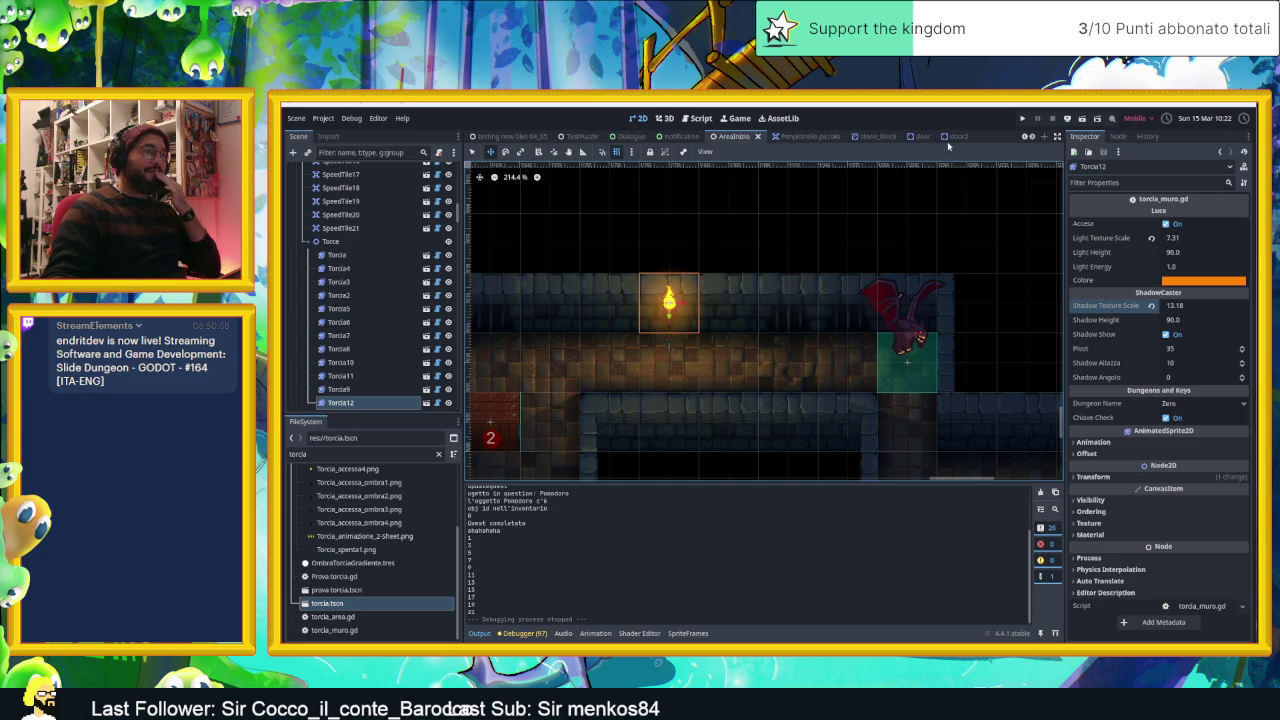
# - Enable Light Mask layer 2 on the small bat's AnimatedSprite2D under Visibility
pyautogui.click(474, 152)
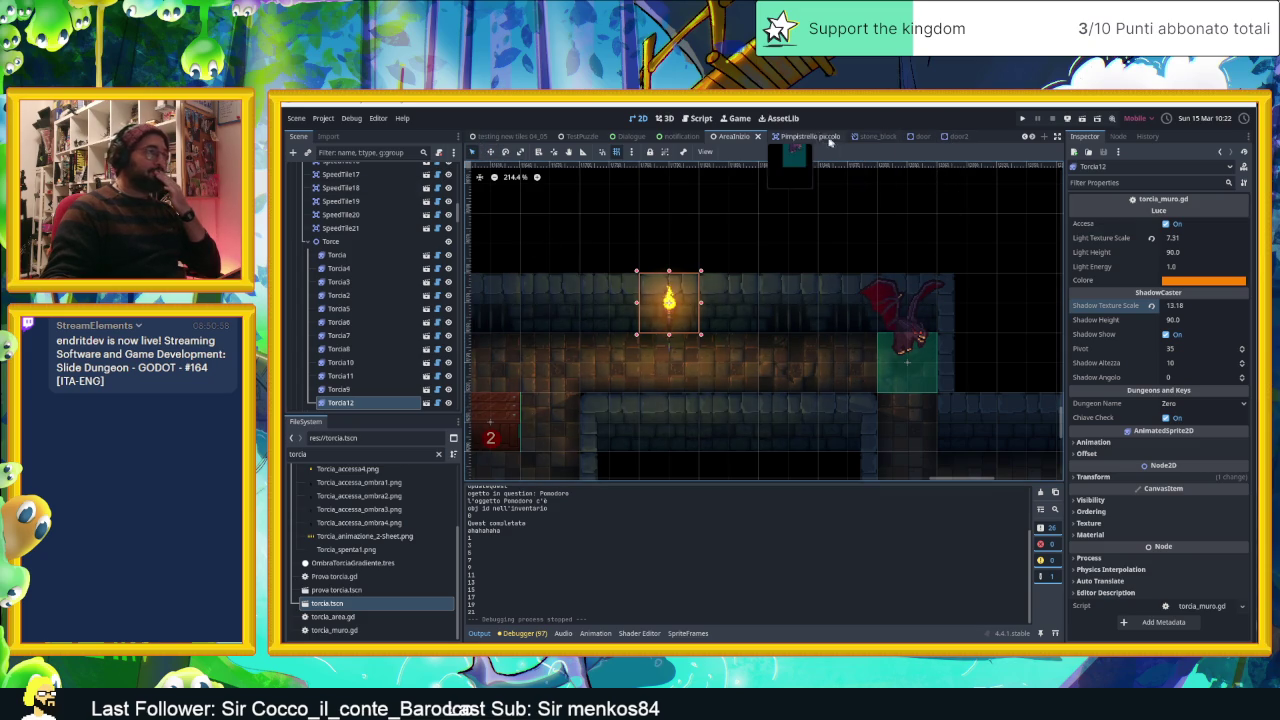
pyautogui.click(793, 137)
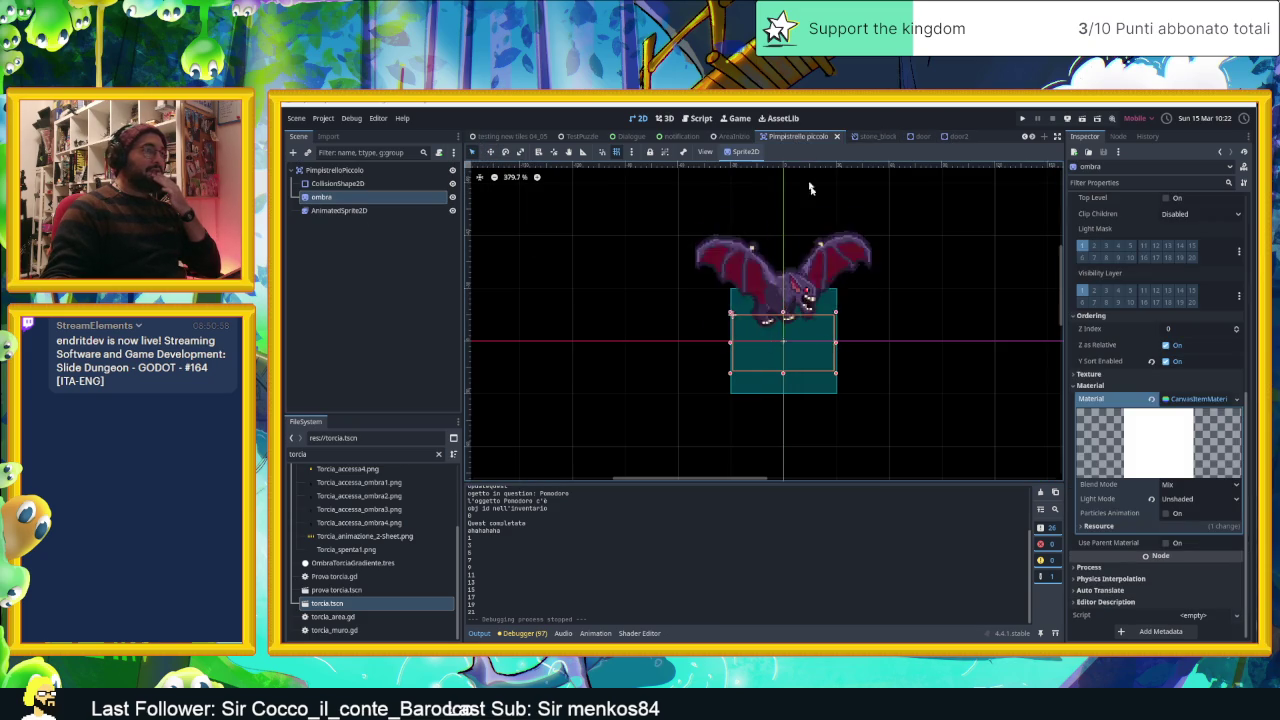
pyautogui.click(387, 213)
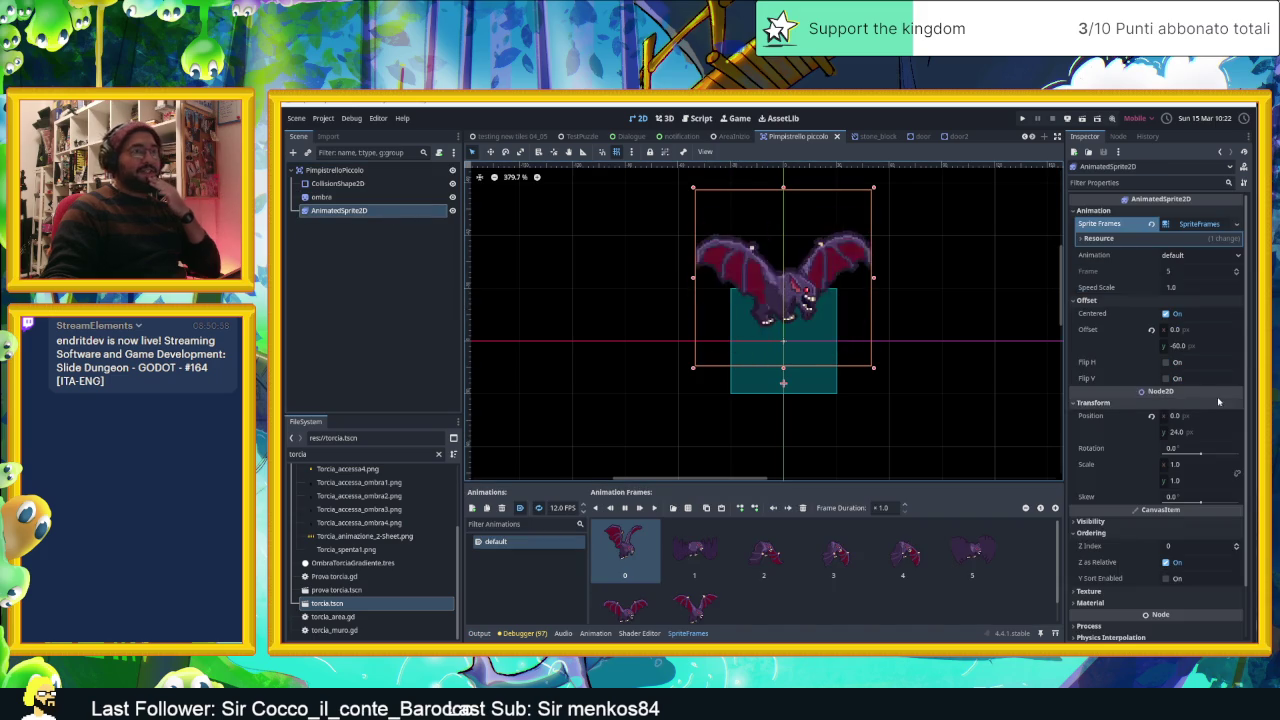
pyautogui.scroll(-3, 1123, 569)
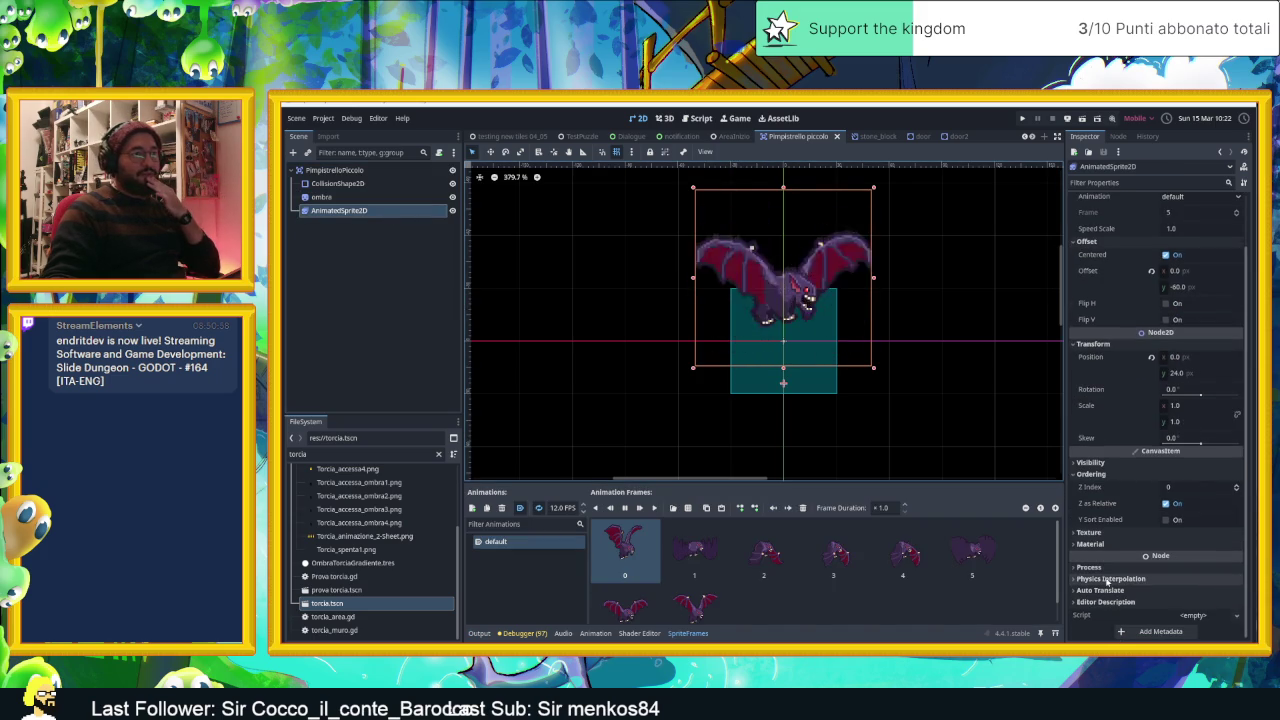
pyautogui.scroll(3, 1108, 505)
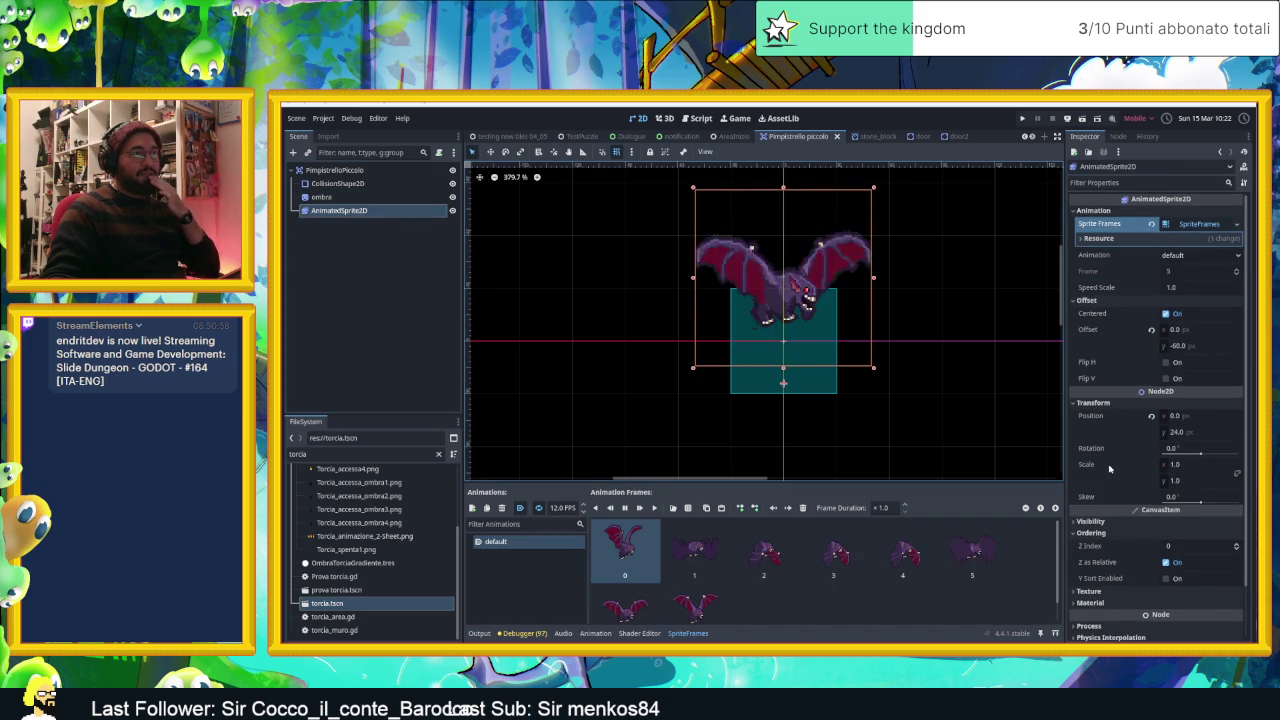
pyautogui.click(1108, 522)
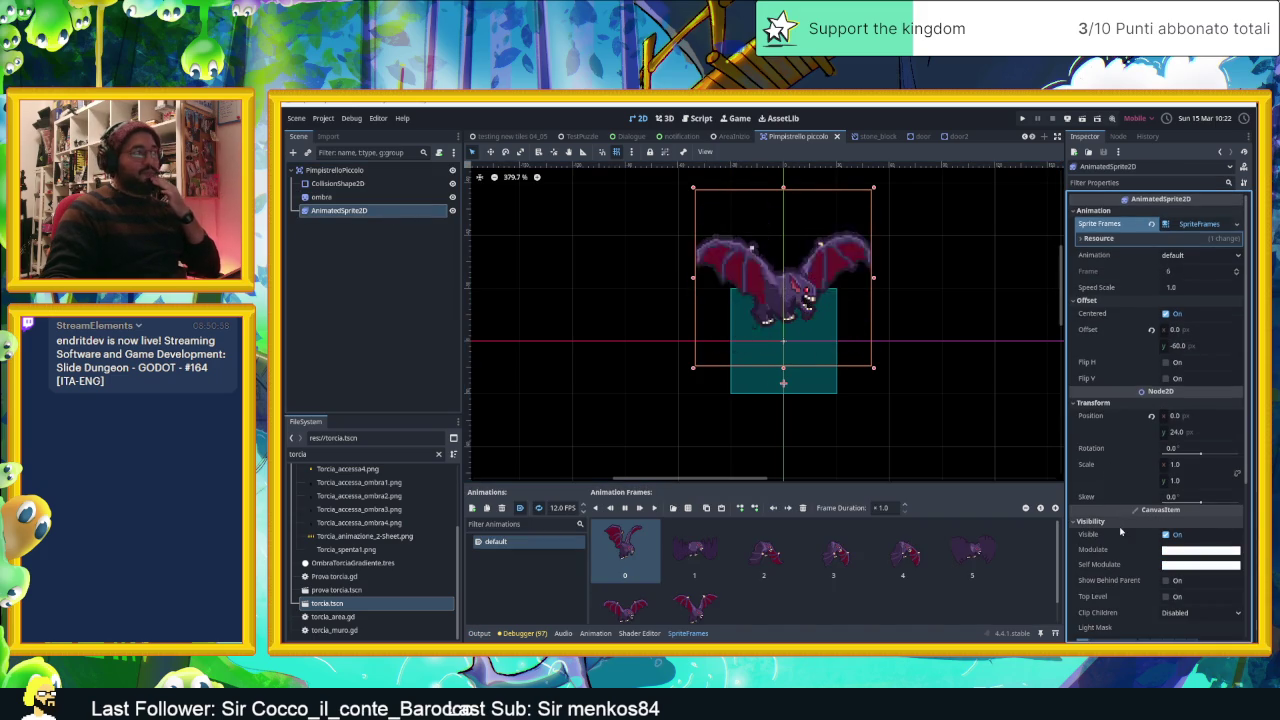
pyautogui.scroll(-3, 1113, 566)
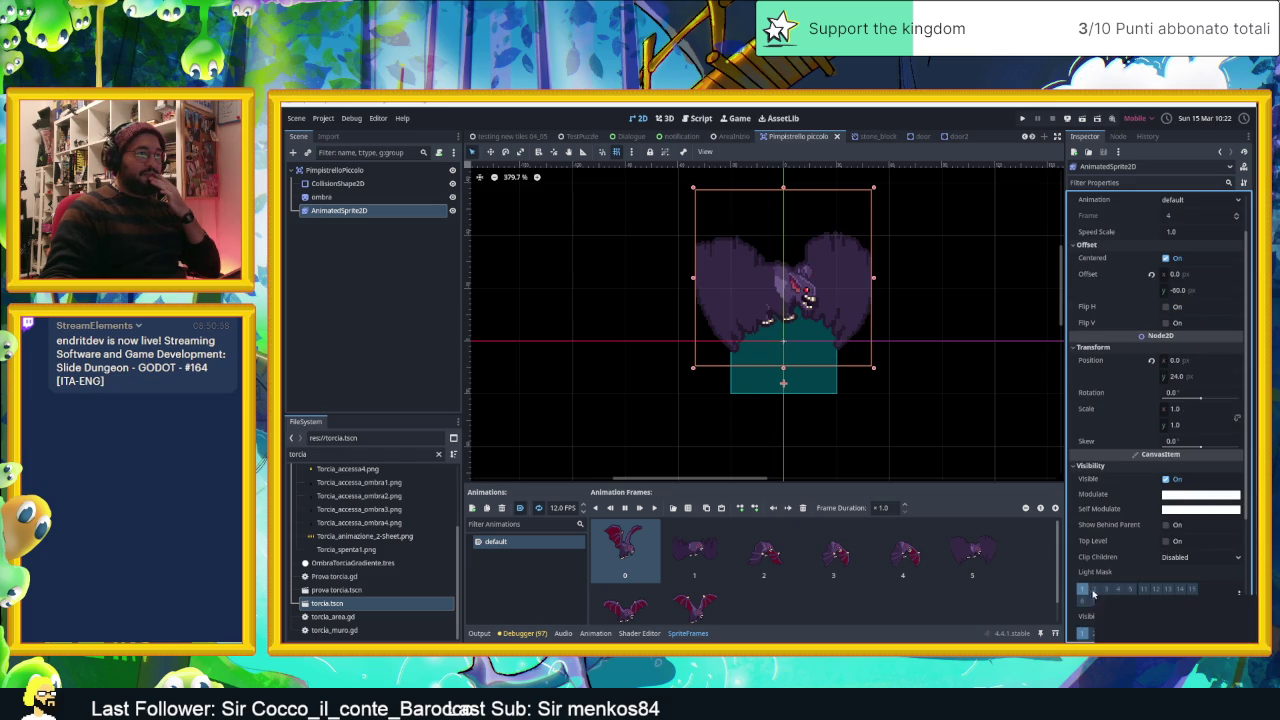
pyautogui.scroll(-4, 1104, 557)
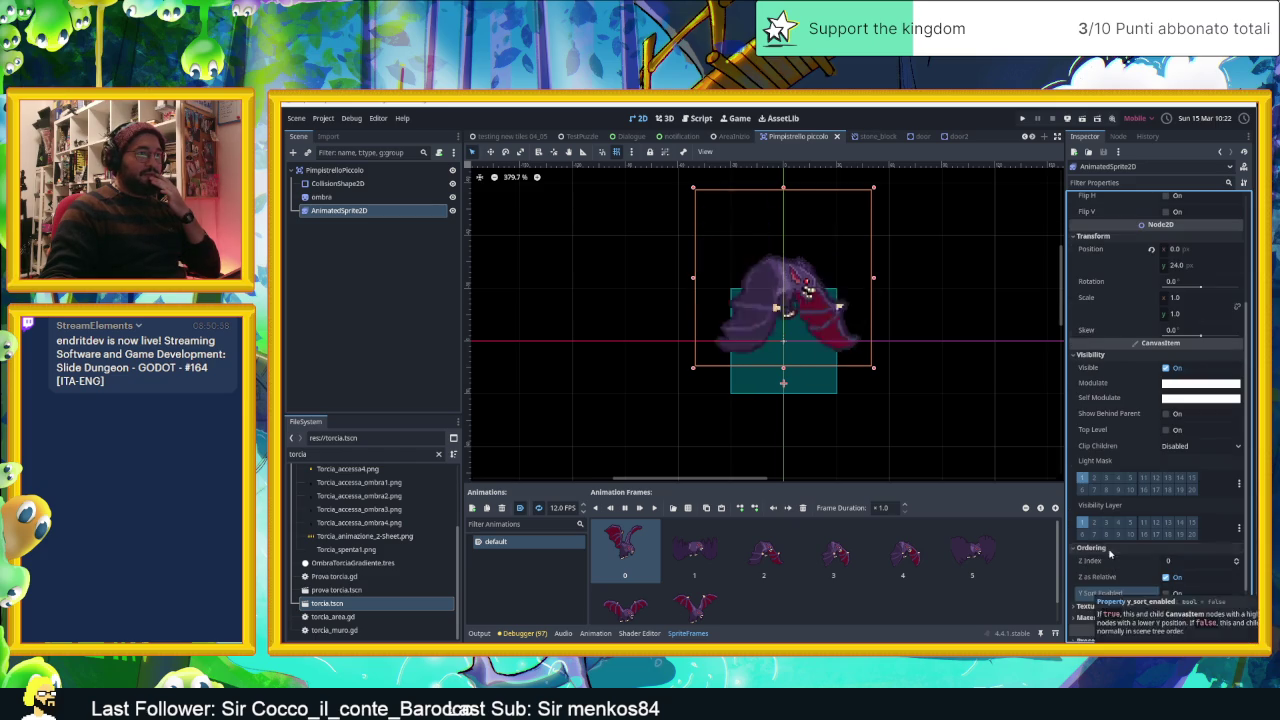
pyautogui.click(1094, 478)
# - Save the bat scene and go back to the AreaInizio level
pyautogui.hotkey('ctrl', 's')
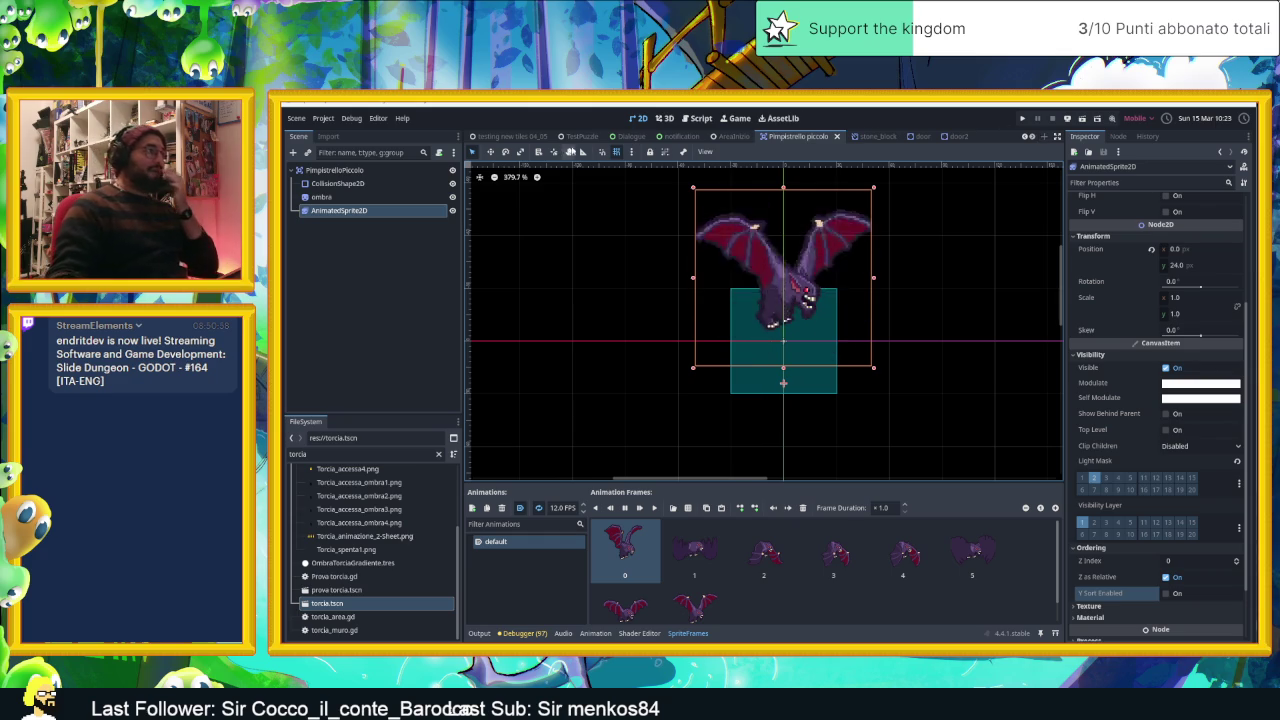
pyautogui.click(732, 136)
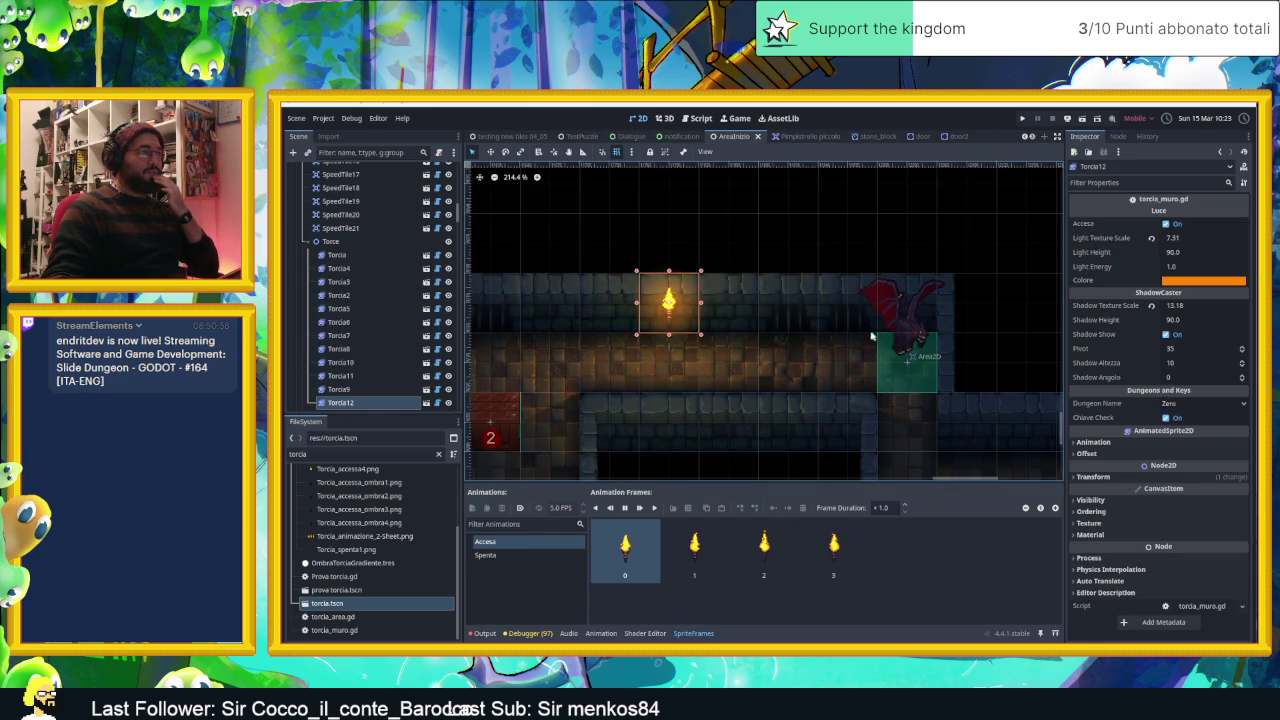
# - Frame the bat, save and launch the game, and slide the cube around the room
pyautogui.moveTo(763, 348); pyautogui.dragTo(855, 329)
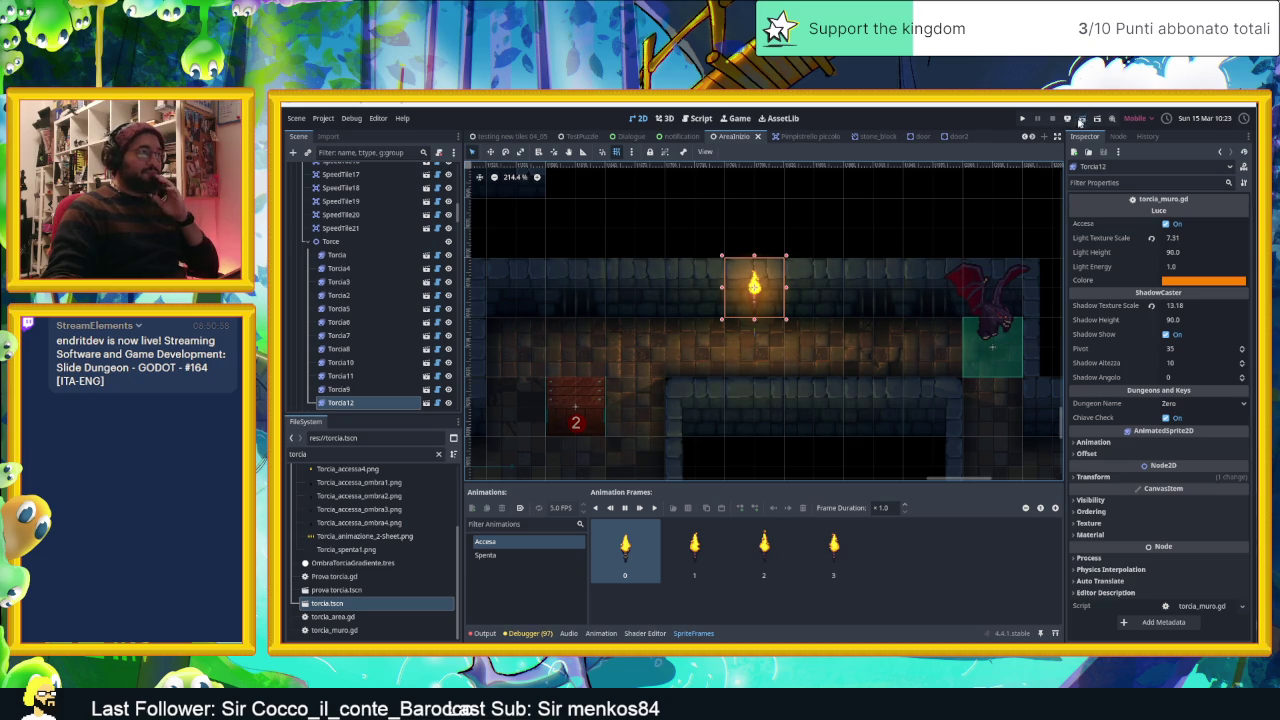
pyautogui.hotkey('ctrl', 's')
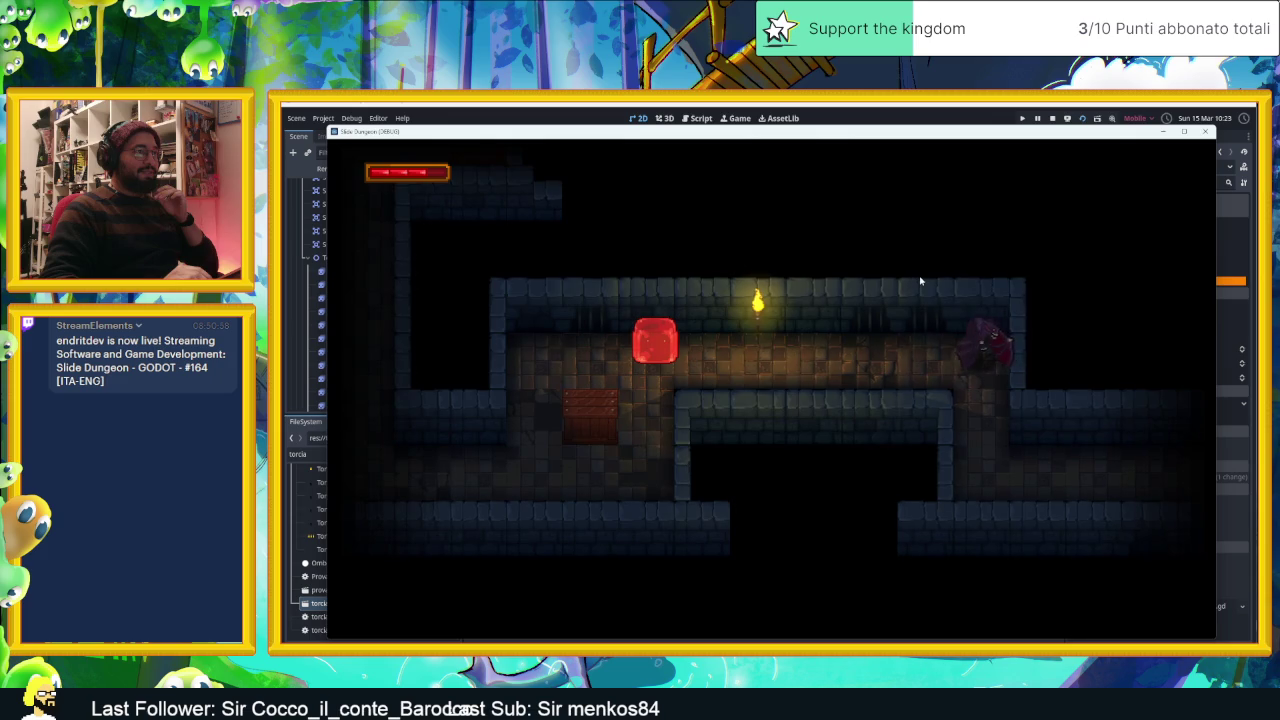
pyautogui.press('Right')
pyautogui.press('Left')
pyautogui.press('Down')
pyautogui.press('Up')
# - Slide the cube toward the bat and along the lower corridor, then stop the game
pyautogui.press('Right')
pyautogui.press('Left')
pyautogui.press('Down')
pyautogui.press('Right')
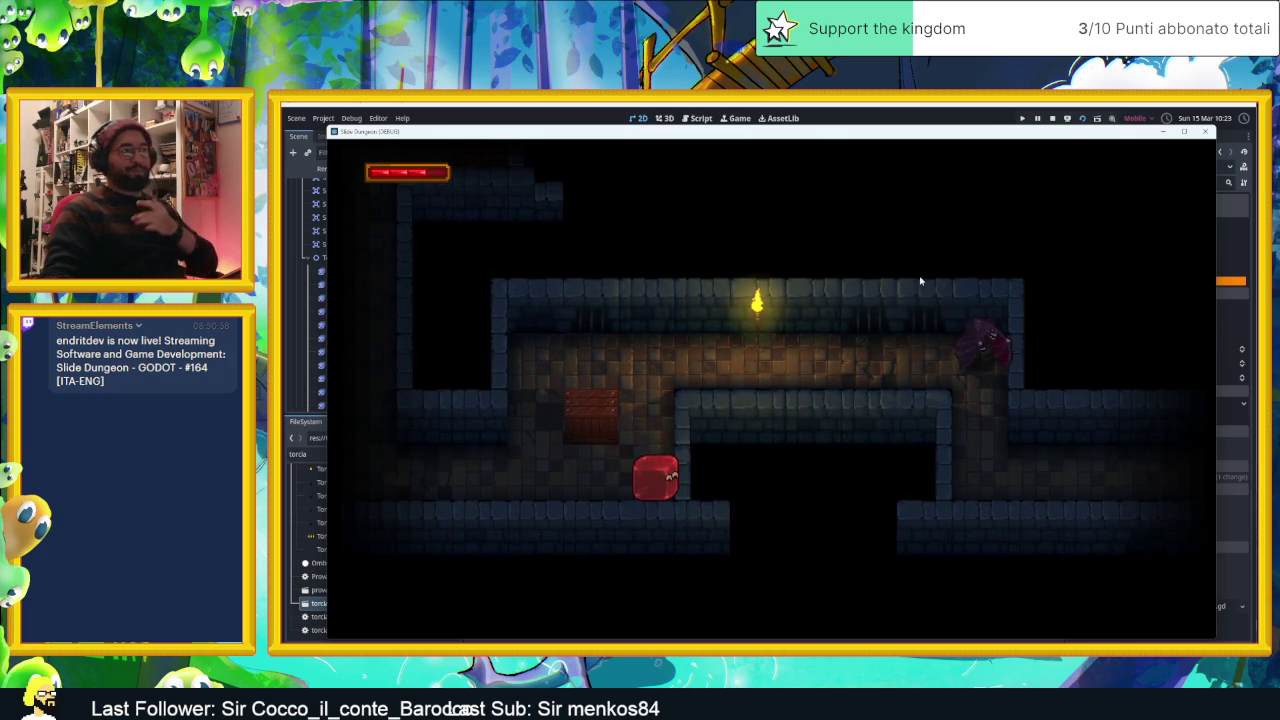
pyautogui.click(1050, 120)
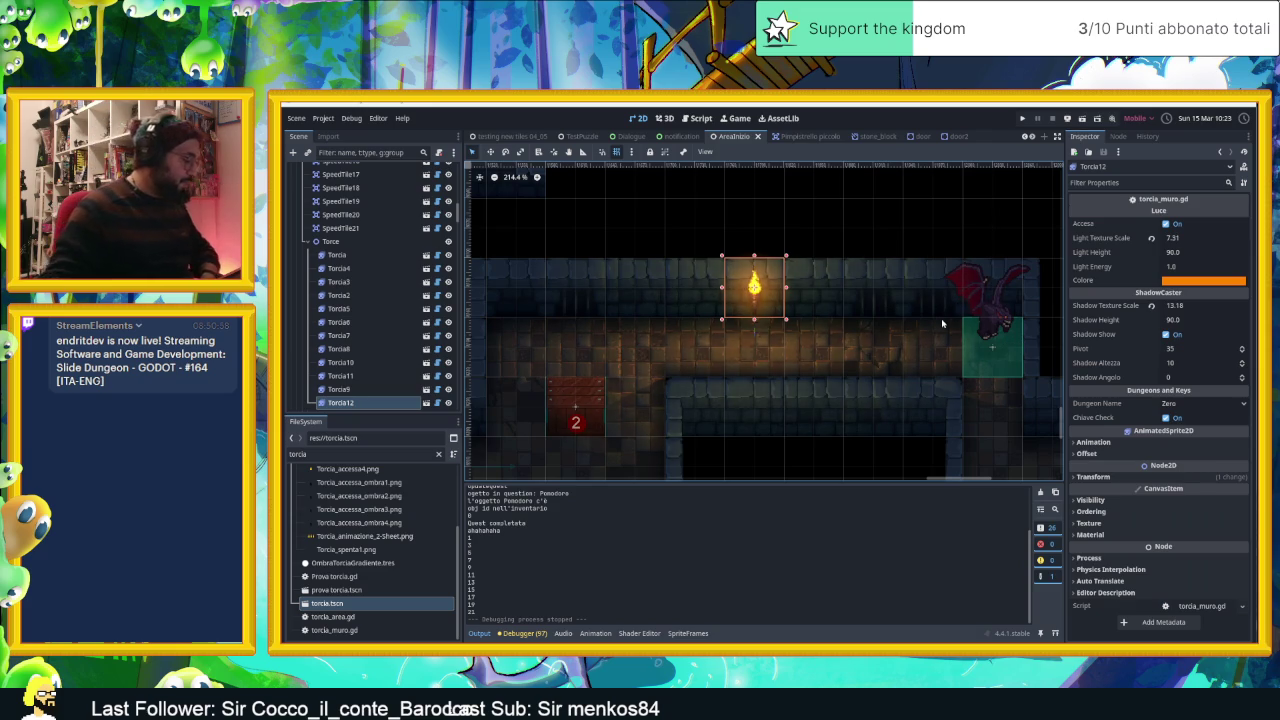
# - Look over the bat beside the lit torch, then expand the Tiles layer group
pyautogui.scroll(-1, 805, 349)
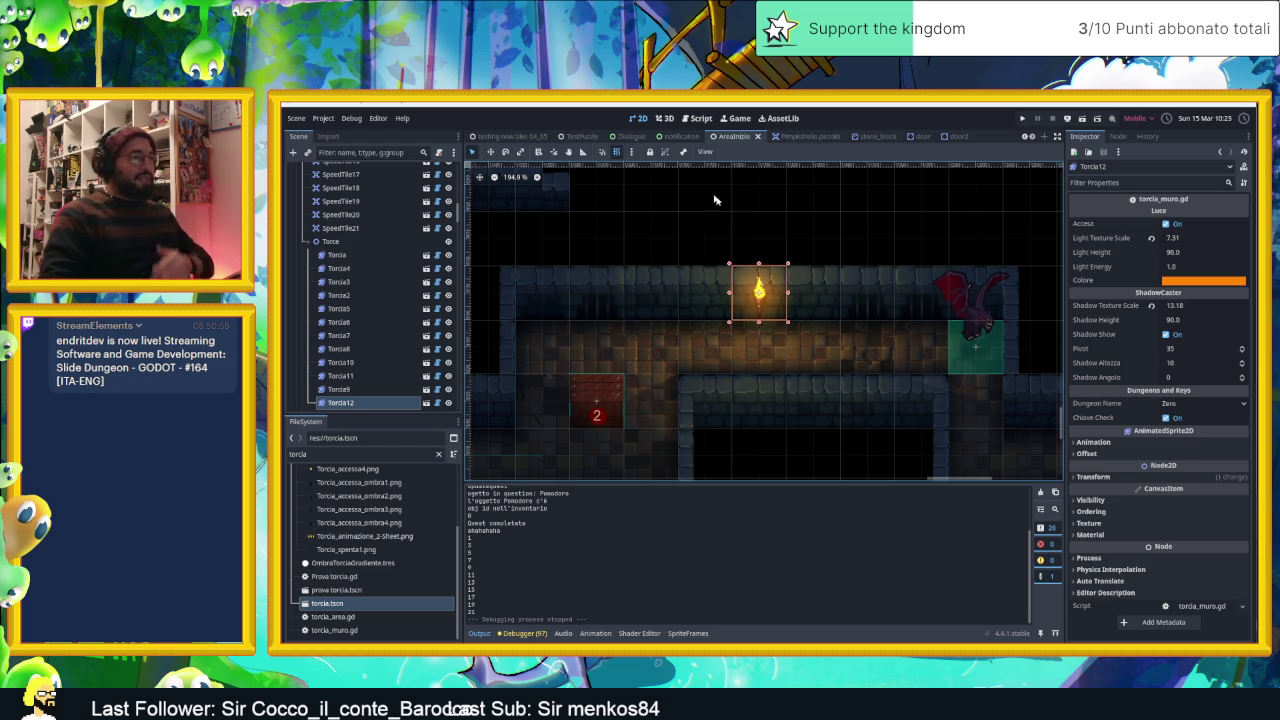
pyautogui.hscroll(2, 860, 345)
pyautogui.scroll(-1, 860, 345)
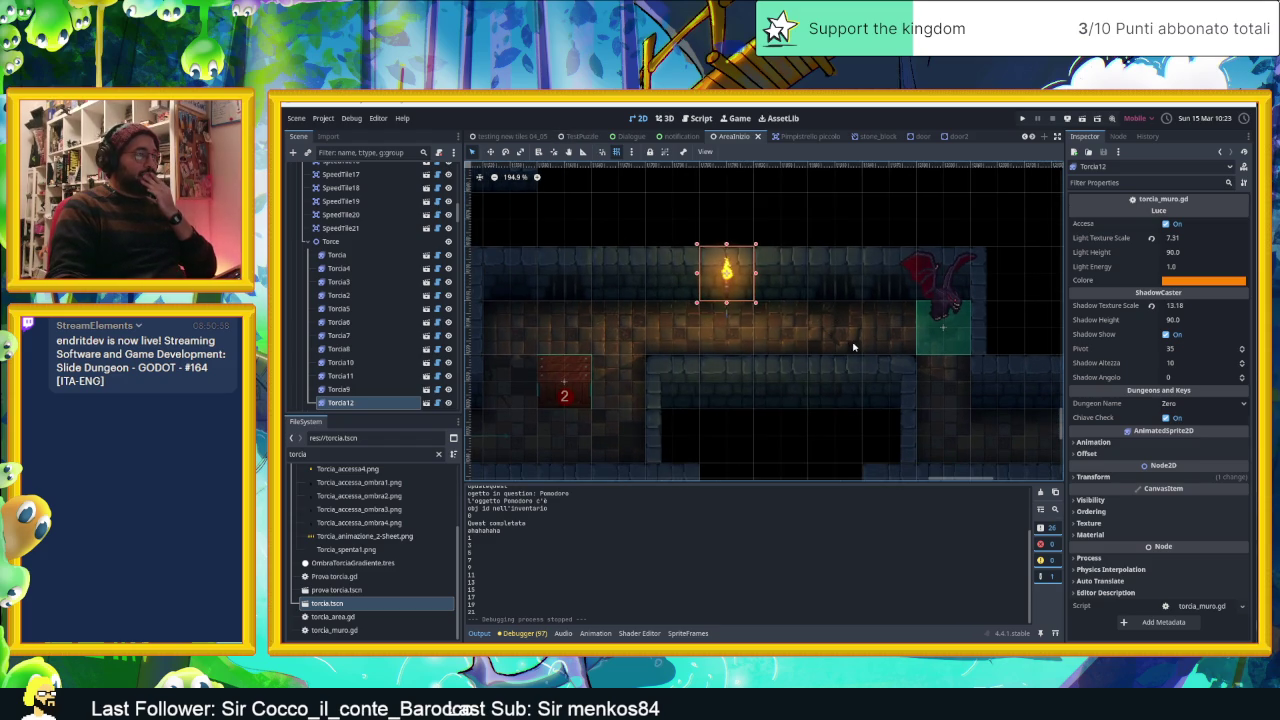
pyautogui.scroll(-4, 853, 347)
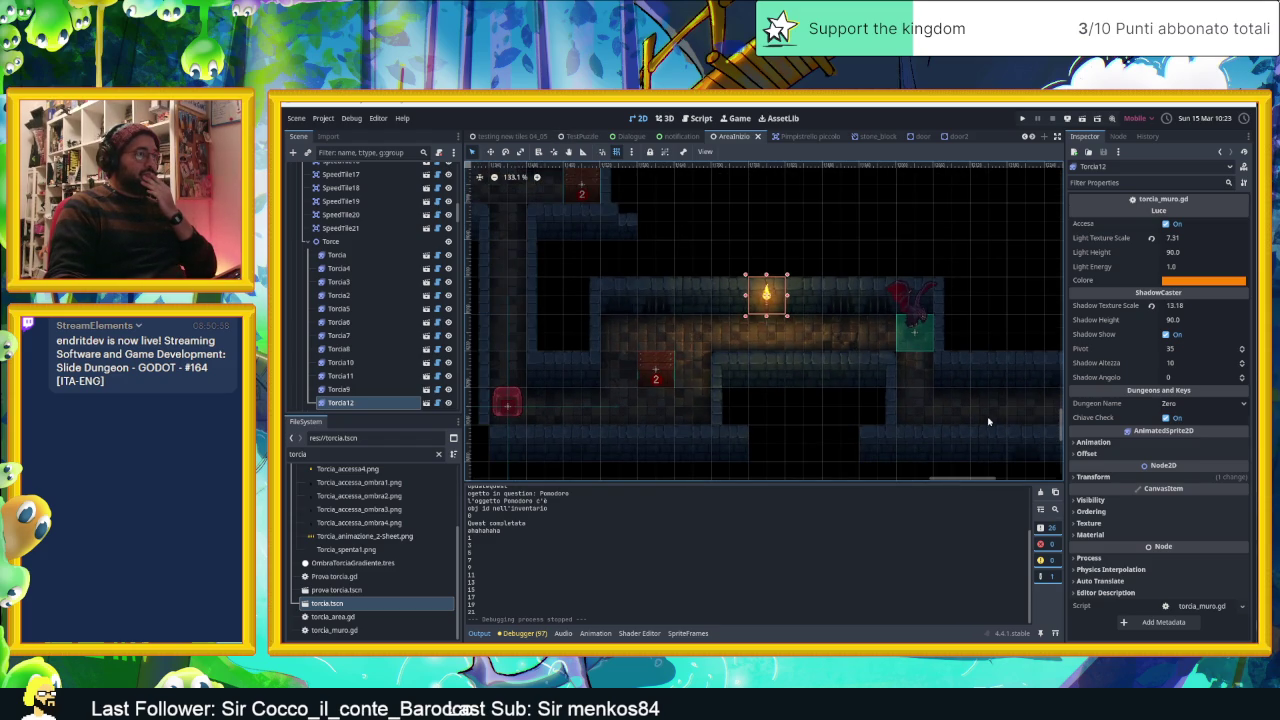
pyautogui.scroll(6, 896, 378)
pyautogui.scroll(2, 896, 378)
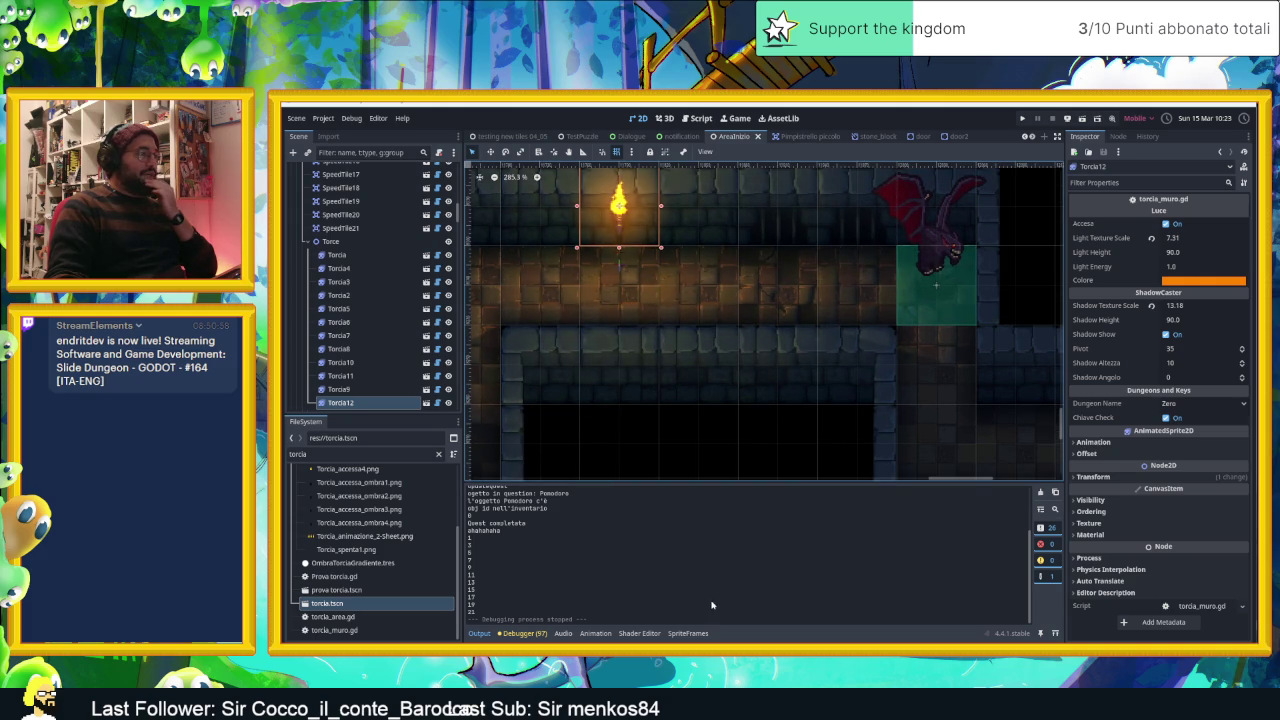
pyautogui.scroll(5, 352, 233)
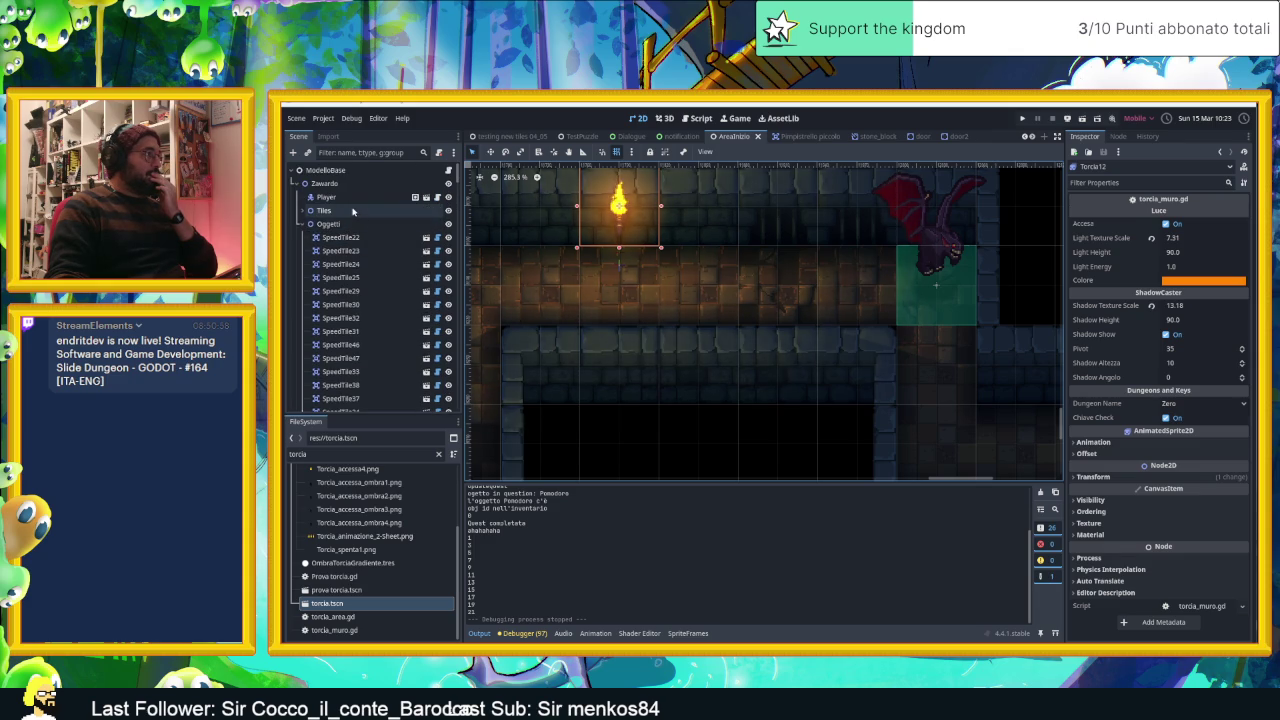
pyautogui.click(303, 211)
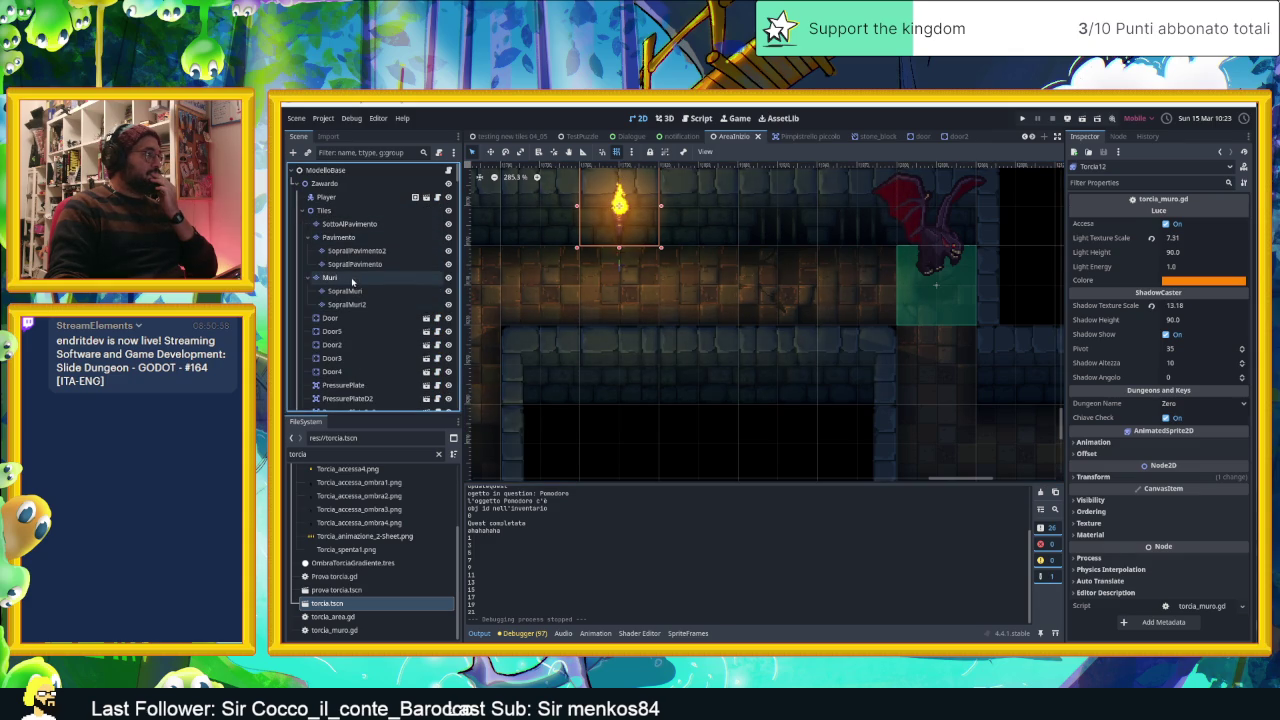
# - Select the Muri wall tile layer and open its tileset editor
pyautogui.click(340, 277)
pyautogui.click(478, 492)
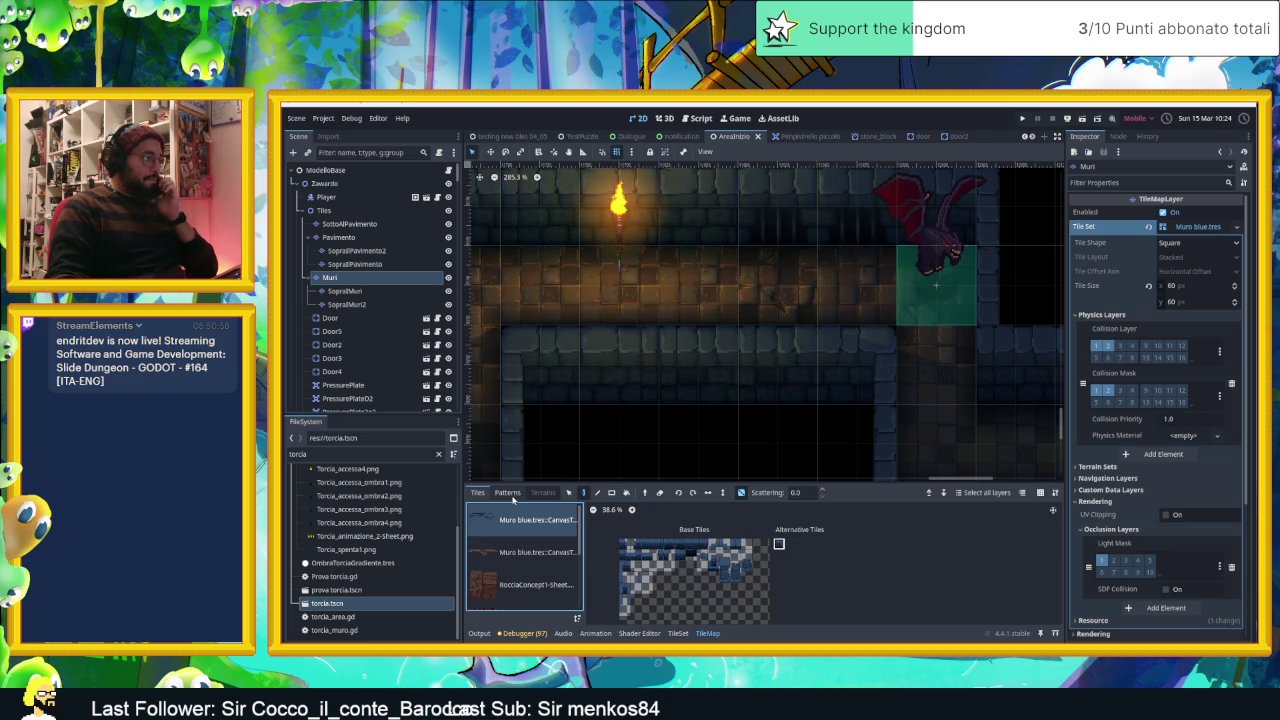
pyautogui.scroll(5, 605, 516)
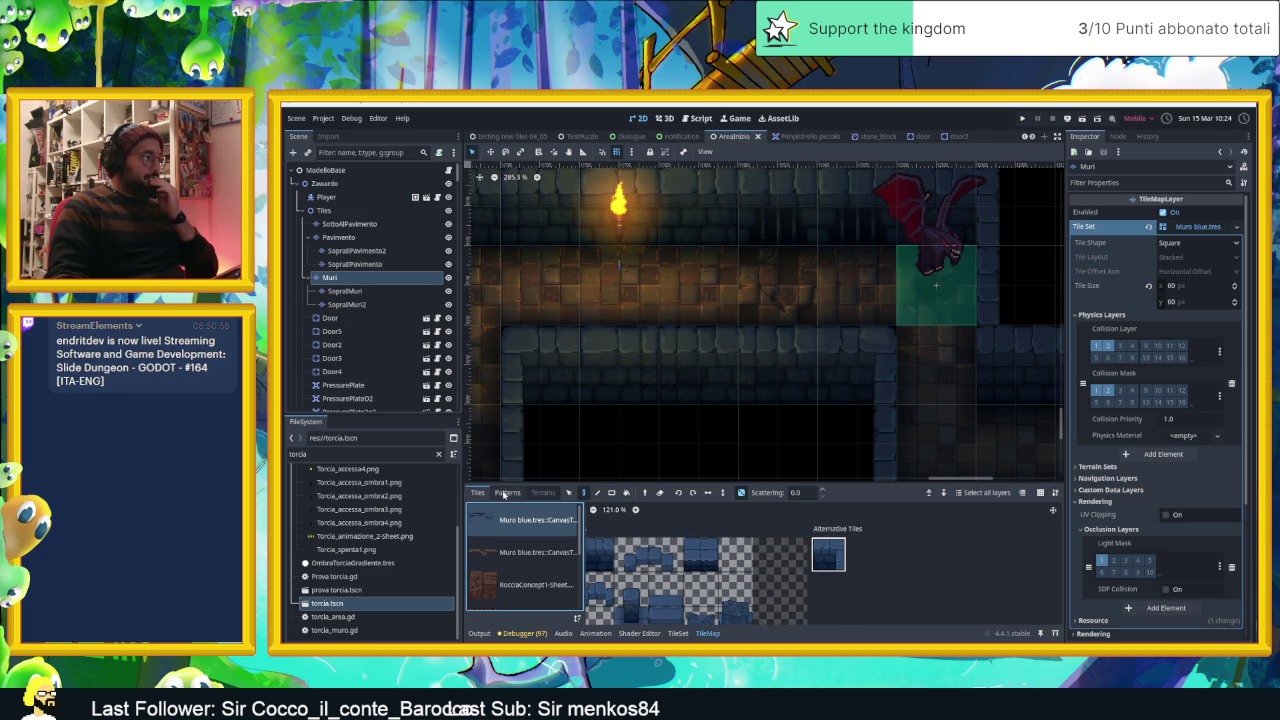
pyautogui.click(672, 633)
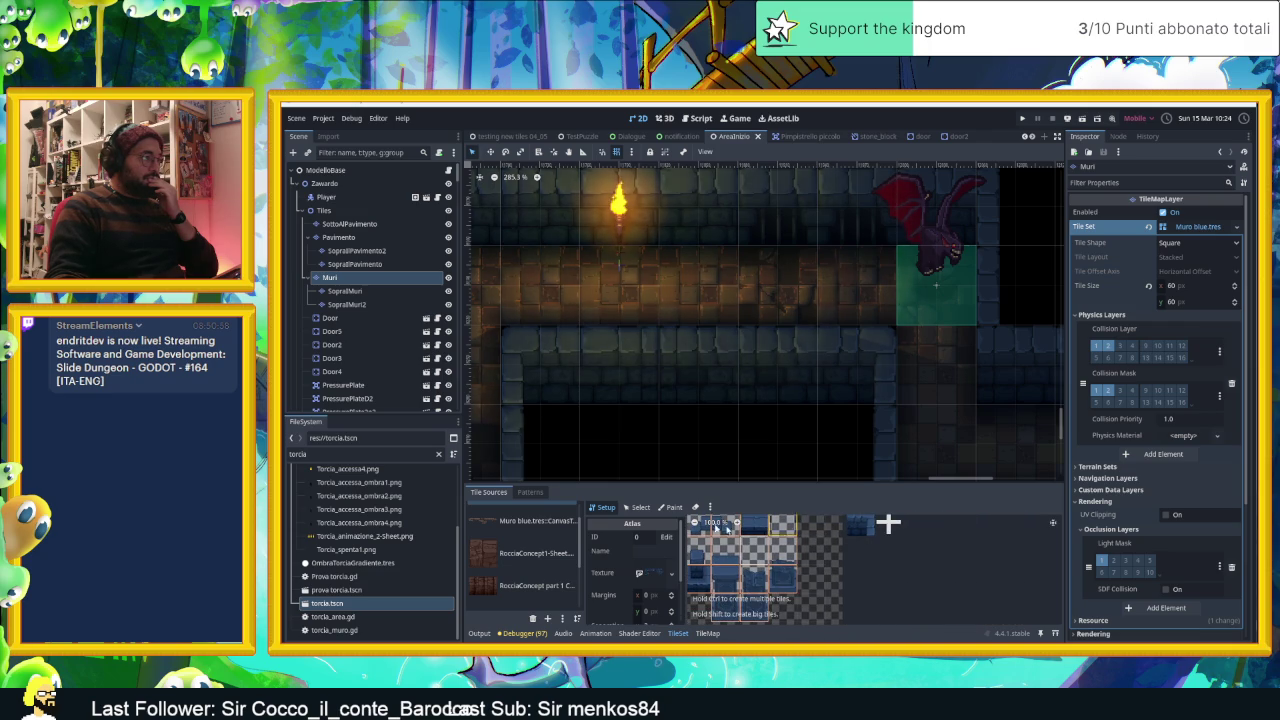
# - Reset the alternative wall tile's Occlusion Layer 0 polygon to the full tile shape
pyautogui.click(637, 507)
pyautogui.click(865, 518)
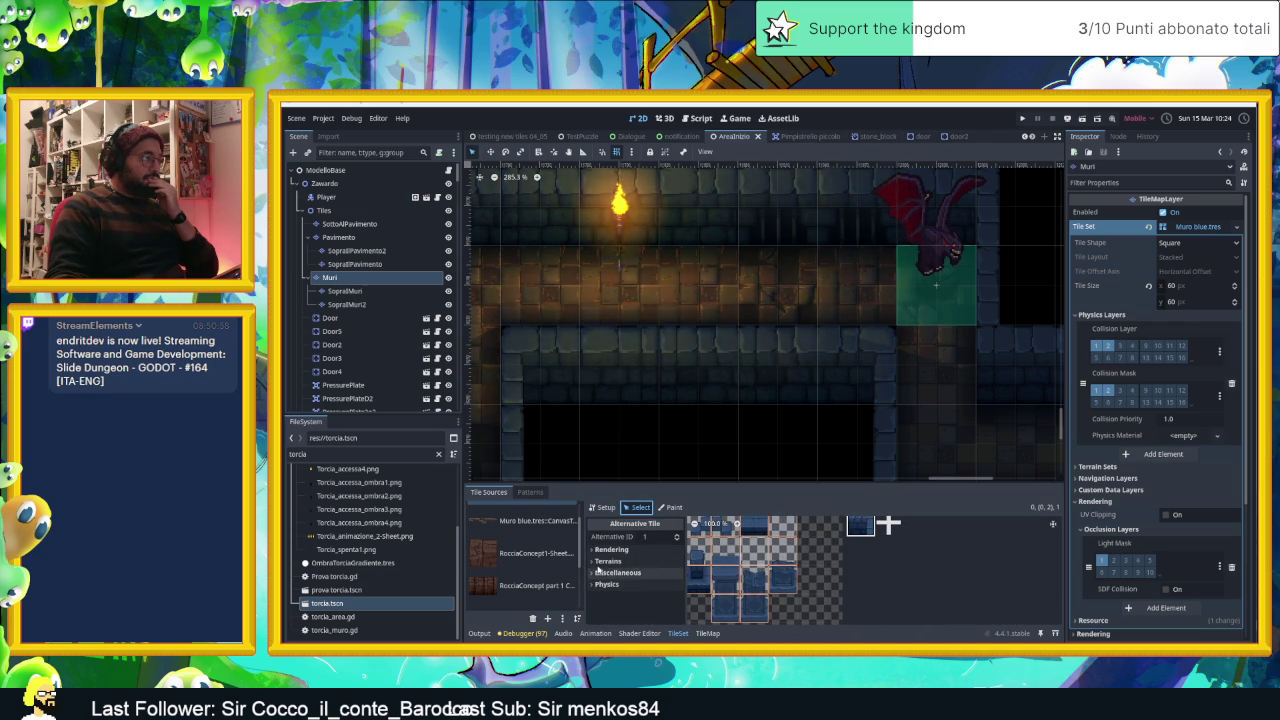
pyautogui.click(596, 551)
pyautogui.scroll(-5, 604, 584)
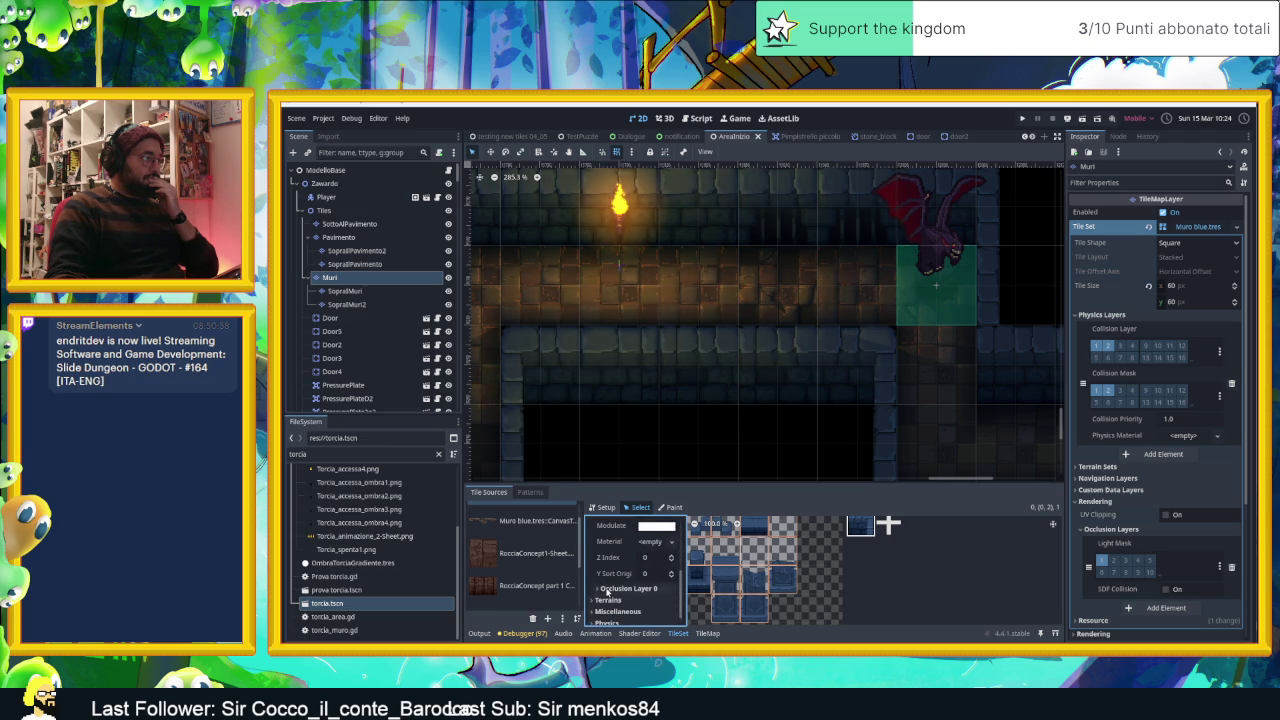
pyautogui.click(606, 589)
pyautogui.scroll(-2, 680, 588)
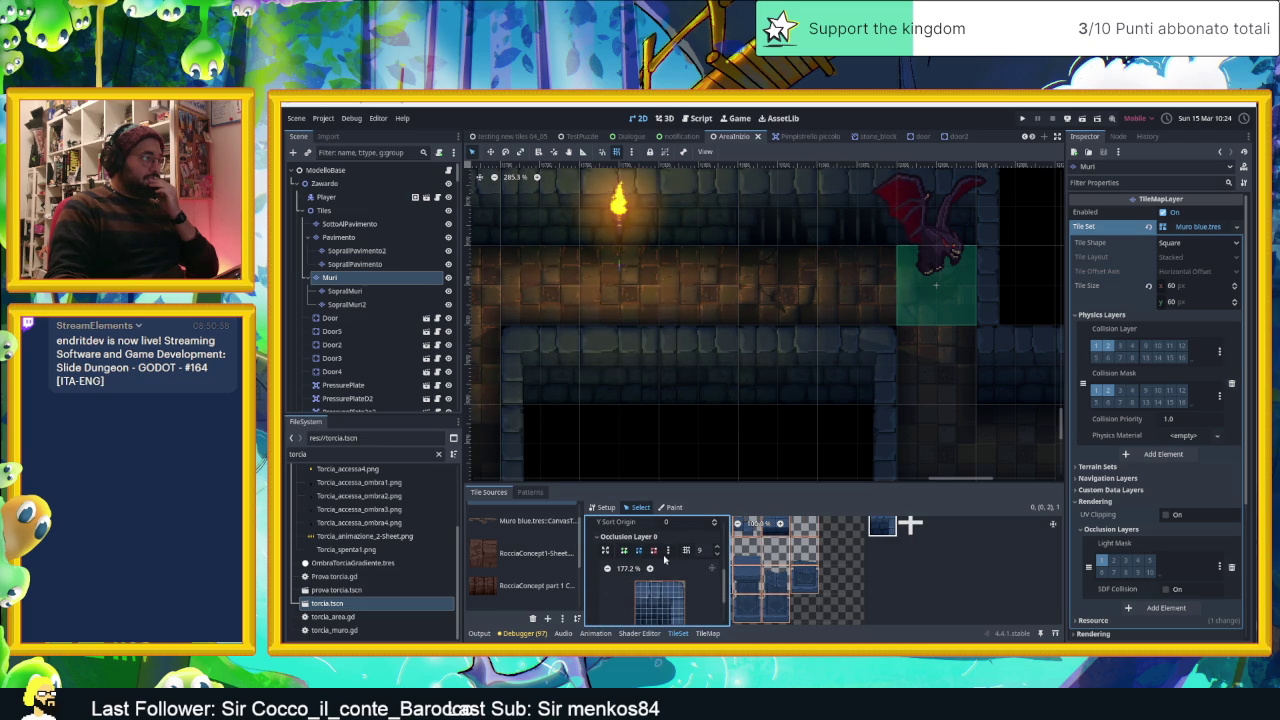
pyautogui.click(666, 550)
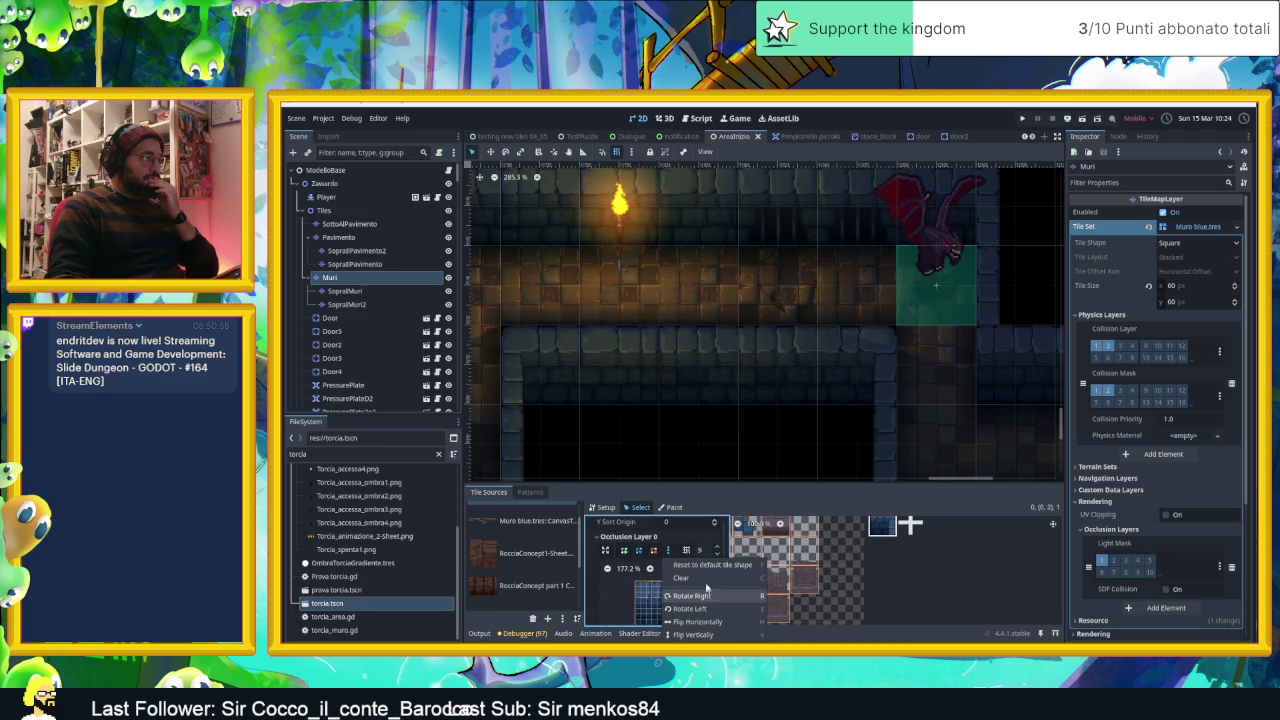
pyautogui.click(708, 565)
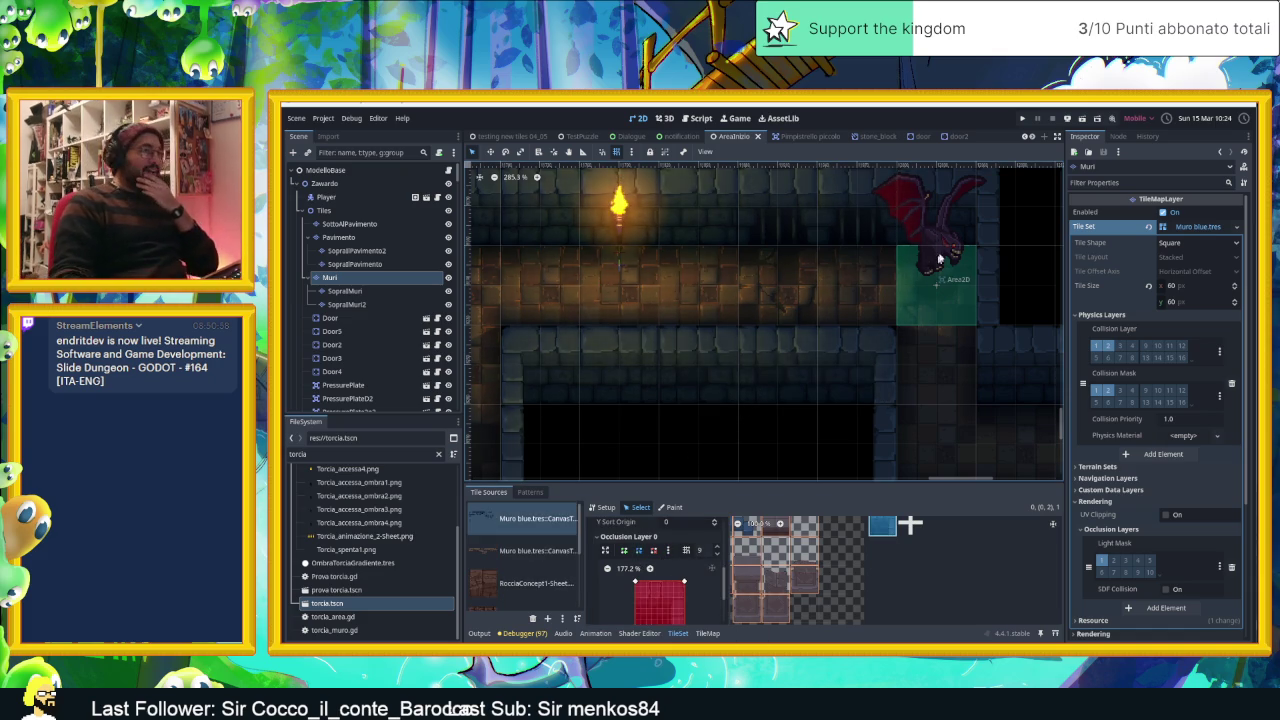
pyautogui.click(370, 184)
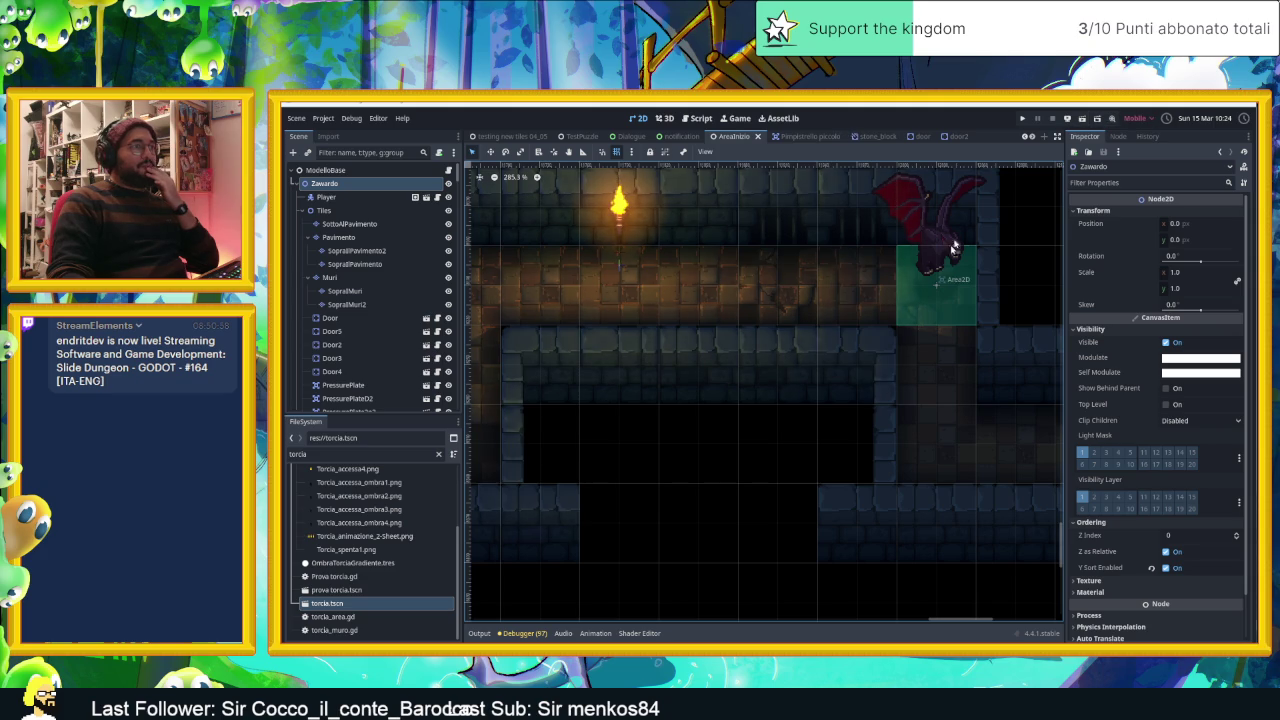
# - Select the enemy Area2D node in the level, then switch to the Pimpistrello piccolo scene
pyautogui.scroll(-3, 920, 352)
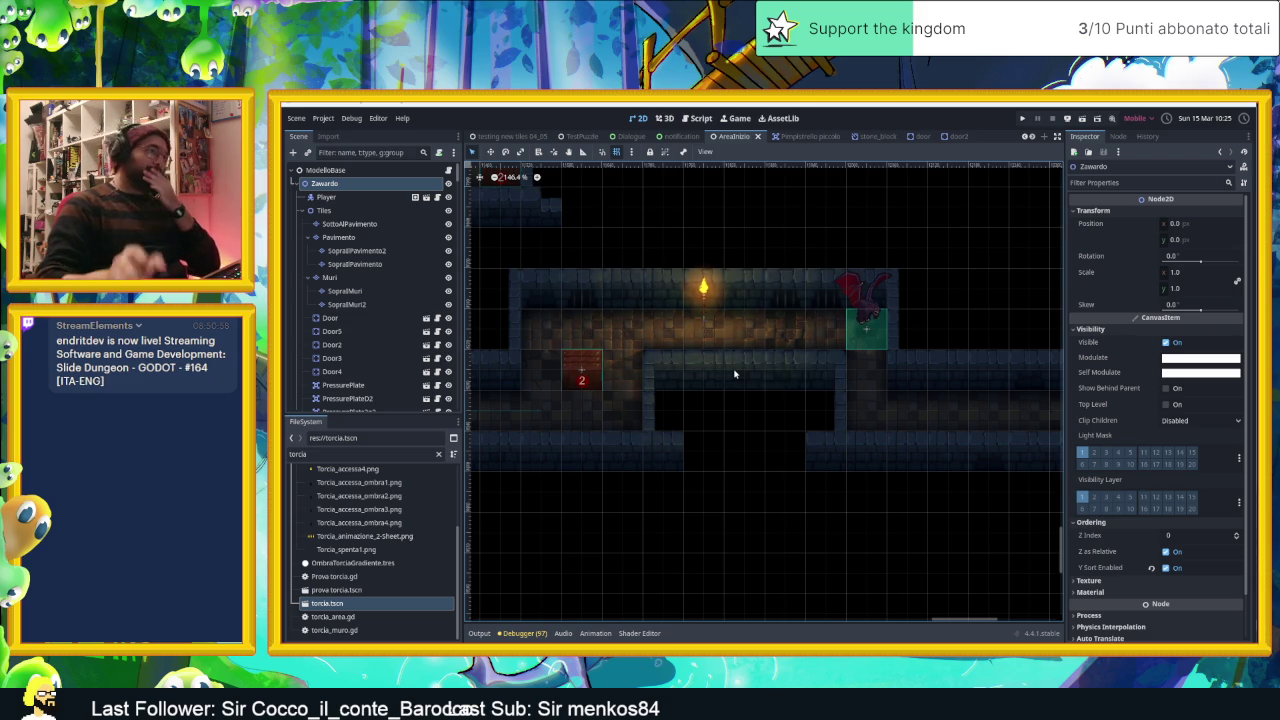
pyautogui.click(871, 319)
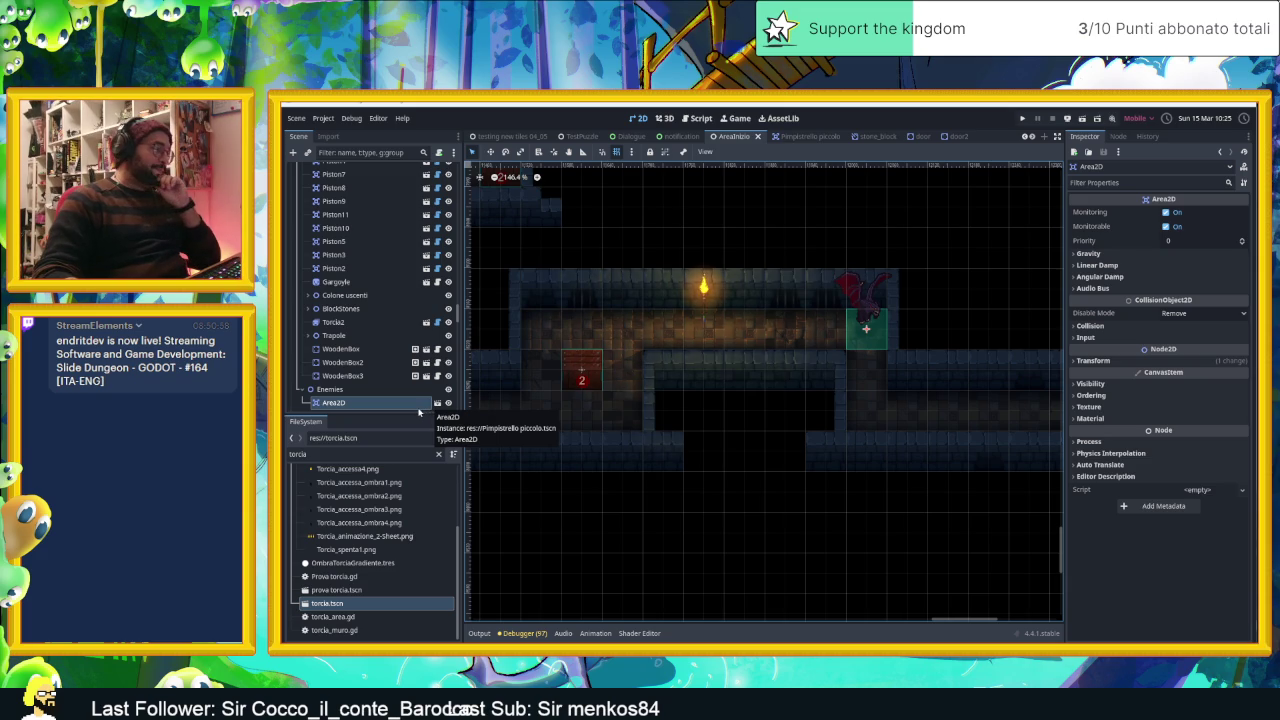
pyautogui.click(795, 137)
# - Attach a new pimpistrello_piccolo.gd script to the bat's root and start a _ready function
pyautogui.click(361, 171)
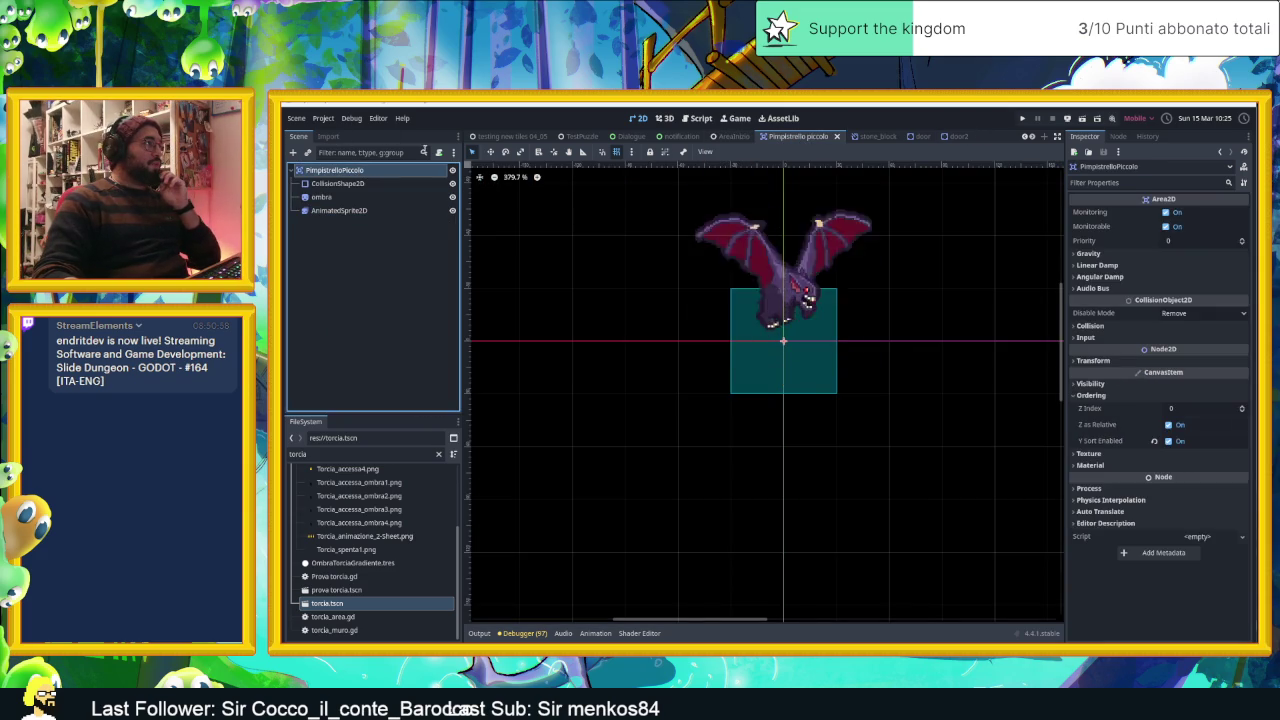
pyautogui.click(439, 152)
pyautogui.click(1032, 500)
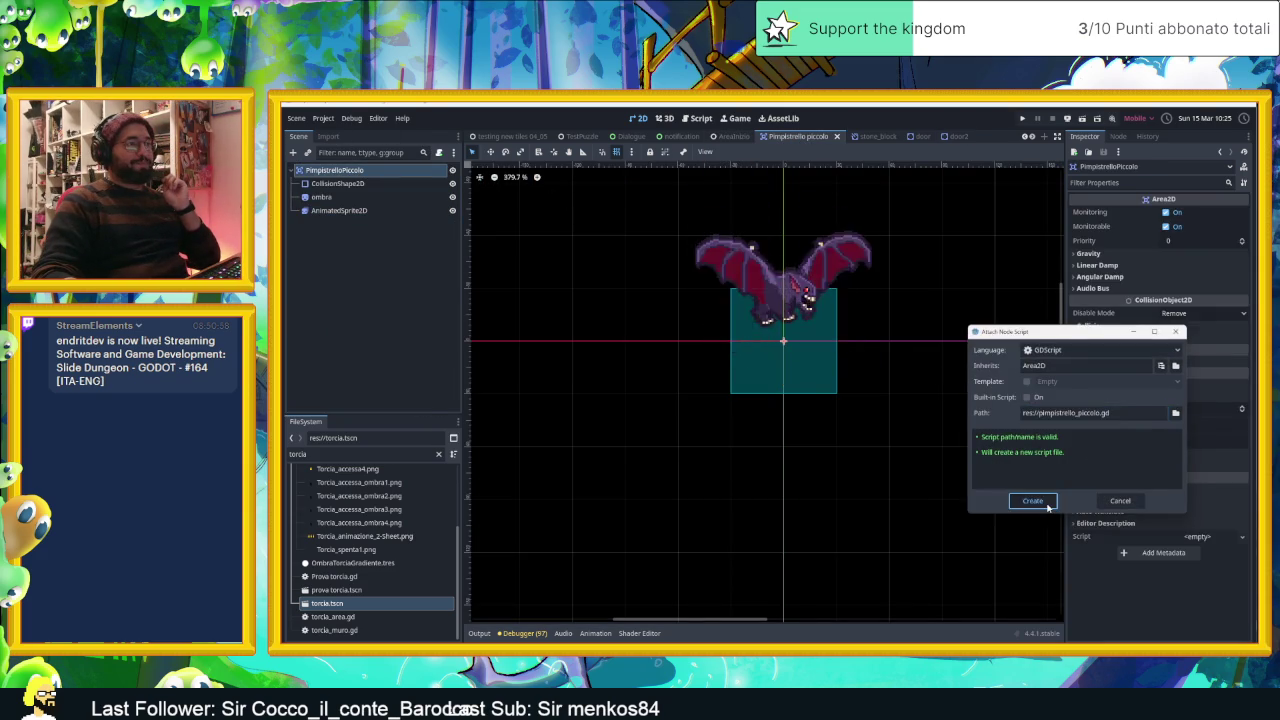
pyautogui.click(682, 257)
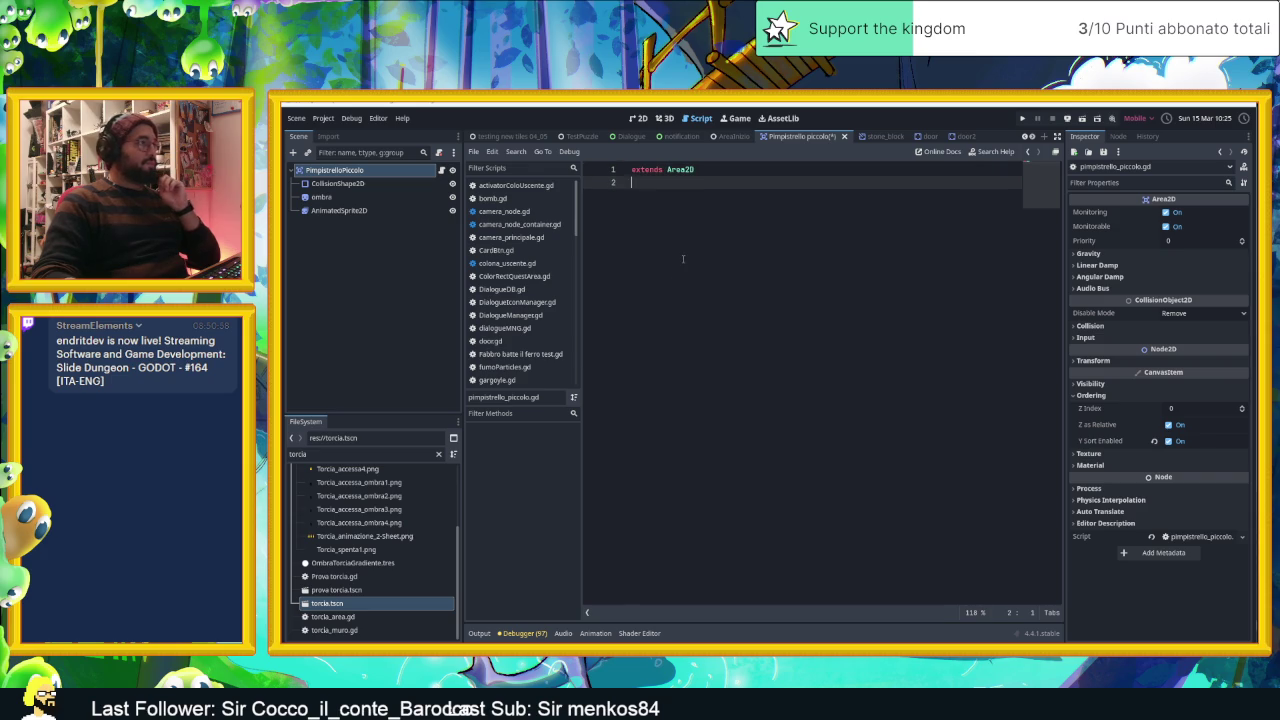
pyautogui.press('Return')
pyautogui.write('func r')
pyautogui.write('ead')
pyautogui.press('Return')
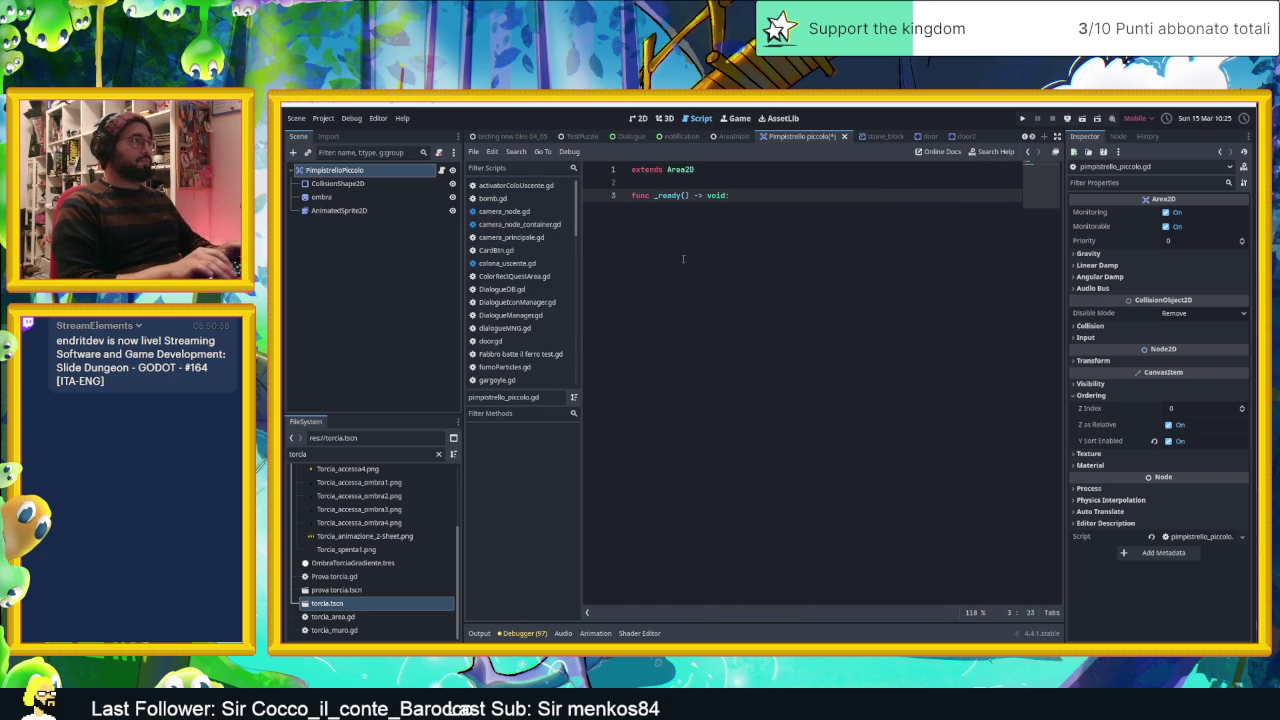
pyautogui.press('Return')
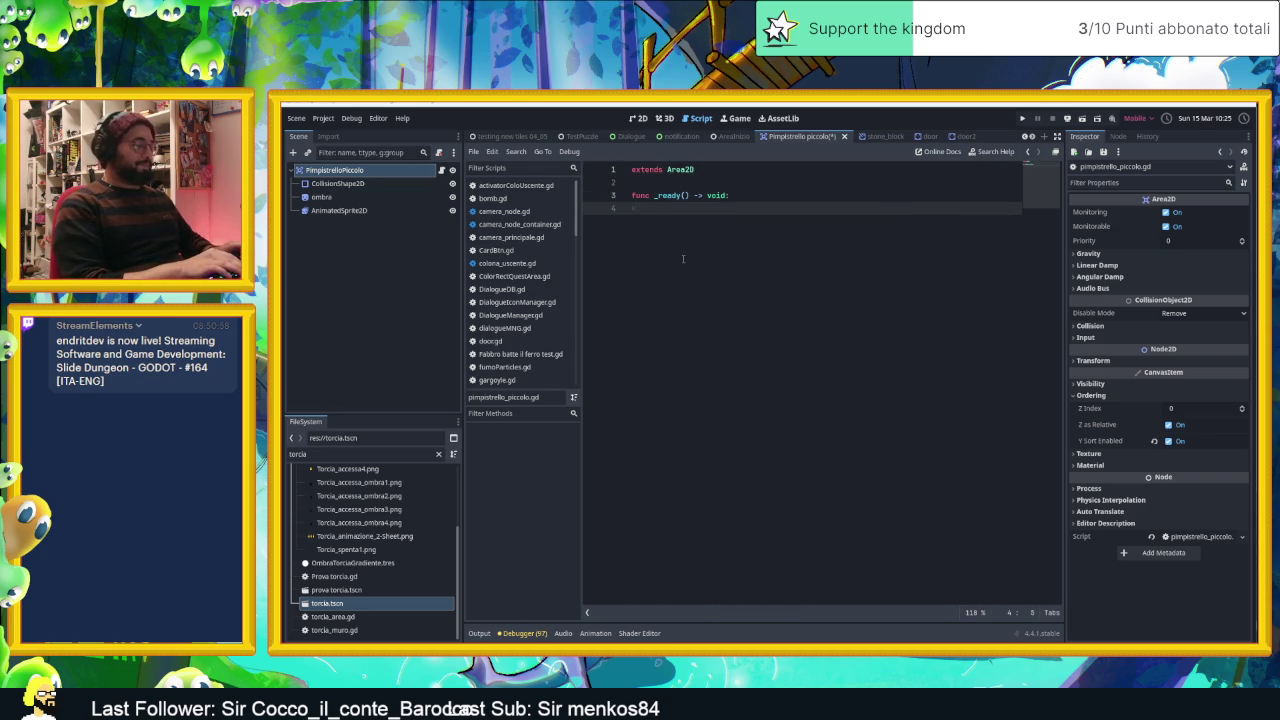
# - Inside _ready, connect the area_entered signal to the areaEntred callback
pyautogui.write('conne')
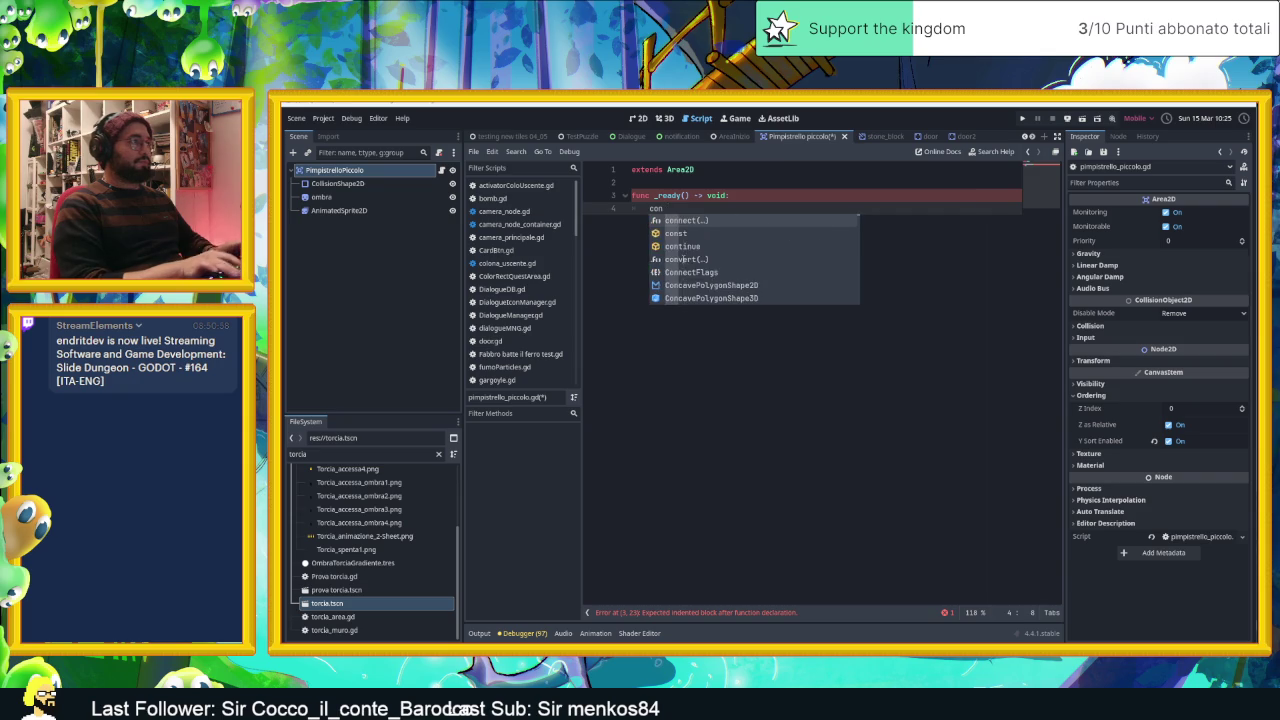
pyautogui.press('Return')
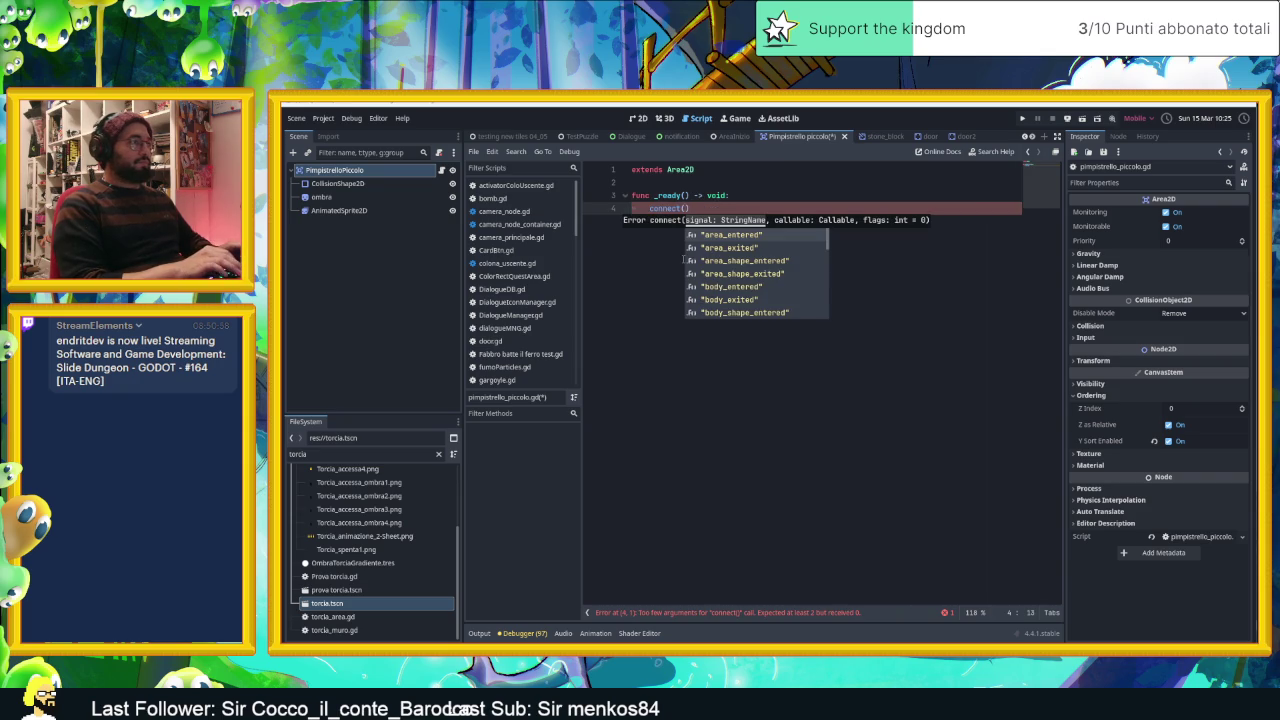
pyautogui.press('Return')
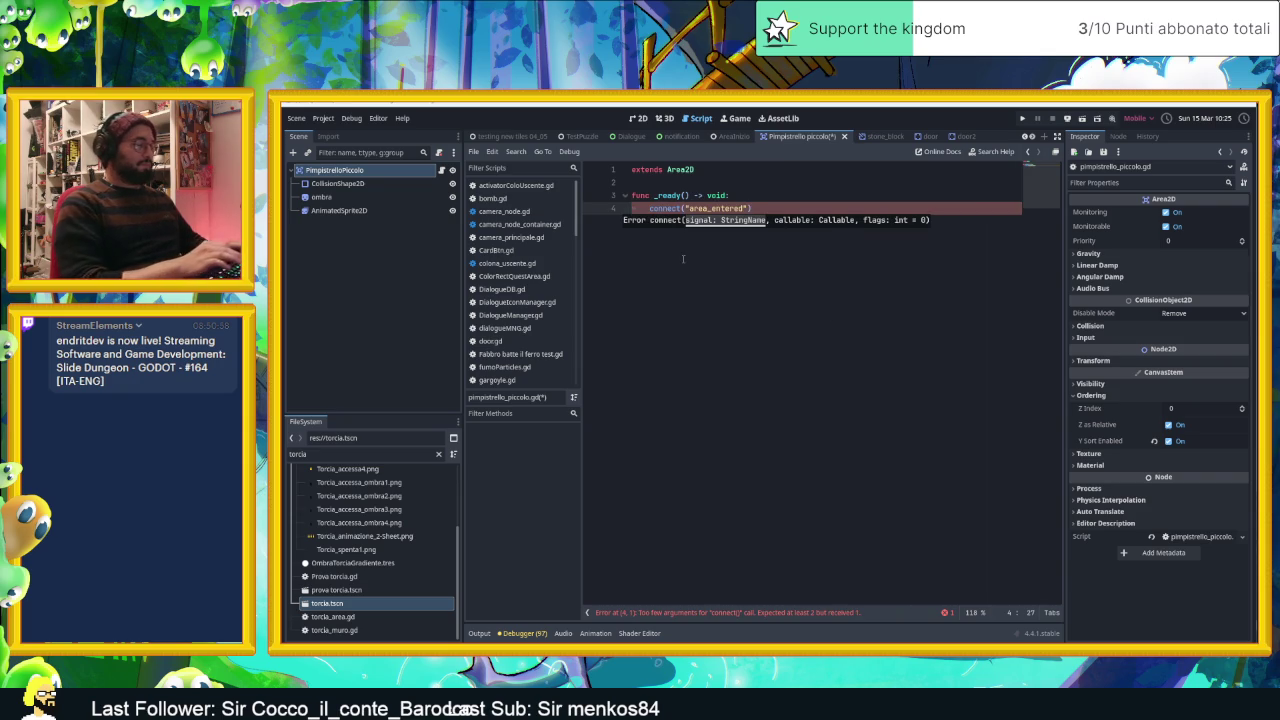
pyautogui.write(', hit')
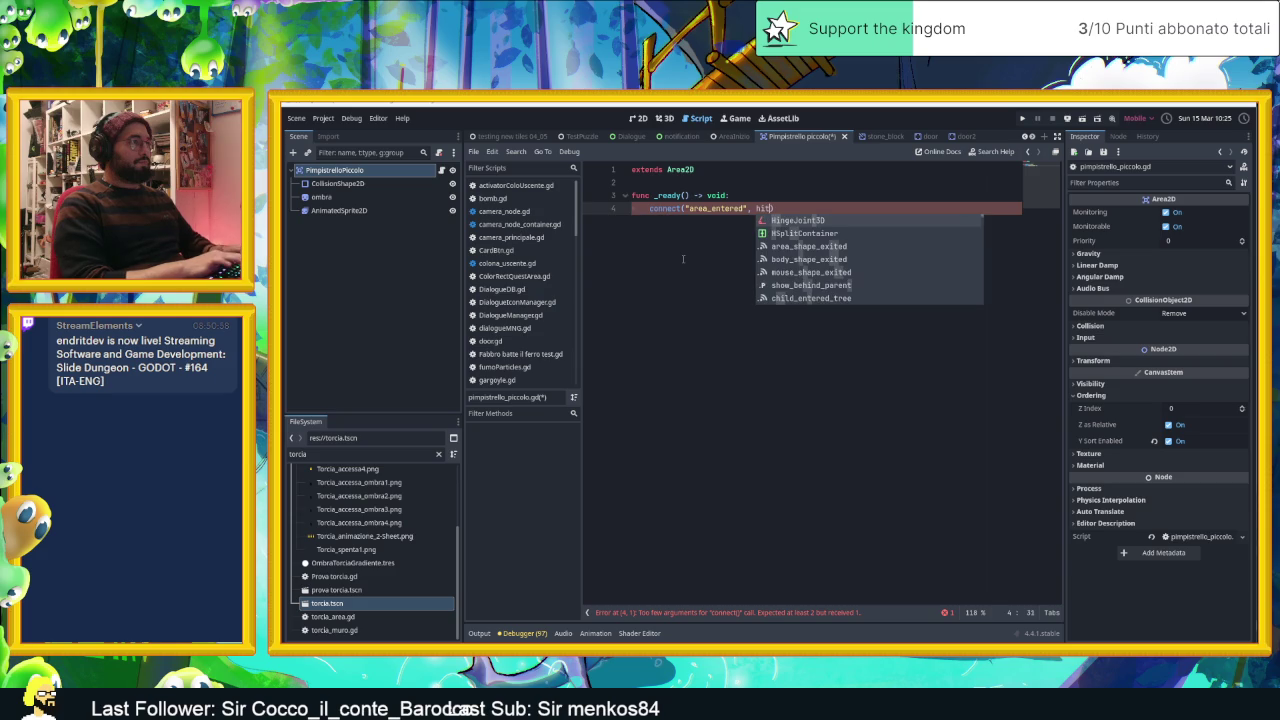
pyautogui.press('BackSpace')
pyautogui.press('BackSpace')
pyautogui.press('BackSpace')
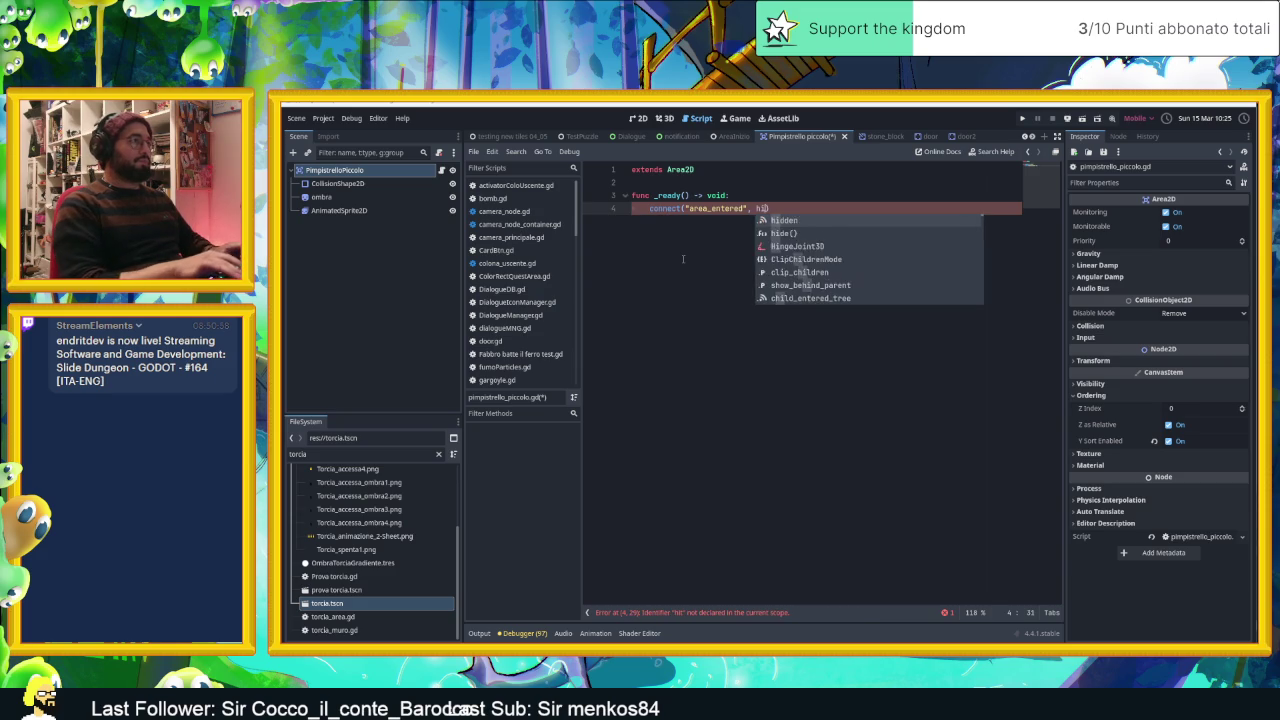
pyautogui.write('area')
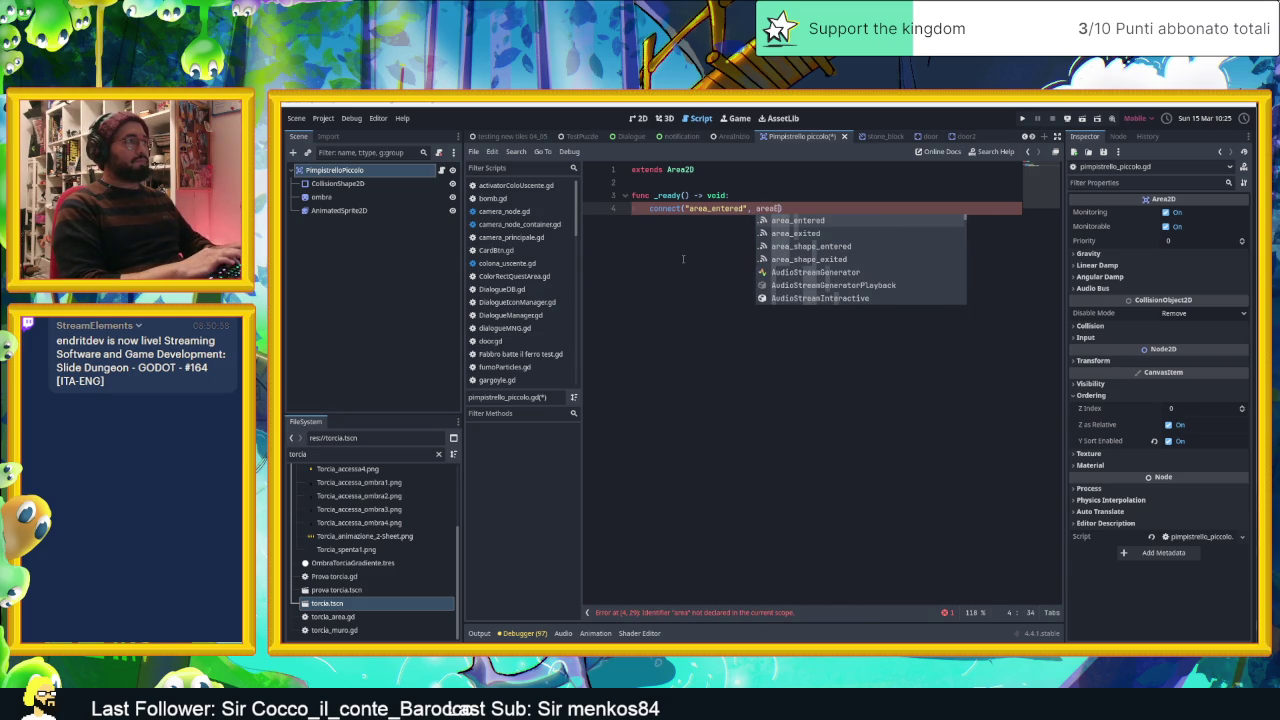
pyautogui.write('Entred')
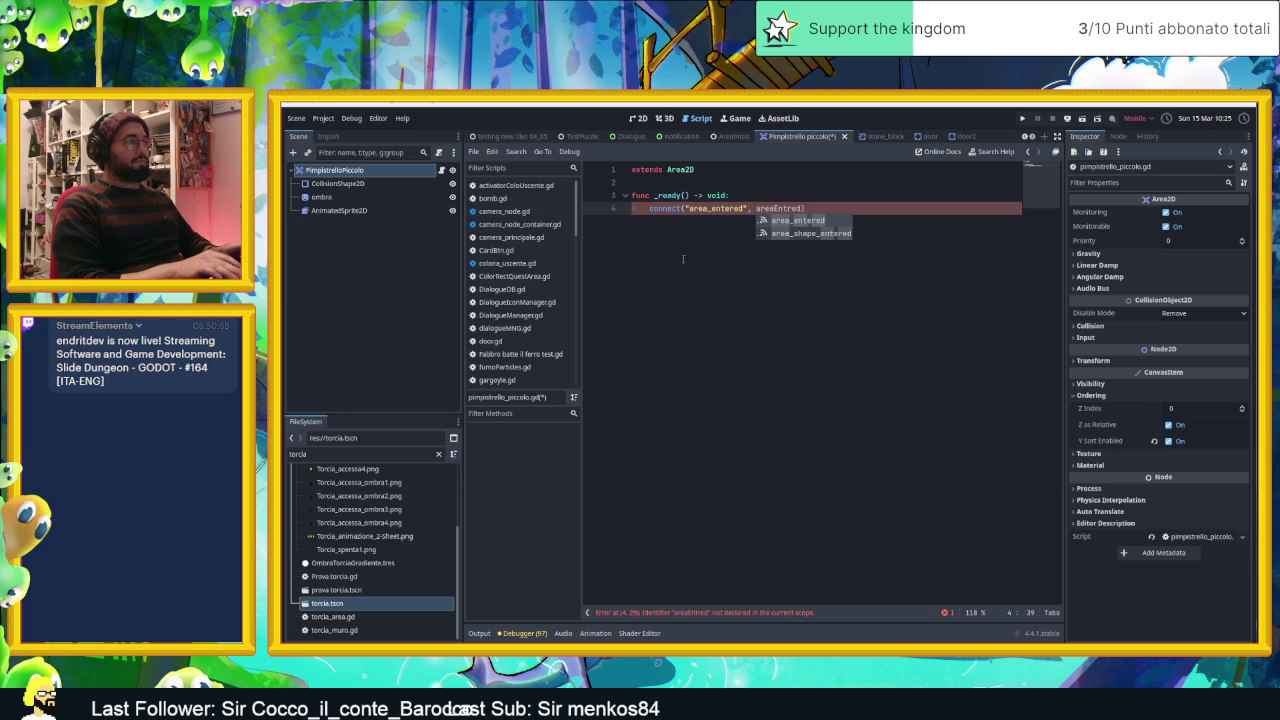
pyautogui.press('End')
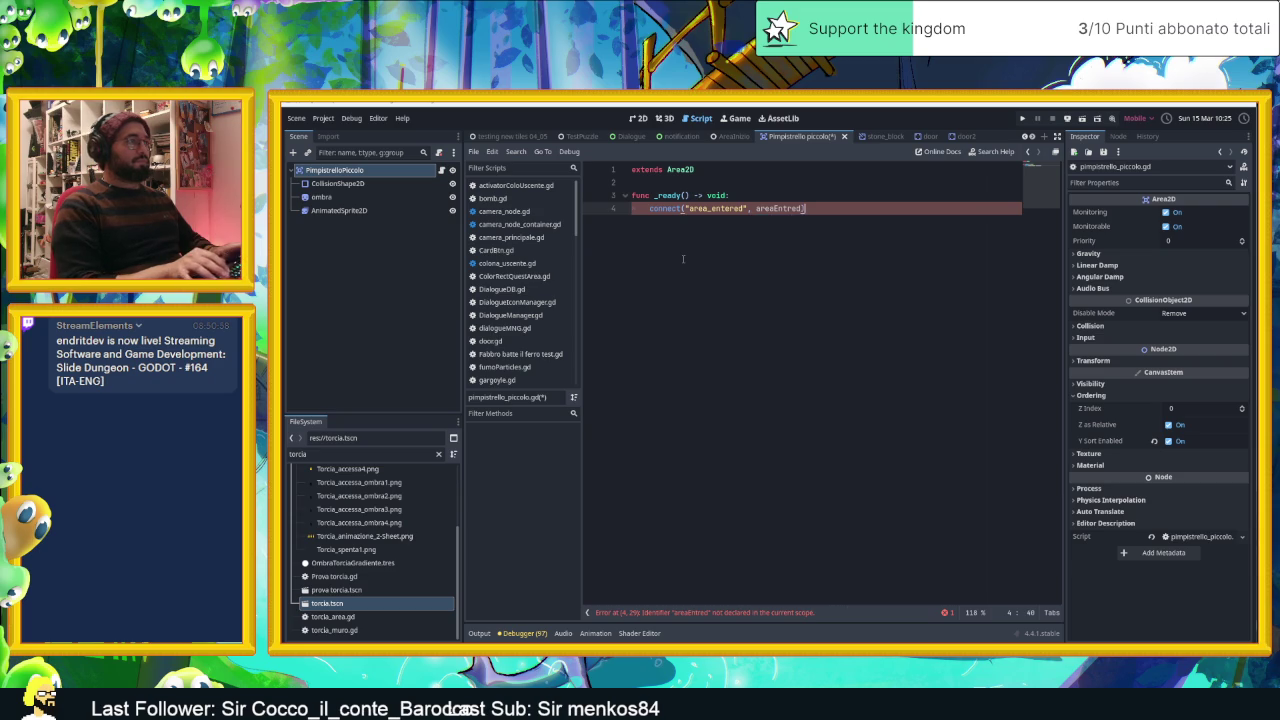
pyautogui.press('Return')
# - Add a second connect call for the body_entered signal
pyautogui.write('connect')
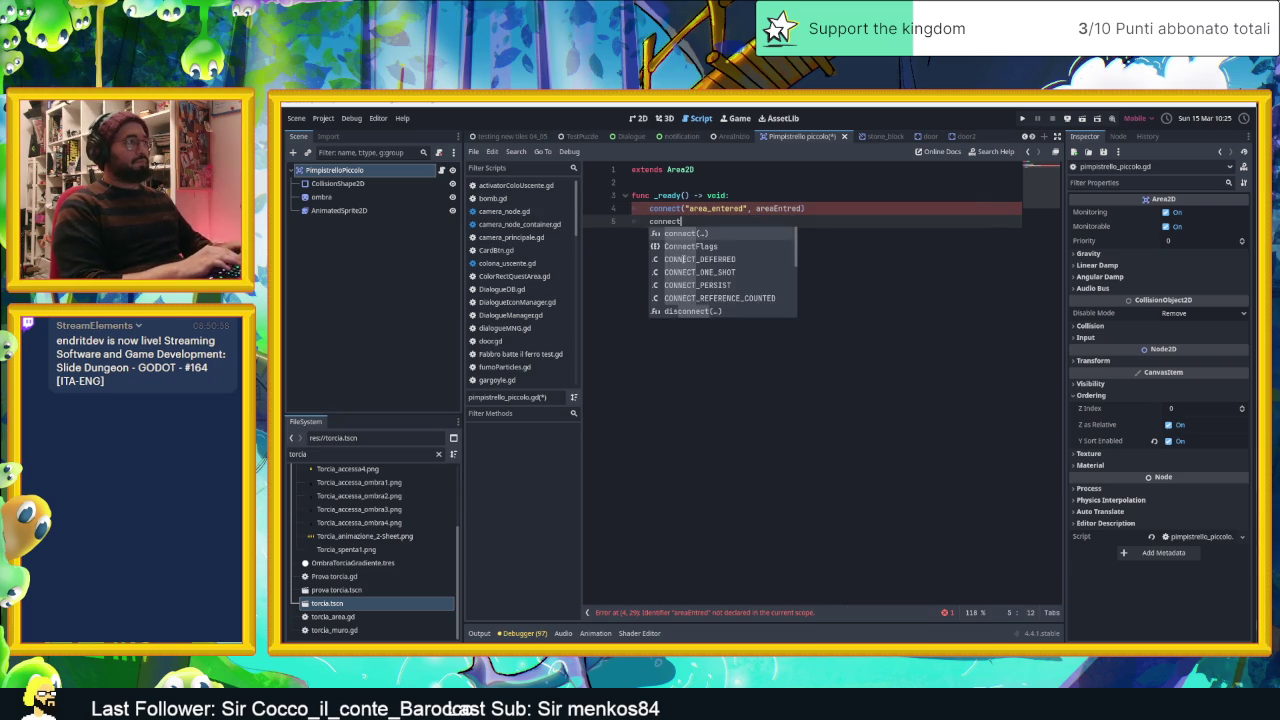
pyautogui.press('Return')
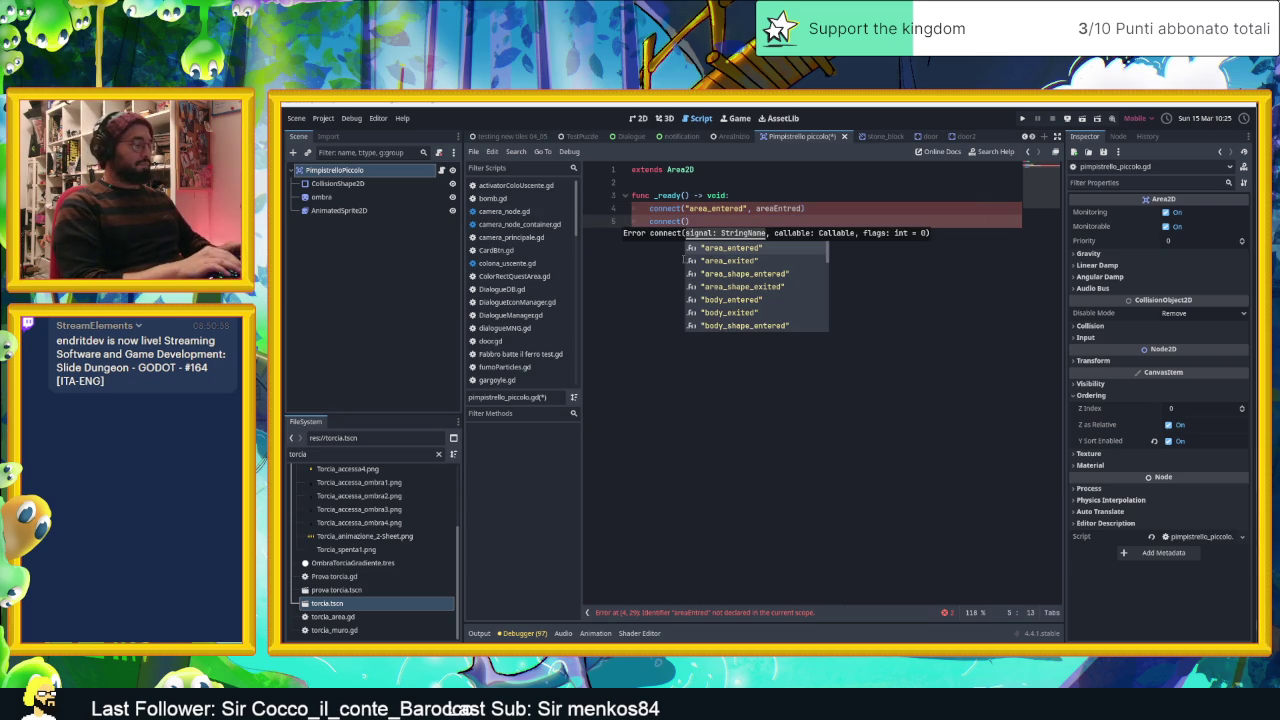
pyautogui.write('b')
pyautogui.press('BackSpace')
pyautogui.write('"bod')
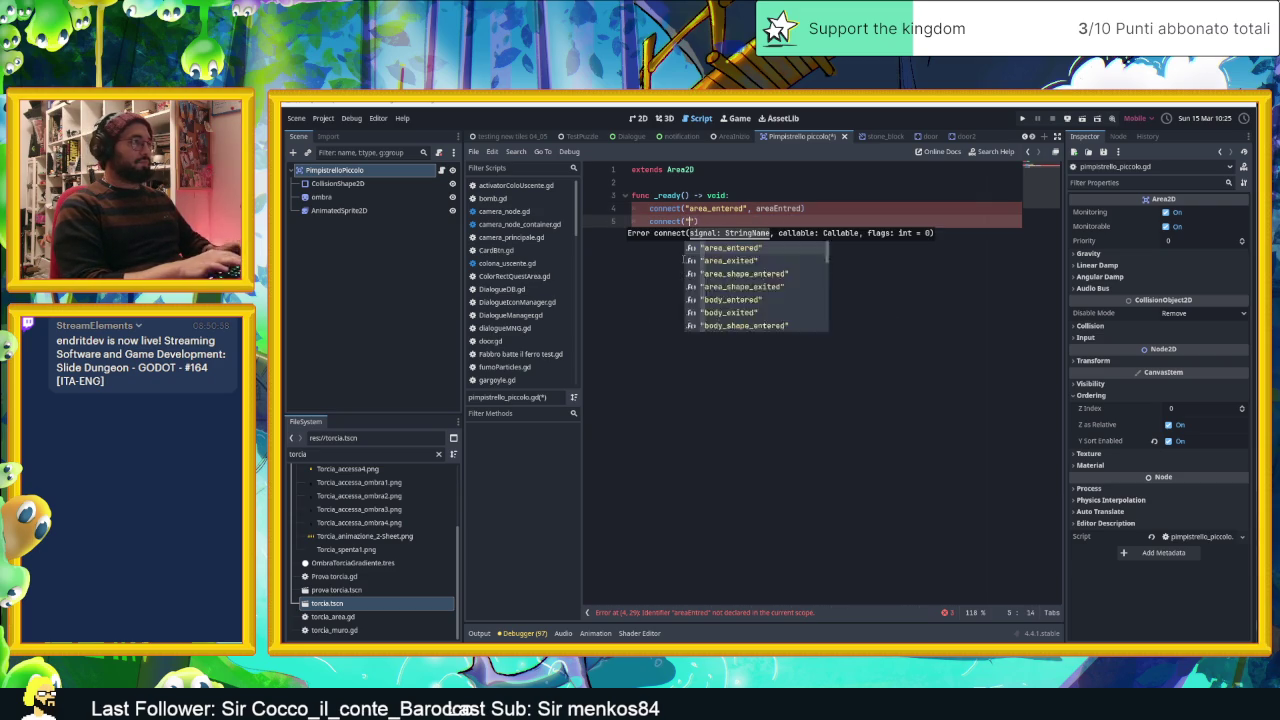
pyautogui.press('Return')
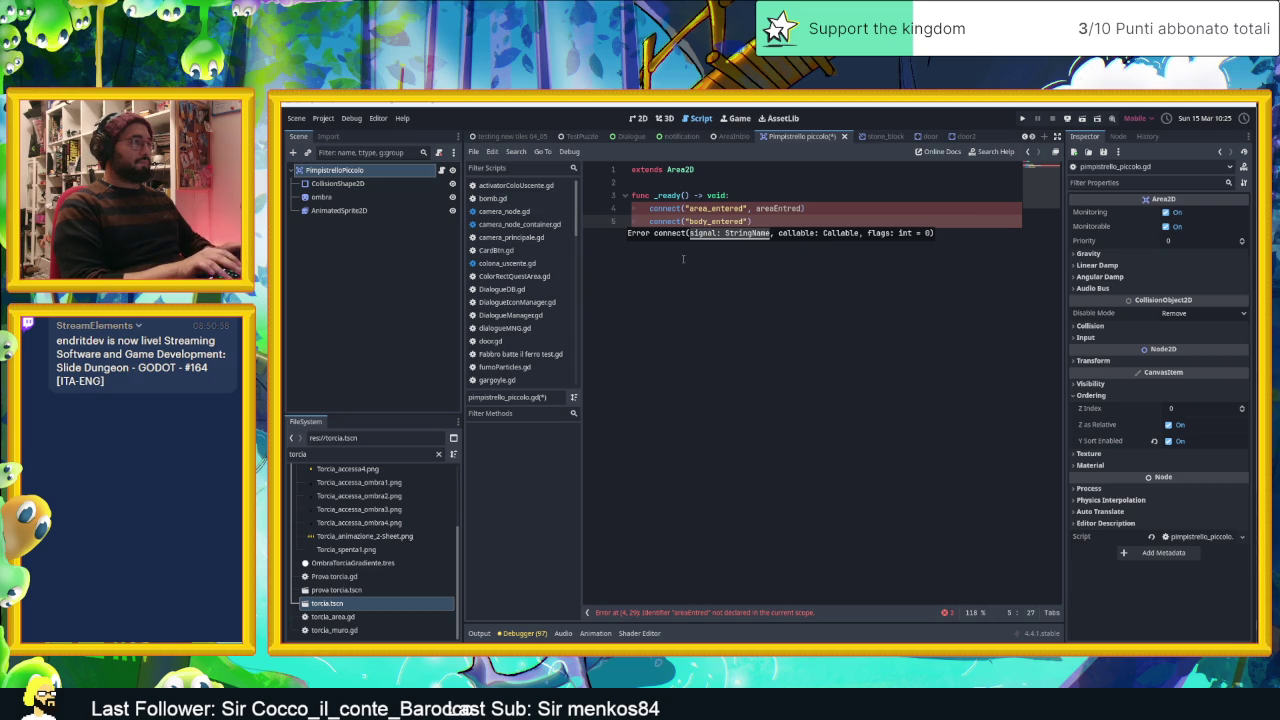
pyautogui.write(',are')
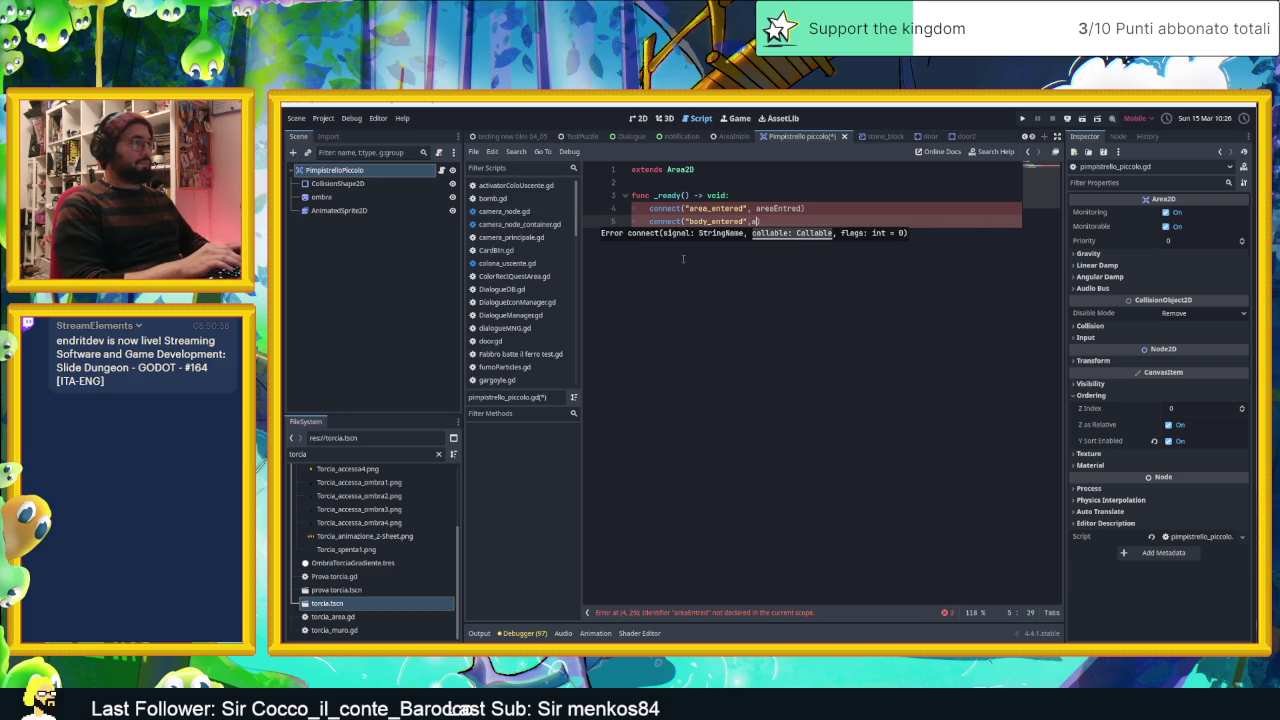
pyautogui.press('Return')
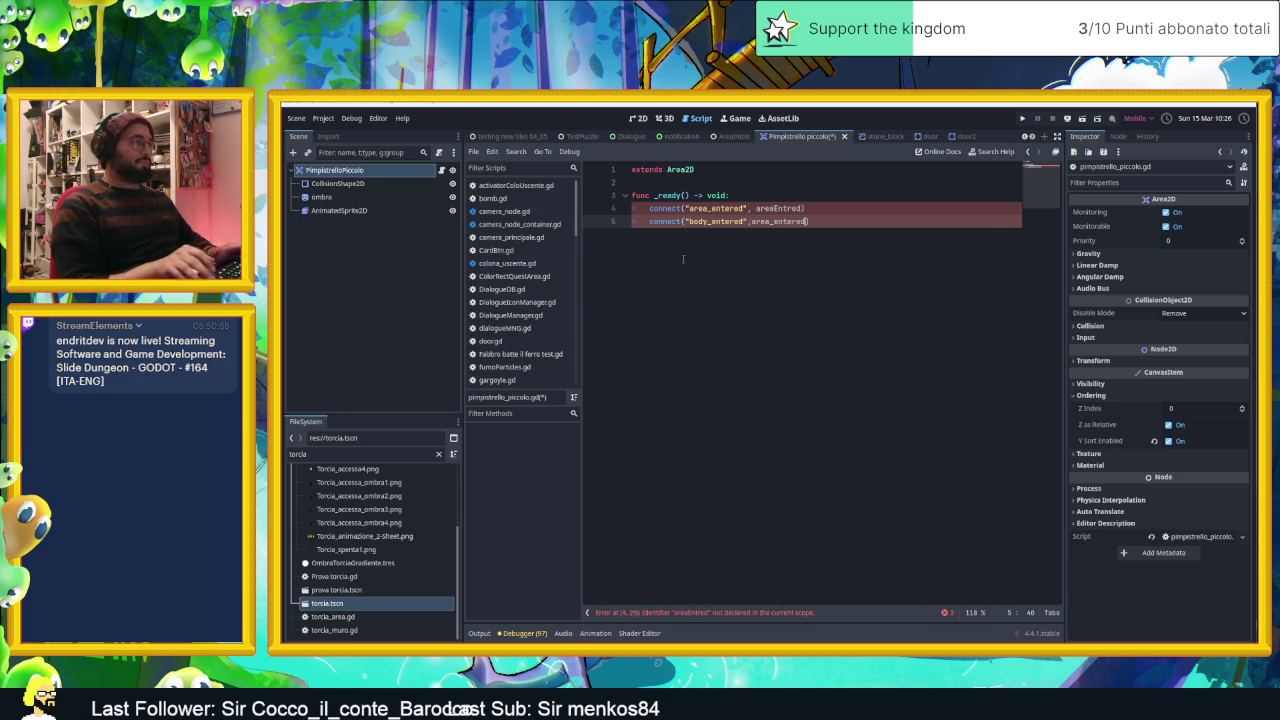
pyautogui.press('Return')
pyautogui.press('Return')
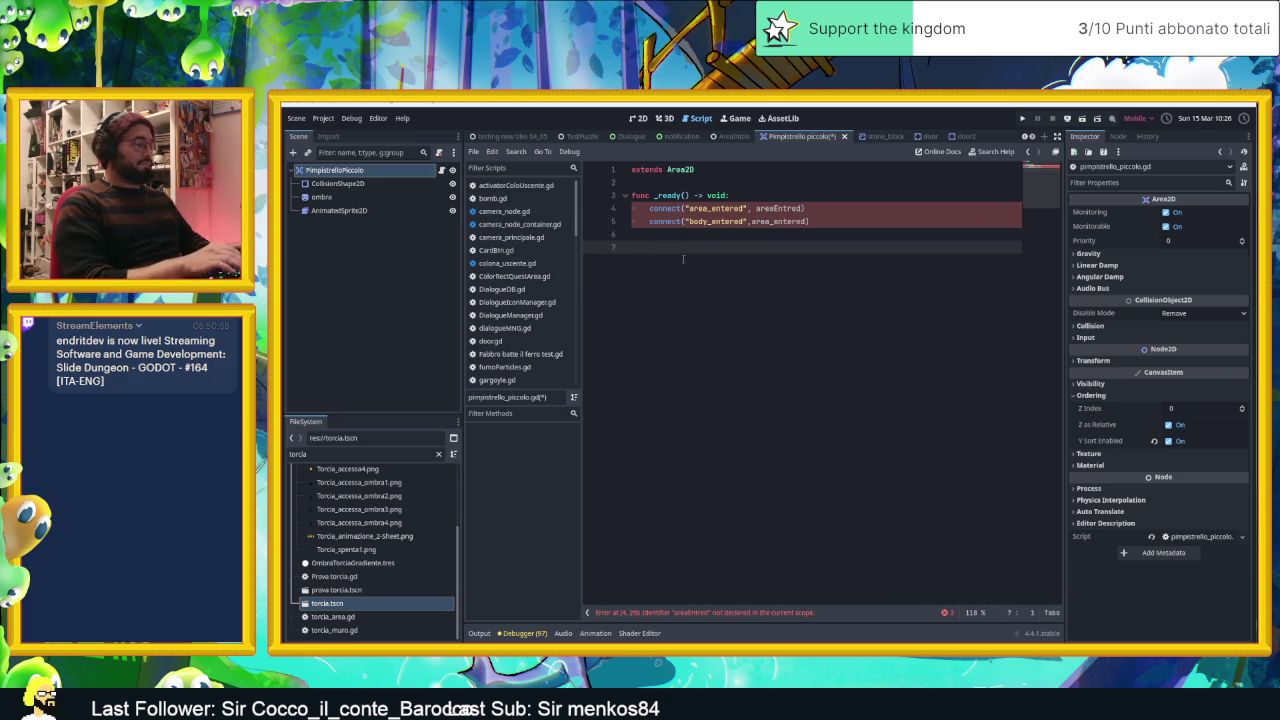
# - Define func areaEntred(): with a pass placeholder body
pyautogui.write('func ')
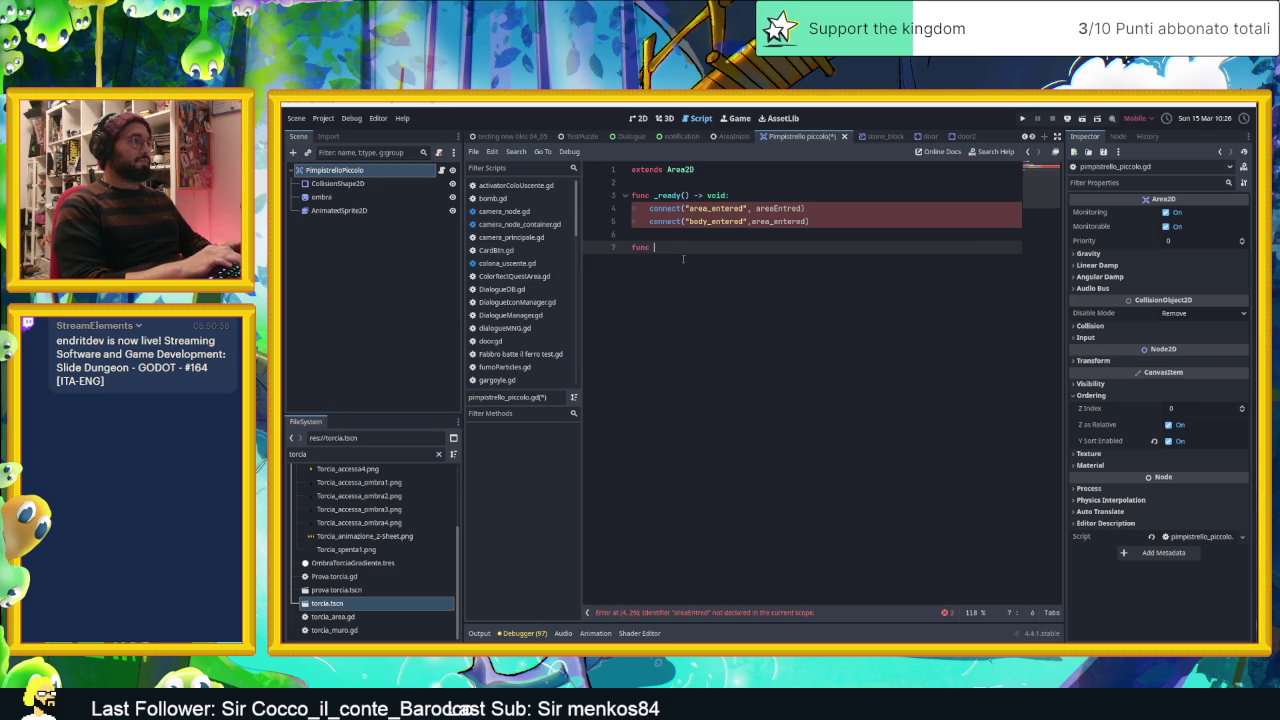
pyautogui.write('area')
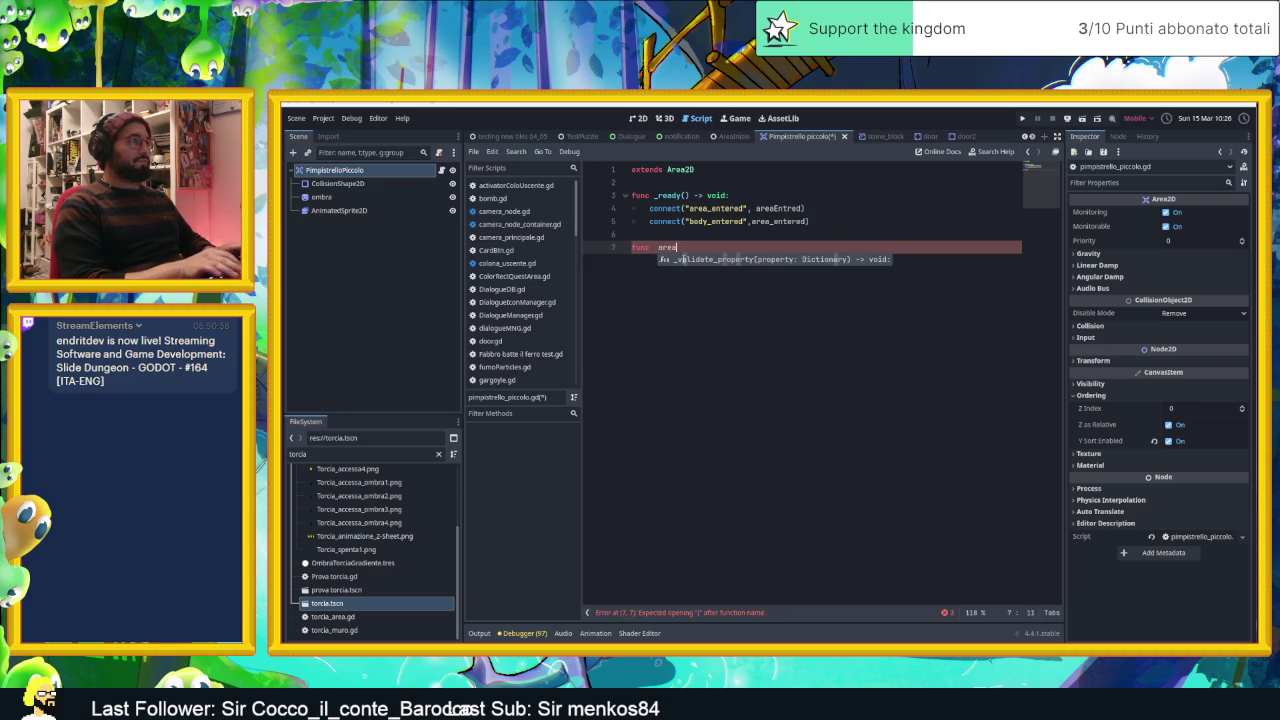
pyautogui.press('BackSpace')
pyautogui.press('BackSpace')
pyautogui.press('BackSpace')
pyautogui.write('area')
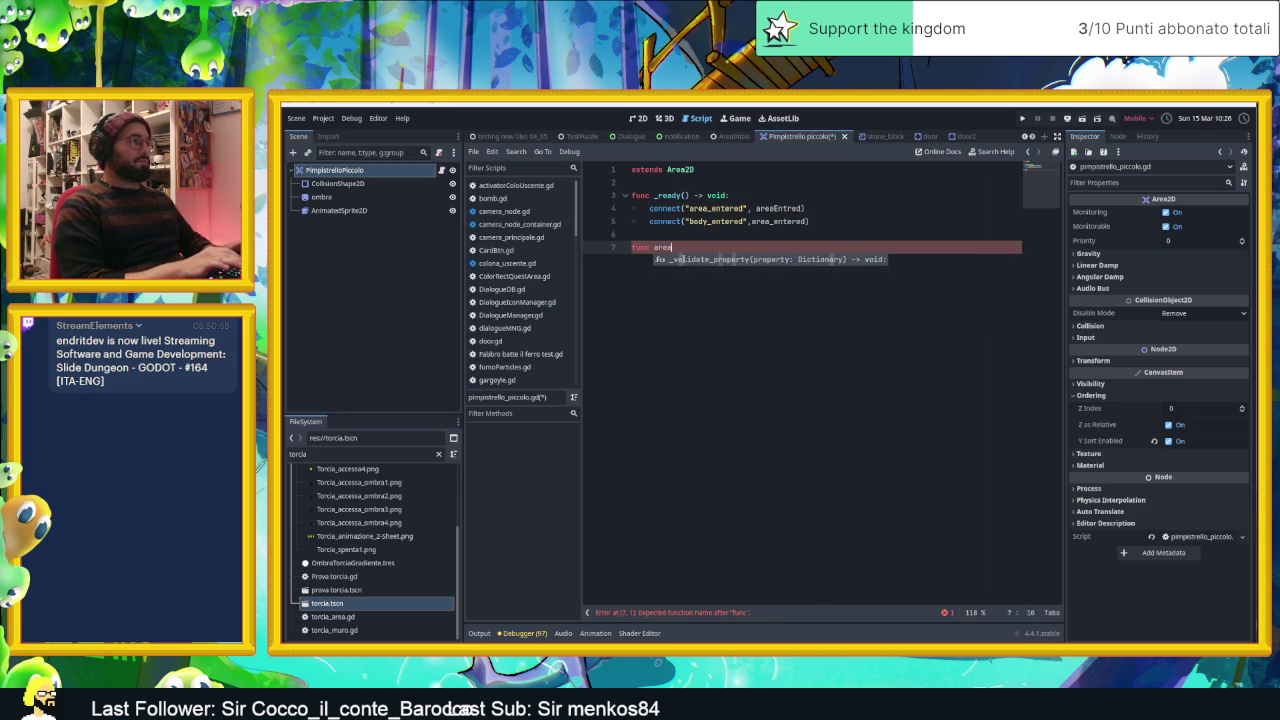
pyautogui.write('Entred():')
pyautogui.press('Return')
pyautogui.press('Return')
pyautogui.press('Return')
pyautogui.write('pass')
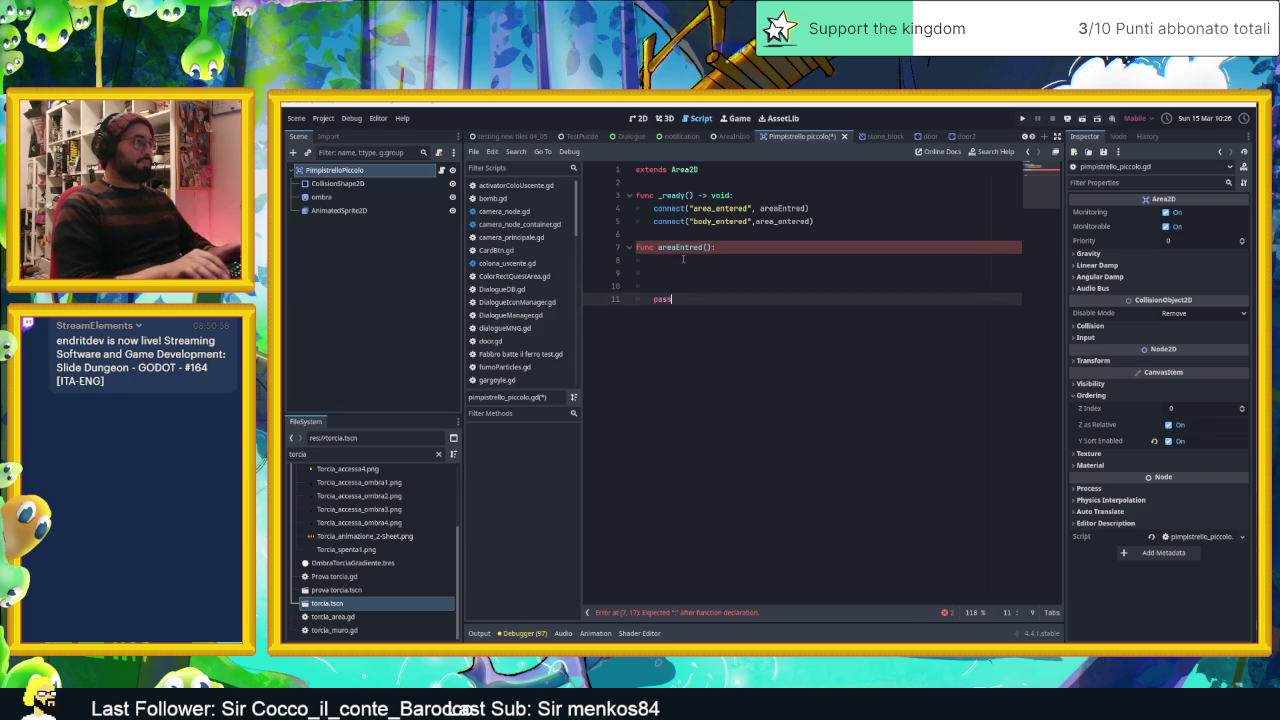
# - Give areaEntred a b parameter
pyautogui.press('Up')
pyautogui.press('Up')
pyautogui.press('Up')
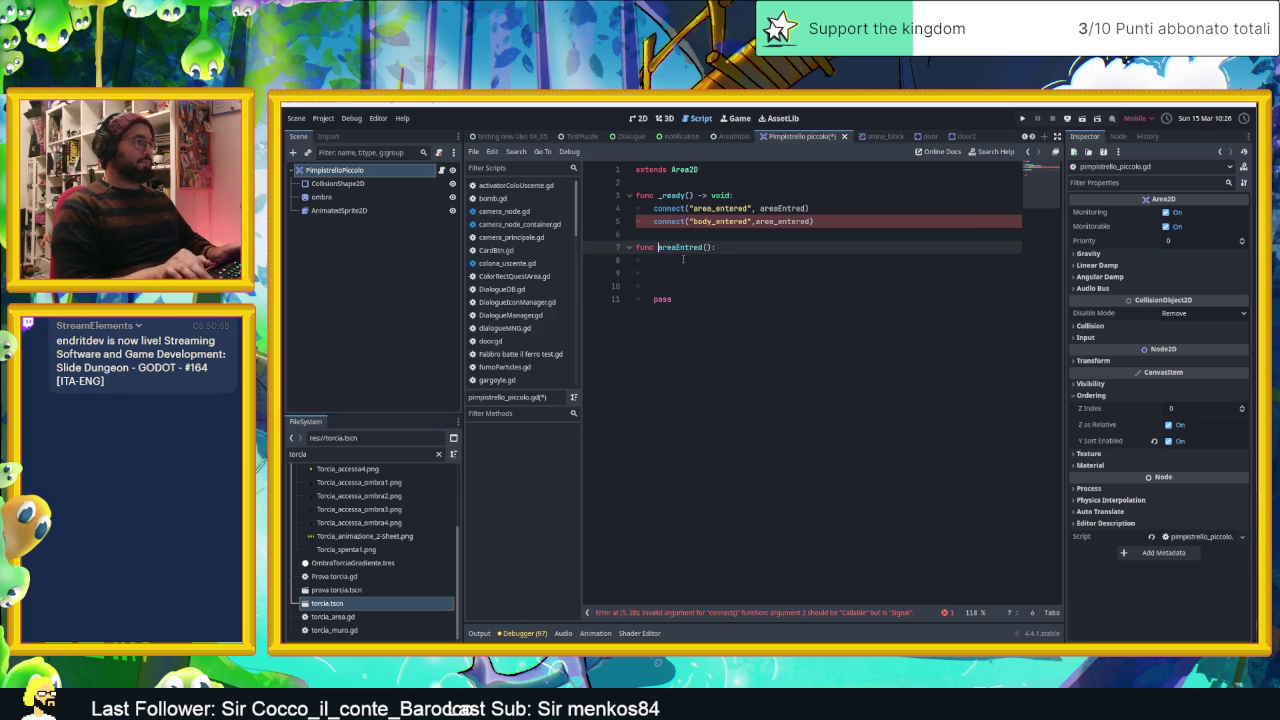
pyautogui.press('Up')
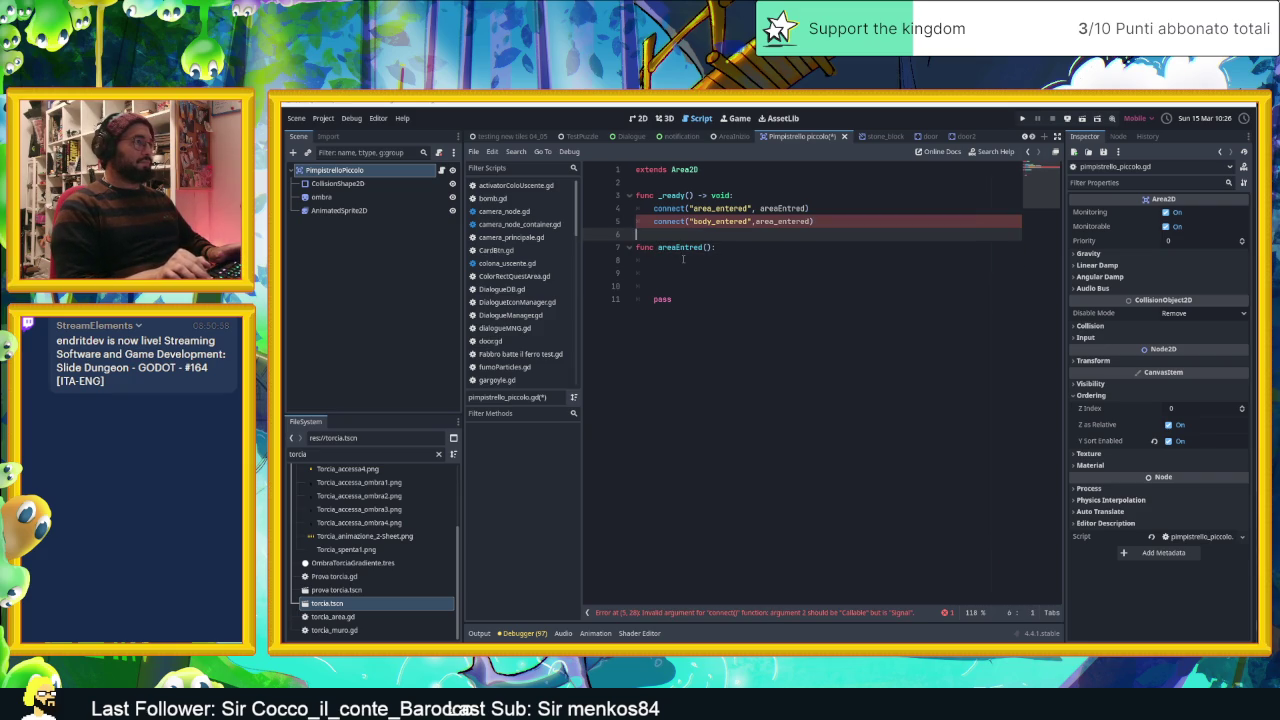
pyautogui.press('Down')
pyautogui.write('b')
pyautogui.press('Up')
# - Correct the body_entered connection's callback name to areaEntred
pyautogui.press('Left')
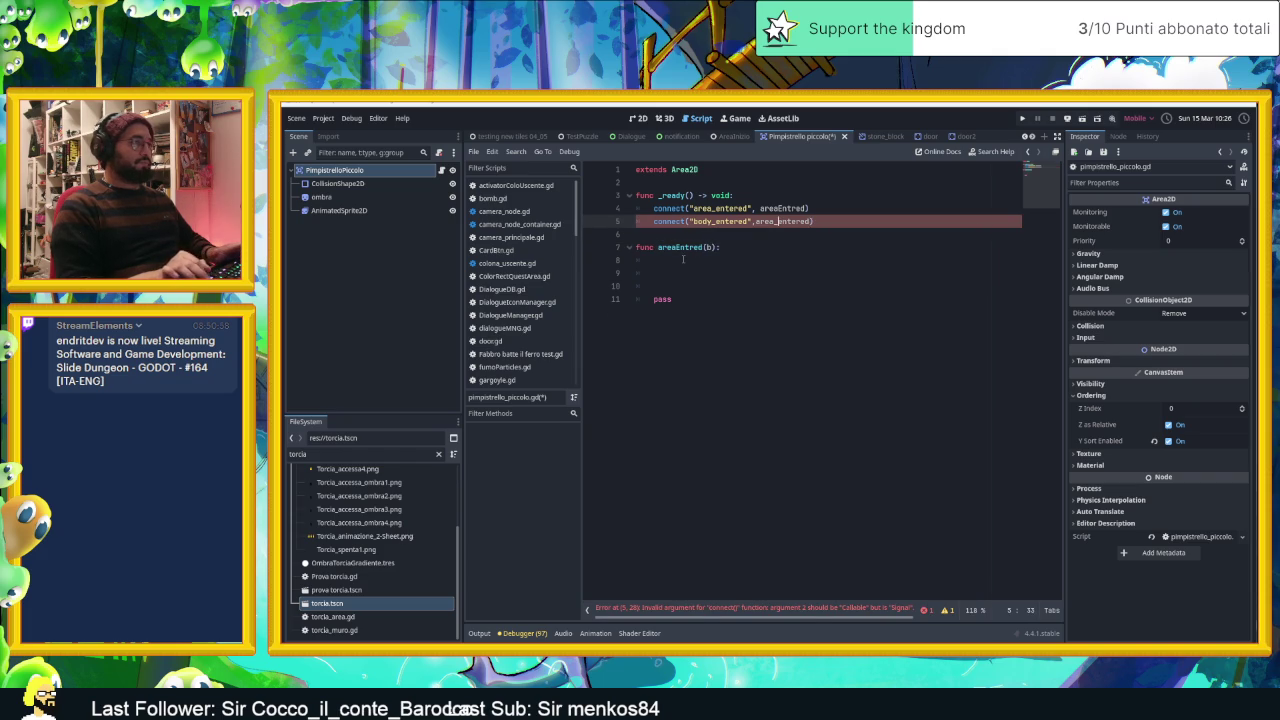
pyautogui.press('BackSpace')
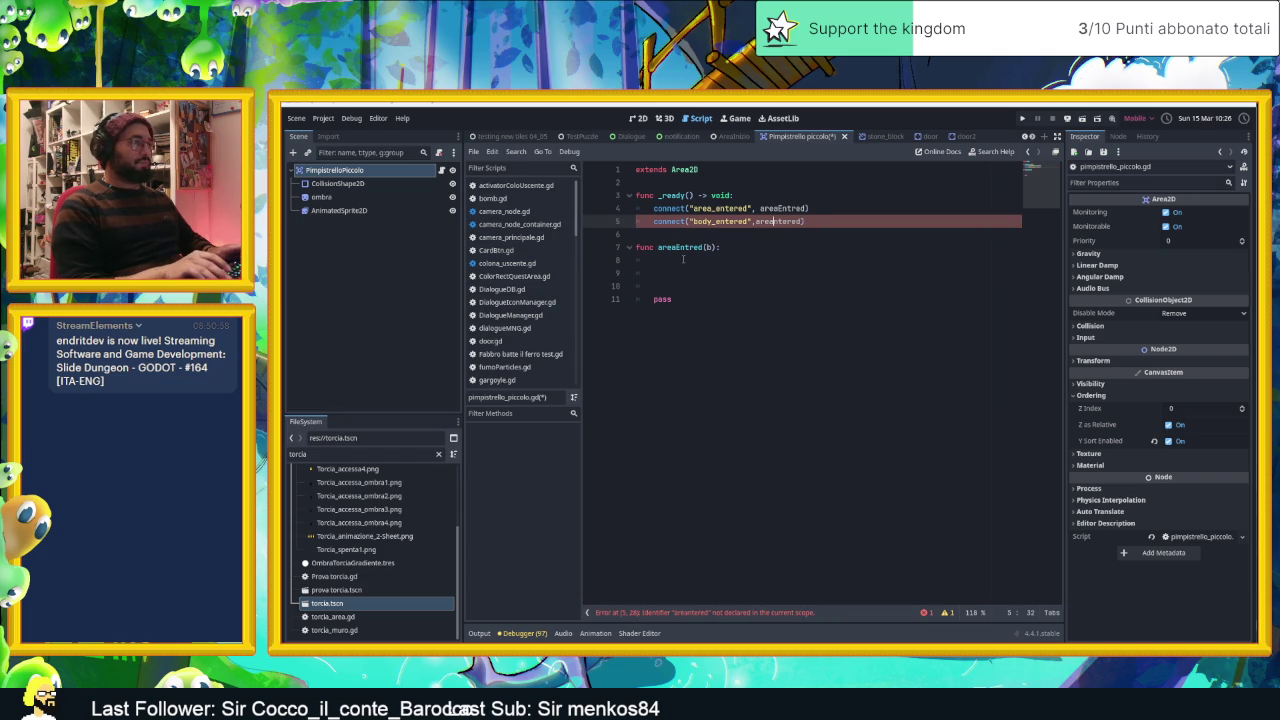
pyautogui.write('E')
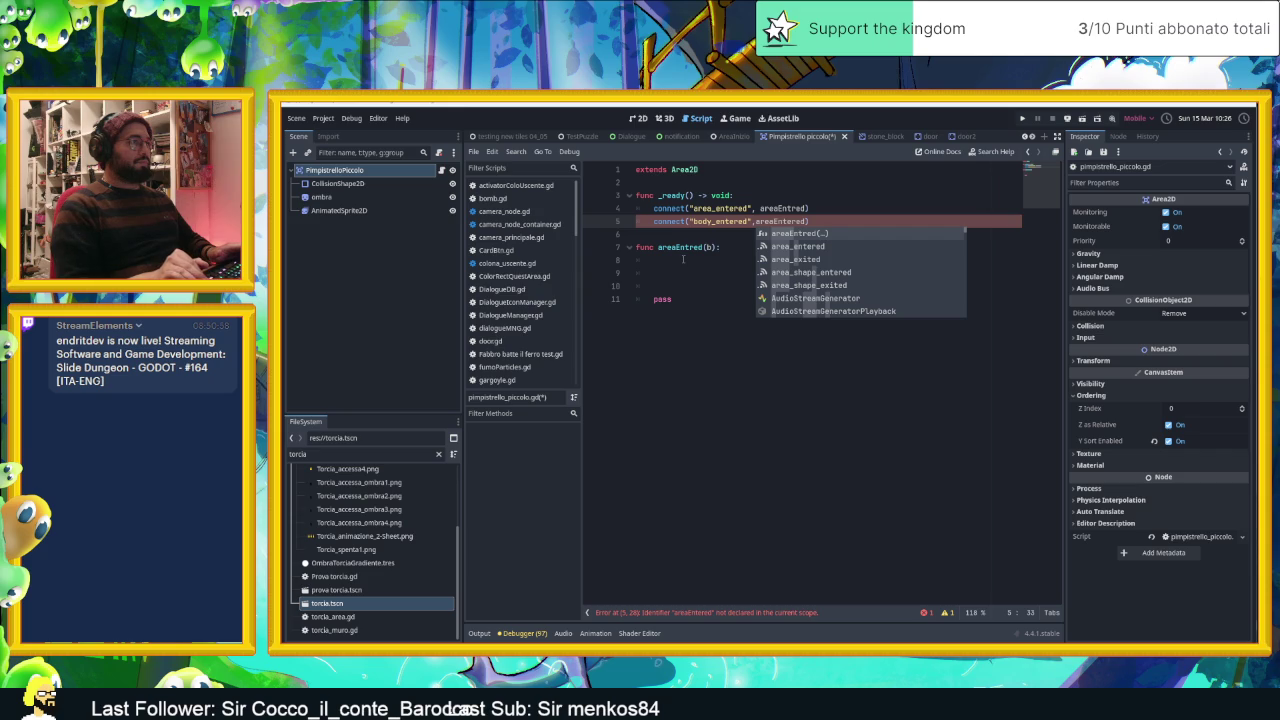
pyautogui.press('Right')
pyautogui.press('Right')
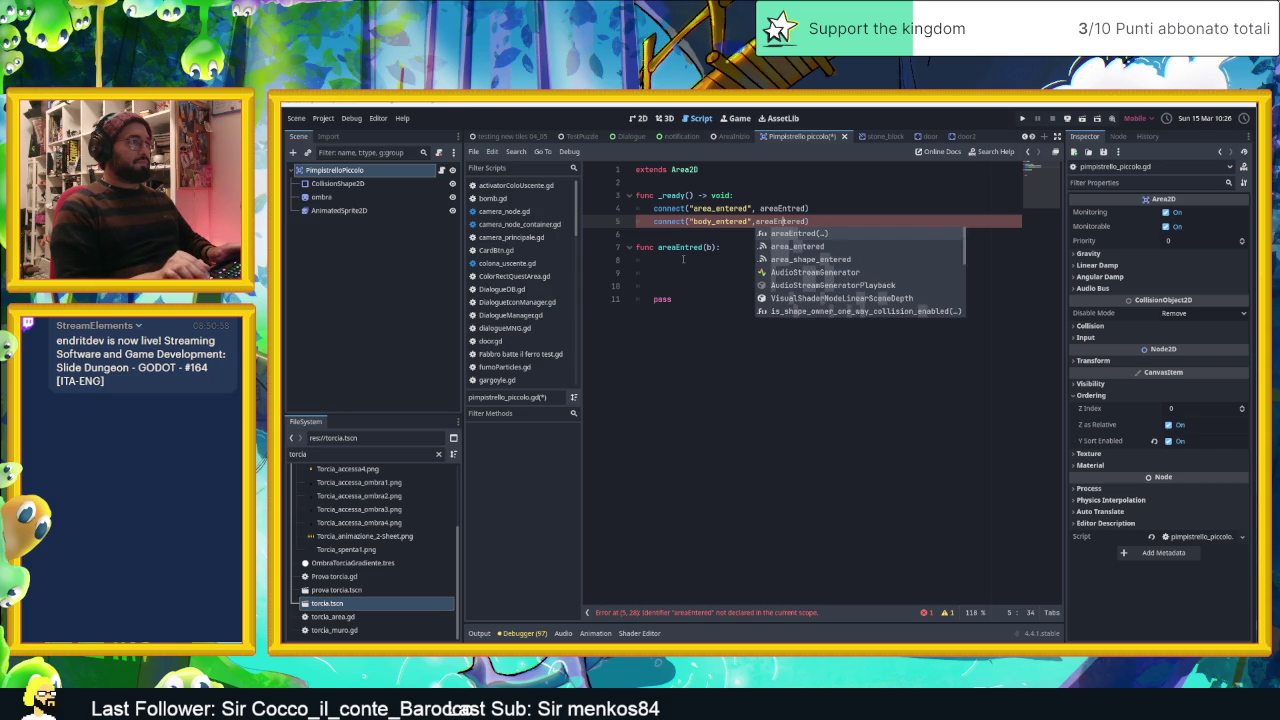
pyautogui.press('Left')
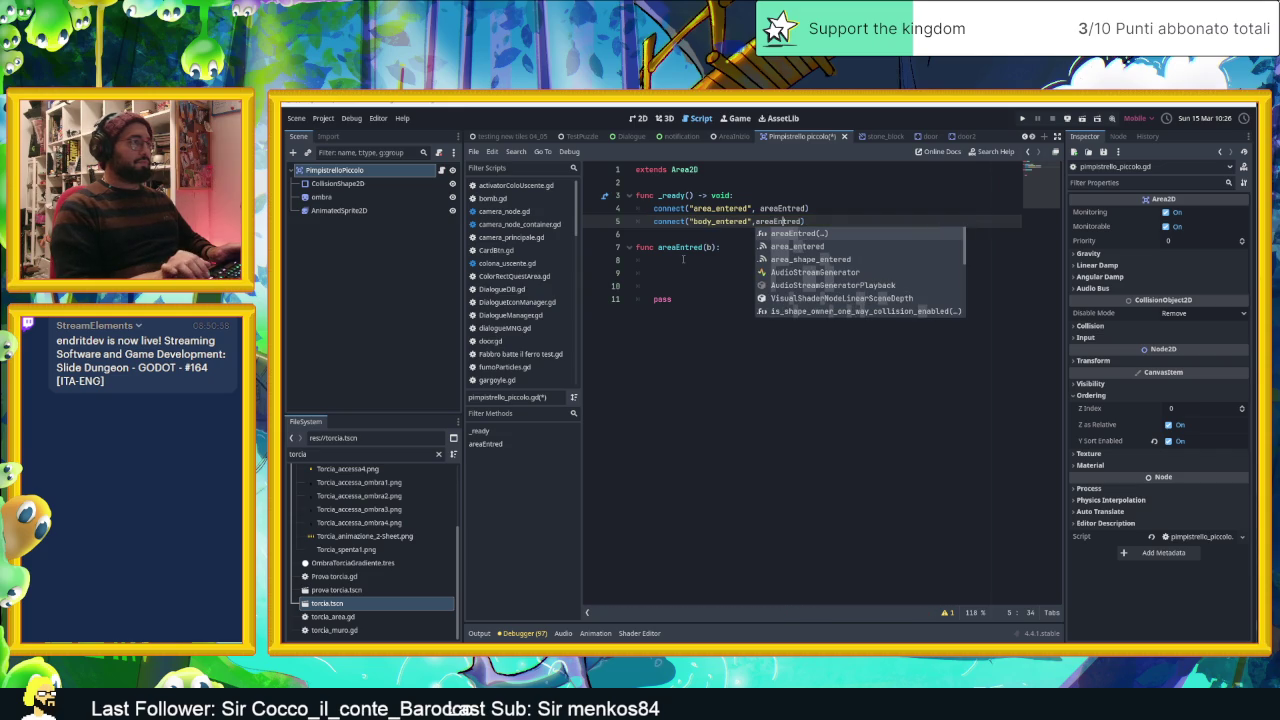
# - Write 'if b is Player' with a nested 'if b.bonusSpeed' check in areaEntred
pyautogui.click(683, 259)
pyautogui.write('if b is ')
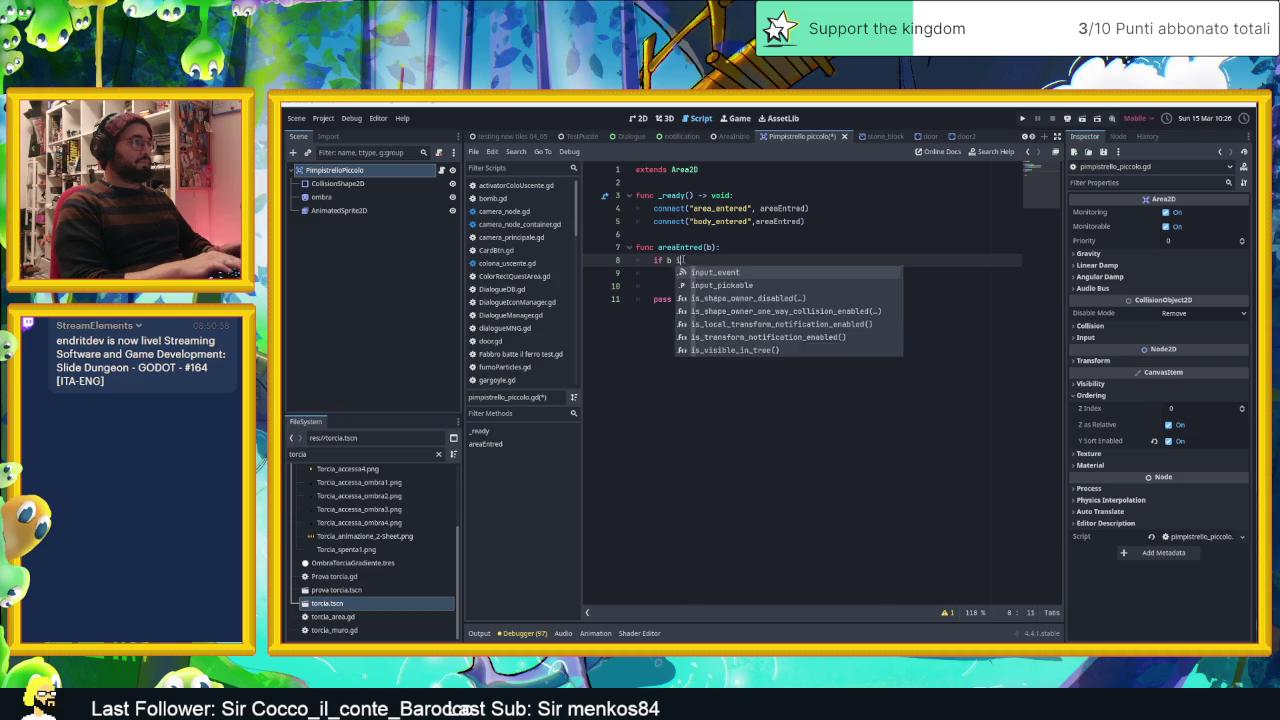
pyautogui.write('Player:')
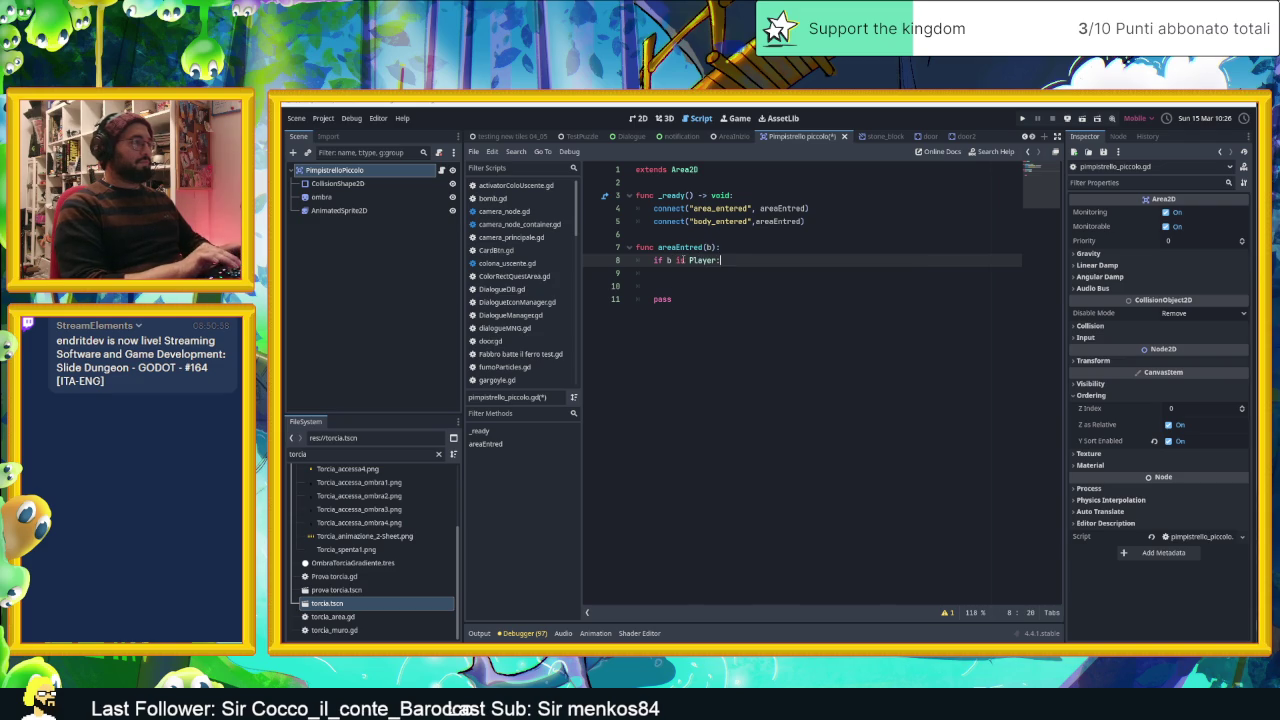
pyautogui.press('Return')
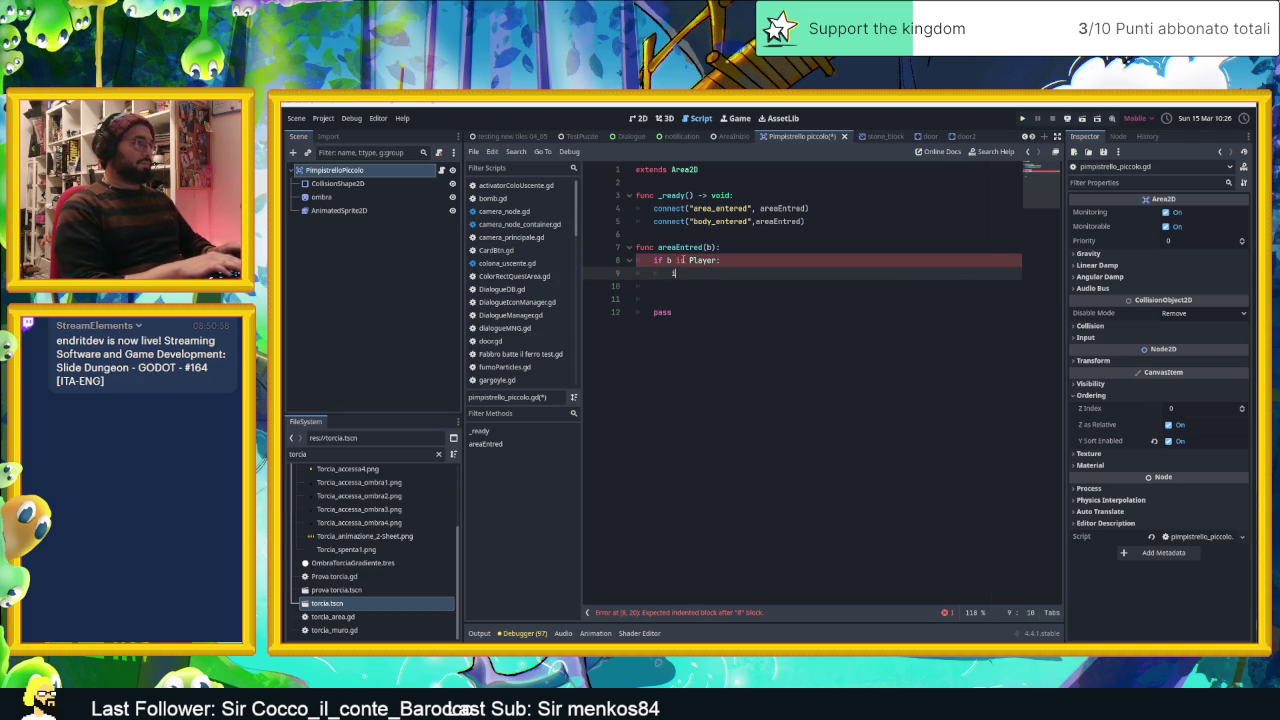
pyautogui.write('if b.')
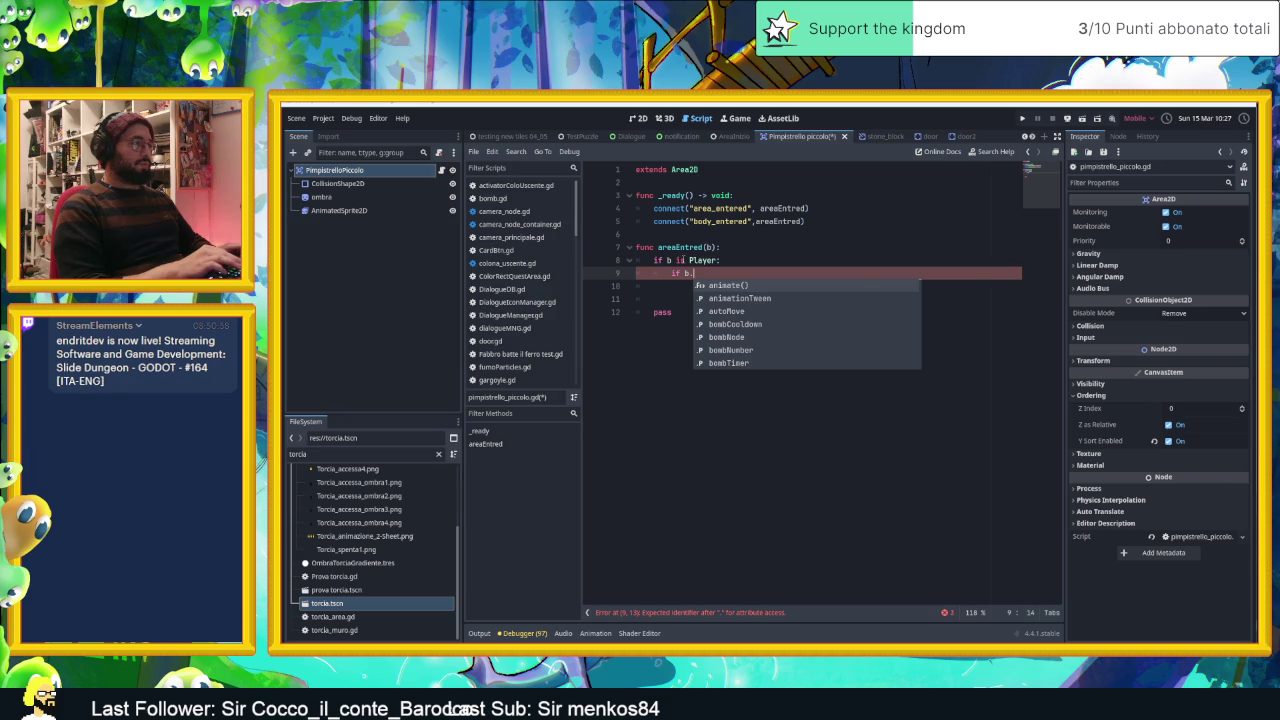
pyautogui.write('bonus')
pyautogui.press('Return')
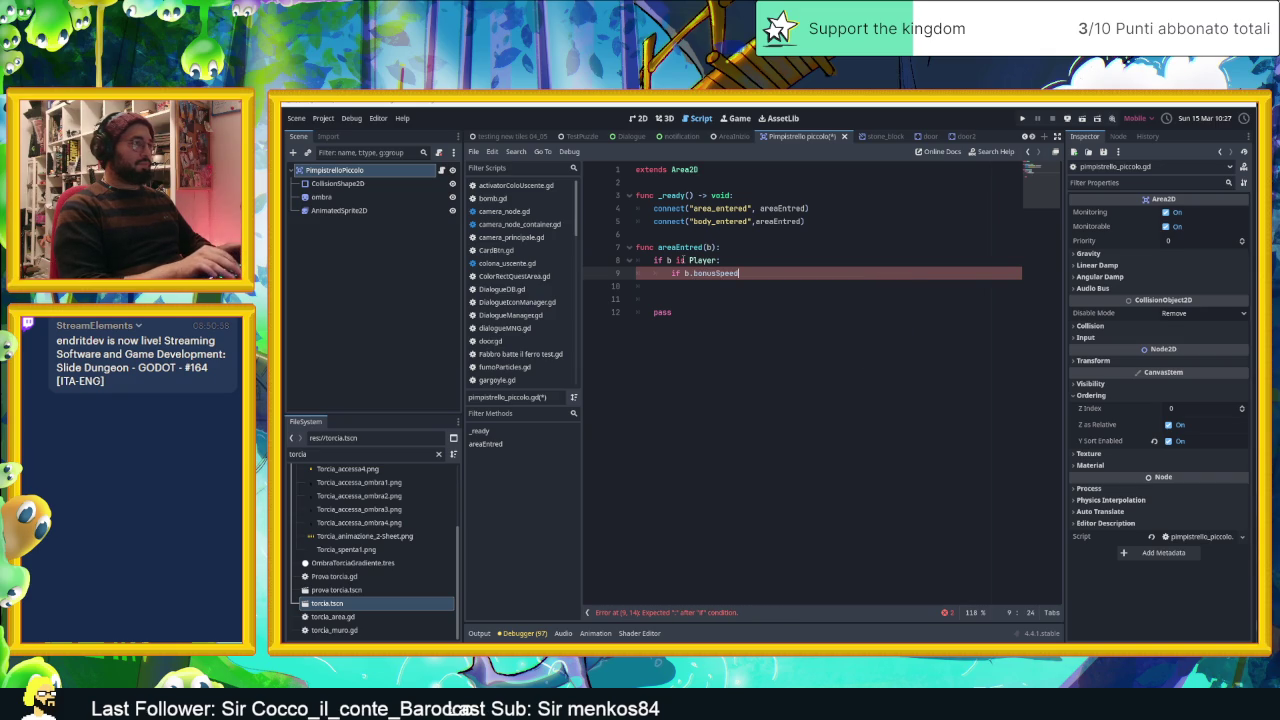
pyautogui.write(':')
pyautogui.press('Return')
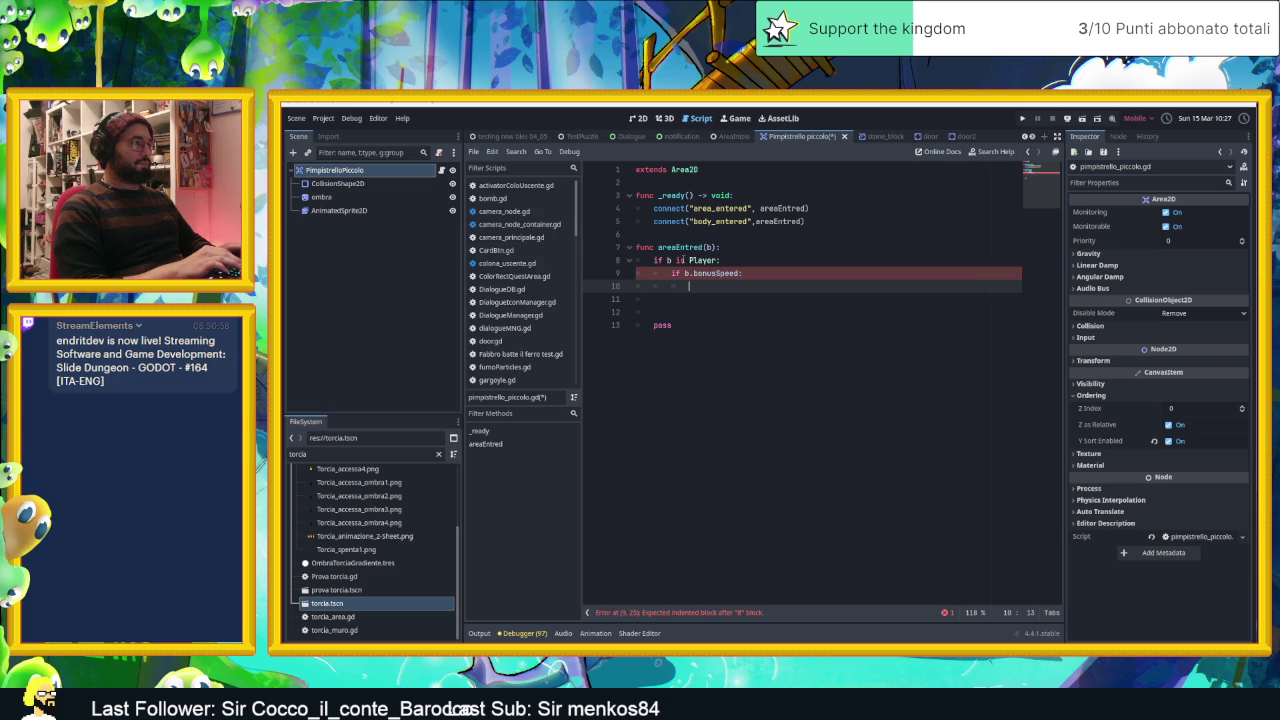
pyautogui.click(685, 358)
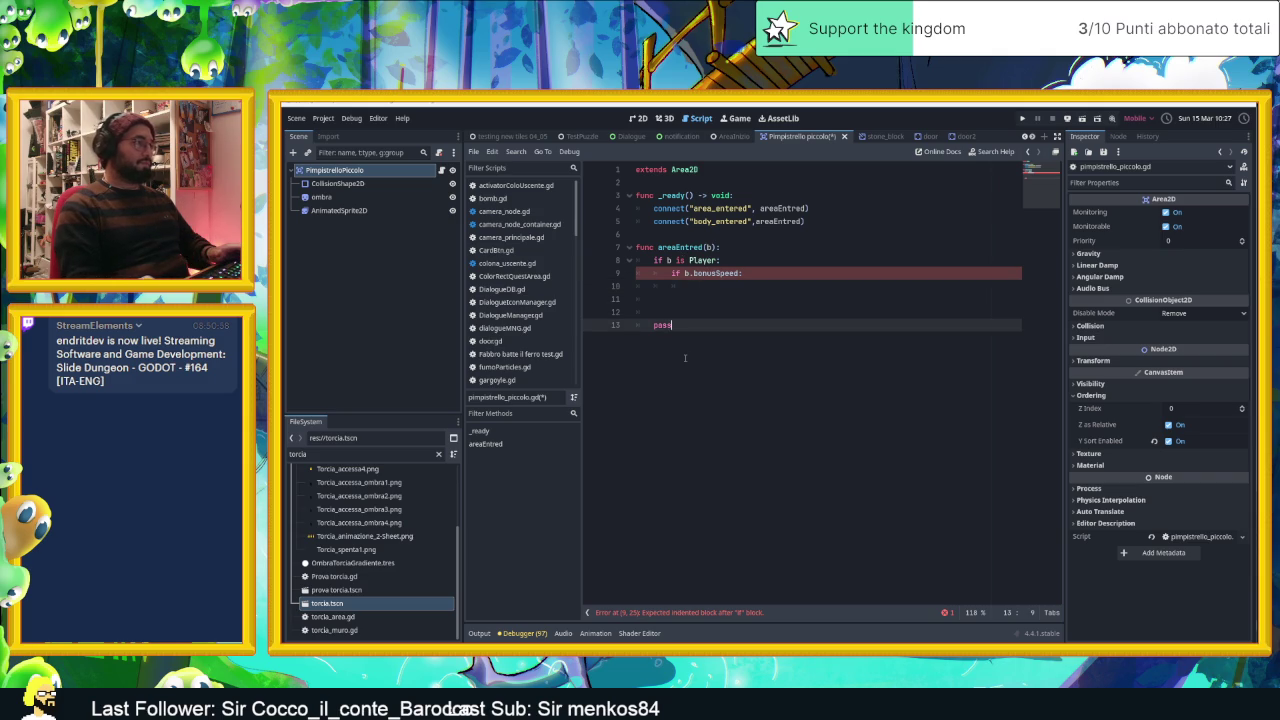
# - Add func getHit(): with a pass body below areaEntred
pyautogui.press('Return')
pyautogui.press('Return')
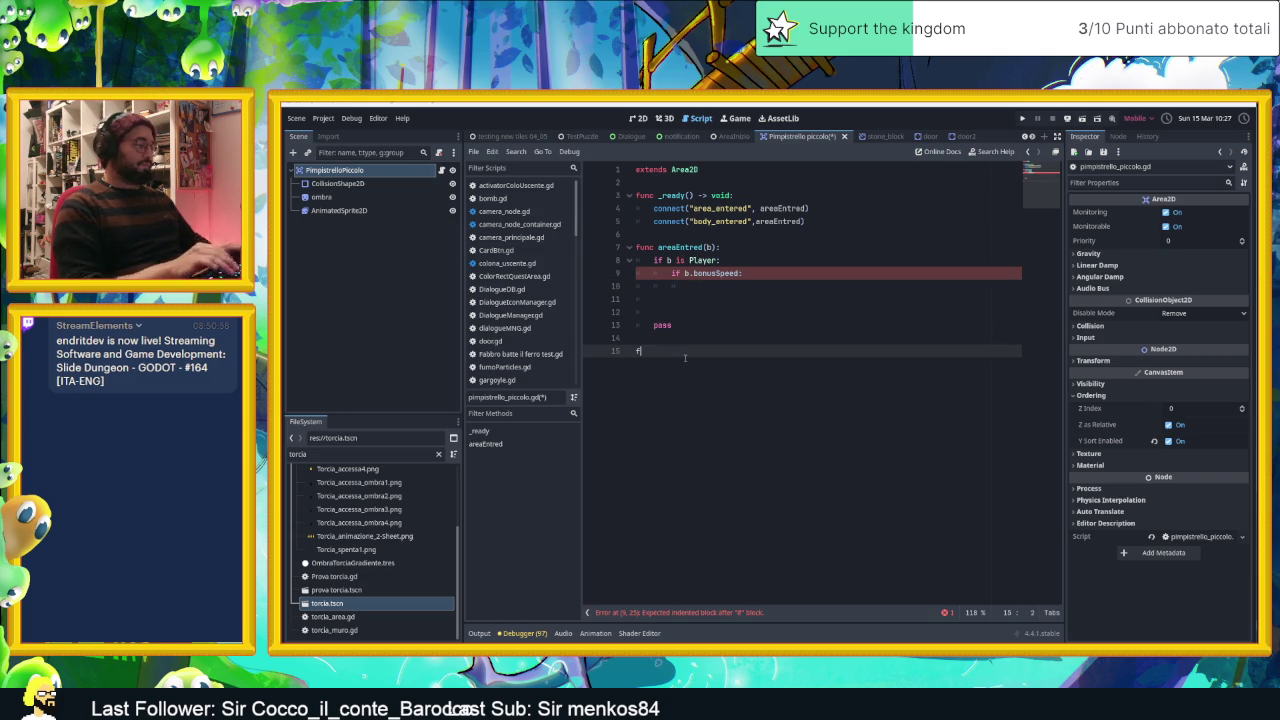
pyautogui.write('func get')
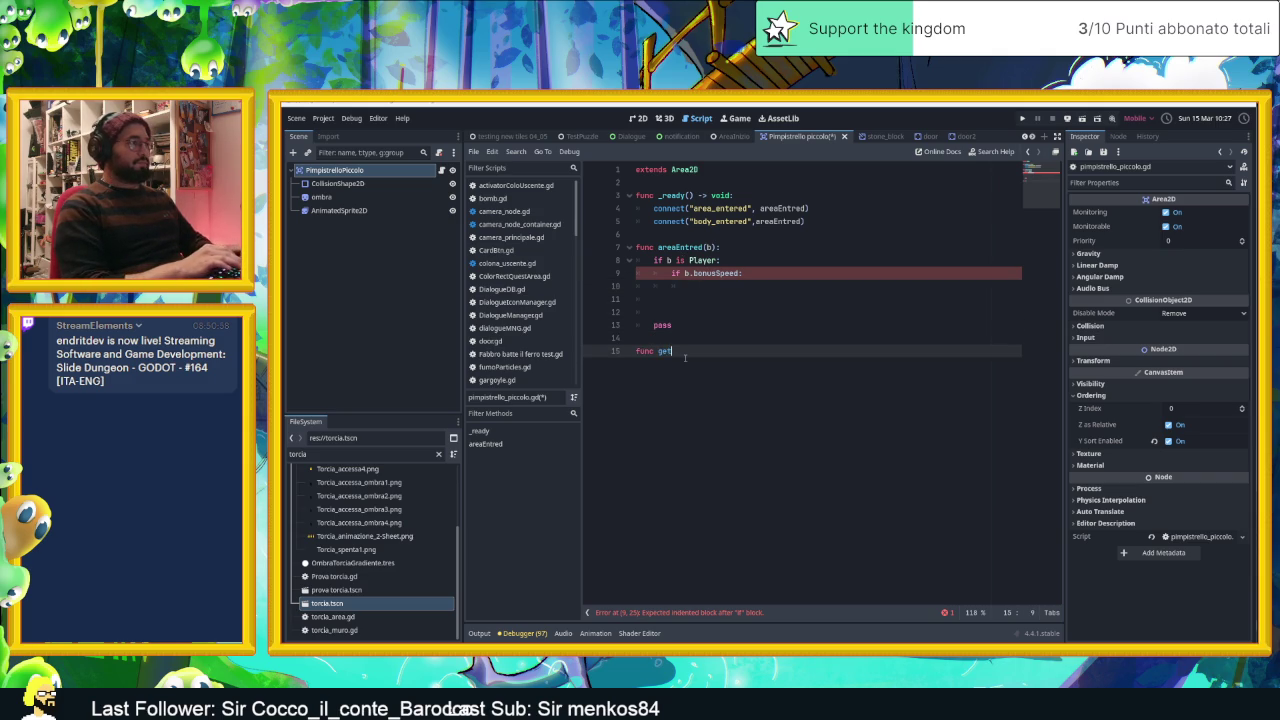
pyautogui.write('Hit()')
pyautogui.press('Return')
pyautogui.press('Return')
pyautogui.press('Return')
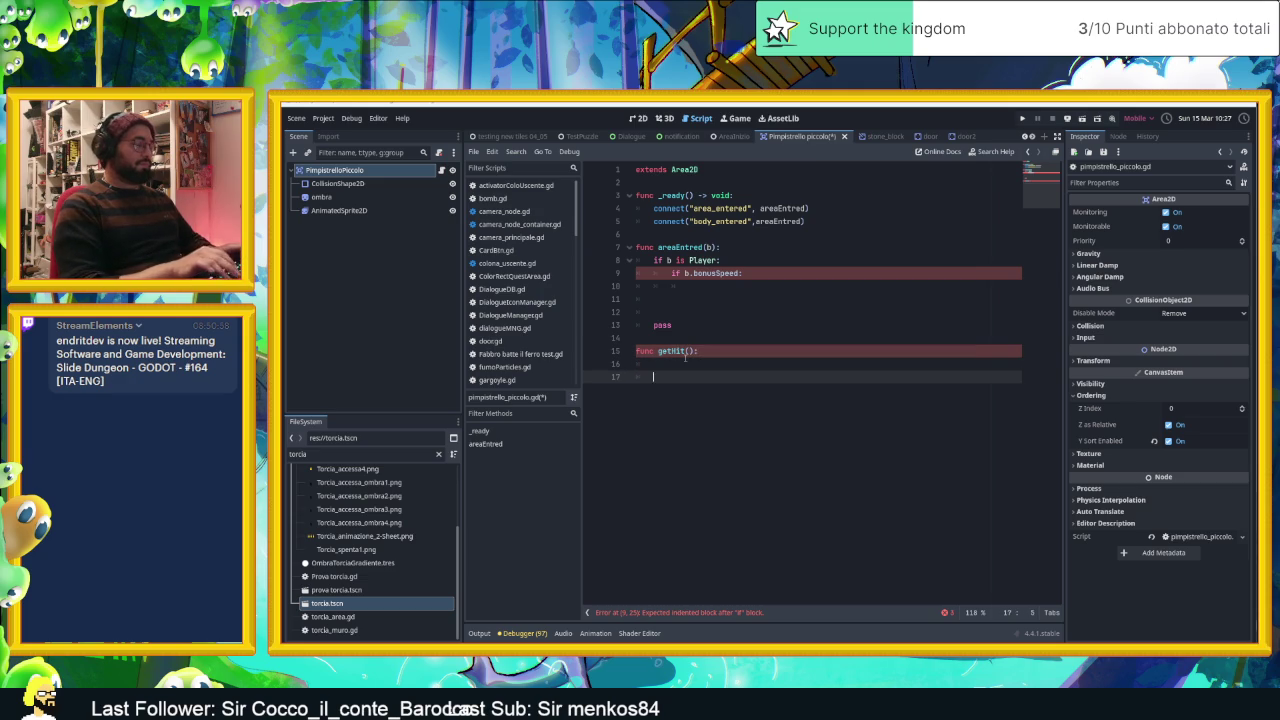
pyautogui.write('pass')
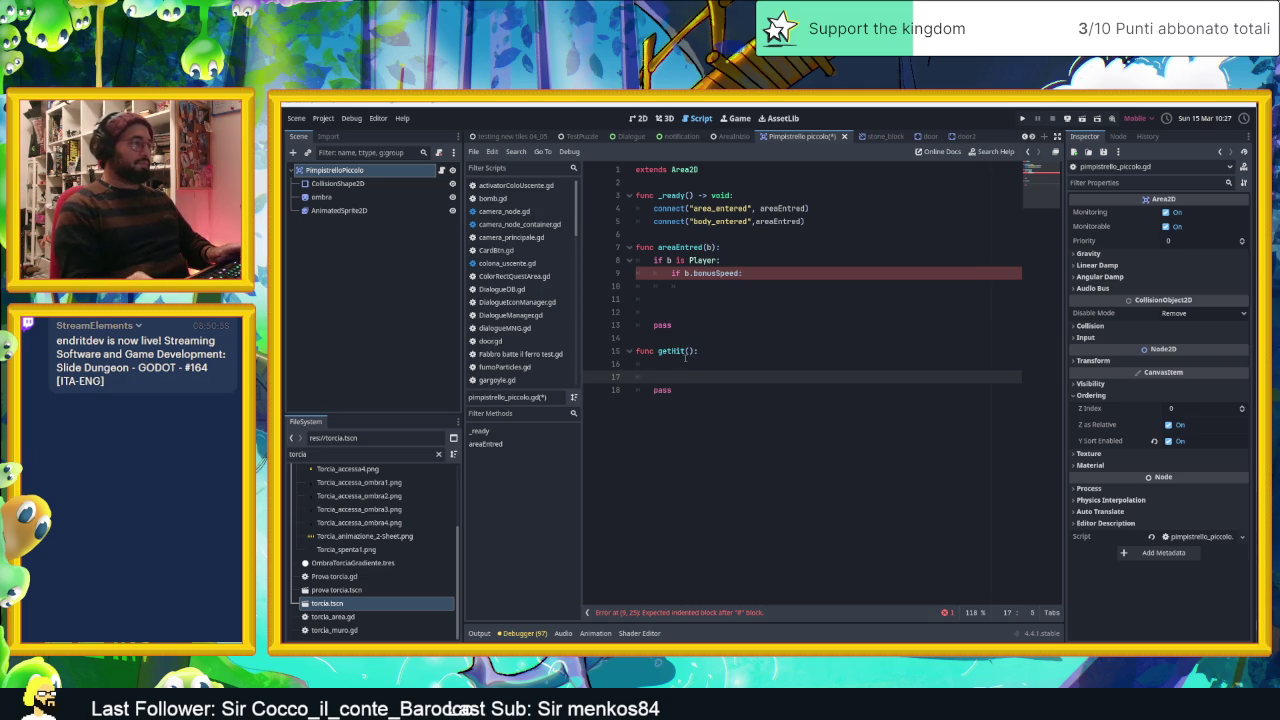
pyautogui.click(688, 351)
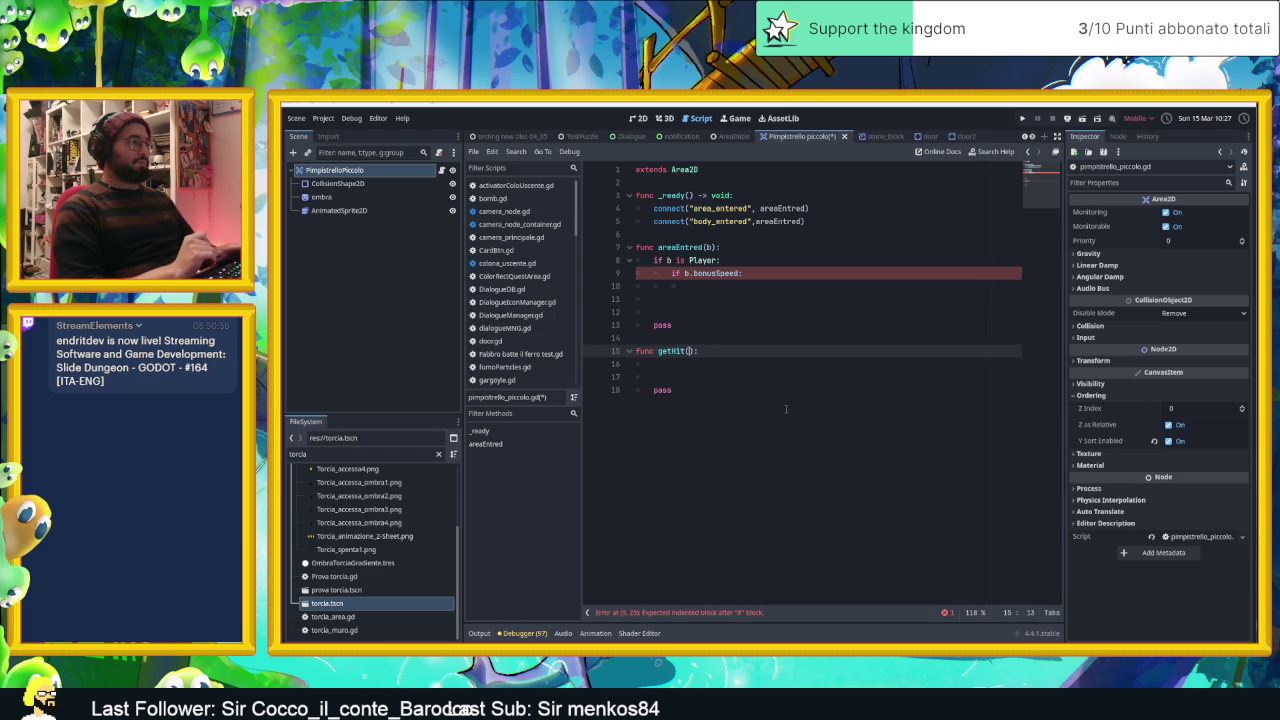
pyautogui.press('Down')
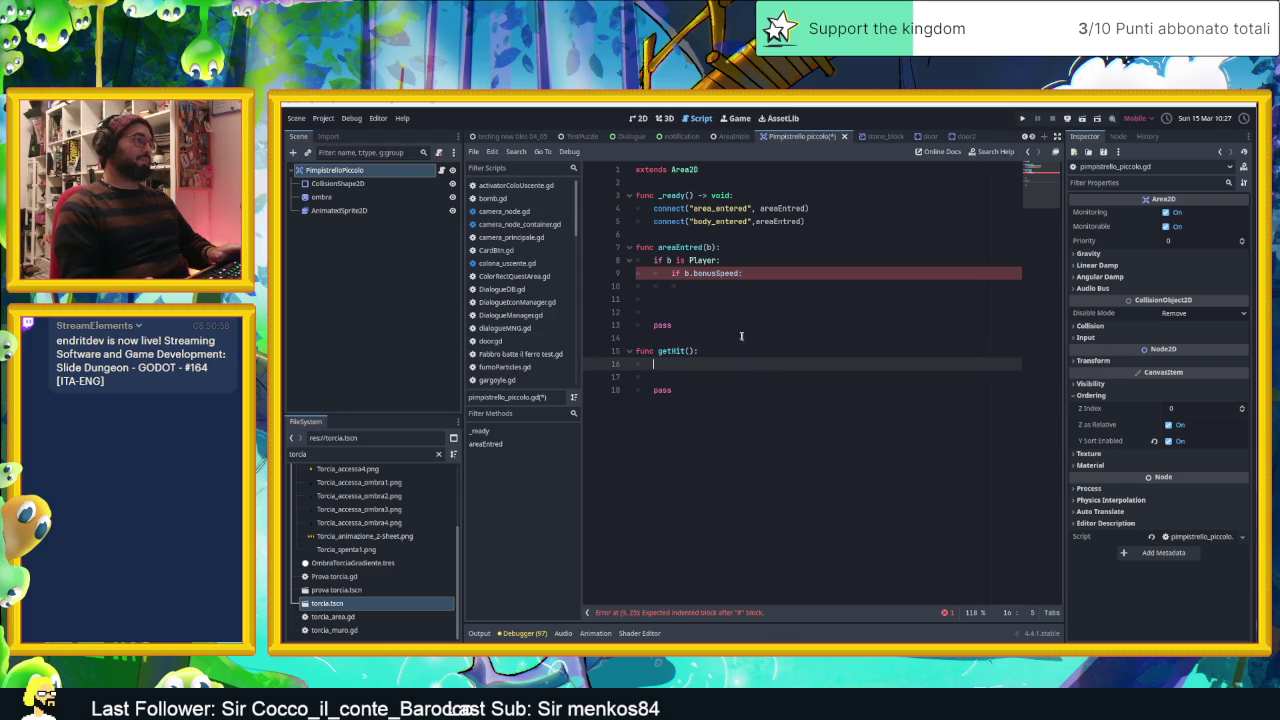
# - Insert blank lines after the _ready function
pyautogui.click(713, 288)
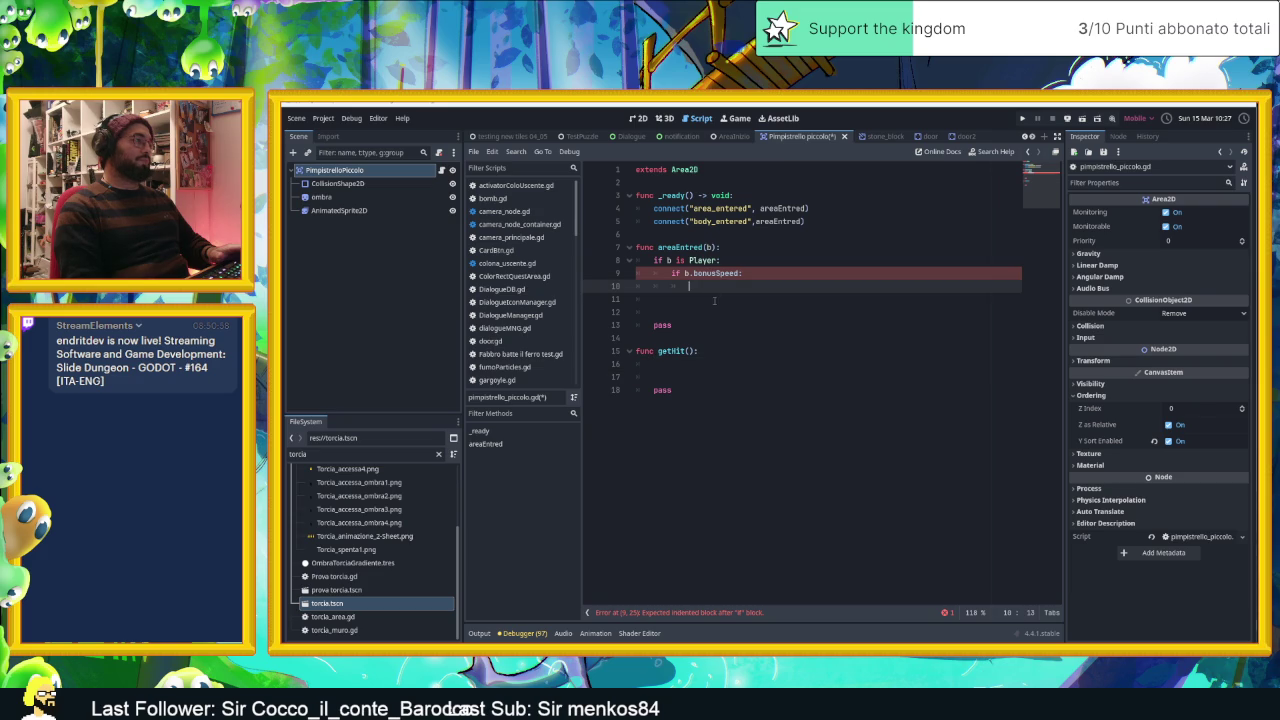
pyautogui.click(673, 236)
pyautogui.press('Return')
pyautogui.press('Return')
pyautogui.press('Up')
pyautogui.press('Up')
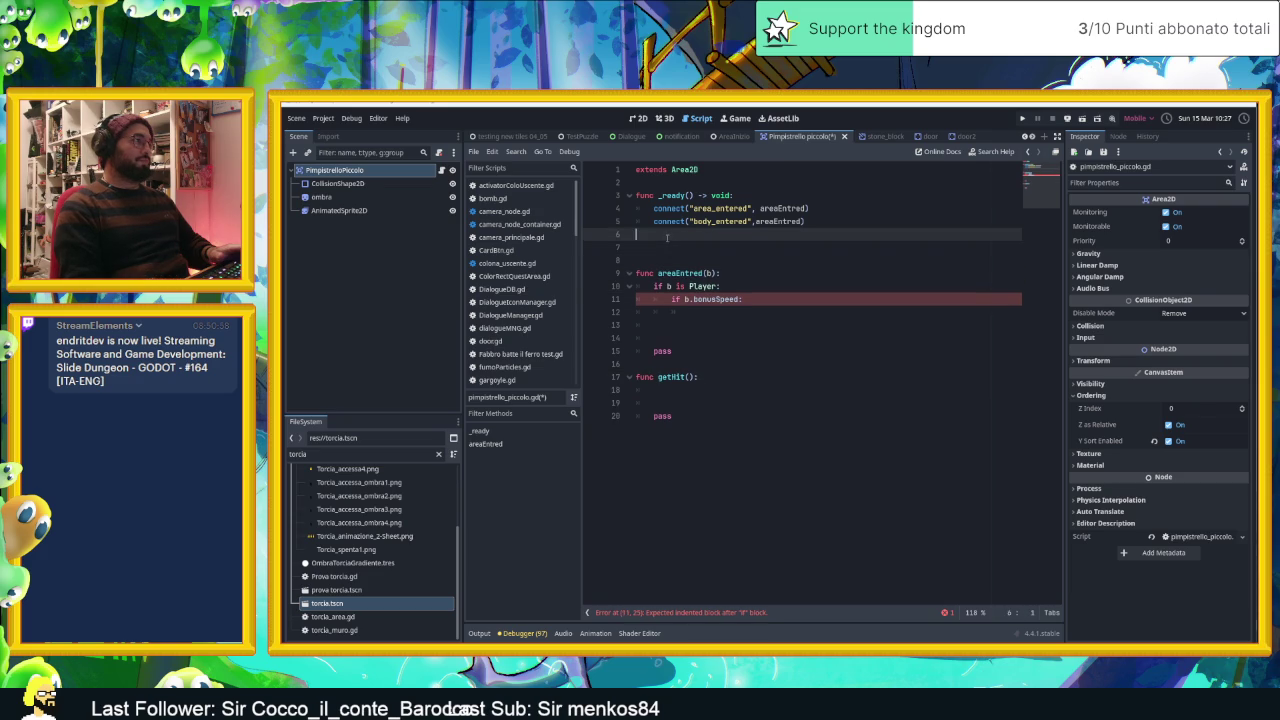
pyautogui.click(673, 185)
pyautogui.press('Return')
pyautogui.press('Return')
pyautogui.press('Up')
pyautogui.press('Up')
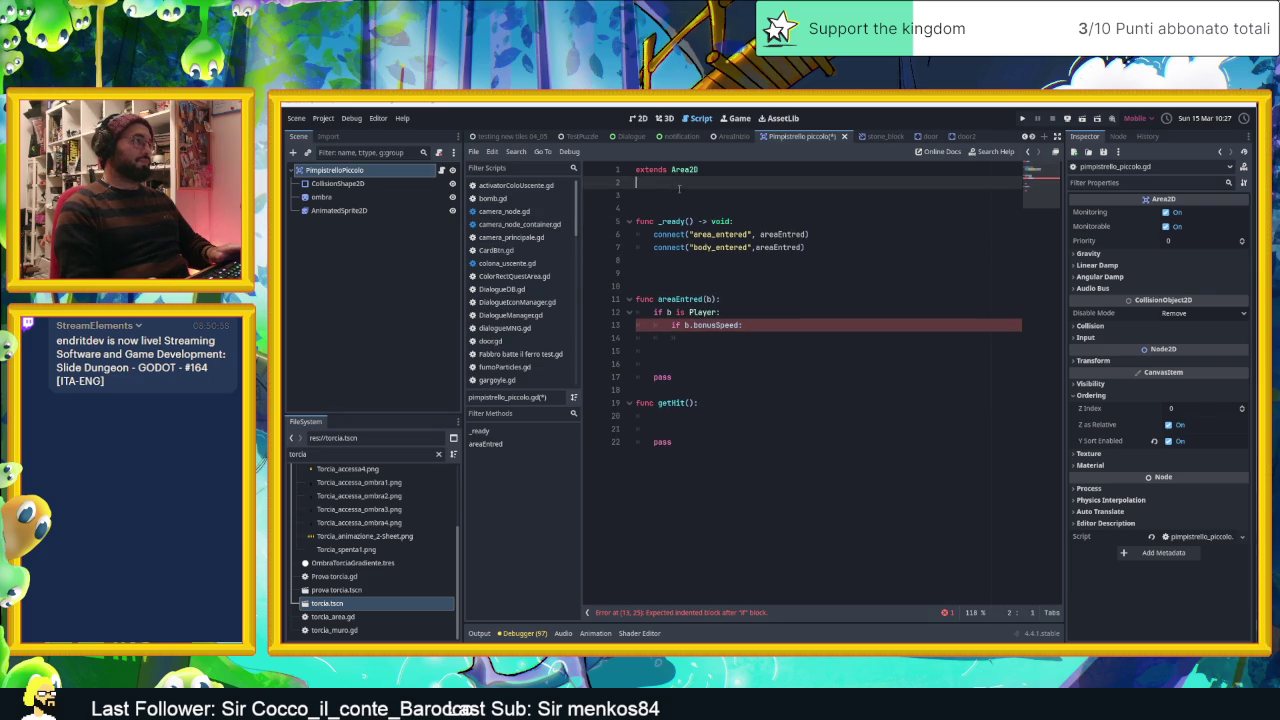
pyautogui.press('Return')
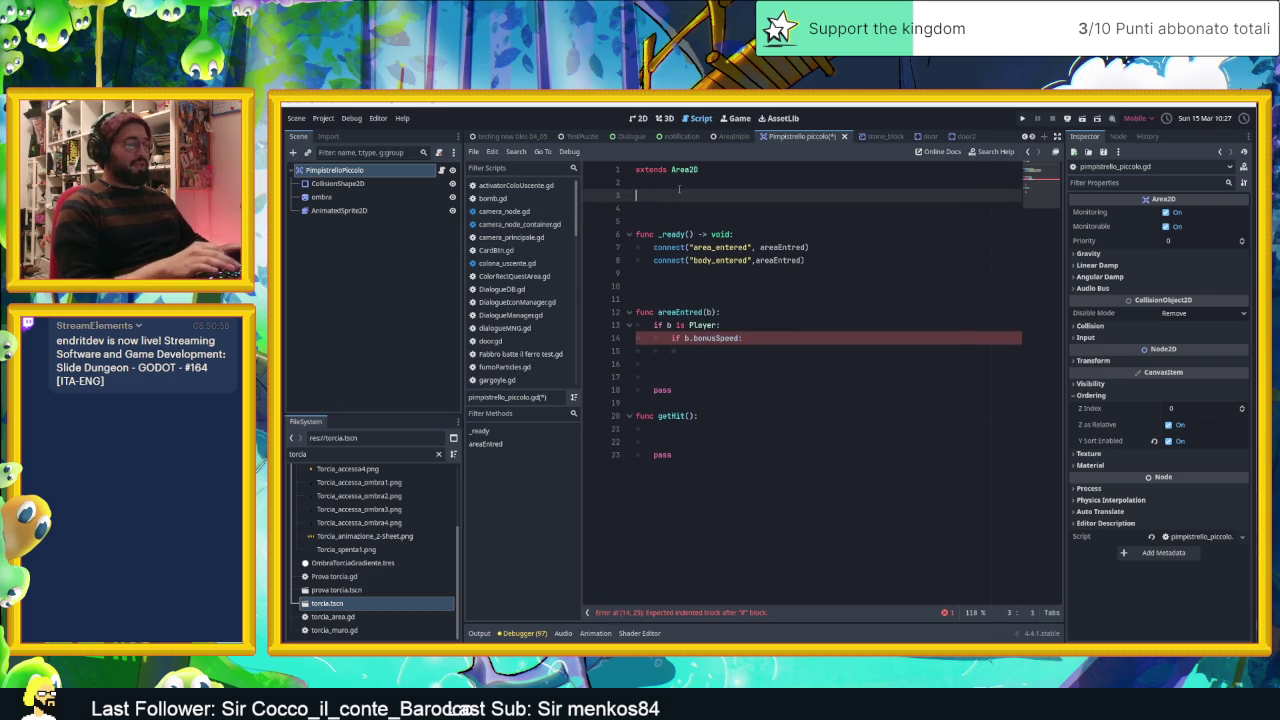
pyautogui.write('@')
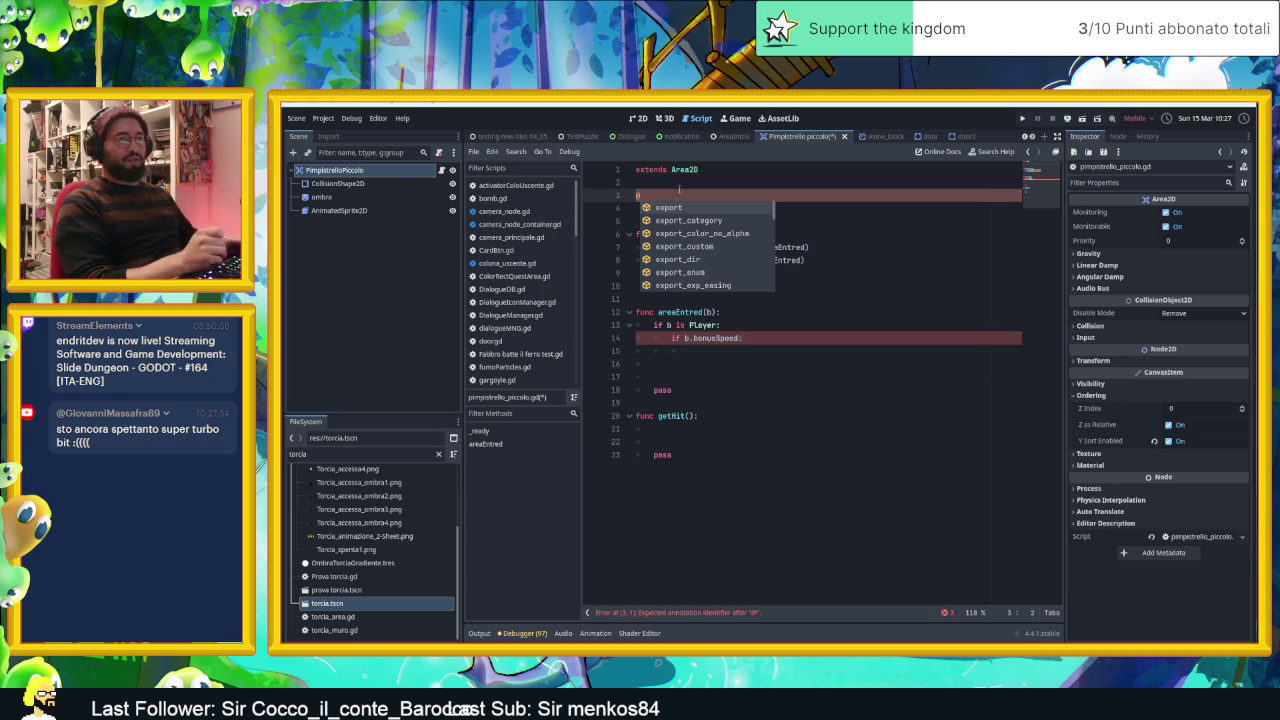
pyautogui.press('Return')
pyautogui.write('var ')
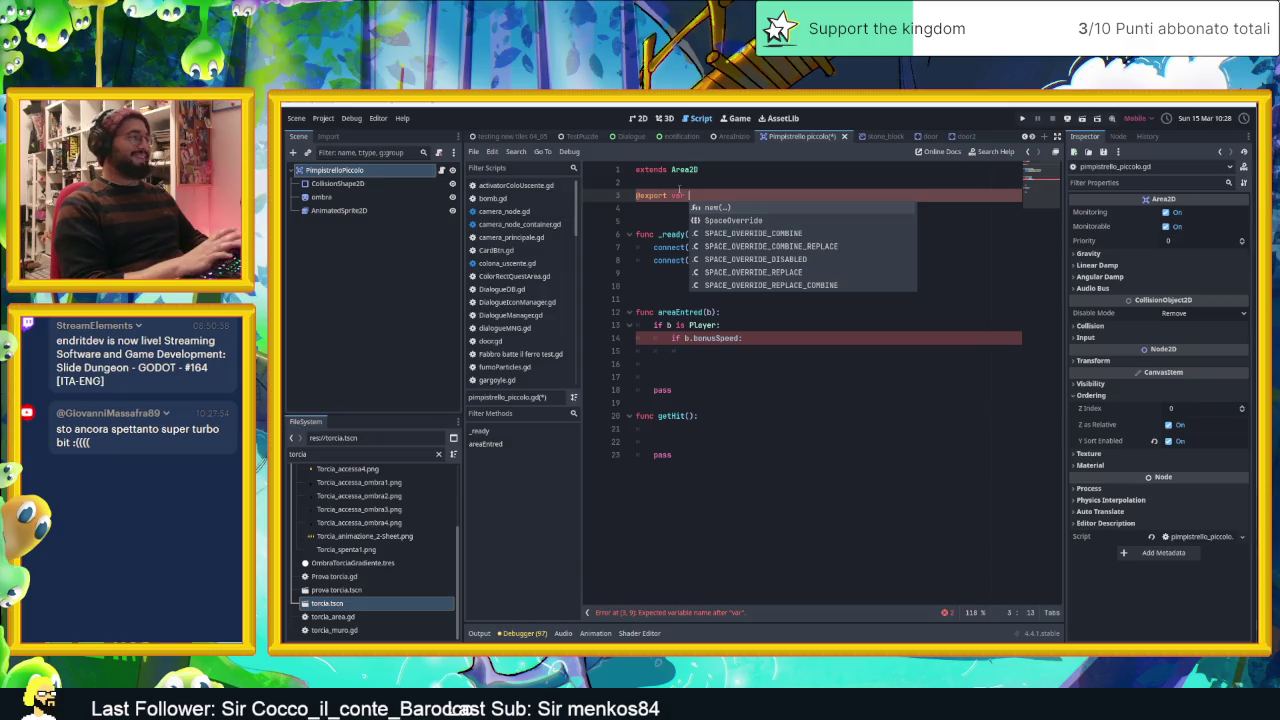
pyautogui.write('life = ')
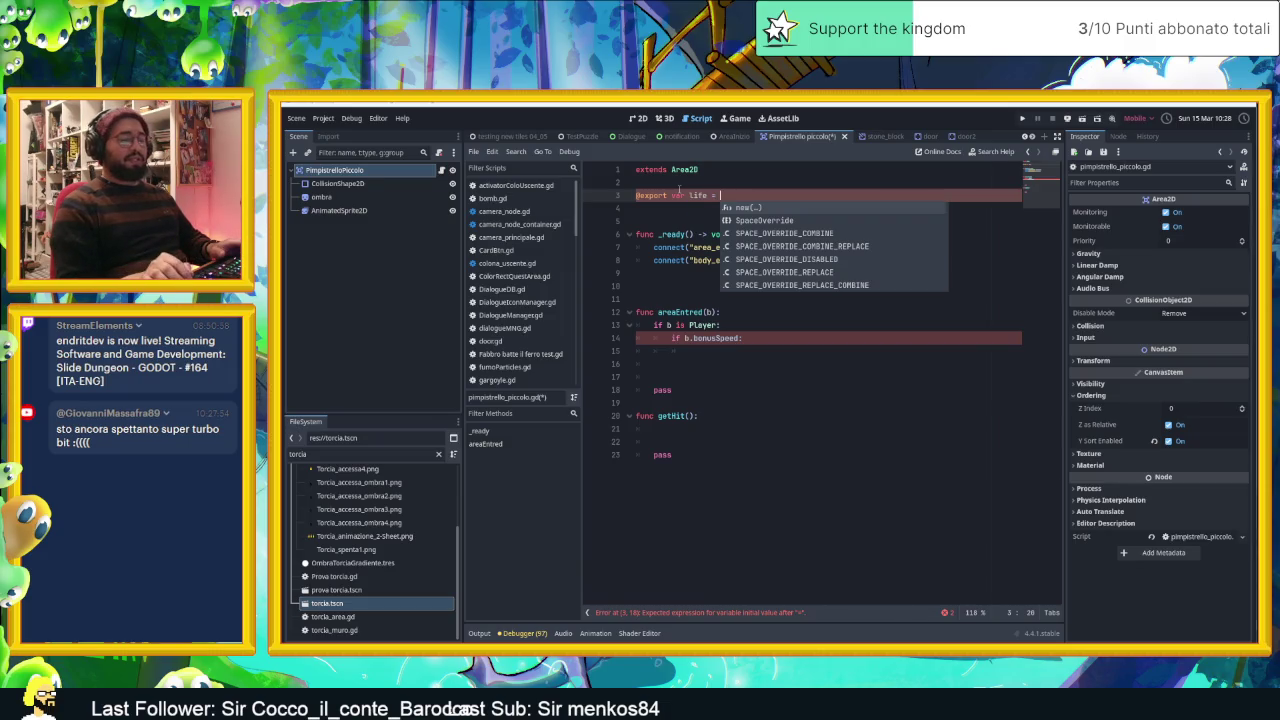
pyautogui.write('3')
pyautogui.press('Down')
pyautogui.press('Down')
pyautogui.press('Down')
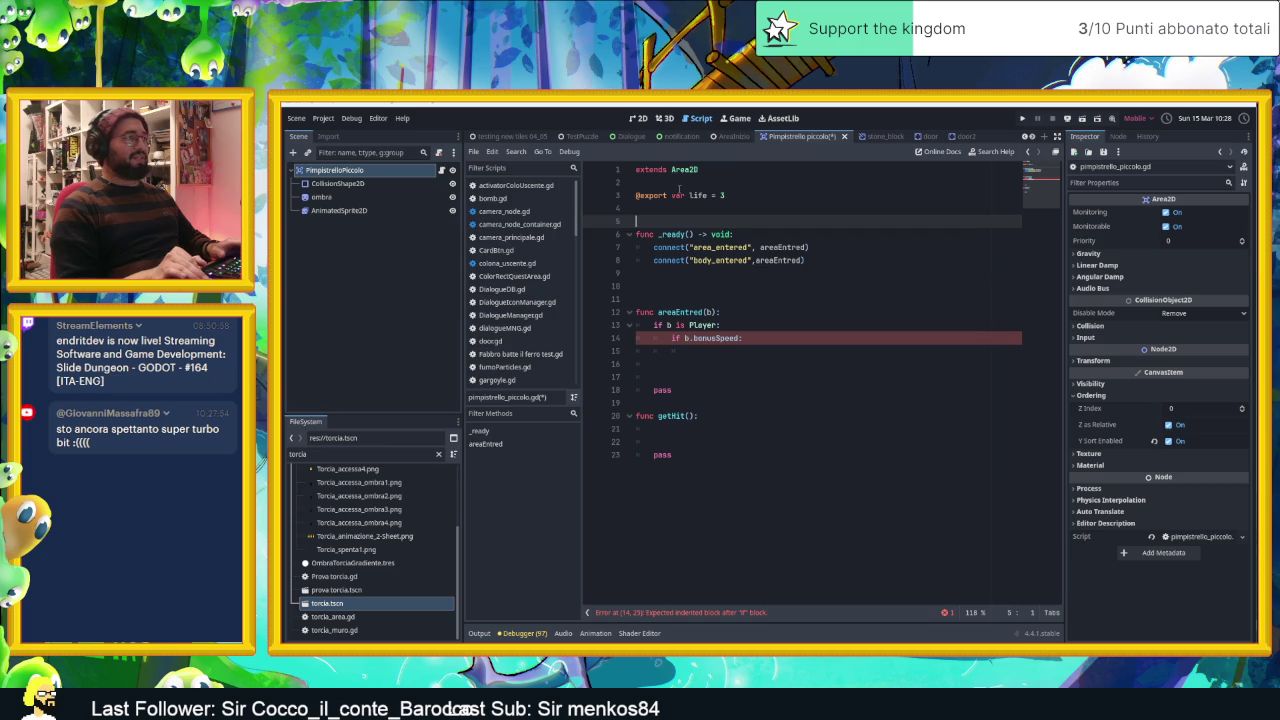
pyautogui.press('Down')
pyautogui.press('Down')
pyautogui.press('Down')
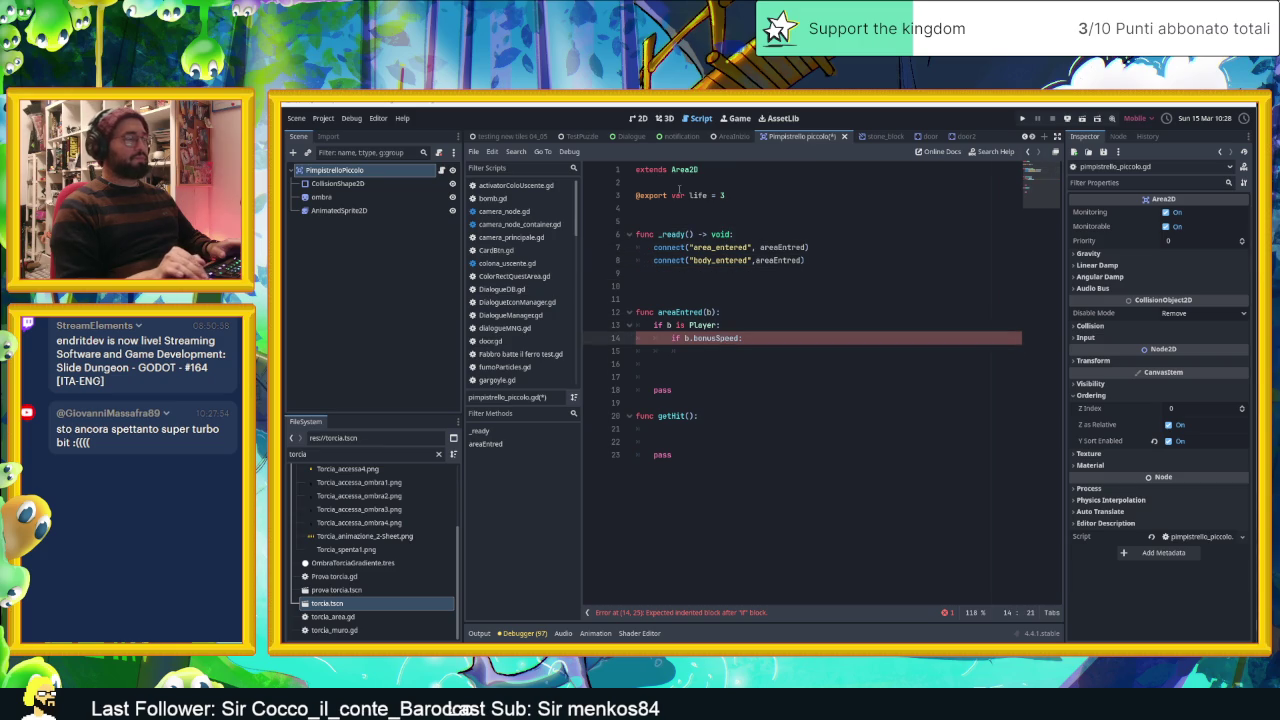
pyautogui.press('Down')
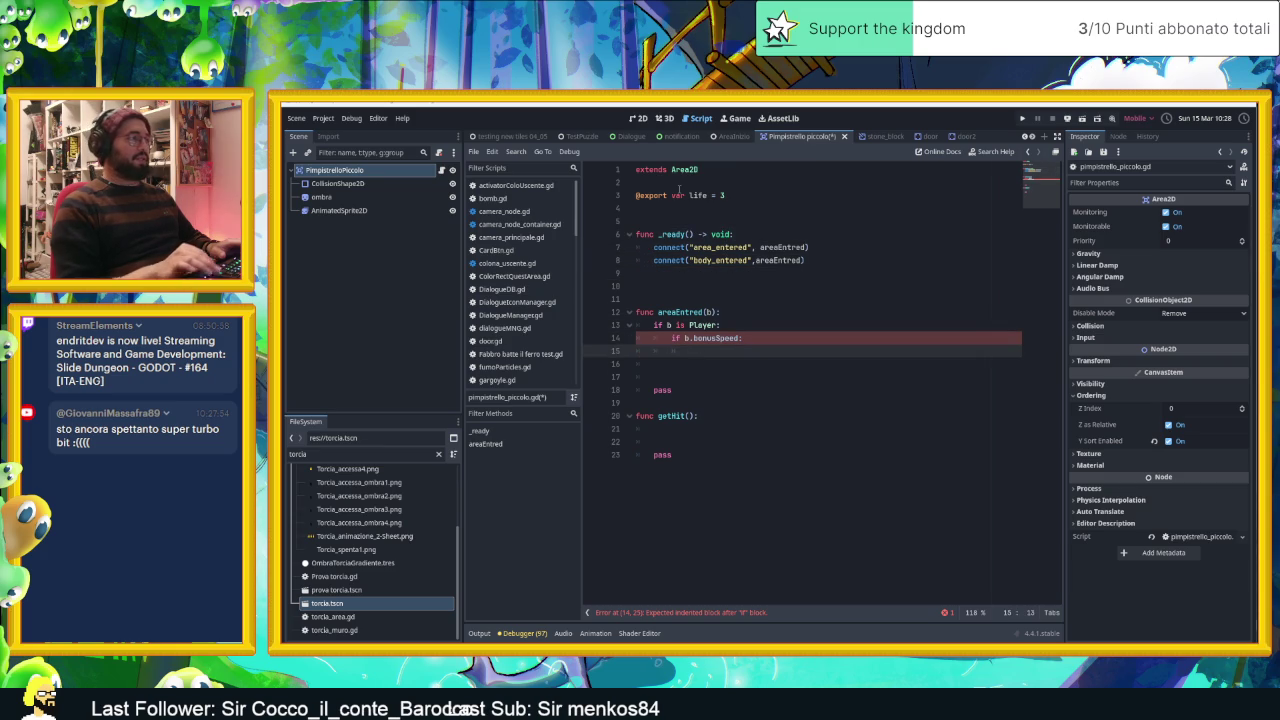
# - Complete the getHit call and rename getHit's parameter from b to v
pyautogui.write('get')
pyautogui.press('Return')
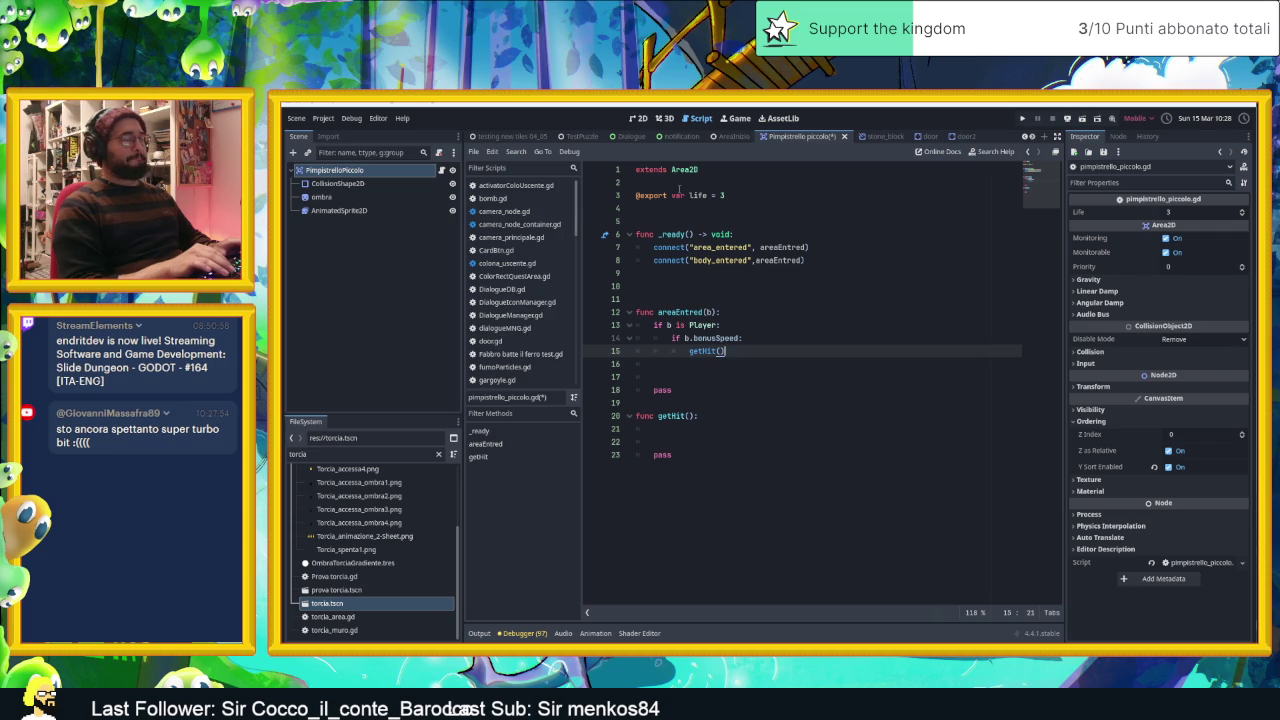
pyautogui.click(689, 416)
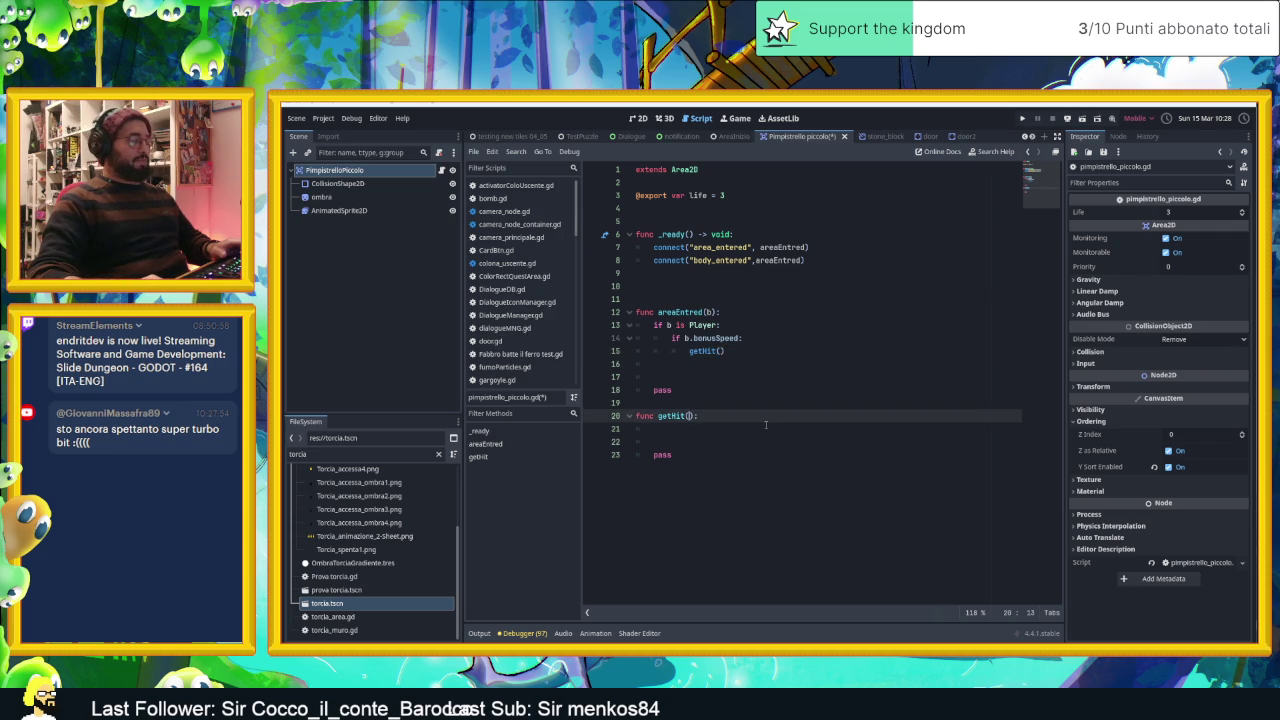
pyautogui.write('b')
pyautogui.press('BackSpace')
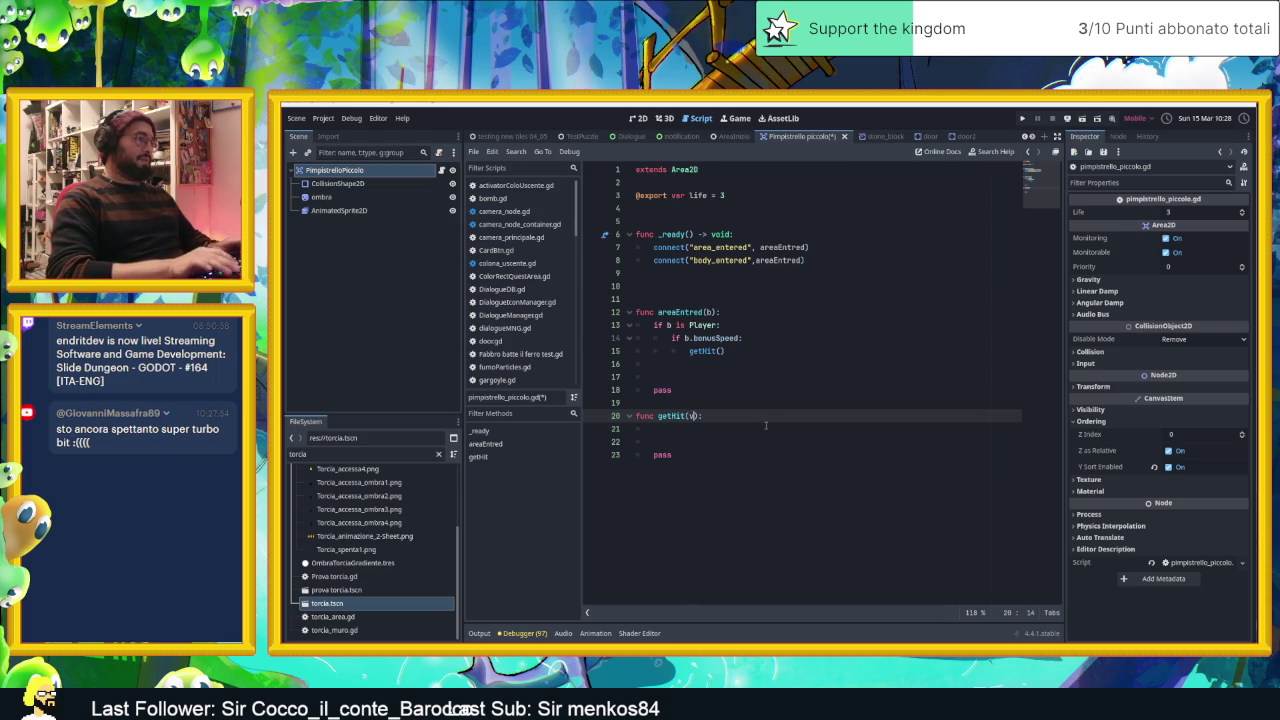
pyautogui.write('v')
pyautogui.press('Down')
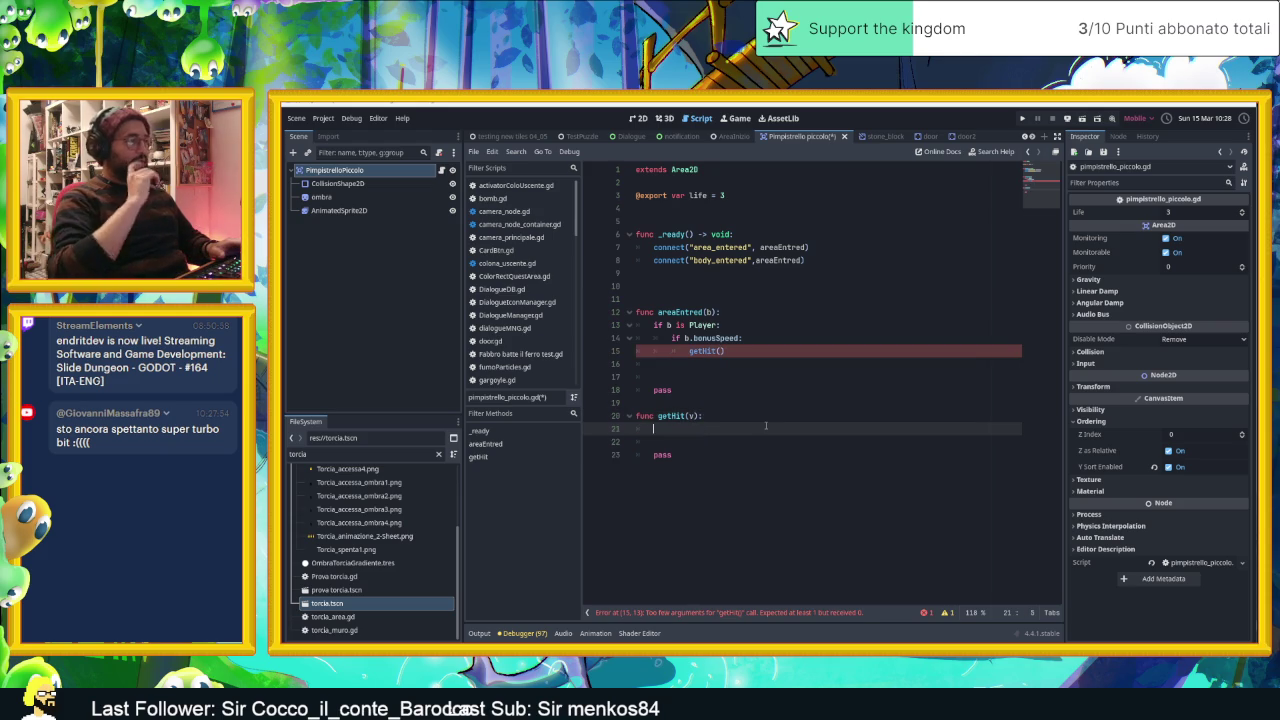
# - Pass life into the getHit call on line 15 and write 'life -= v' in getHit's body
pyautogui.click(720, 351)
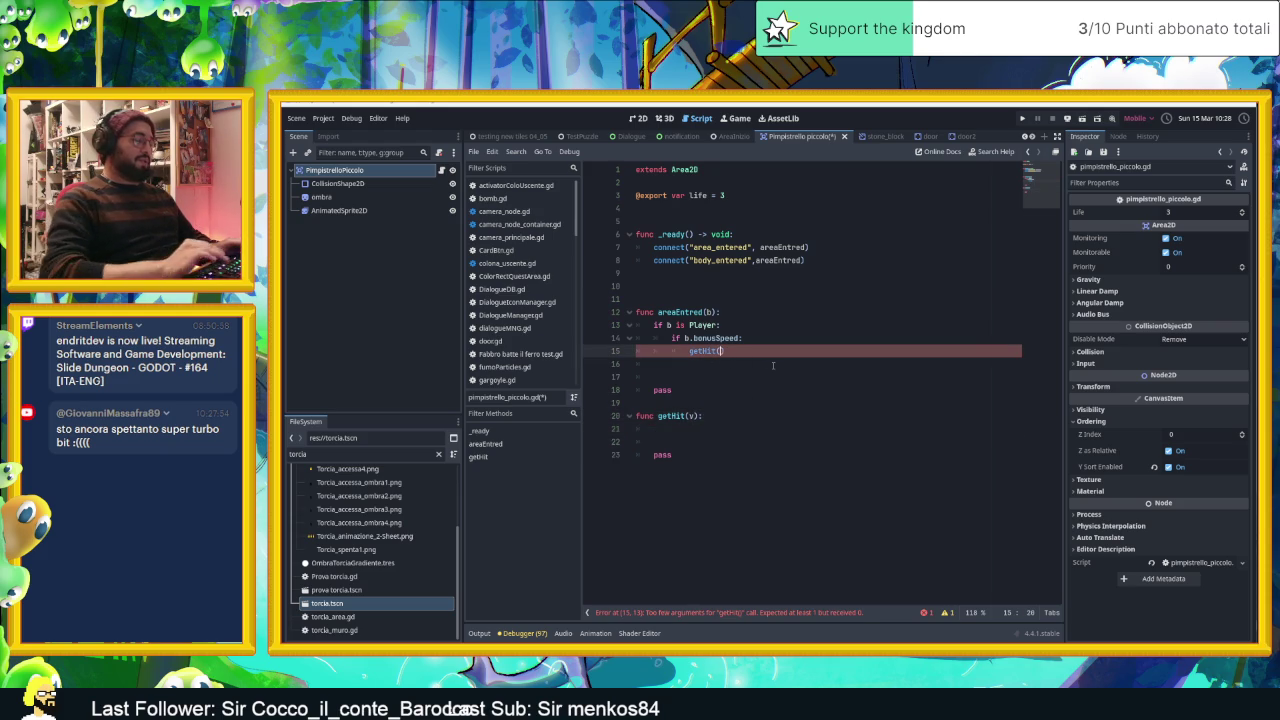
pyautogui.write('life')
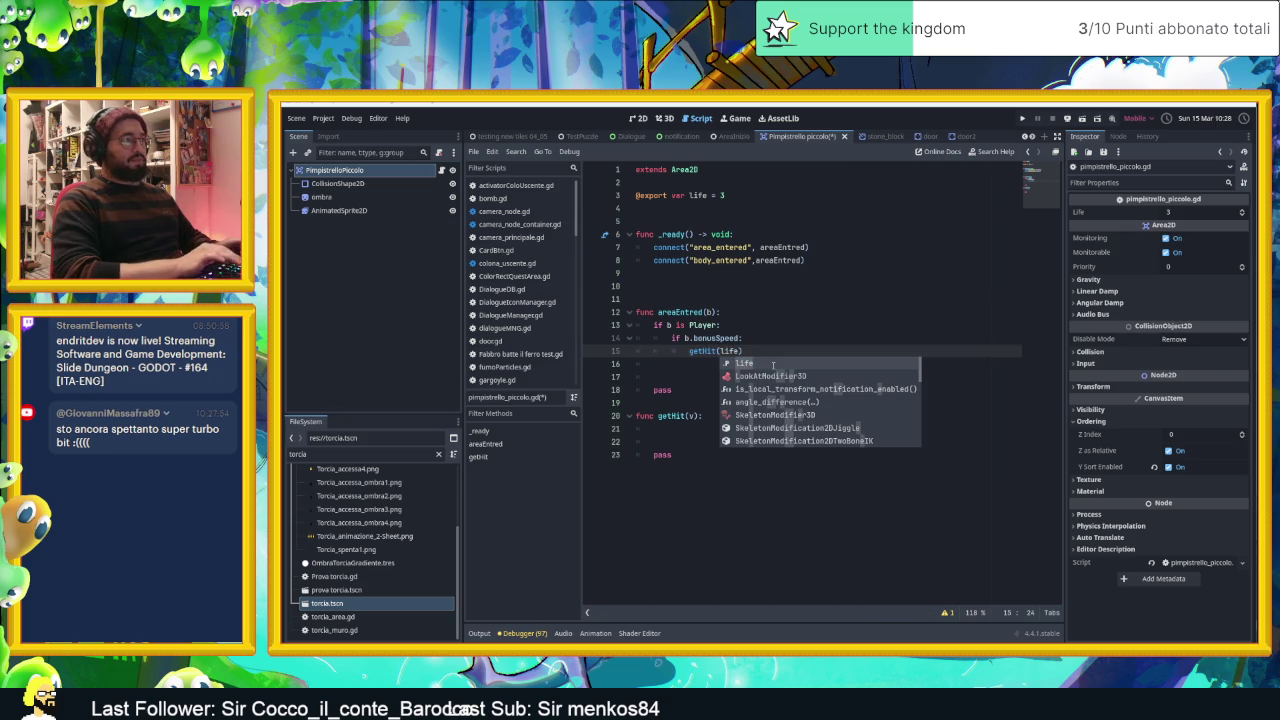
pyautogui.click(782, 344)
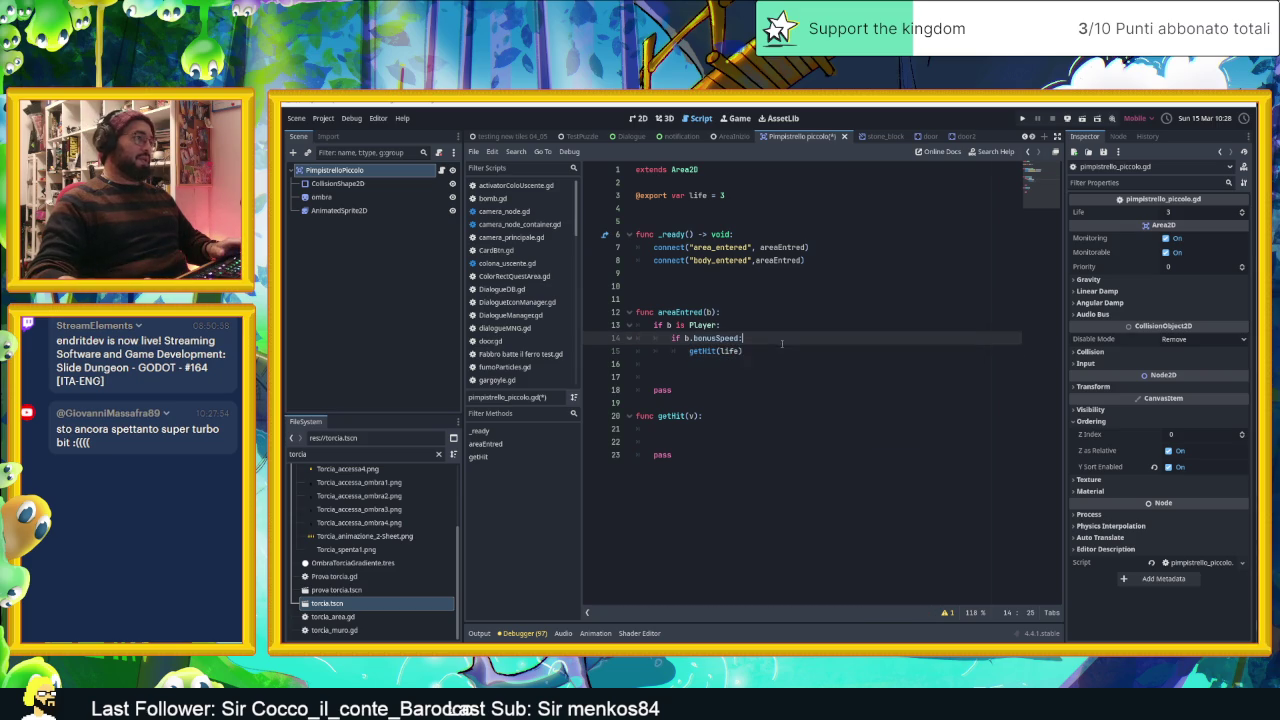
pyautogui.click(663, 430)
pyautogui.write('ife -')
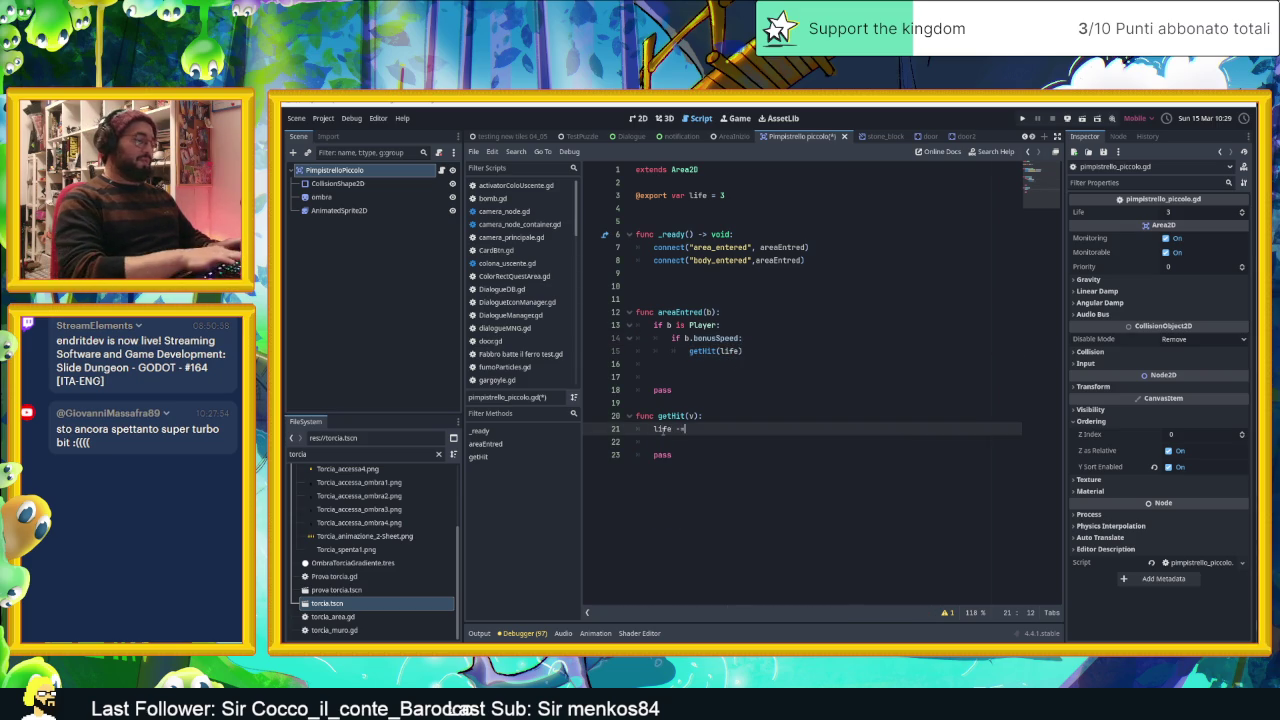
pyautogui.write('= v')
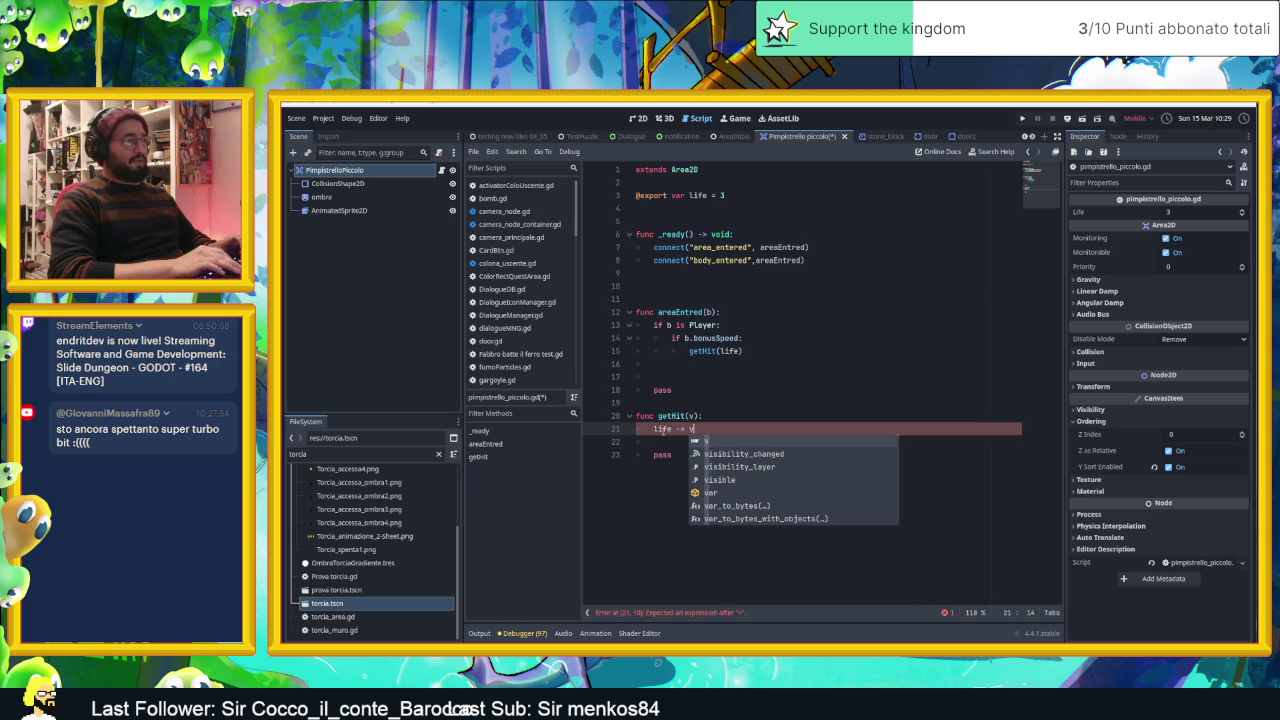
pyautogui.press('Escape')
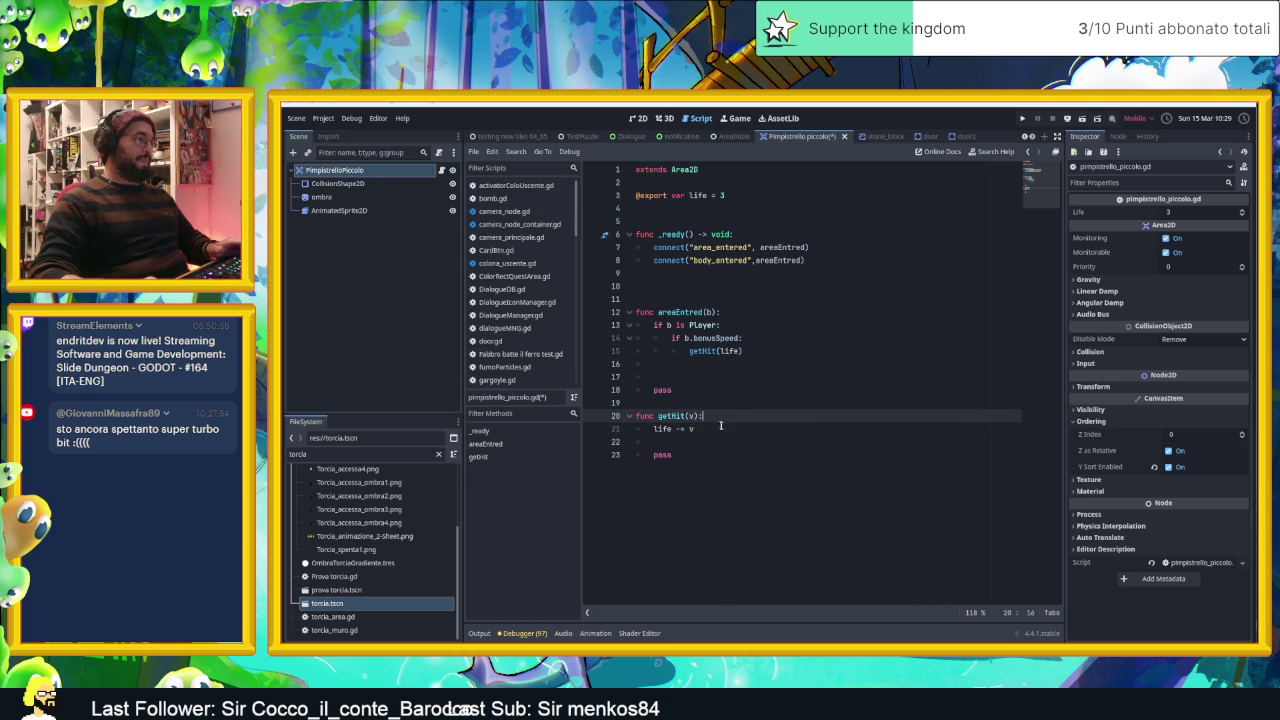
pyautogui.click(723, 437)
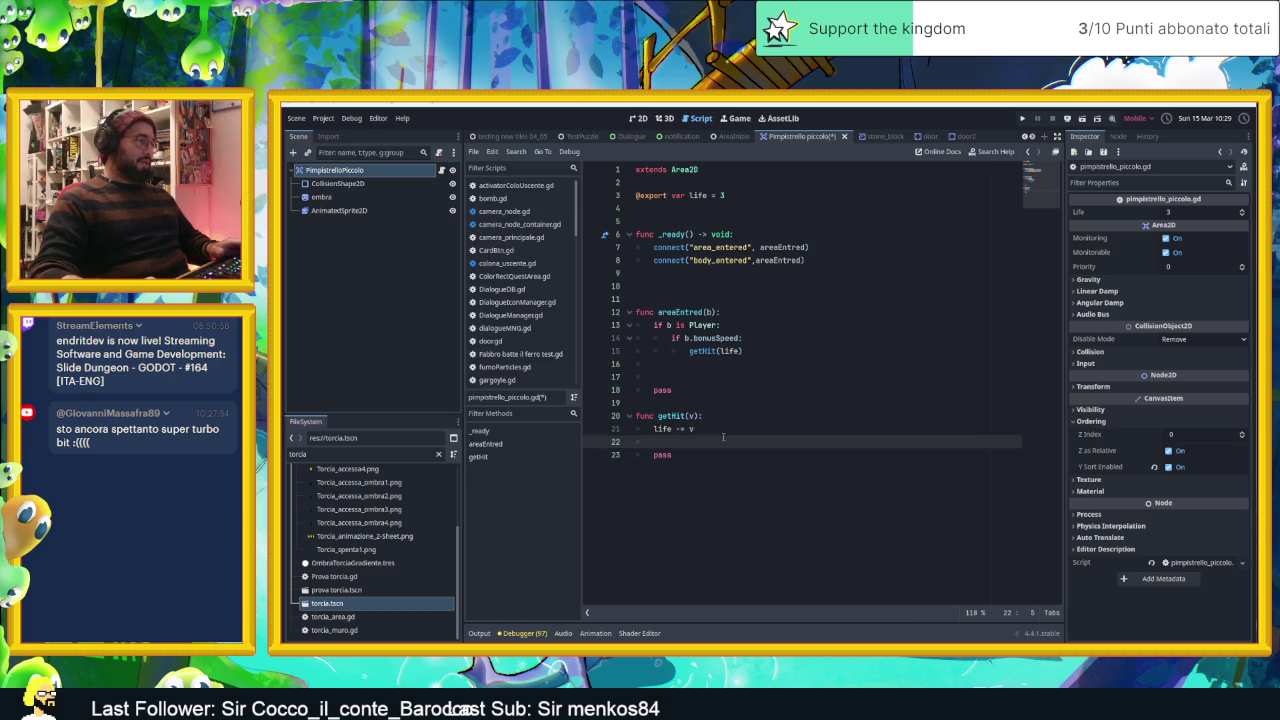
pyautogui.click(687, 364)
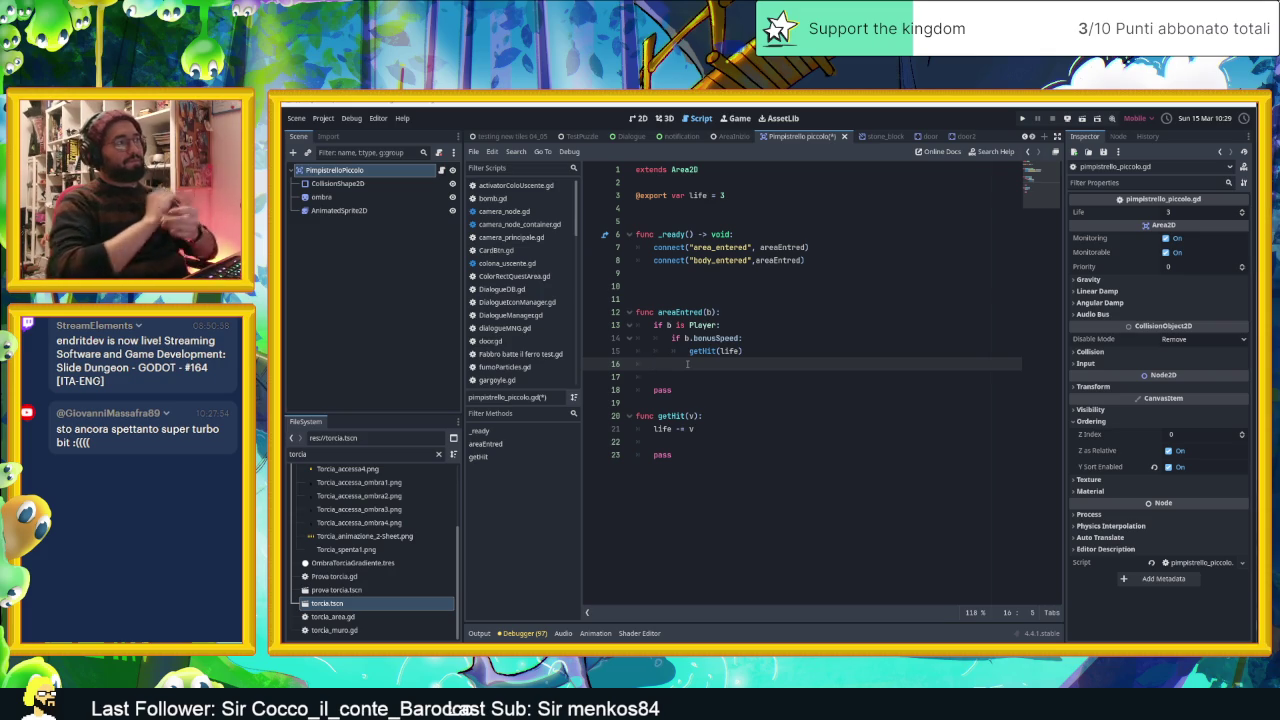
# - Declare 'var takeHitCoolDown = 0.5' below the life variable
pyautogui.click(656, 209)
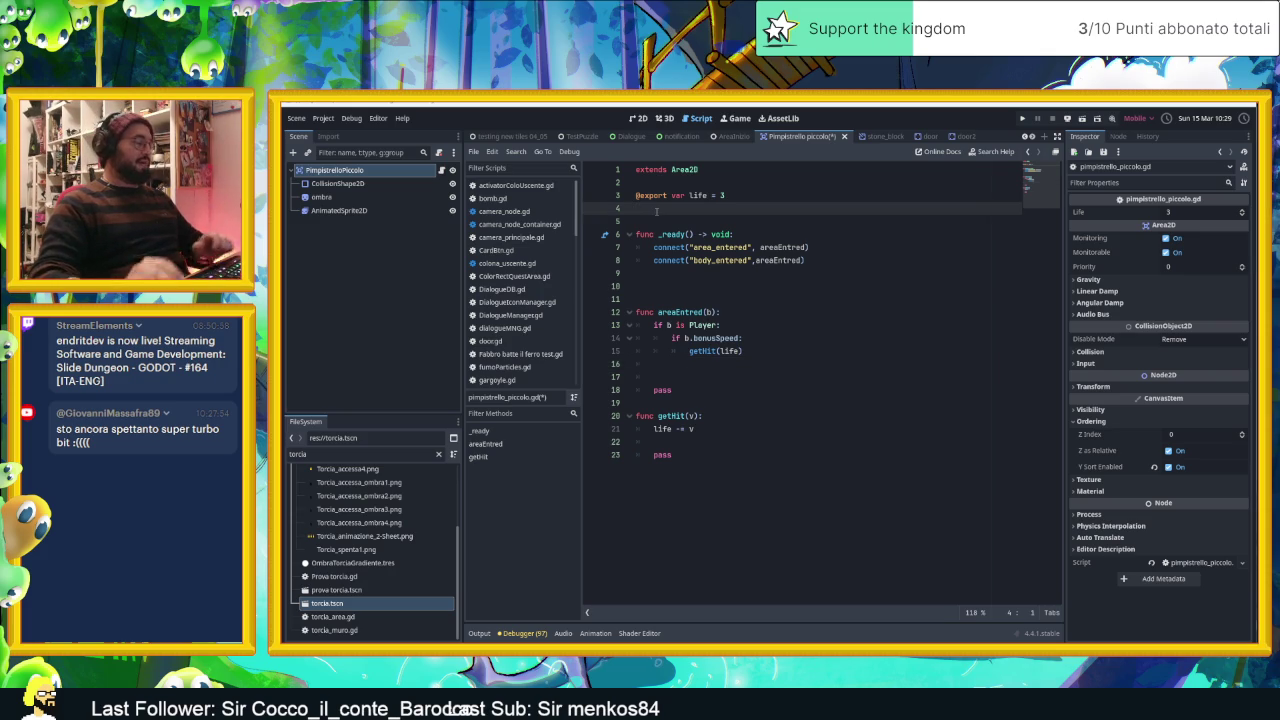
pyautogui.write('var go')
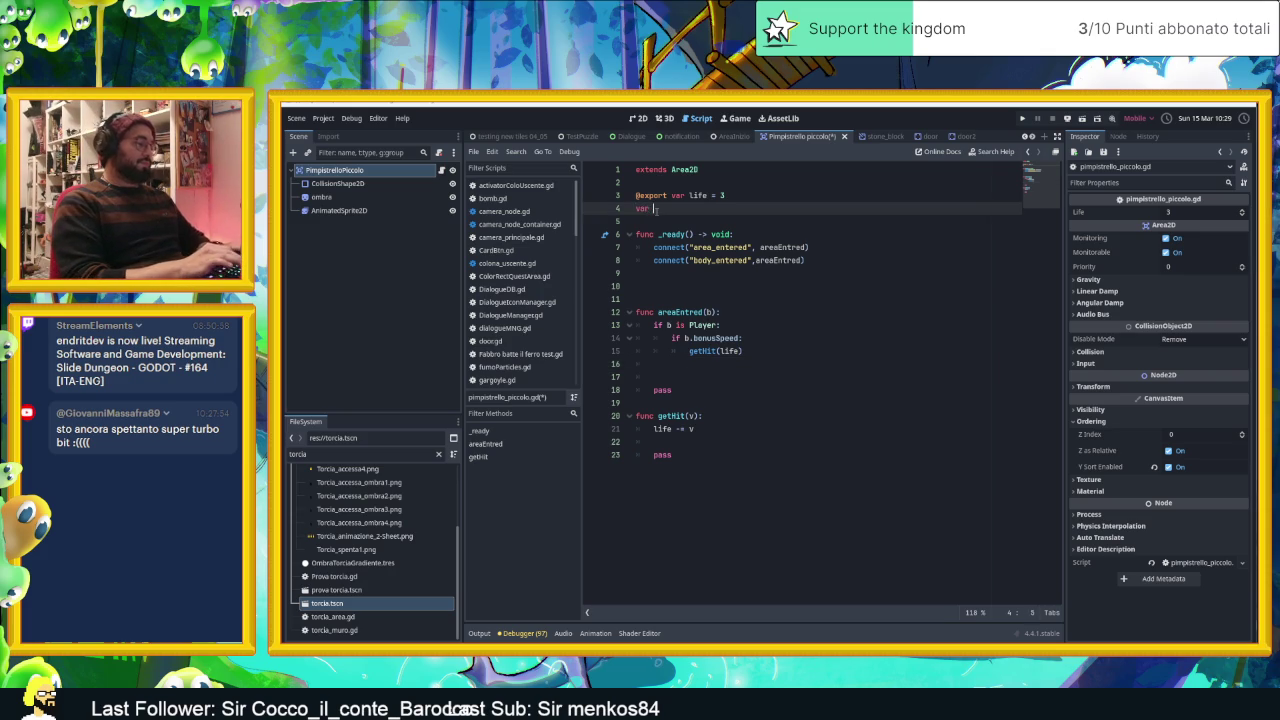
pyautogui.write('oldDown')
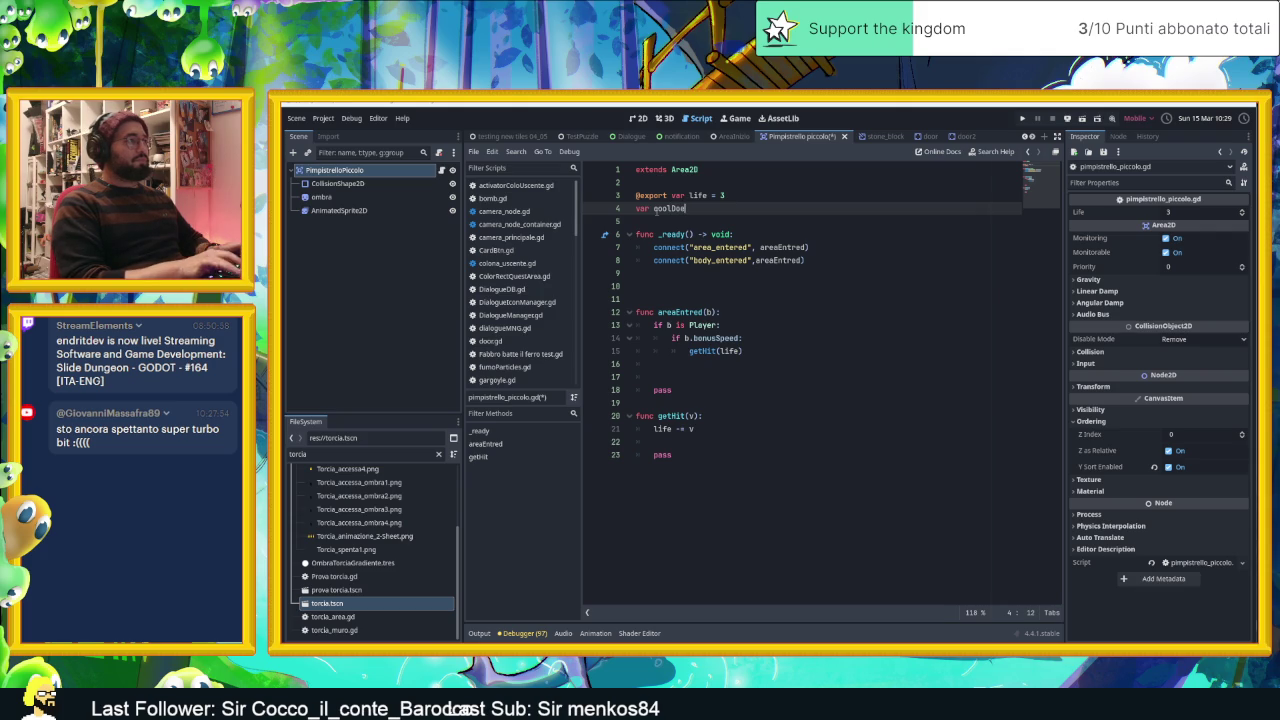
pyautogui.press('BackSpace')
pyautogui.press('BackSpace')
pyautogui.press('BackSpace')
pyautogui.write('hitCool')
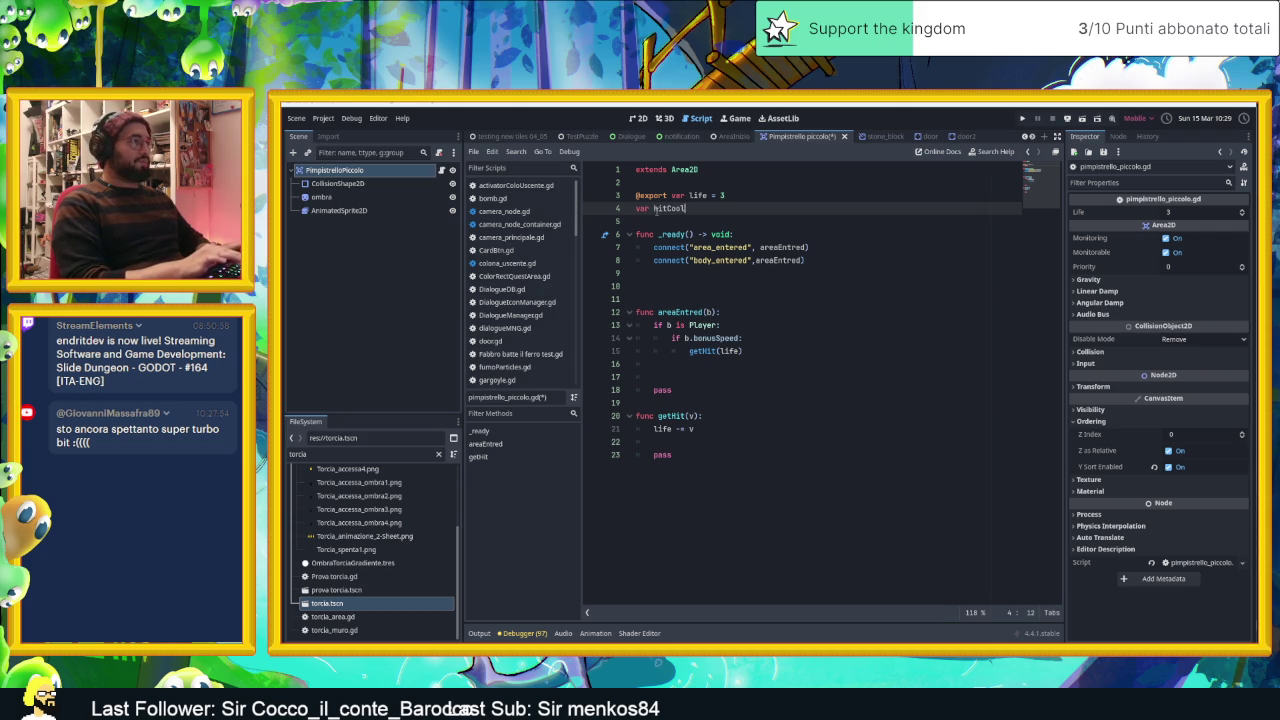
pyautogui.press('BackSpace')
pyautogui.press('BackSpace')
pyautogui.press('BackSpace')
pyautogui.press('BackSpace')
pyautogui.press('BackSpace')
pyautogui.write('takeHitCoolDown =')
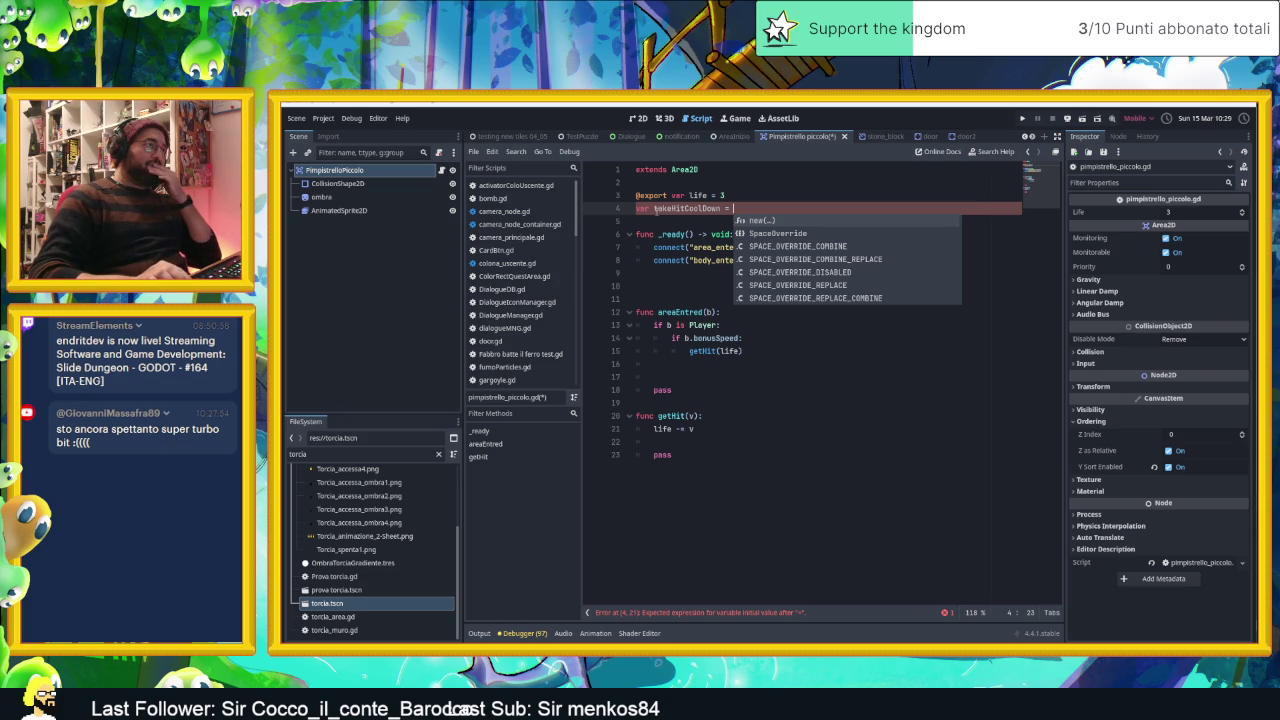
pyautogui.write('0.5')
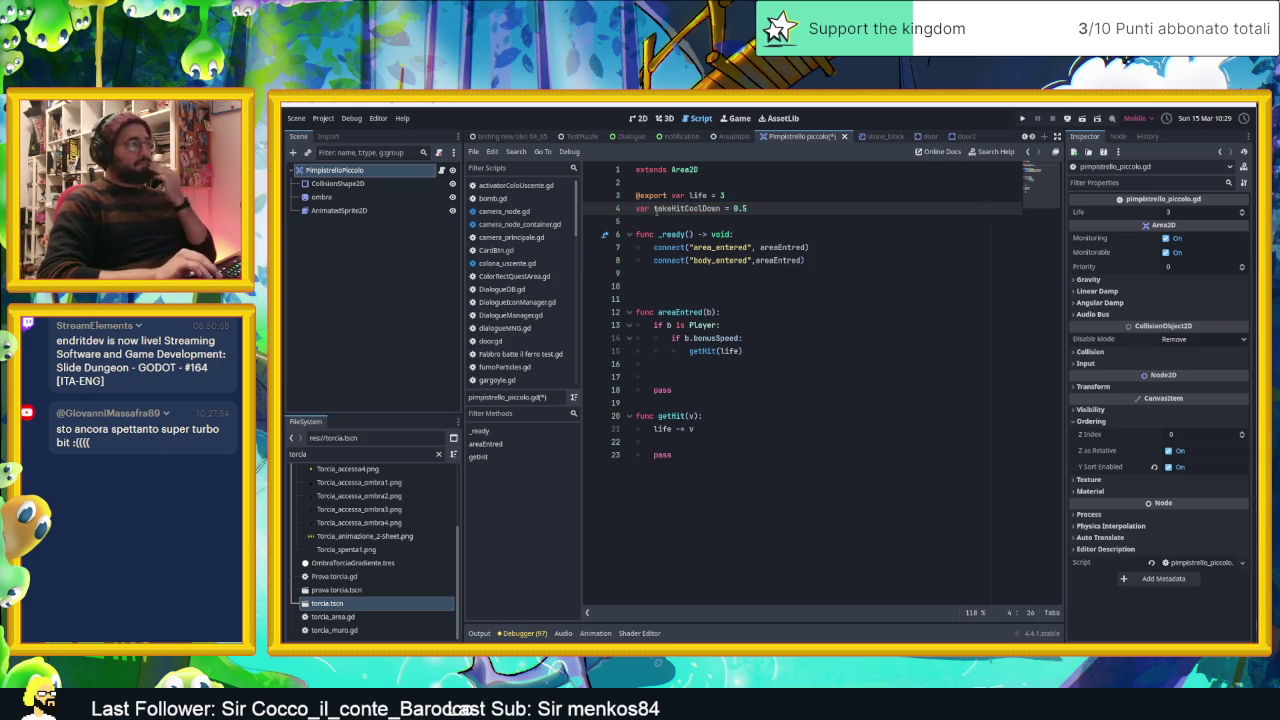
pyautogui.press('Return')
# - Add 'var tHitCoolDown = 0' and 'var startTHitCoolDown = false' beneath it
pyautogui.write('var t')
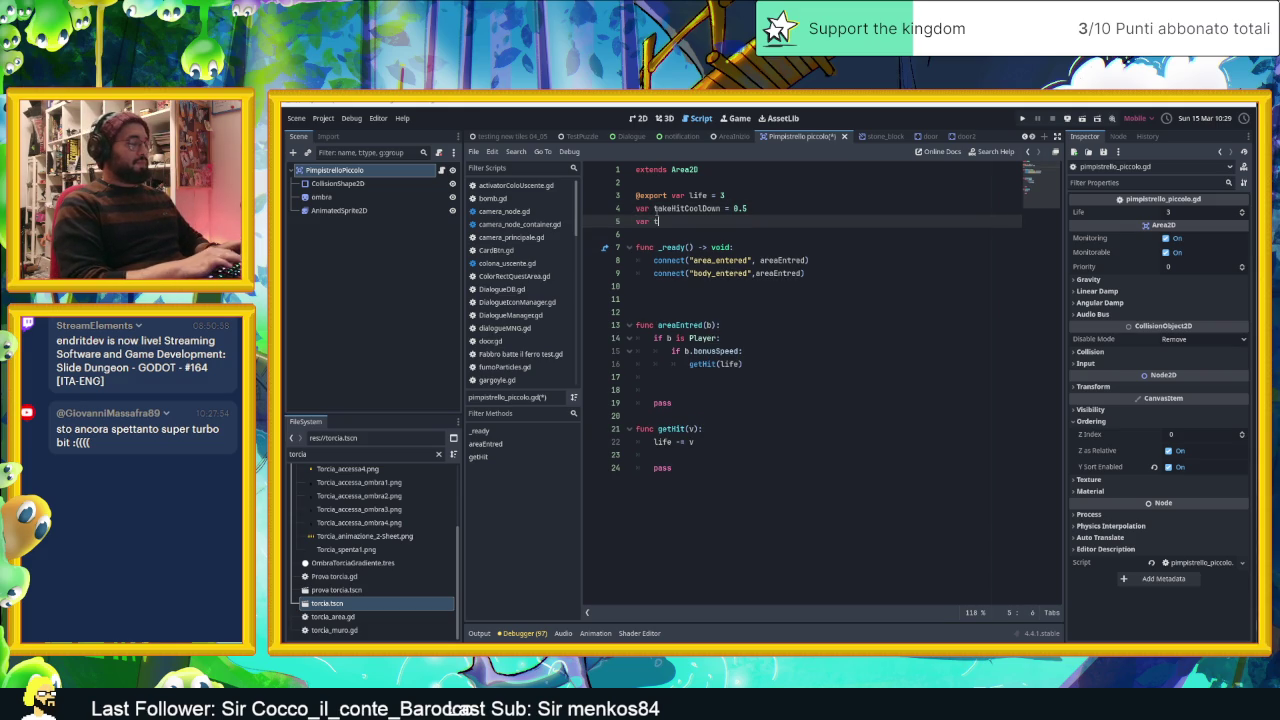
pyautogui.write('lDown')
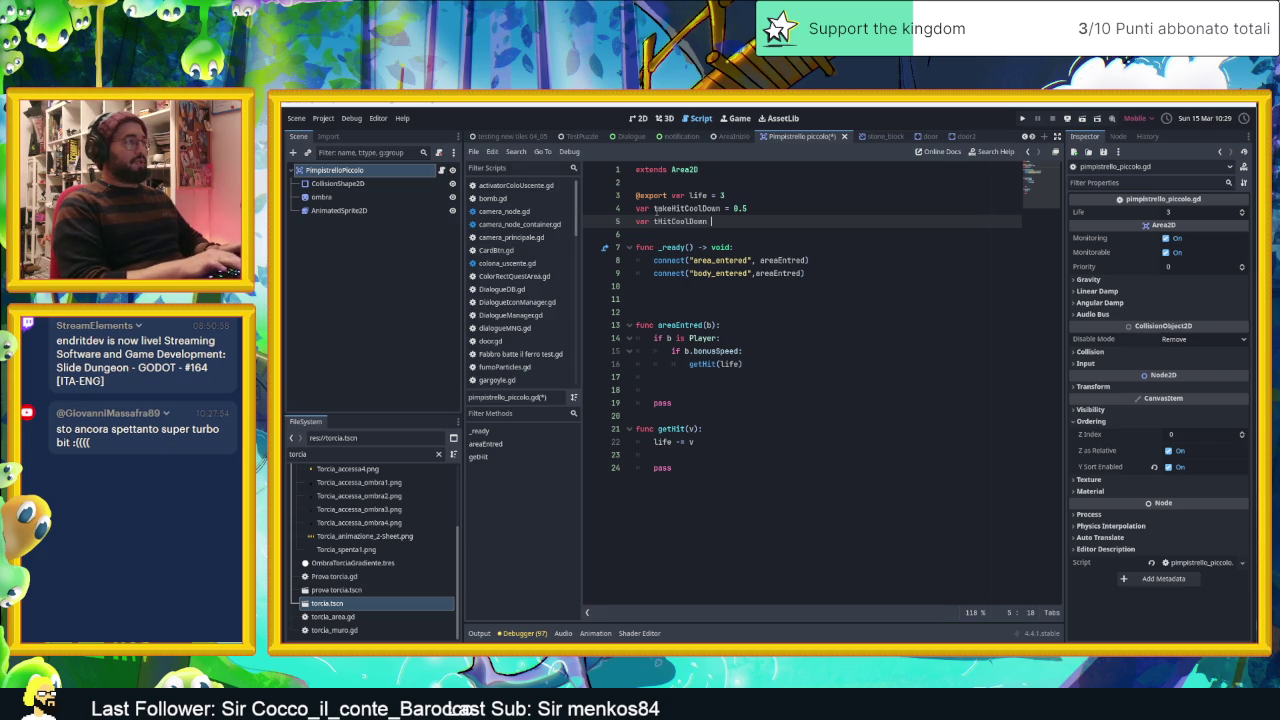
pyautogui.write(' = 0')
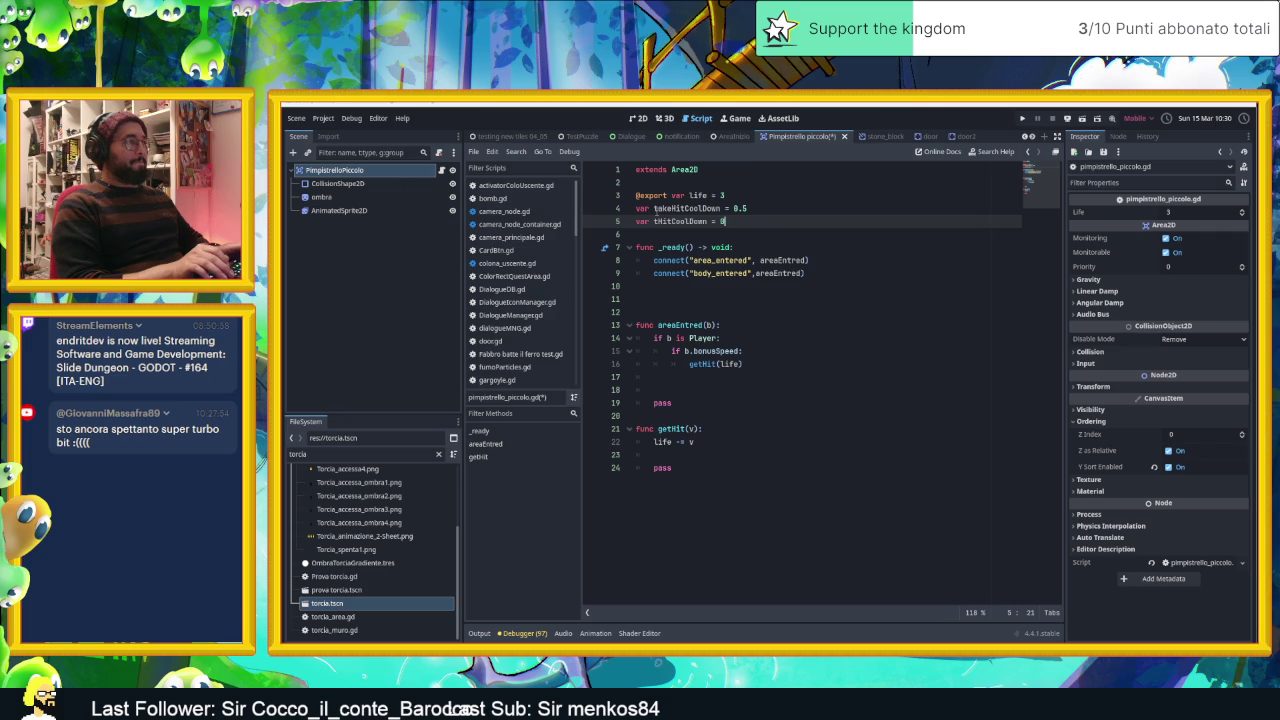
pyautogui.press('Return')
pyautogui.write('var ')
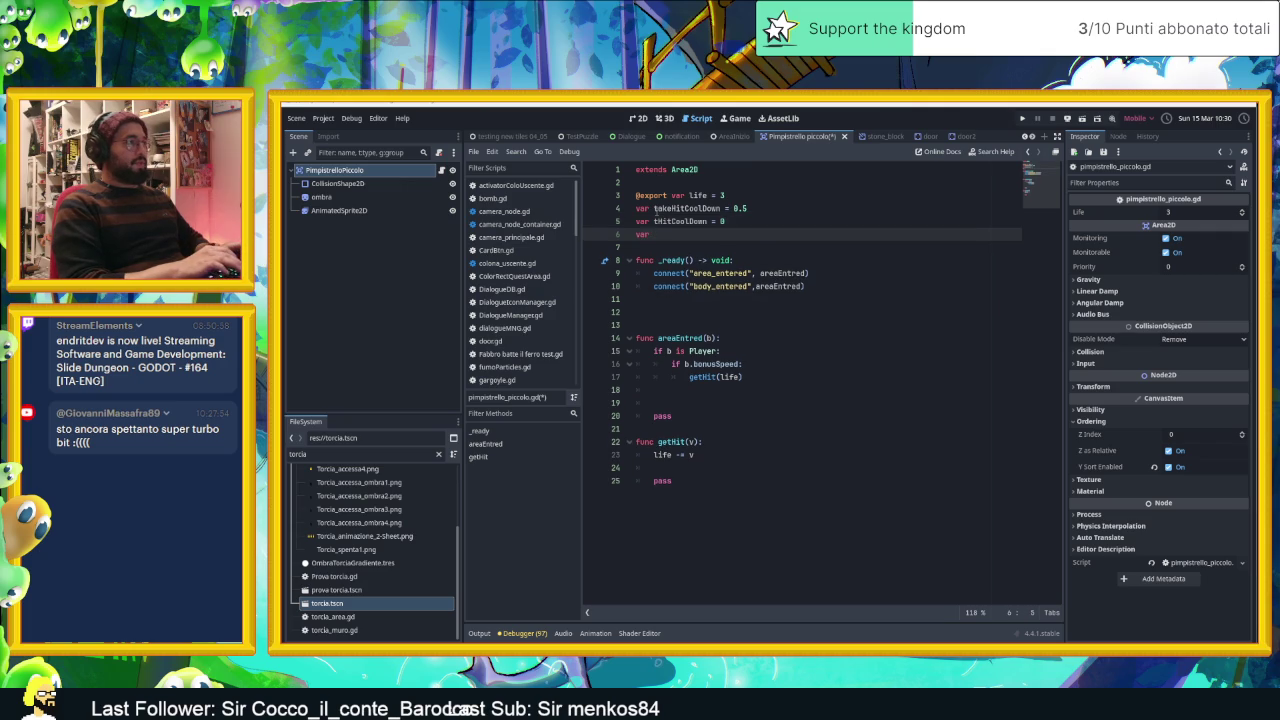
pyautogui.write('start')
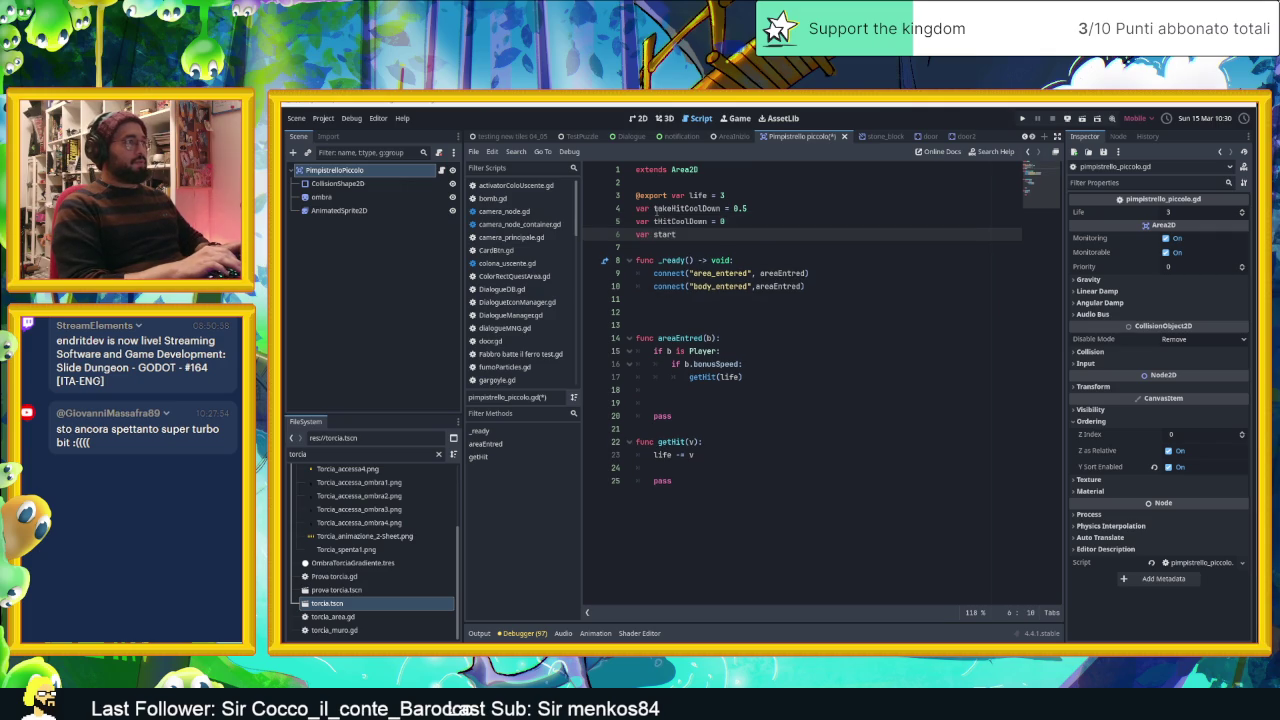
pyautogui.write('T')
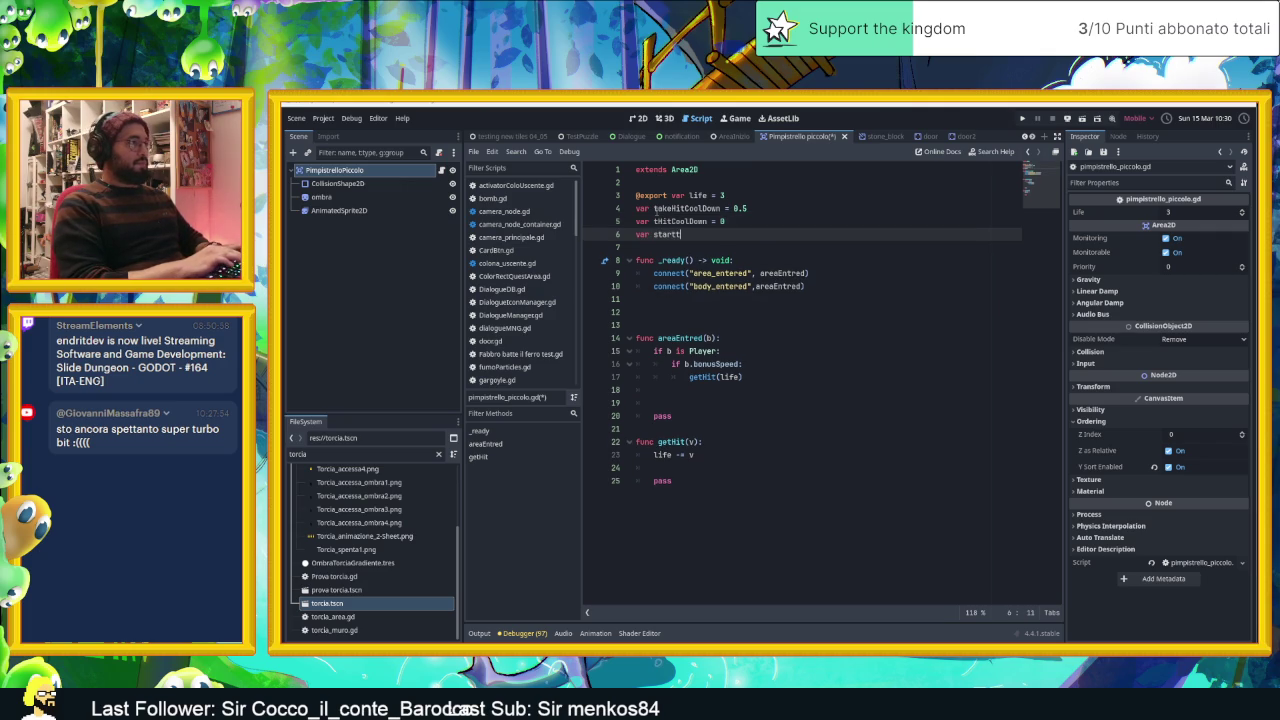
pyautogui.write('Hit')
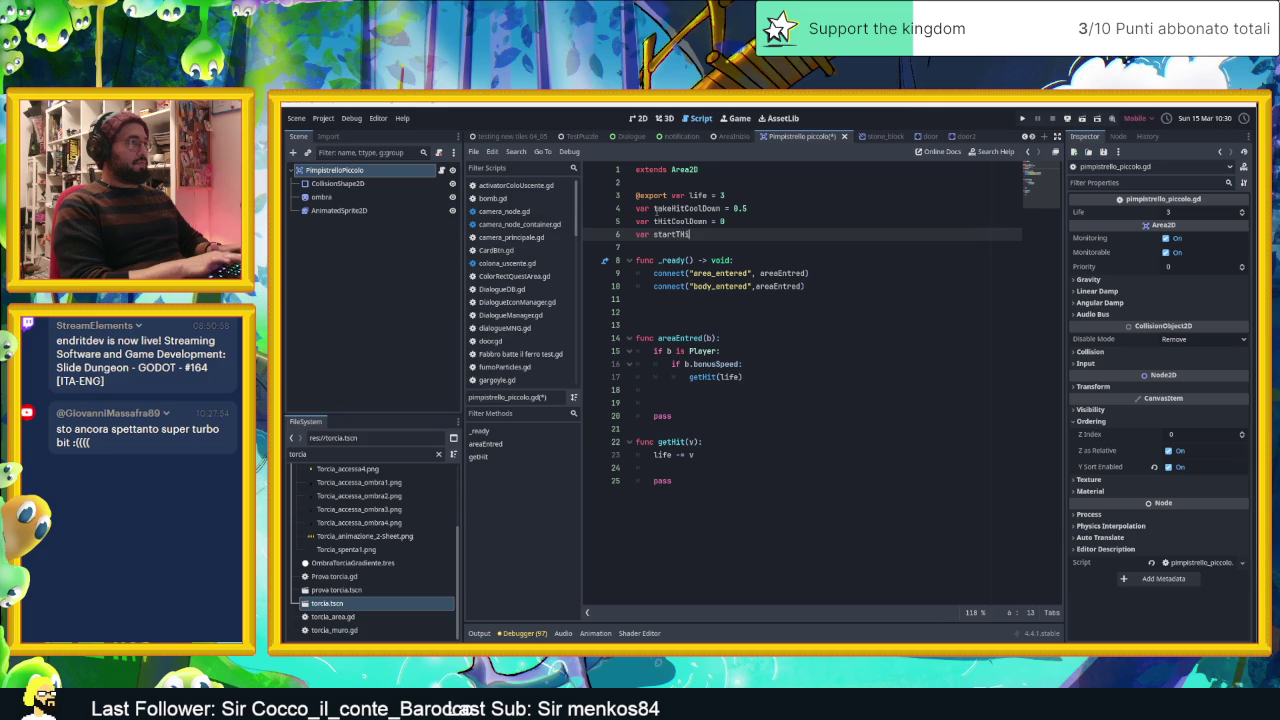
pyautogui.write('CoolDown')
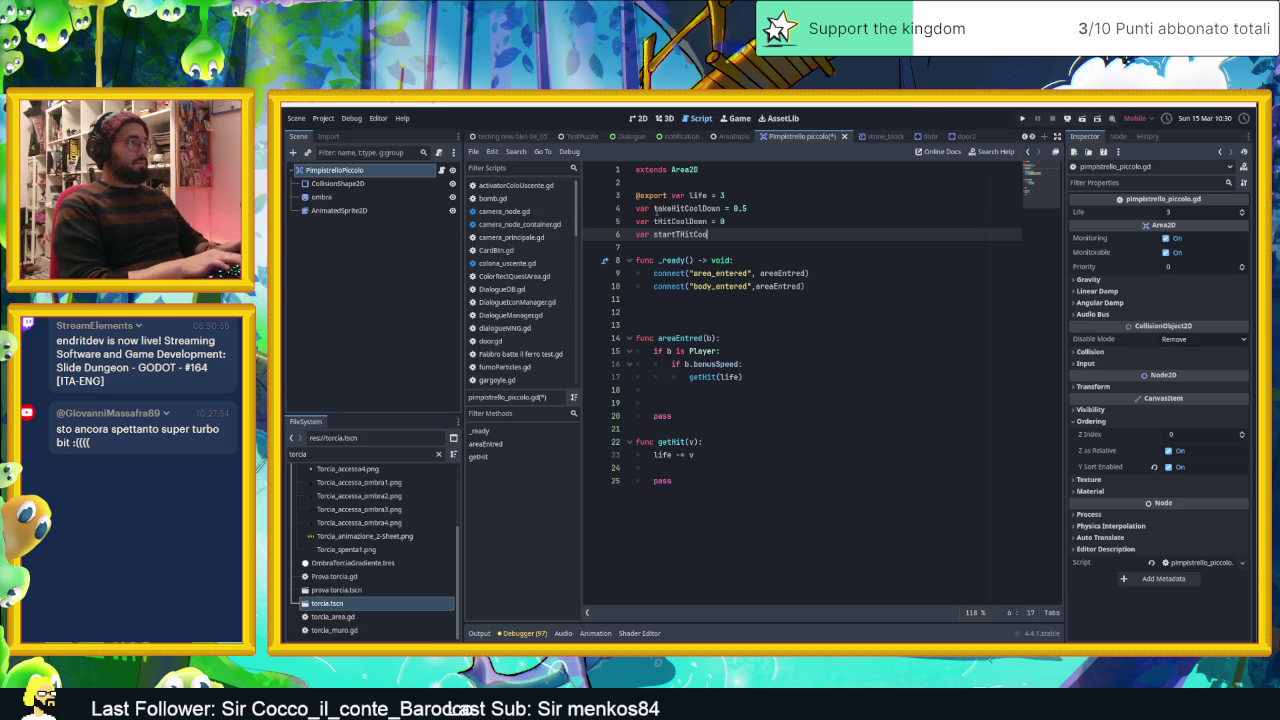
pyautogui.write(' = ')
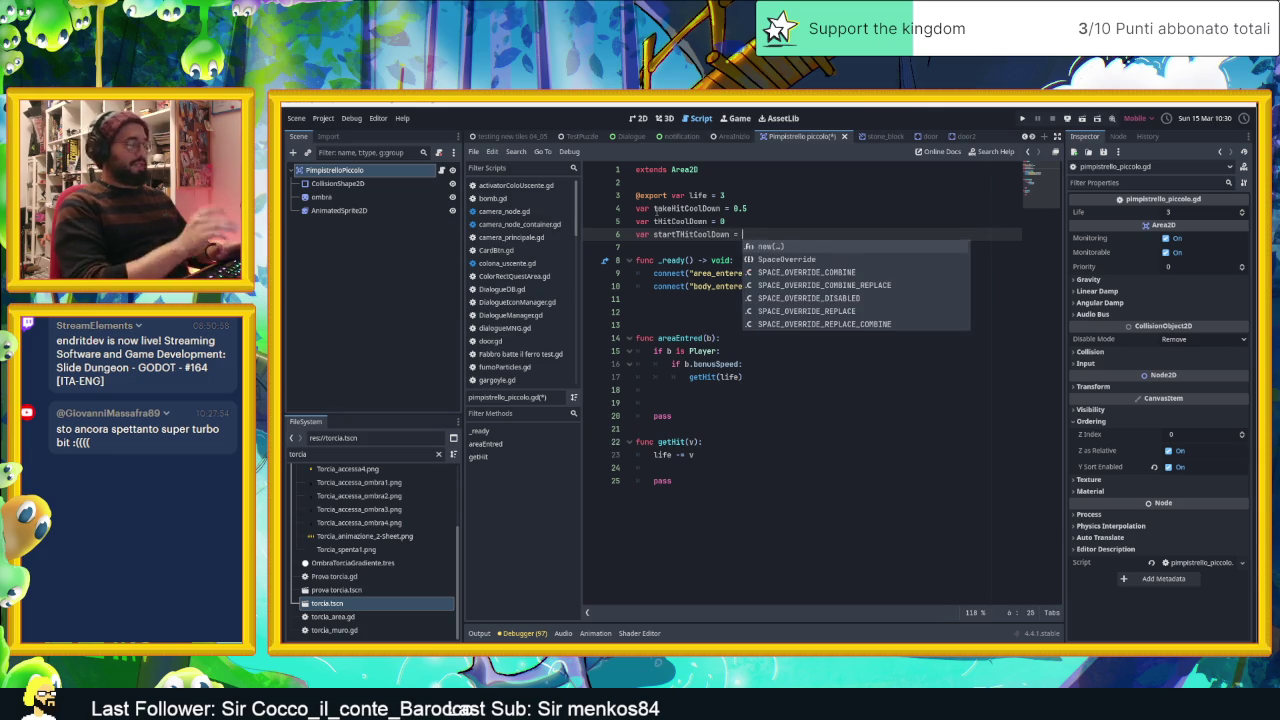
pyautogui.write('false')
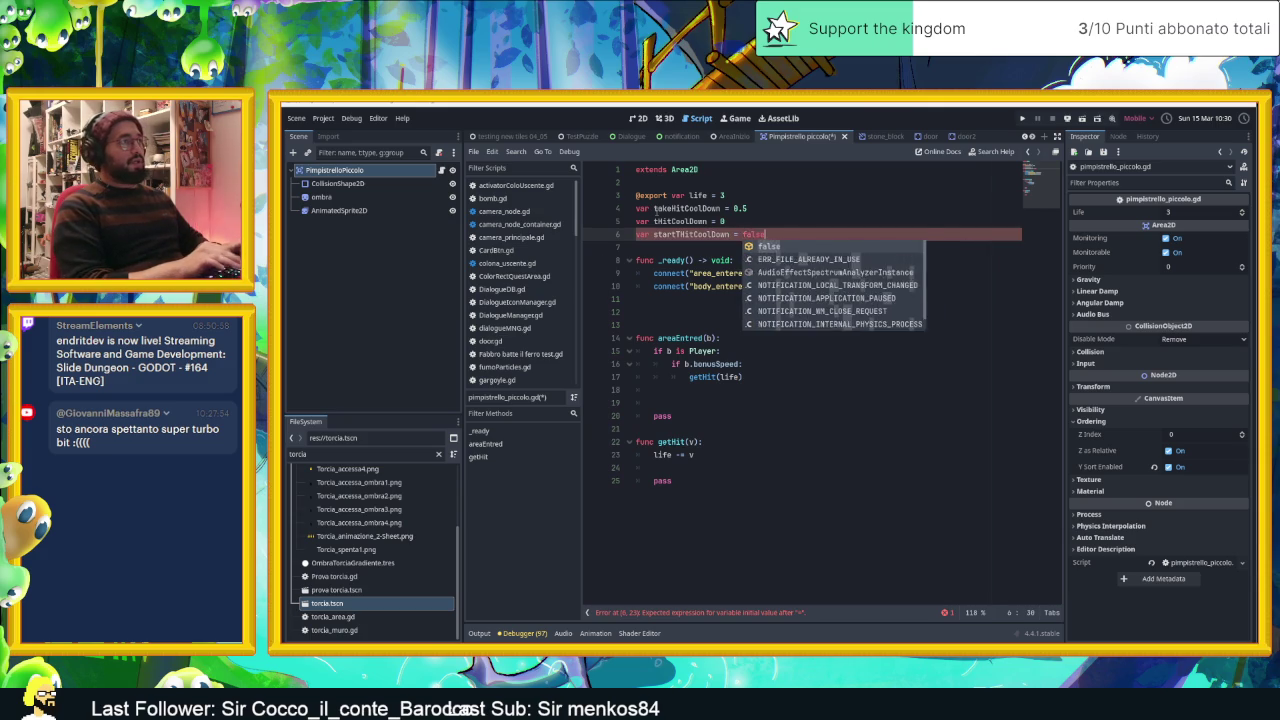
pyautogui.press('Return')
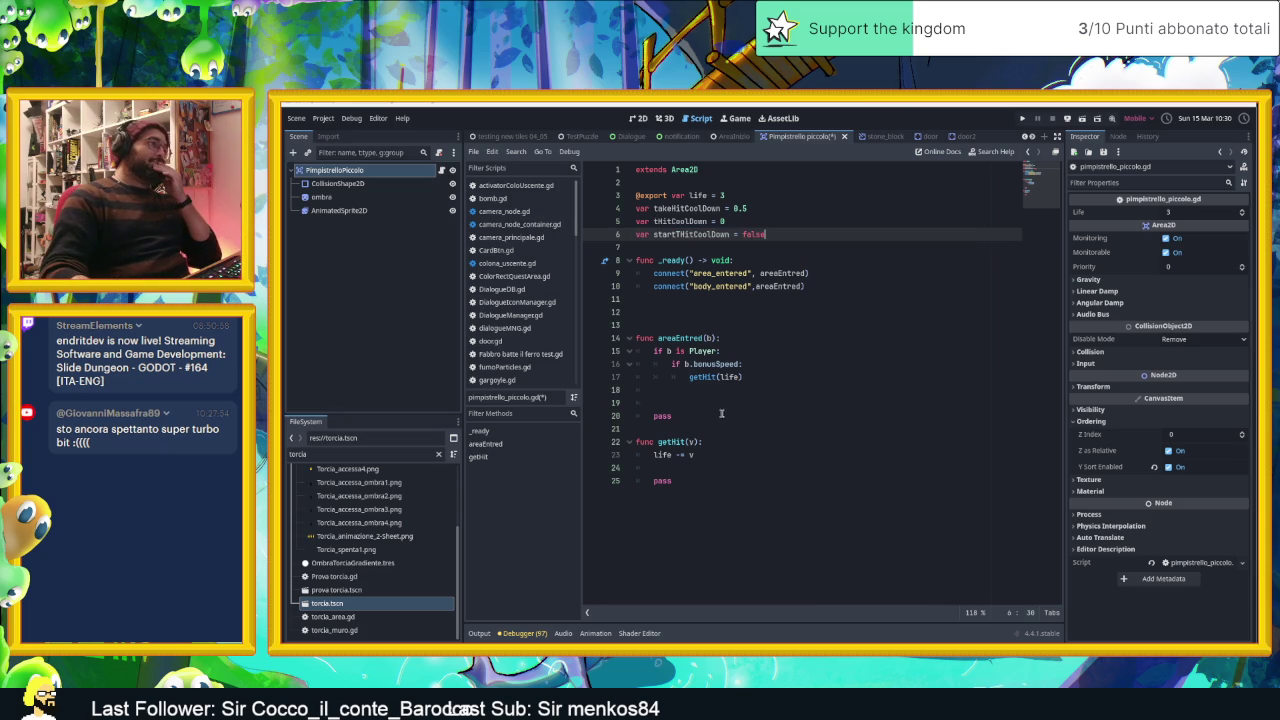
pyautogui.click(712, 455)
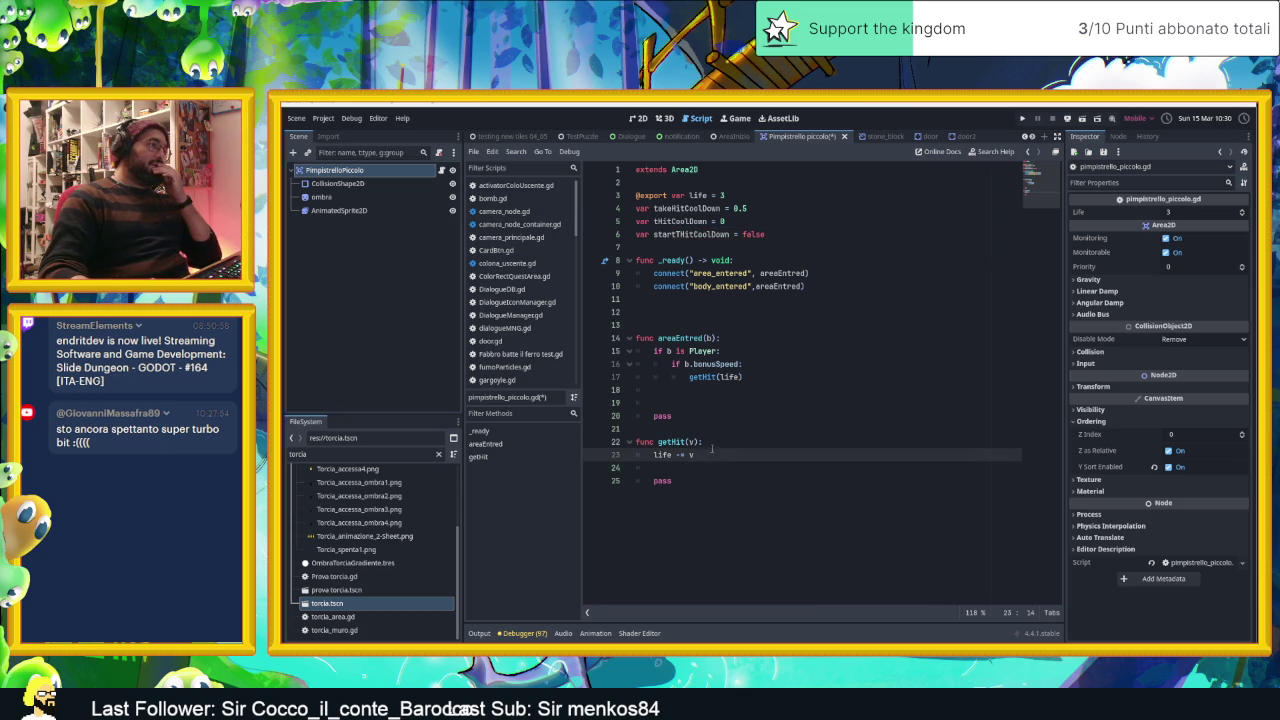
# - Write 'if !startTHitCoolDown:' at the start of the areaEntred function on line 15
pyautogui.press('Return')
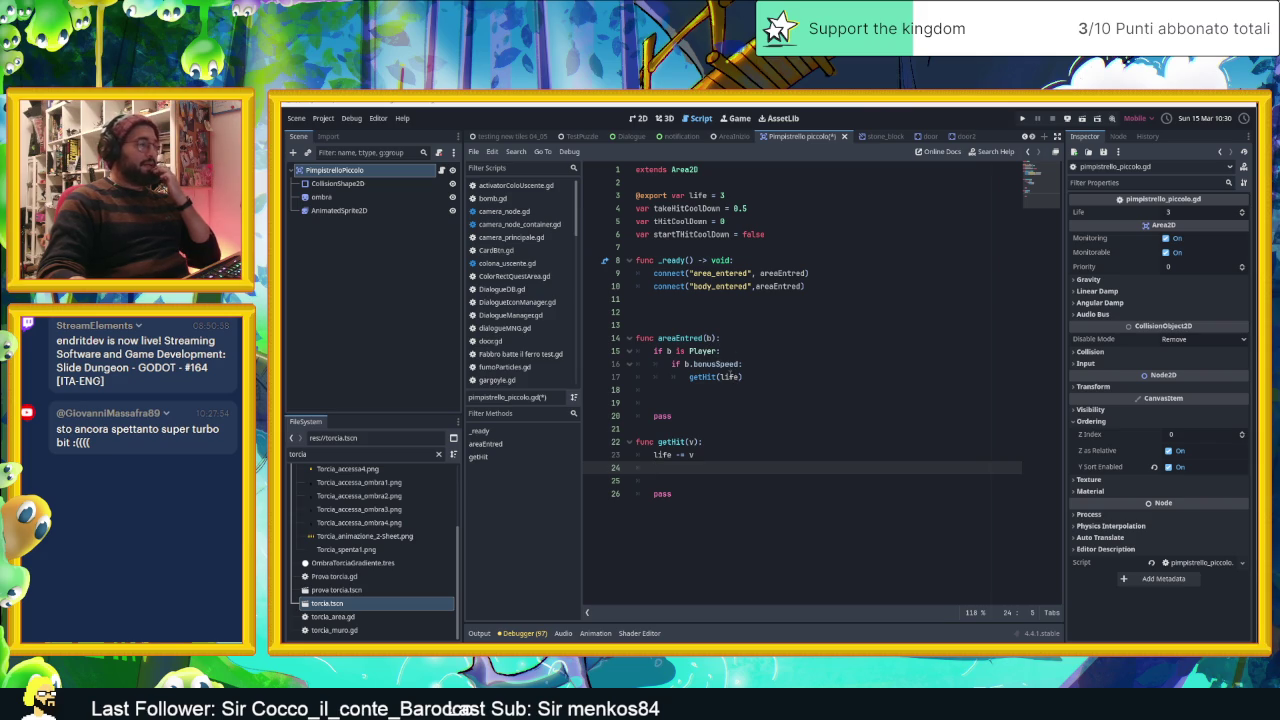
pyautogui.click(724, 343)
pyautogui.press('Return')
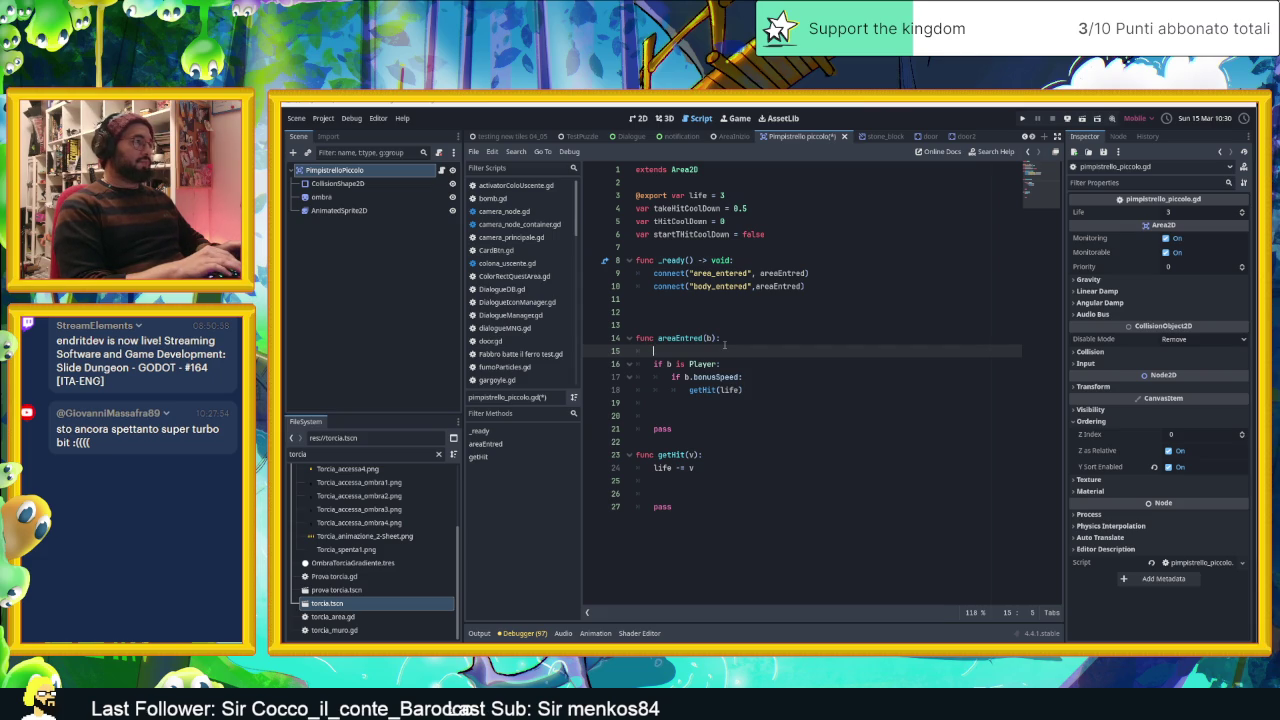
pyautogui.write('i')
pyautogui.press('BackSpace')
pyautogui.write('start')
pyautogui.press('Return')
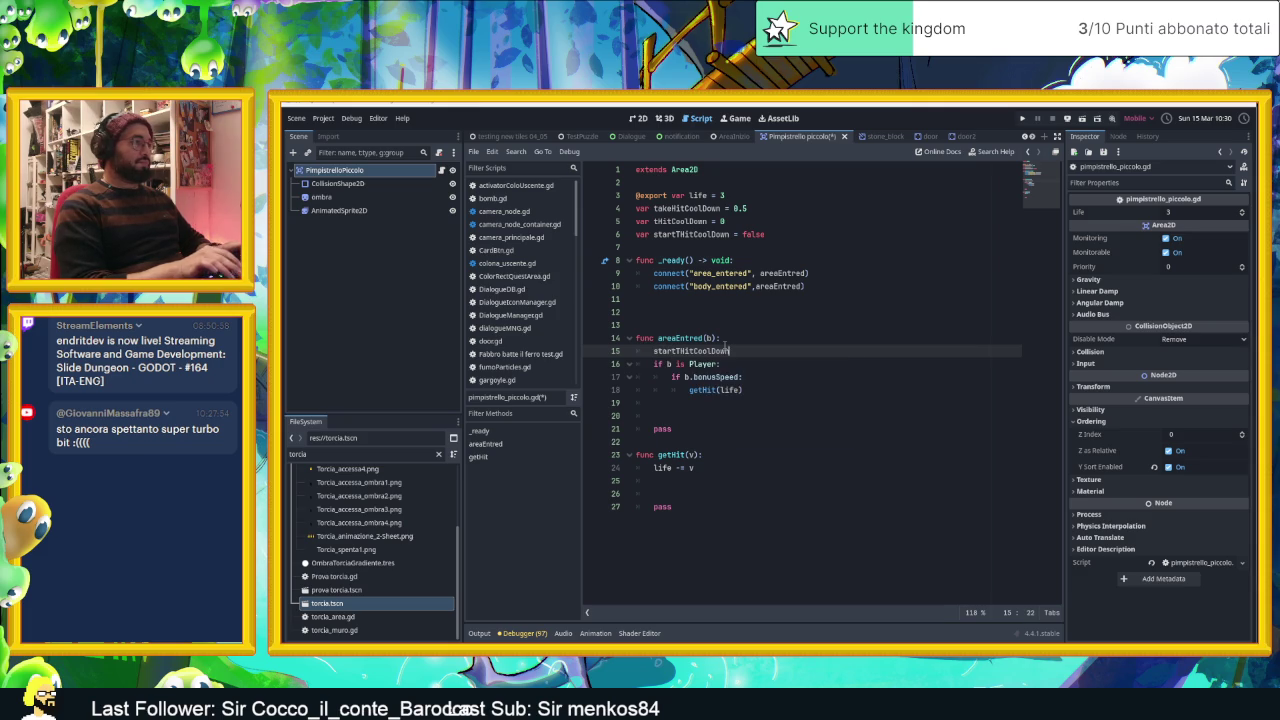
pyautogui.press('BackSpace')
pyautogui.press('BackSpace')
pyautogui.press('BackSpace')
pyautogui.press('BackSpace')
pyautogui.press('BackSpace')
pyautogui.press('BackSpace')
pyautogui.write('if start')
pyautogui.press('Return')
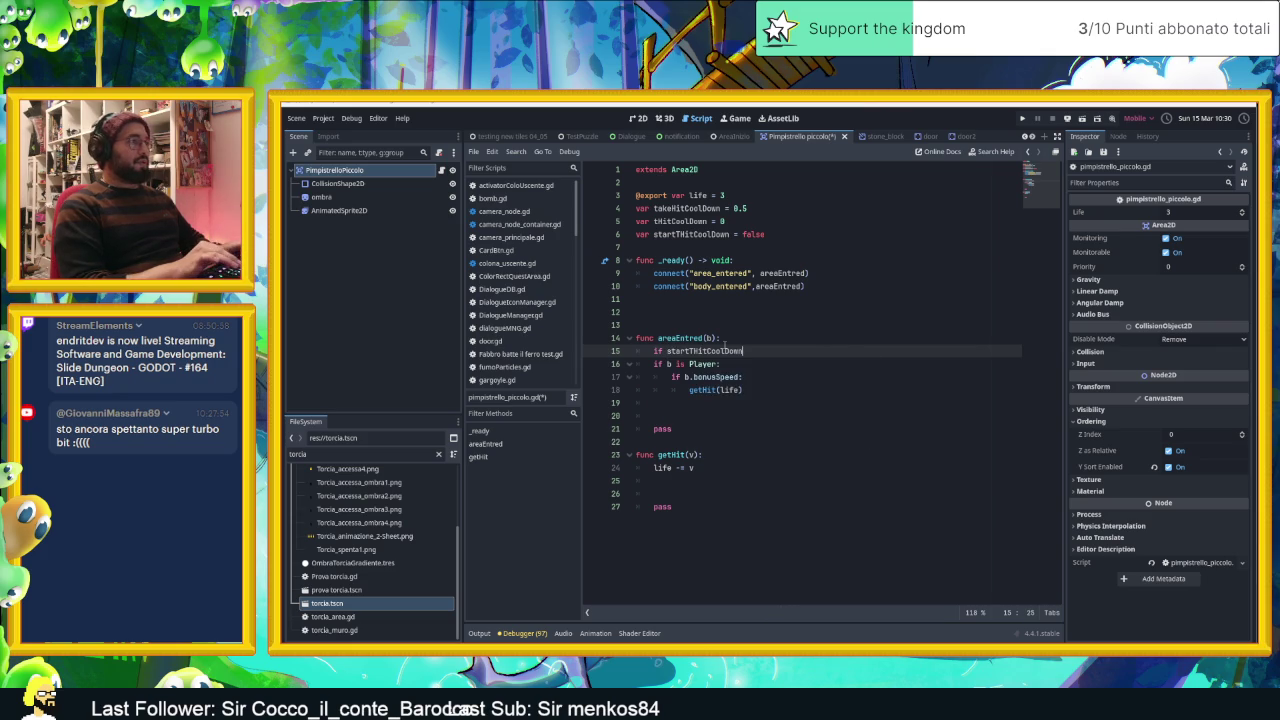
pyautogui.press('Left')
pyautogui.press('Left')
pyautogui.press('Left')
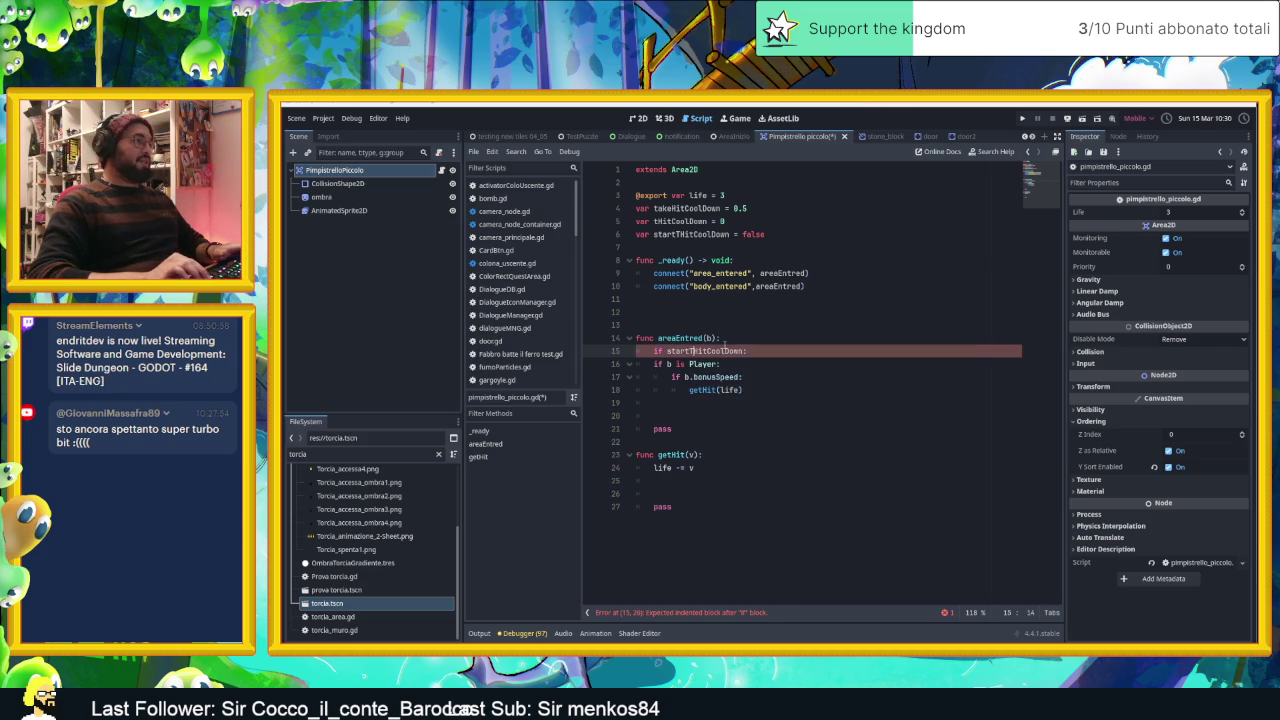
pyautogui.write('!')
# - Indent the player-check lines 16–18 under the cooldown condition
pyautogui.press('Down')
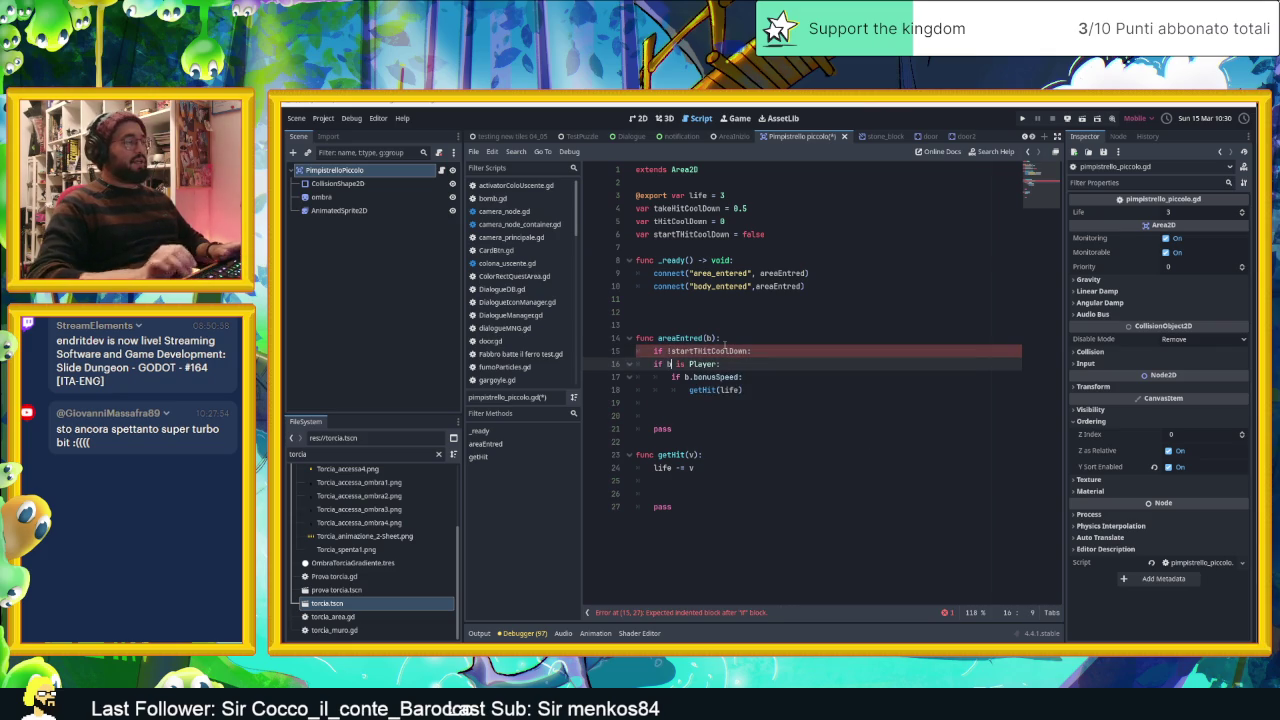
pyautogui.keyDown('shift'); pyautogui.click(749, 390); pyautogui.keyUp('shift')
pyautogui.press('Tab')
pyautogui.press('Right')
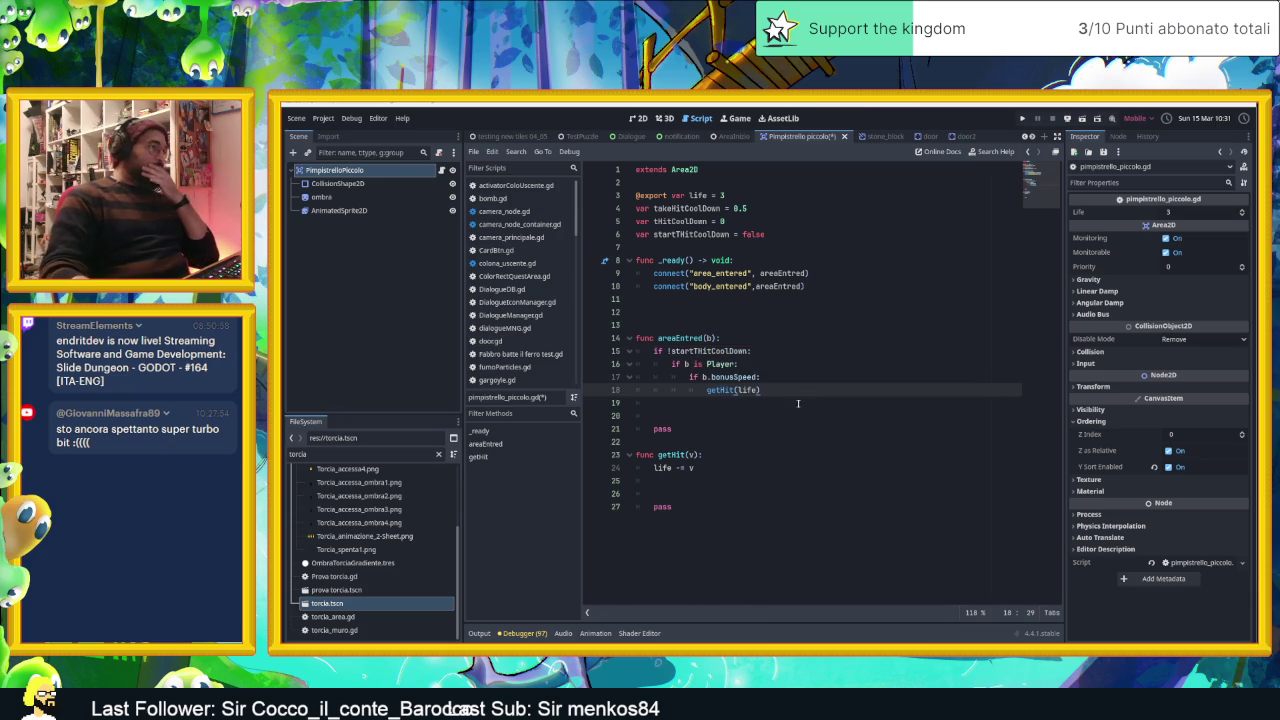
# - Add 'startTHitCoolDown = true' below 'life -= v' in getHit
pyautogui.click(714, 470)
pyautogui.click(714, 478)
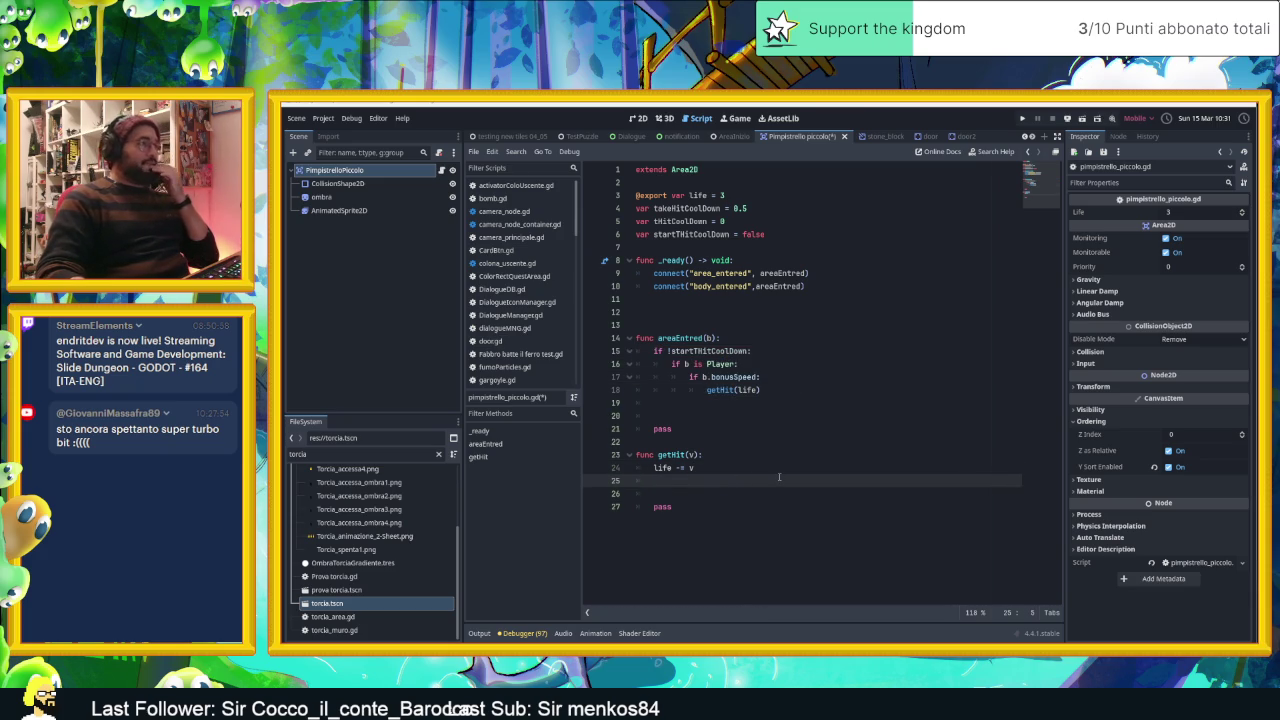
pyautogui.write('start')
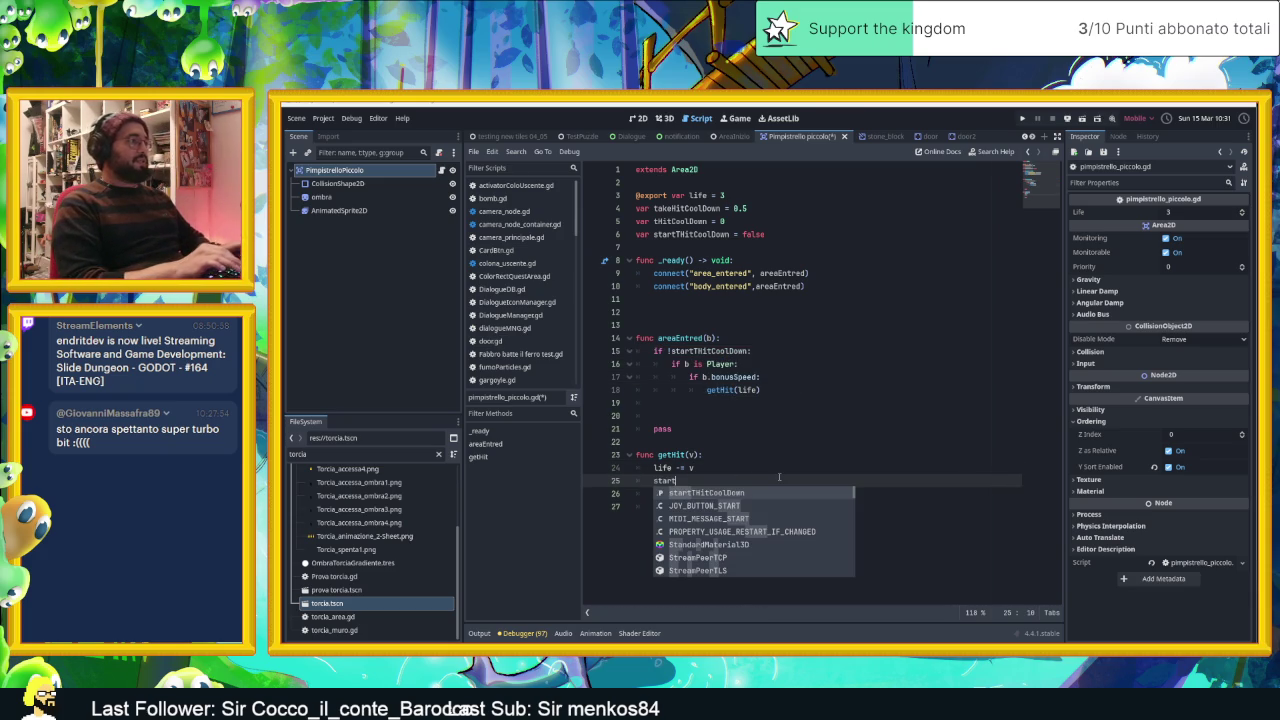
pyautogui.press('Return')
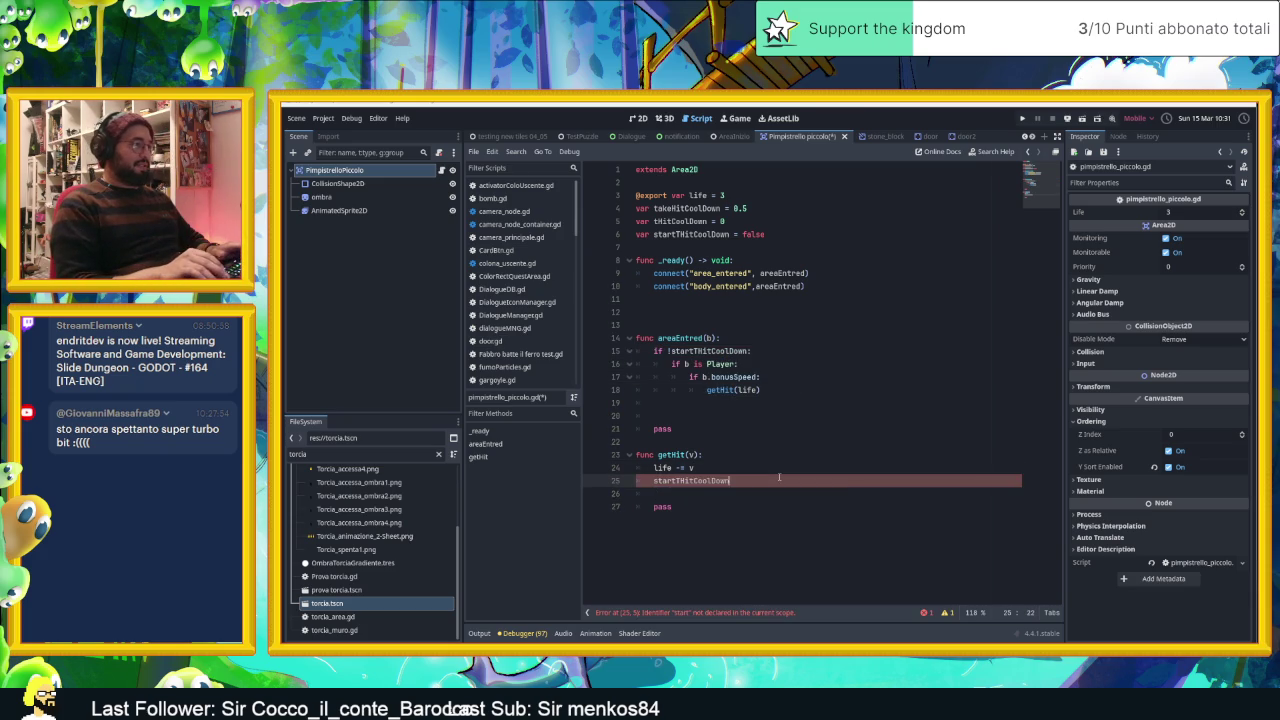
pyautogui.write('= fa')
pyautogui.press('BackSpace')
pyautogui.press('BackSpace')
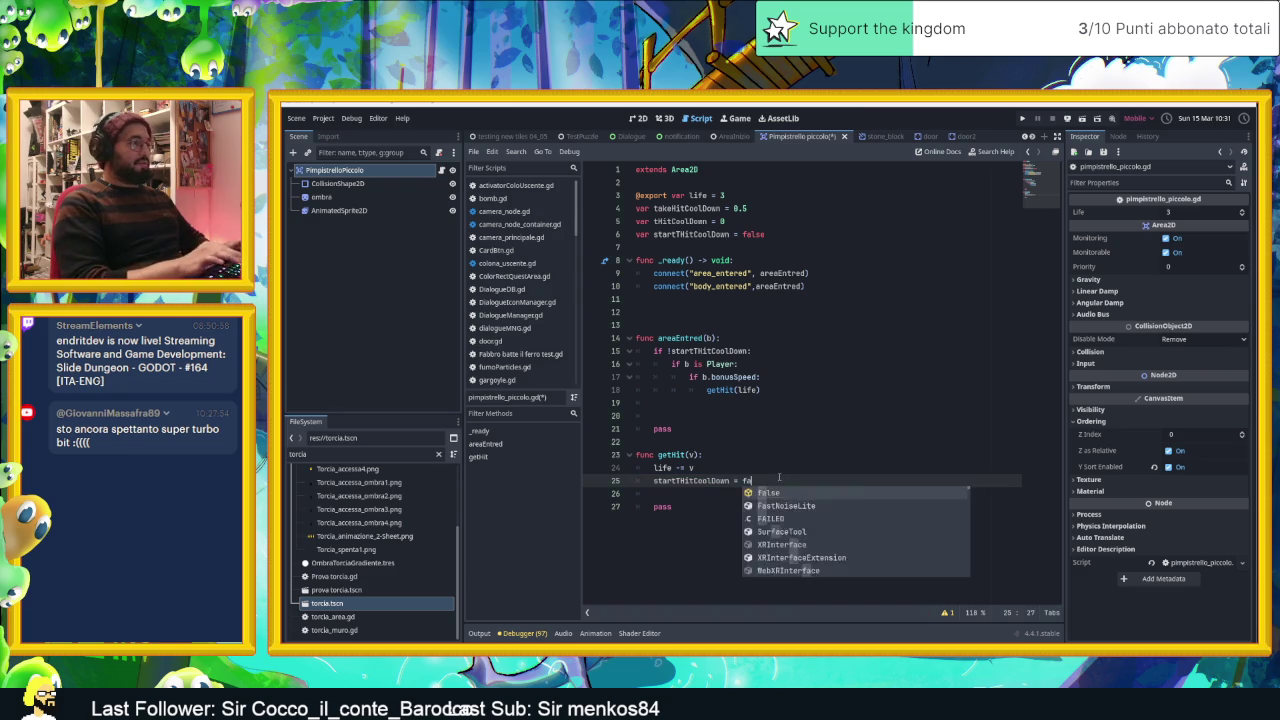
pyautogui.write('true')
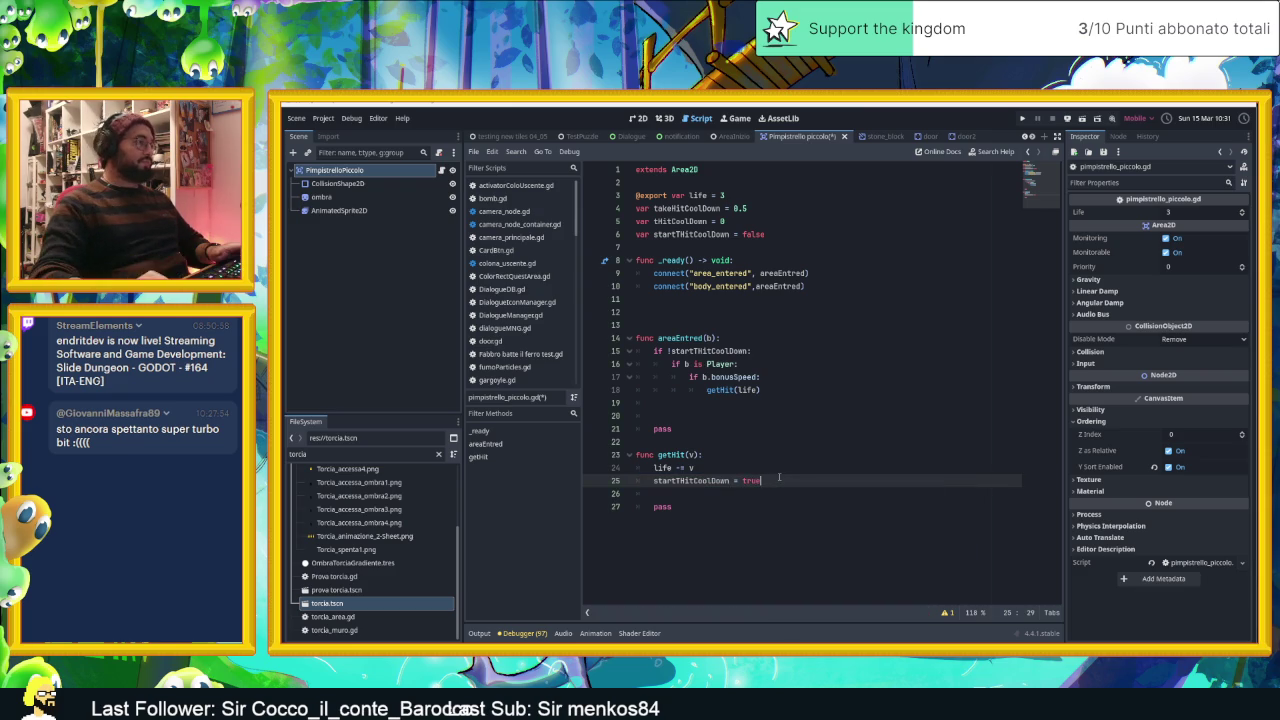
pyautogui.click(731, 327)
pyautogui.click(724, 317)
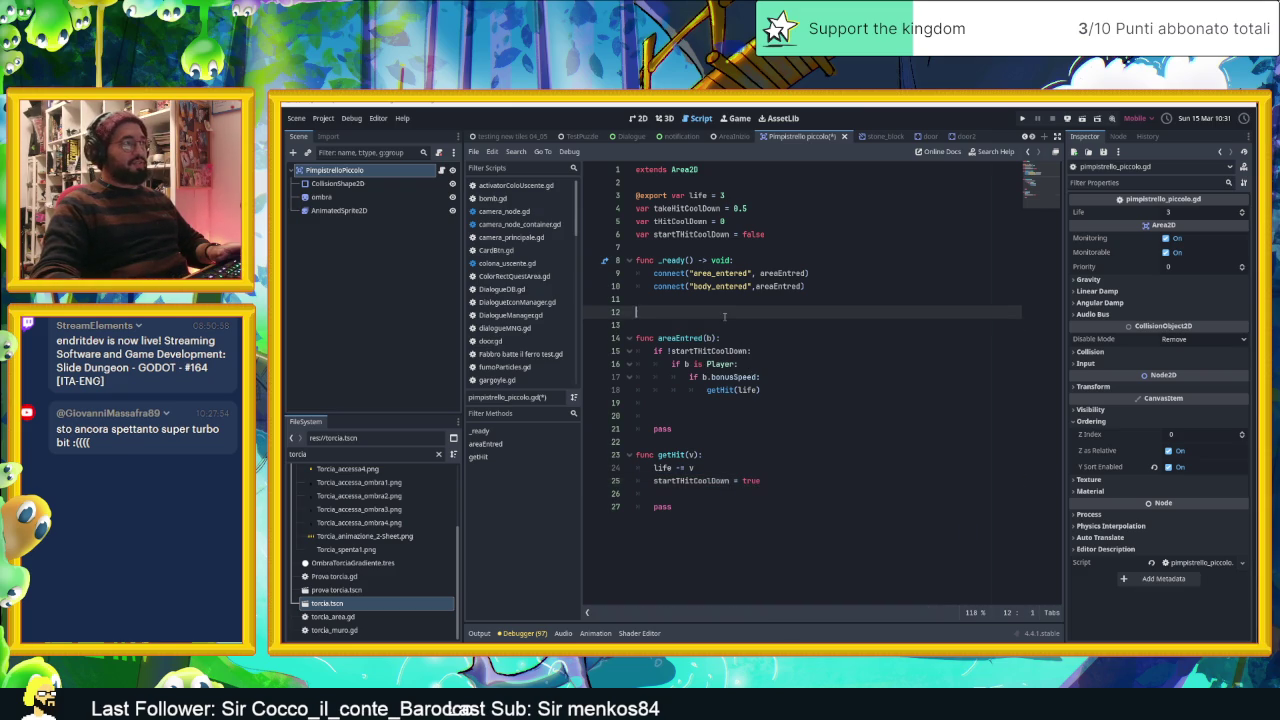
# - Add func _process(delta) that does 'tHitCoolDown += delta' while startTHitCoolDown is true
pyautogui.press('Return')
pyautogui.press('Up')
pyautogui.write('func')
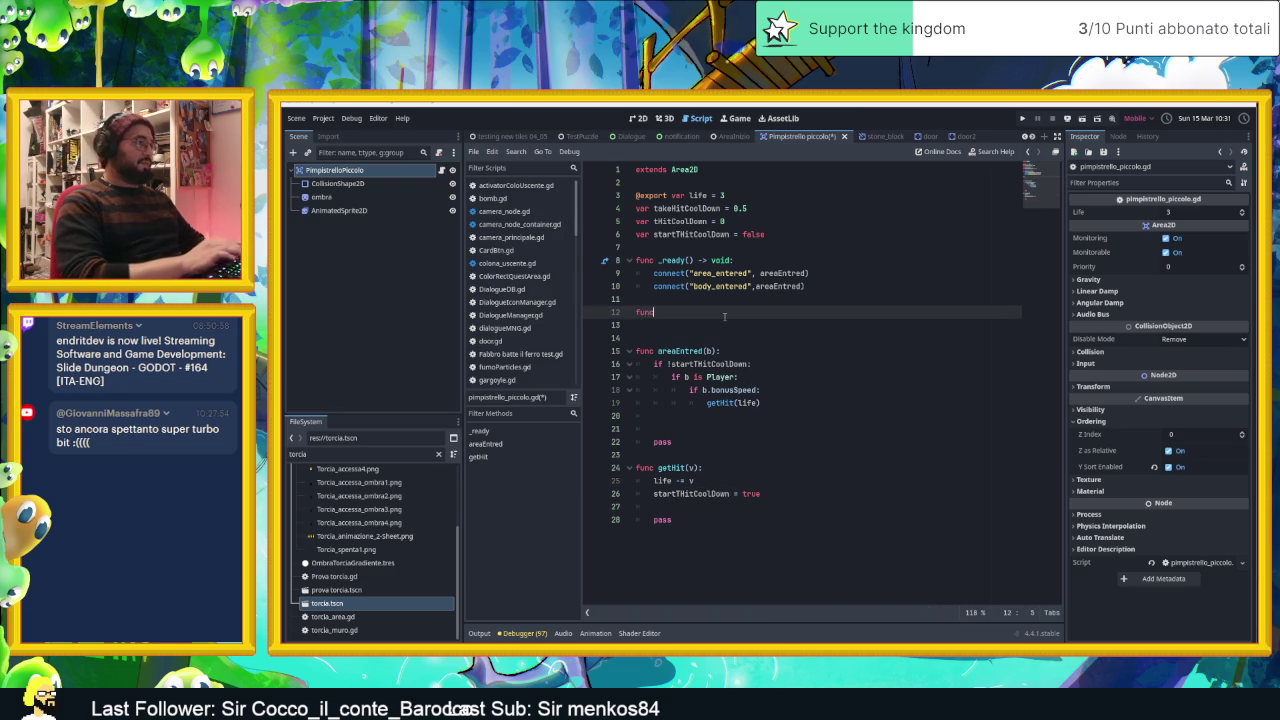
pyautogui.write(' _p')
pyautogui.press('Return')
pyautogui.press('Return')
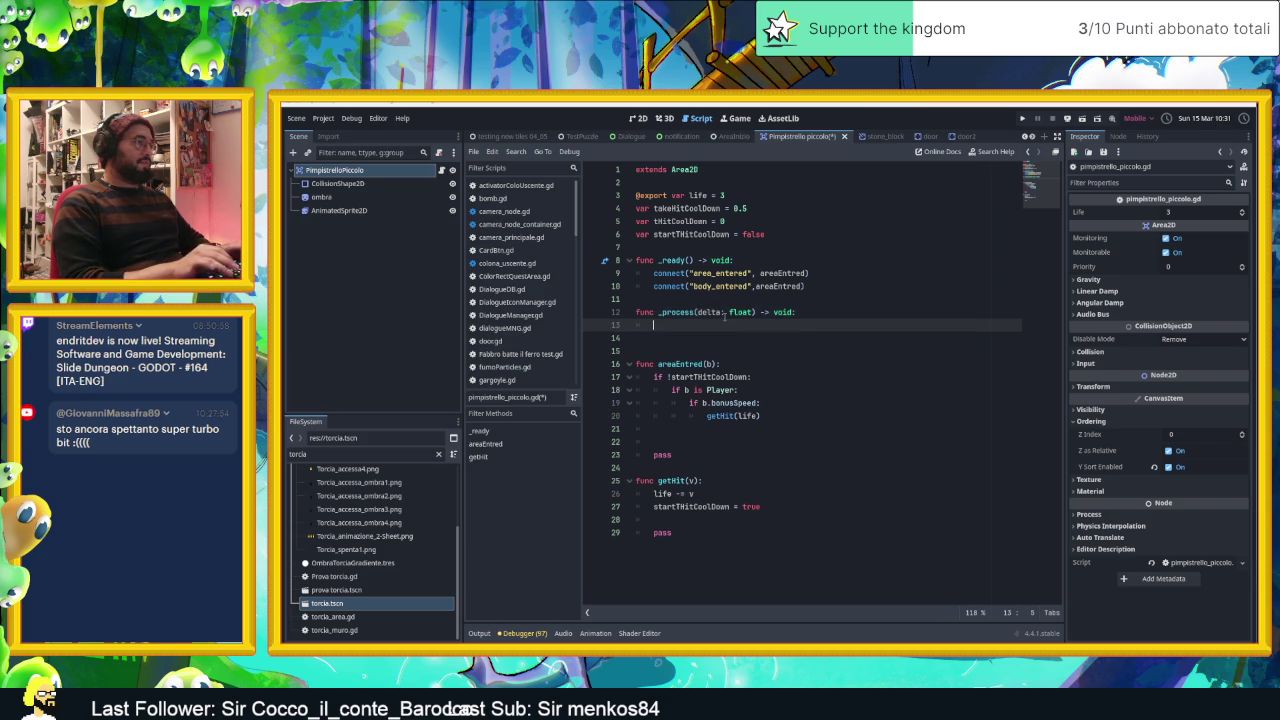
pyautogui.write('if s')
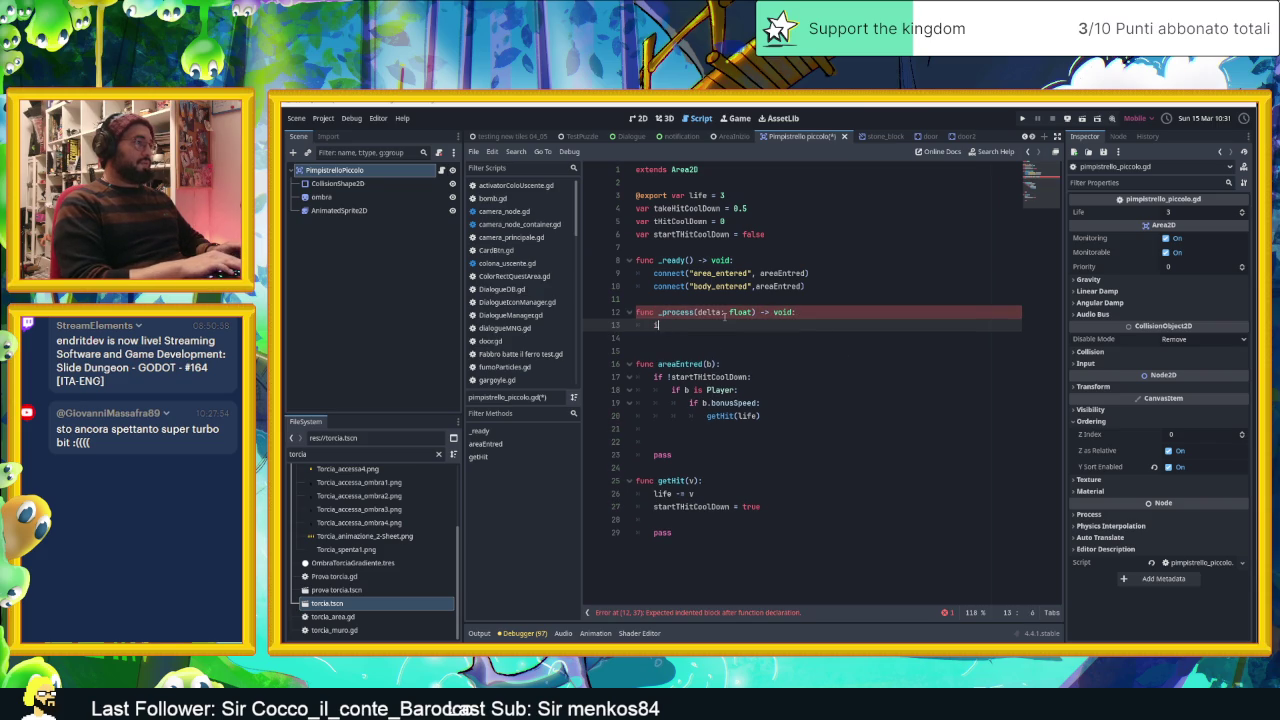
pyautogui.write('tar')
pyautogui.press('Return')
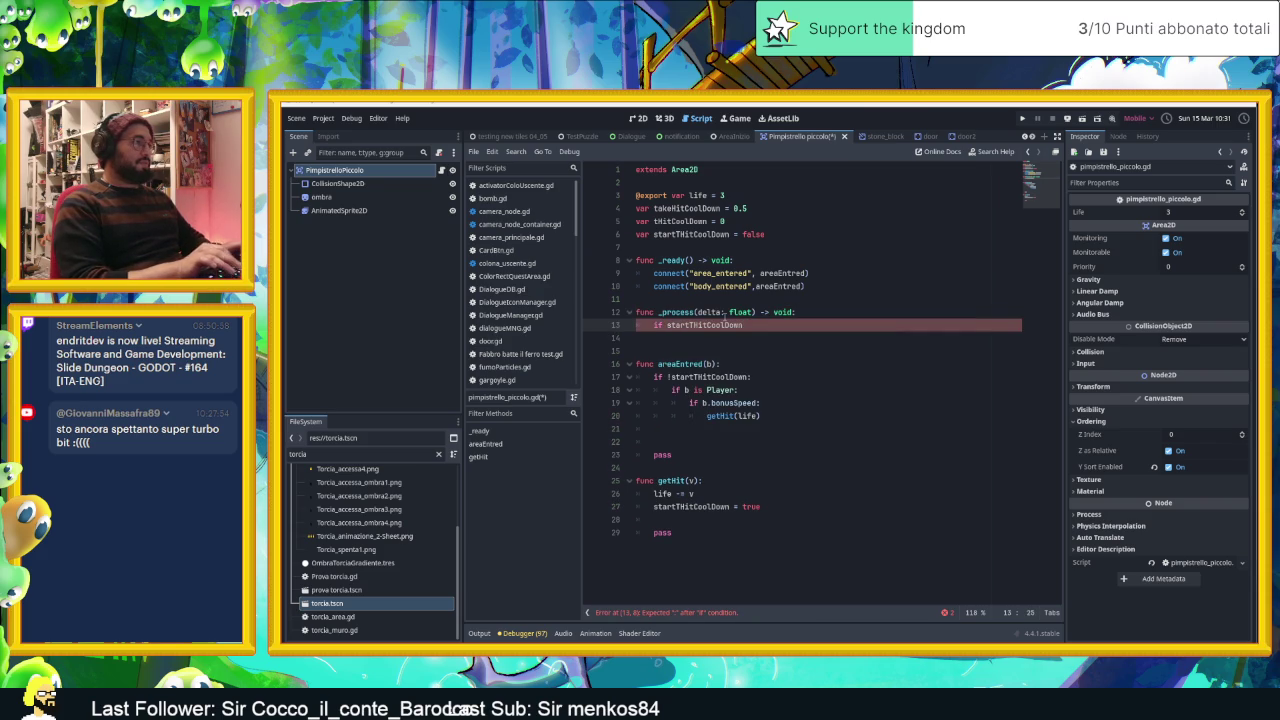
pyautogui.write(':')
pyautogui.press('Return')
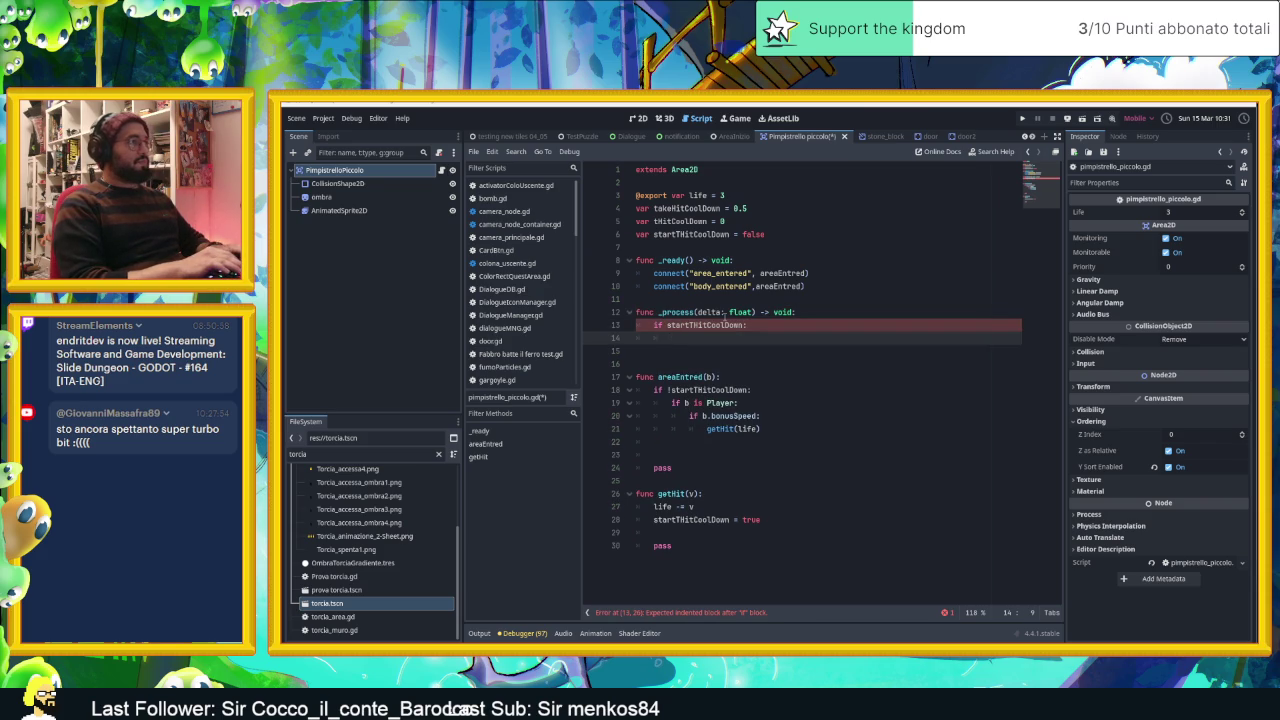
pyautogui.write('th')
pyautogui.press('Return')
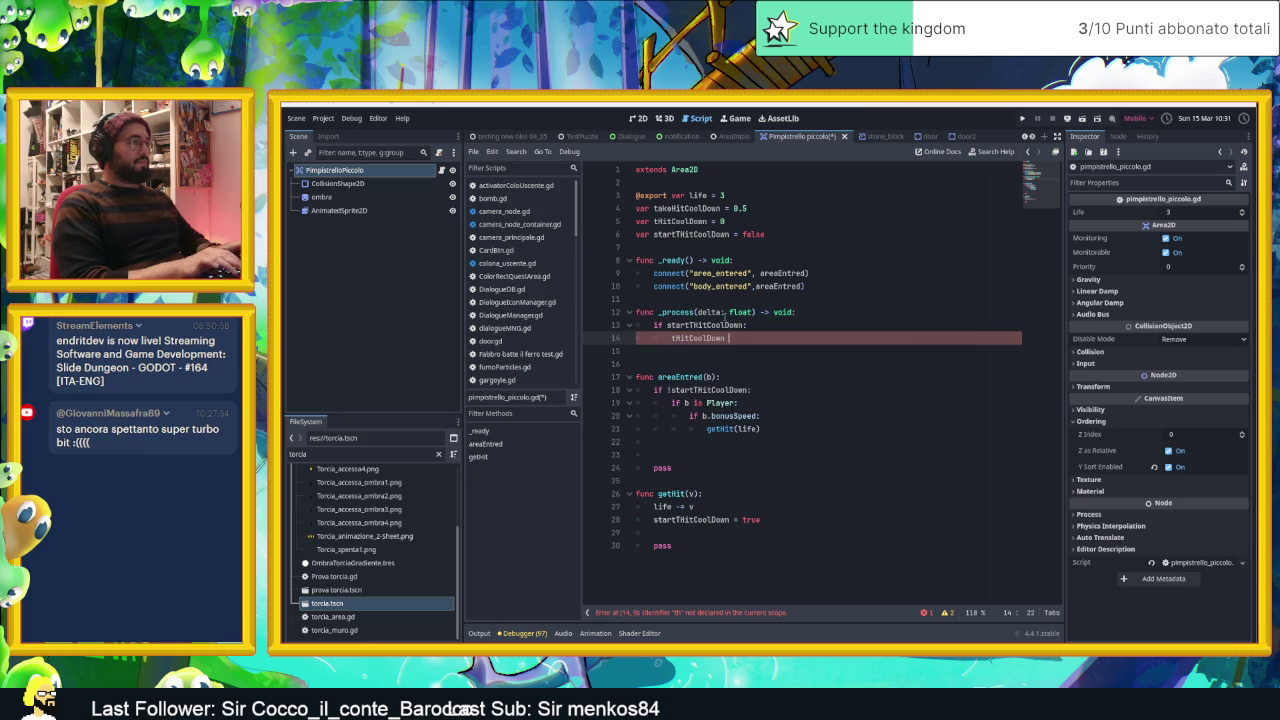
pyautogui.write('+= delta')
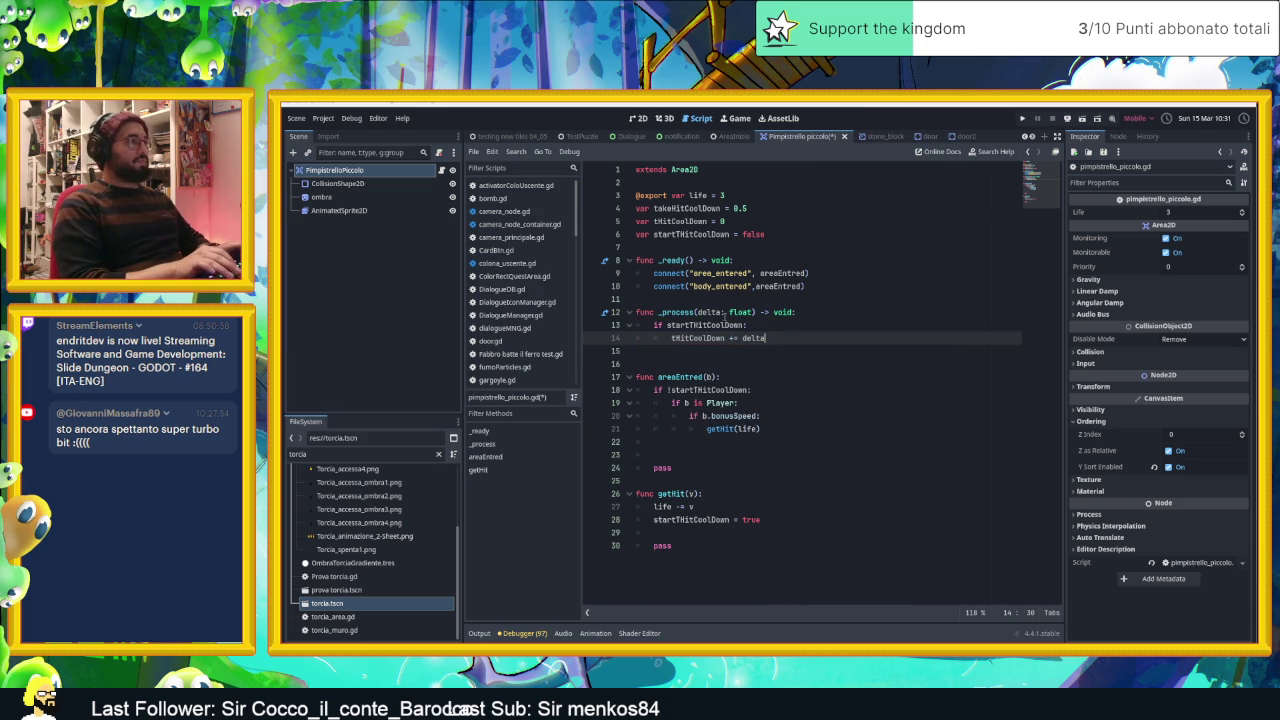
pyautogui.press('Return')
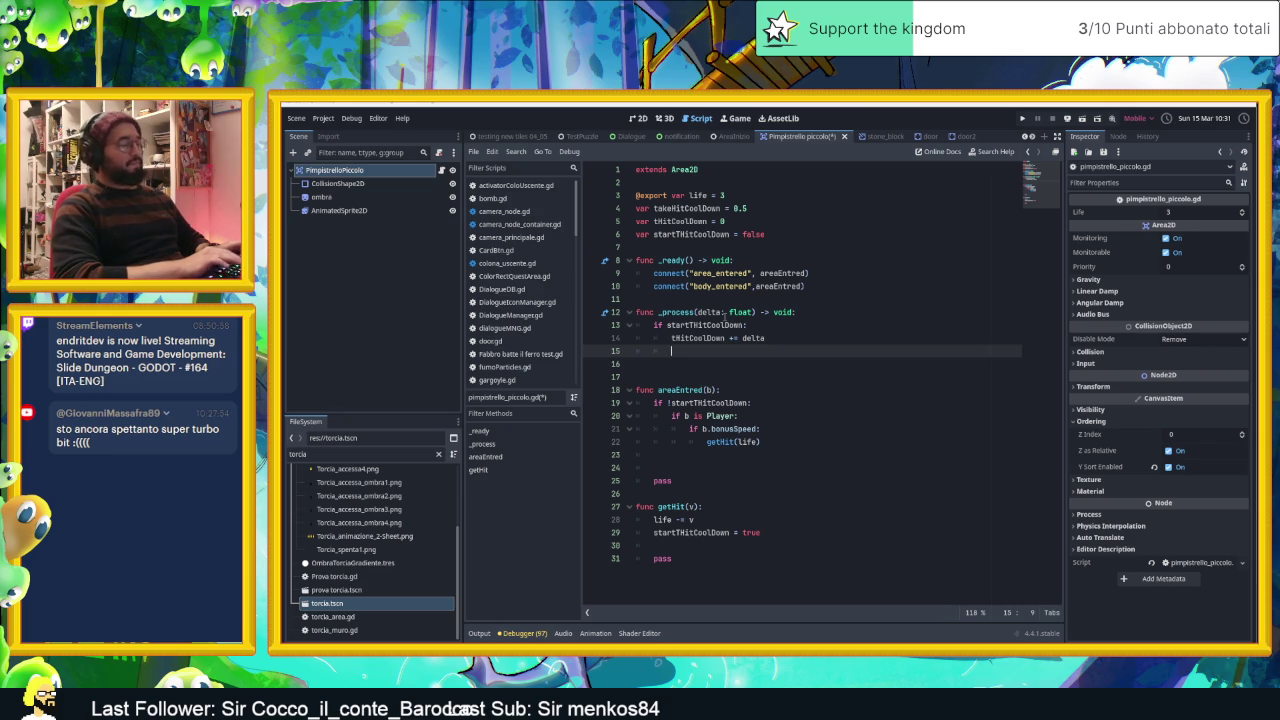
# - Add the check 'if tHitCoolDown >= takeHitCoolDown:' inside the cooldown block
pyautogui.write('if ta')
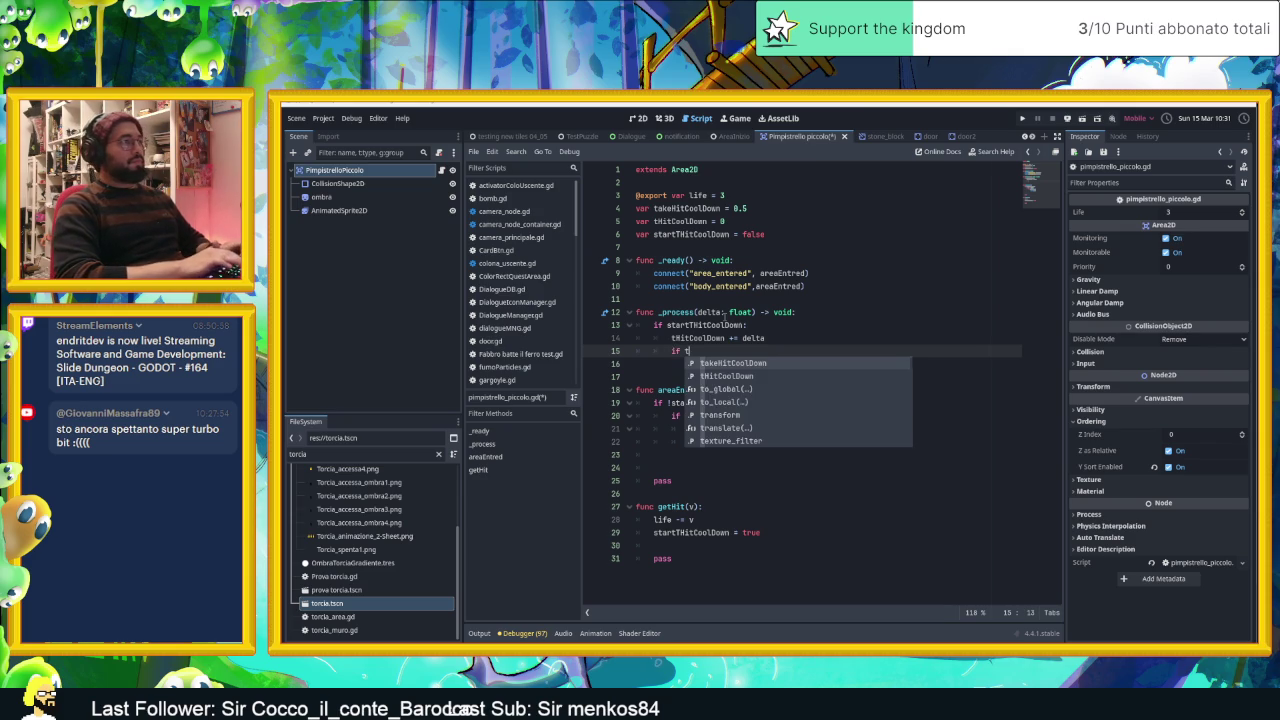
pyautogui.press('Return')
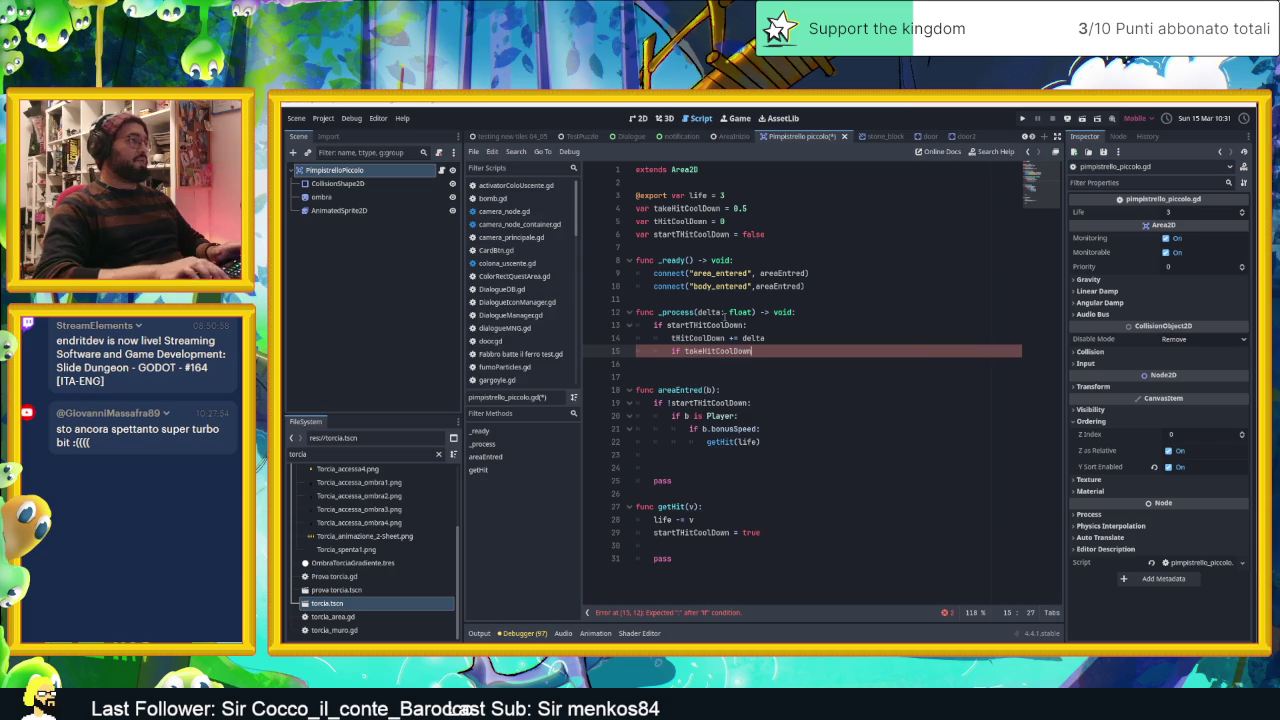
pyautogui.press('BackSpace')
pyautogui.press('BackSpace')
pyautogui.press('BackSpace')
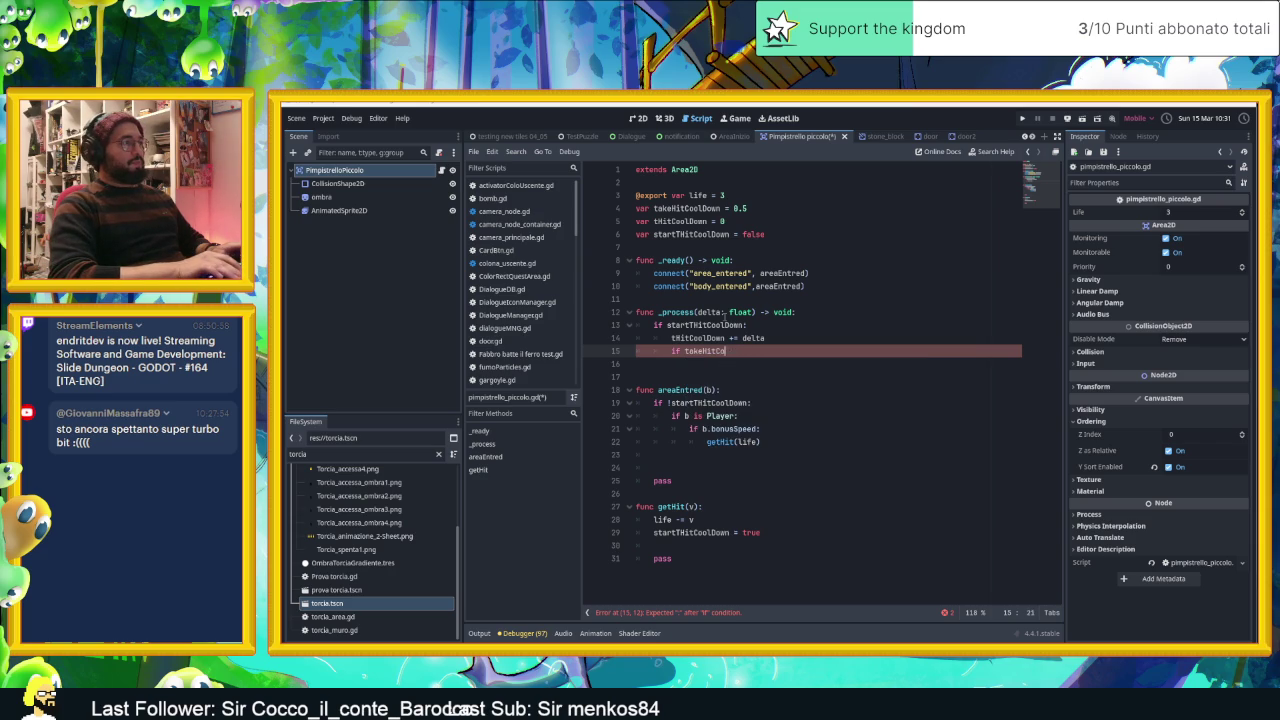
pyautogui.press('BackSpace')
pyautogui.press('BackSpace')
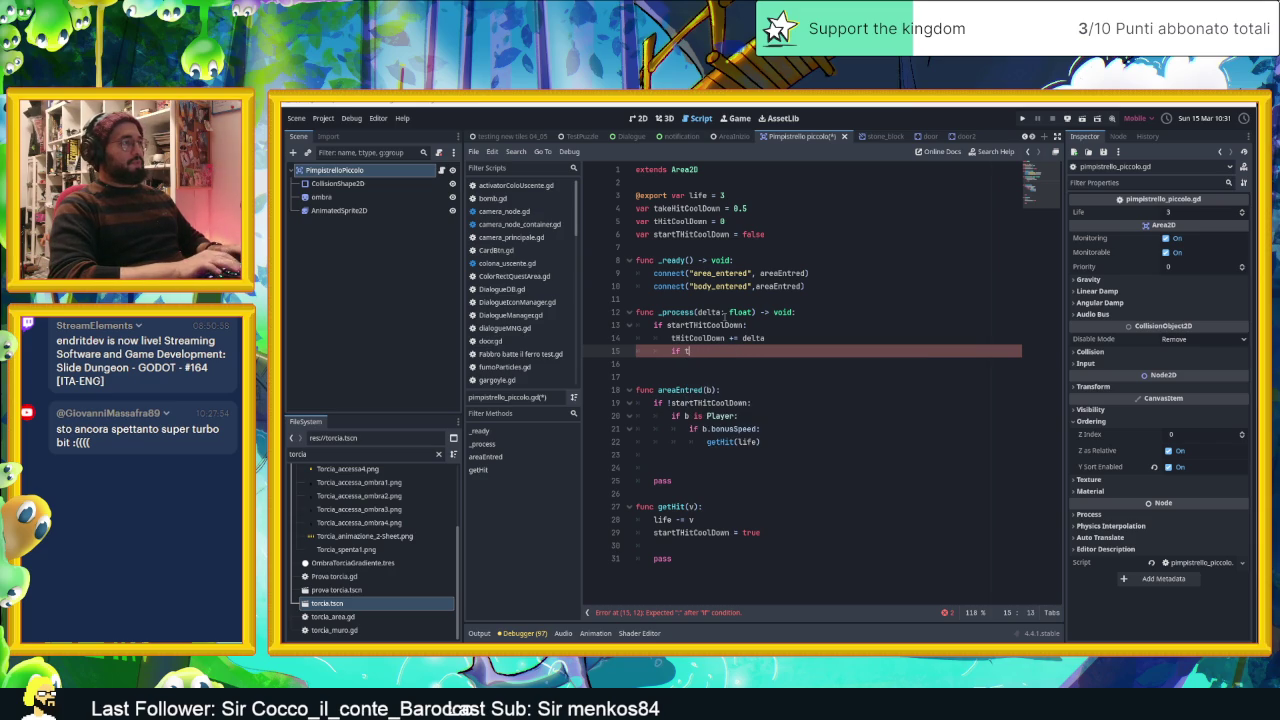
pyautogui.write('H')
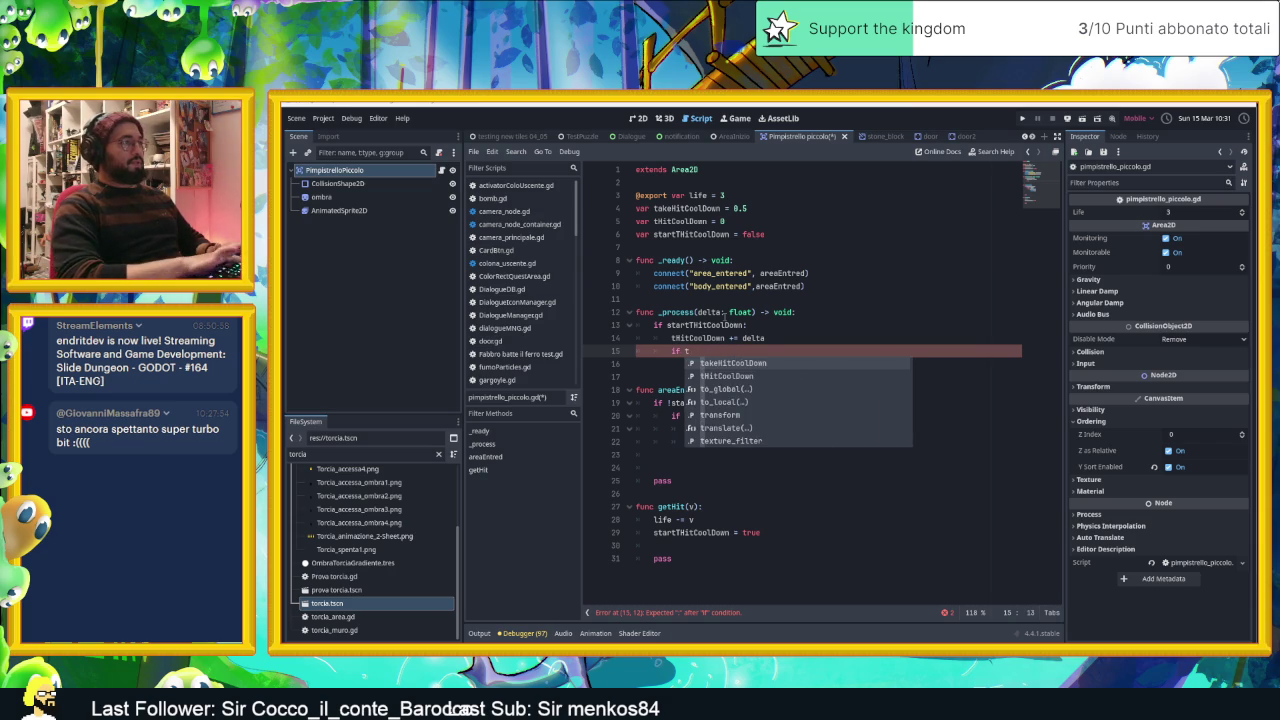
pyautogui.press('Return')
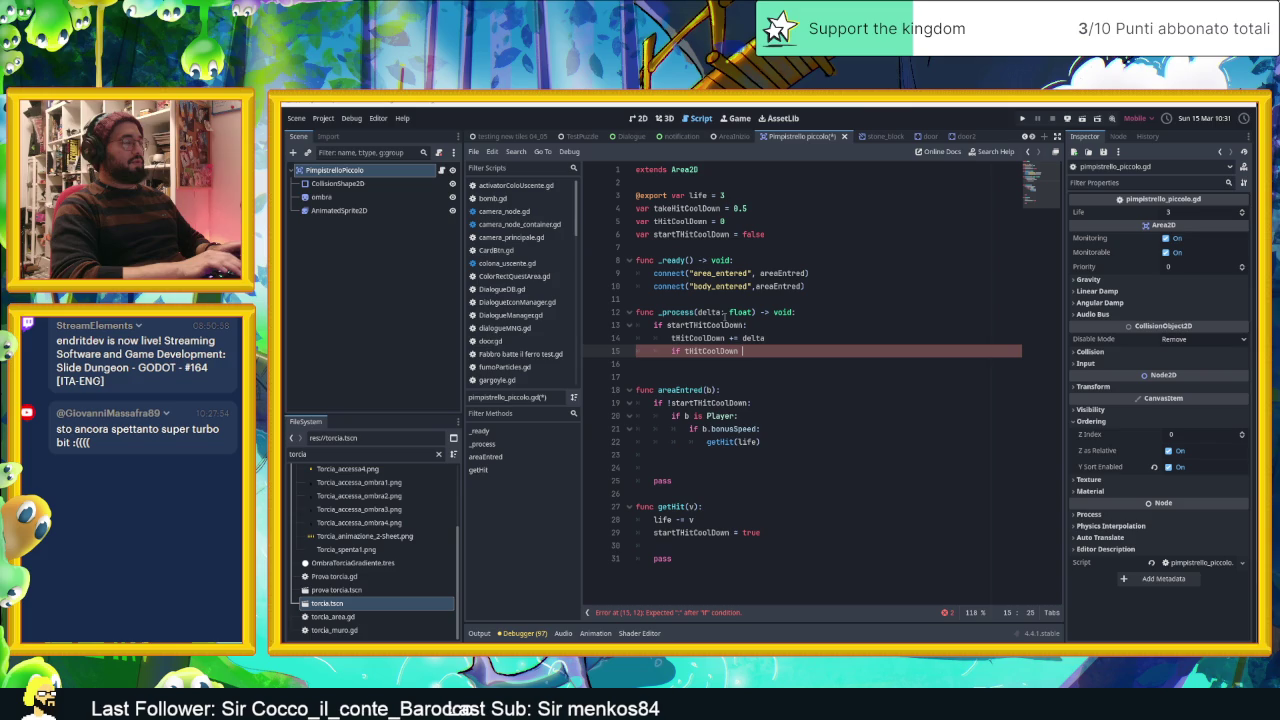
pyautogui.write('>= ')
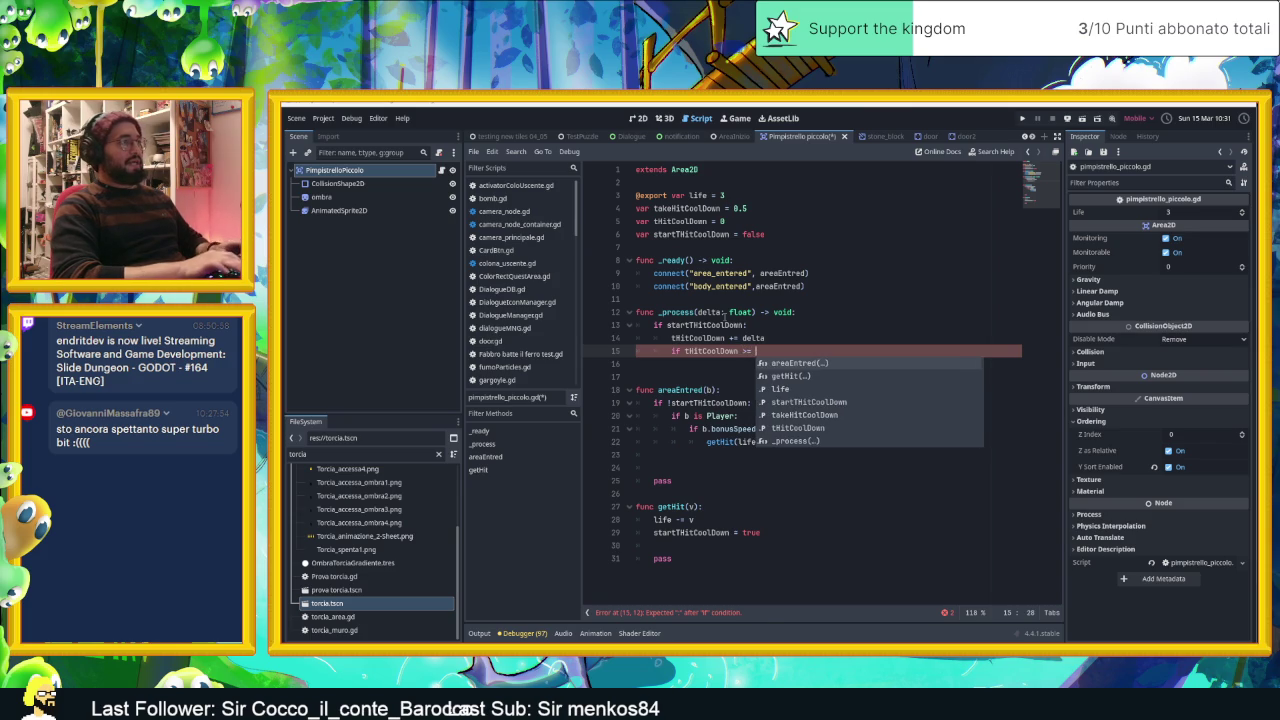
pyautogui.write('ta')
pyautogui.press('Return')
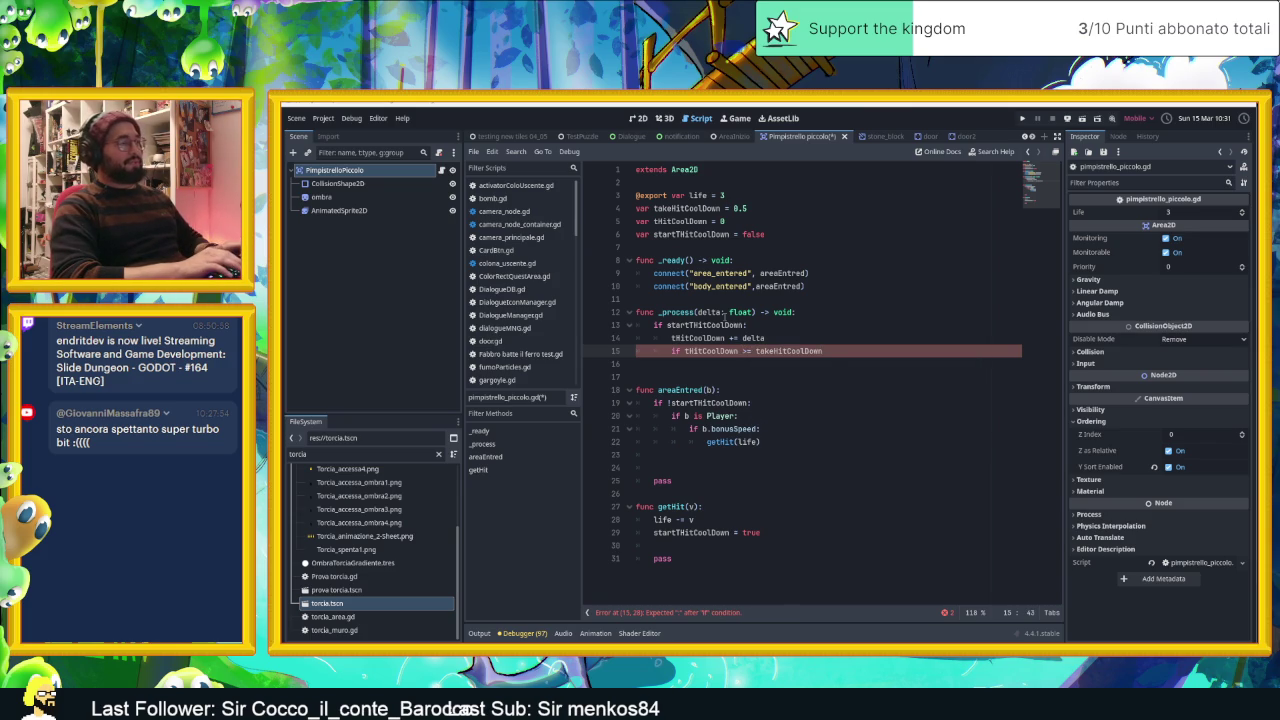
pyautogui.write(':')
pyautogui.press('Return')
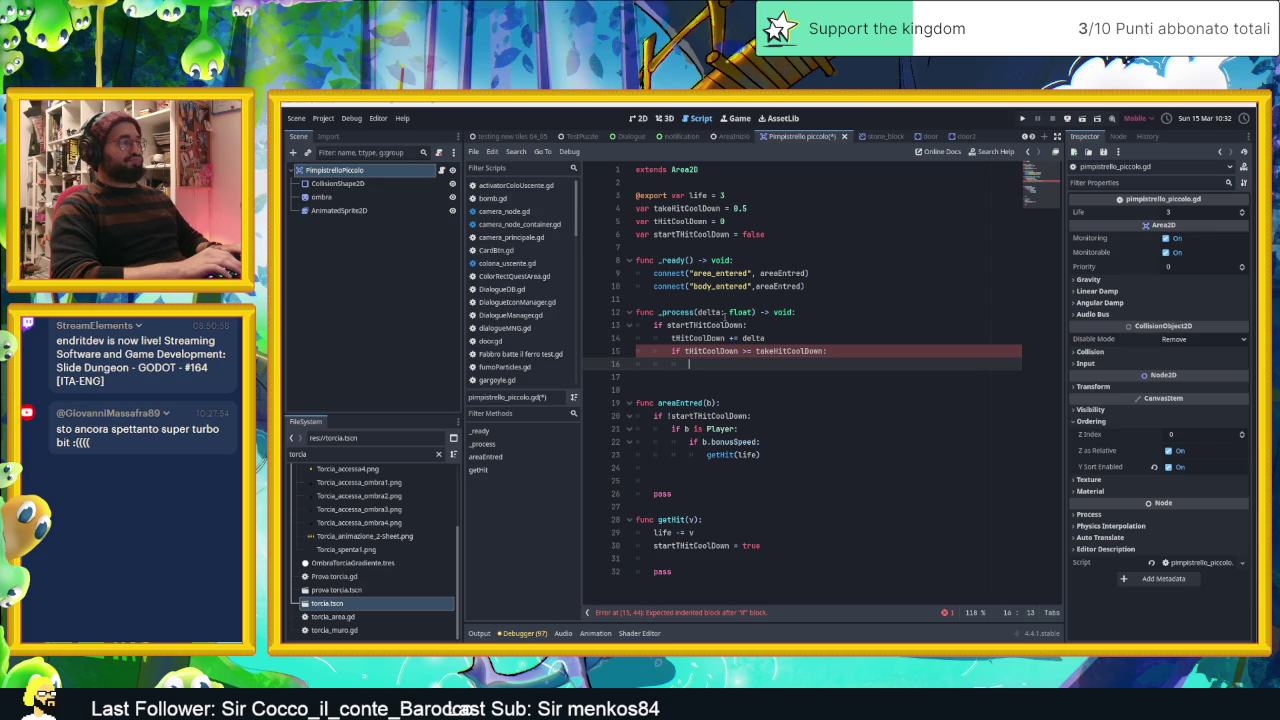
# - Inside it, set startTHitCoolDown = false and tHitCoolDown = 0
pyautogui.write('star')
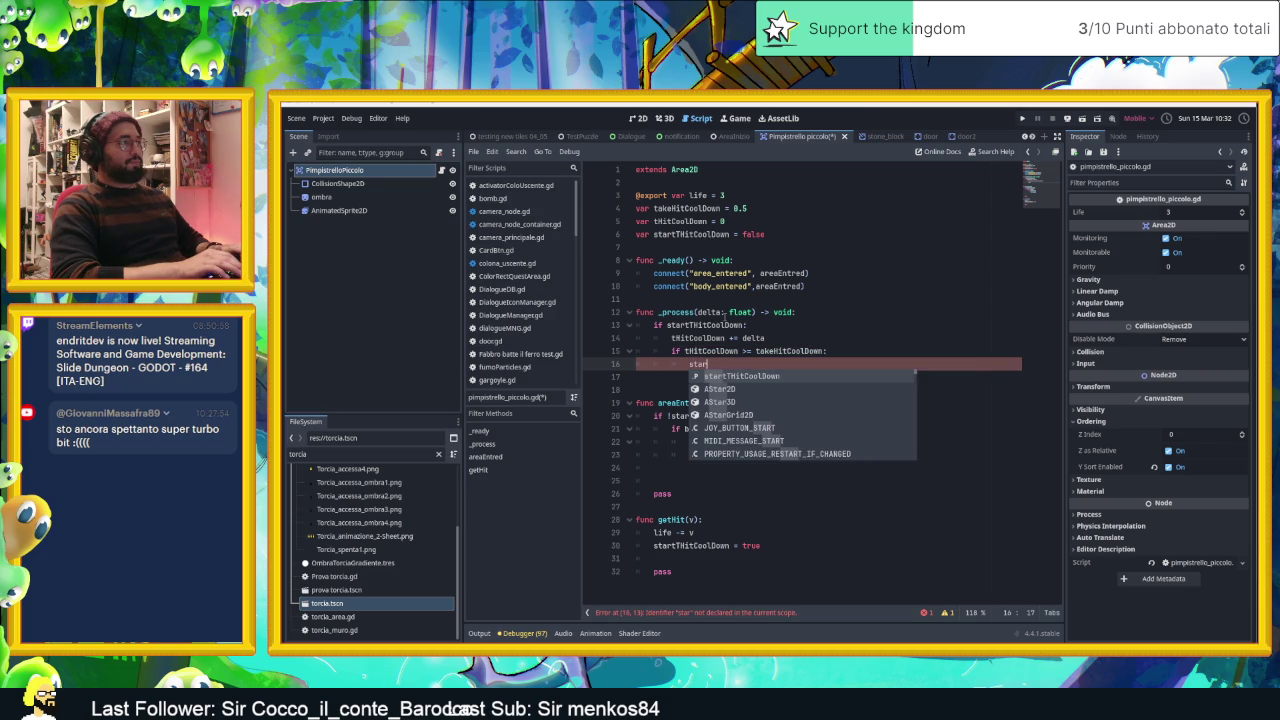
pyautogui.press('Return')
pyautogui.write('= fals')
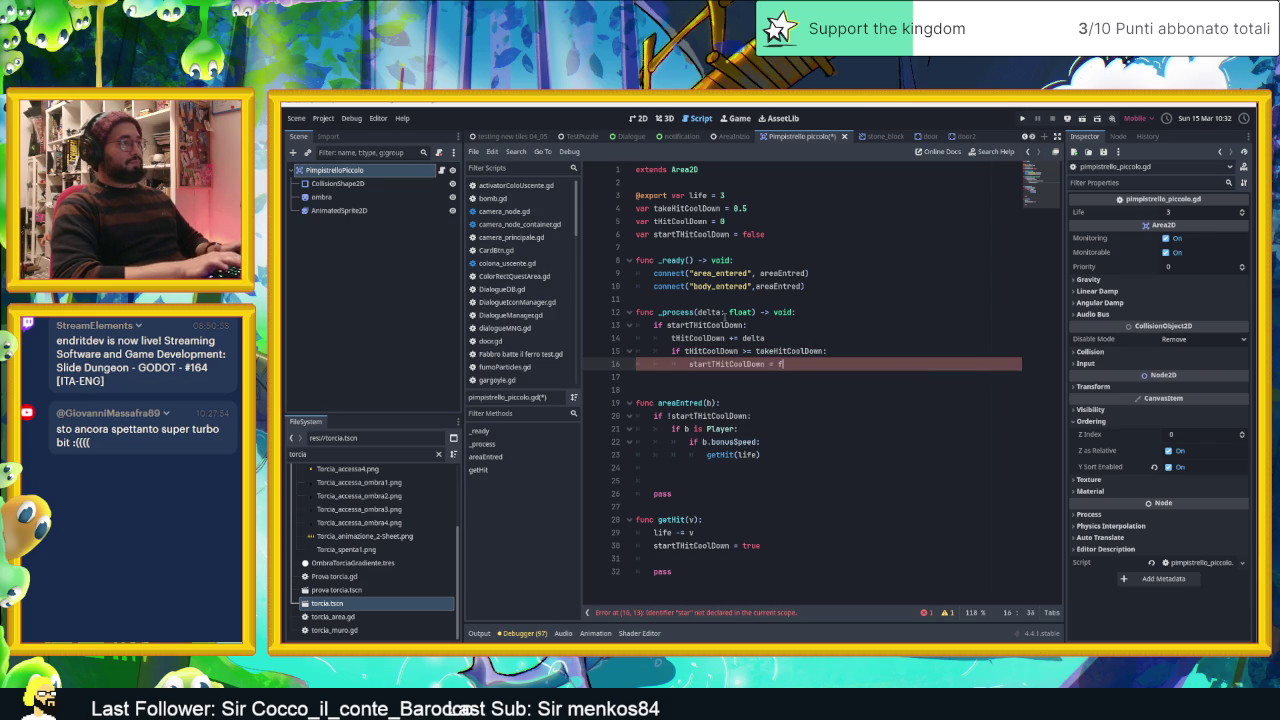
pyautogui.write('e')
pyautogui.press('Return')
pyautogui.write('ta')
pyautogui.press('Down')
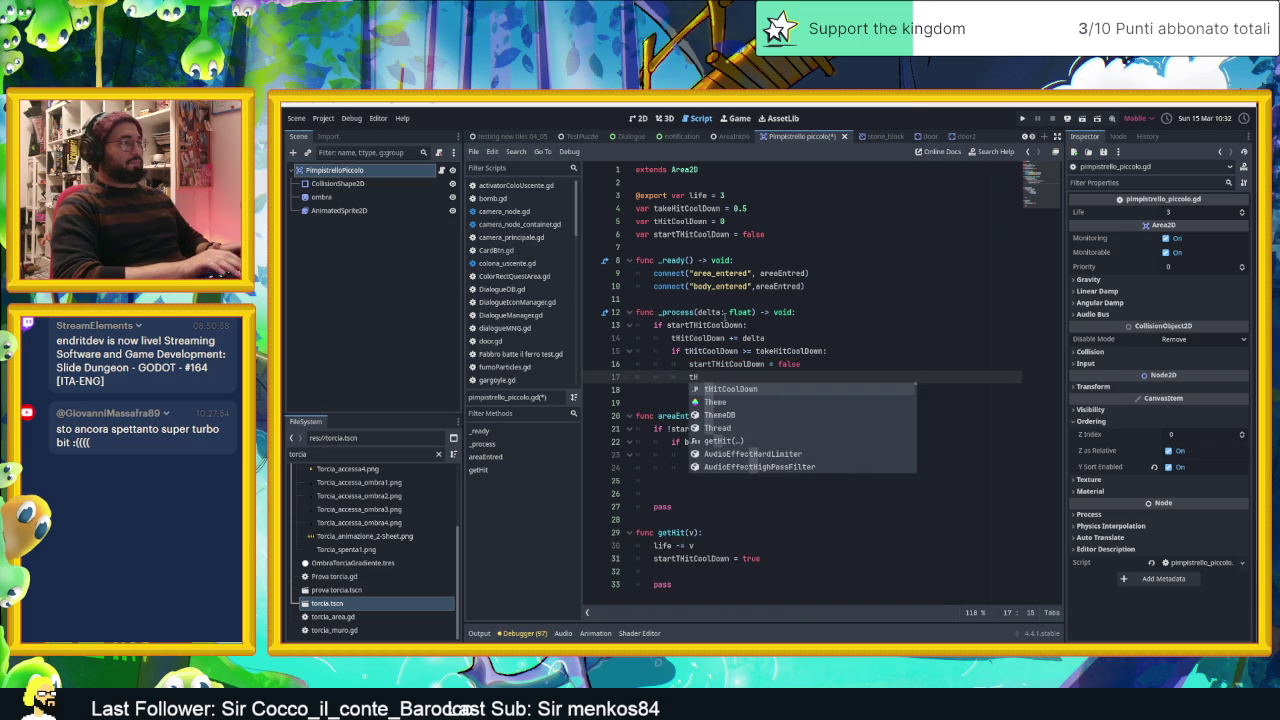
pyautogui.press('Return')
pyautogui.write('= 0')
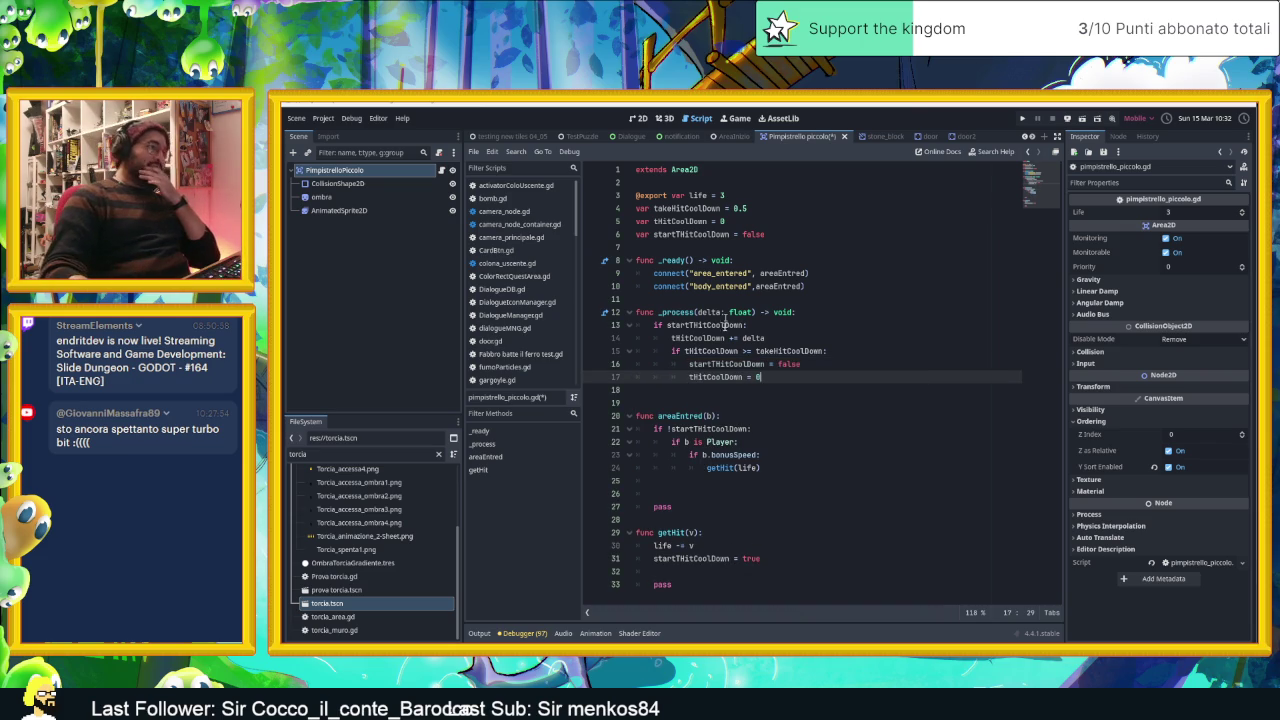
pyautogui.click(831, 541)
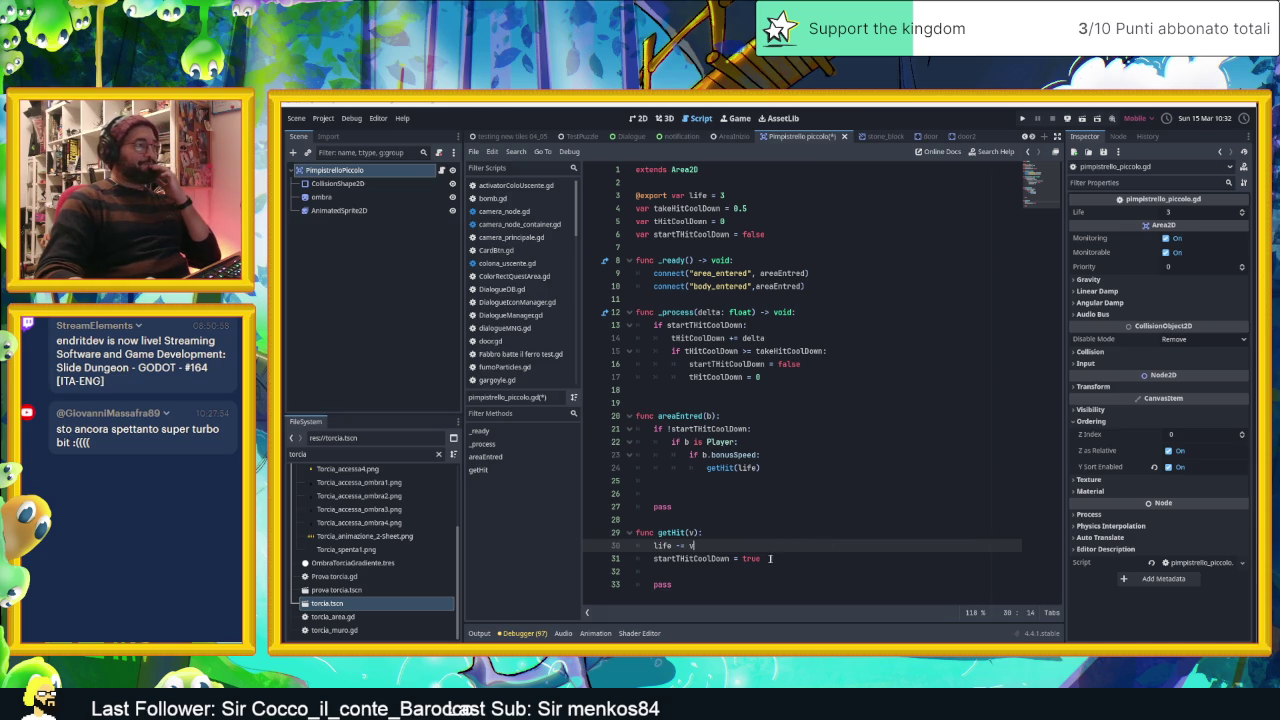
# - Add an else: branch calling getHit(1) after the getHit(life) call
pyautogui.click(771, 468)
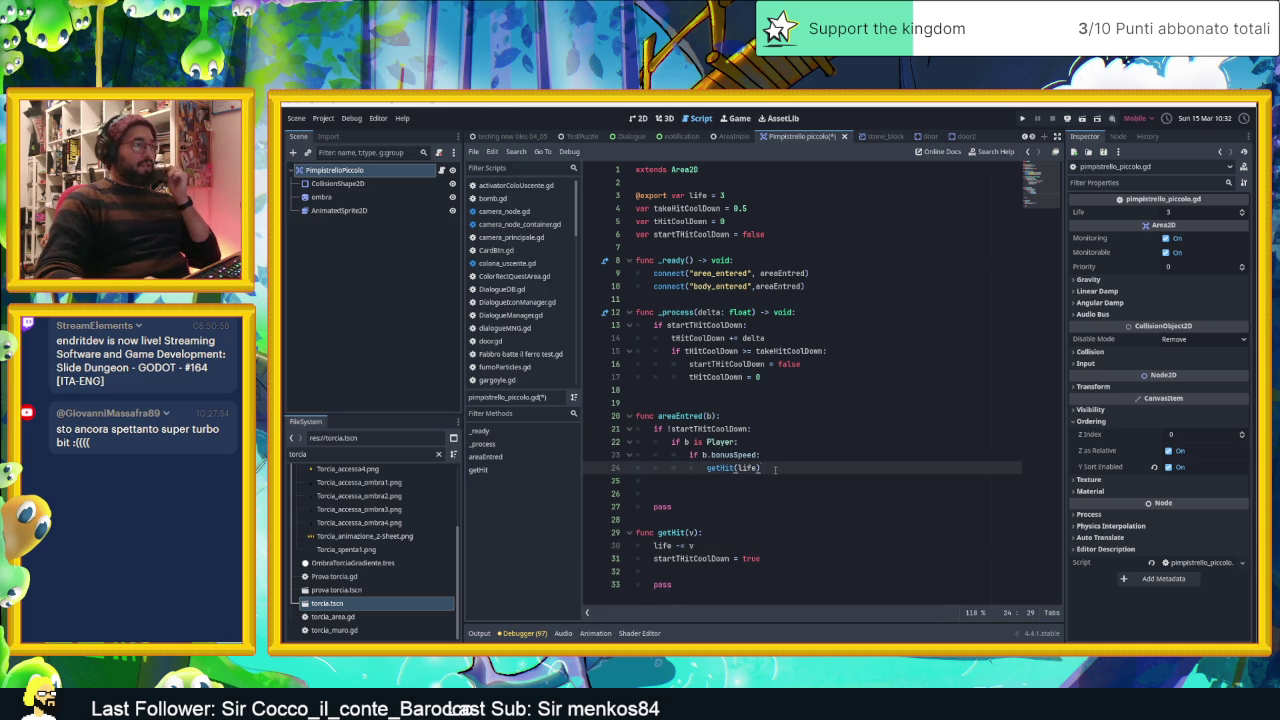
pyautogui.press('Return')
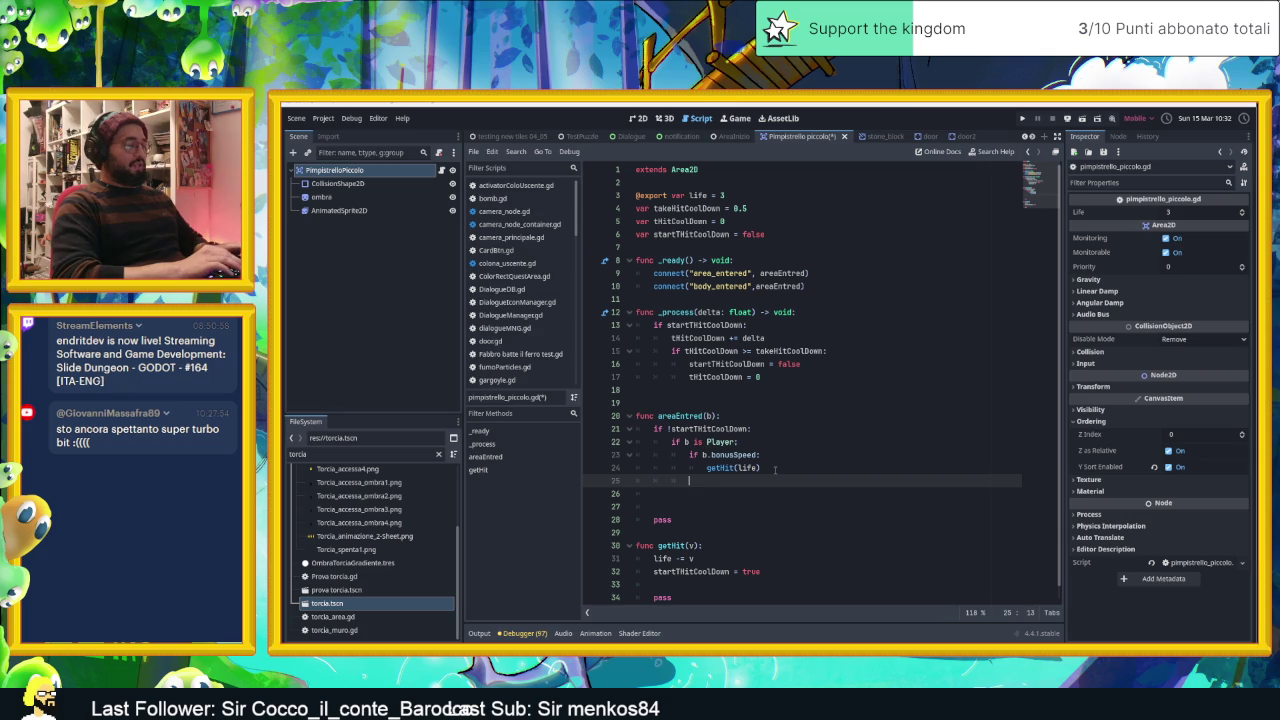
pyautogui.write('else:')
pyautogui.press('Return')
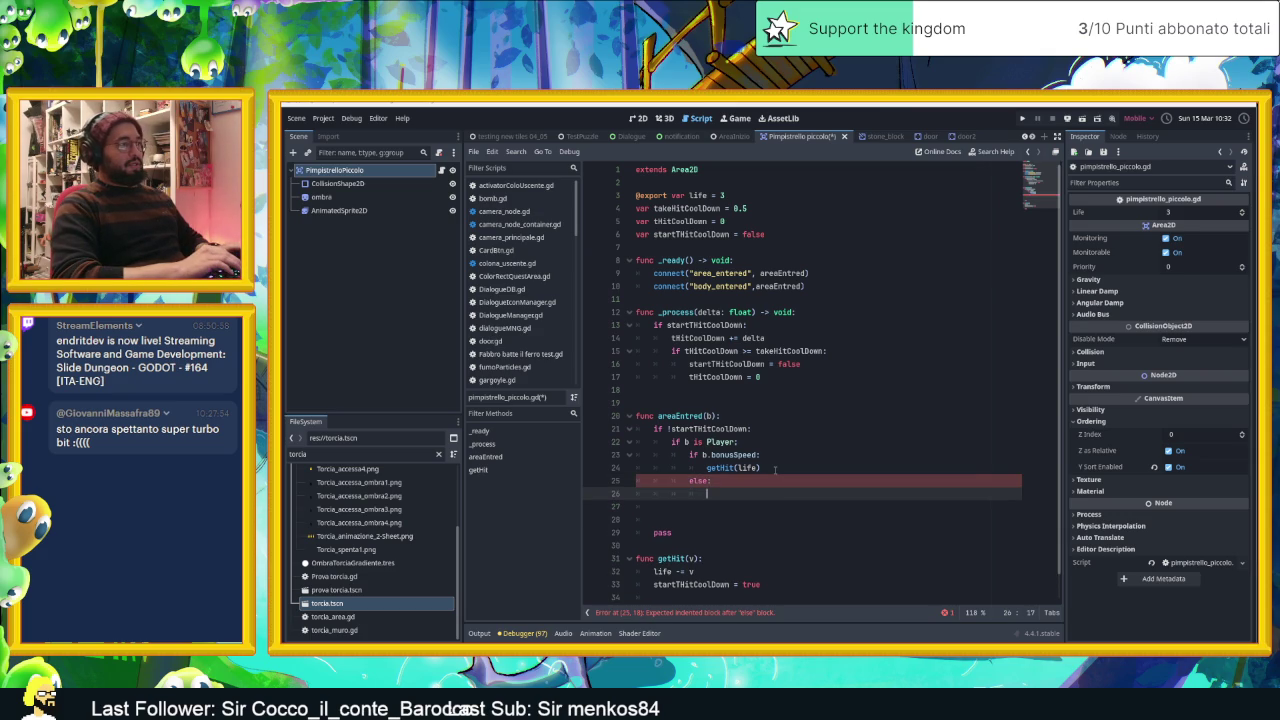
pyautogui.write('getHit(1)')
pyautogui.press('Return')
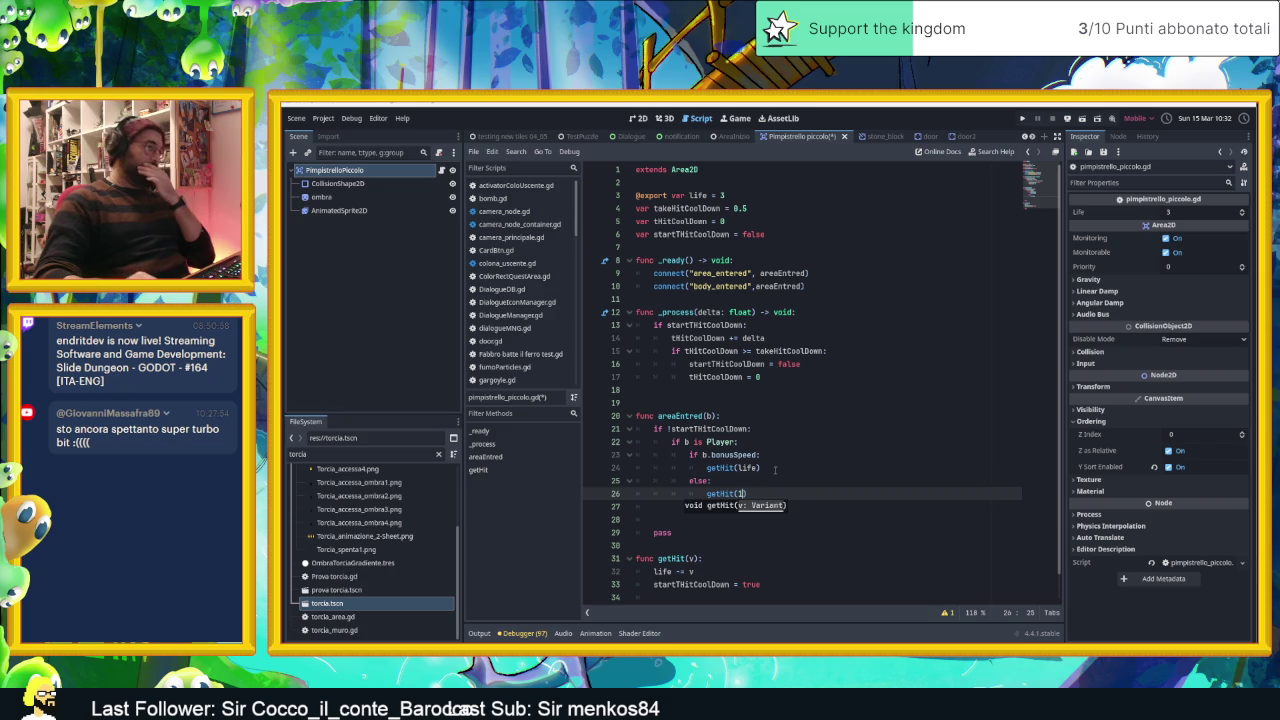
pyautogui.click(778, 470)
# - Save the bat script and show the bat scene in the 2D workspace
pyautogui.hotkey('ctrl', 's')
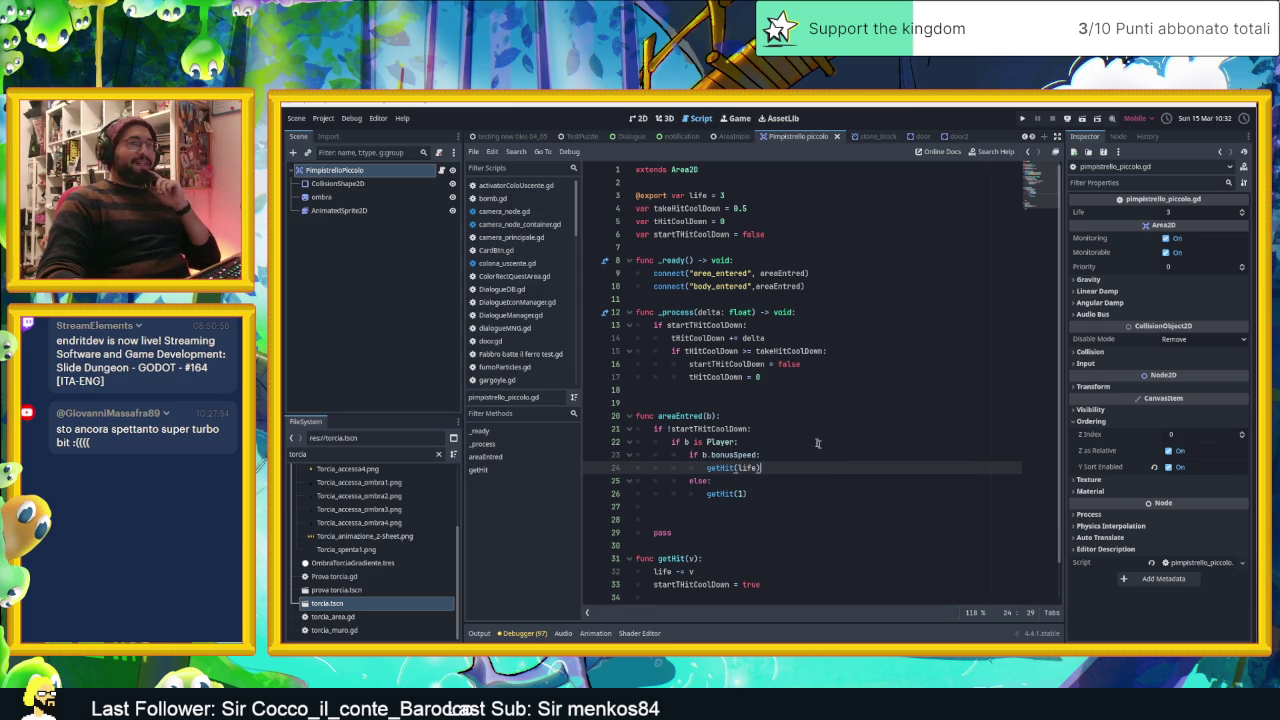
pyautogui.click(640, 118)
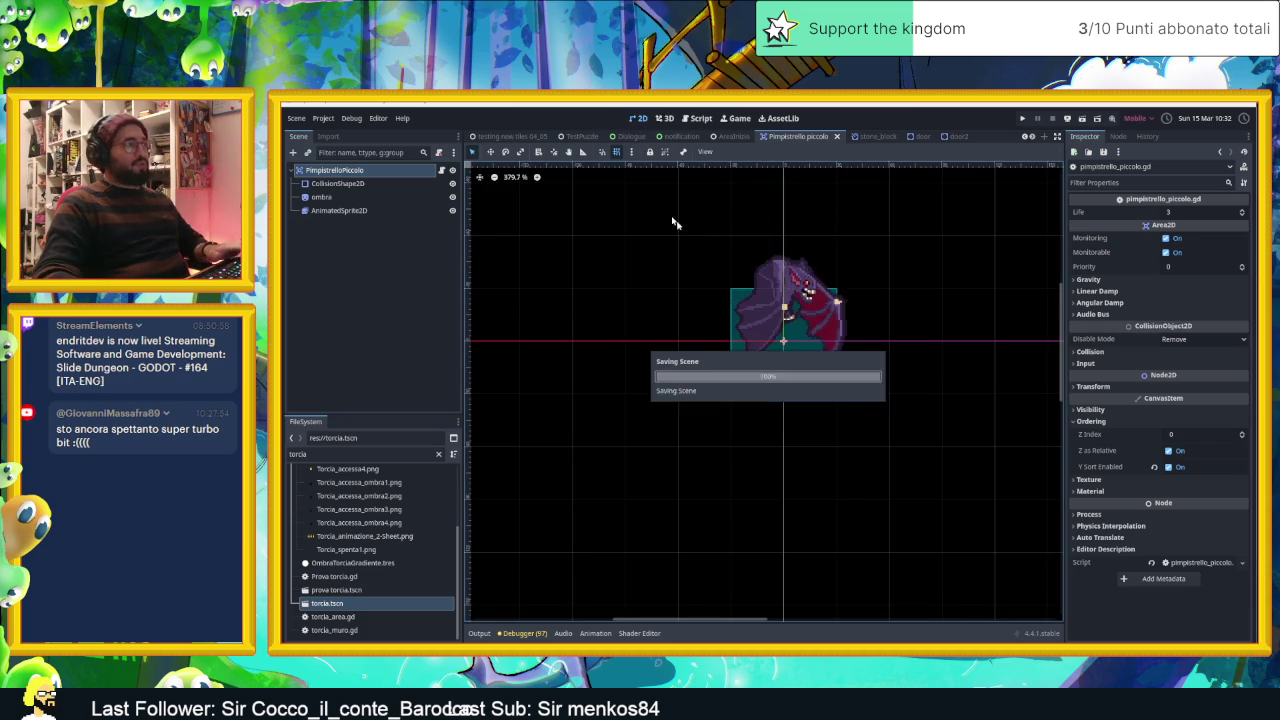
# - Run the AreaInizio level to test the bat, stop the game, and reopen the bat's script
pyautogui.click(728, 136)
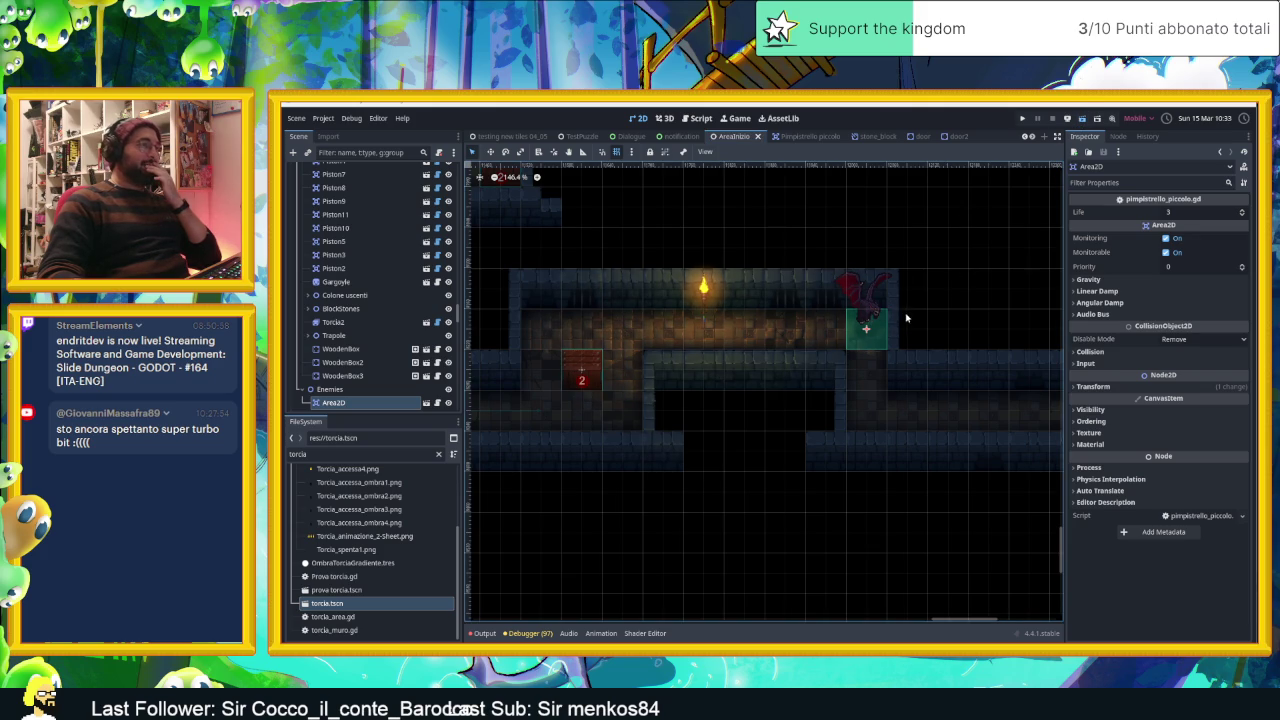
pyautogui.hotkey('ctrl', 's')
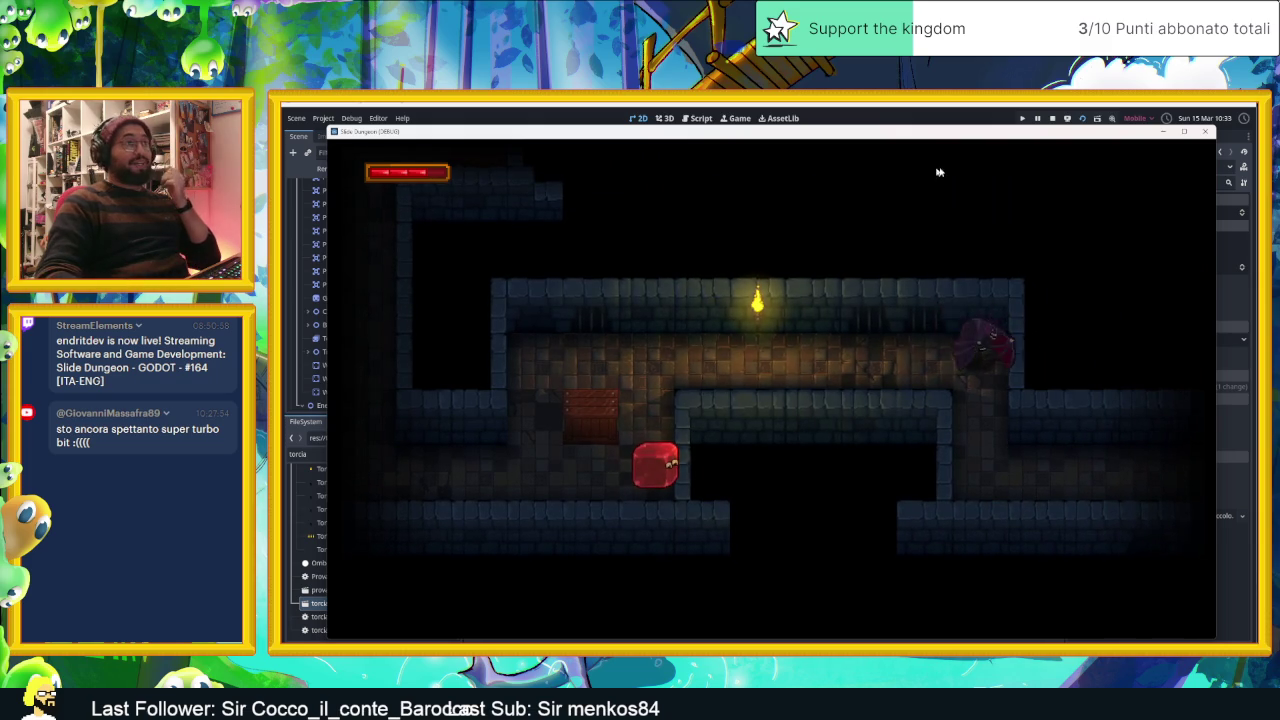
pyautogui.click(1051, 119)
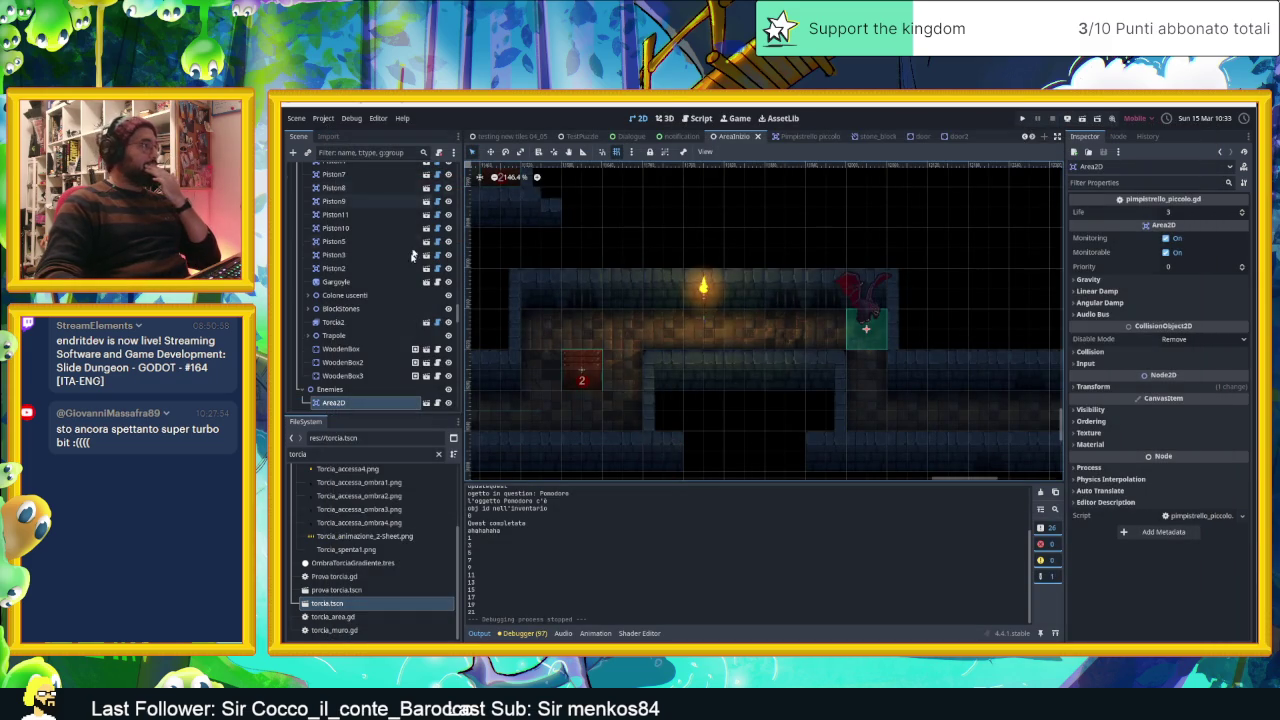
pyautogui.click(438, 402)
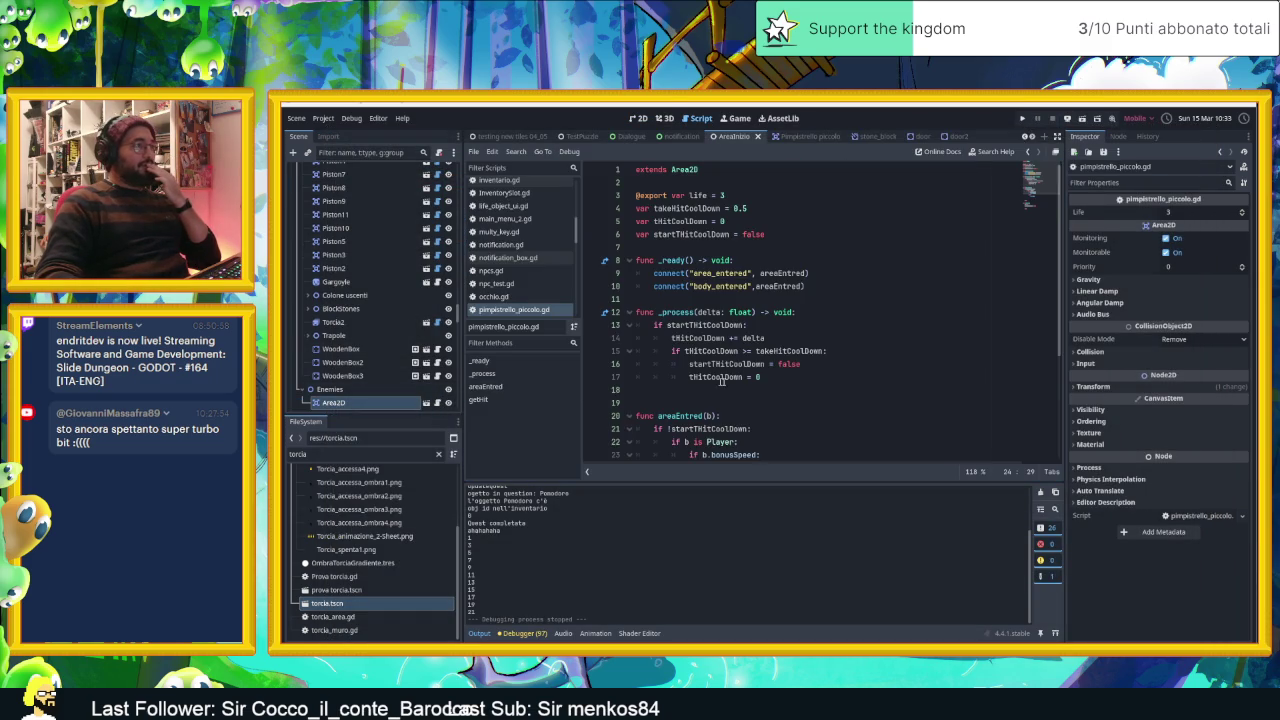
pyautogui.scroll(-5, 707, 383)
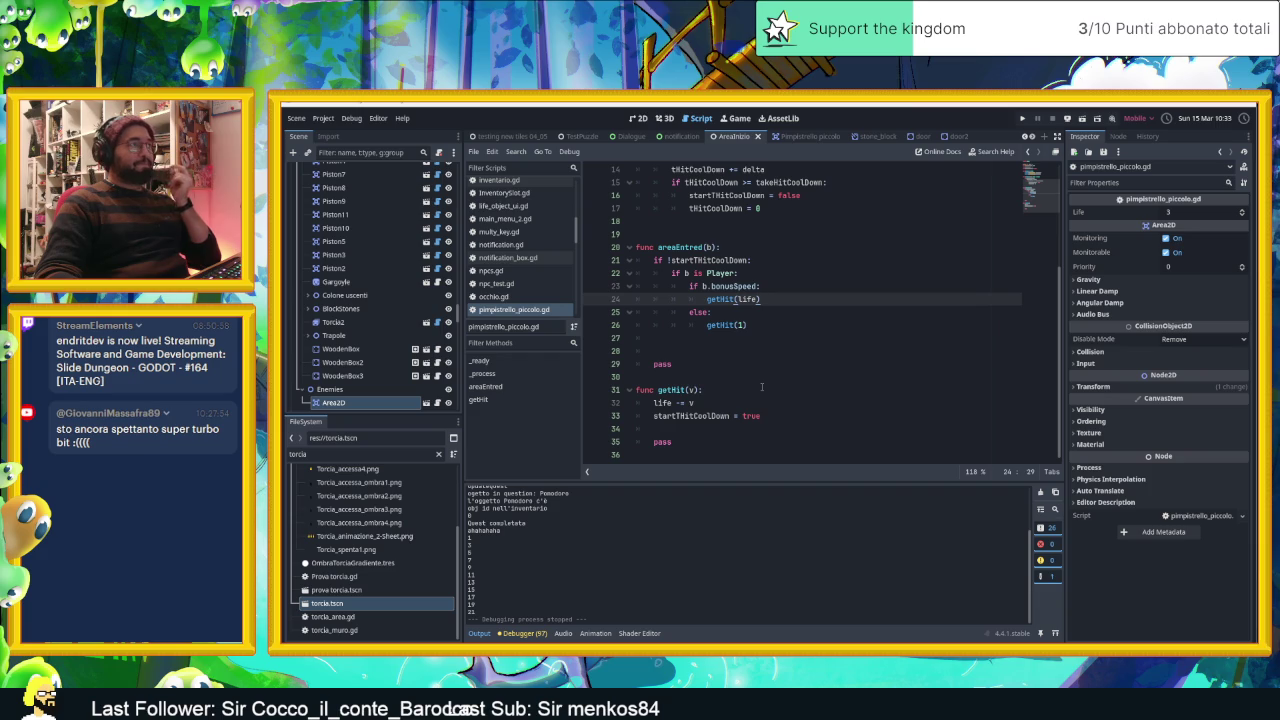
pyautogui.scroll(10, 367, 292)
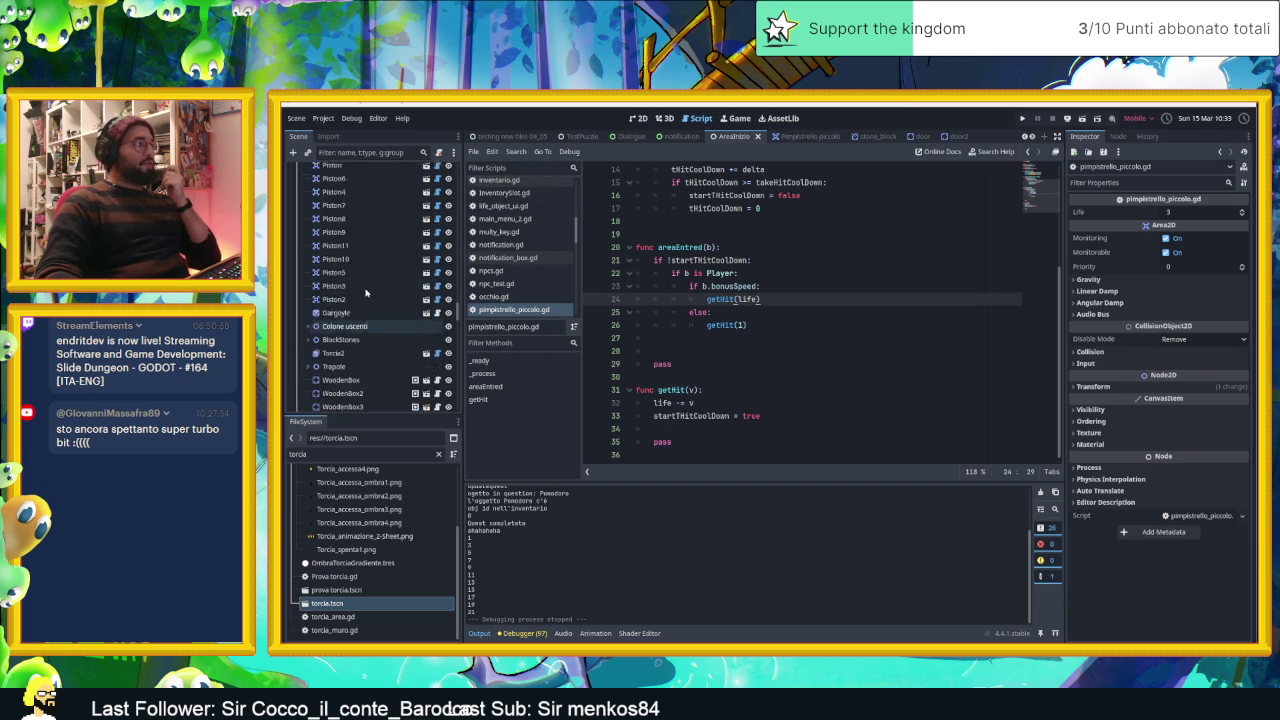
pyautogui.scroll(10, 367, 292)
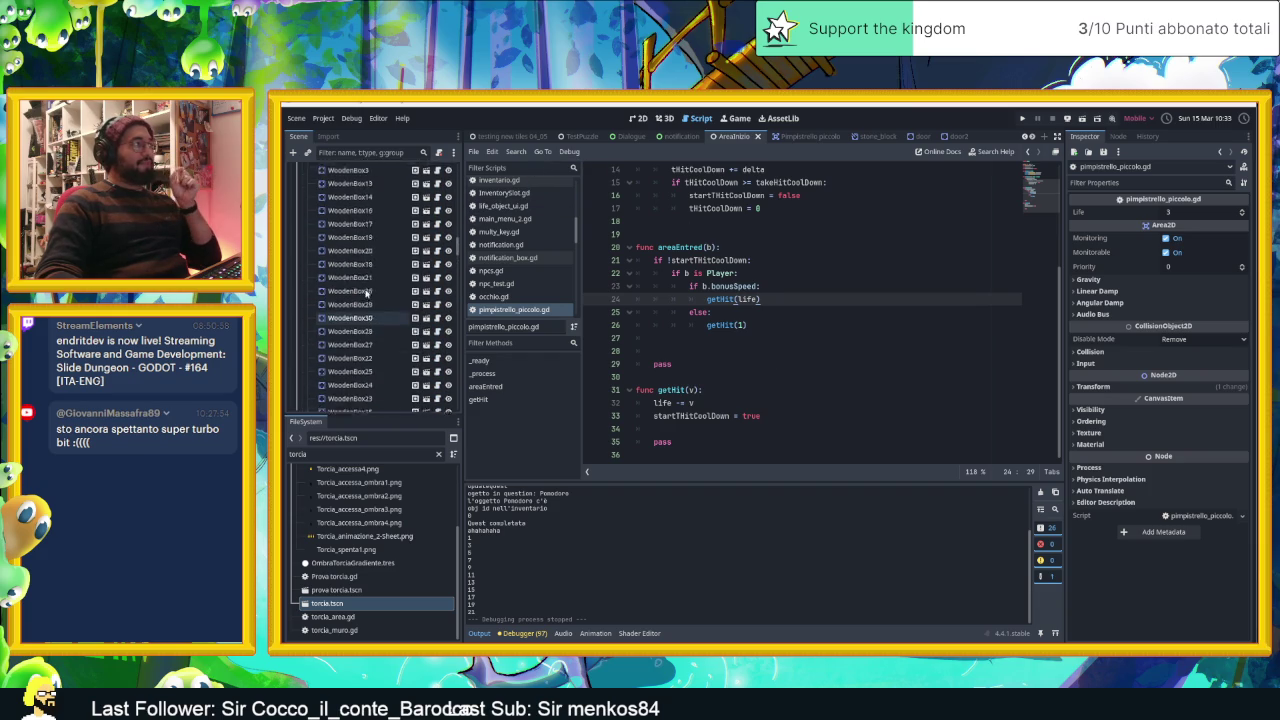
pyautogui.scroll(10, 367, 292)
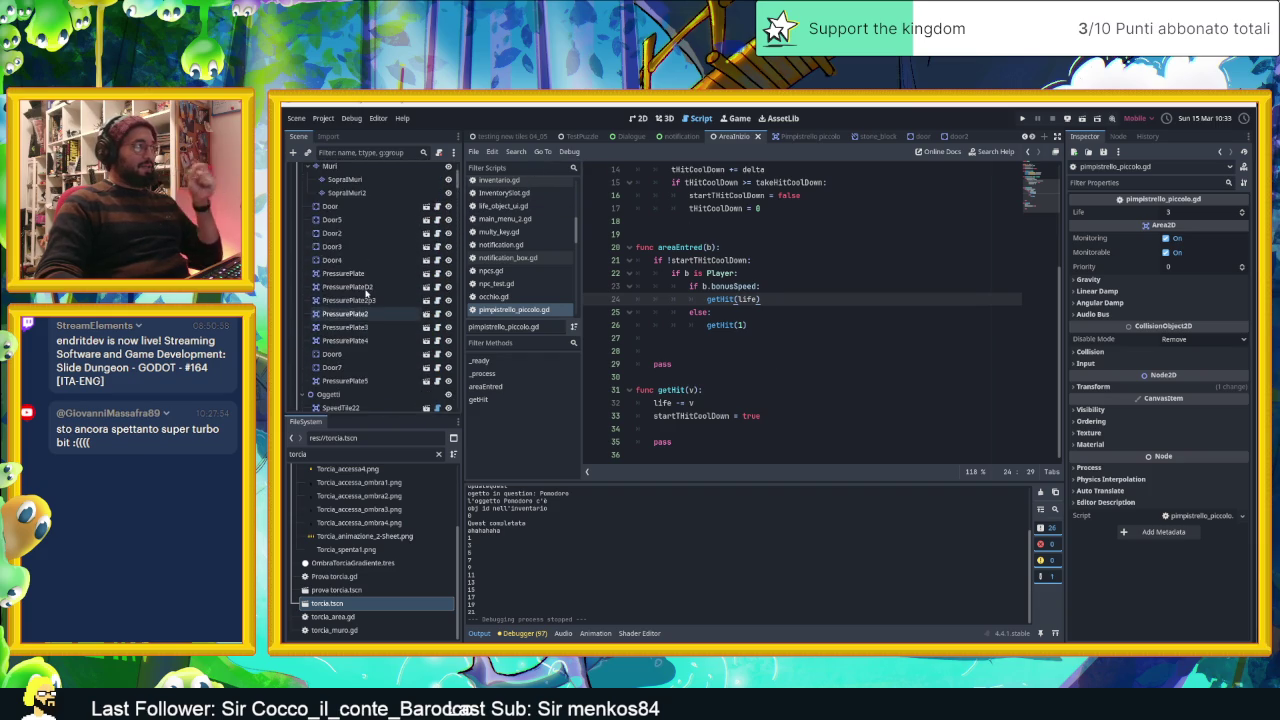
# - Find Player2.gd's Damage Cooldown flashing line at 271, then return to the Pimpistrello piccolo scene
pyautogui.click(438, 197)
pyautogui.scroll(-10, 820, 375)
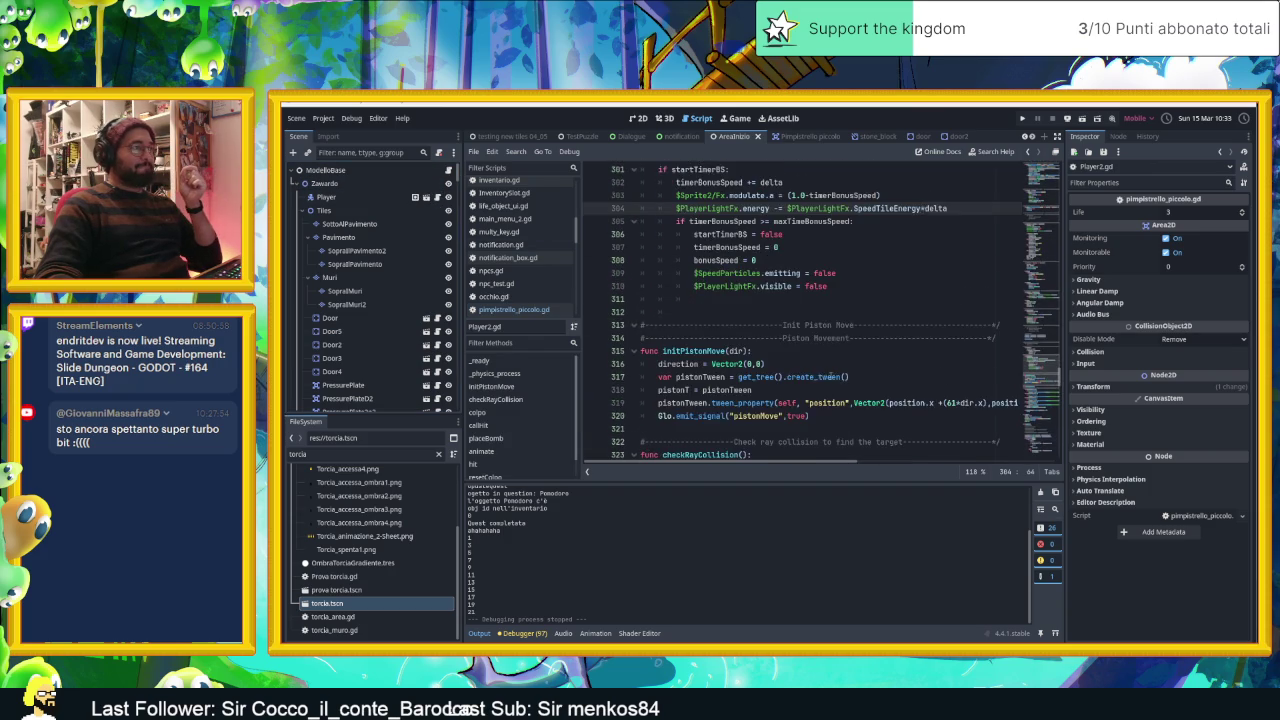
pyautogui.scroll(-2, 828, 377)
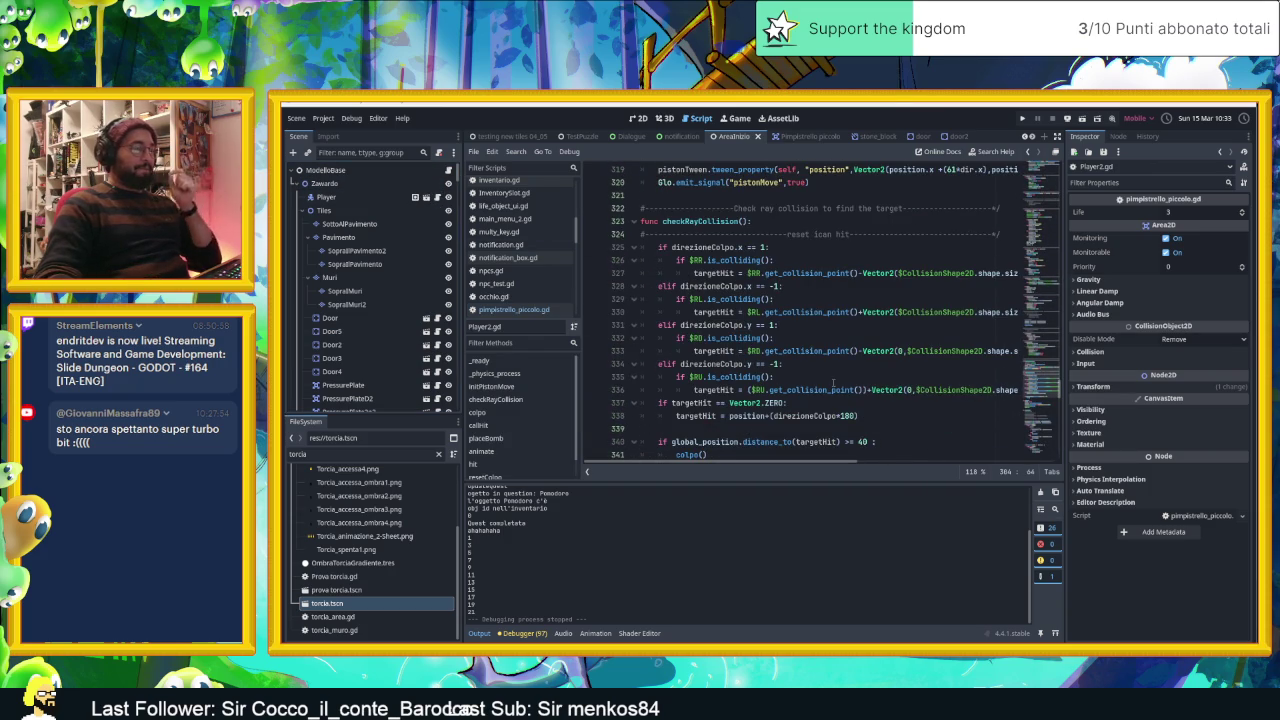
pyautogui.scroll(-7, 833, 382)
pyautogui.scroll(-8, 833, 382)
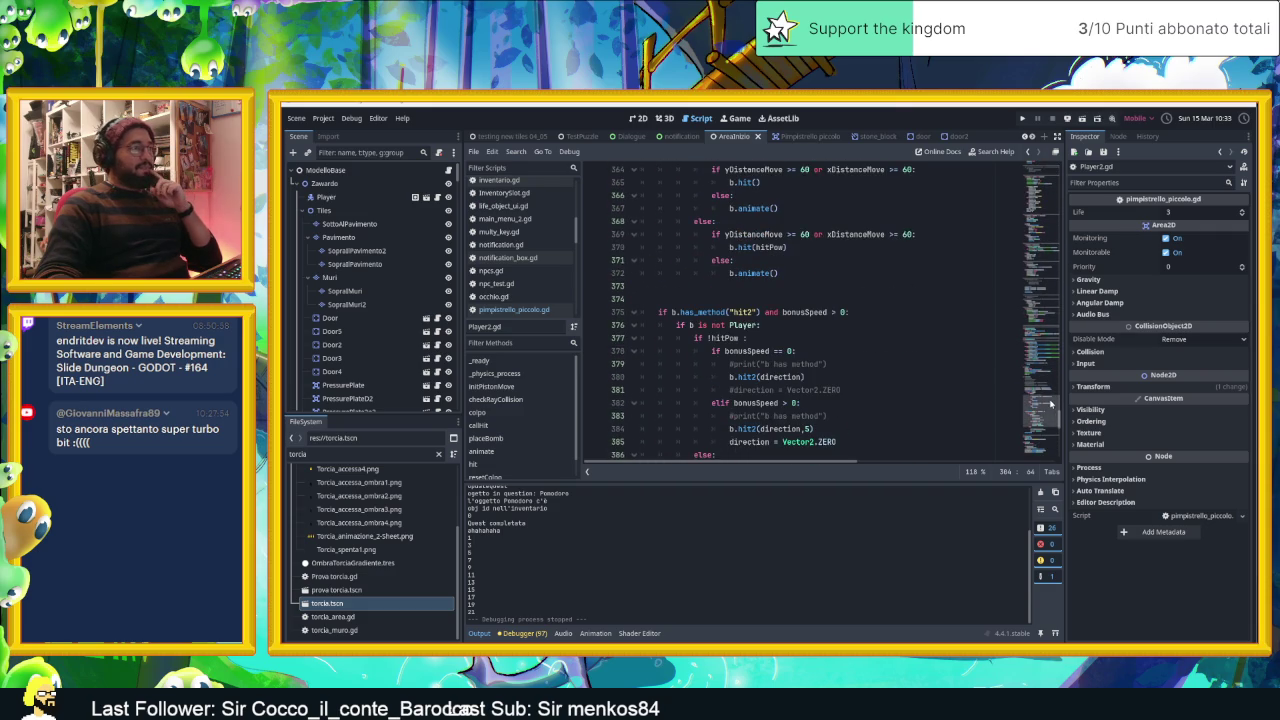
pyautogui.scroll(-2, 1050, 404)
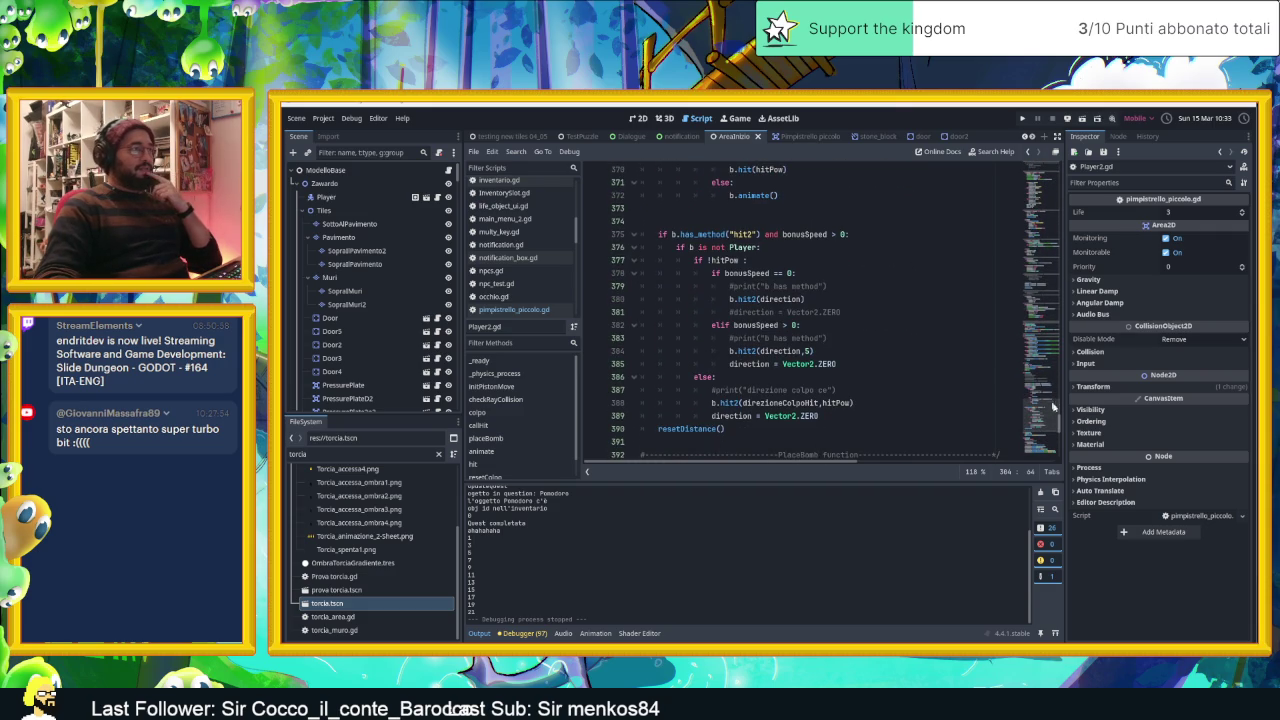
pyautogui.scroll(-6, 1048, 415)
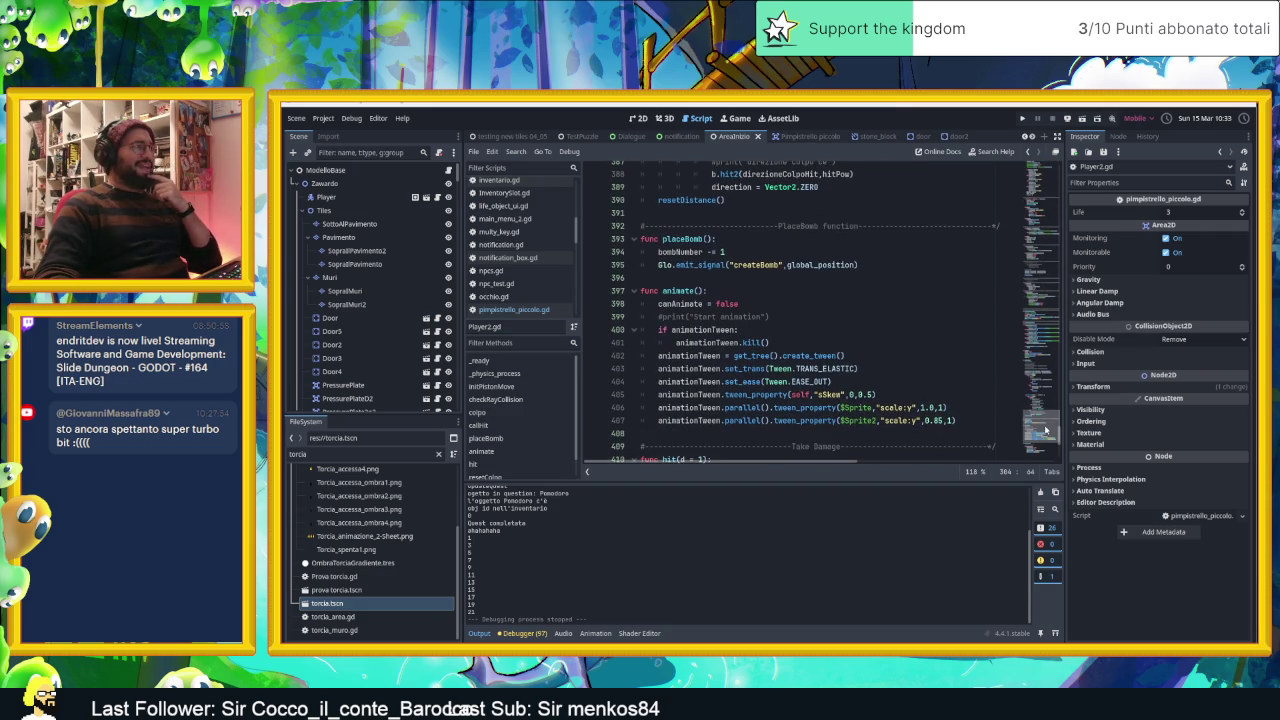
pyautogui.scroll(-3, 1047, 432)
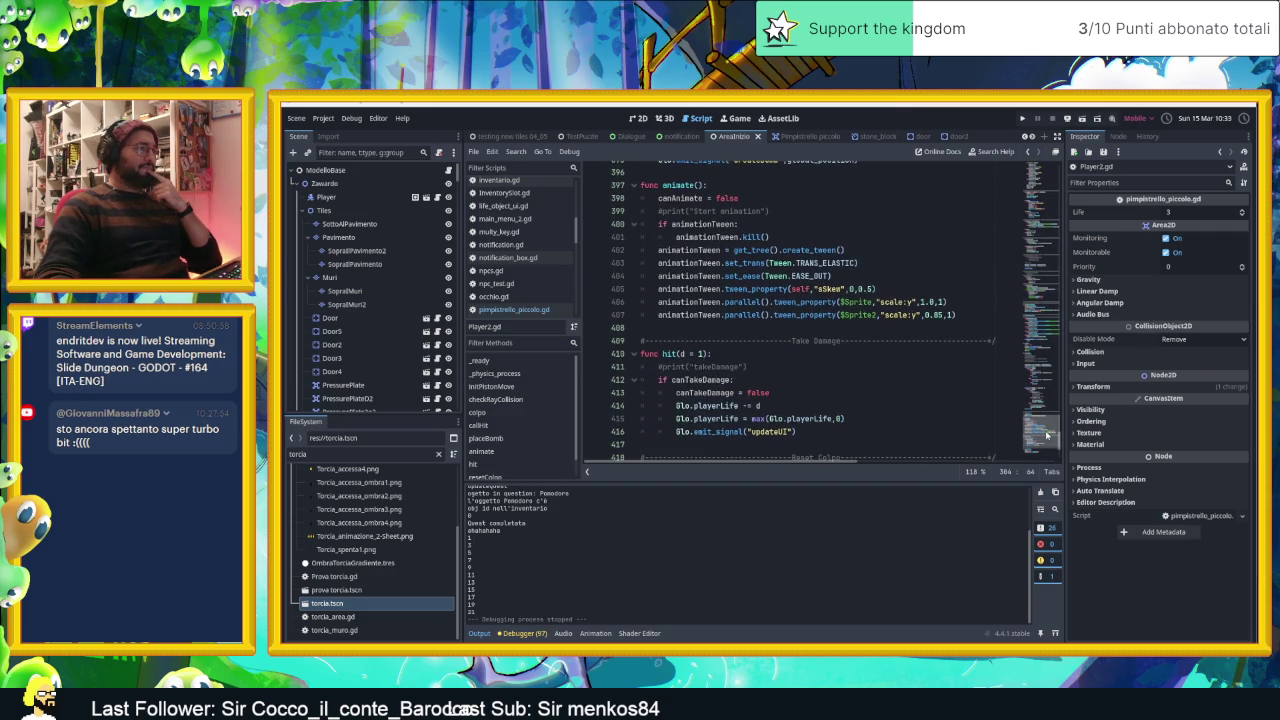
pyautogui.scroll(-4, 1047, 436)
pyautogui.moveTo(1046, 444)
pyautogui.mouseDown()
pyautogui.moveTo(1037, 251)
pyautogui.moveTo(1021, 340)
pyautogui.mouseUp()
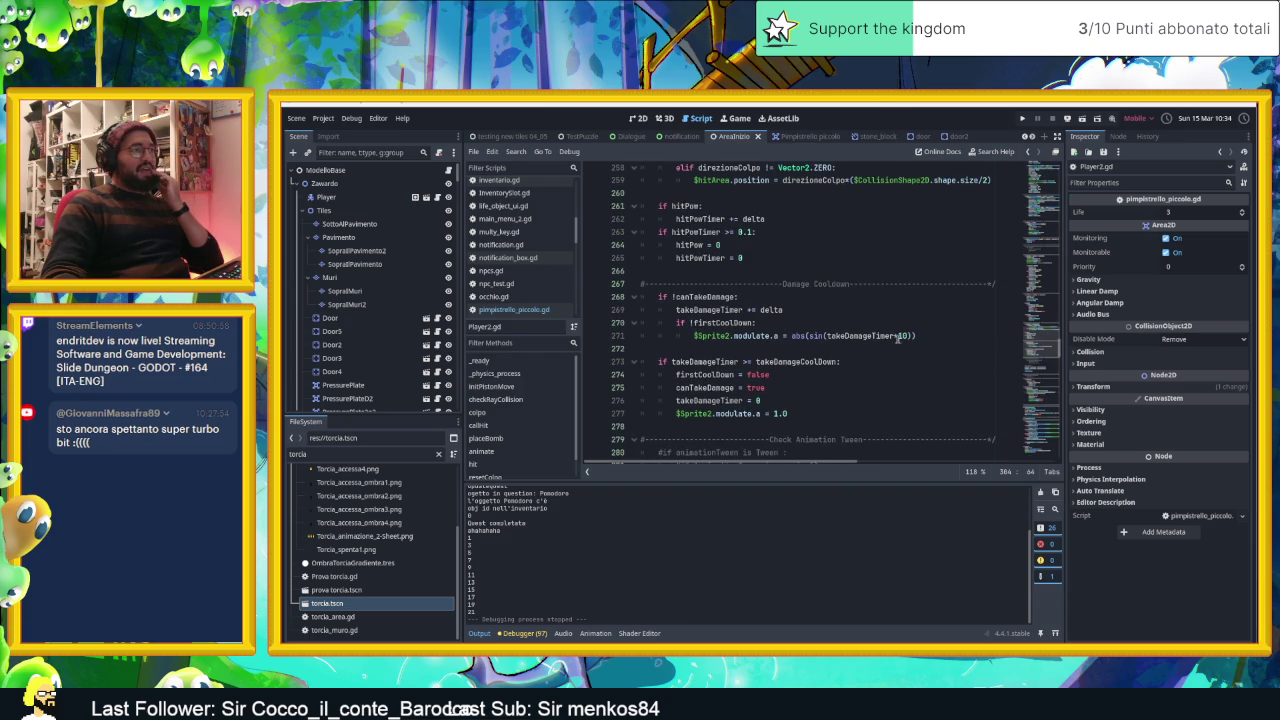
pyautogui.click(928, 336)
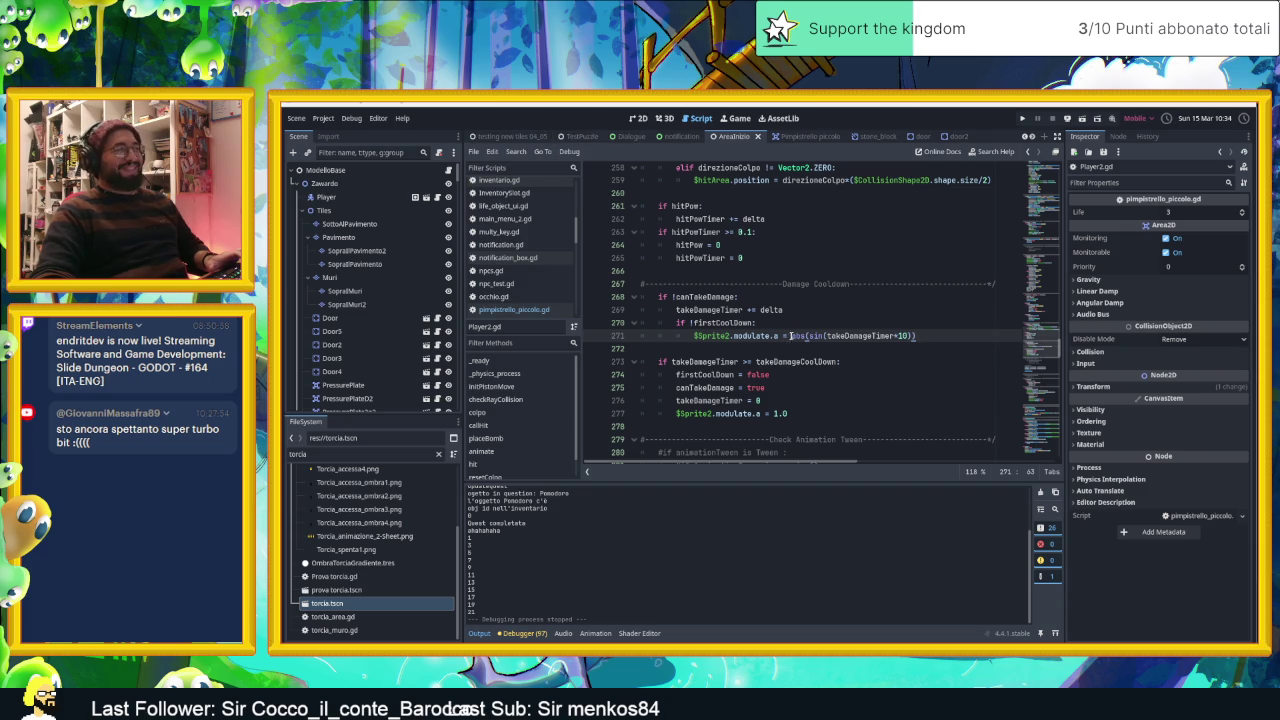
pyautogui.click(800, 136)
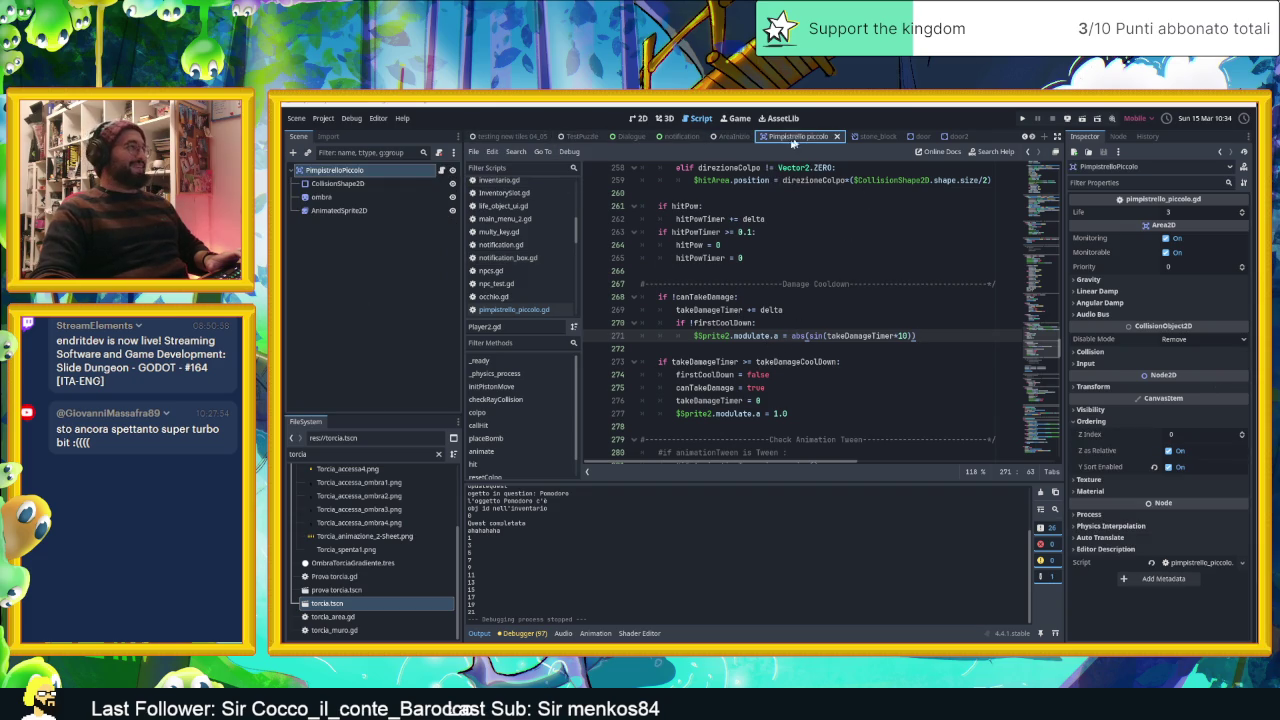
# - Paste the player's sprite-flashing line into the bat's _process as line 15
pyautogui.click(440, 170)
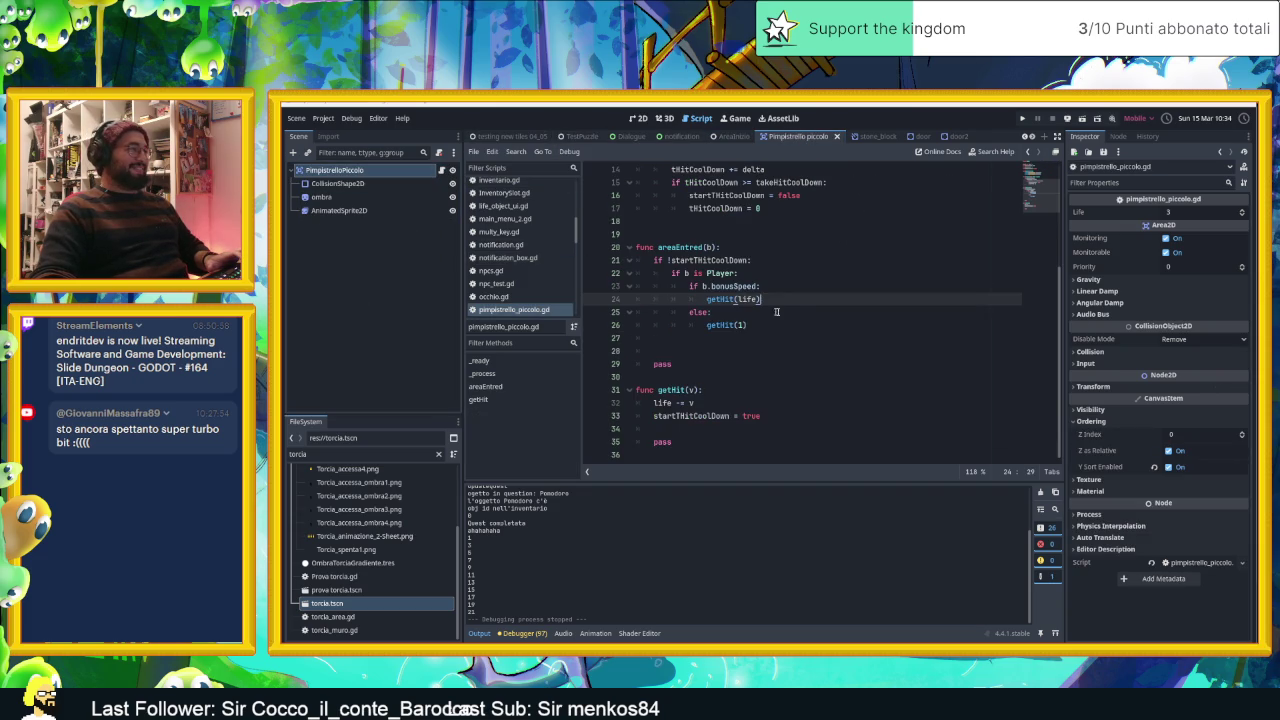
pyautogui.click(804, 325)
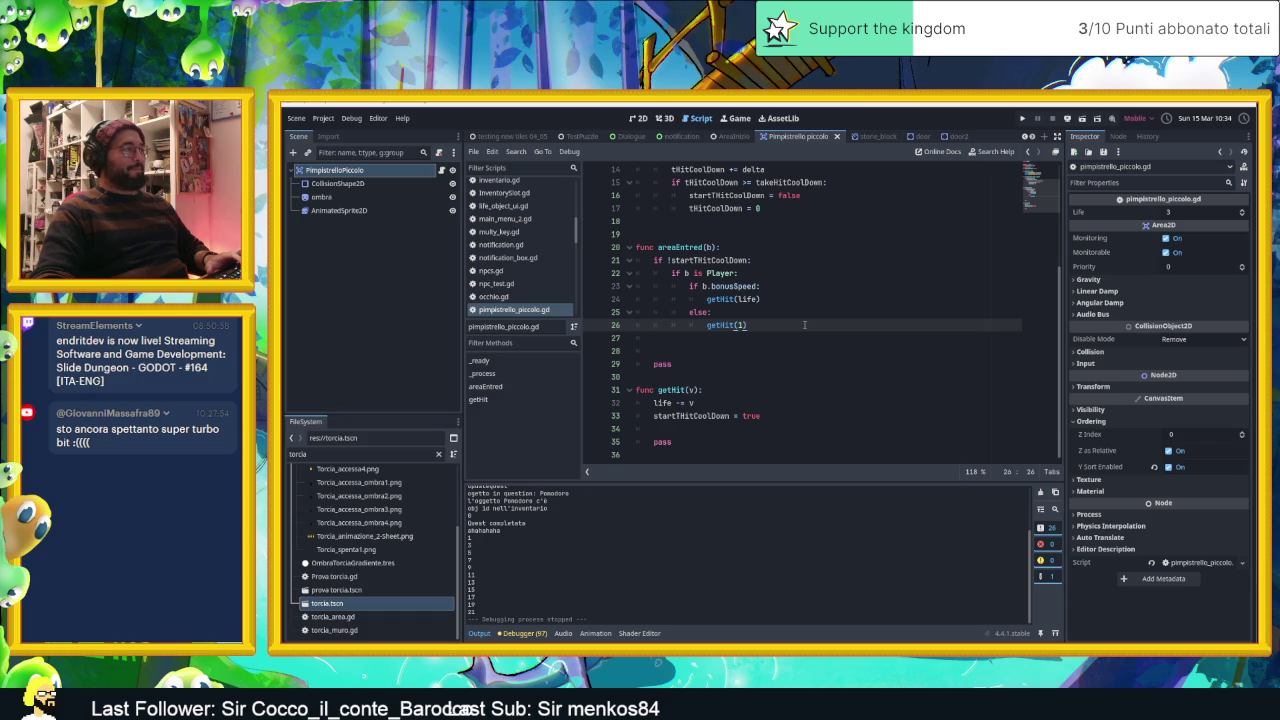
pyautogui.scroll(4, 788, 386)
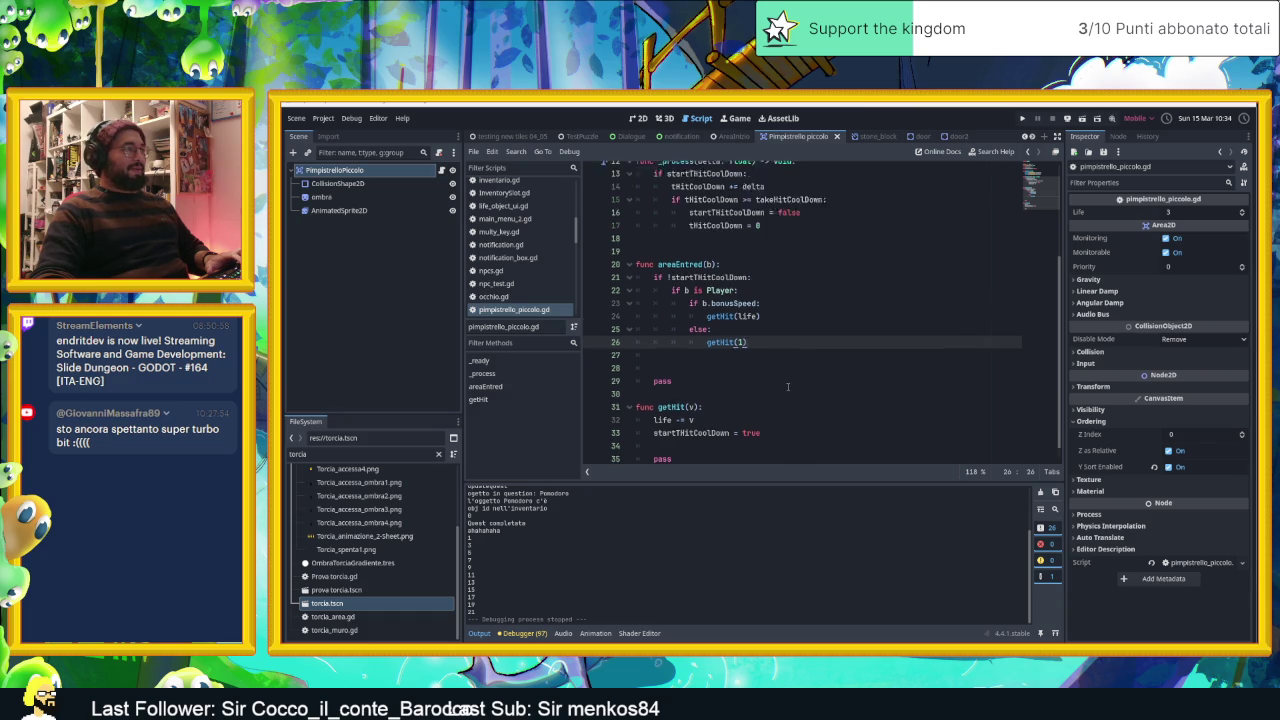
pyautogui.click(741, 373)
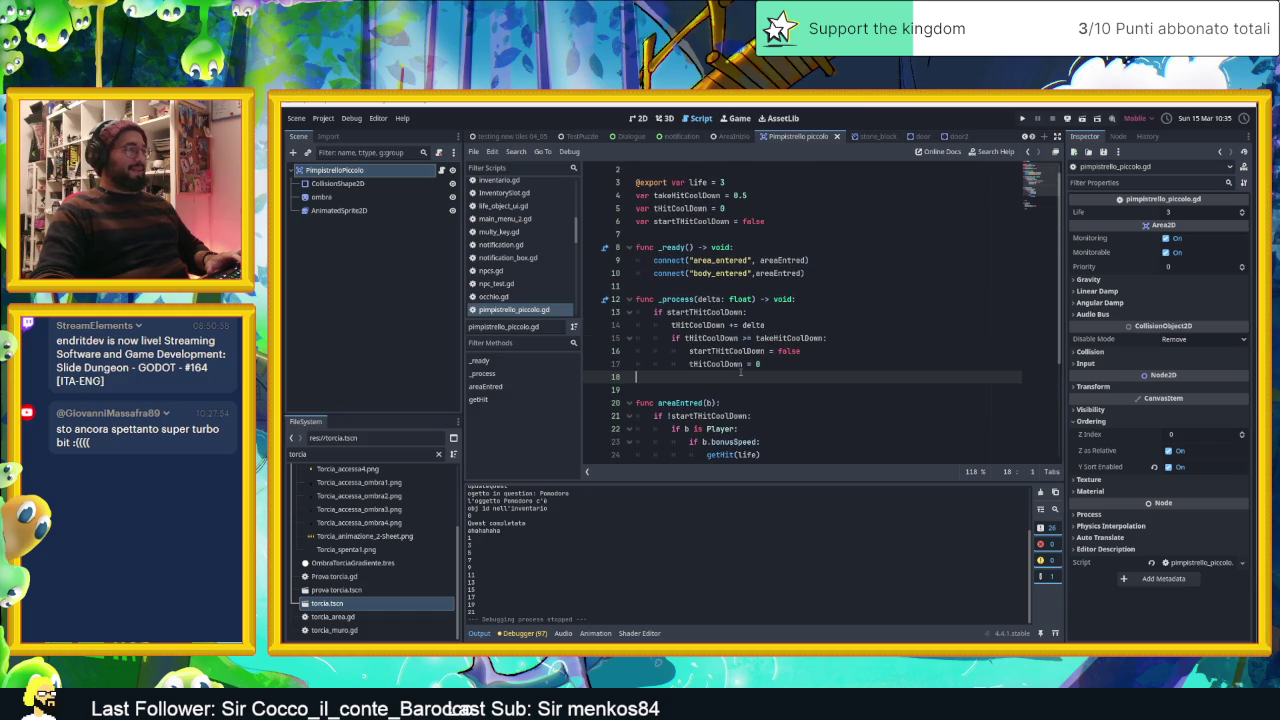
pyautogui.click(788, 365)
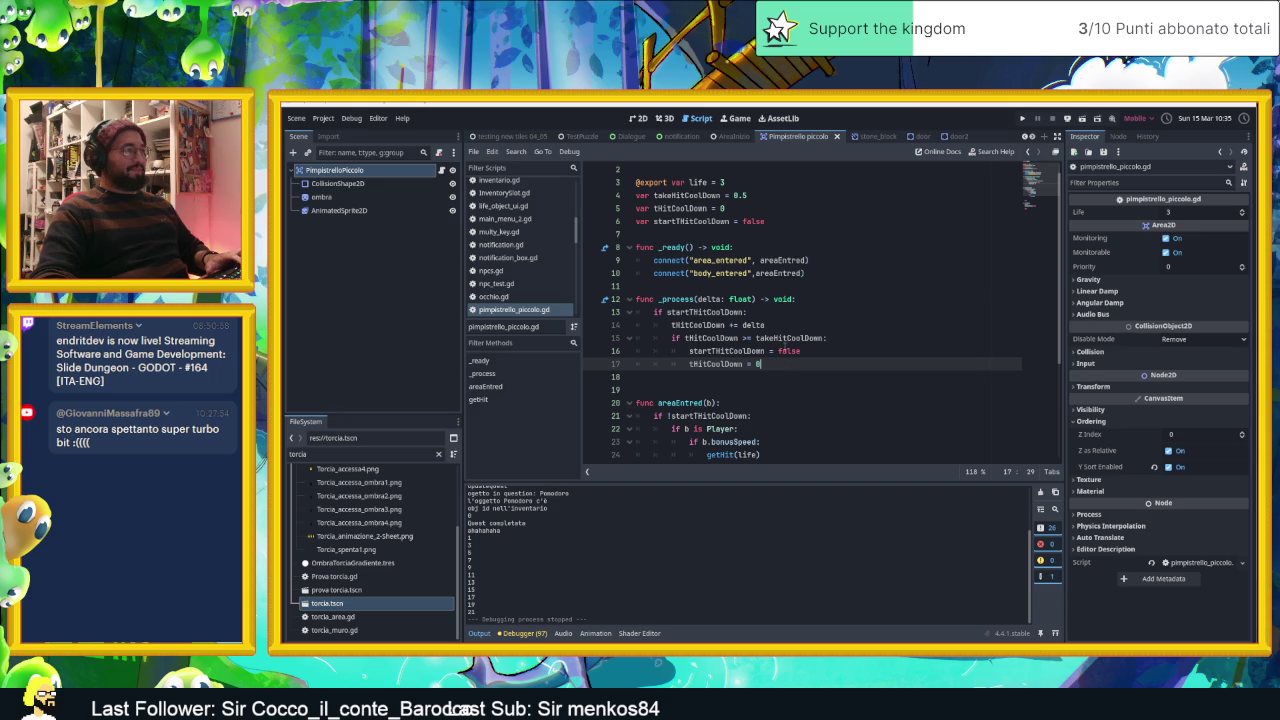
pyautogui.click(784, 326)
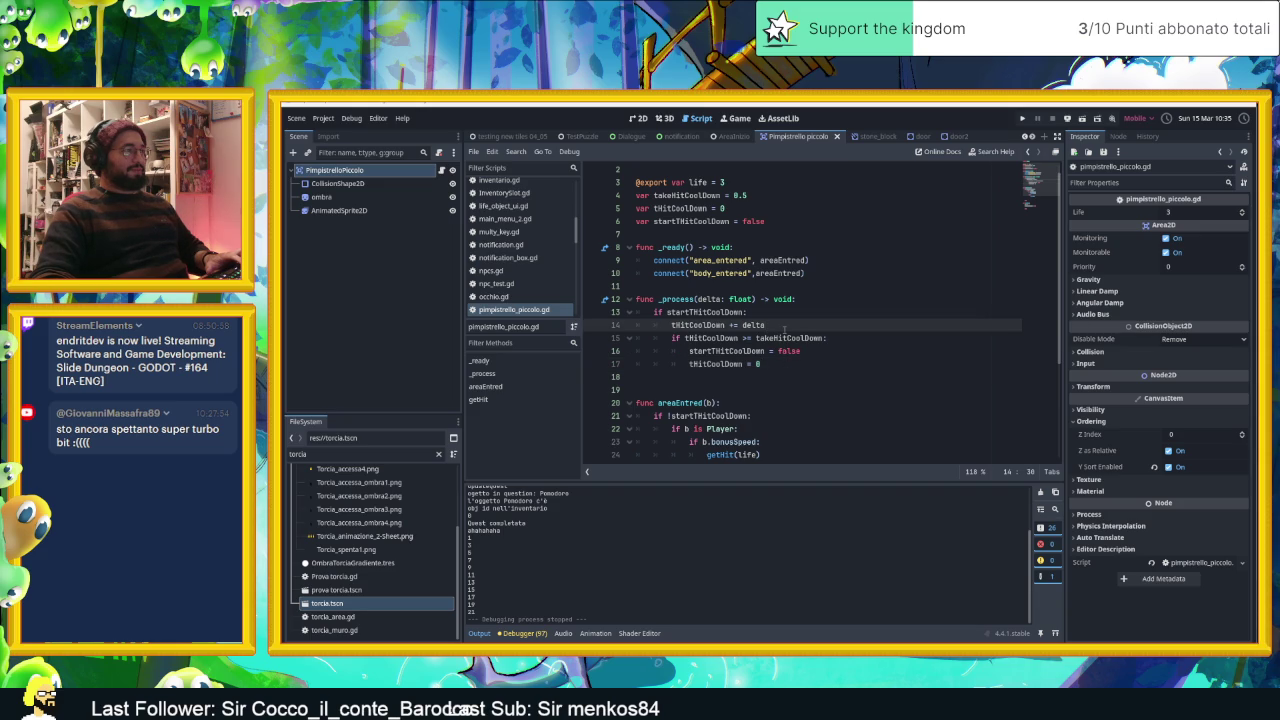
pyautogui.press('Return')
pyautogui.write('$Sprite2.modulate.a = abs(sin(takeDamageTimer*10))')
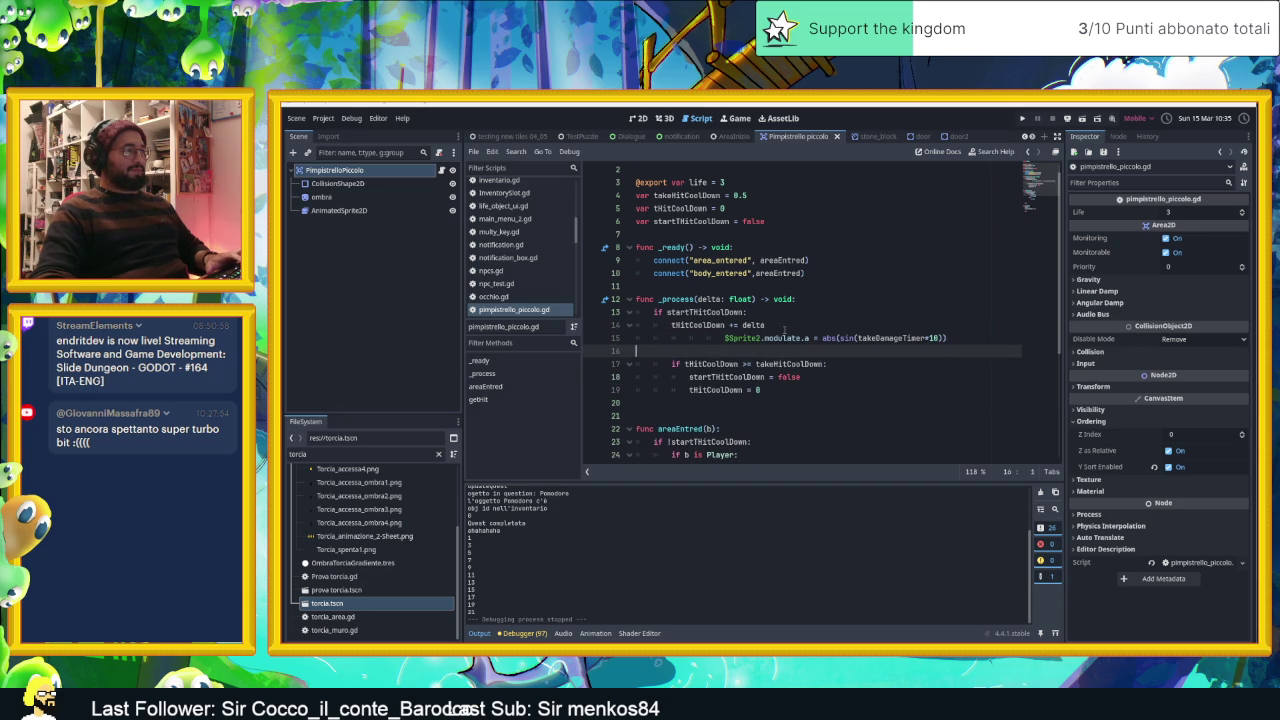
pyautogui.click(706, 338)
pyautogui.press('BackSpace')
pyautogui.press('BackSpace')
pyautogui.press('BackSpace')
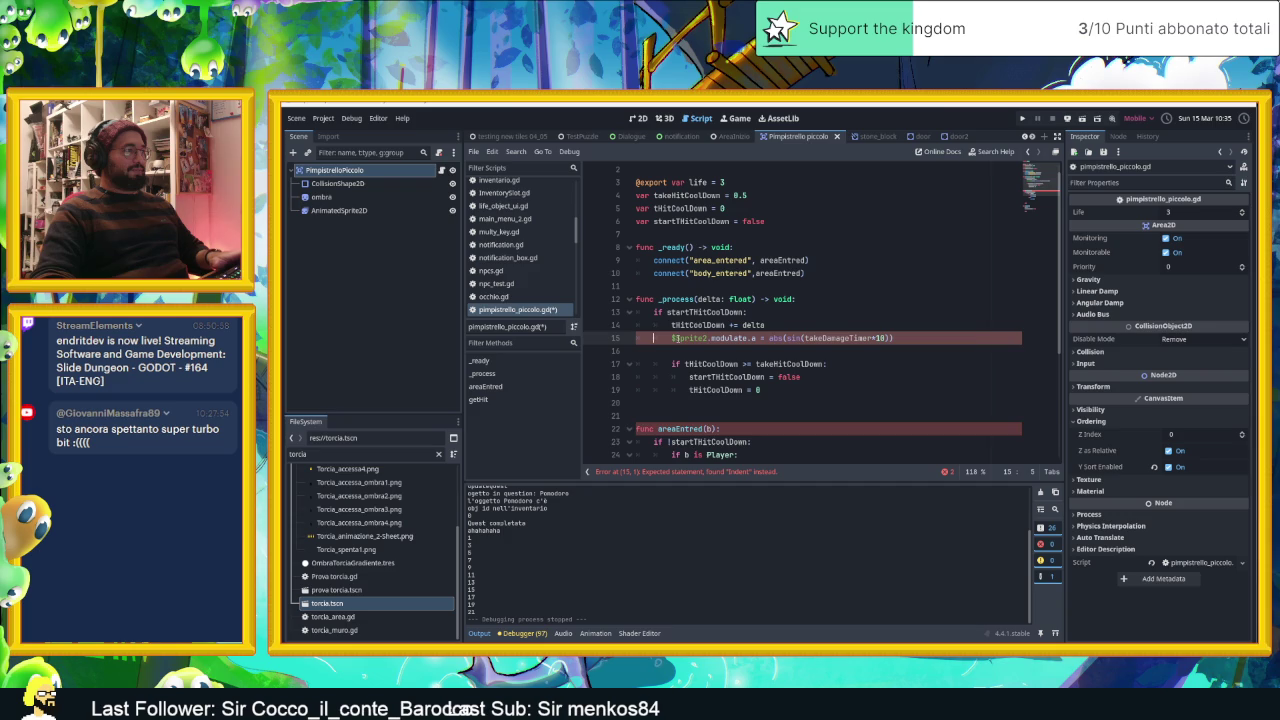
# - Point the flashing line at $AnimatedSprite2D and replace takeDamageTimer with tHitCoolDown
pyautogui.doubleClick(680, 338)
pyautogui.write('$a')
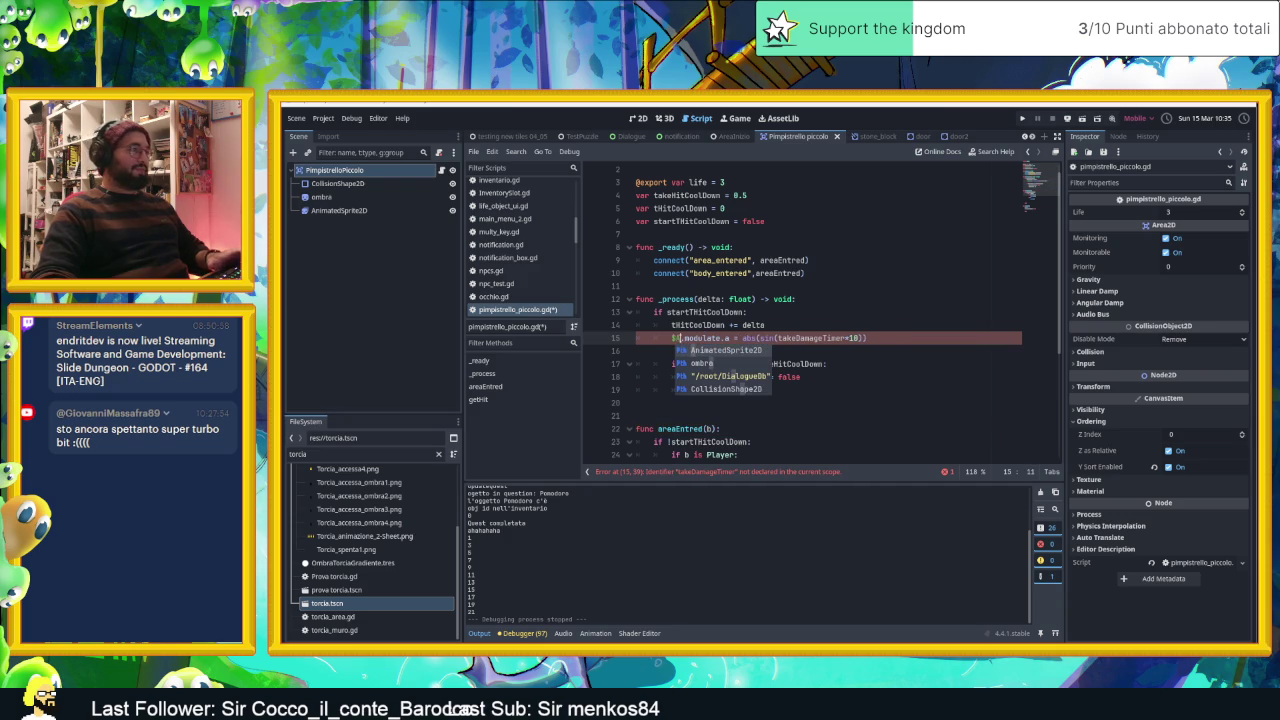
pyautogui.press('Return')
pyautogui.press('End')
pyautogui.press('Delete')
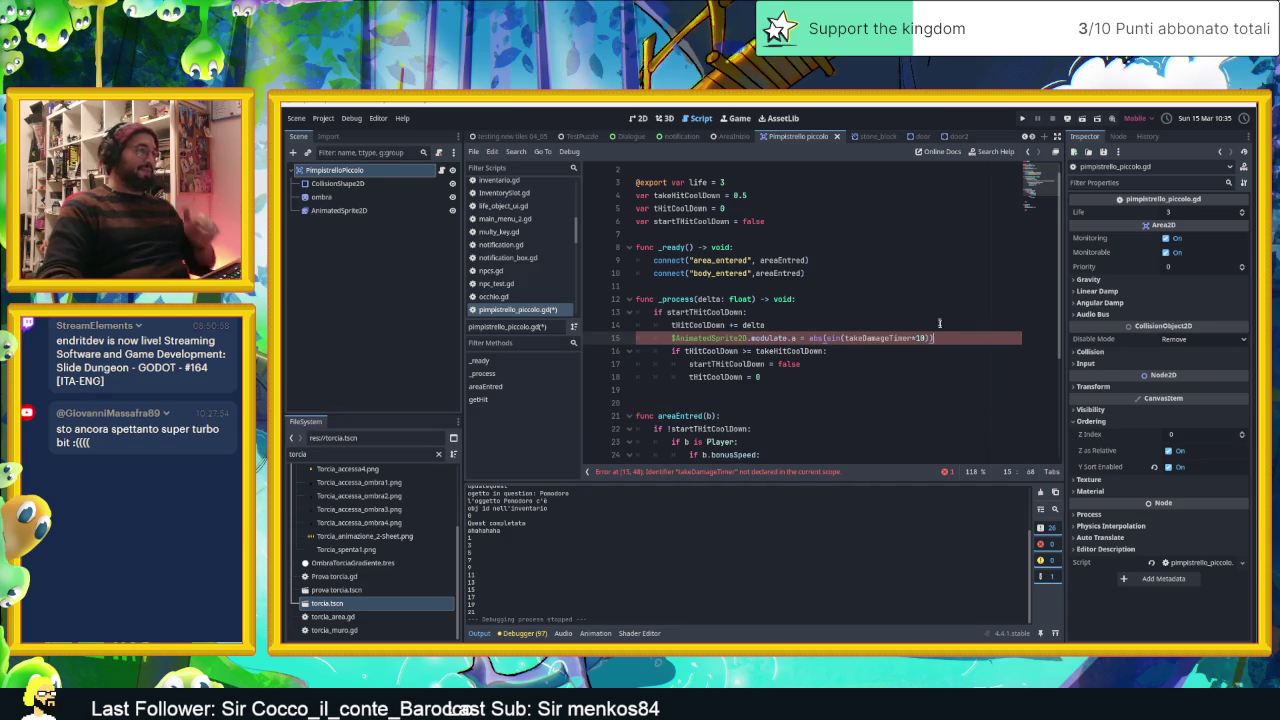
pyautogui.hotkey('ctrl', 'shift', 'Right')
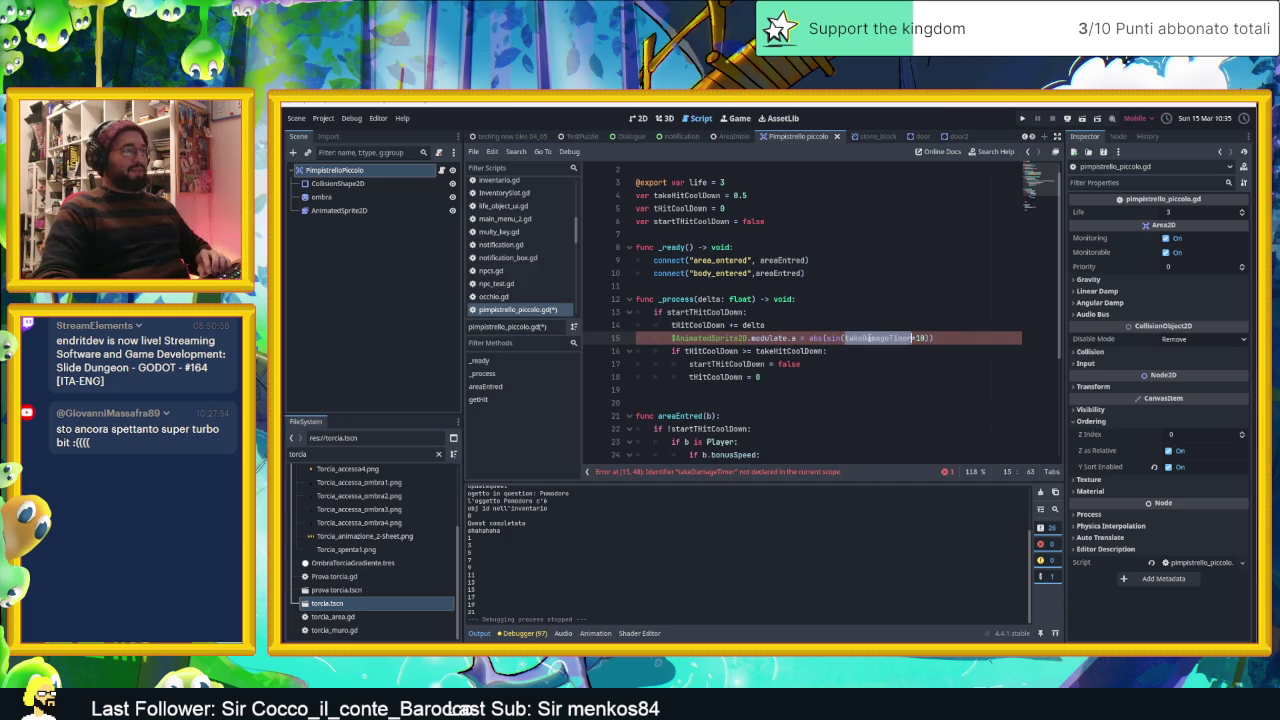
pyautogui.write('tHit')
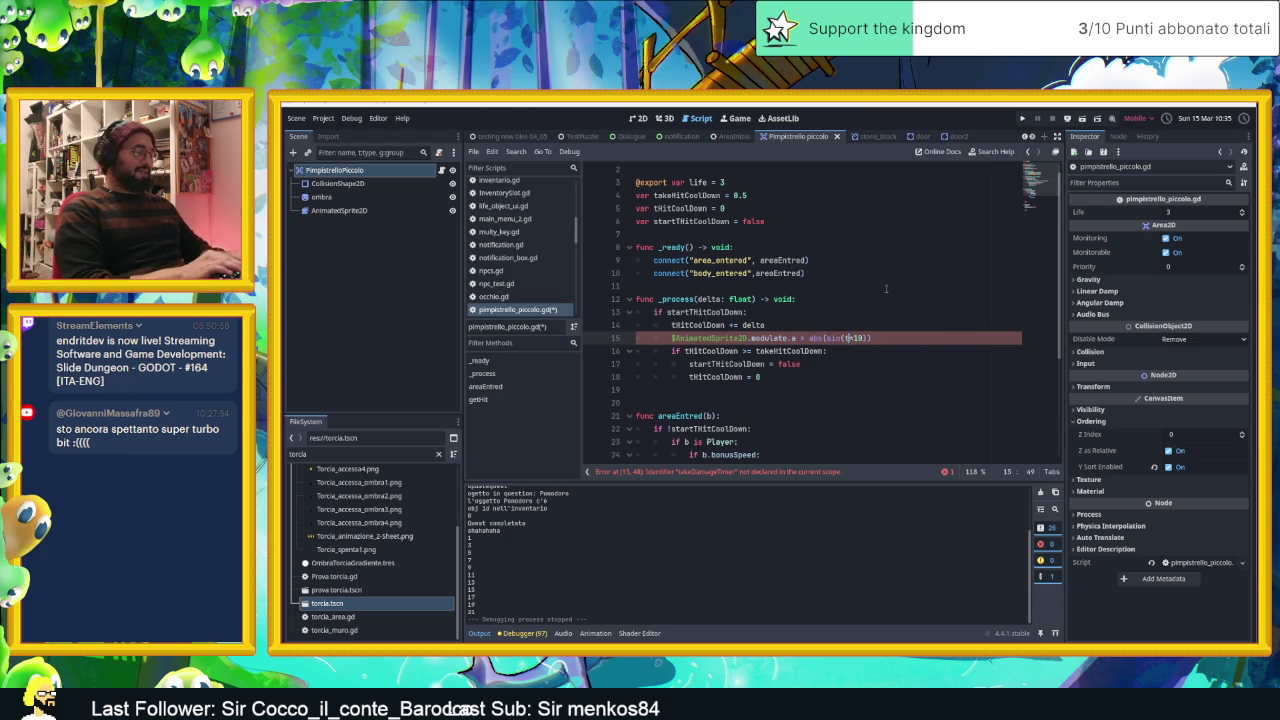
pyautogui.press('Return')
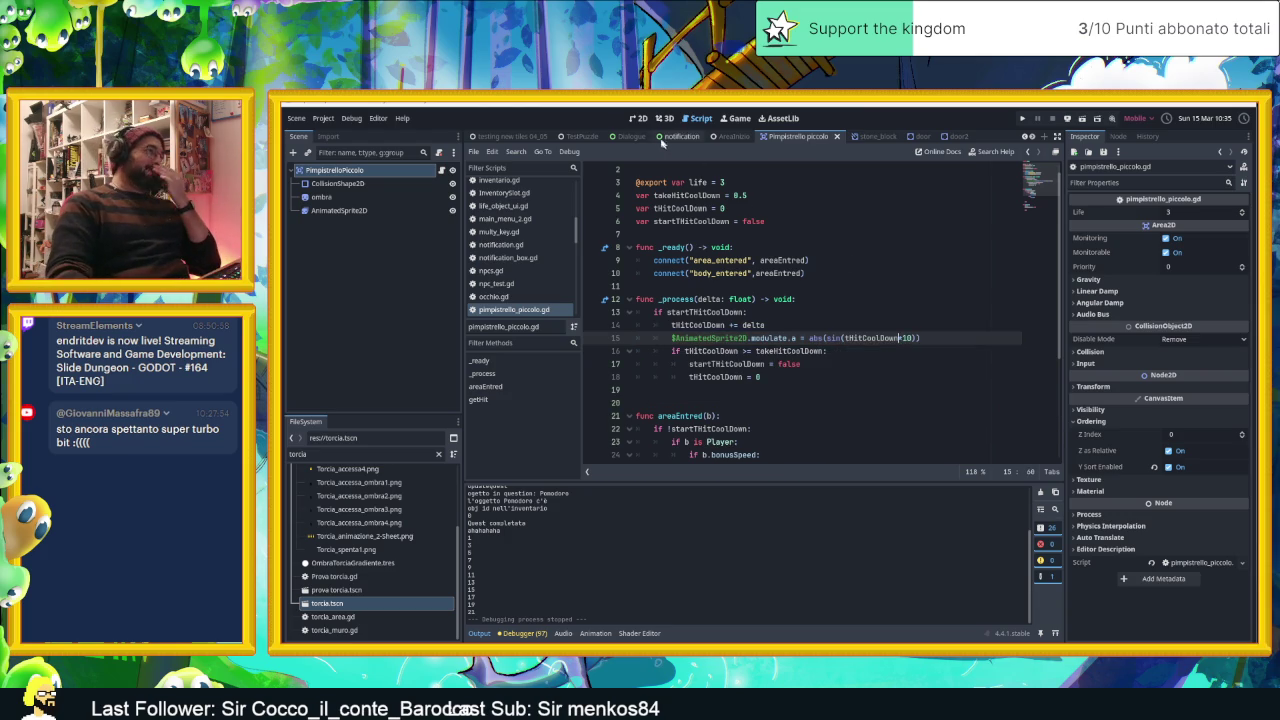
pyautogui.click(639, 118)
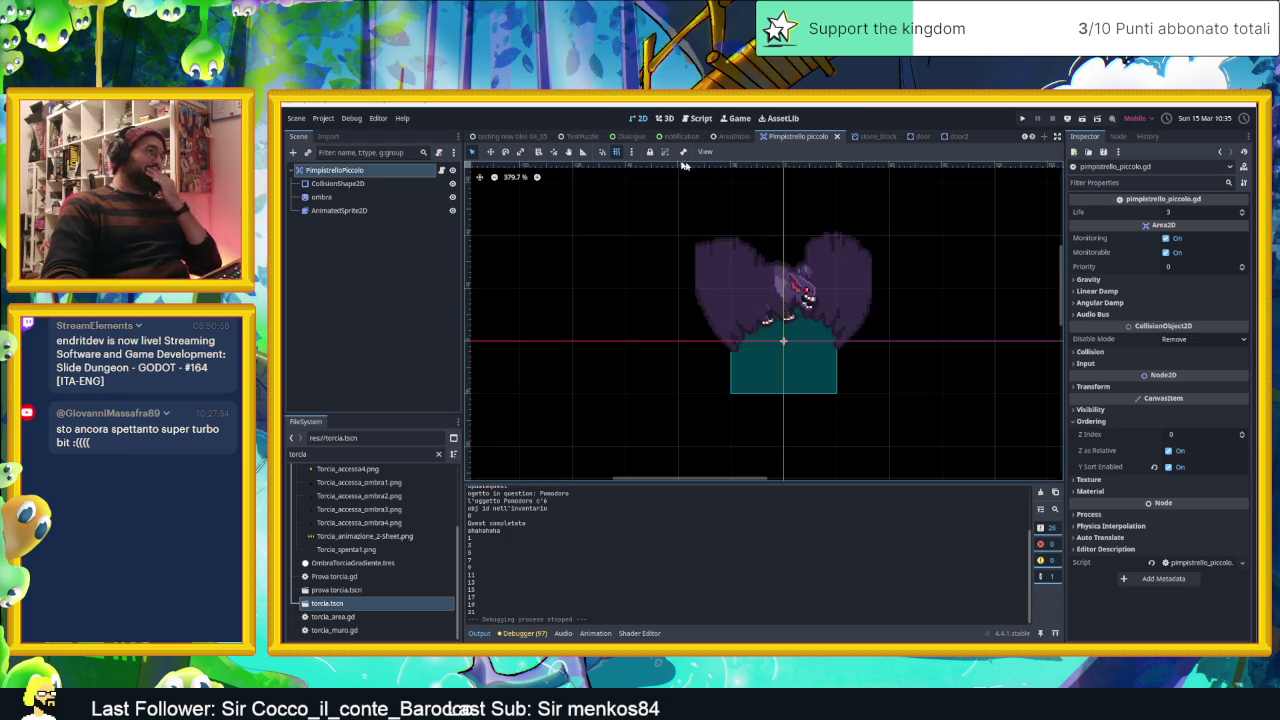
# - Playtest AreaInizio, dashing the player back and forth past the bat, then stop with F8
pyautogui.click(728, 136)
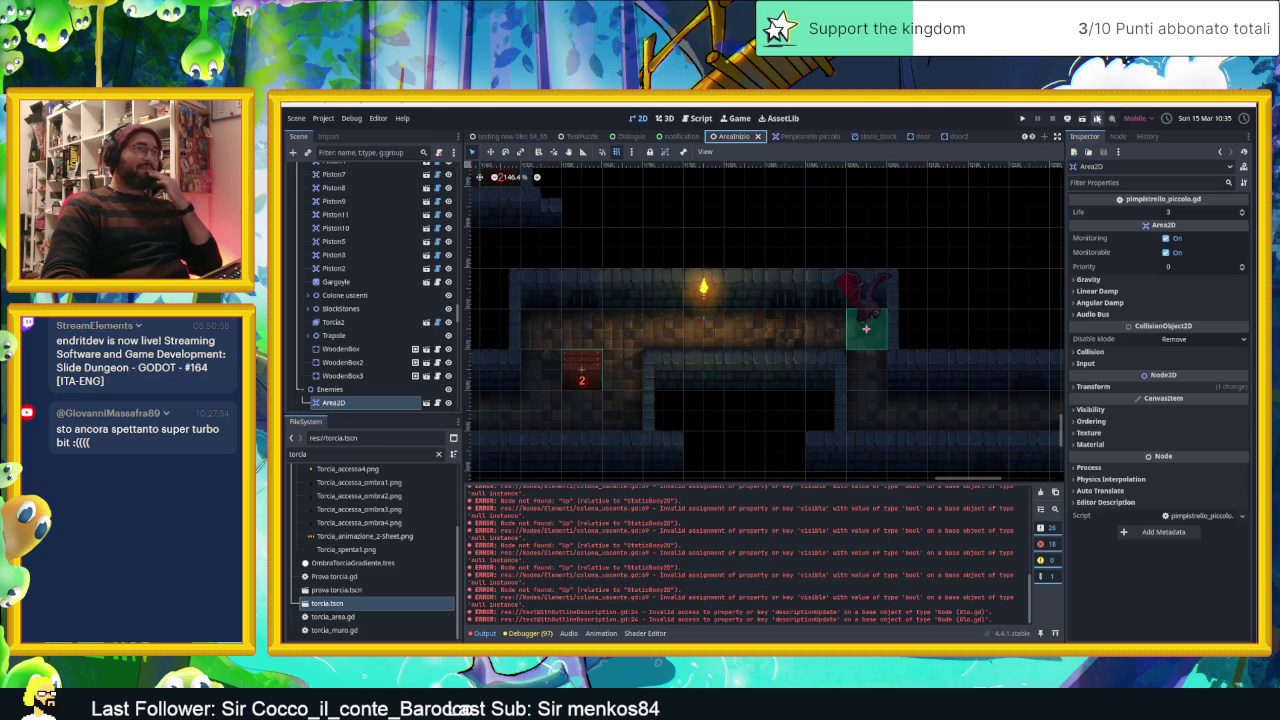
pyautogui.hotkey('ctrl', 's')
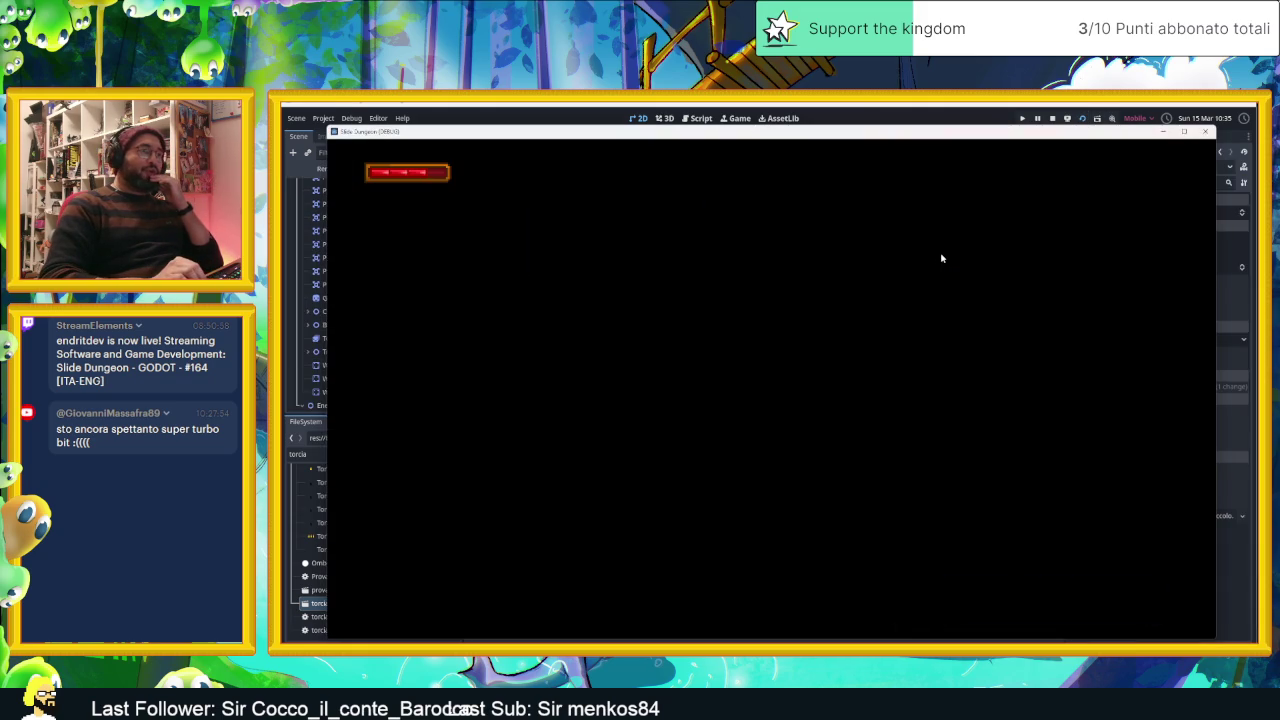
pyautogui.press('Up')
pyautogui.press('Right')
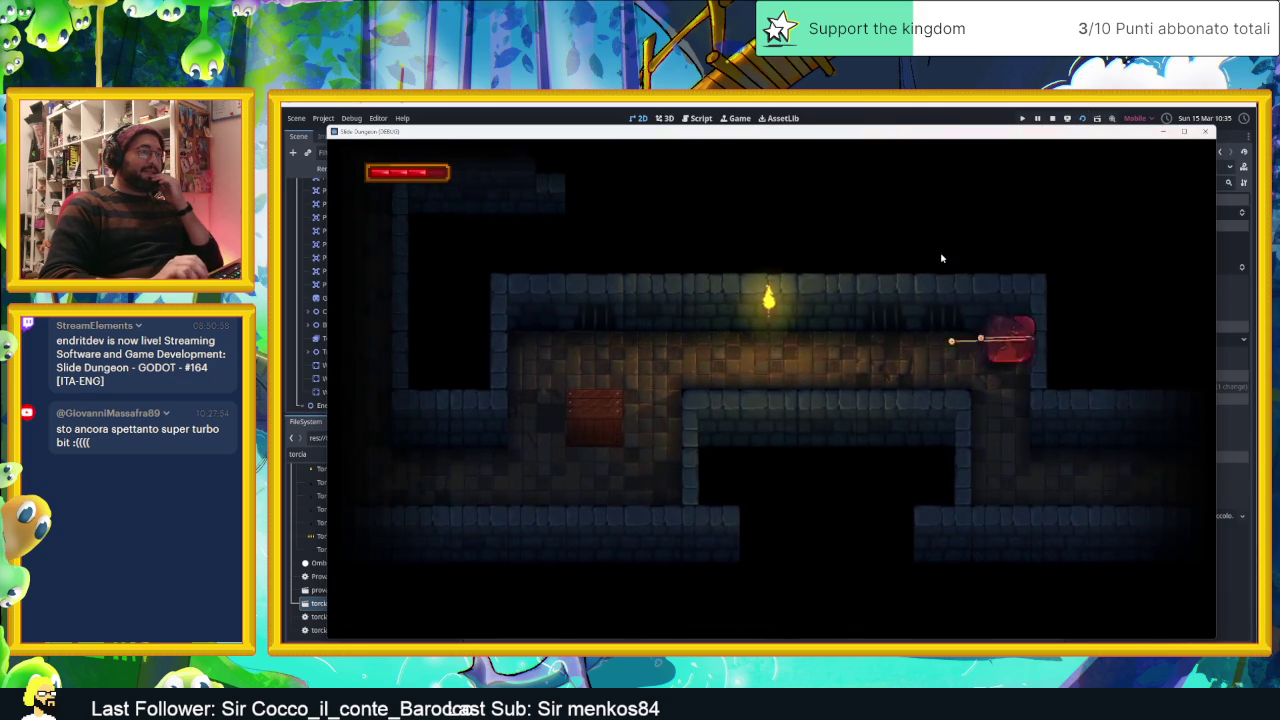
pyautogui.press('Left')
pyautogui.press('Right')
pyautogui.press('Left')
pyautogui.press('Right')
pyautogui.press('Left')
pyautogui.press('Right')
pyautogui.press('Left')
pyautogui.press('Right')
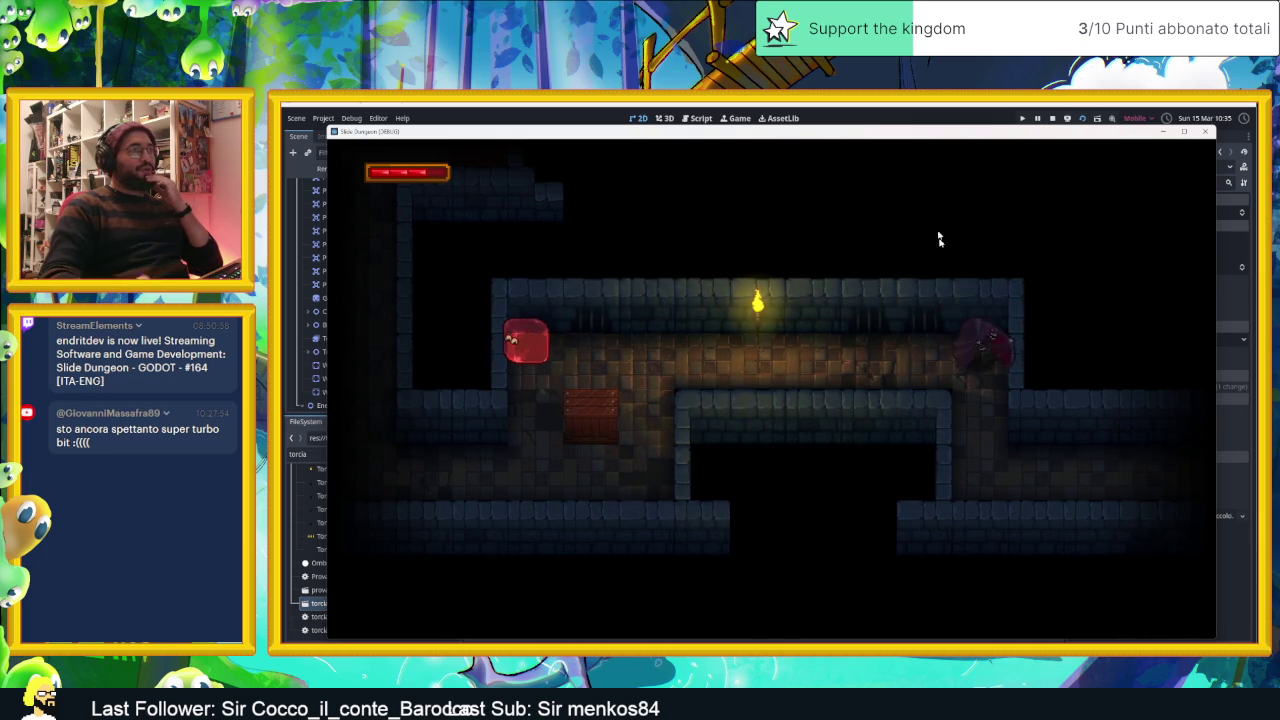
pyautogui.press('F8')
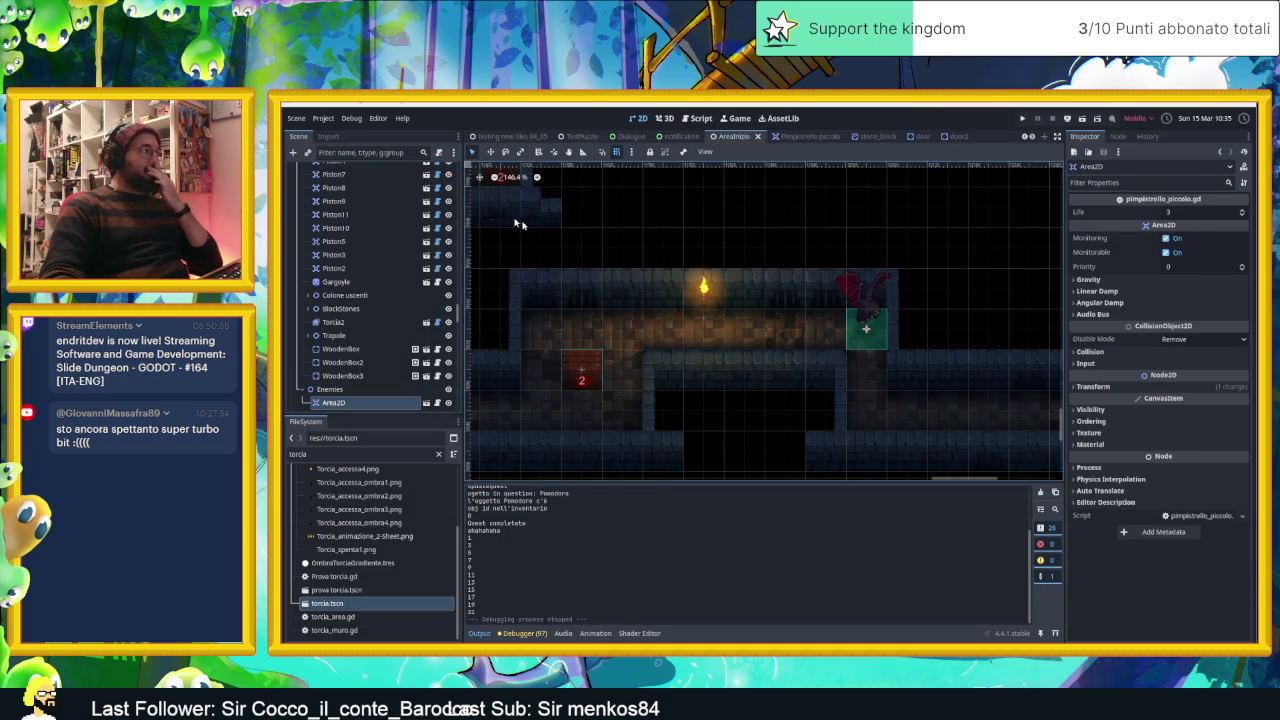
# - Change the bat's takeHitCoolDown on line 4 from 0.5 to 0.8
pyautogui.click(448, 401)
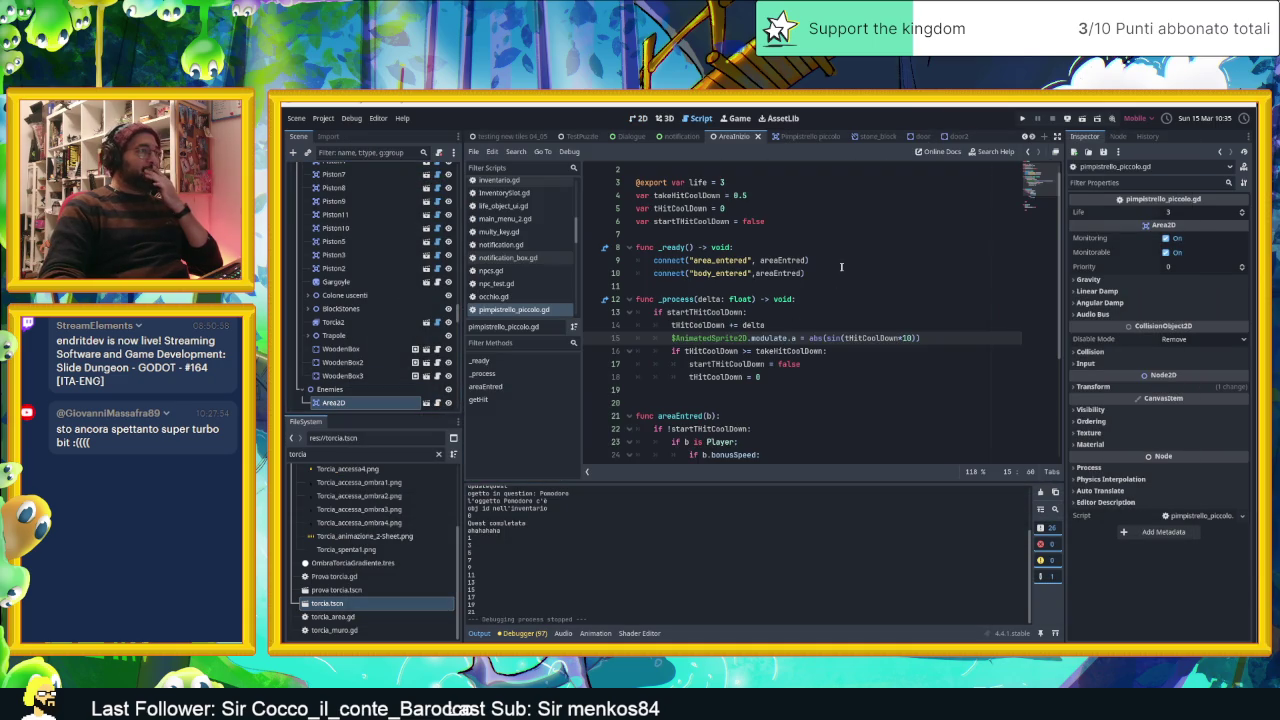
pyautogui.click(748, 195)
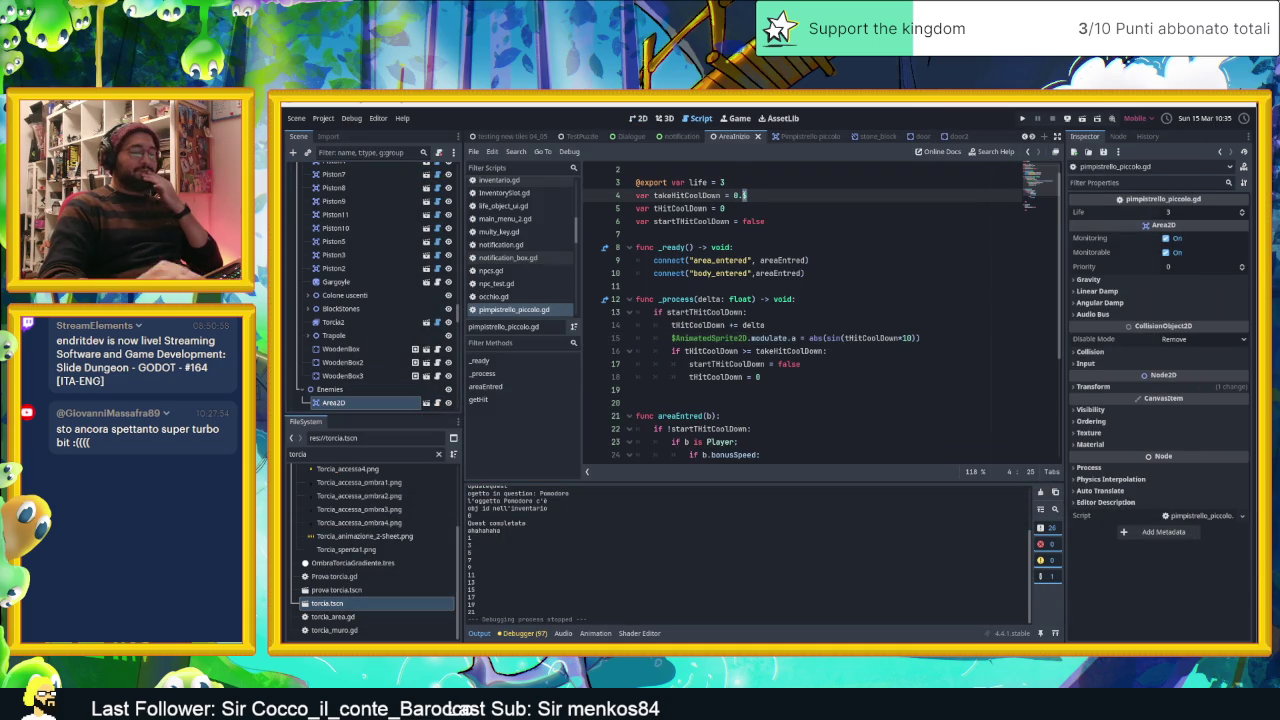
pyautogui.press('Delete')
pyautogui.write('8')
pyautogui.click(818, 209)
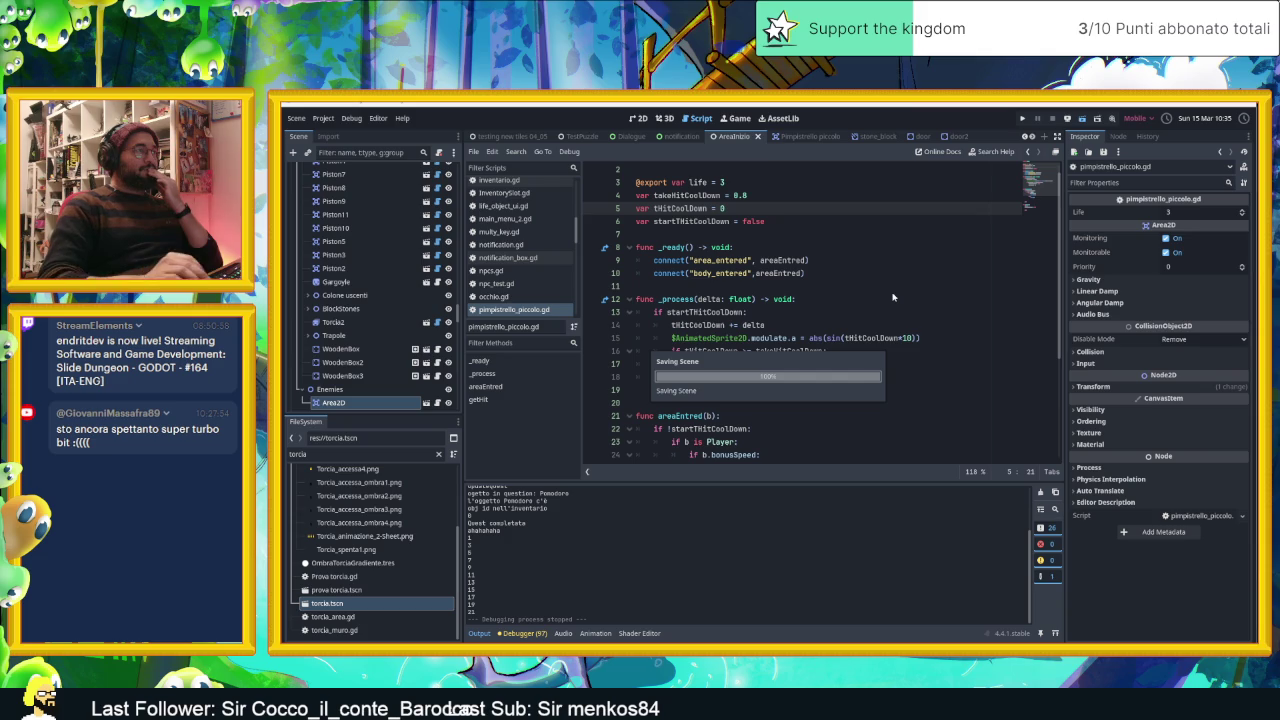
# - Run the game, dash the player back and forth under the bat, then stop it
pyautogui.press('F5')
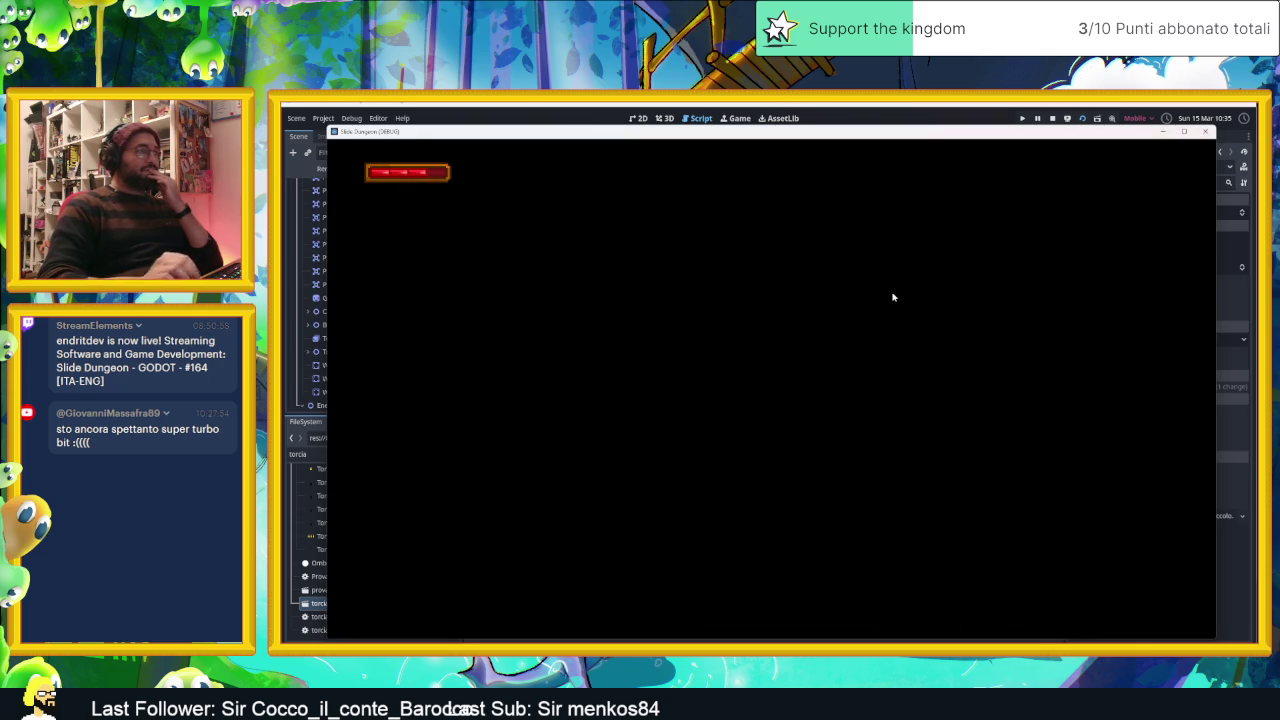
pyautogui.press('Right')
pyautogui.press('Up')
pyautogui.press('Right')
pyautogui.press('Left')
pyautogui.press('Right')
pyautogui.press('Left')
pyautogui.press('Right')
pyautogui.press('Left')
pyautogui.press('Right')
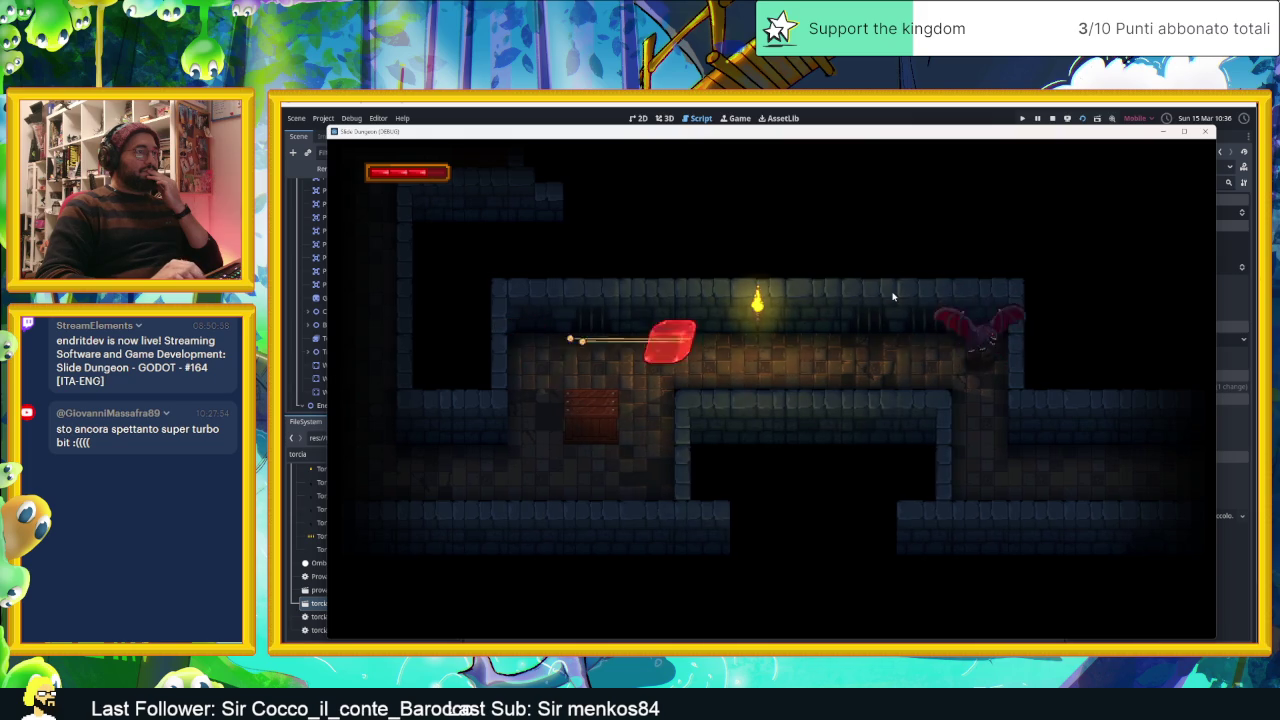
pyautogui.press('Left')
pyautogui.press('Right')
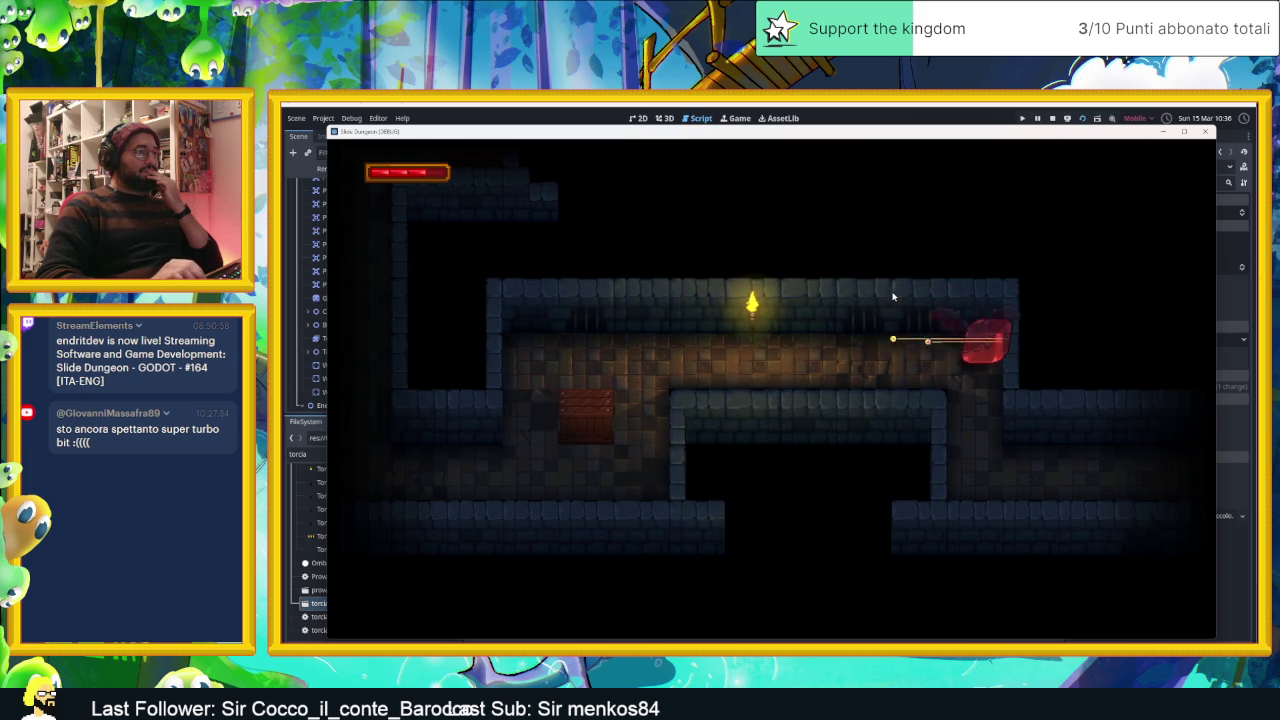
pyautogui.press('Right')
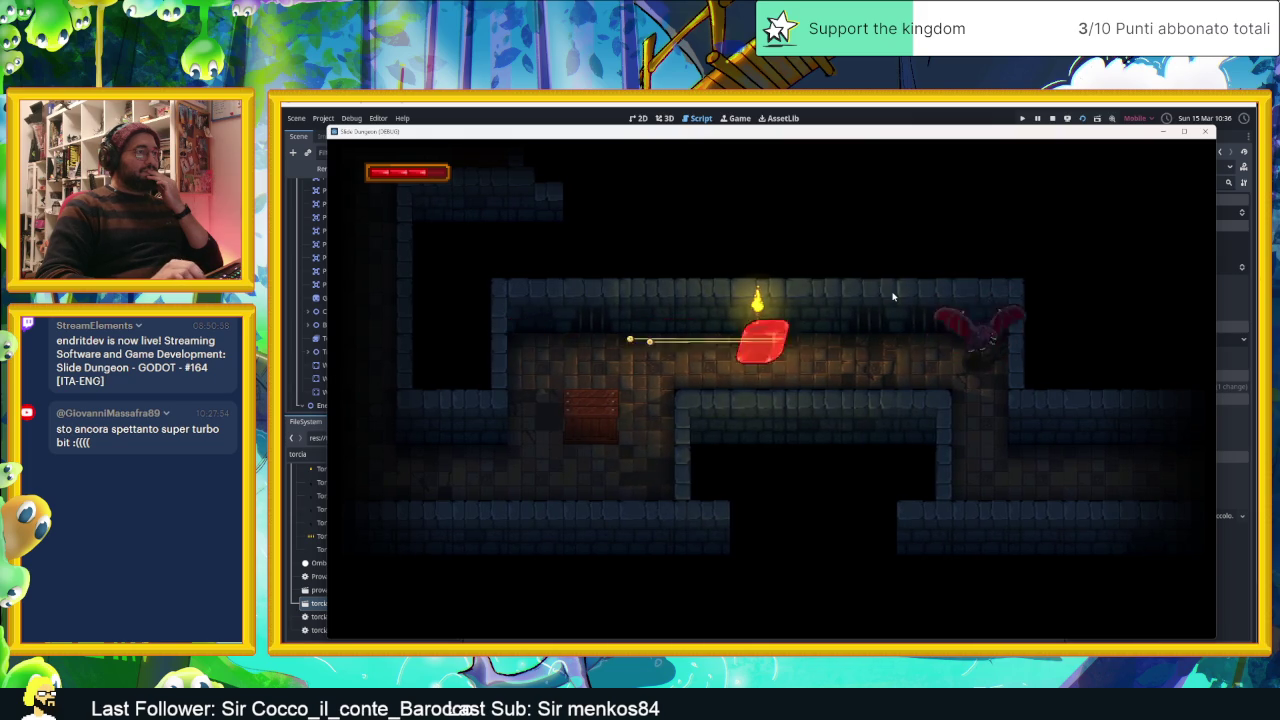
pyautogui.press('Left')
pyautogui.press('Right')
pyautogui.press('Left')
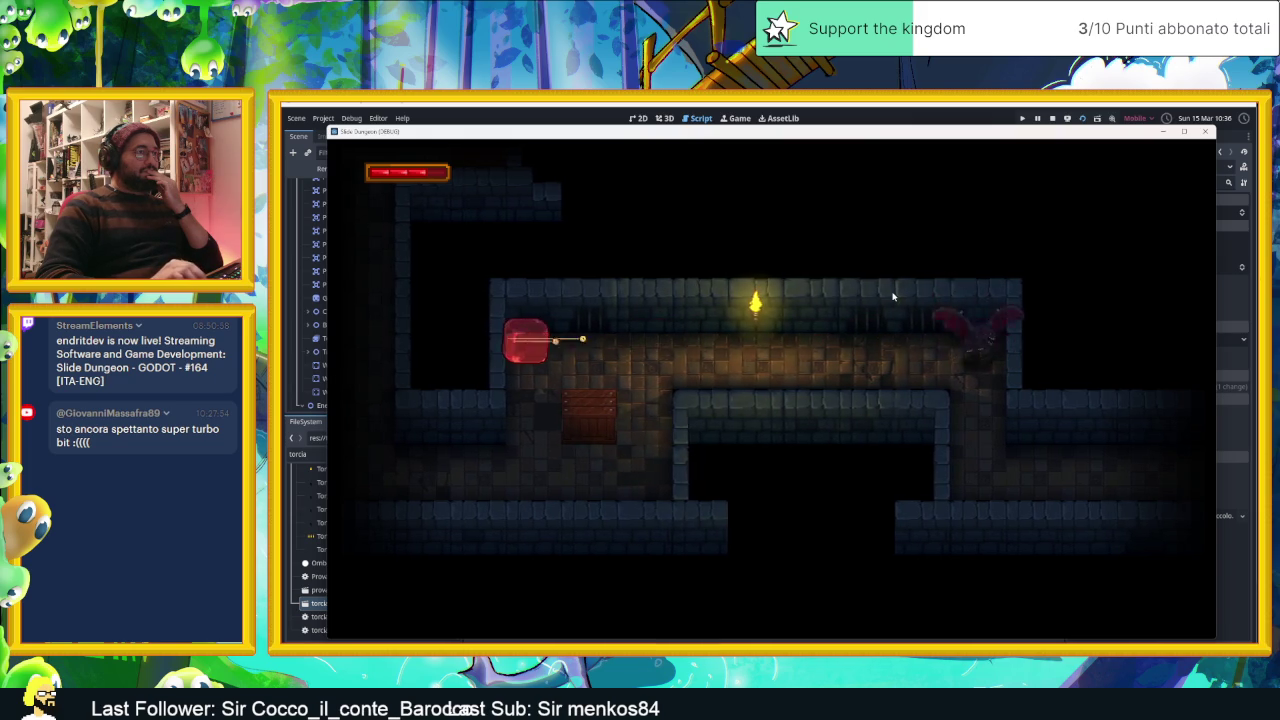
pyautogui.press('Right')
pyautogui.press('Left')
pyautogui.press('Right')
pyautogui.press('Left')
pyautogui.press('Right')
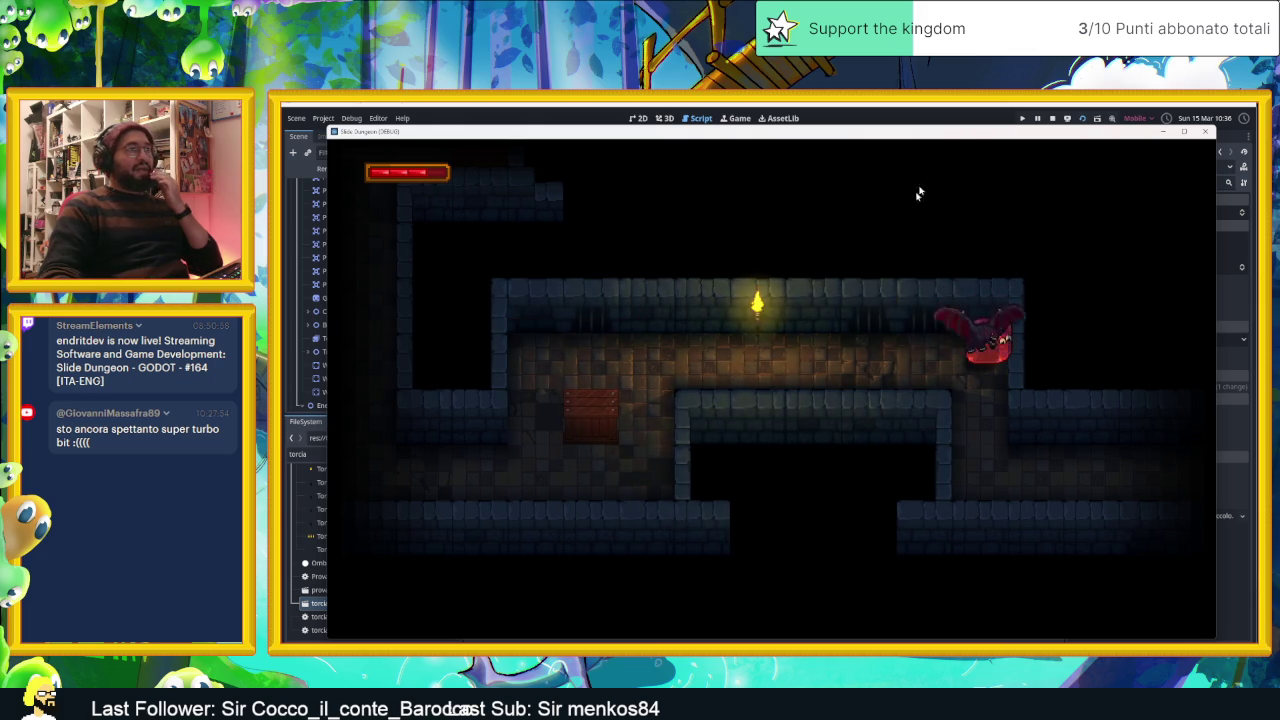
pyautogui.click(1052, 120)
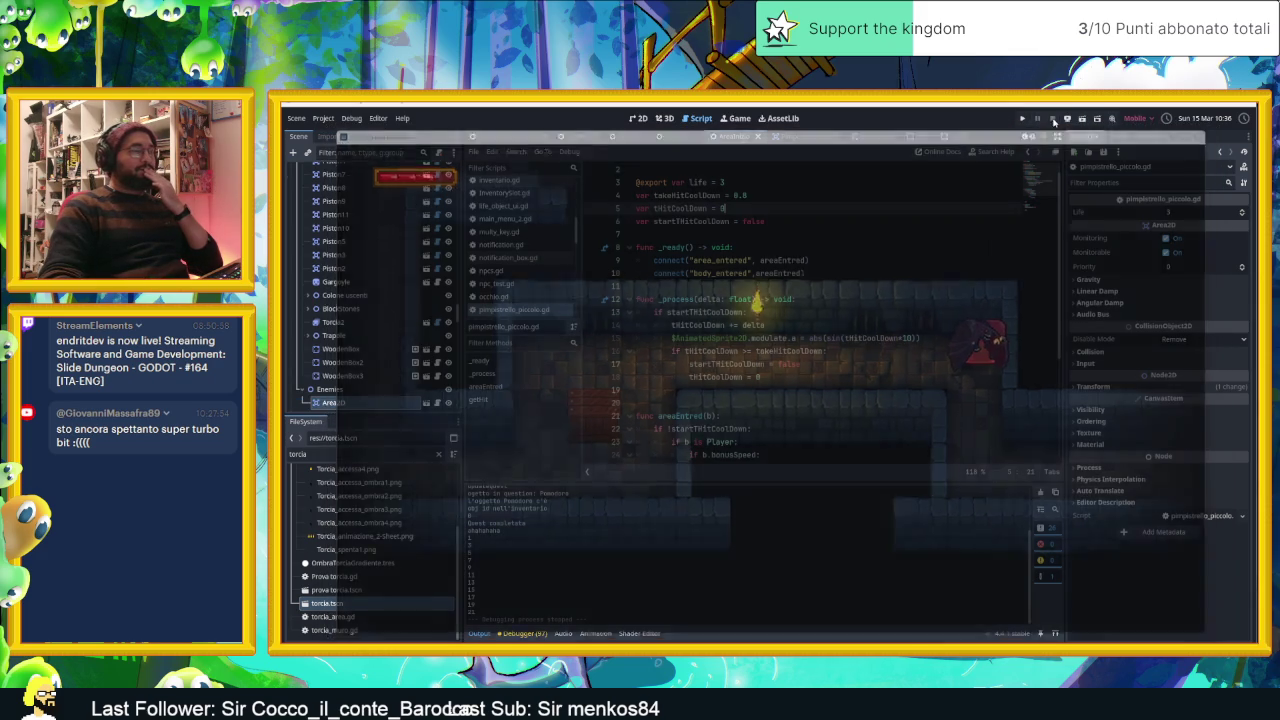
# - Copy $AnimatedSprite2D.modulate.a from line 15 onto indented line 19 and set it to 1
pyautogui.scroll(-2, 826, 384)
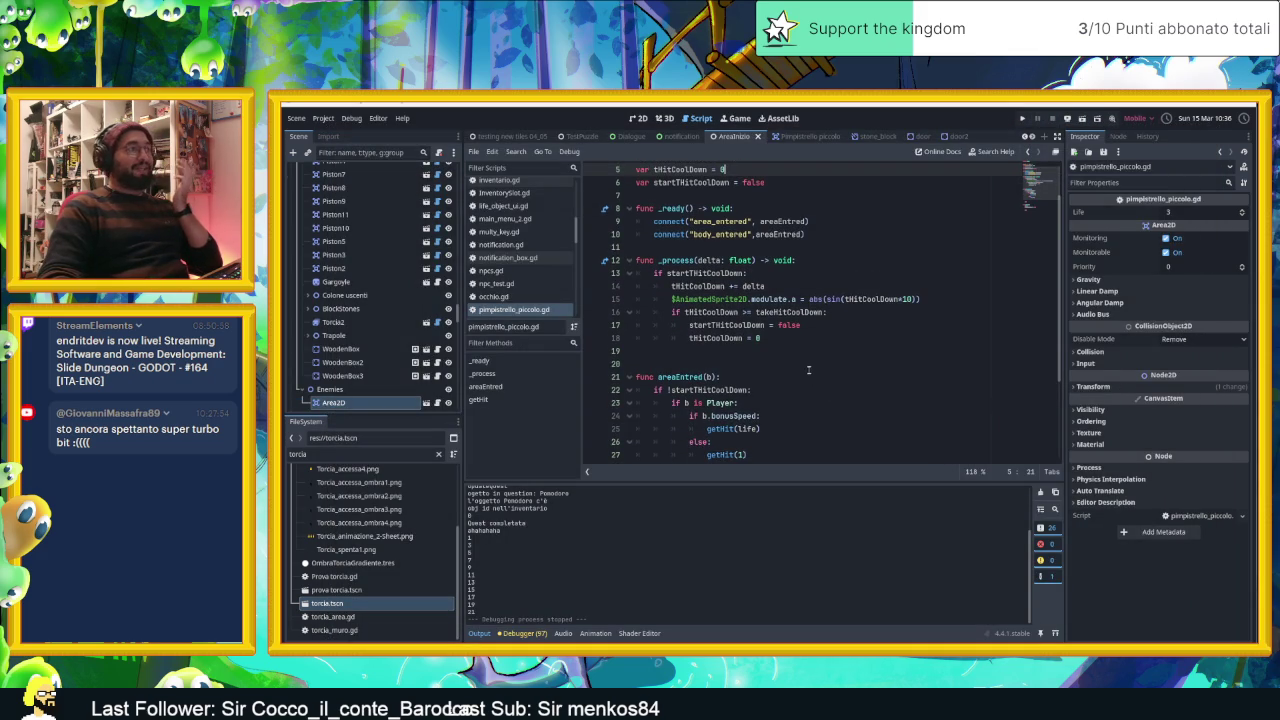
pyautogui.click(797, 338)
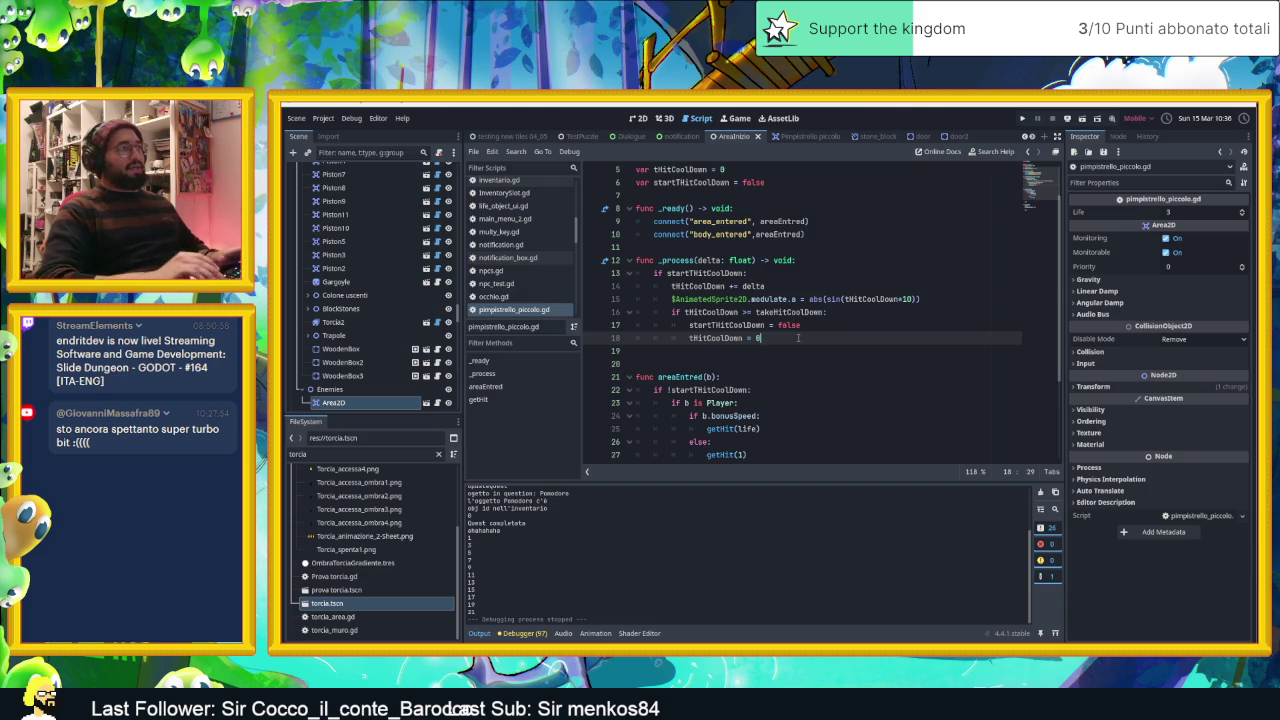
pyautogui.moveTo(802, 300); pyautogui.dragTo(636, 300)
pyautogui.hotkey('ctrl', 'c')
pyautogui.click(686, 347)
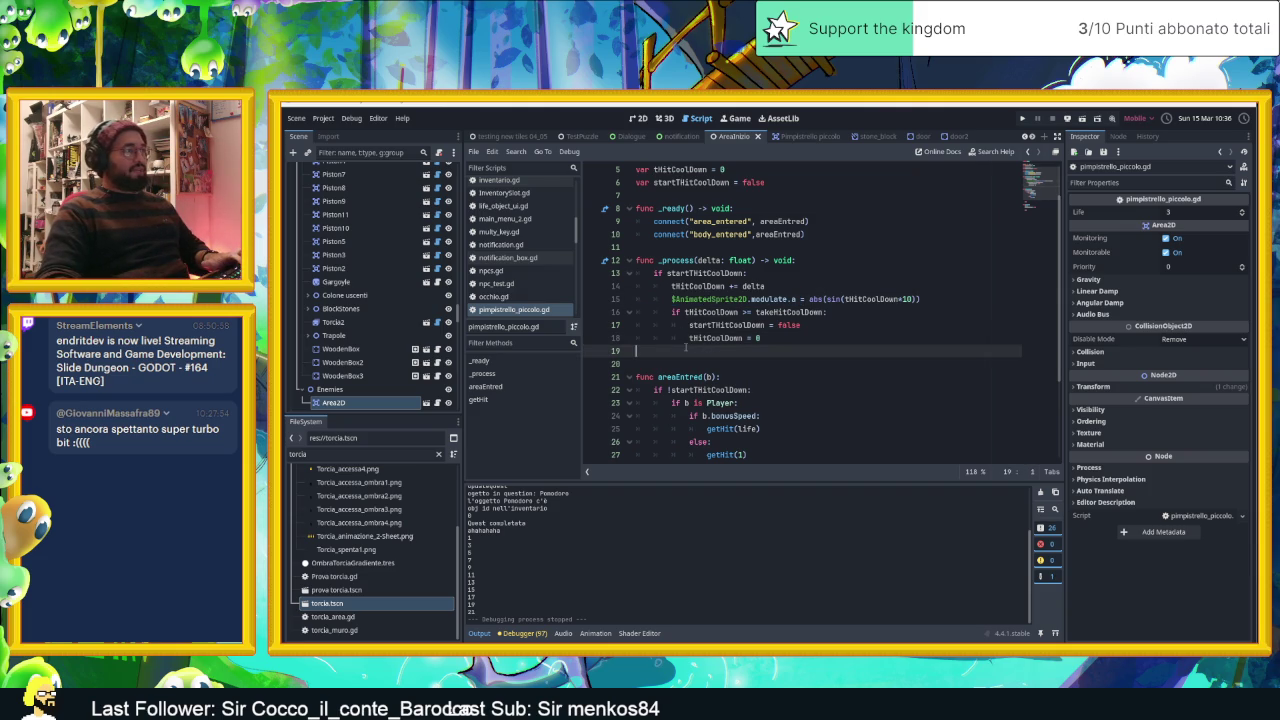
pyautogui.hotkey('ctrl', 'v')
pyautogui.press('Tab')
pyautogui.write('=1')
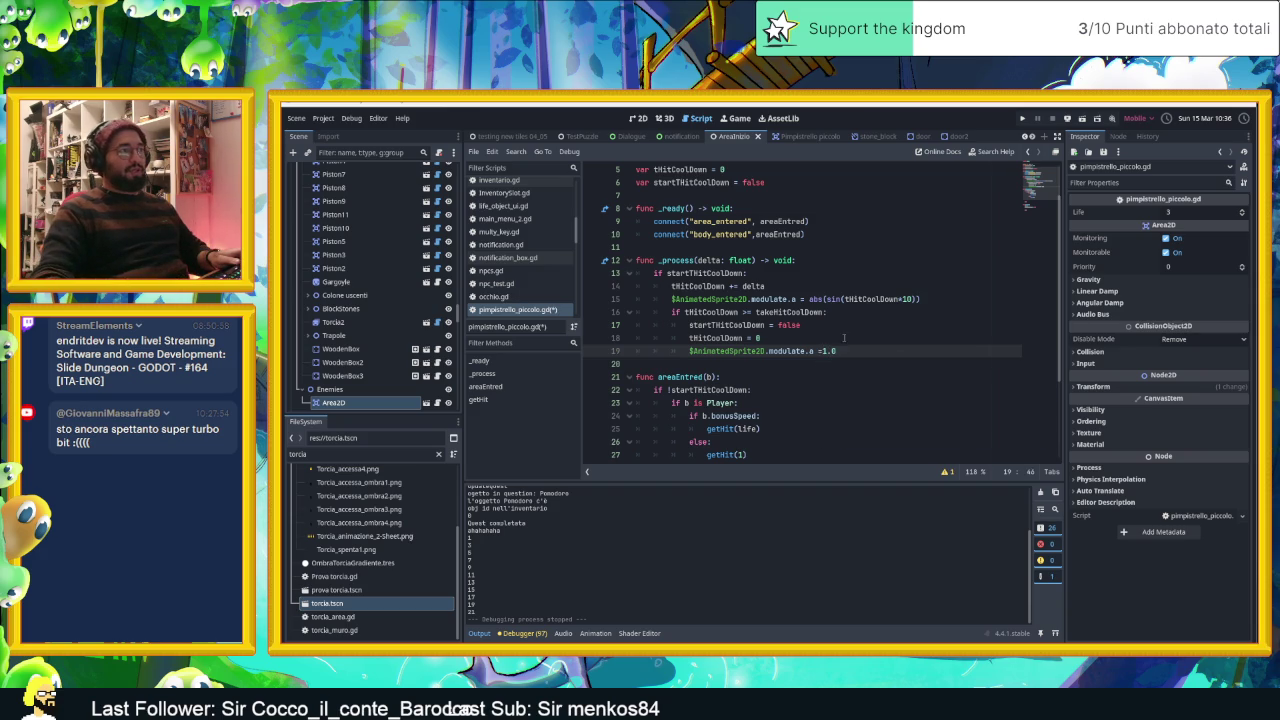
pyautogui.hotkey('ctrl', 'space')
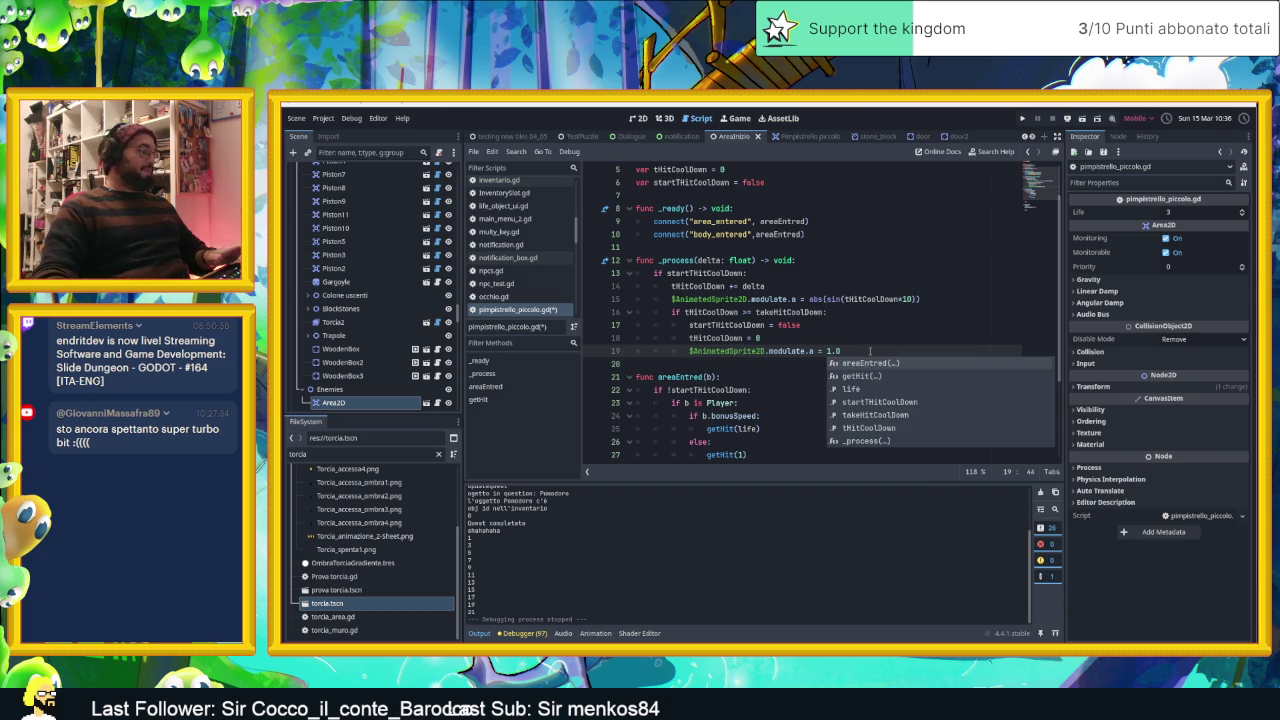
pyautogui.click(893, 323)
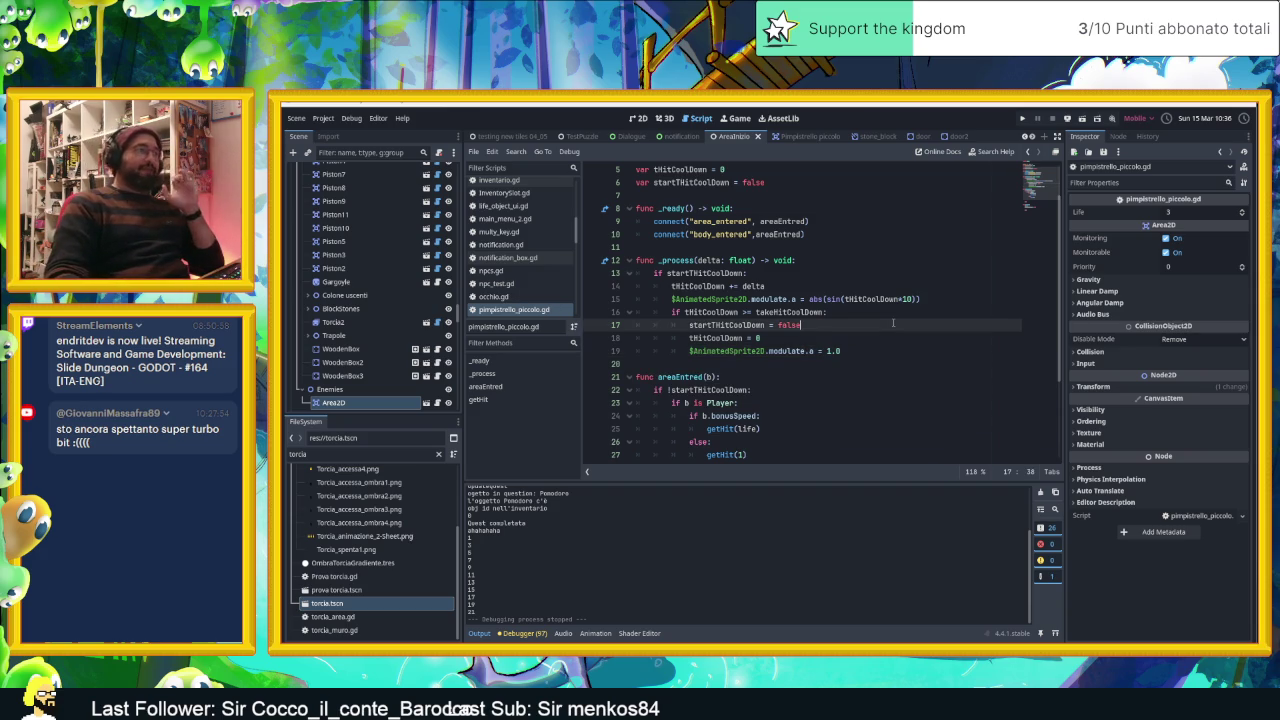
pyautogui.scroll(-2, 887, 349)
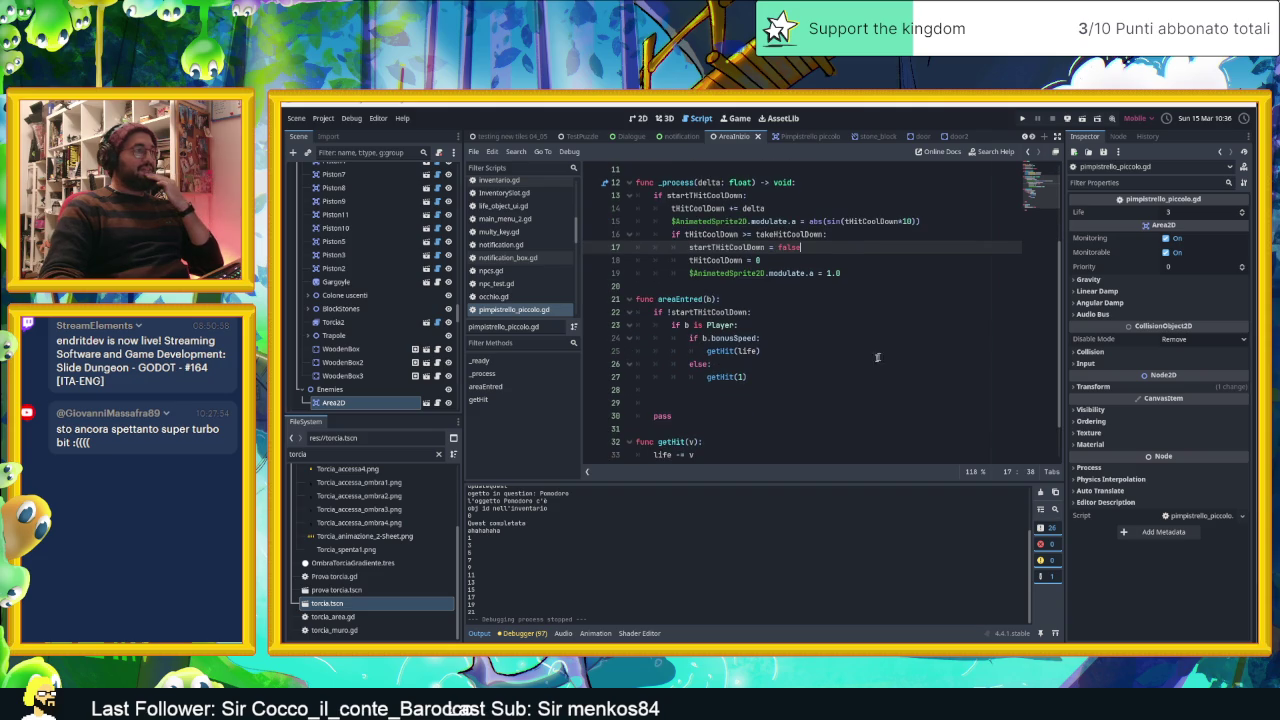
pyautogui.scroll(-1, 846, 376)
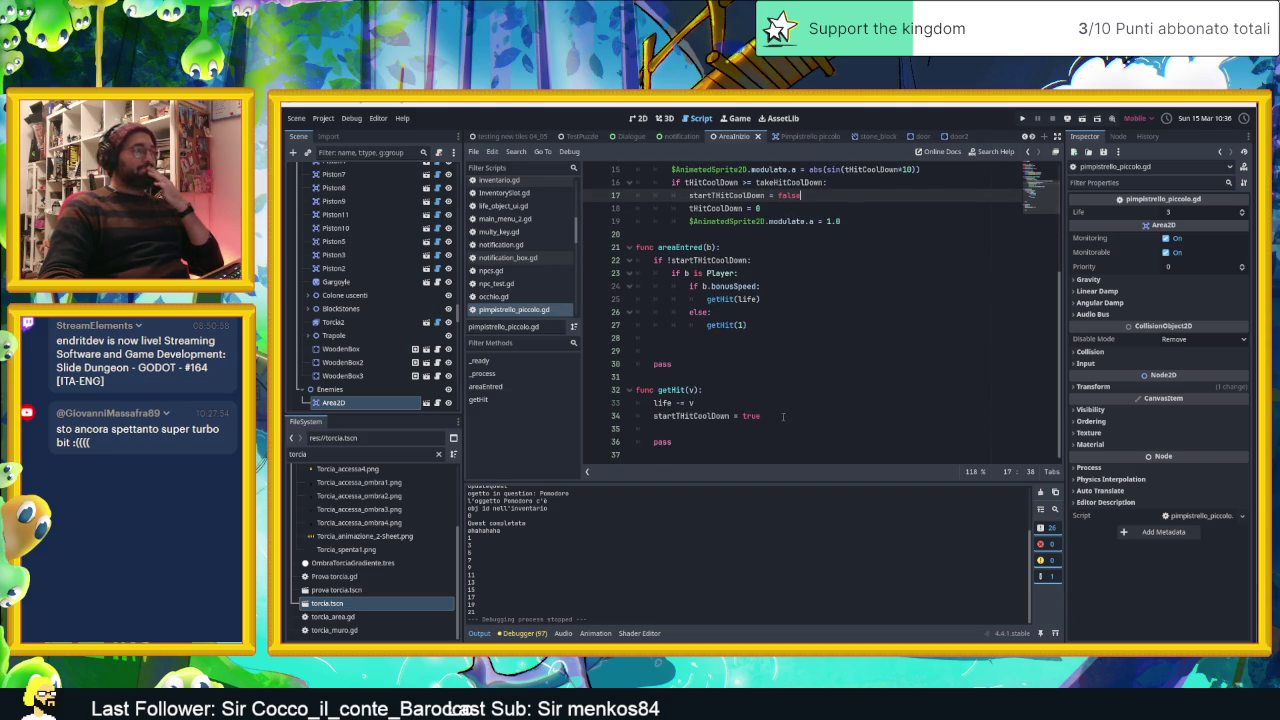
pyautogui.click(736, 430)
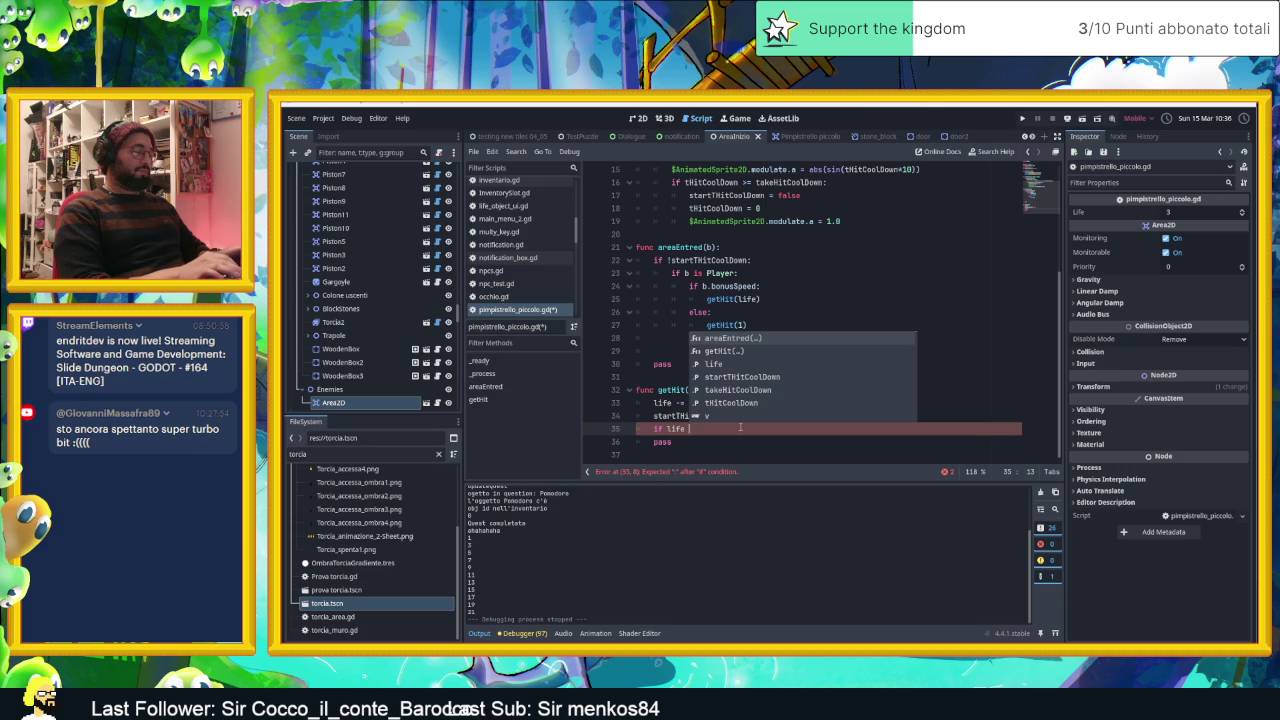
# - In getHit, add an 'if life <= 0:' check that calls queue_free()
pyautogui.write('-= ')
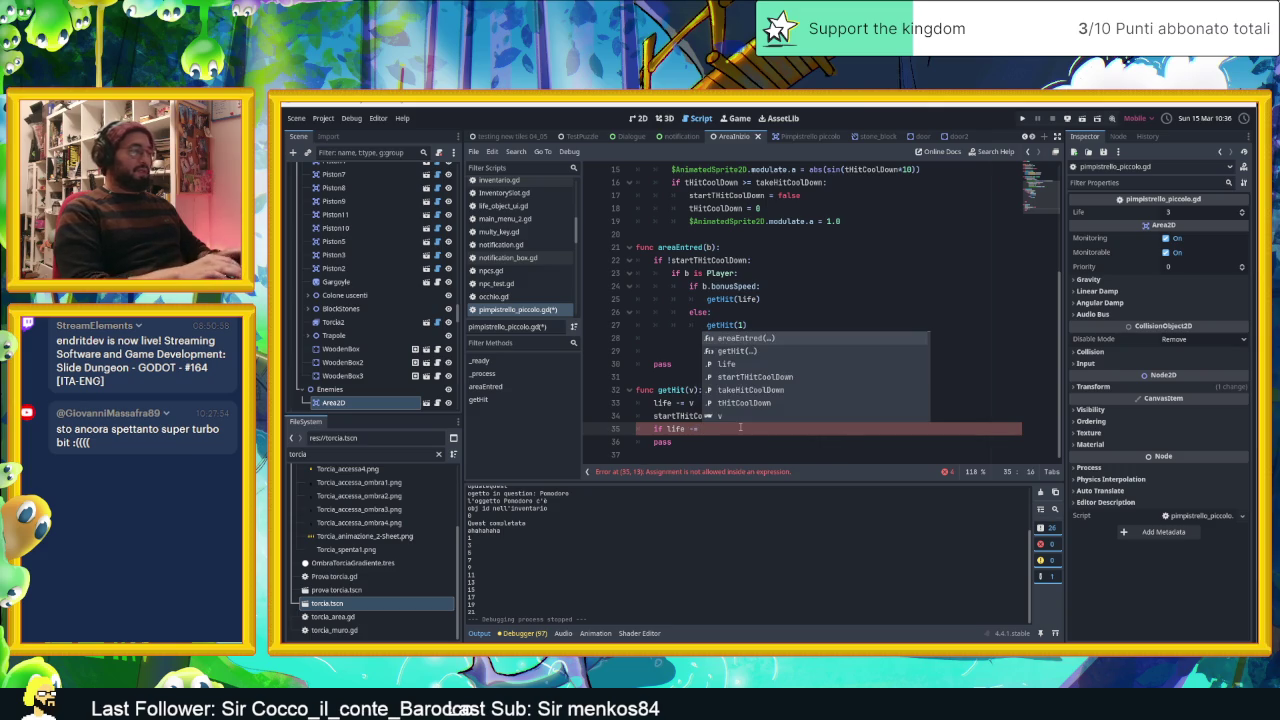
pyautogui.write('0:')
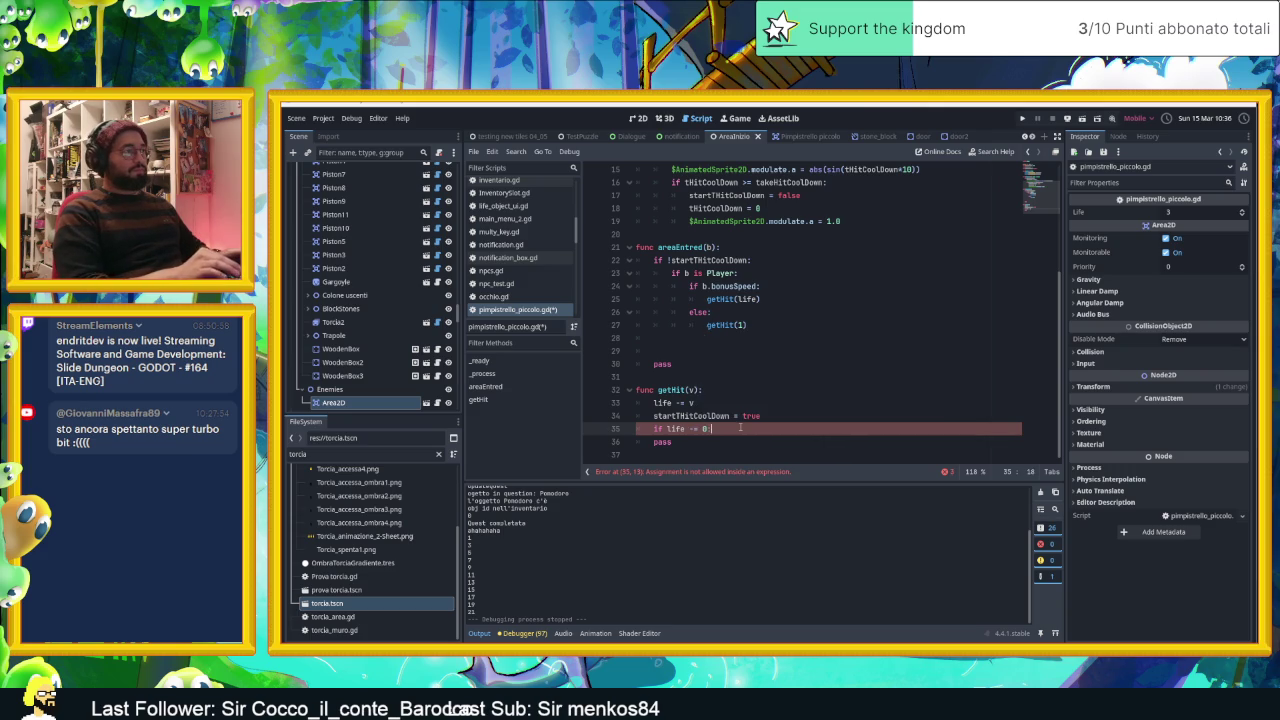
pyautogui.press('Return')
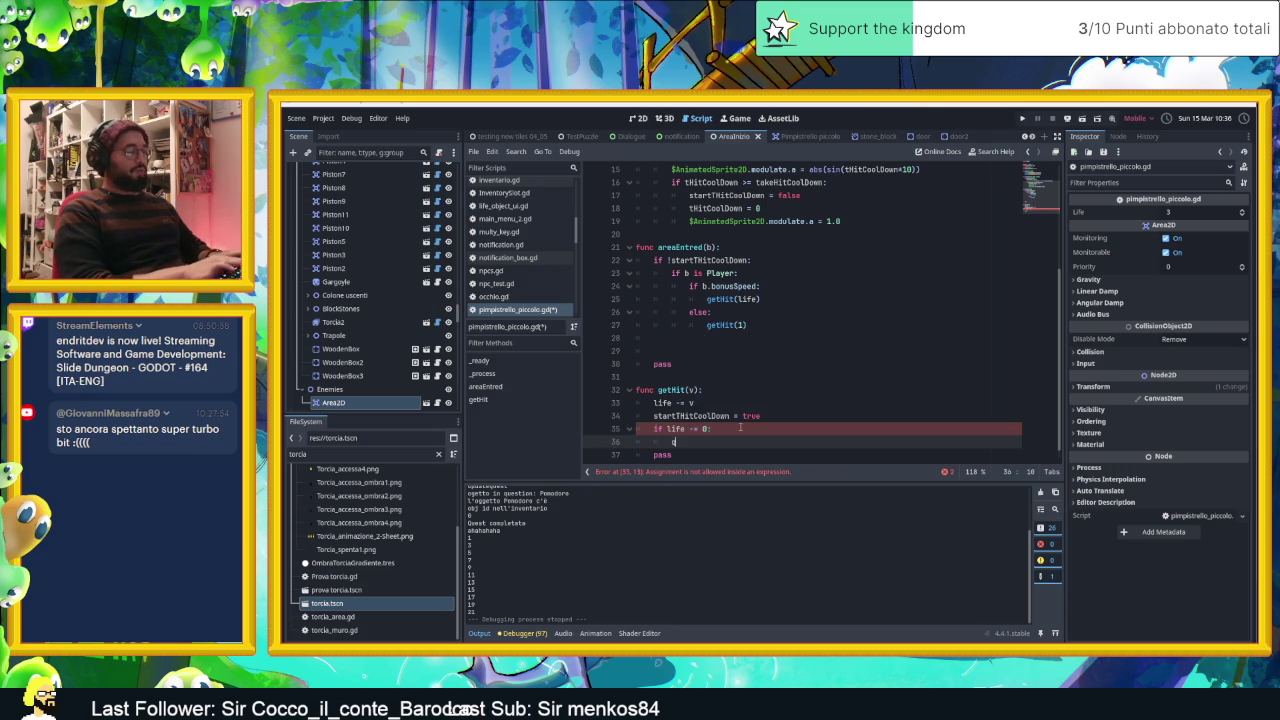
pyautogui.write('que')
pyautogui.press('Down')
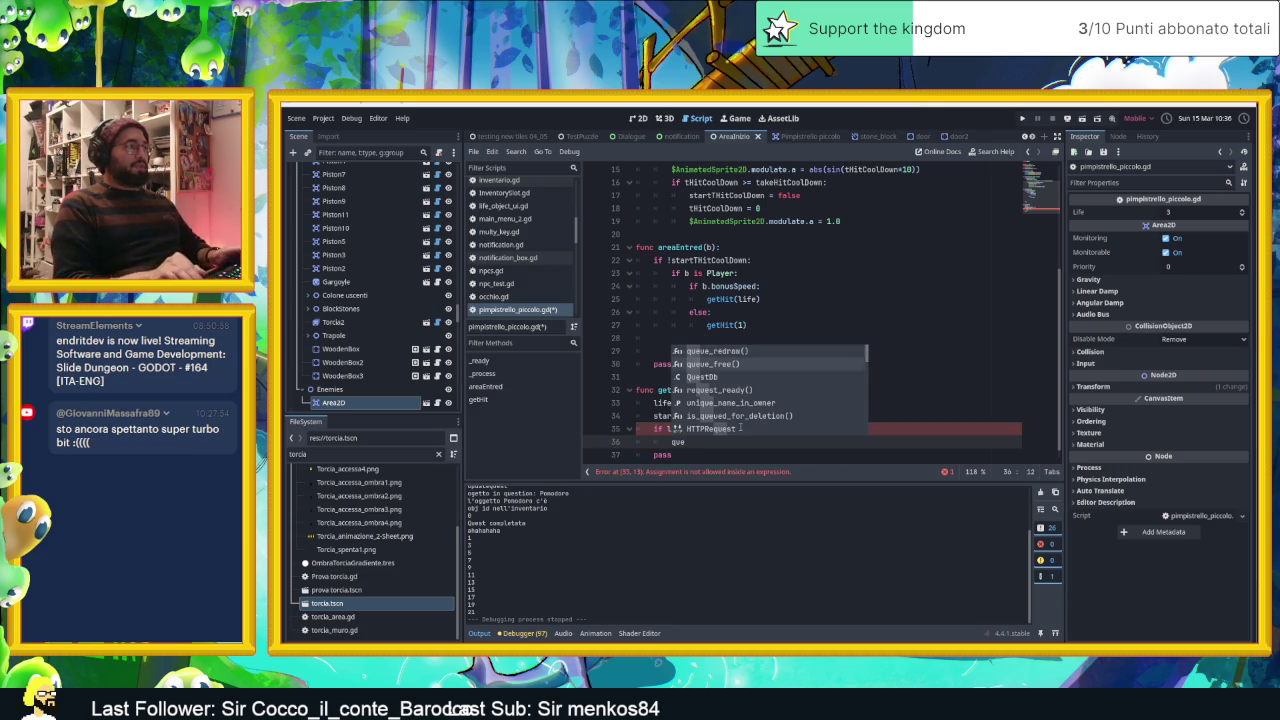
pyautogui.press('Return')
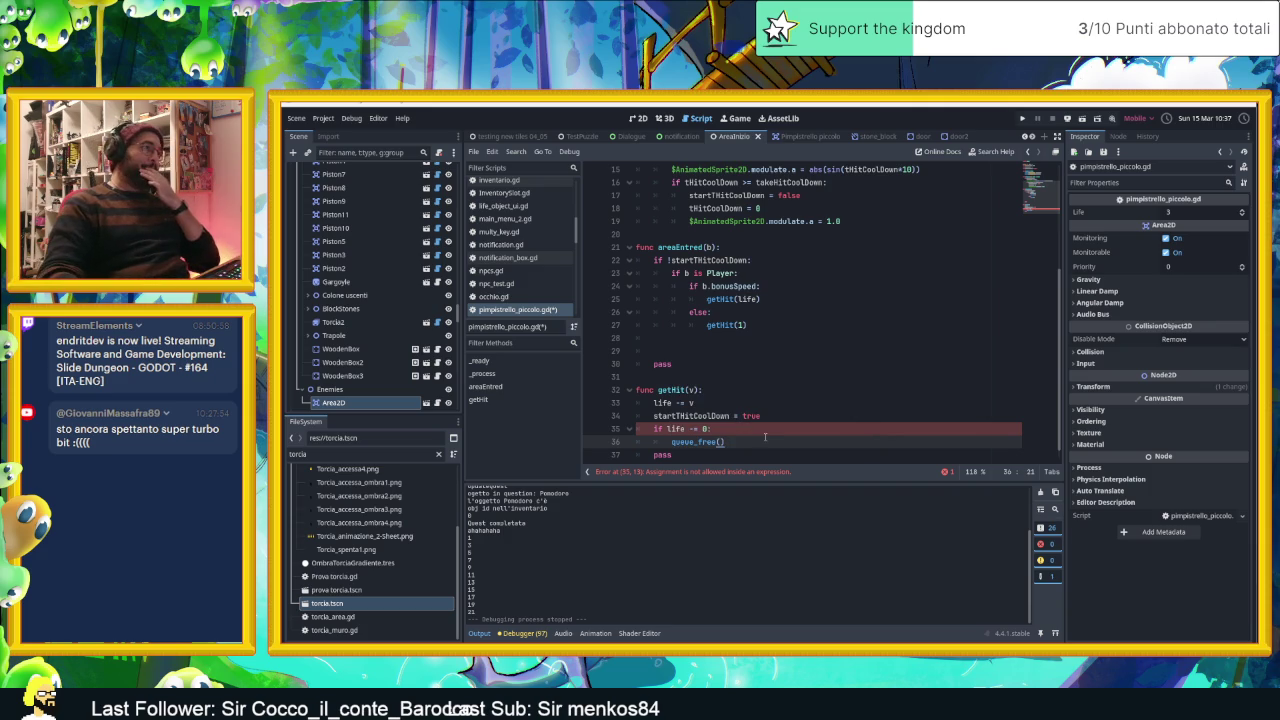
pyautogui.click(772, 427)
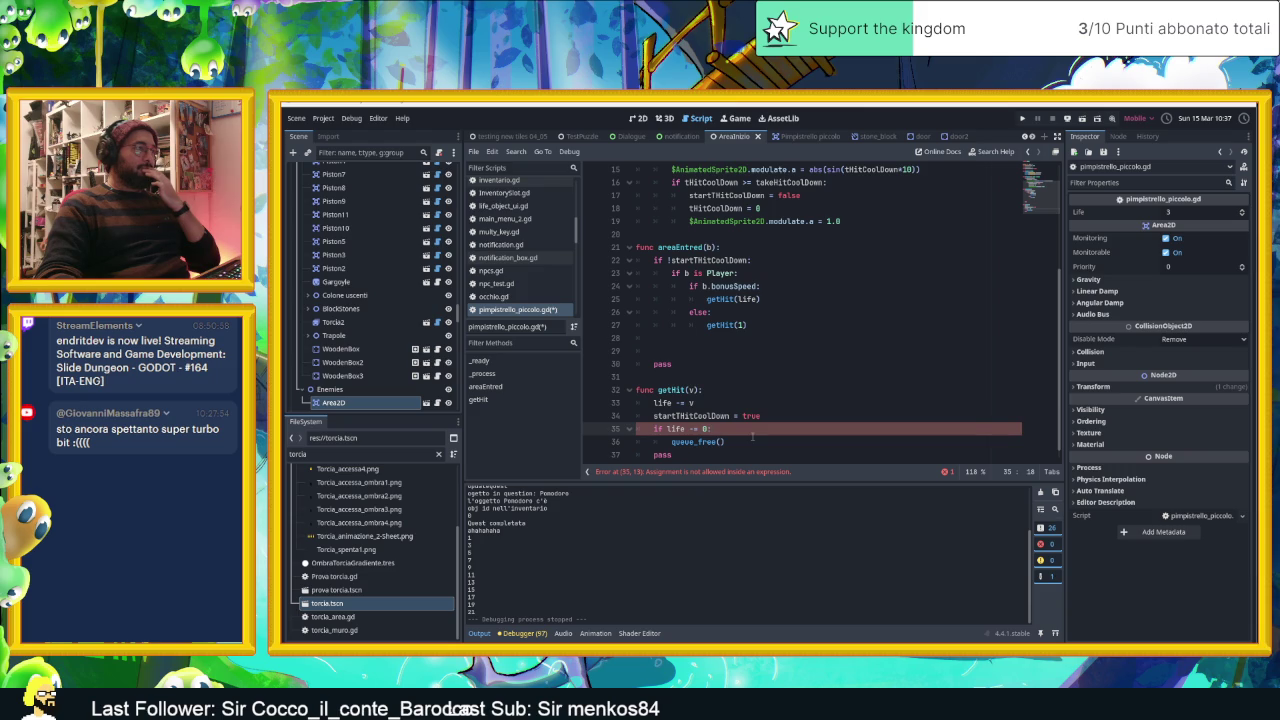
pyautogui.write('>')
pyautogui.click(689, 428)
pyautogui.click(762, 434)
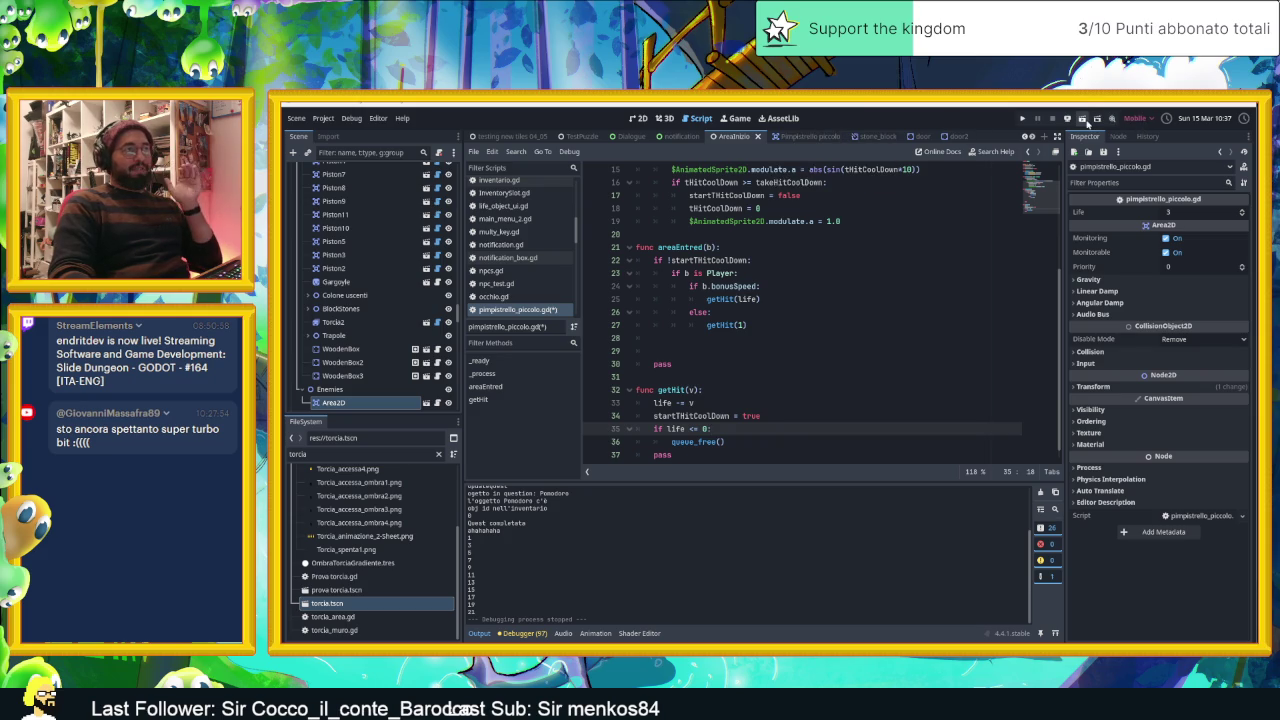
# - Save the bat script, test-play moving the player across the corridor, then stop
pyautogui.hotkey('ctrl', 's')
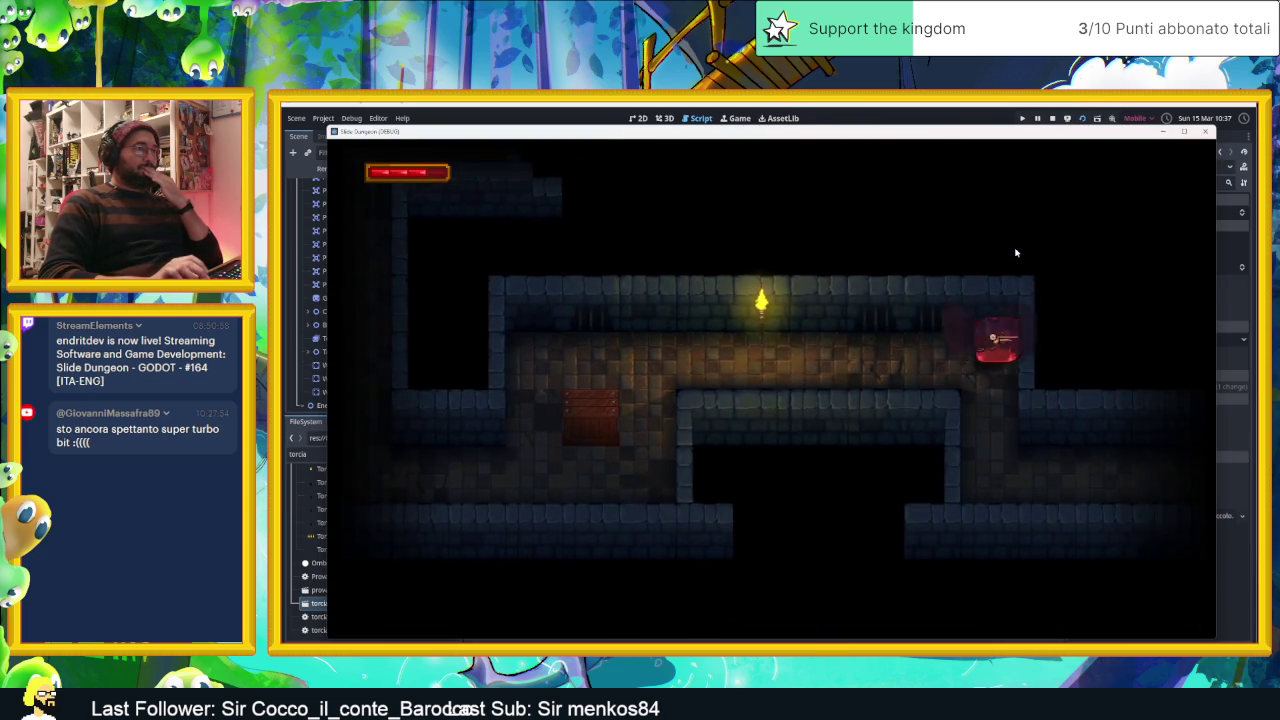
pyautogui.press('Right')
pyautogui.press('Left')
pyautogui.press('Right')
pyautogui.press('Left')
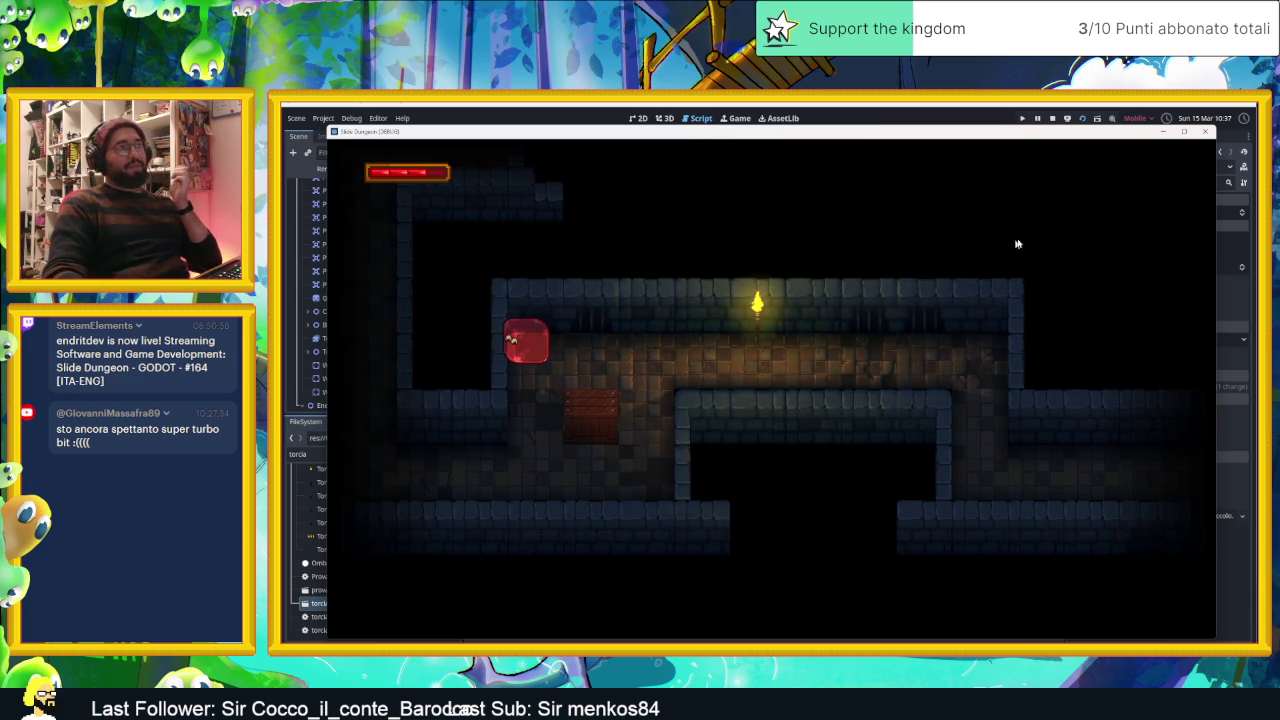
pyautogui.click(1051, 119)
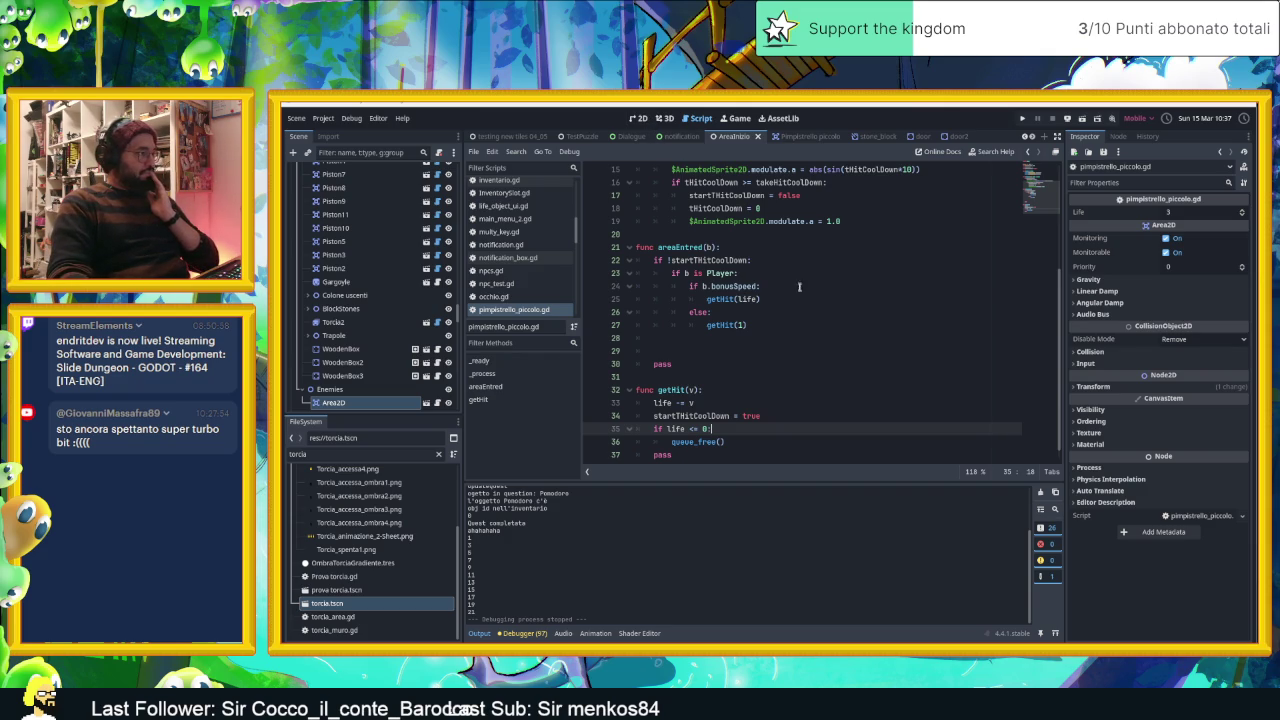
# - Switch to the level's 2D scene view and zoom out over the dungeon
pyautogui.scroll(-1, 796, 281)
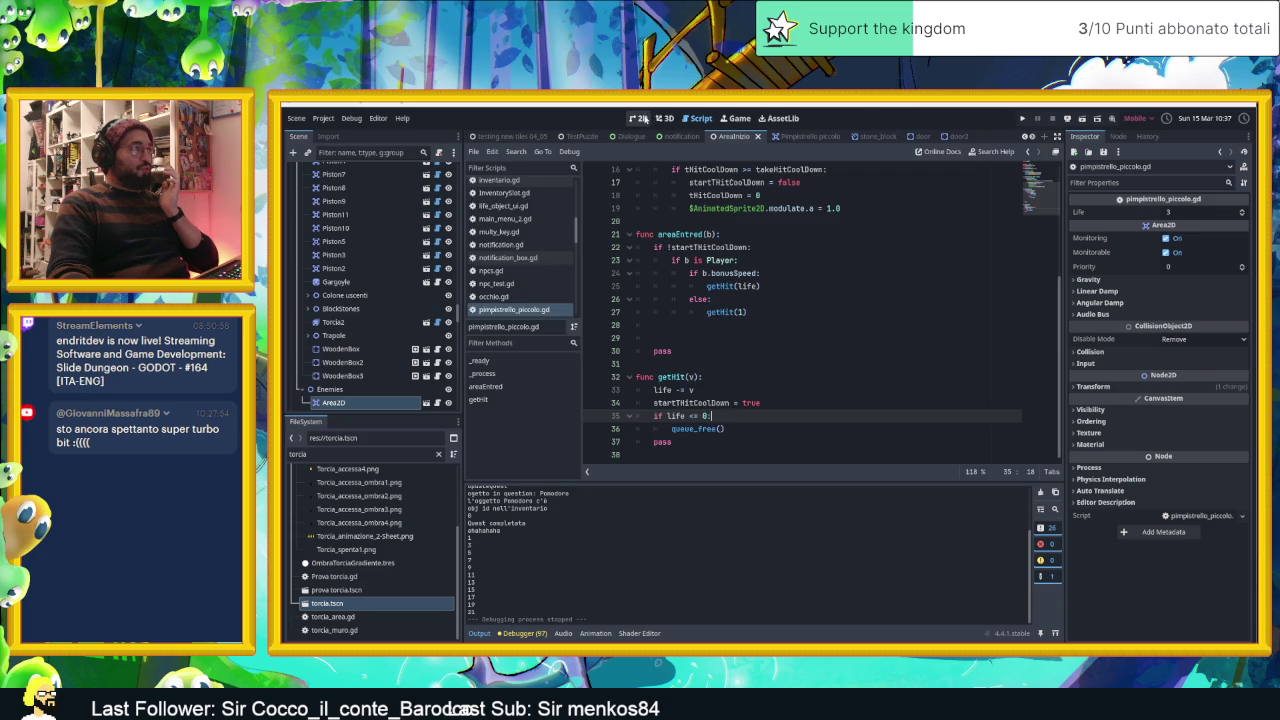
pyautogui.click(640, 118)
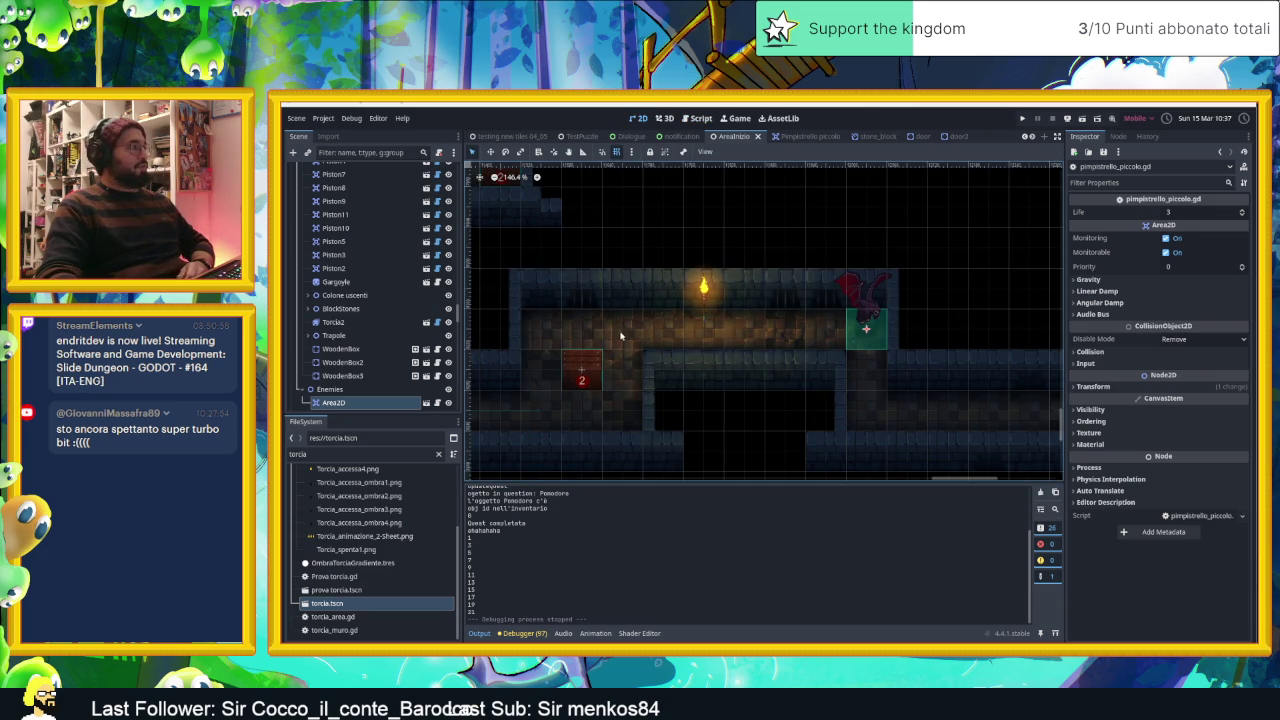
pyautogui.scroll(3, 377, 328)
pyautogui.scroll(-10, 612, 328)
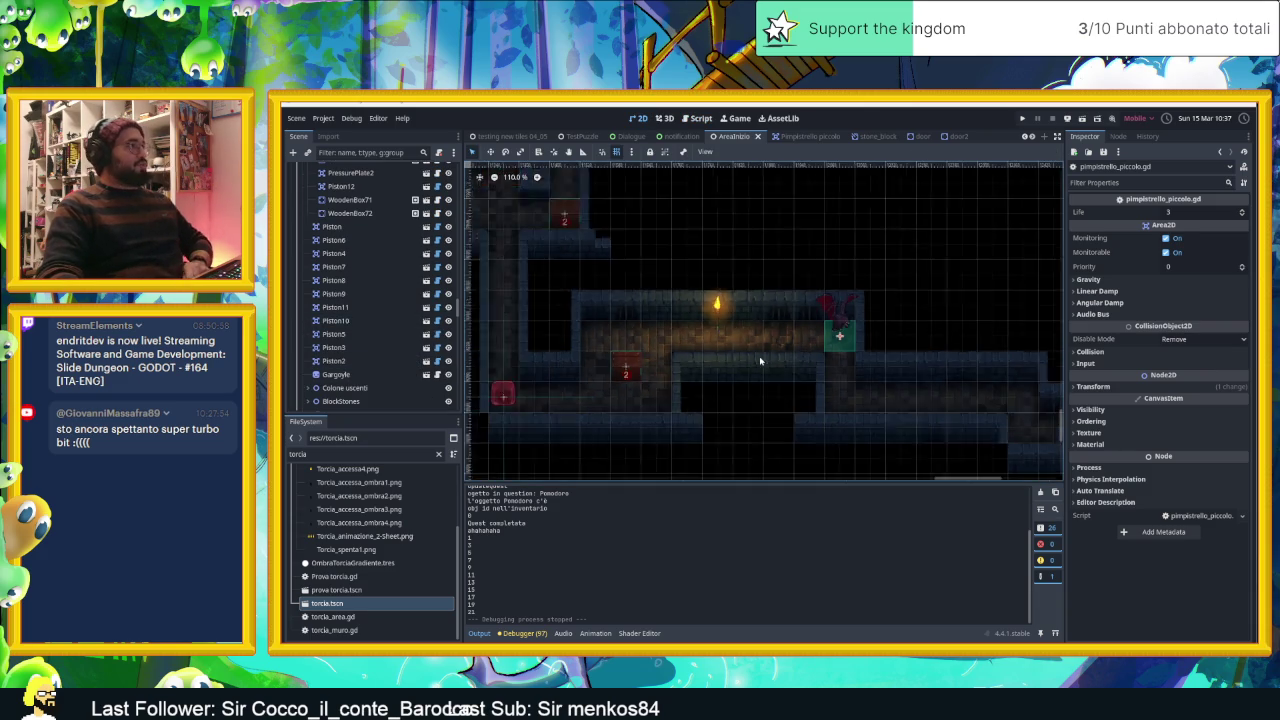
pyautogui.hscroll(-10, 612, 328)
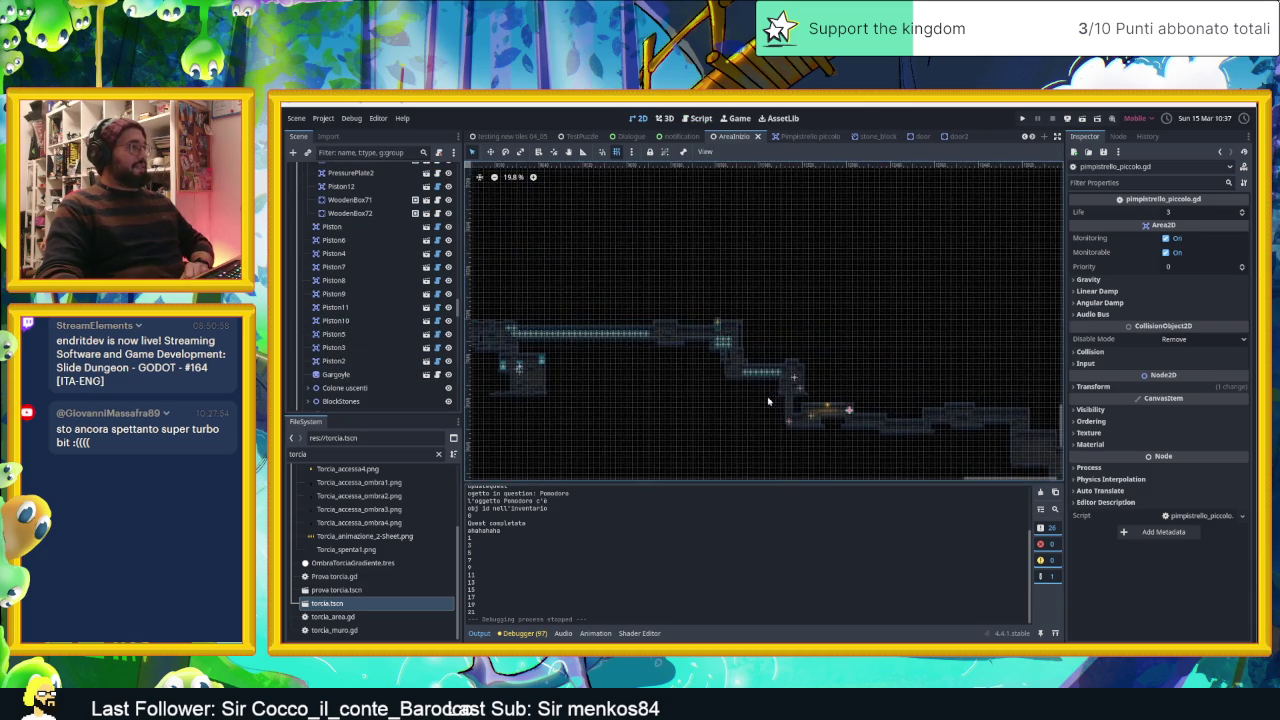
pyautogui.hscroll(-10, 888, 400)
pyautogui.scroll(3, 888, 400)
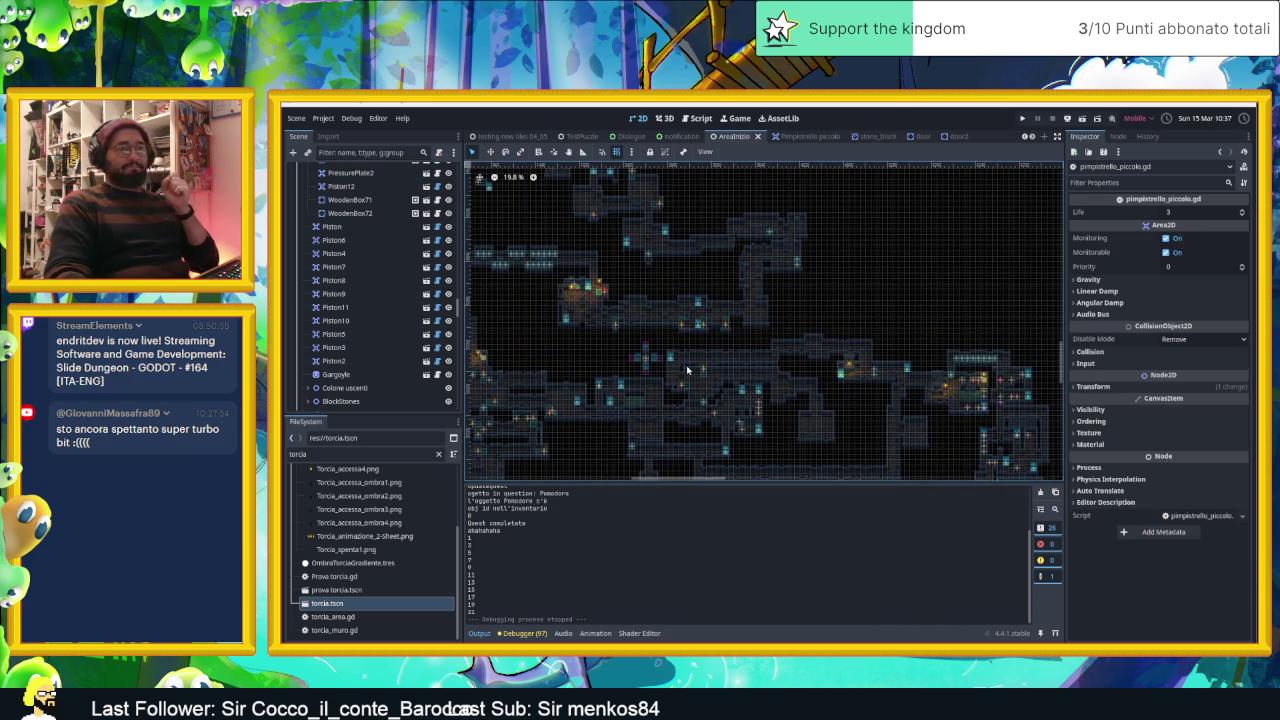
# - Drag SpeedTile41 into the starting corridor left of the torch and lower its Tile Direction to 2
pyautogui.hscroll(-5, 687, 370)
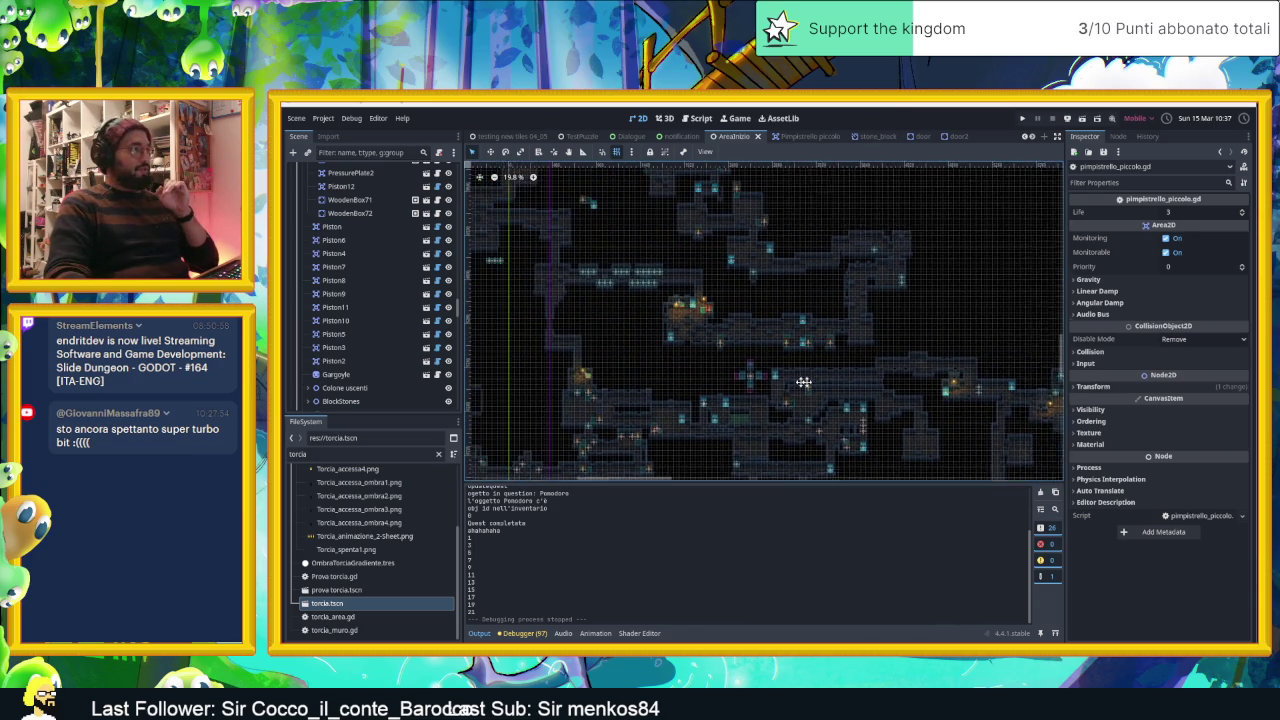
pyautogui.scroll(5, 655, 214)
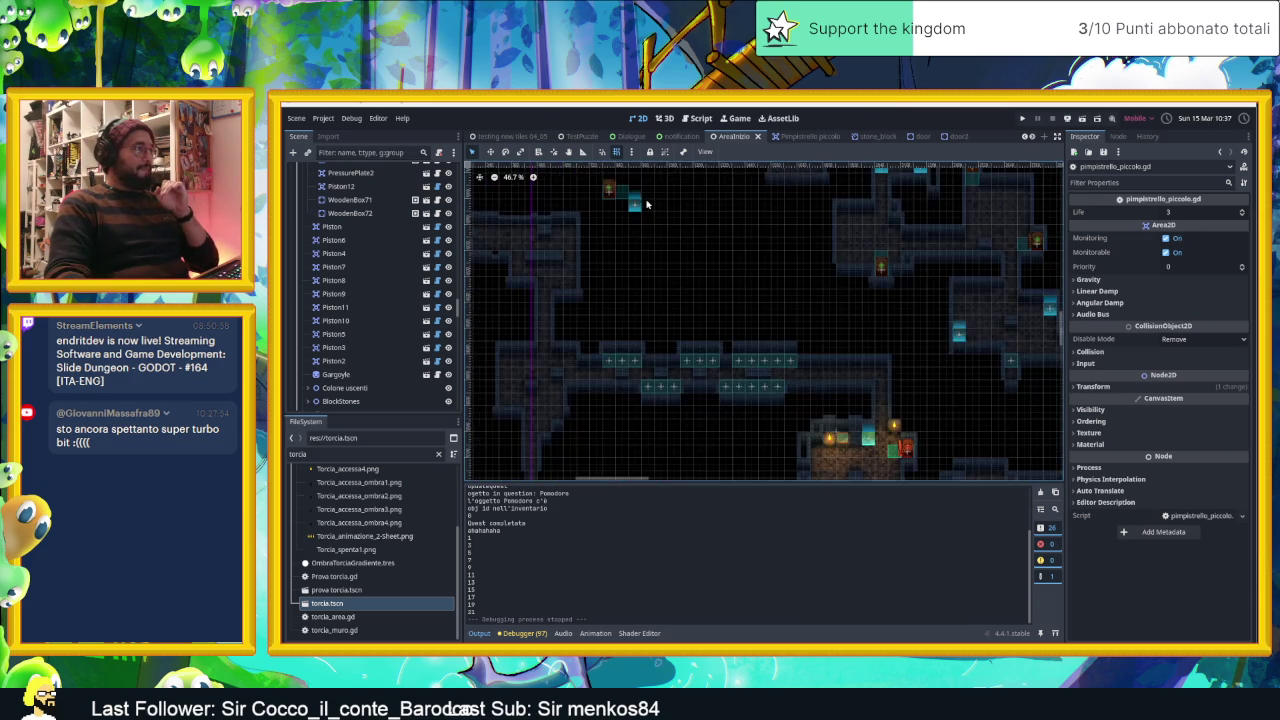
pyautogui.moveTo(628, 212)
pyautogui.mouseDown()
pyautogui.moveTo(1058, 432)
pyautogui.moveTo(1010, 400)
pyautogui.moveTo(560, 286)
pyautogui.moveTo(588, 302)
pyautogui.moveTo(880, 329)
pyautogui.mouseUp()
pyautogui.scroll(-4, 1014, 406)
pyautogui.scroll(-2, 880, 329)
pyautogui.moveTo(792, 262)
pyautogui.mouseDown()
pyautogui.moveTo(866, 366)
pyautogui.moveTo(1040, 390)
pyautogui.moveTo(689, 240)
pyautogui.moveTo(713, 235)
pyautogui.moveTo(950, 304)
pyautogui.moveTo(985, 317)
pyautogui.moveTo(618, 265)
pyautogui.moveTo(915, 296)
pyautogui.mouseUp()
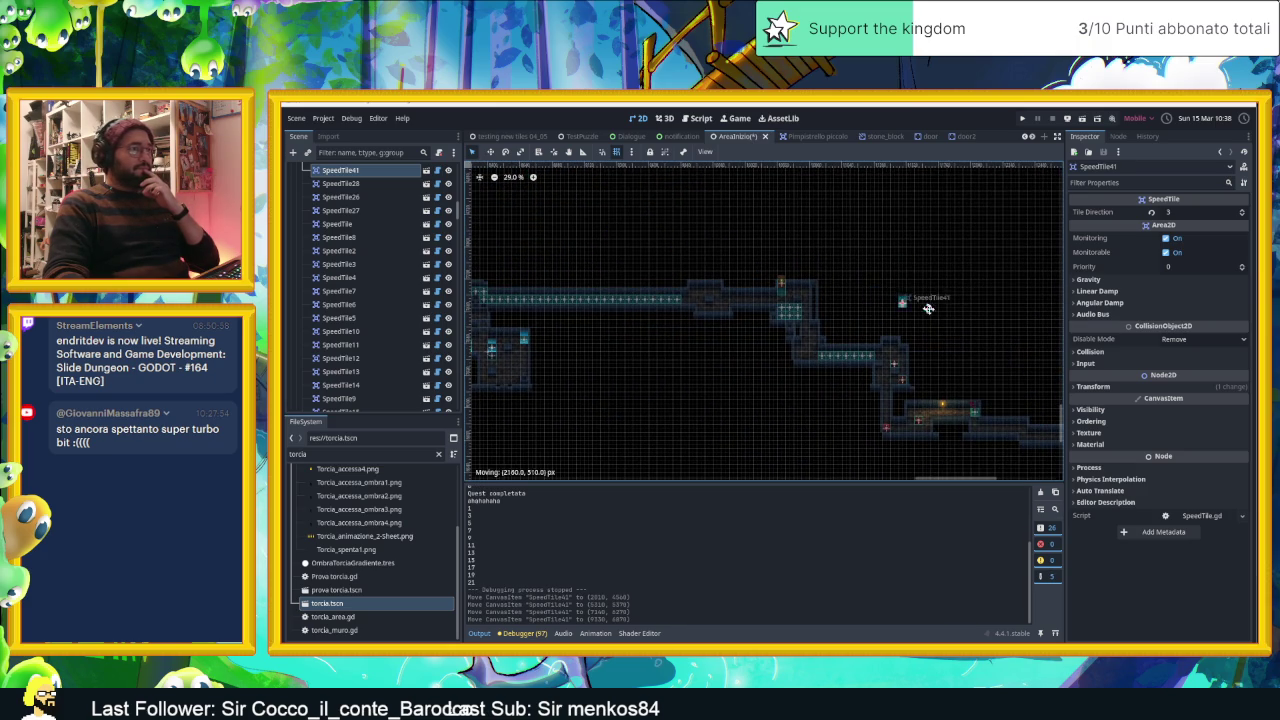
pyautogui.scroll(4, 941, 389)
pyautogui.scroll(1, 941, 389)
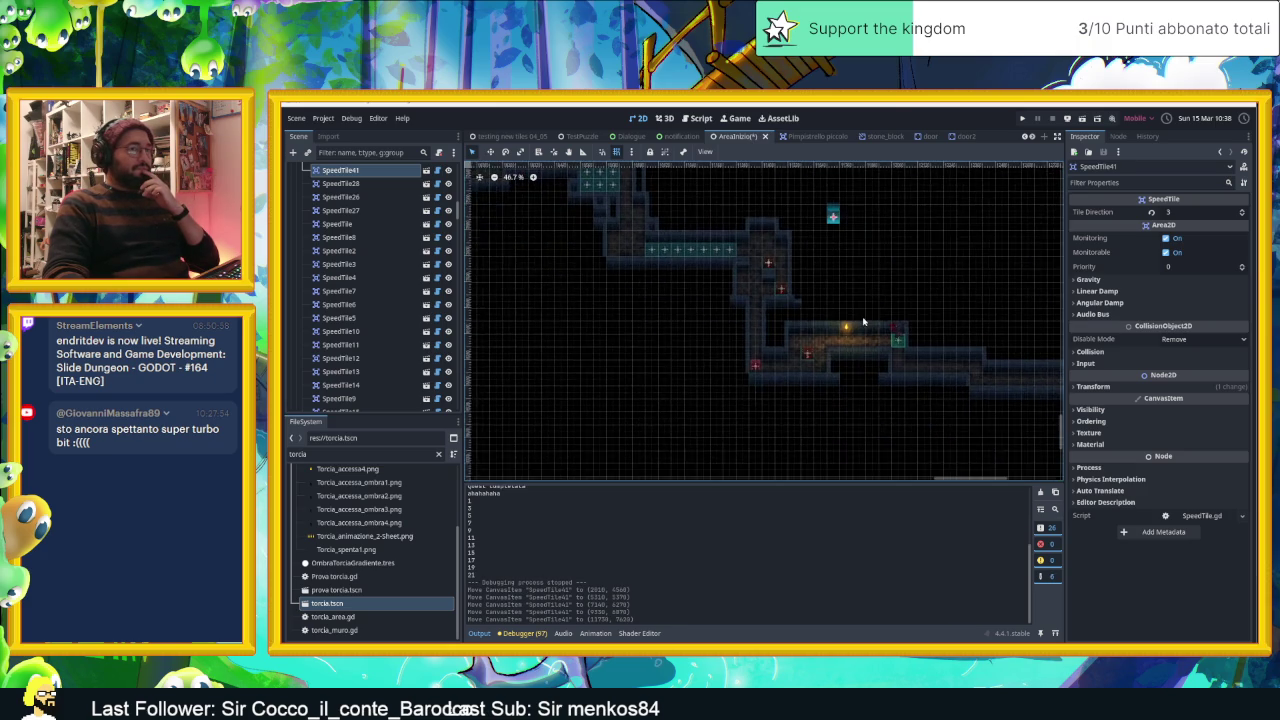
pyautogui.moveTo(829, 206)
pyautogui.mouseDown()
pyautogui.moveTo(816, 335)
pyautogui.moveTo(828, 337)
pyautogui.mouseUp()
pyautogui.scroll(6, 828, 337)
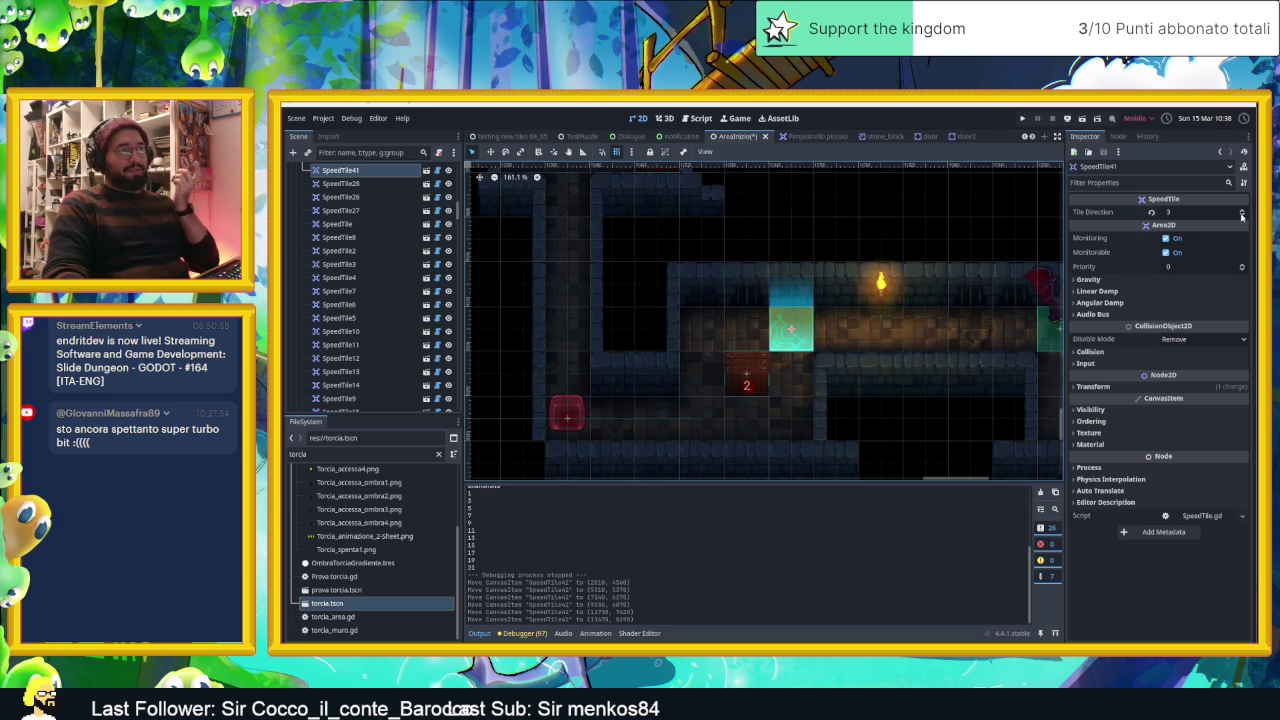
pyautogui.click(1242, 215)
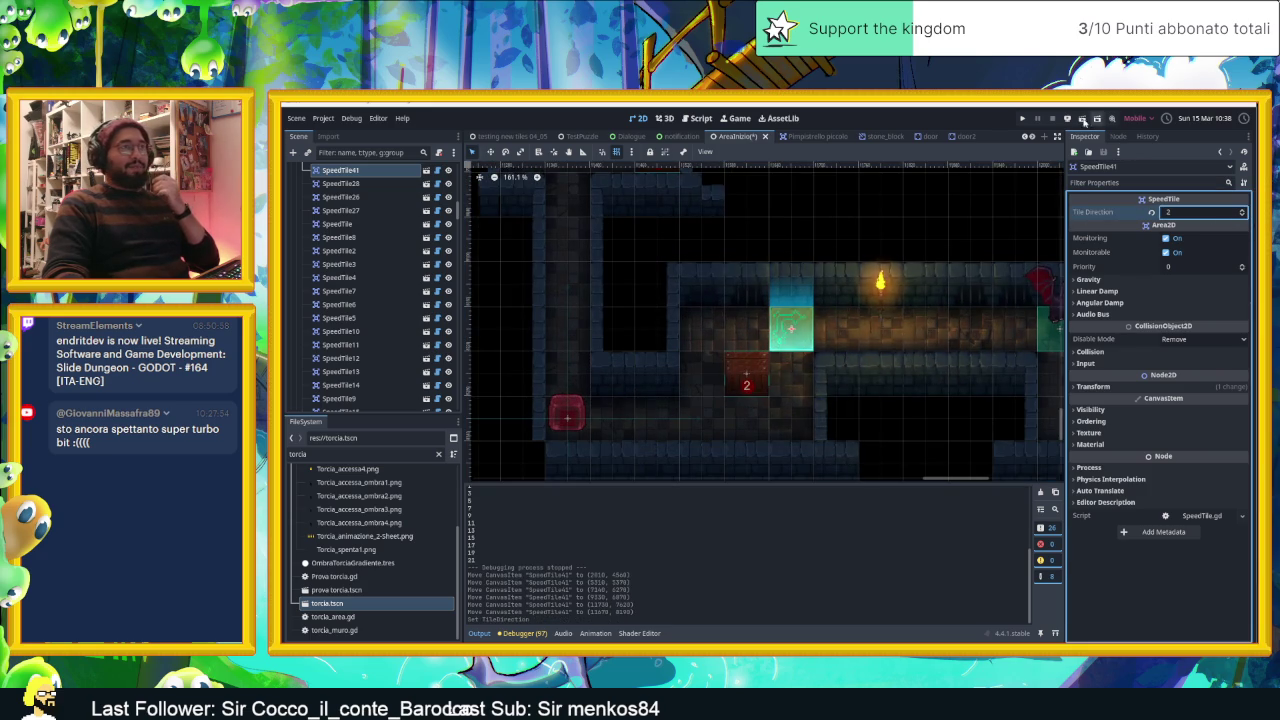
# - Save the scene, playtest sliding the player onto SpeedTile41, then stop the game
pyautogui.hotkey('ctrl', 's')
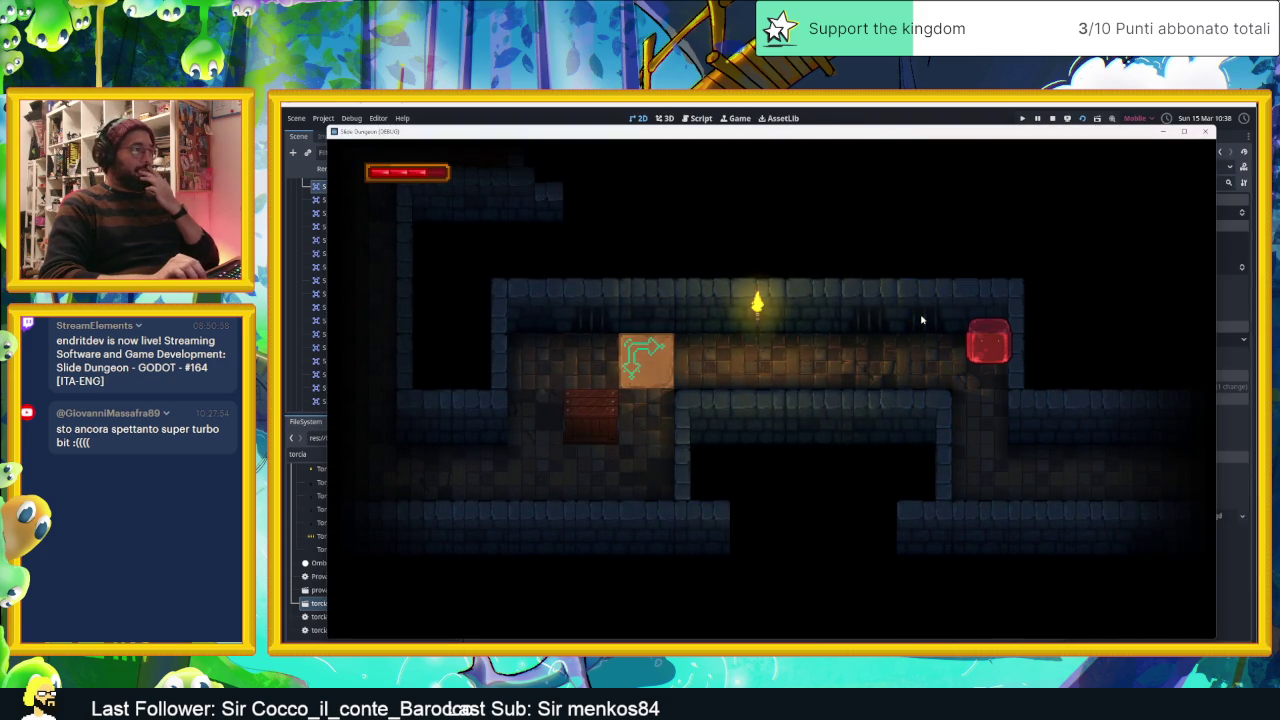
pyautogui.press('Left')
pyautogui.press('Down')
pyautogui.press('Right')
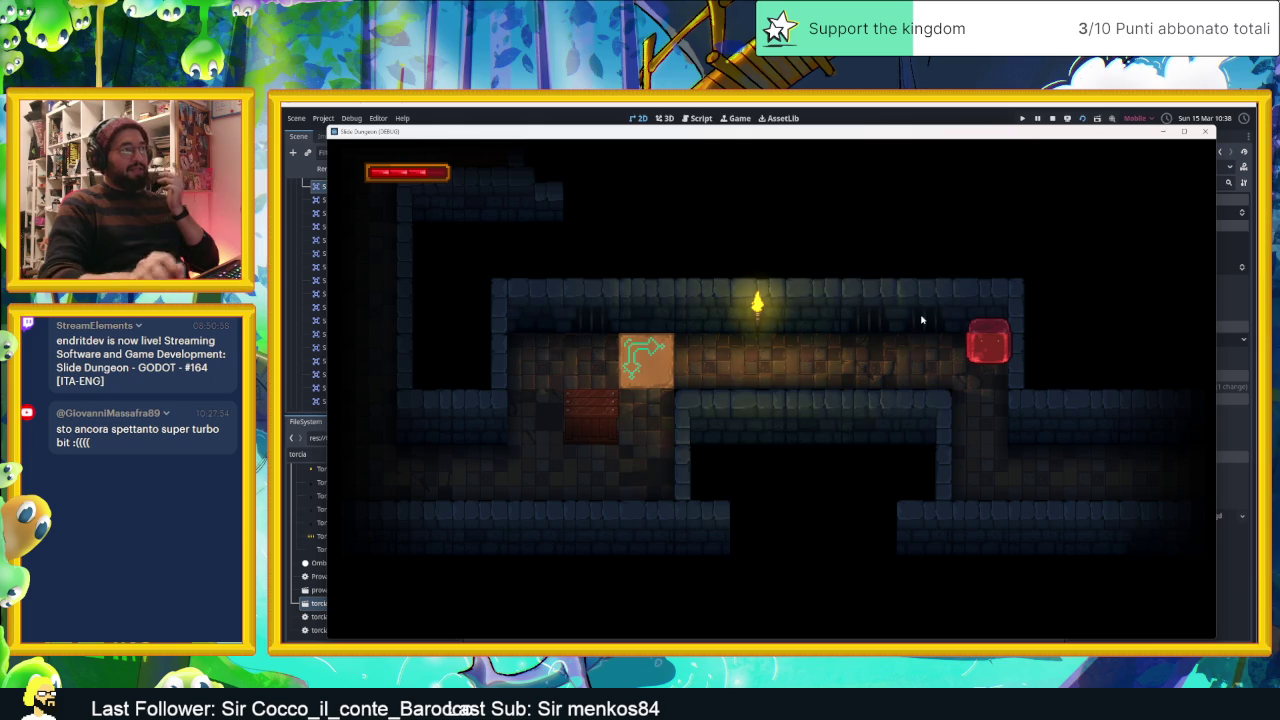
pyautogui.click(1051, 119)
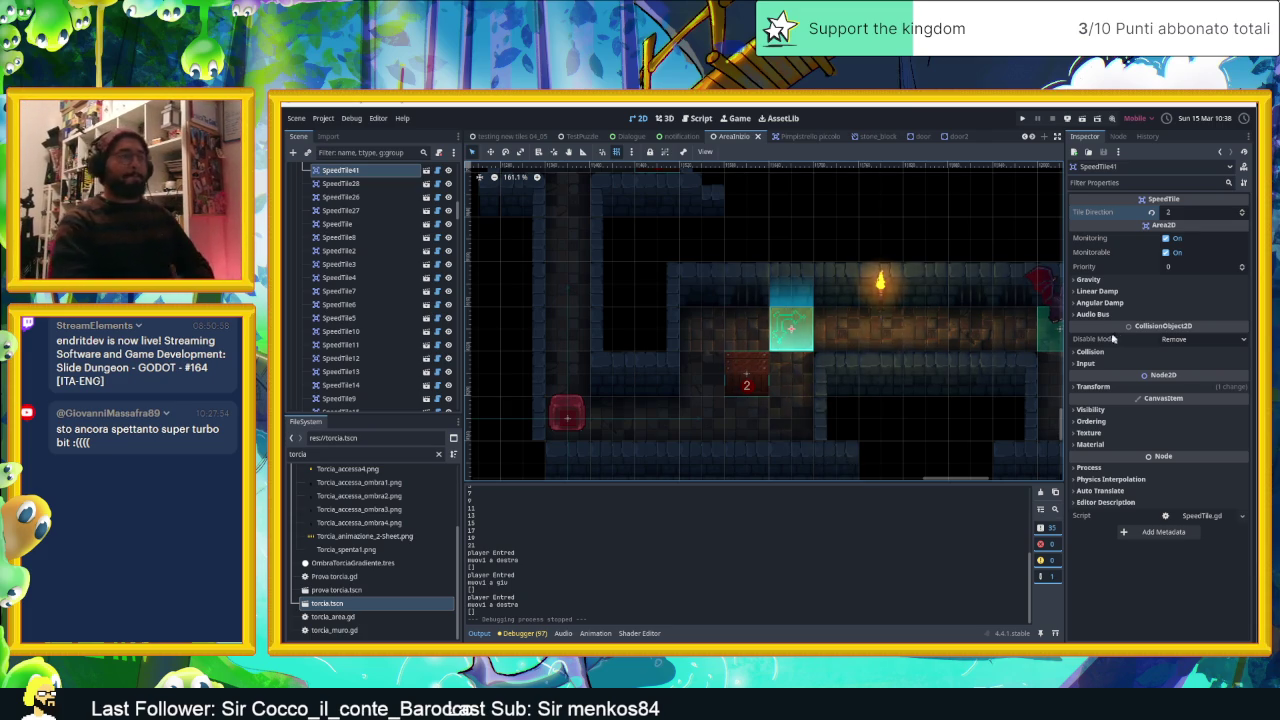
# - Move SpeedTile41 up out of the corridor and select the Muri wall layer
pyautogui.hscroll(3, 870, 335)
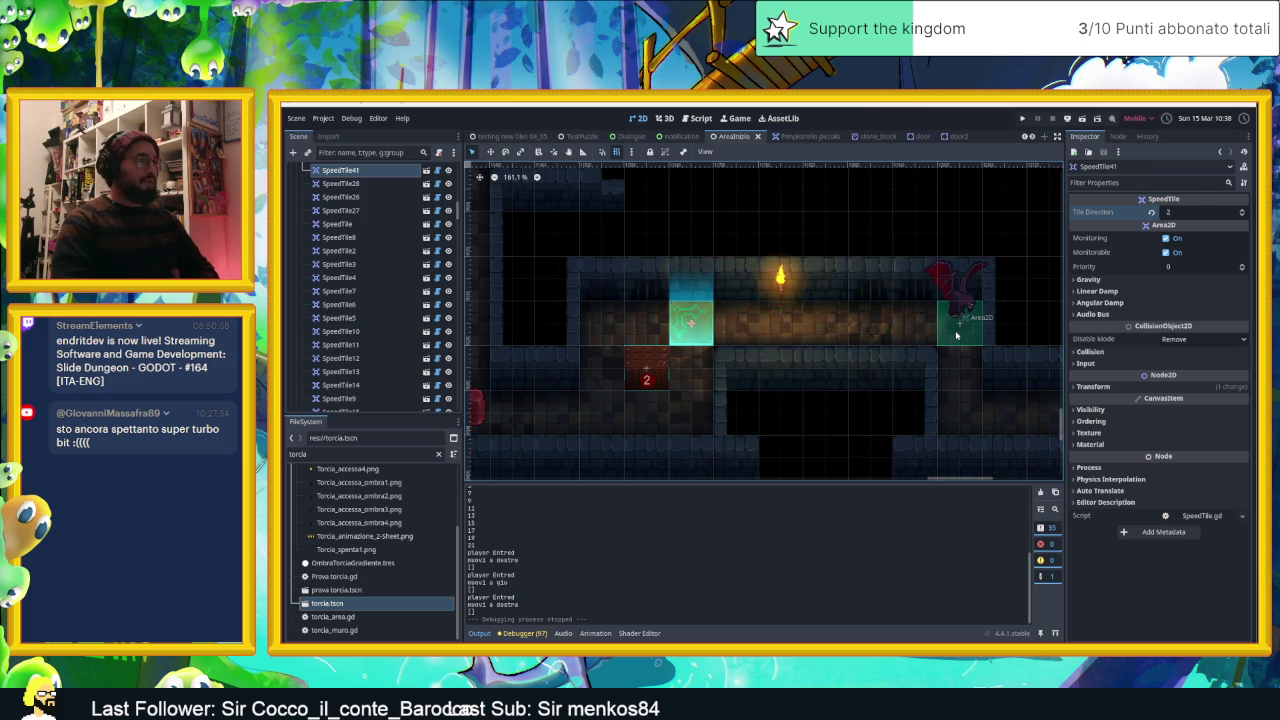
pyautogui.click(780, 278)
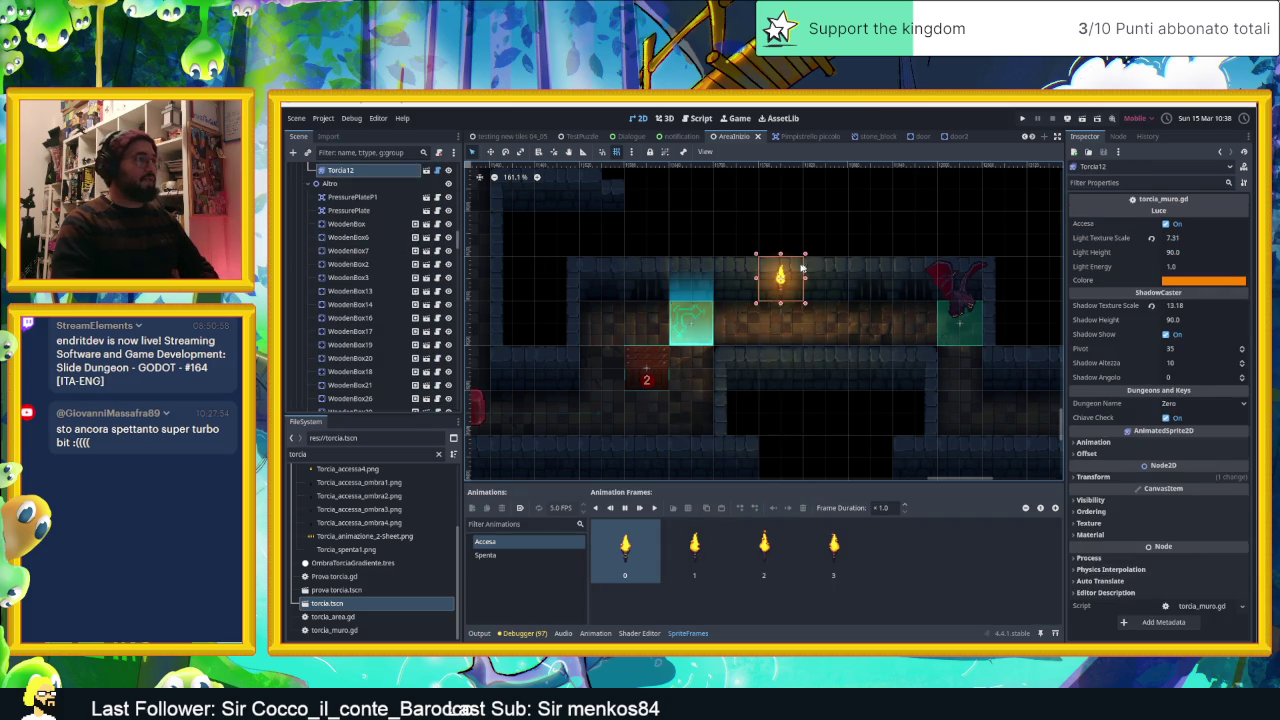
pyautogui.scroll(5, 363, 214)
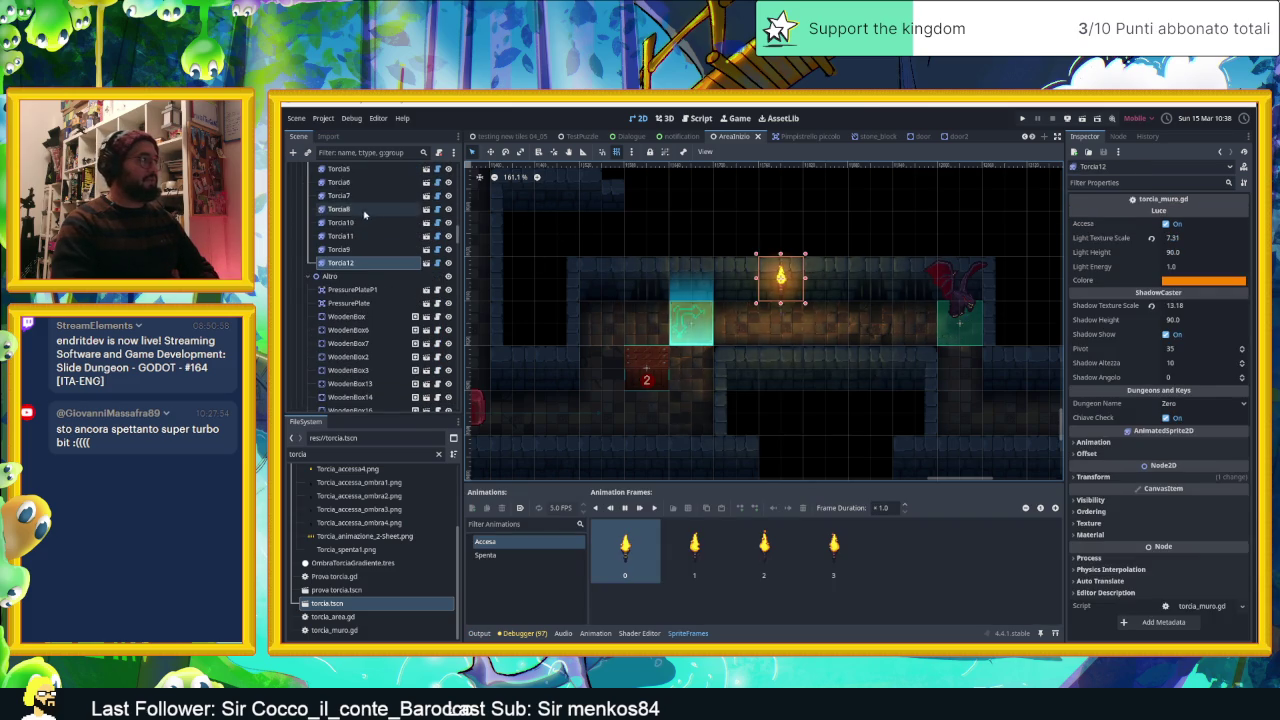
pyautogui.click(689, 319)
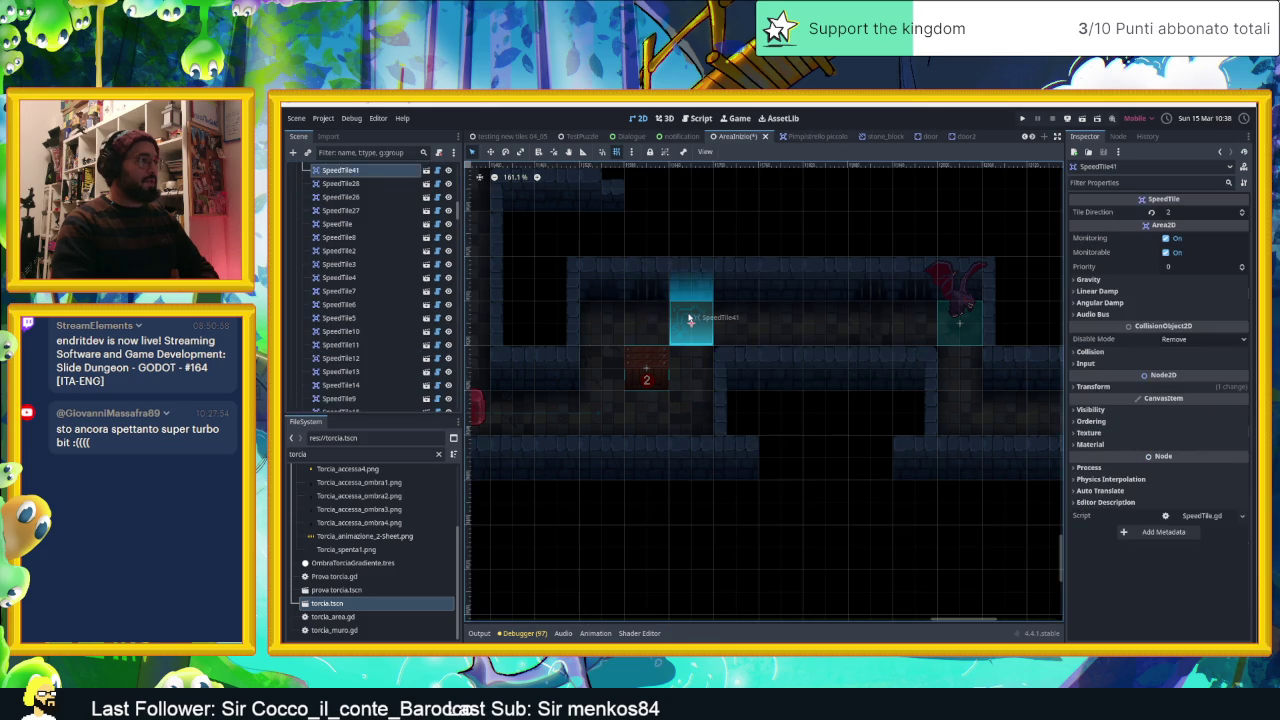
pyautogui.moveTo(689, 322); pyautogui.dragTo(645, 188)
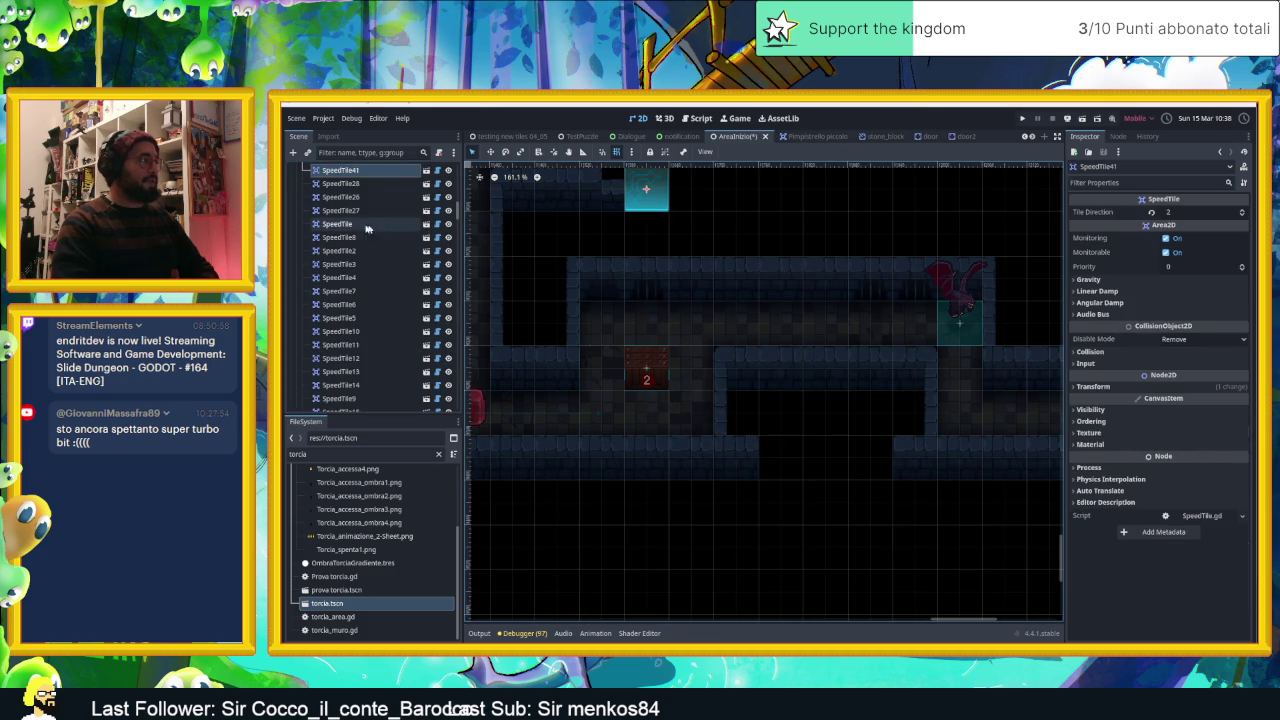
pyautogui.click(784, 289)
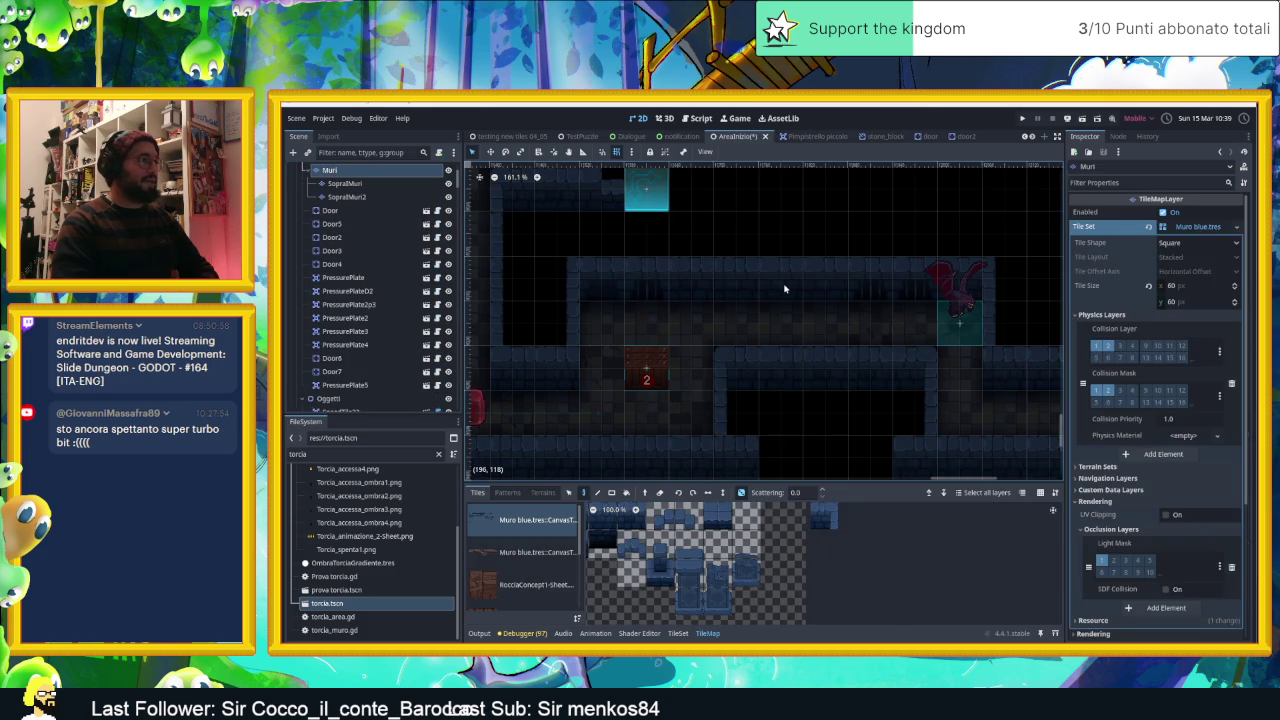
# - Make the Torcia12 torch visible and save the AreaInizio scene
pyautogui.scroll(-1, 351, 311)
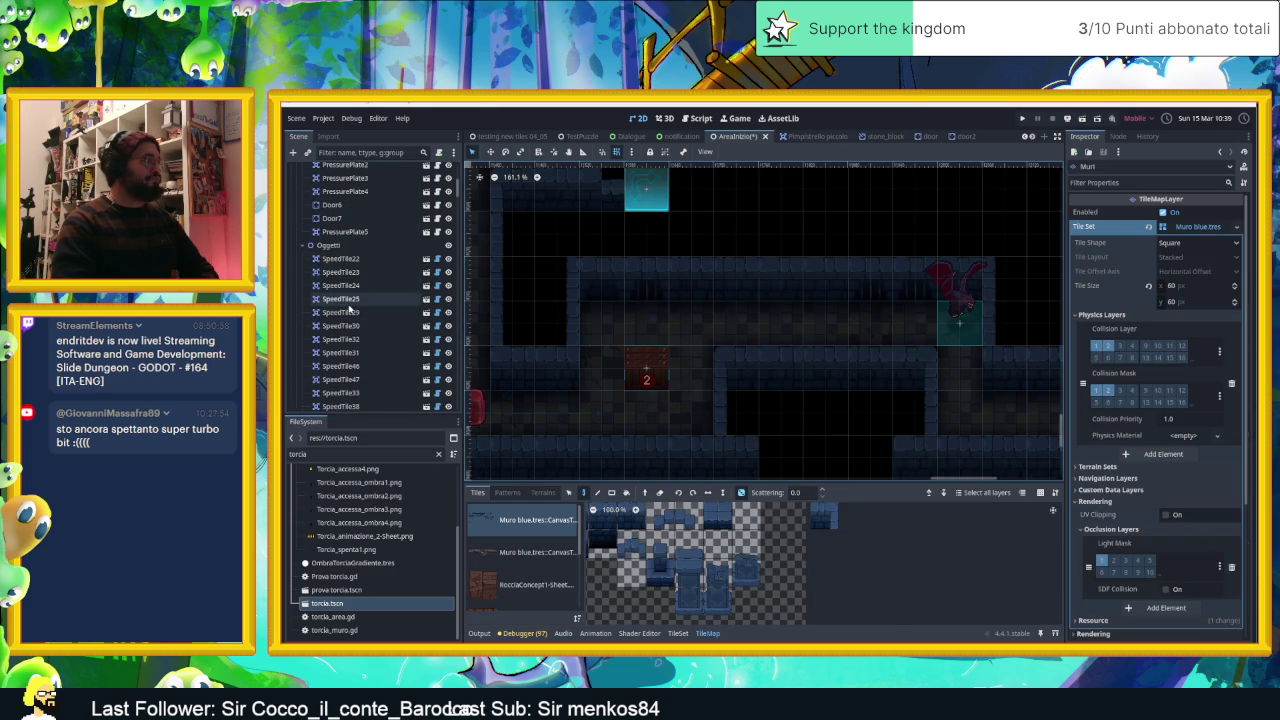
pyautogui.scroll(-5, 350, 320)
pyautogui.scroll(-5, 350, 320)
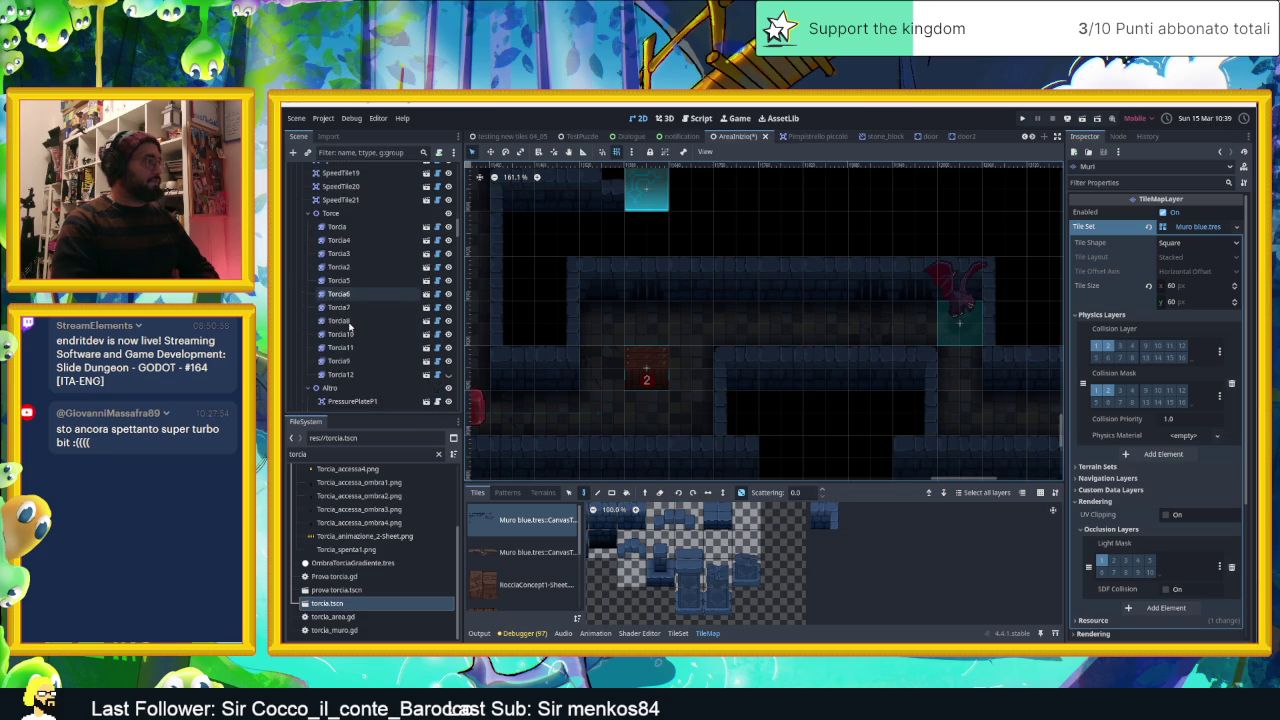
pyautogui.click(400, 251)
pyautogui.click(448, 251)
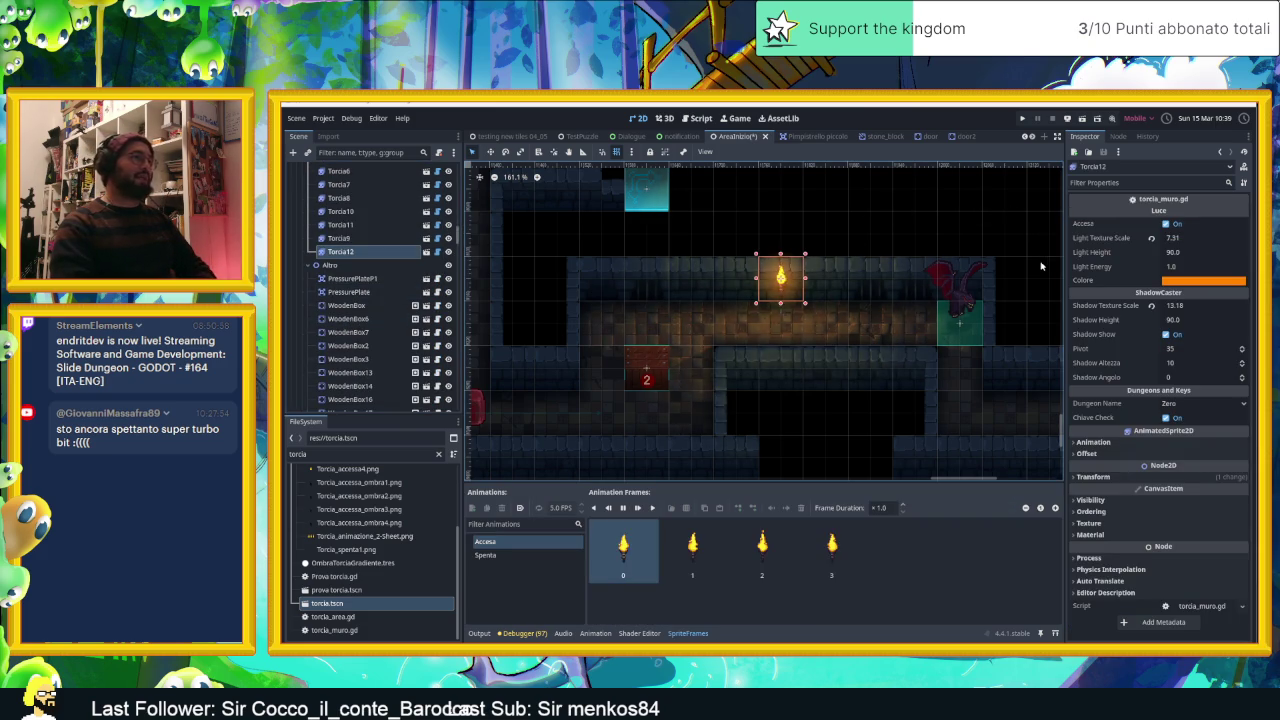
pyautogui.hotkey('ctrl', 's')
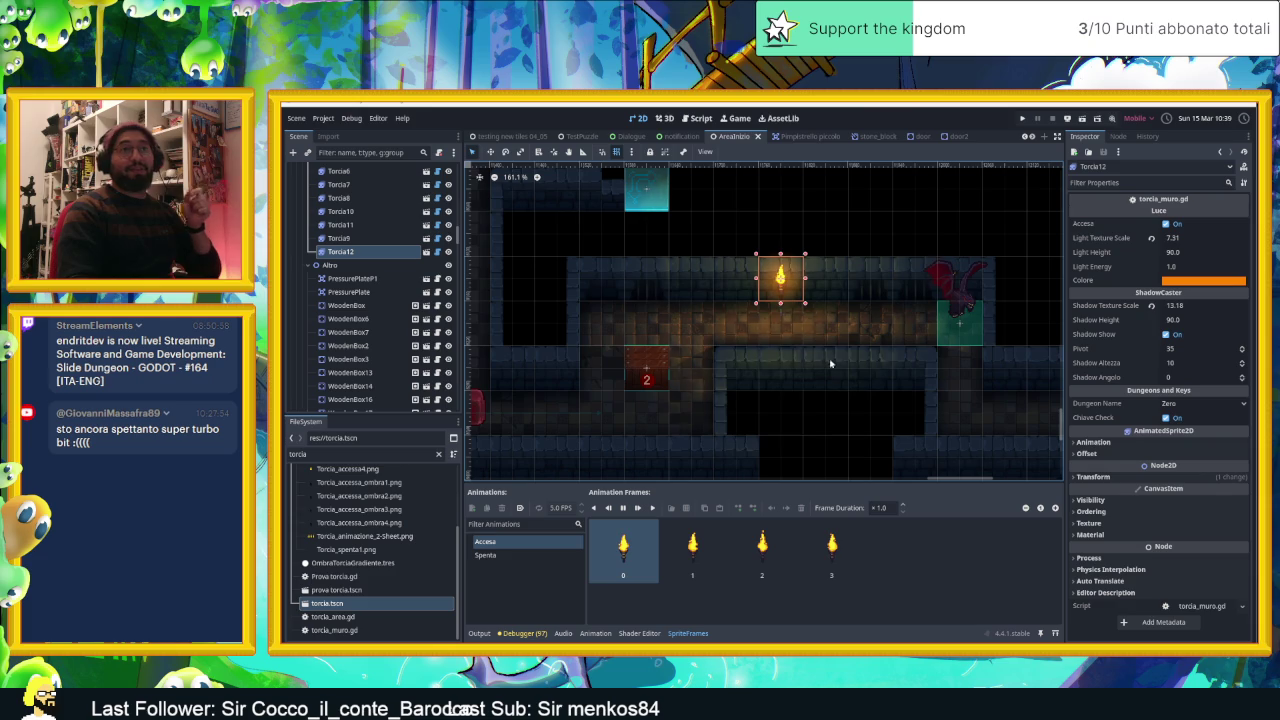
# - Select the bat enemy's Area2D in the level and open its attached script
pyautogui.scroll(-5, 355, 311)
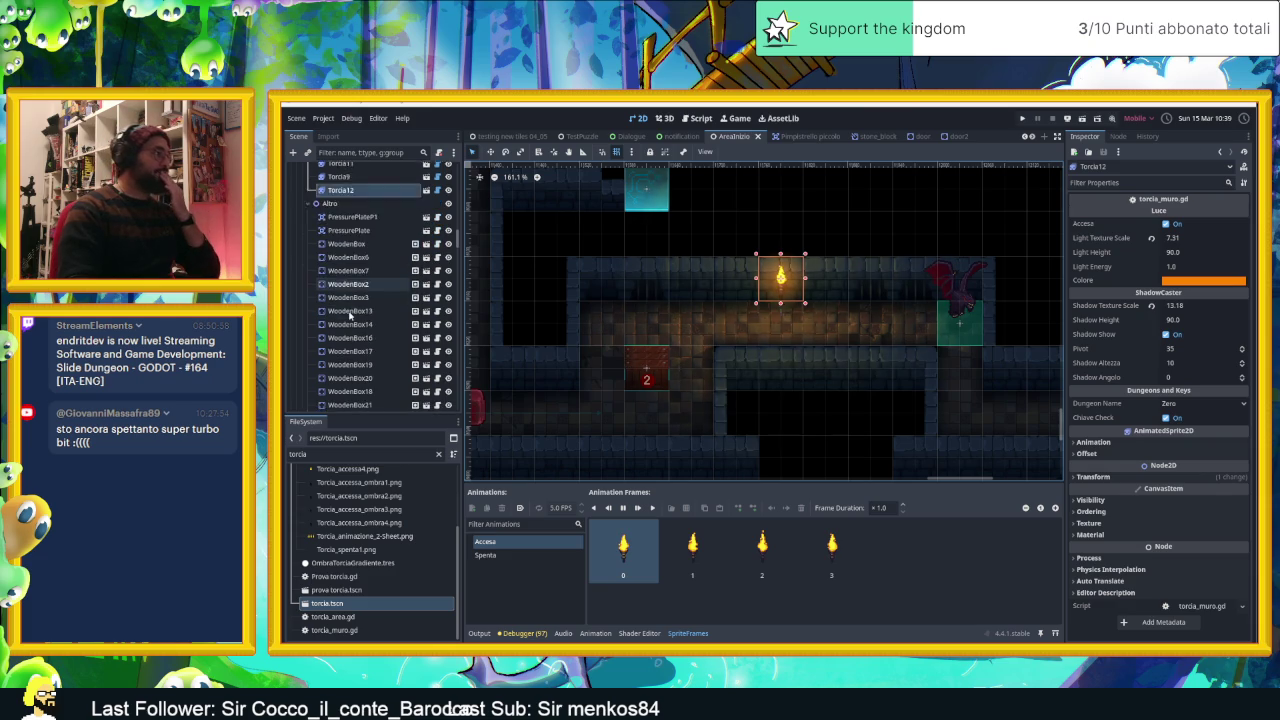
pyautogui.scroll(-10, 354, 312)
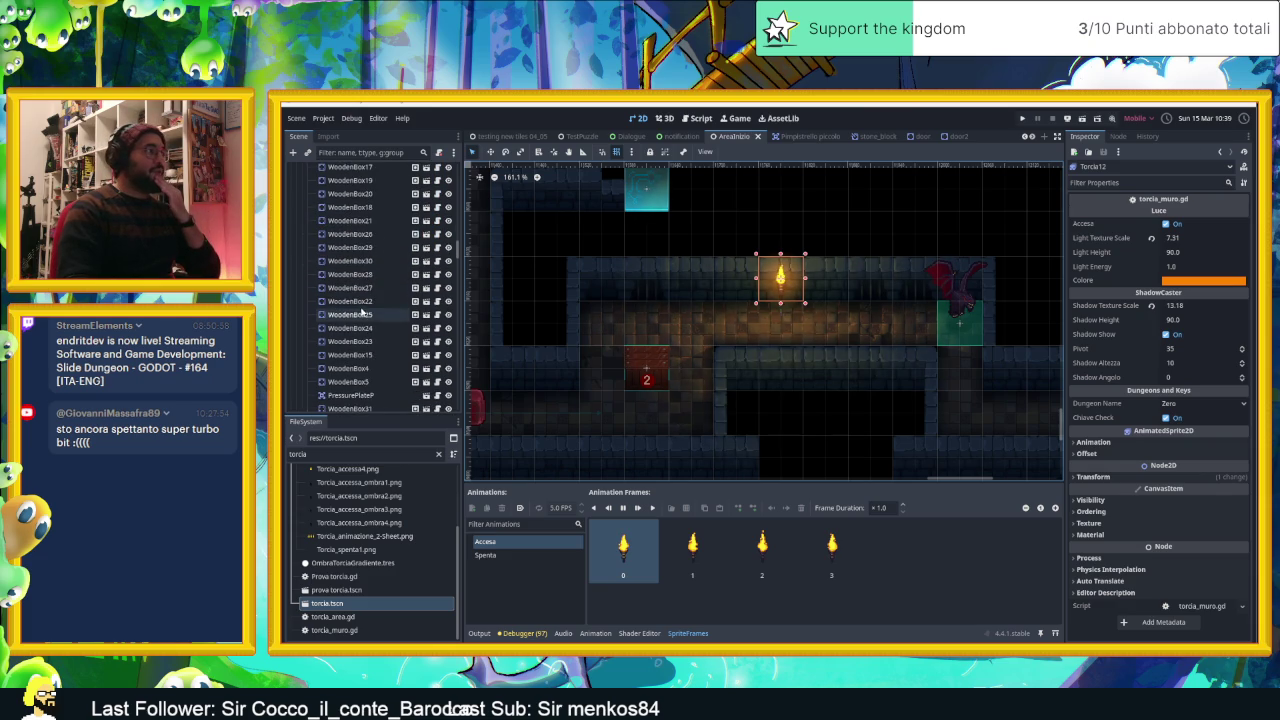
pyautogui.scroll(-3, 367, 313)
pyautogui.scroll(-10, 367, 313)
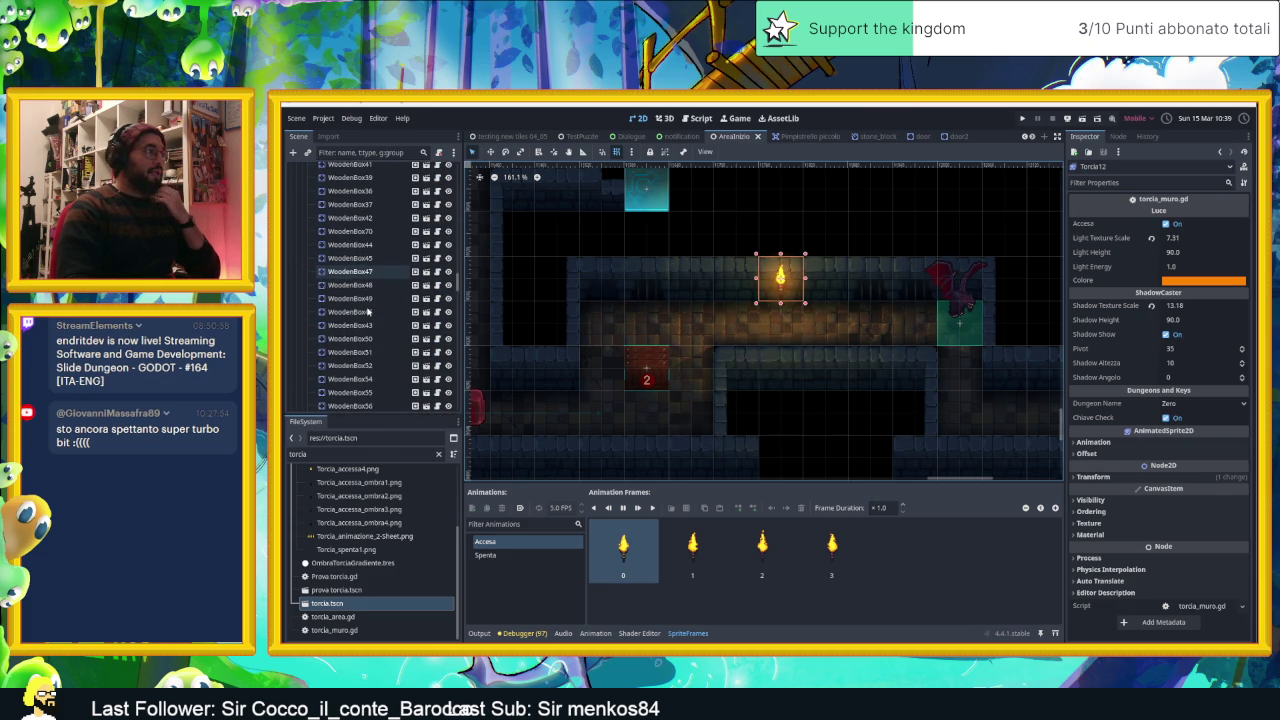
pyautogui.scroll(-10, 367, 313)
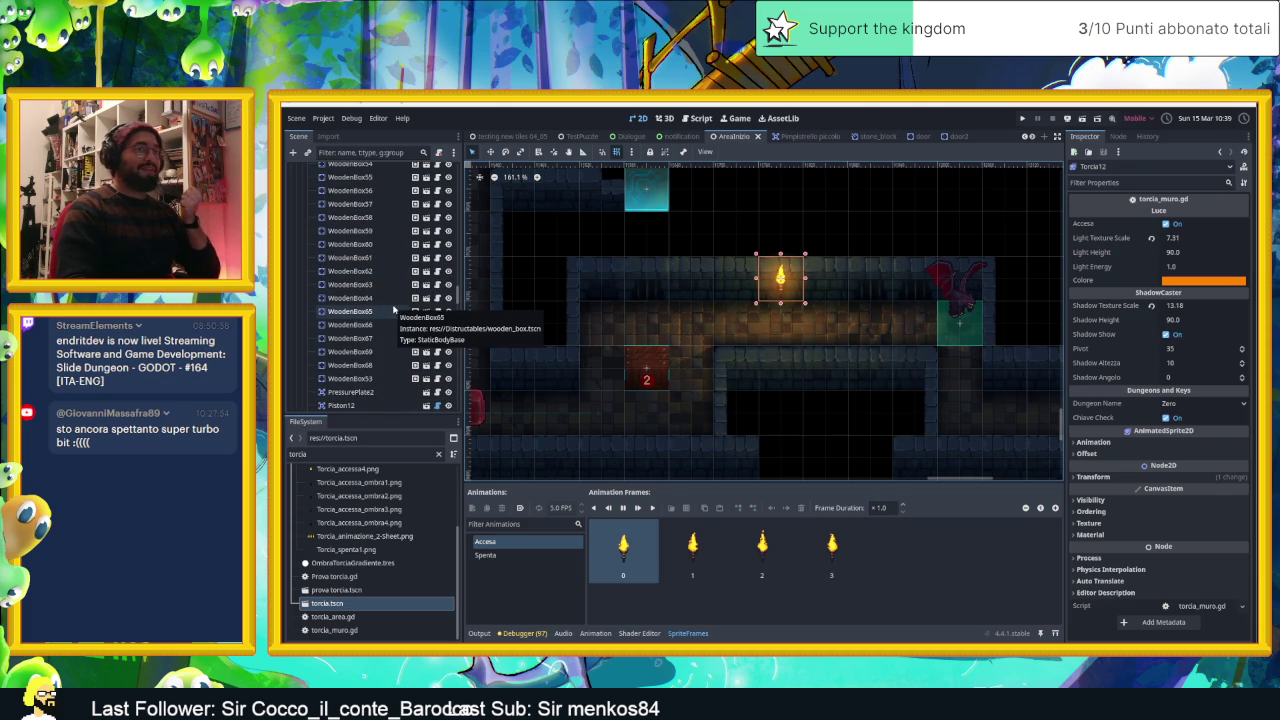
pyautogui.scroll(-10, 390, 320)
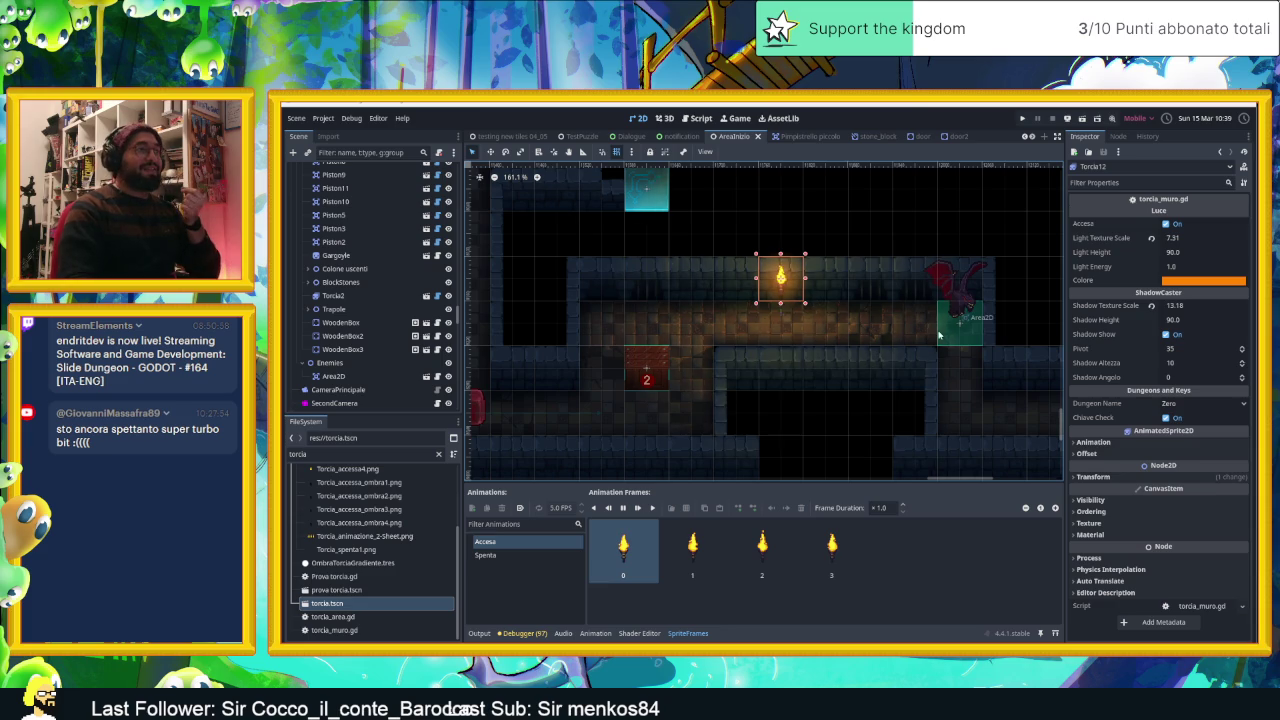
pyautogui.hscroll(5, 820, 298)
pyautogui.hscroll(1, 822, 296)
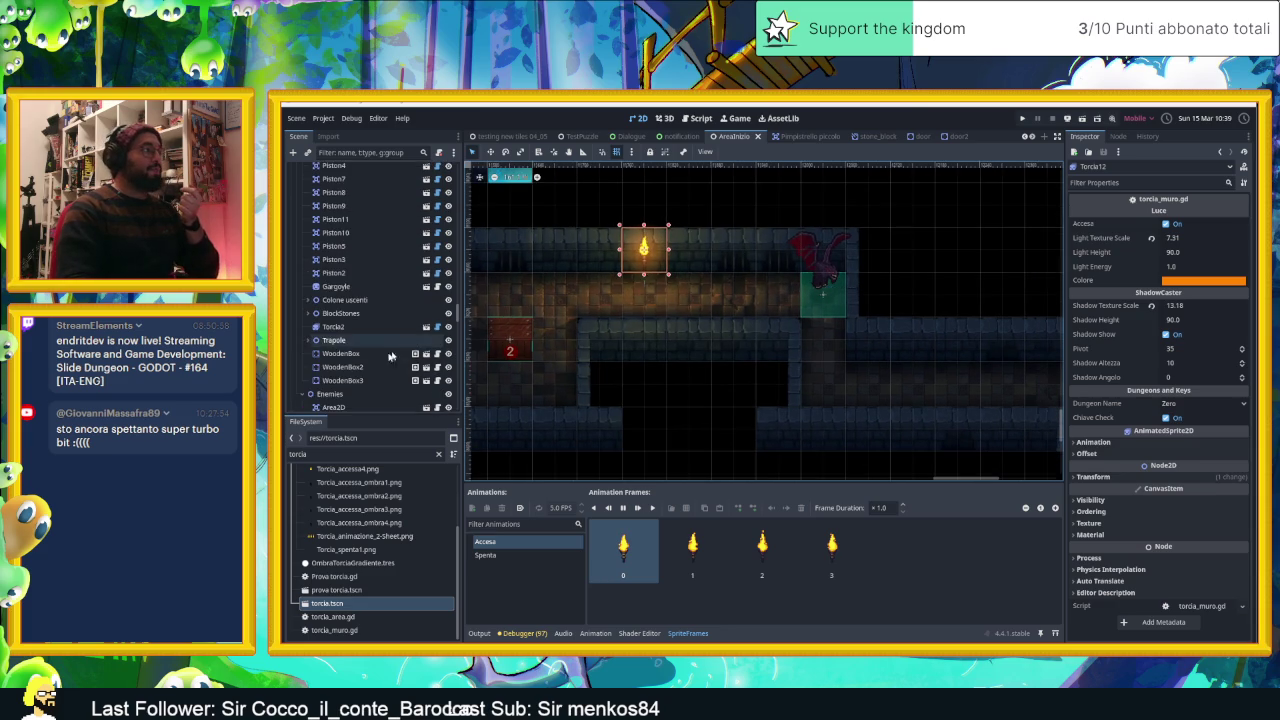
pyautogui.click(823, 290)
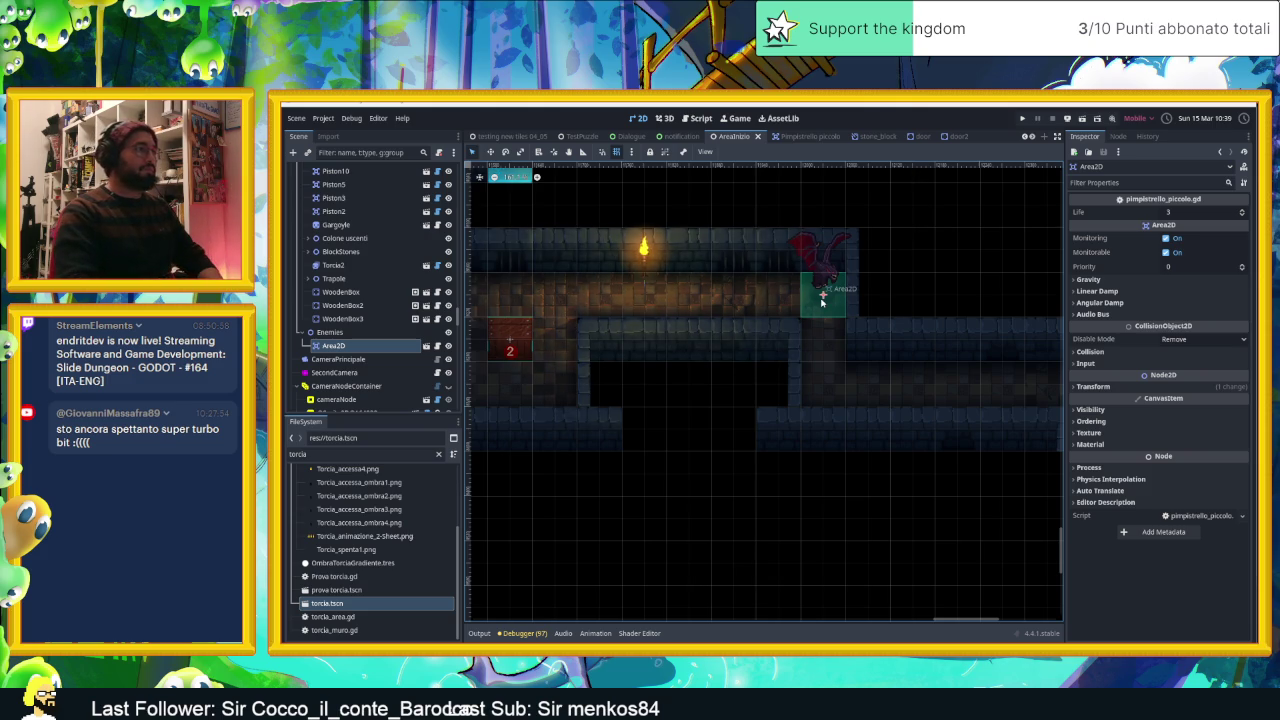
pyautogui.click(437, 345)
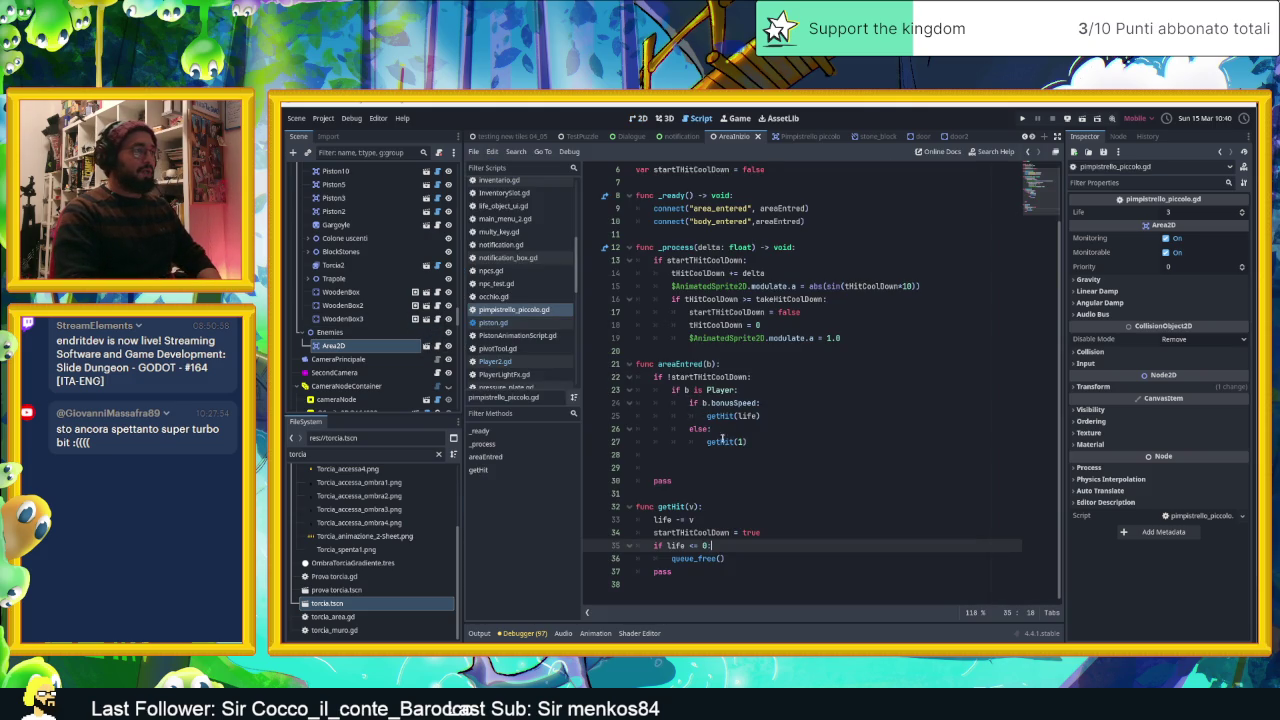
# - Add a b.hit() call on the player on a new line below getHit(1)
pyautogui.click(758, 441)
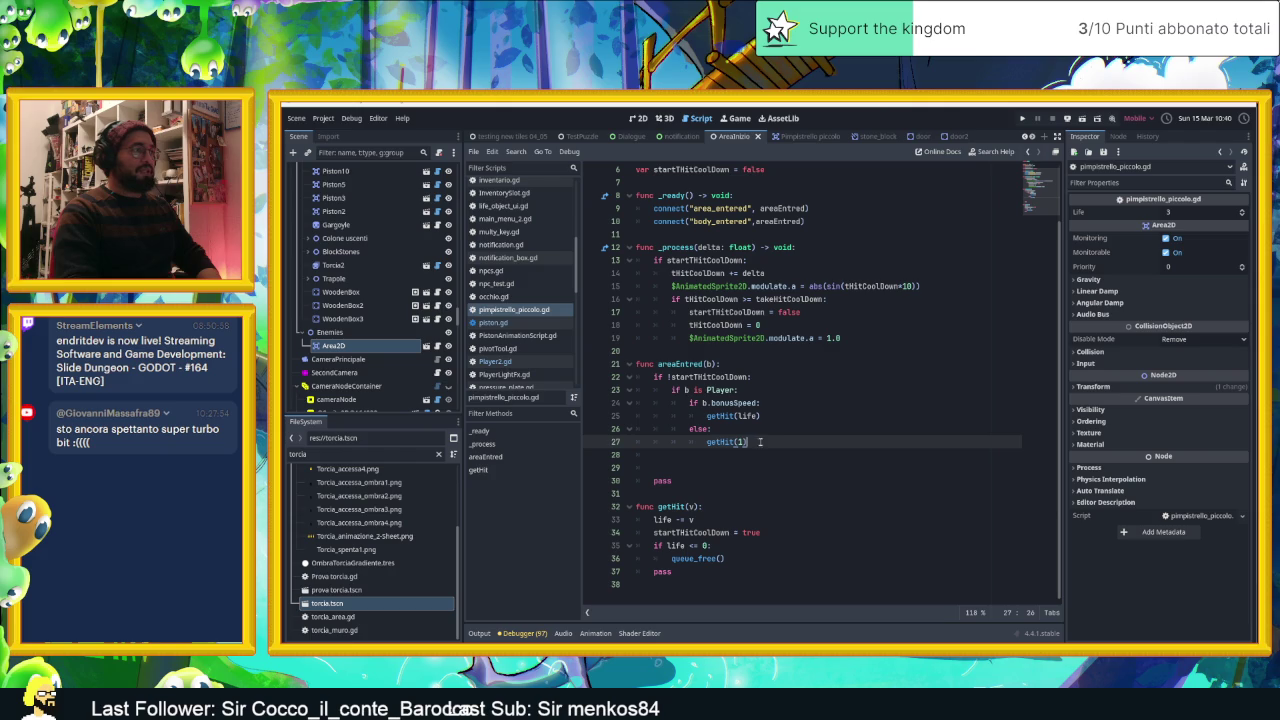
pyautogui.press('Return')
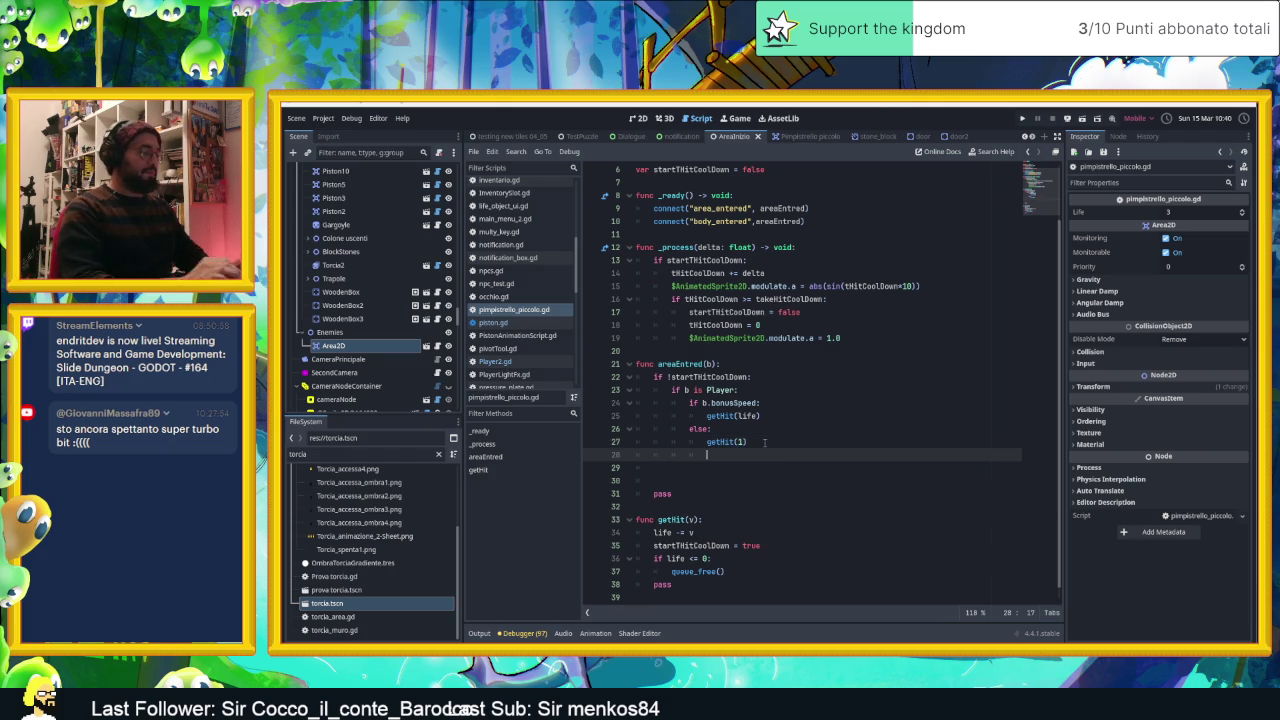
pyautogui.write('b.hi')
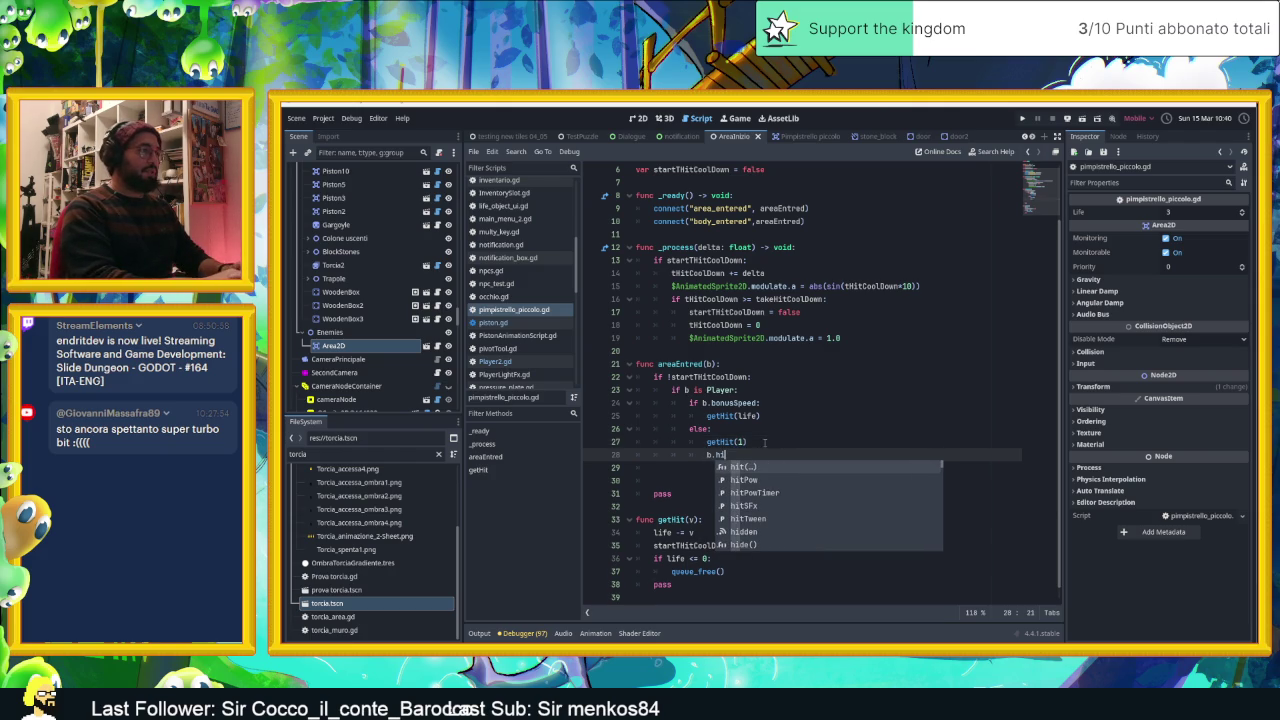
pyautogui.press('Return')
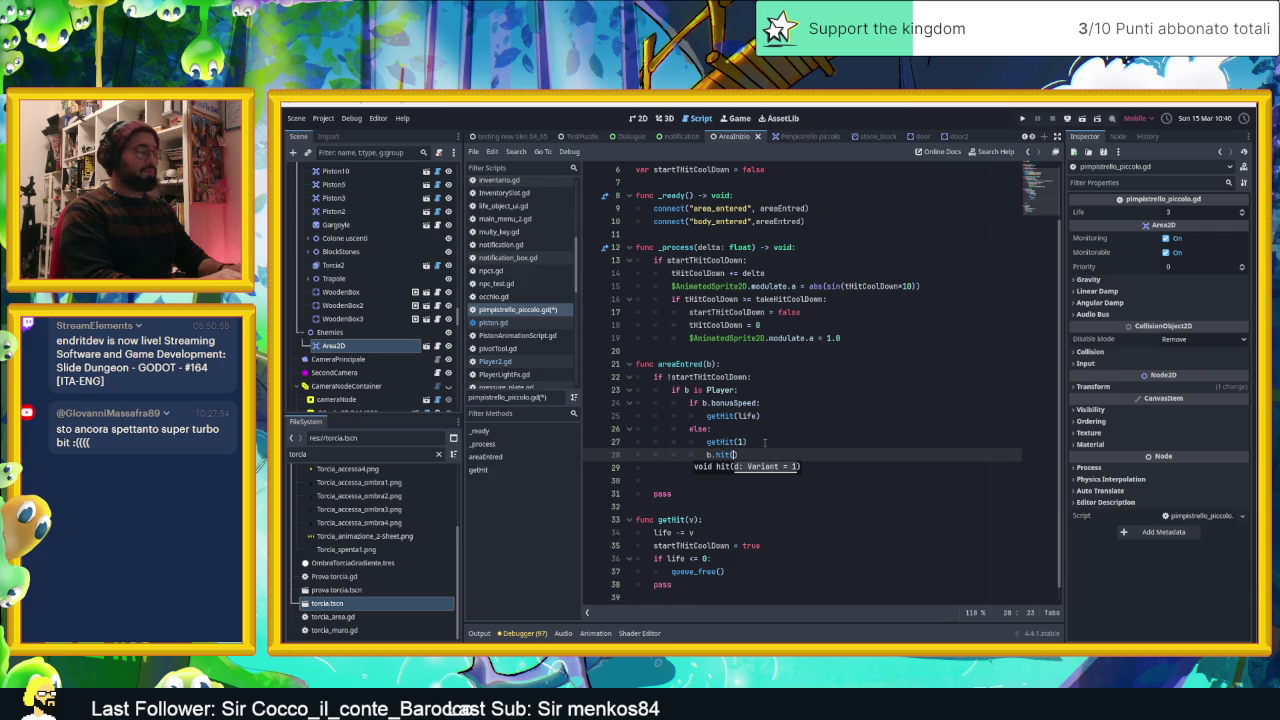
pyautogui.write('"')
pyautogui.write('1')
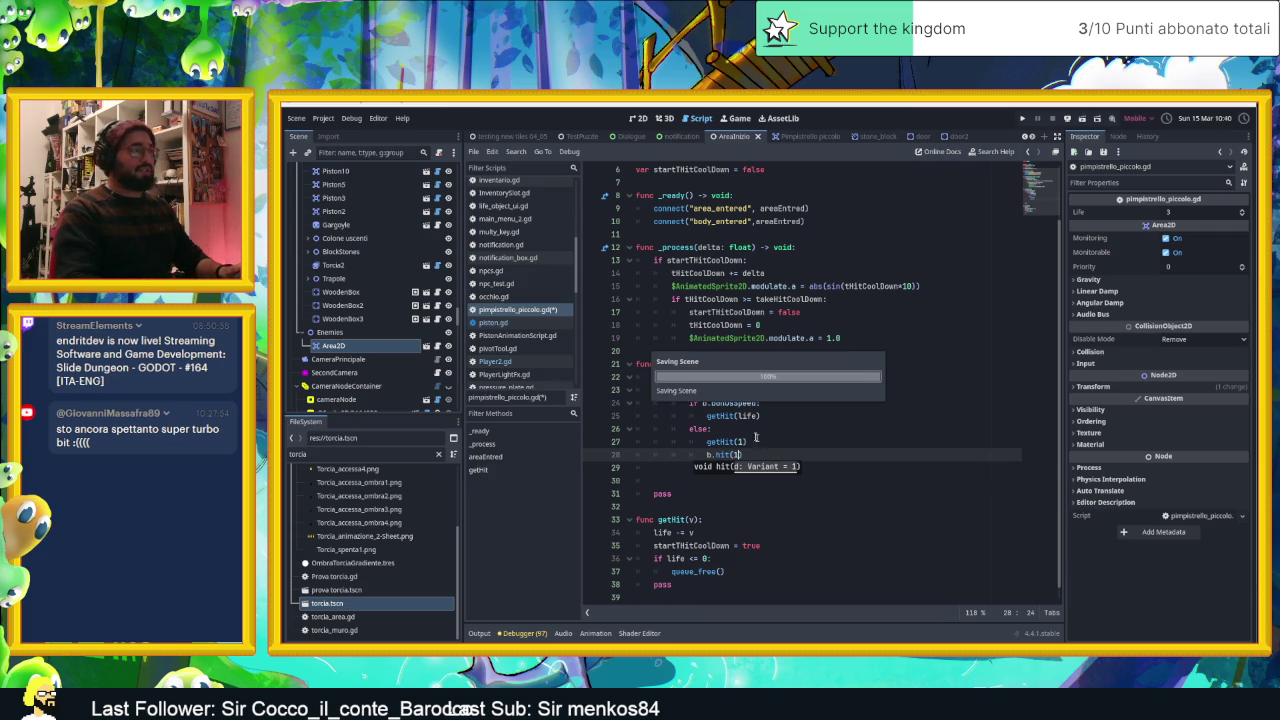
pyautogui.scroll(5, 380, 307)
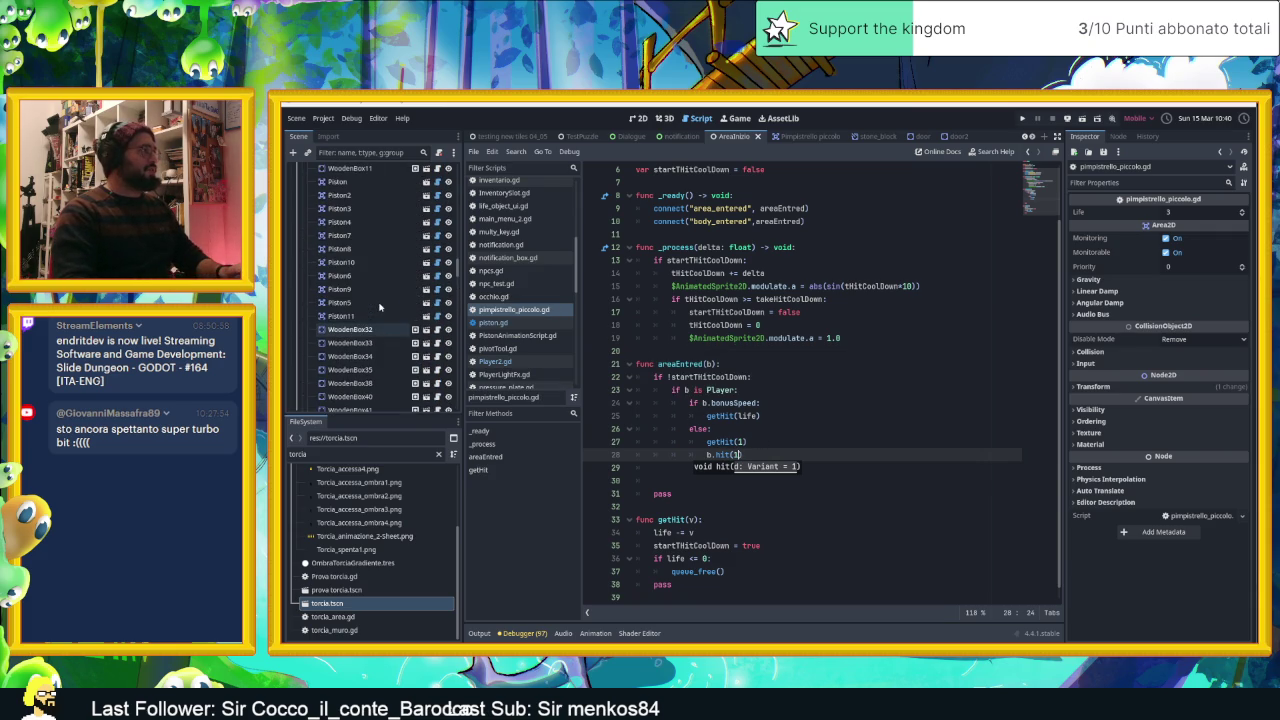
pyautogui.scroll(5, 380, 307)
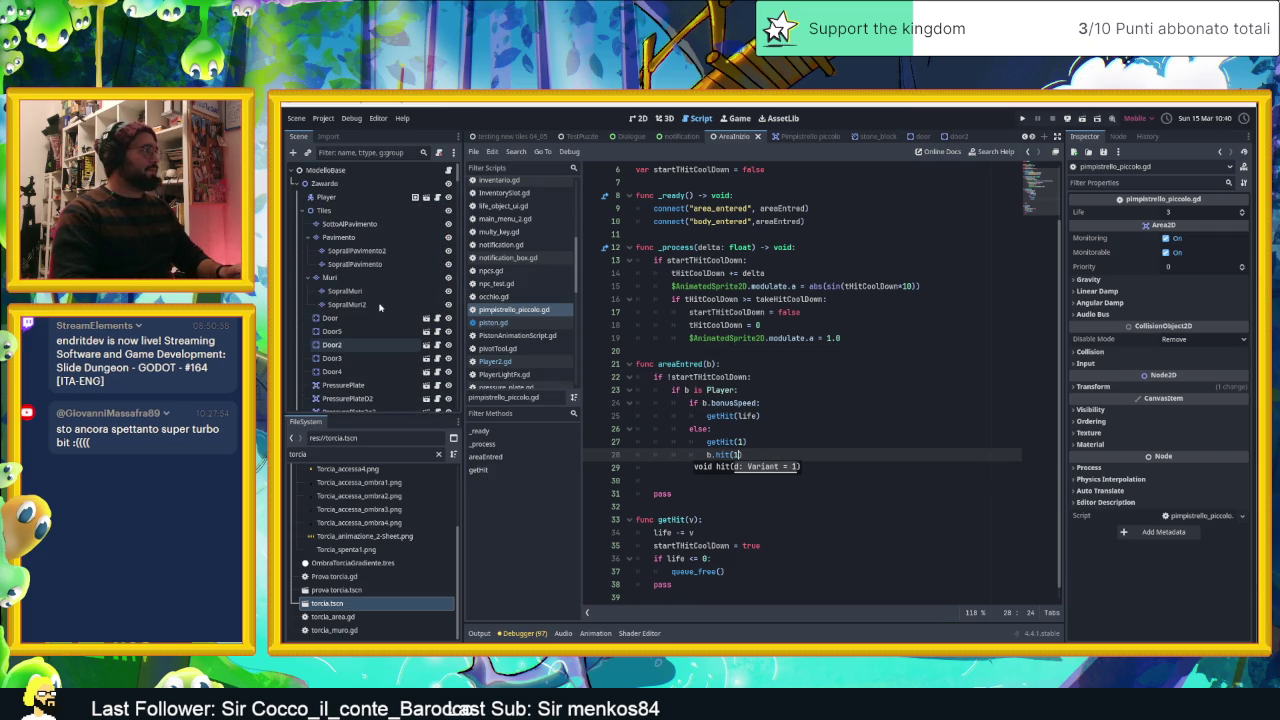
pyautogui.click(437, 197)
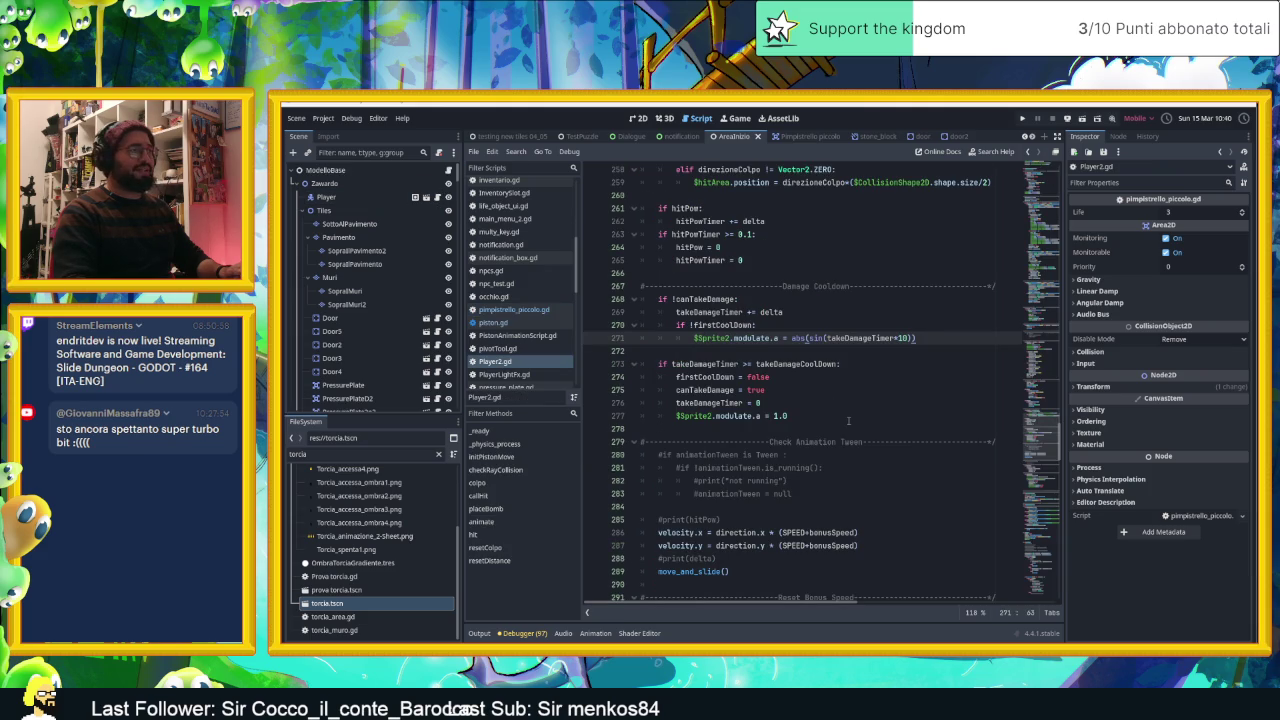
# - Scroll Player2.gd down to review func hit(d = 1), then return to the 2D level
pyautogui.scroll(-1, 848, 421)
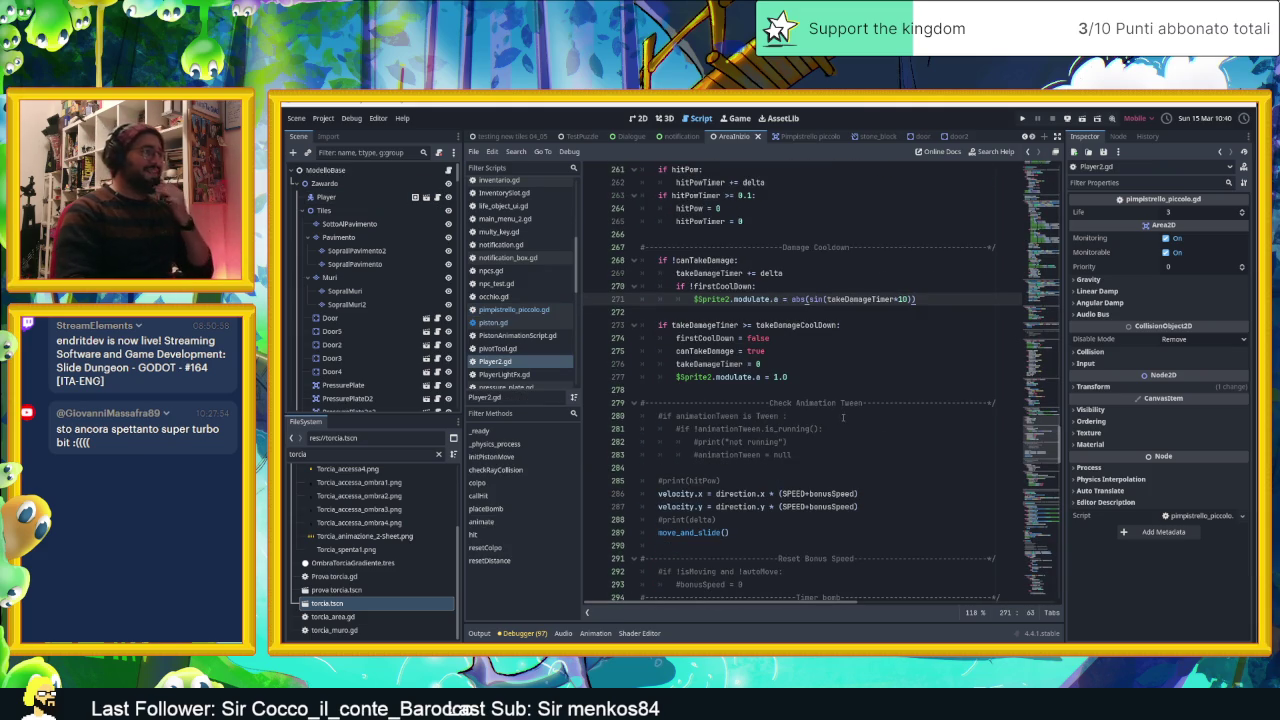
pyautogui.scroll(-5, 843, 418)
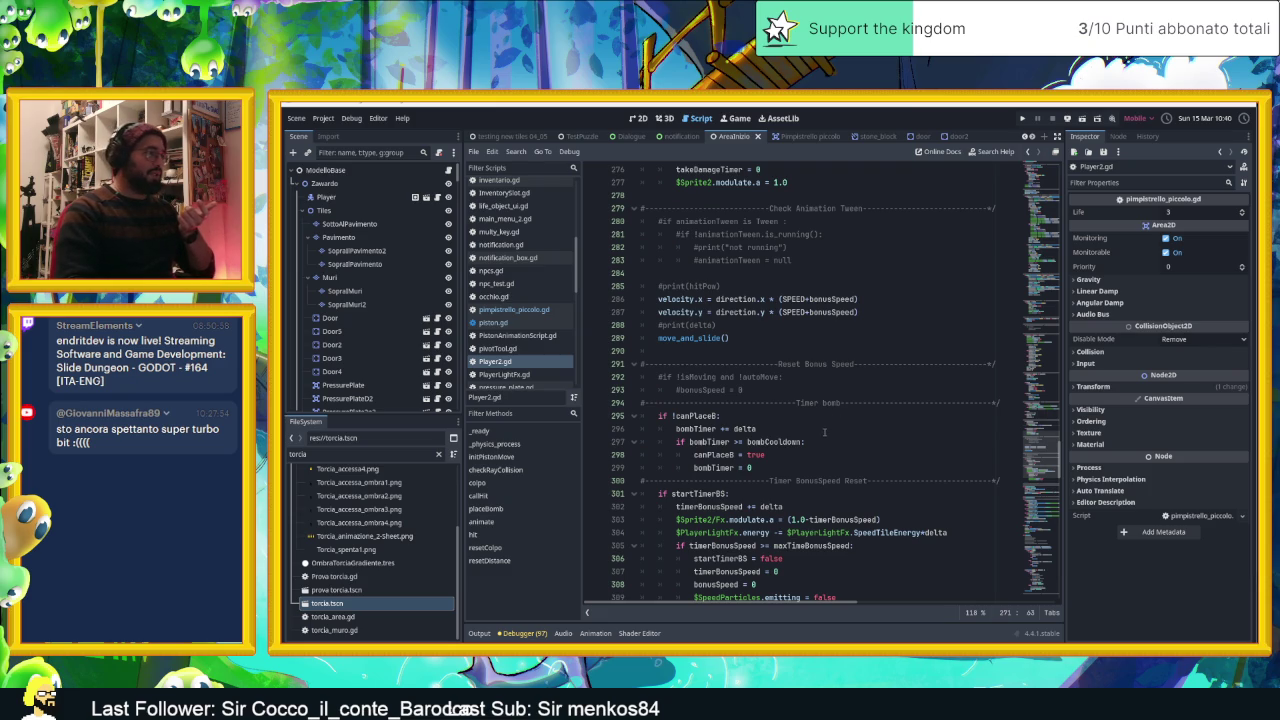
pyautogui.scroll(-11, 824, 432)
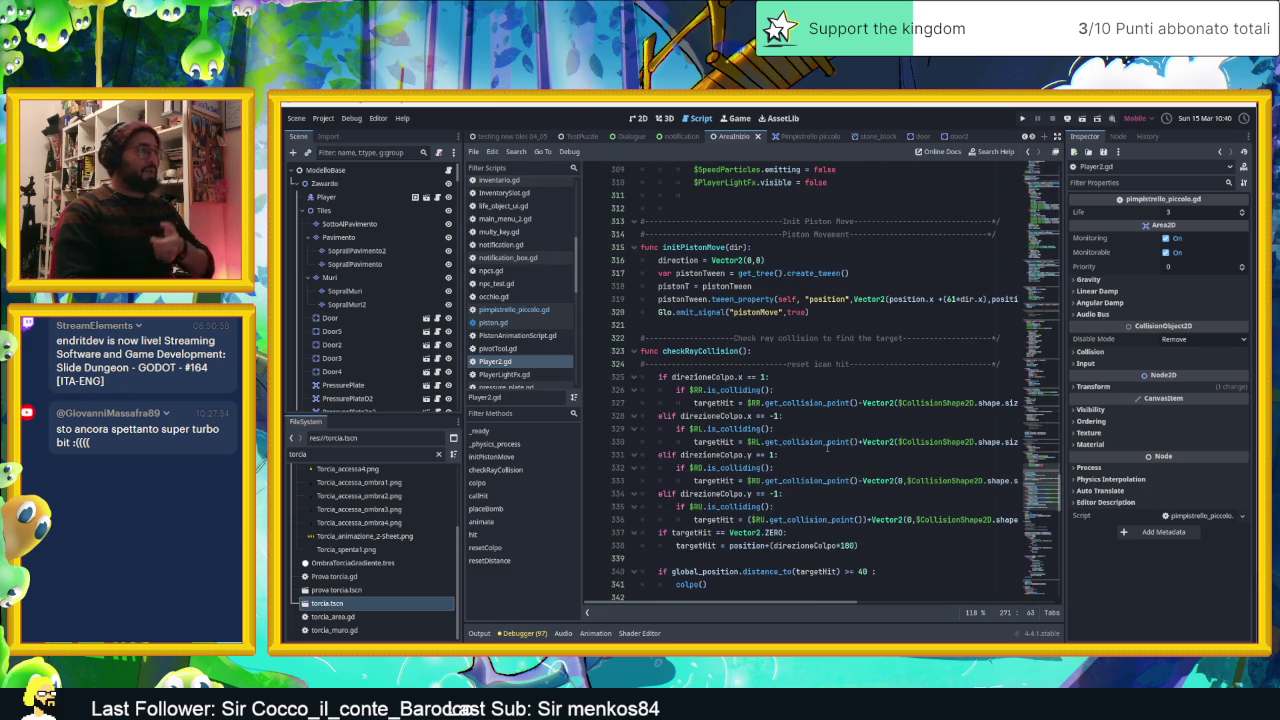
pyautogui.scroll(-5, 827, 448)
pyautogui.scroll(-7, 828, 448)
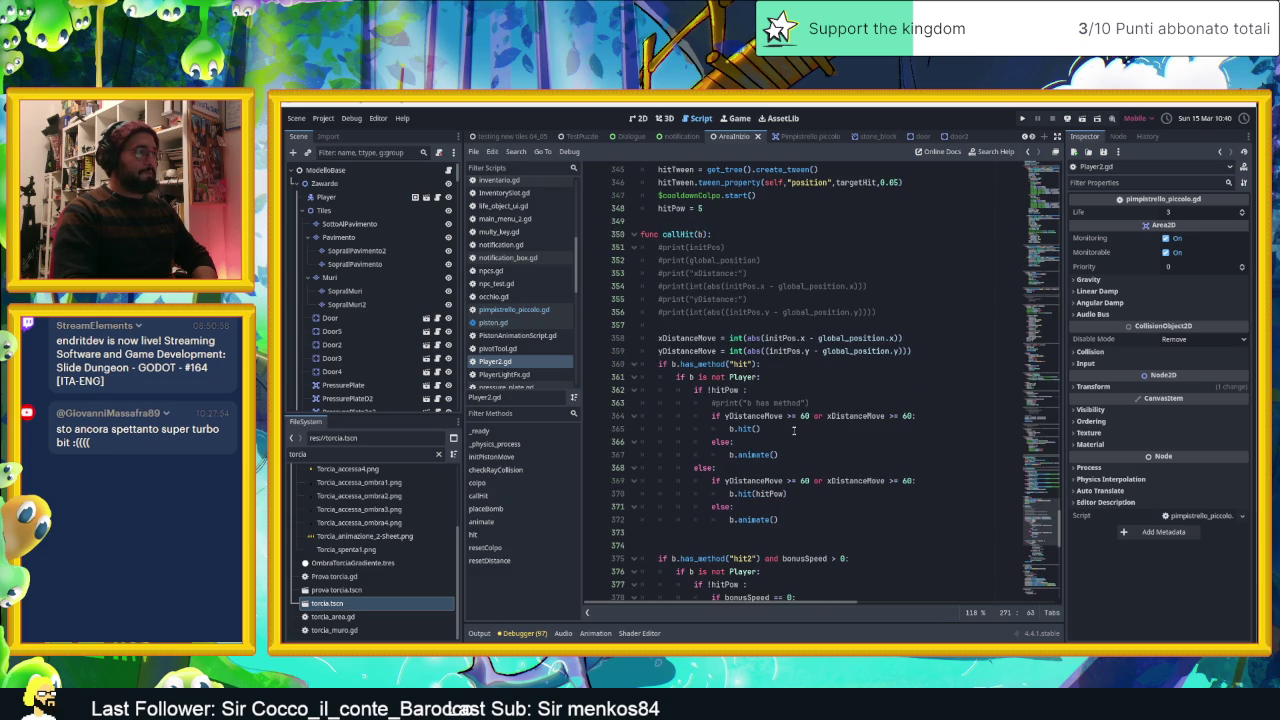
pyautogui.scroll(-2, 795, 432)
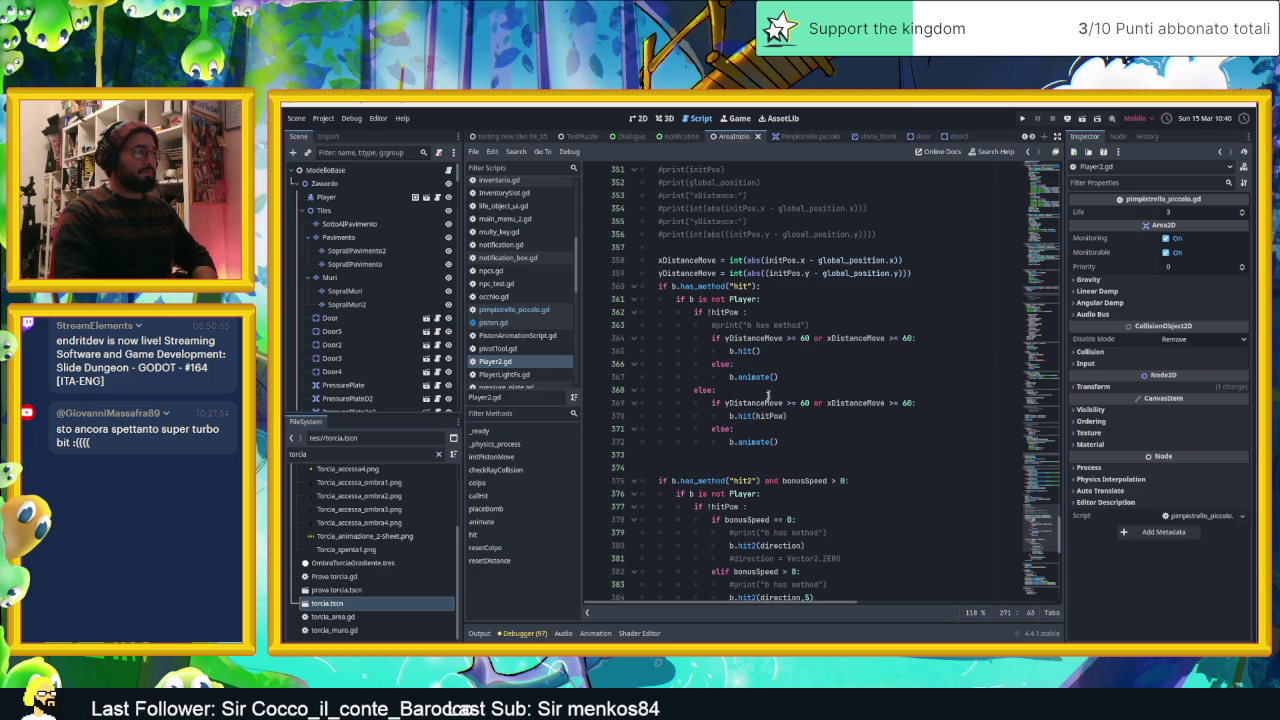
pyautogui.scroll(-9, 770, 391)
pyautogui.scroll(-5, 800, 416)
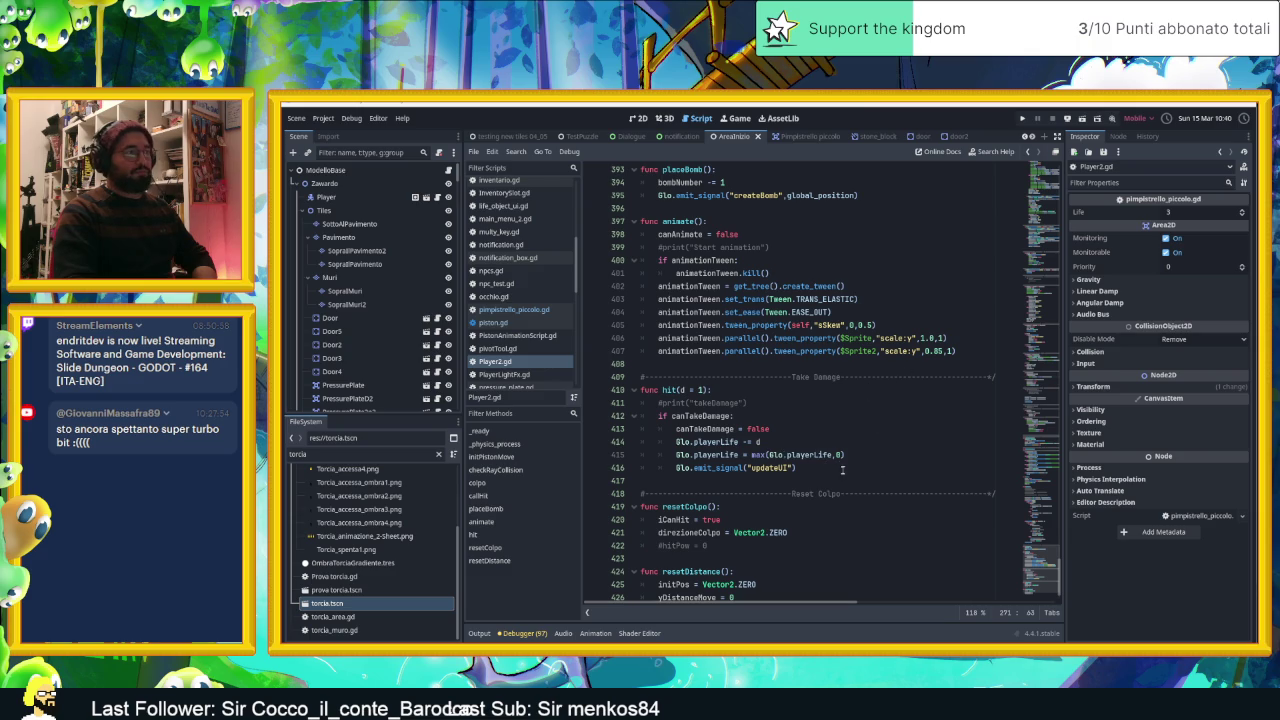
pyautogui.scroll(-1, 842, 469)
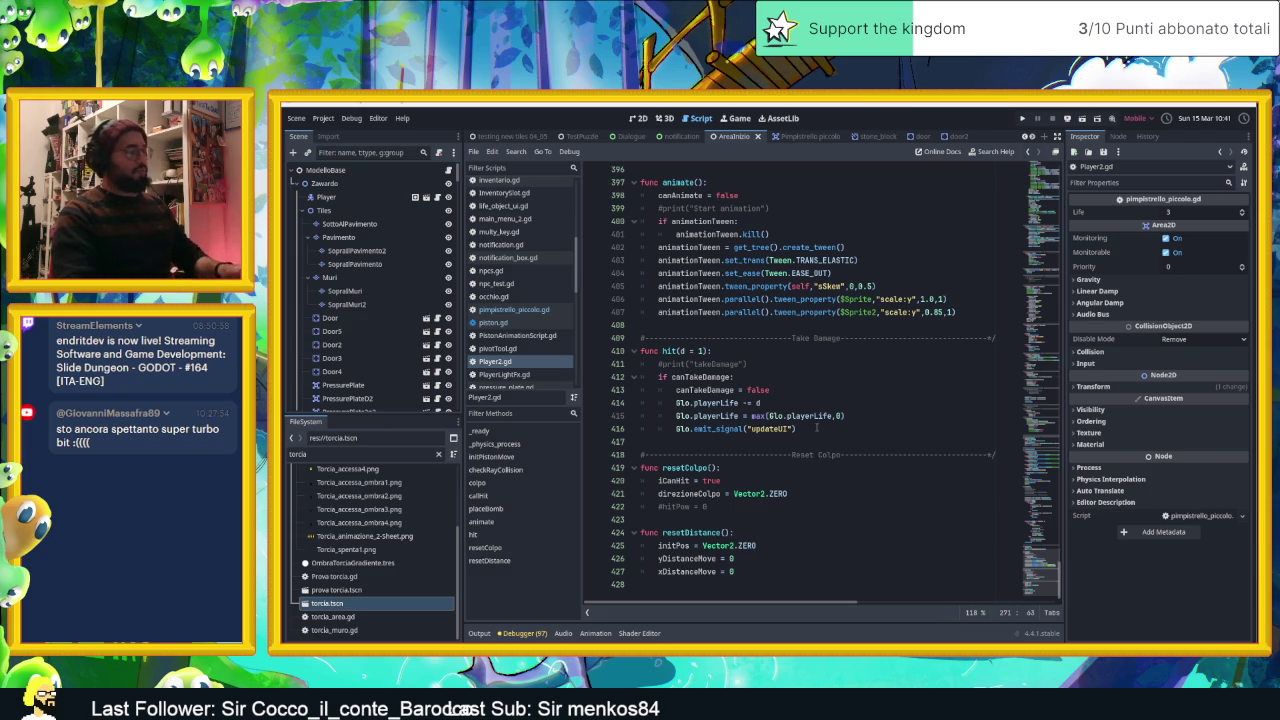
pyautogui.click(640, 118)
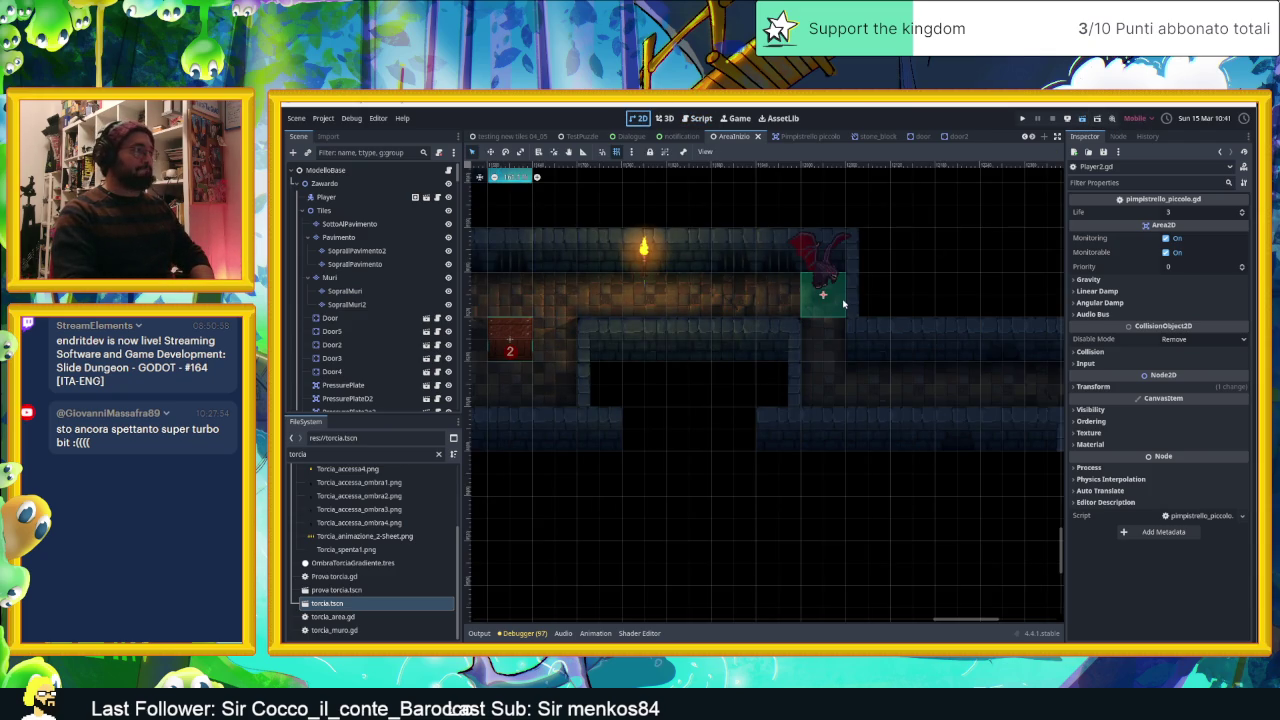
# - Launch the scene with F6 and slide the slime right into the bat and back
pyautogui.press('F6')
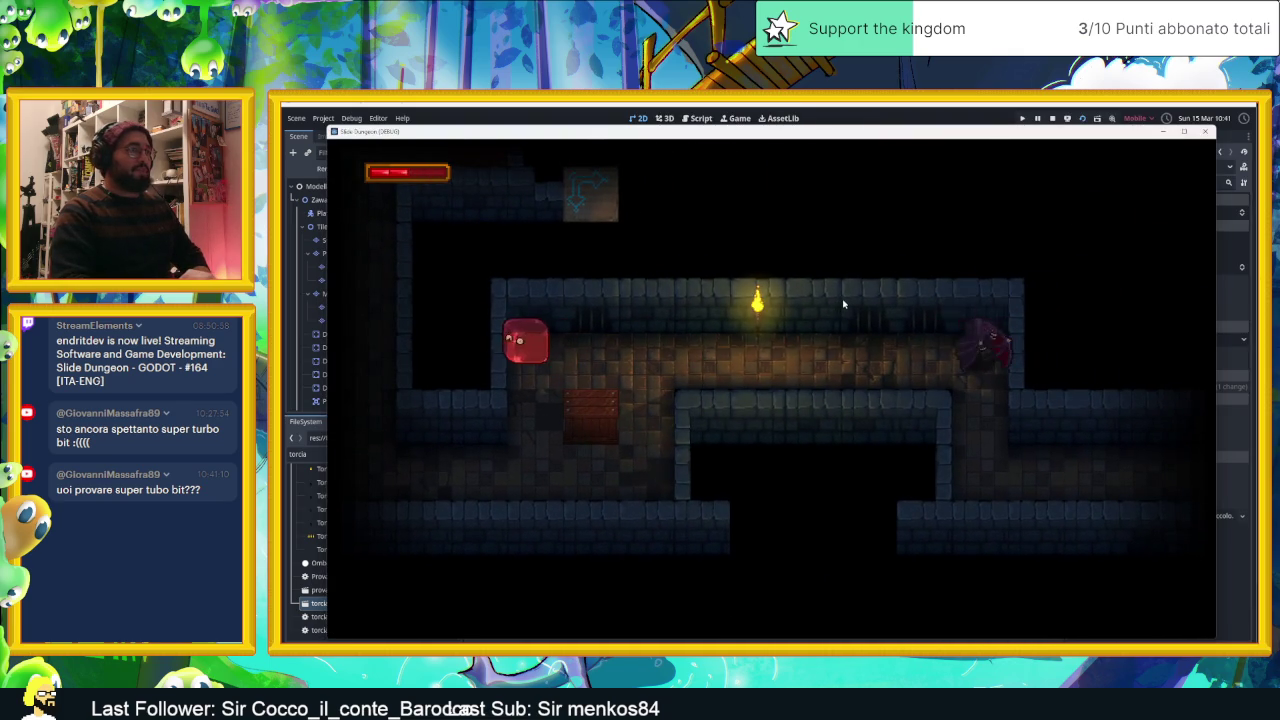
pyautogui.press('Right')
pyautogui.press('Left')
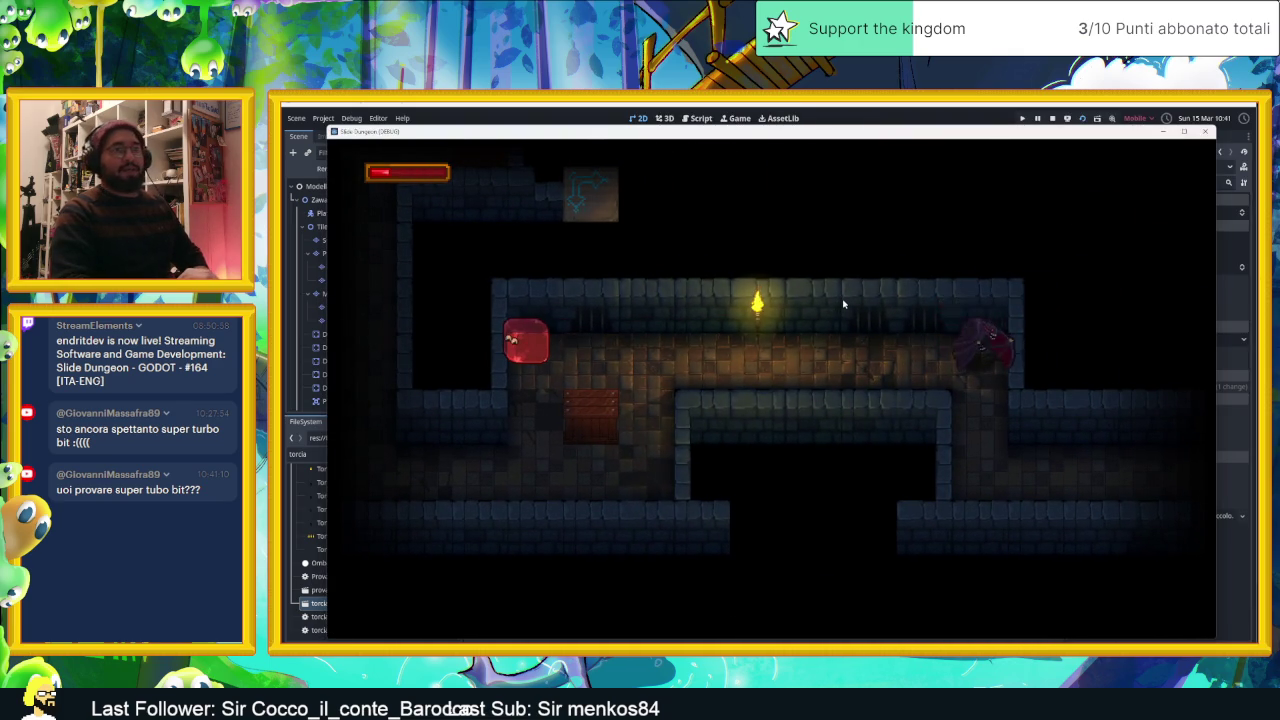
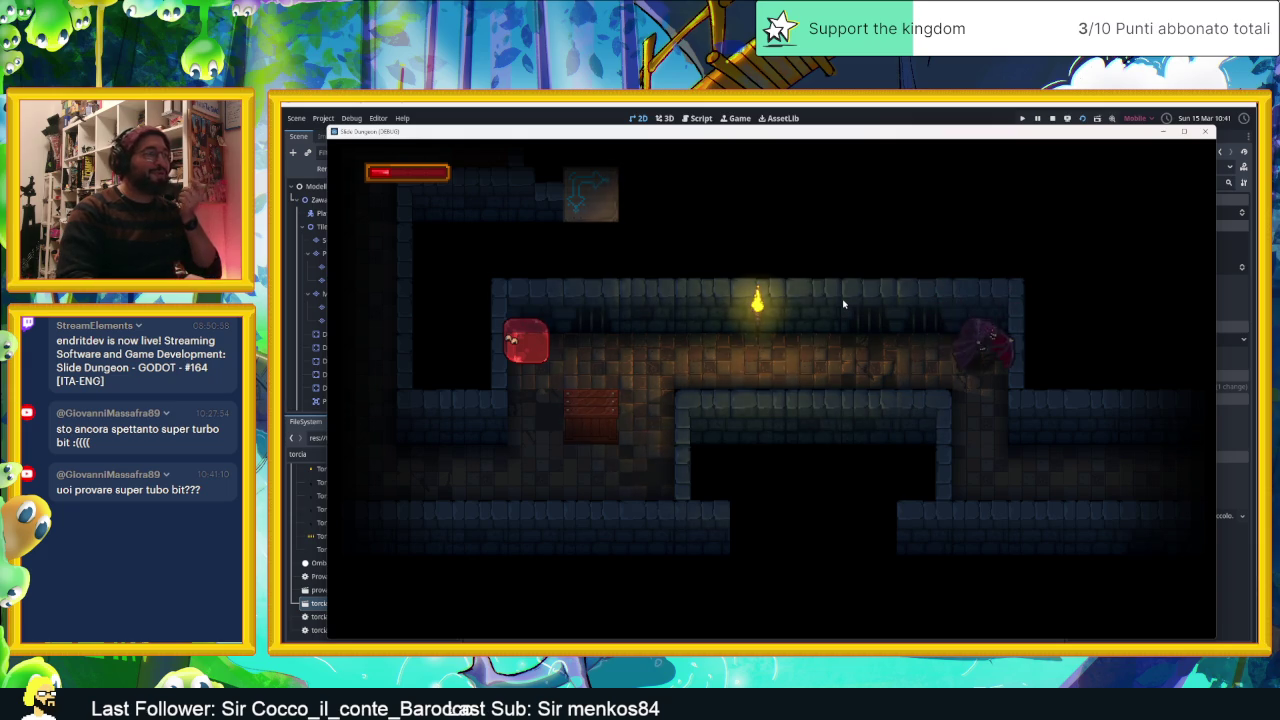
# - Slide the slime through the first room and corridors onto the 2 block and up to the top wall
pyautogui.press('Right')
pyautogui.press('Down')
pyautogui.press('Up')
pyautogui.press('Left')
pyautogui.press('Down')
pyautogui.press('Right')
pyautogui.press('Up')
pyautogui.press('Right')
pyautogui.press('Down')
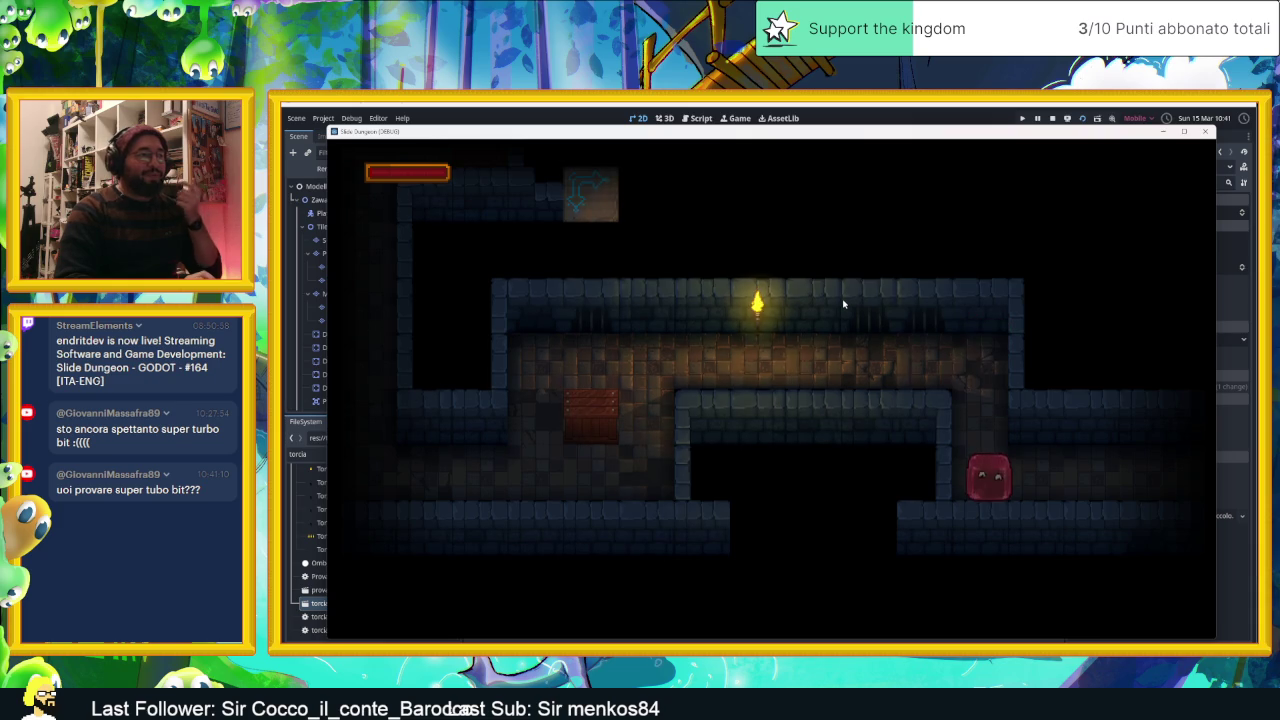
pyautogui.press('Right')
pyautogui.press('Left')
pyautogui.press('Up')
pyautogui.press('Left')
pyautogui.press('Down')
pyautogui.press('Left')
pyautogui.press('Up')
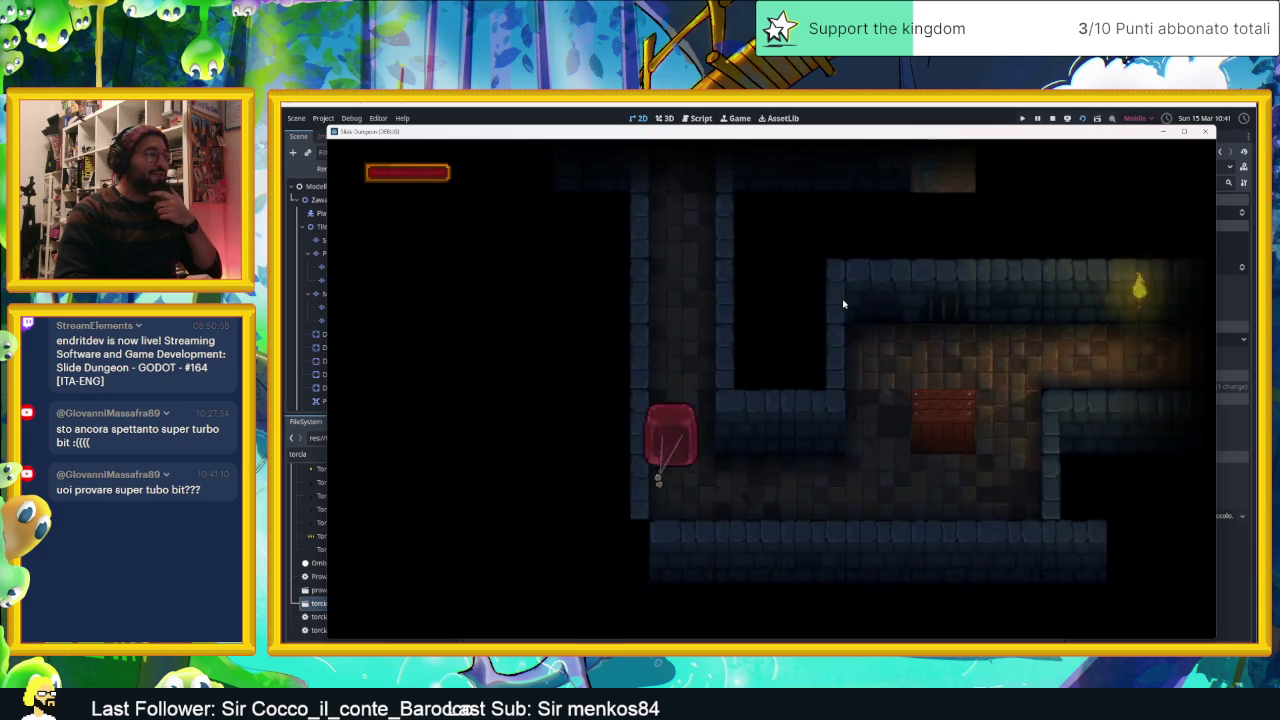
pyautogui.press('Right')
pyautogui.press('Down')
pyautogui.press('Up')
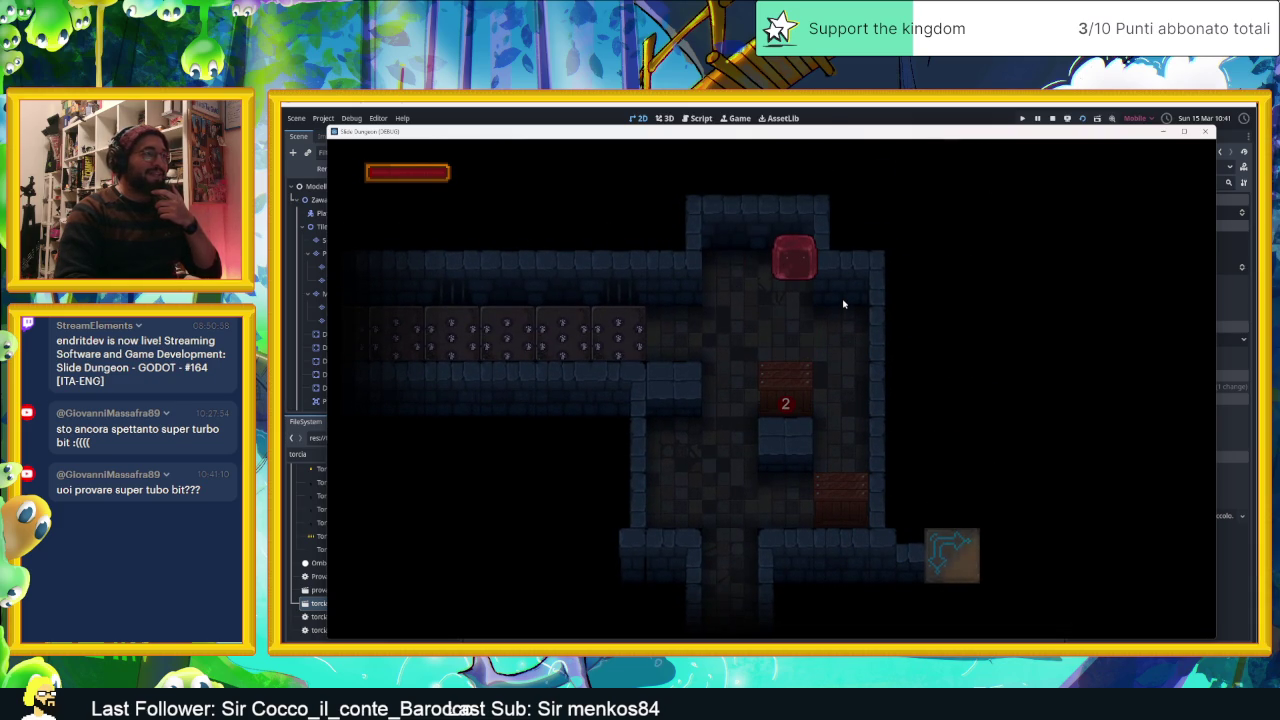
# - Break the counter block, then slide along the spike corridor into and out of the switch room
pyautogui.press('Down')
pyautogui.press('Up')
pyautogui.press('Down')
pyautogui.press('Right')
pyautogui.press('Up')
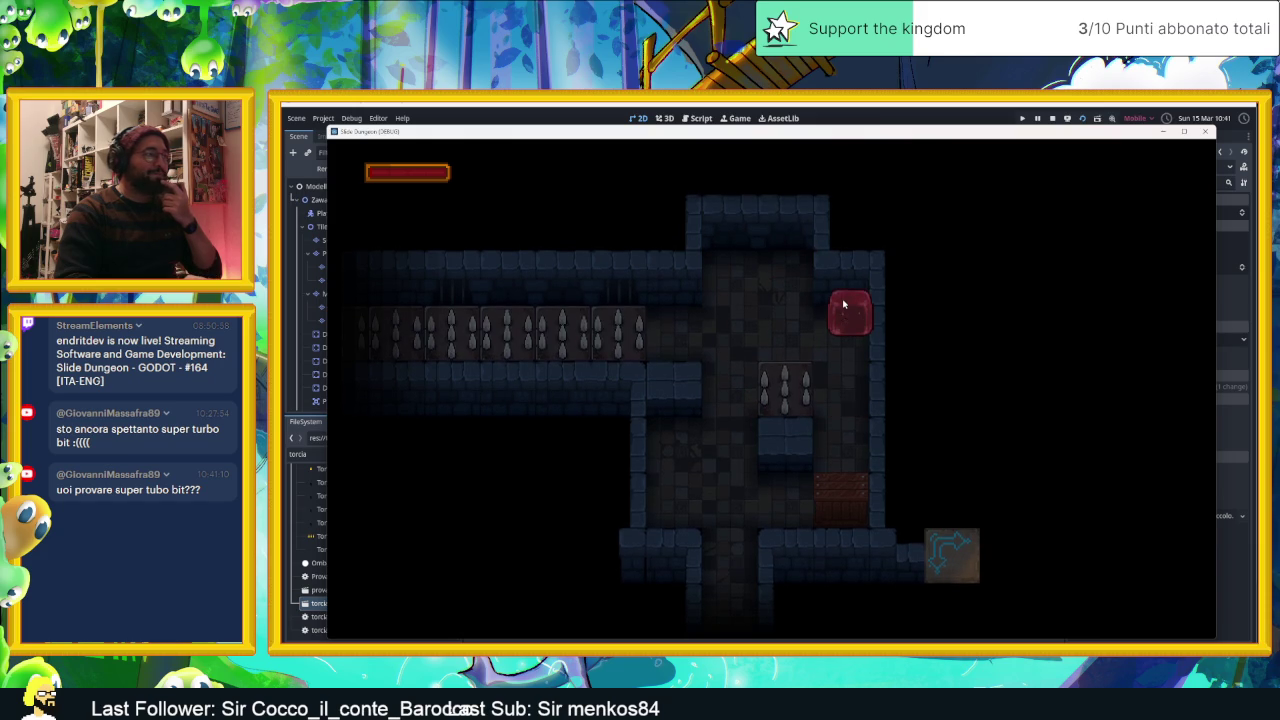
pyautogui.press('Left')
pyautogui.press('Right')
pyautogui.press('Up')
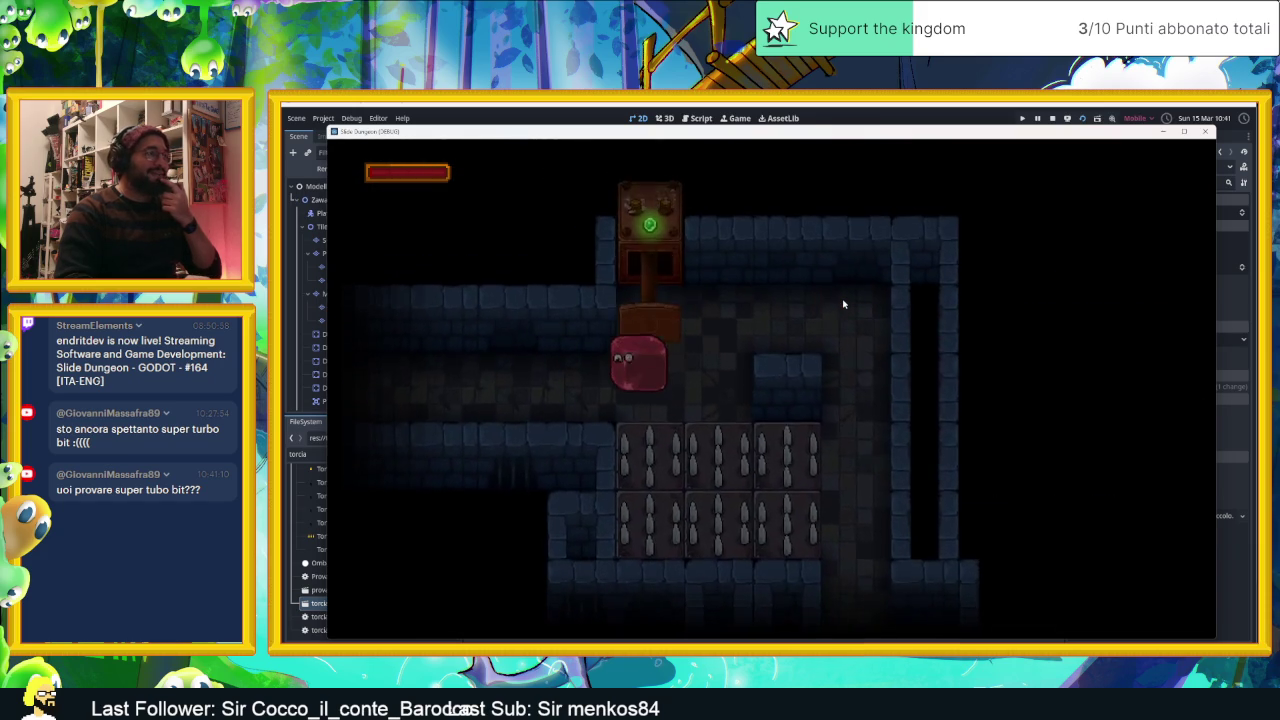
pyautogui.press('Left')
pyautogui.press('Up')
pyautogui.press('Left')
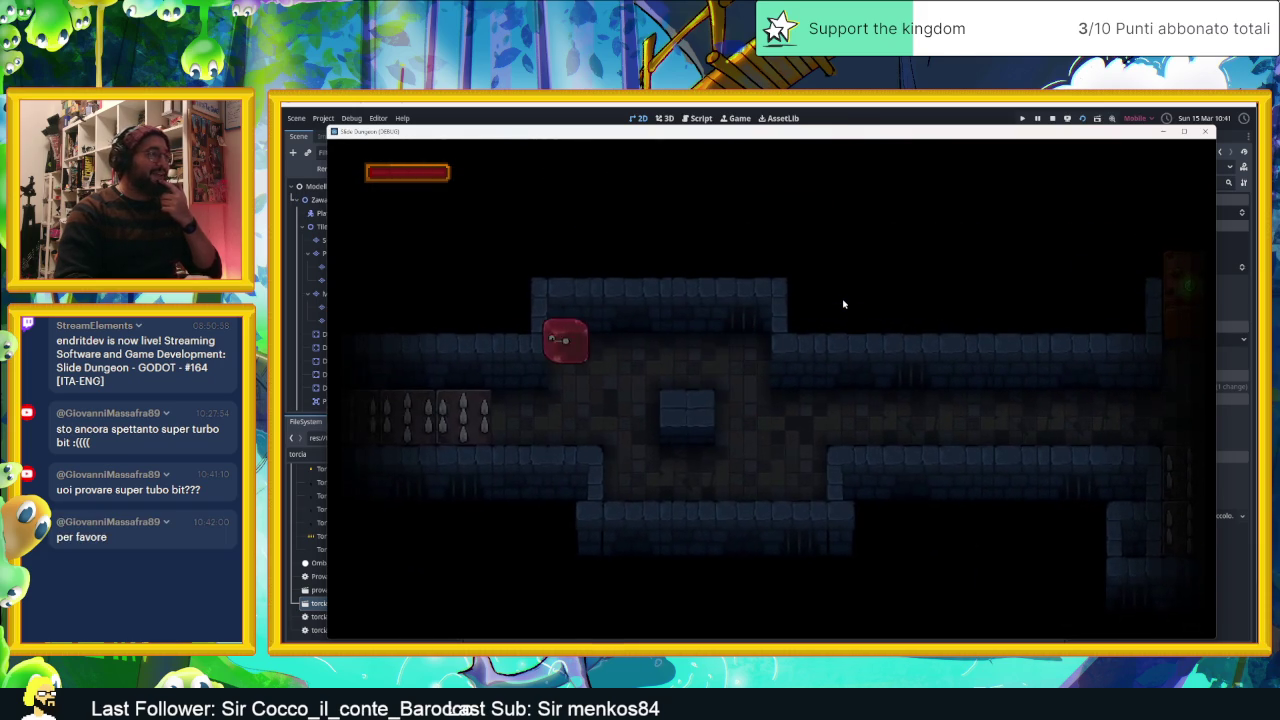
pyautogui.press('Down')
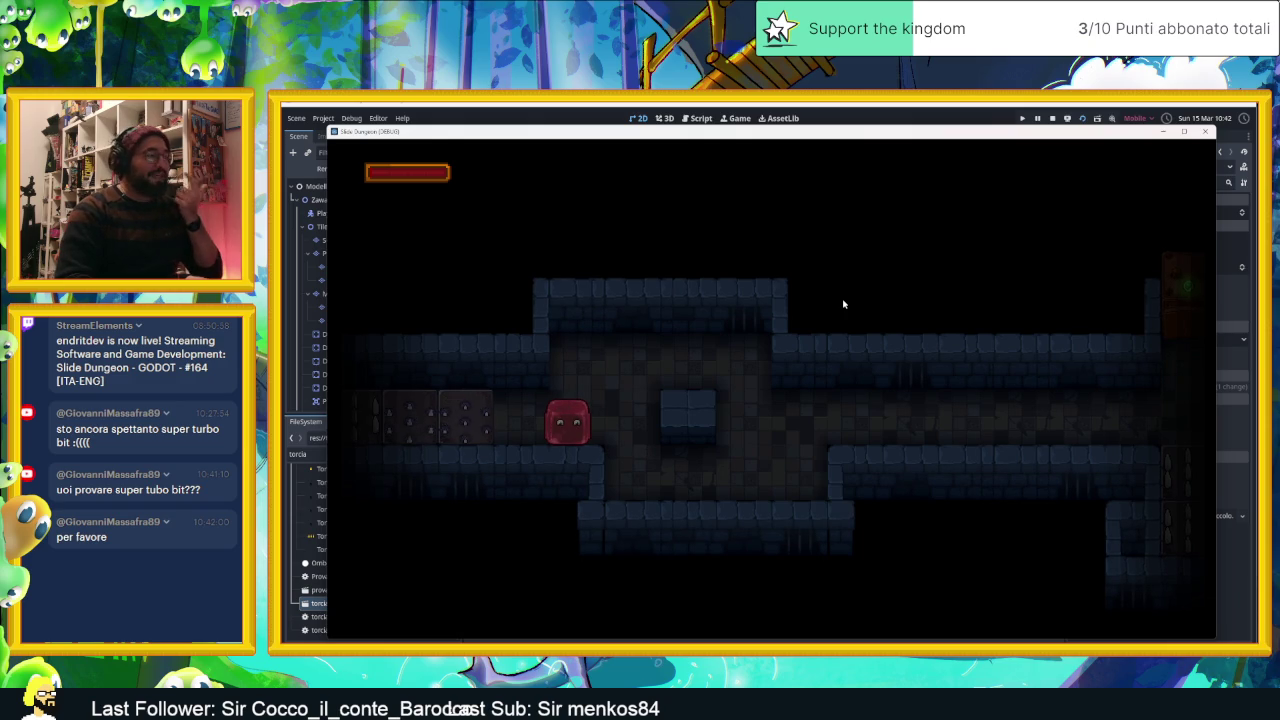
# - Slide past the green door, break another 2 block, and reach the torch-lit corridor
pyautogui.press('Right')
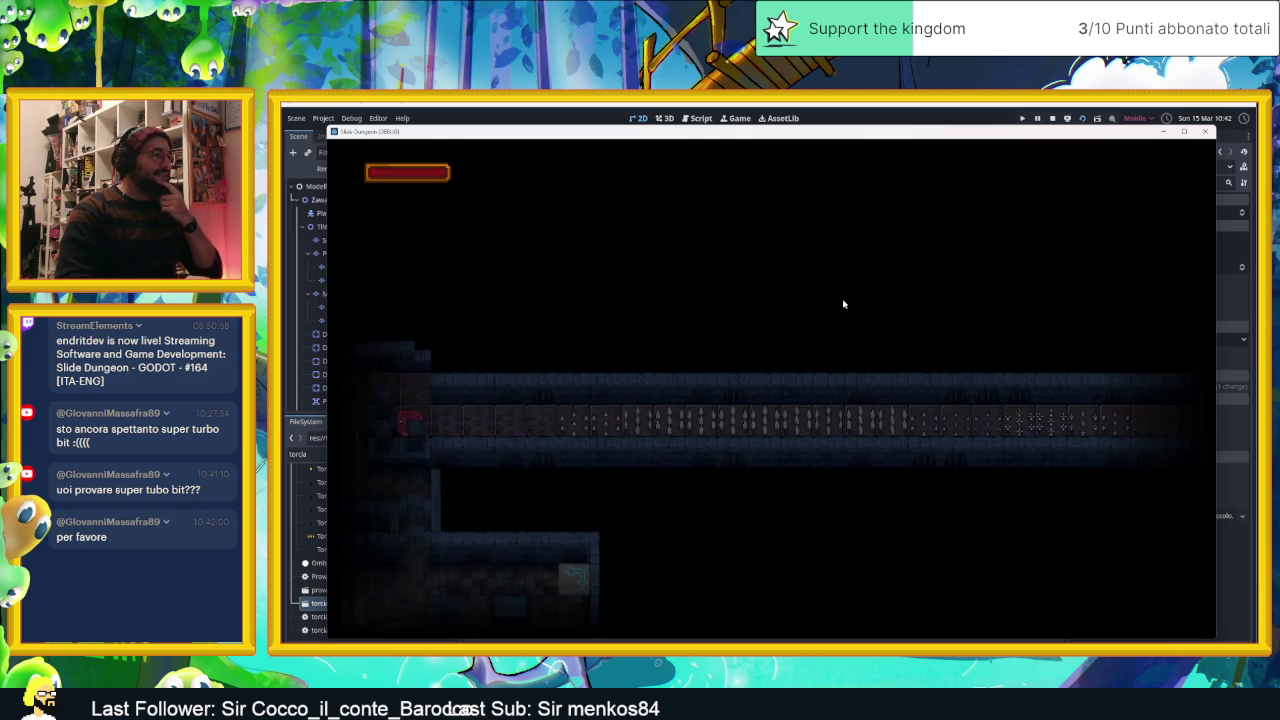
pyautogui.press('Right')
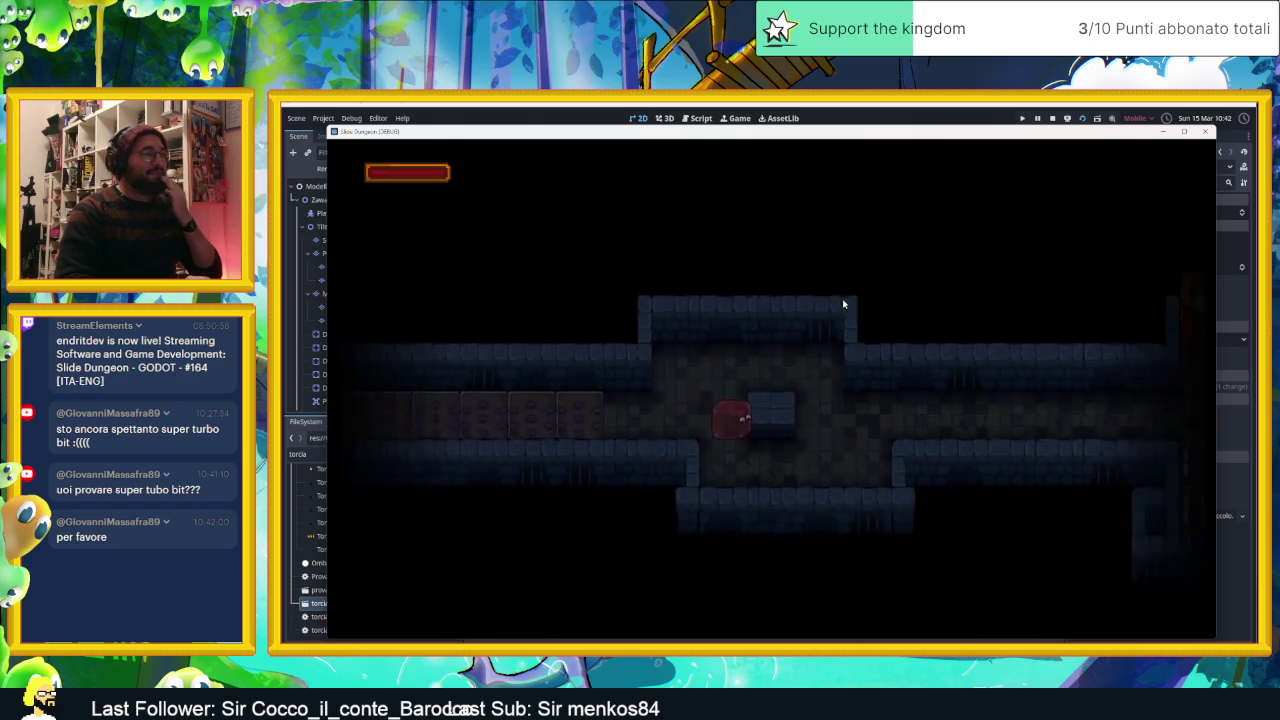
pyautogui.press('Down')
pyautogui.press('Right')
pyautogui.press('Up')
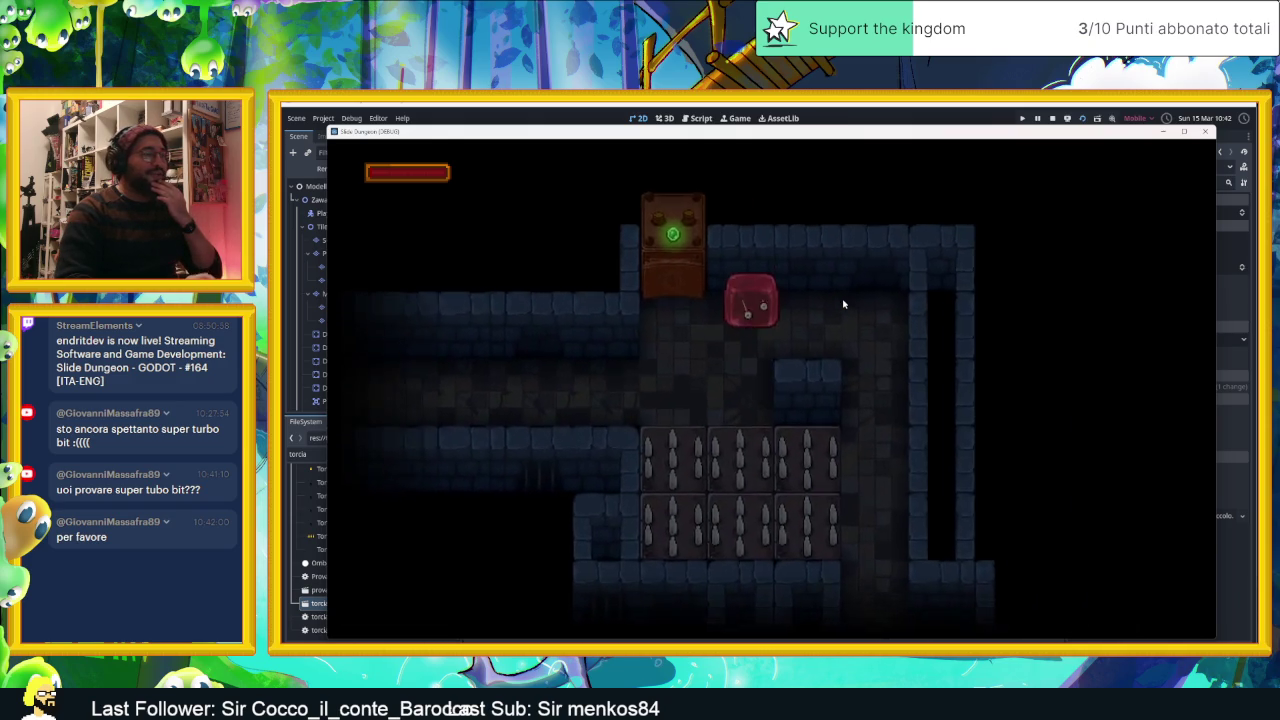
pyautogui.press('Right')
pyautogui.press('Down')
pyautogui.press('Left')
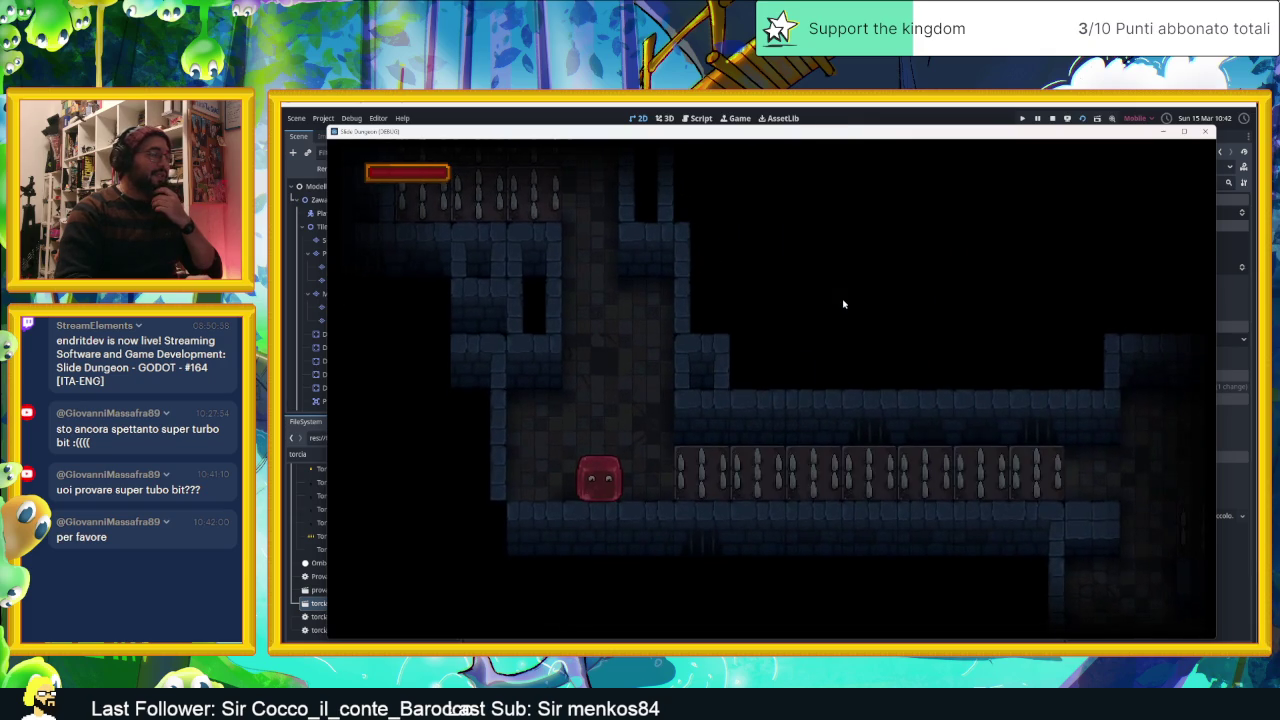
pyautogui.press('Right')
pyautogui.press('Up')
pyautogui.press('Down')
pyautogui.press('Down')
pyautogui.press('Left')
pyautogui.press('Up')
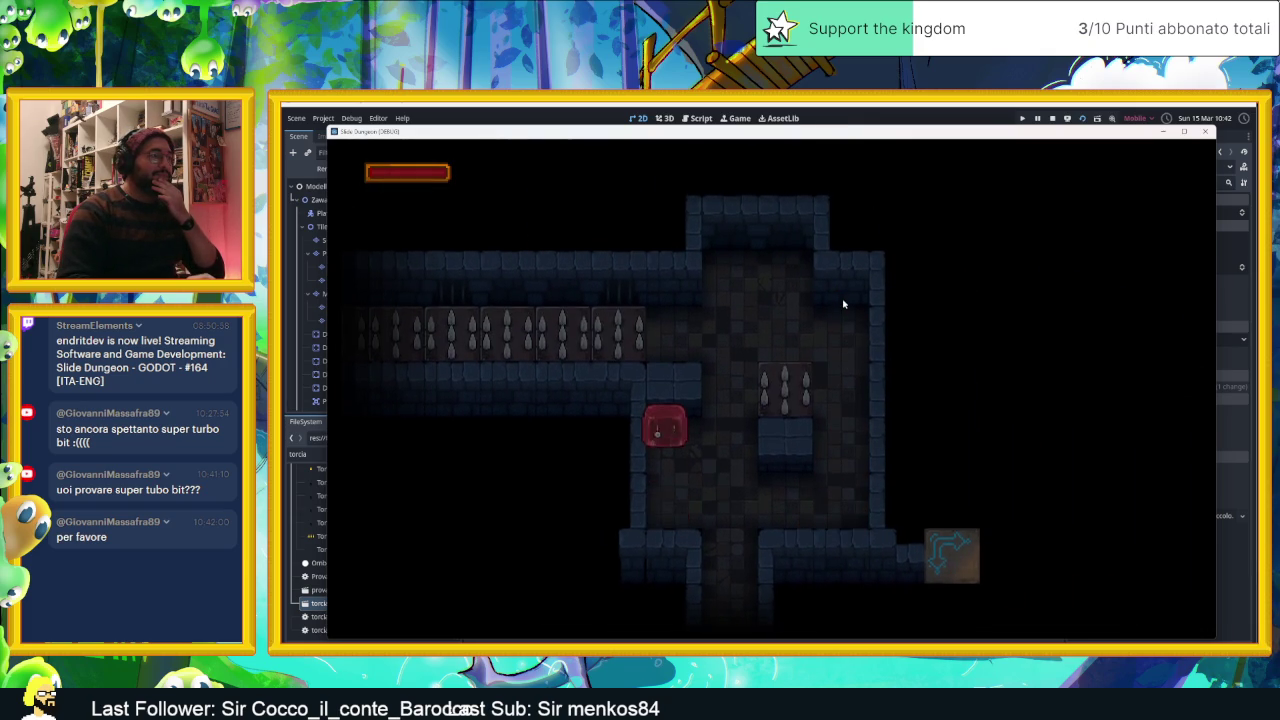
pyautogui.press('Right')
pyautogui.press('Down')
pyautogui.press('Up')
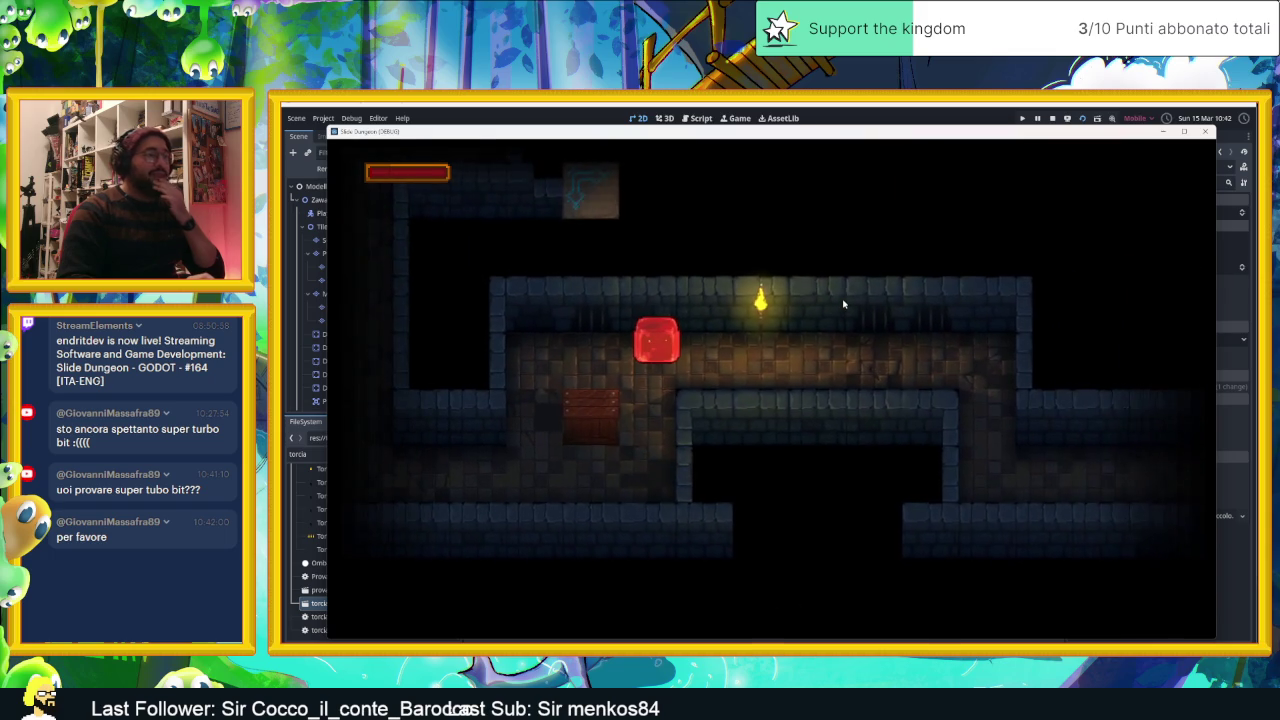
# - Stop the running game and switch to Chrome
pyautogui.click(1052, 118)
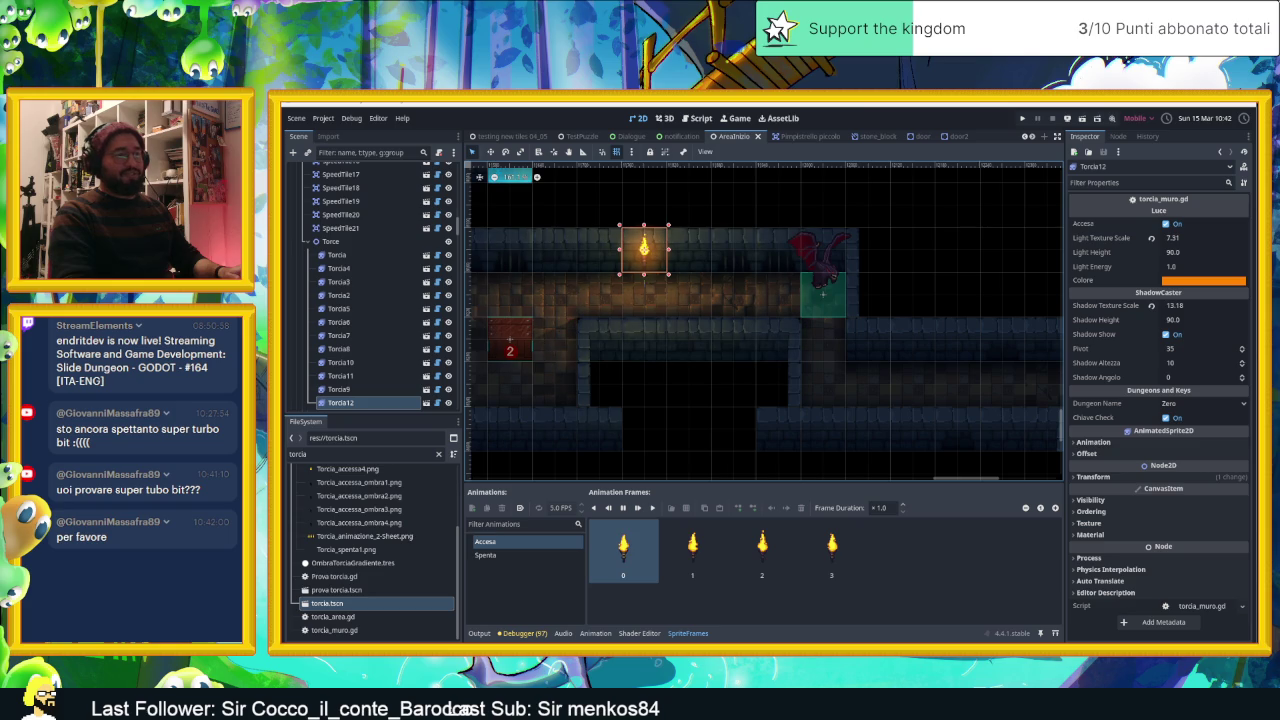
pyautogui.hotkey('alt', 'Tab')
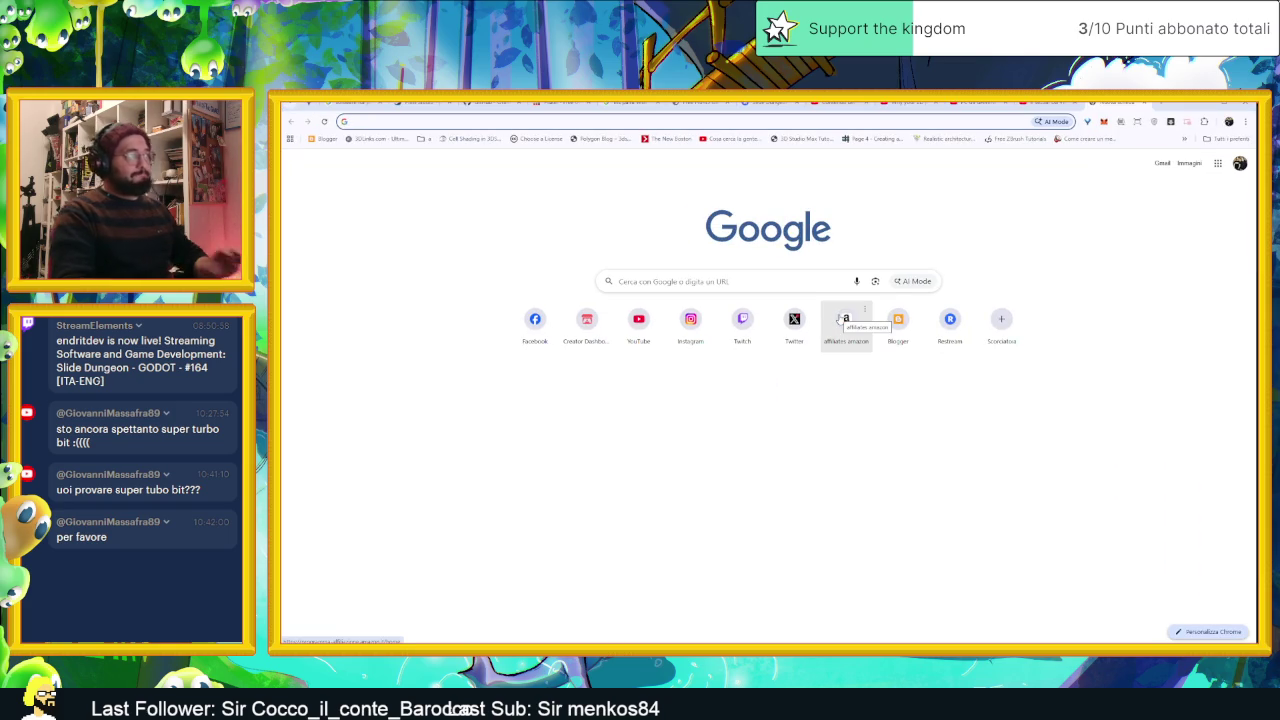
# - Enter 'Godot engine path' in Google's search box, then return to the Godot editor
pyautogui.click(700, 281)
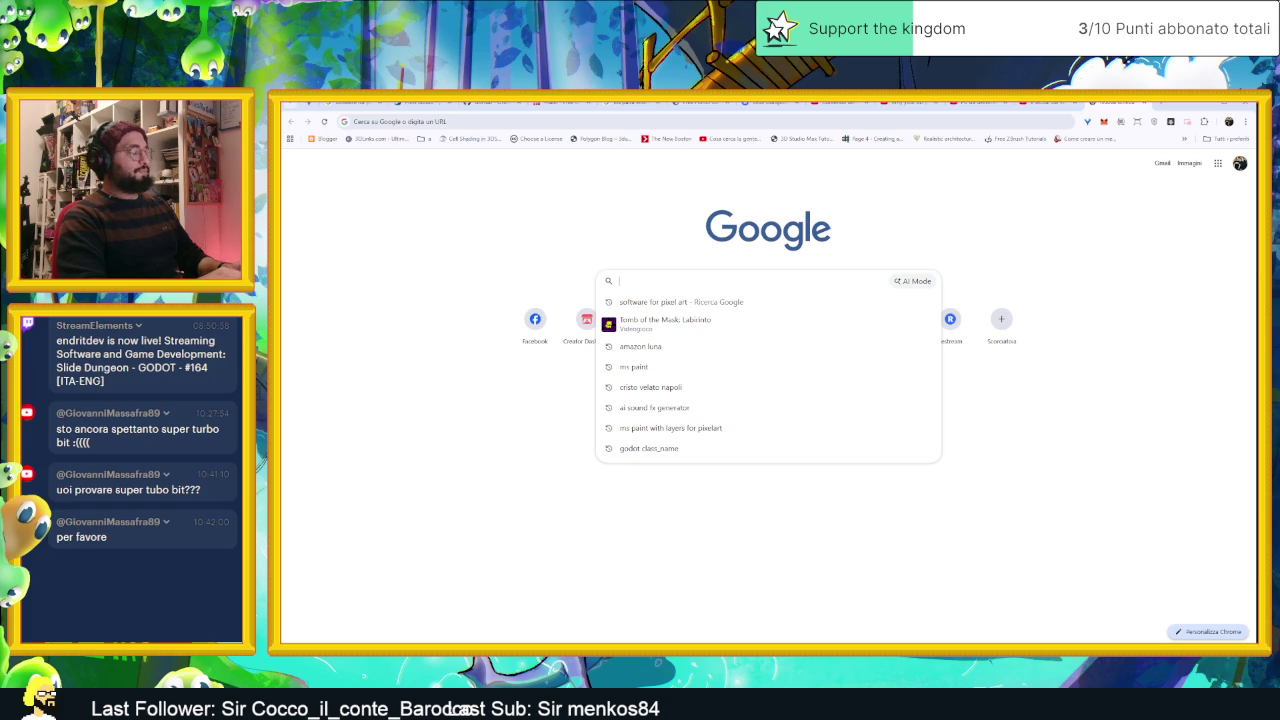
pyautogui.write('Godot engine')
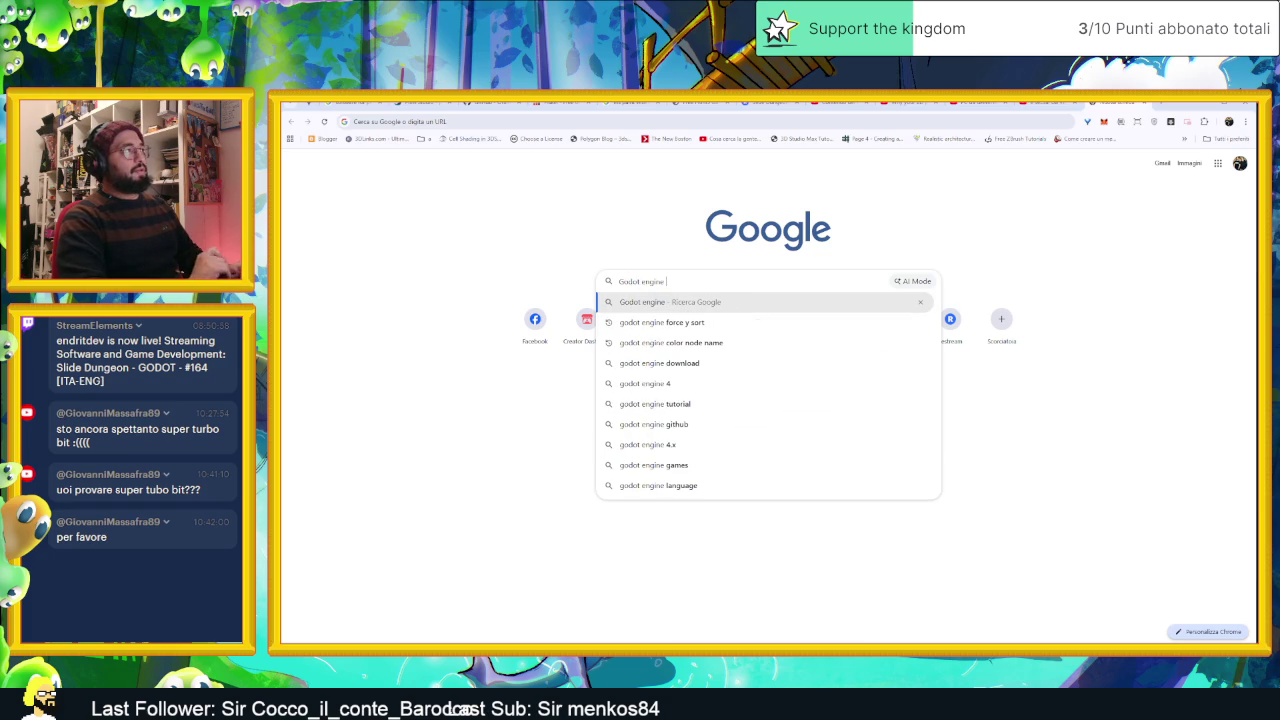
pyautogui.write(' path')
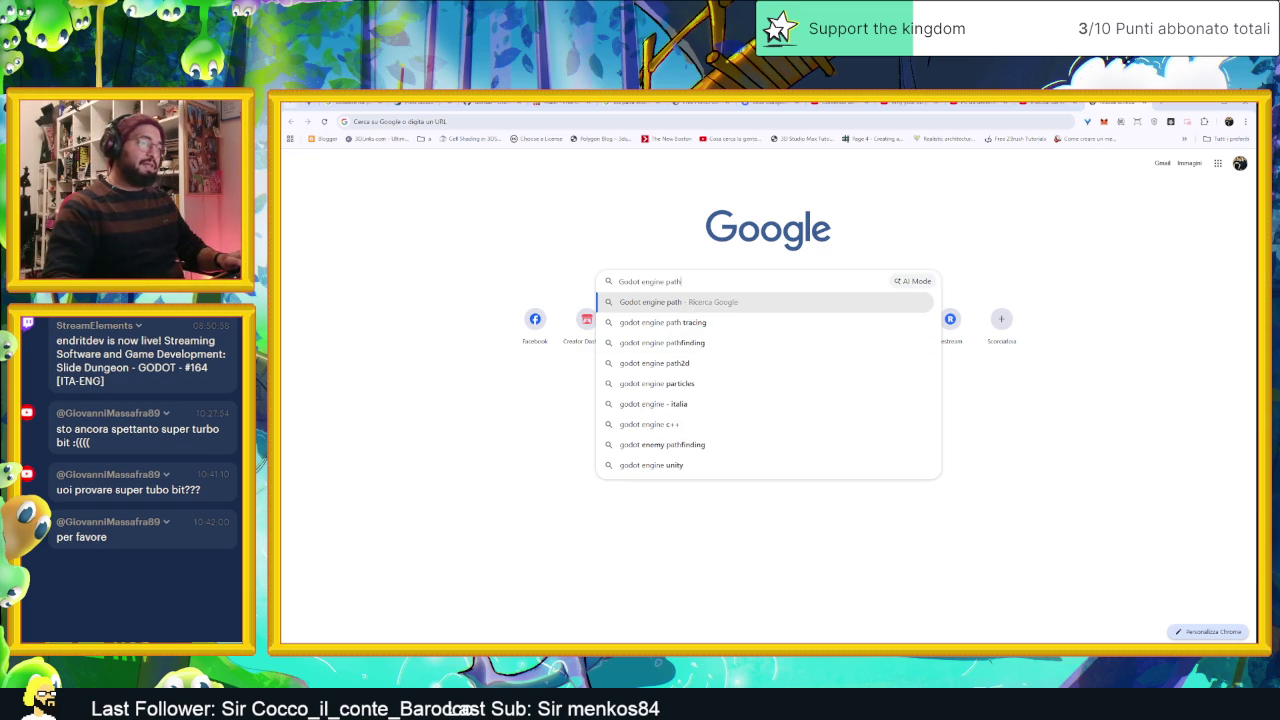
pyautogui.hotkey('alt', 'Tab')
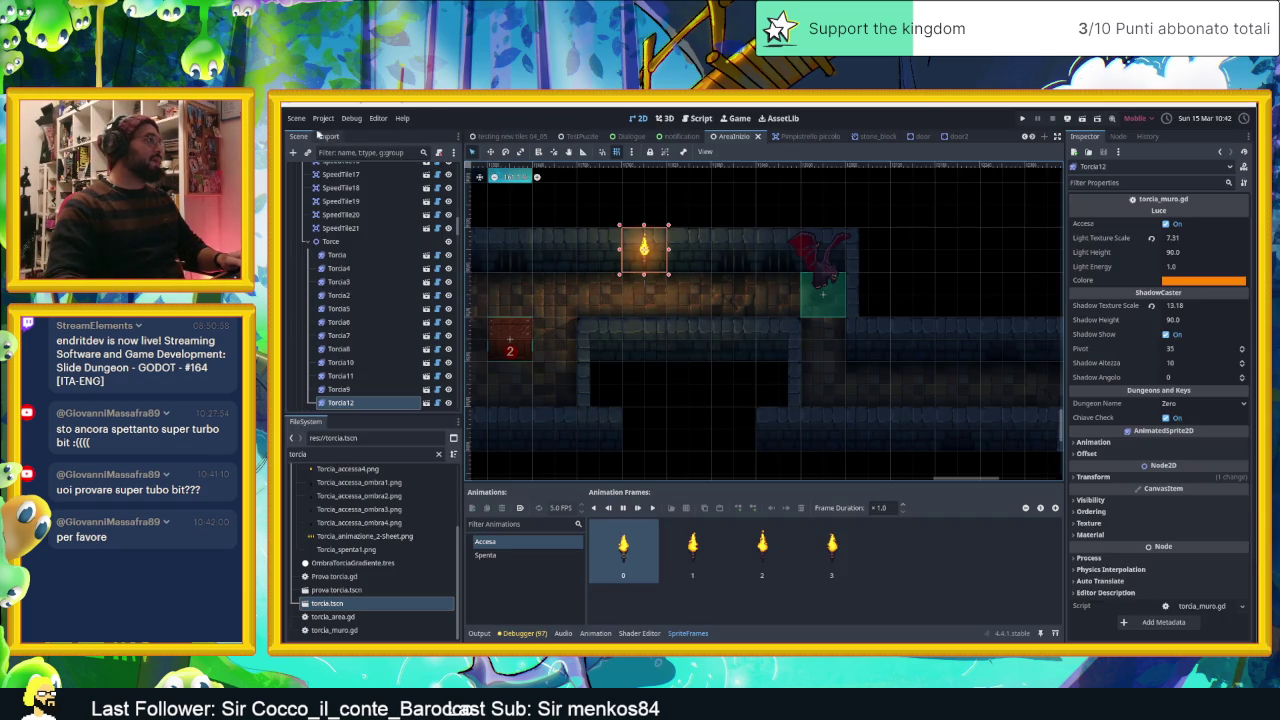
# - In the Pimpistrello-piccolo scene, search 'path' in Create New Node, then add '2d follow' to Chrome's query
pyautogui.click(846, 141)
pyautogui.click(294, 153)
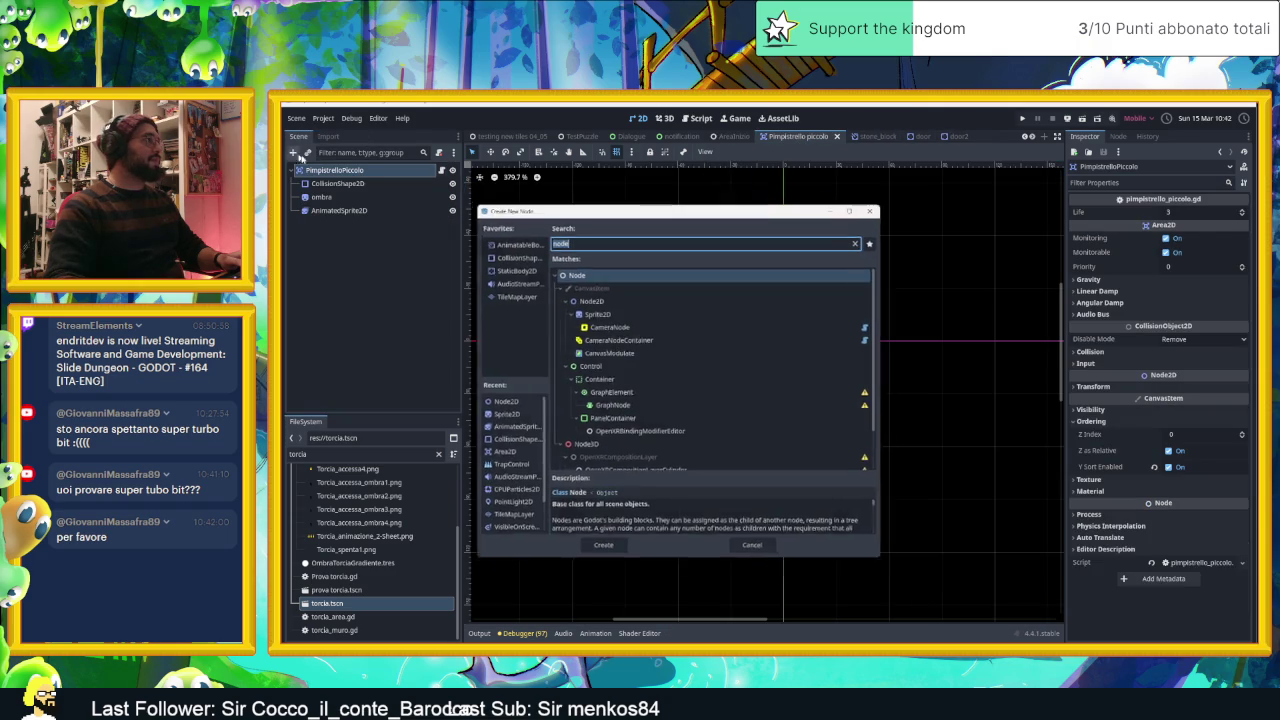
pyautogui.write('pat')
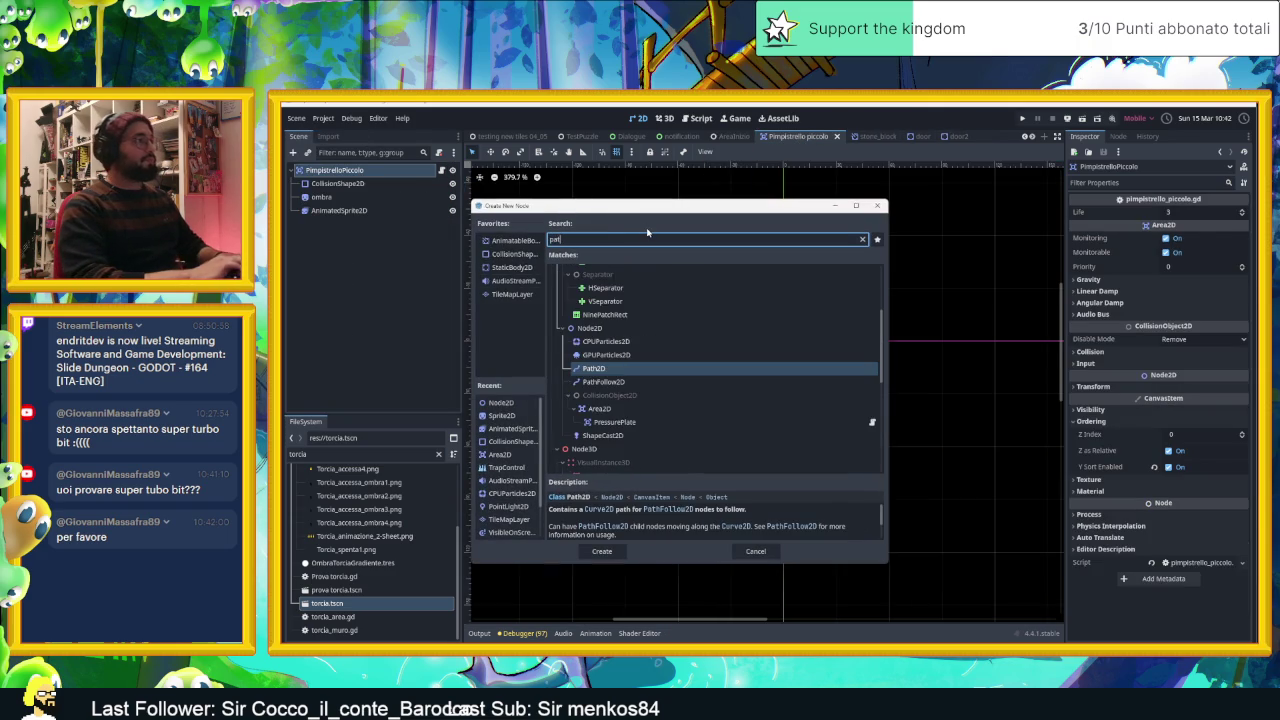
pyautogui.write('h')
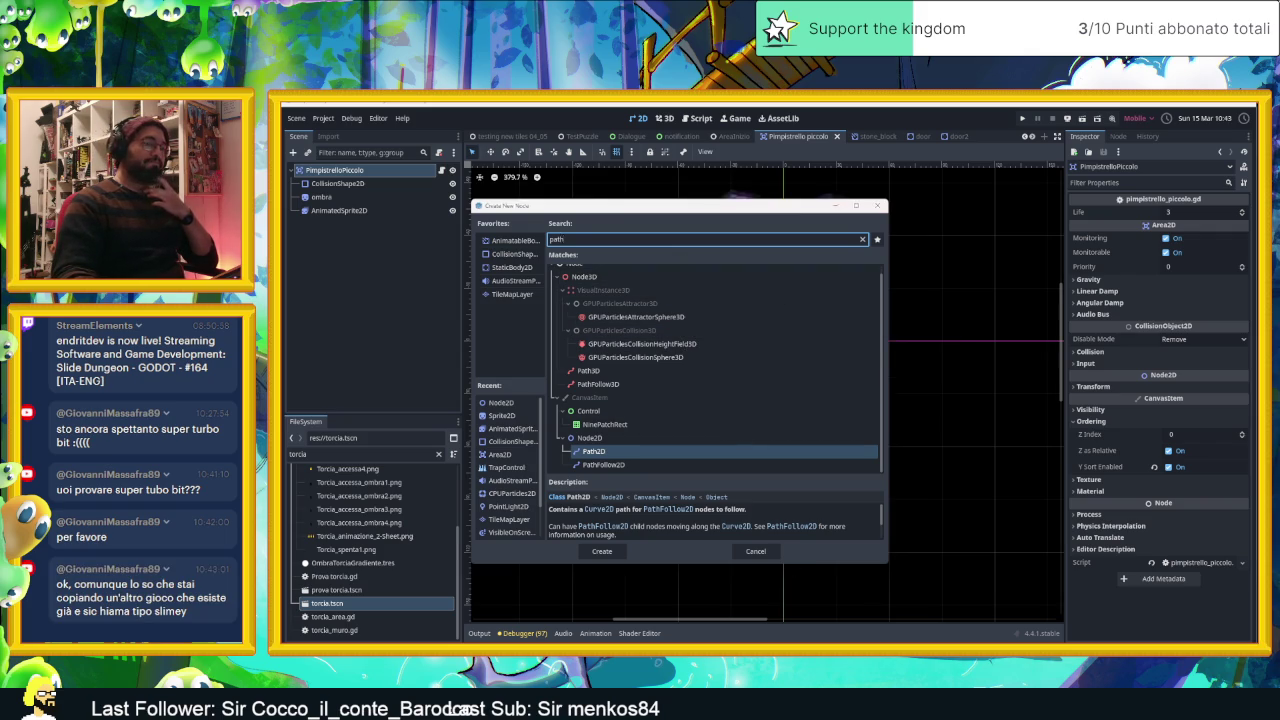
pyautogui.hotkey('alt', 'Tab')
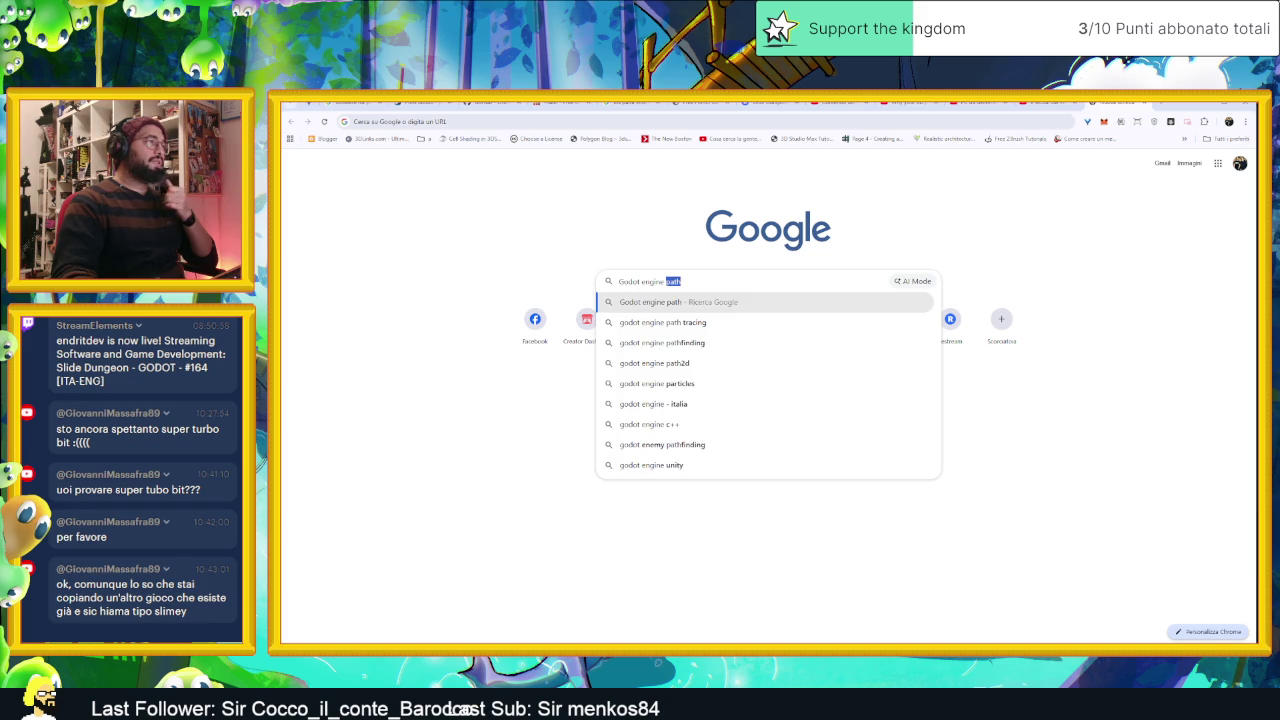
pyautogui.write('2d follow')
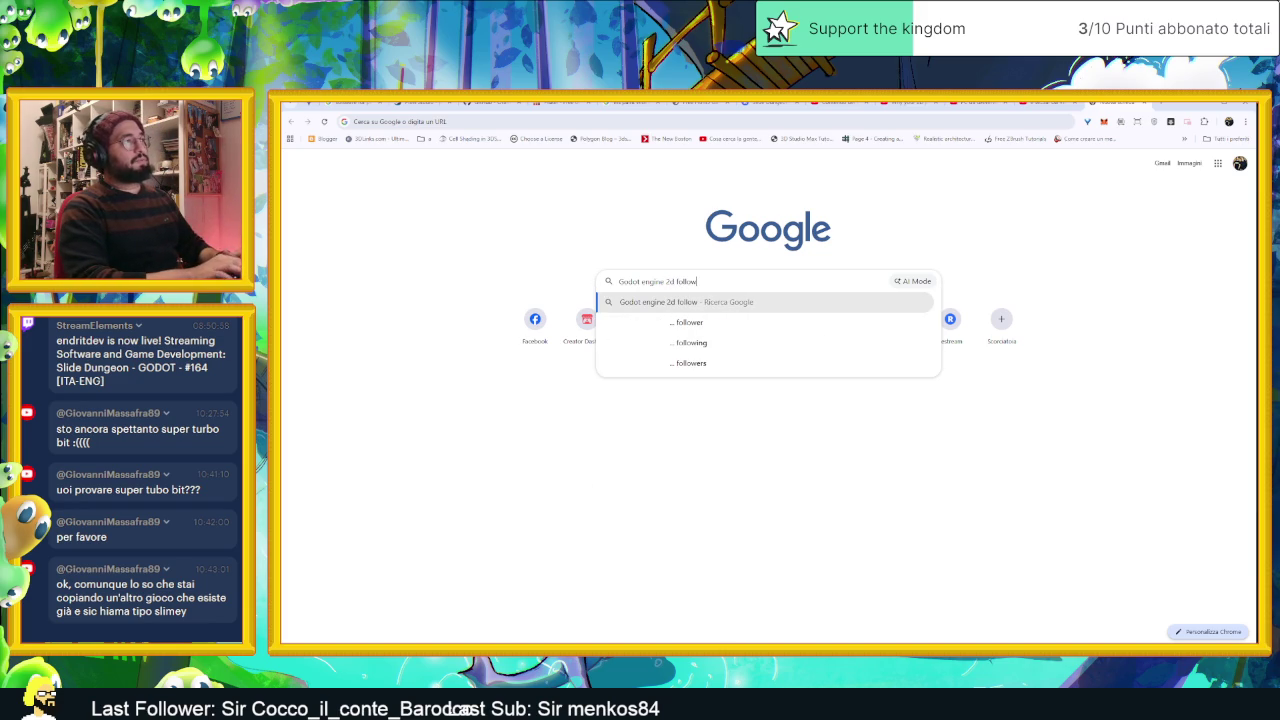
# - Search 'Godot engine path 2d fallow' and glance at the PathFollow2D docs page before returning
pyautogui.press('BackSpace')
pyautogui.press('BackSpace')
pyautogui.press('BackSpace')
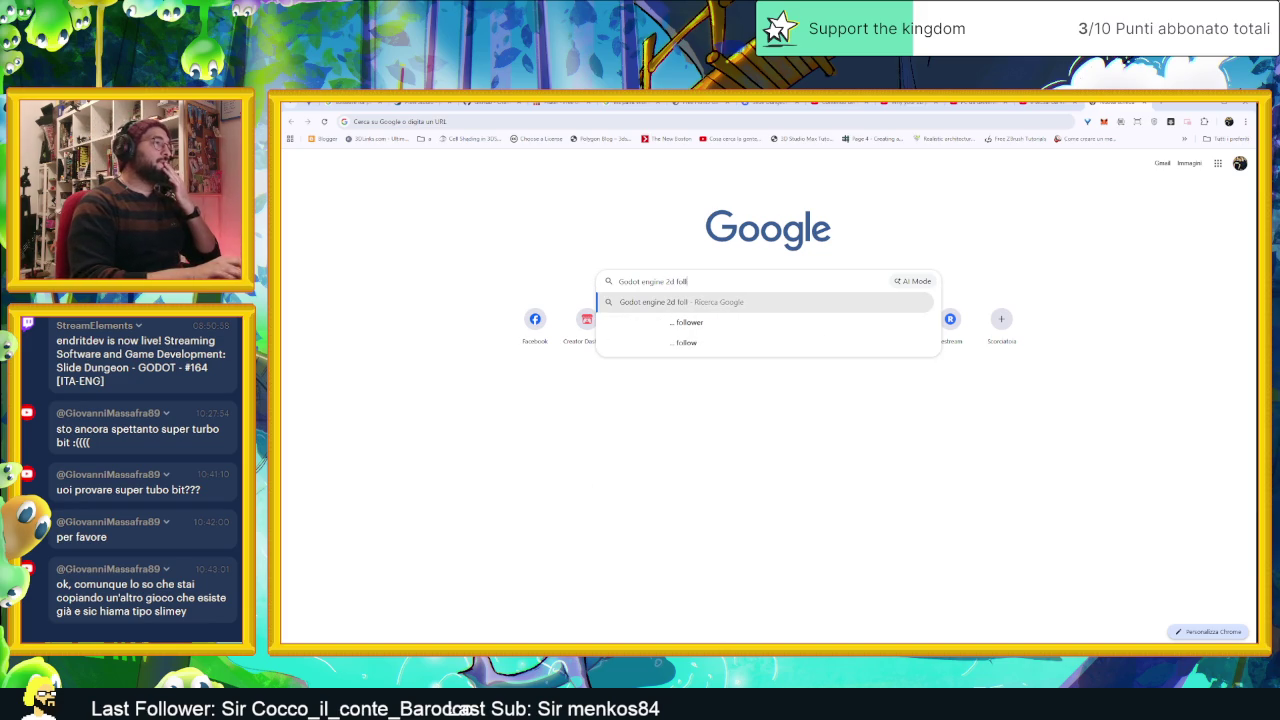
pyautogui.write('path 2')
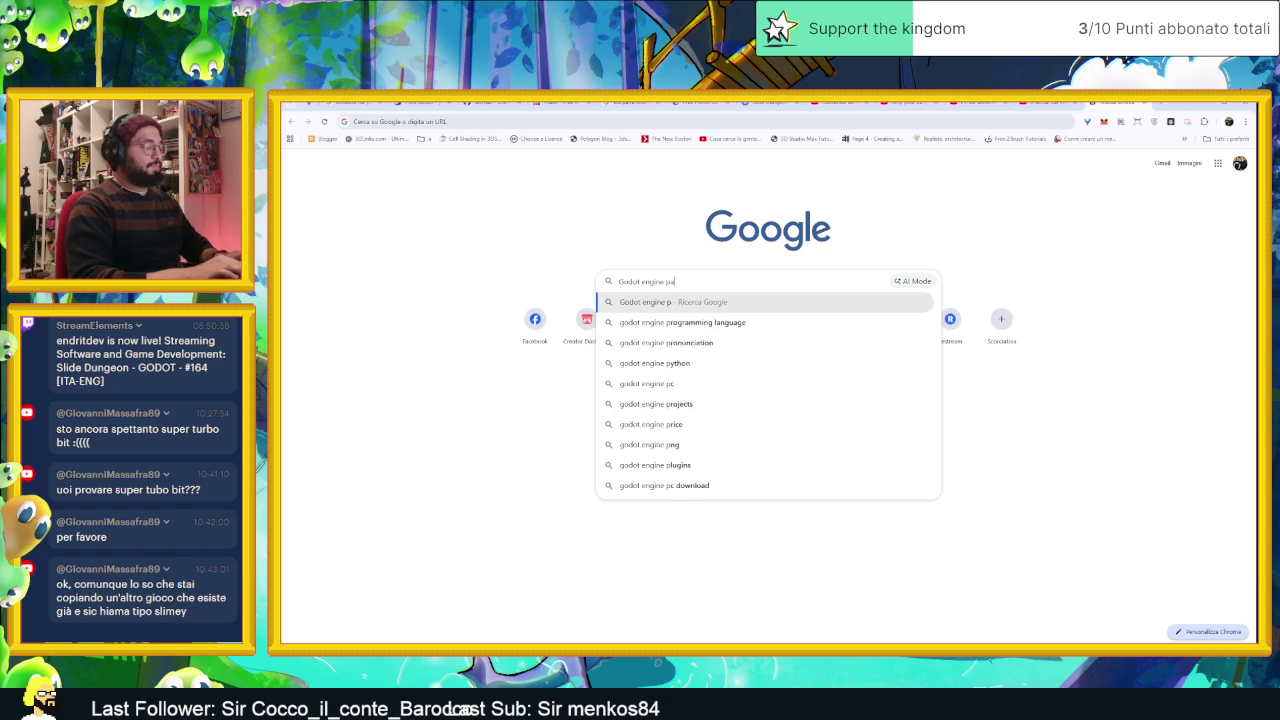
pyautogui.write('d fallow')
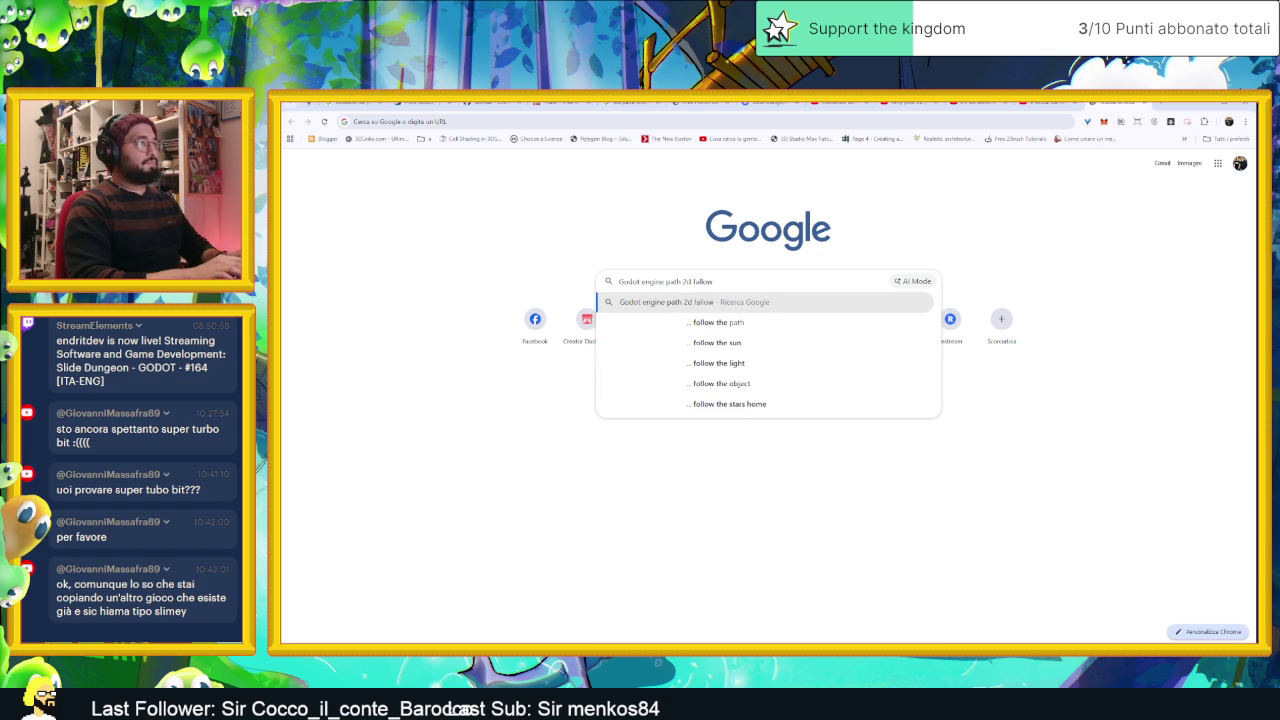
pyautogui.press('Return')
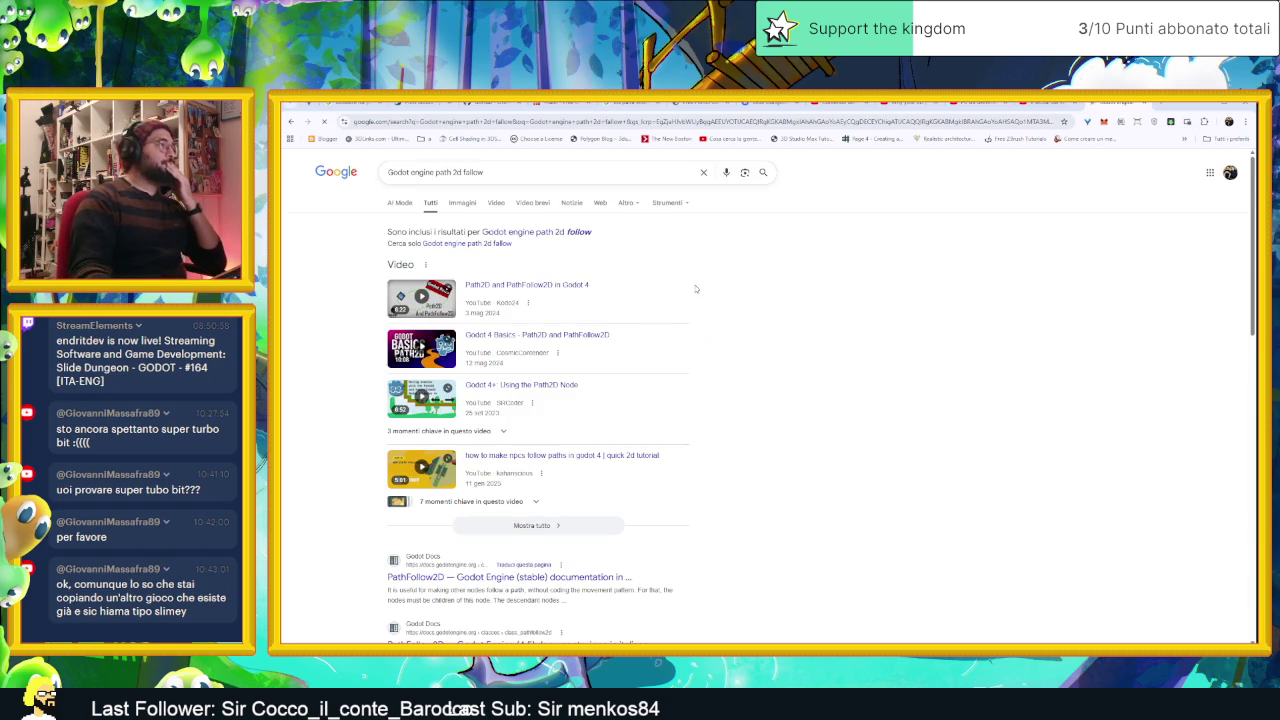
pyautogui.scroll(-2, 768, 490)
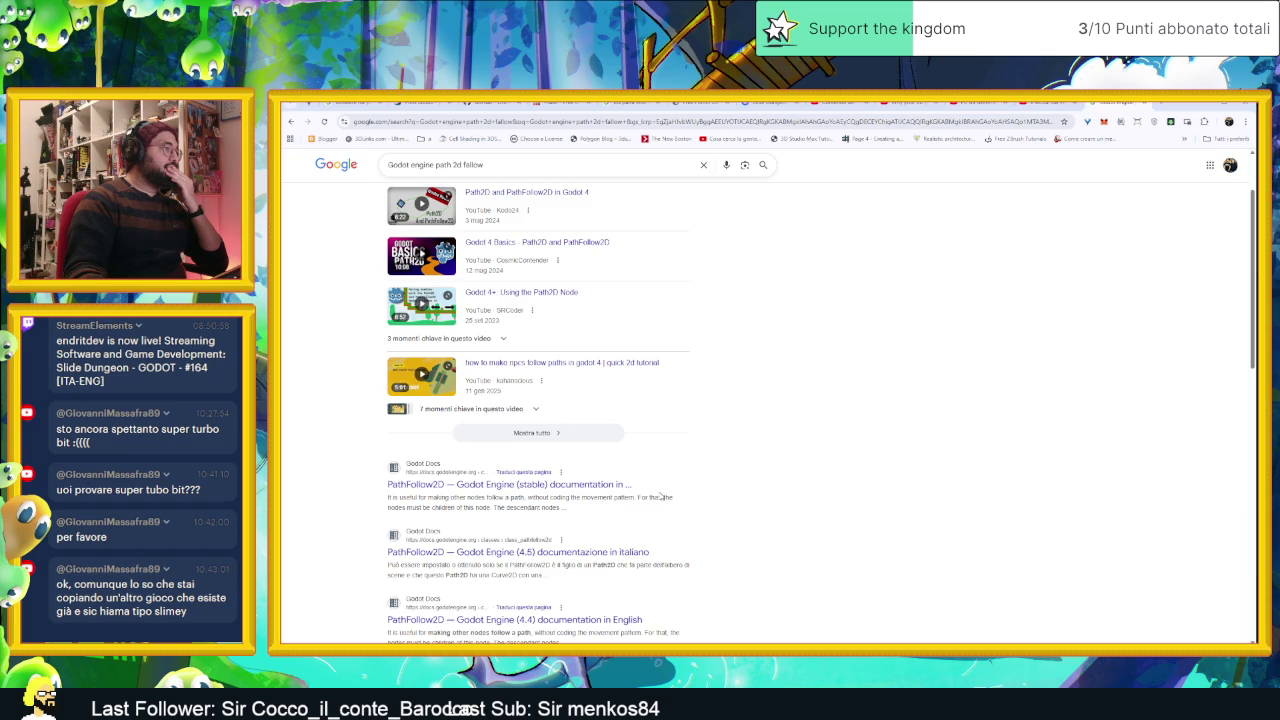
pyautogui.click(596, 488)
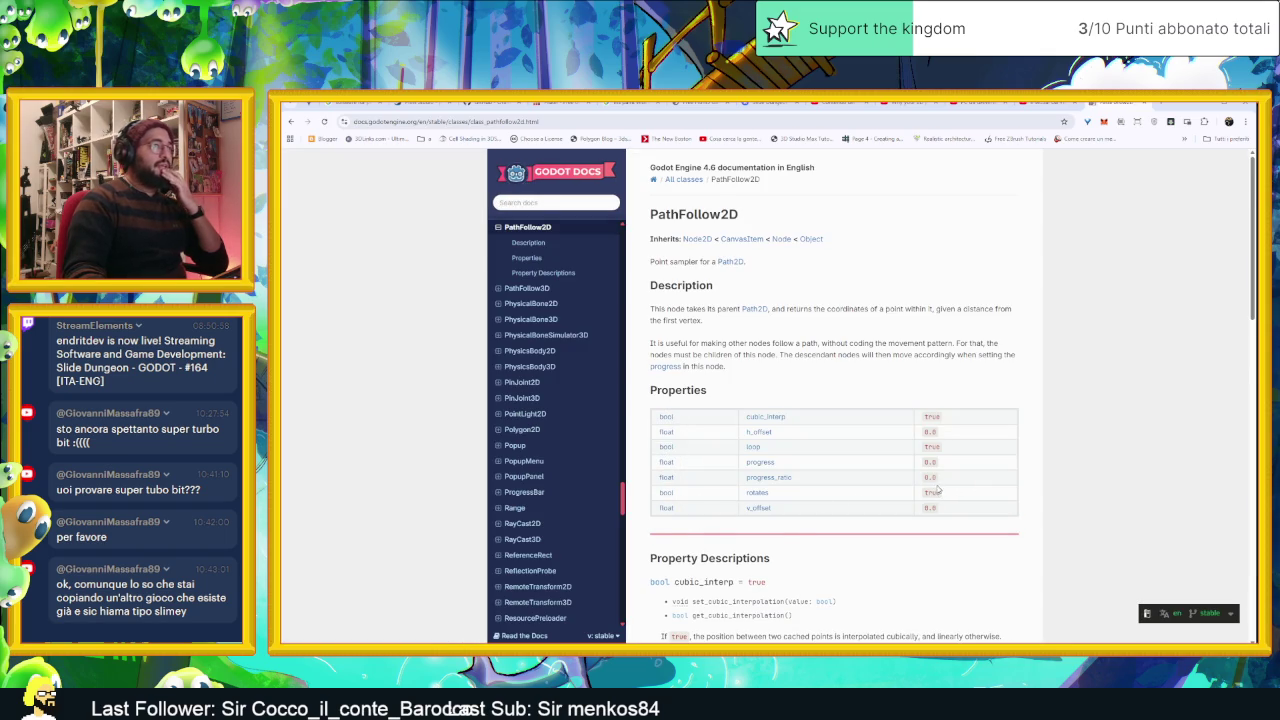
pyautogui.hotkey('alt', 'Left')
pyautogui.scroll(2, 690, 418)
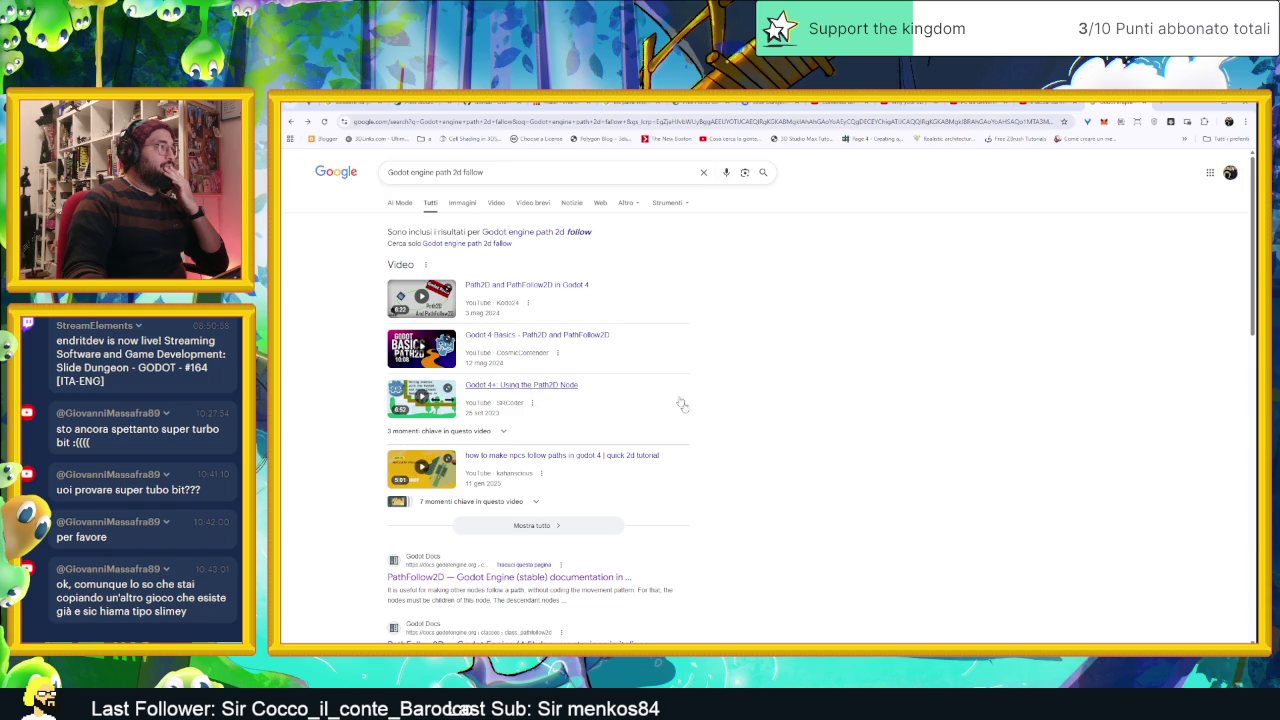
# - Search 'Godot engine path 2d changing it for each enemy' instead
pyautogui.click(560, 172)
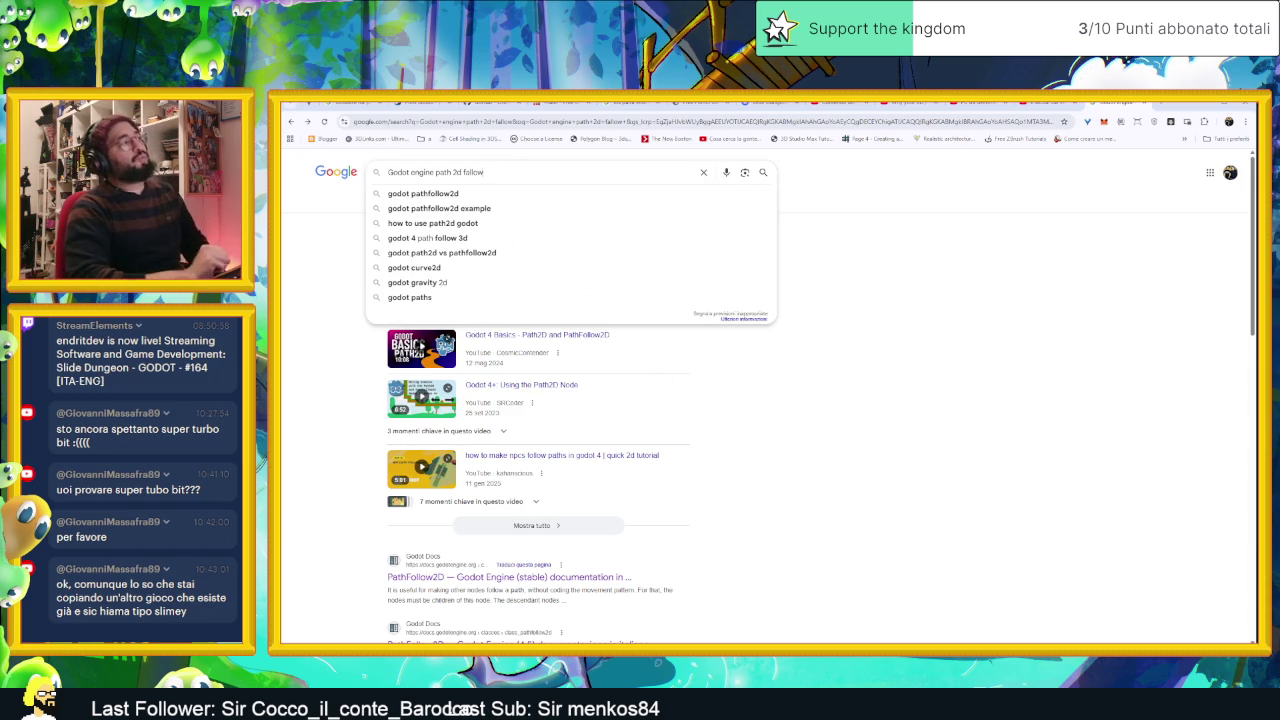
pyautogui.click(485, 172)
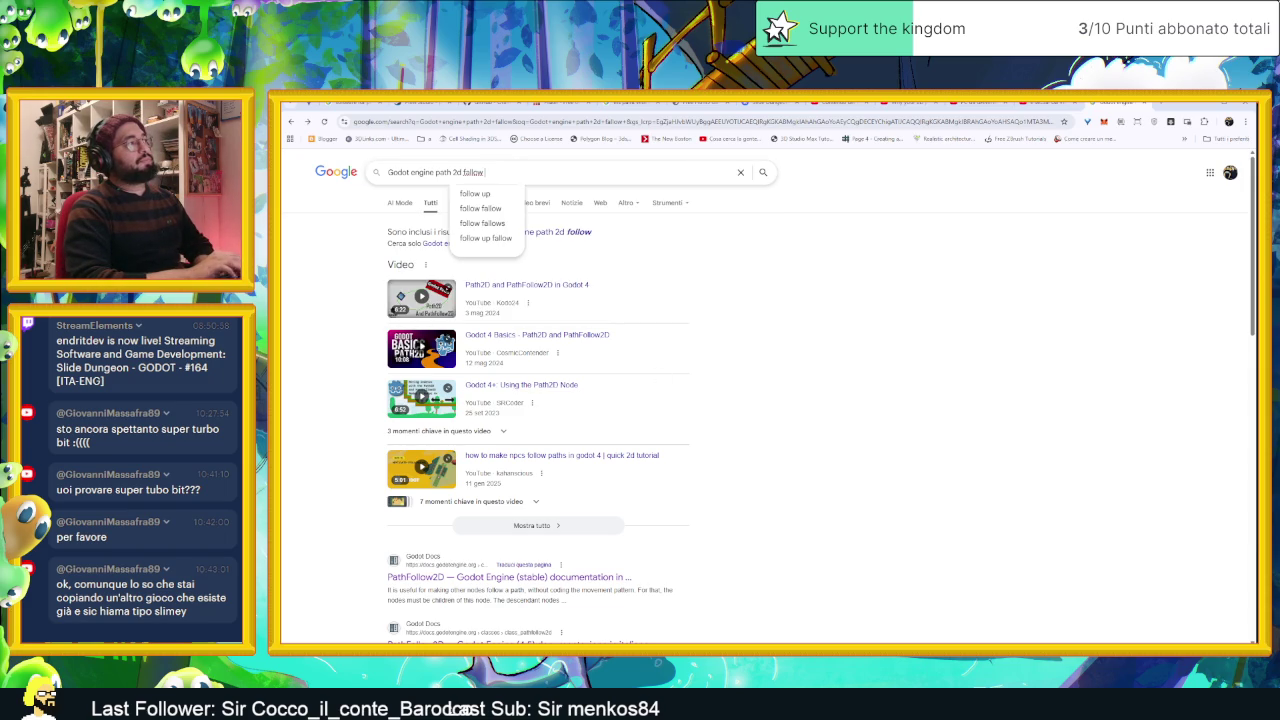
pyautogui.press('BackSpace')
pyautogui.press('BackSpace')
pyautogui.press('BackSpace')
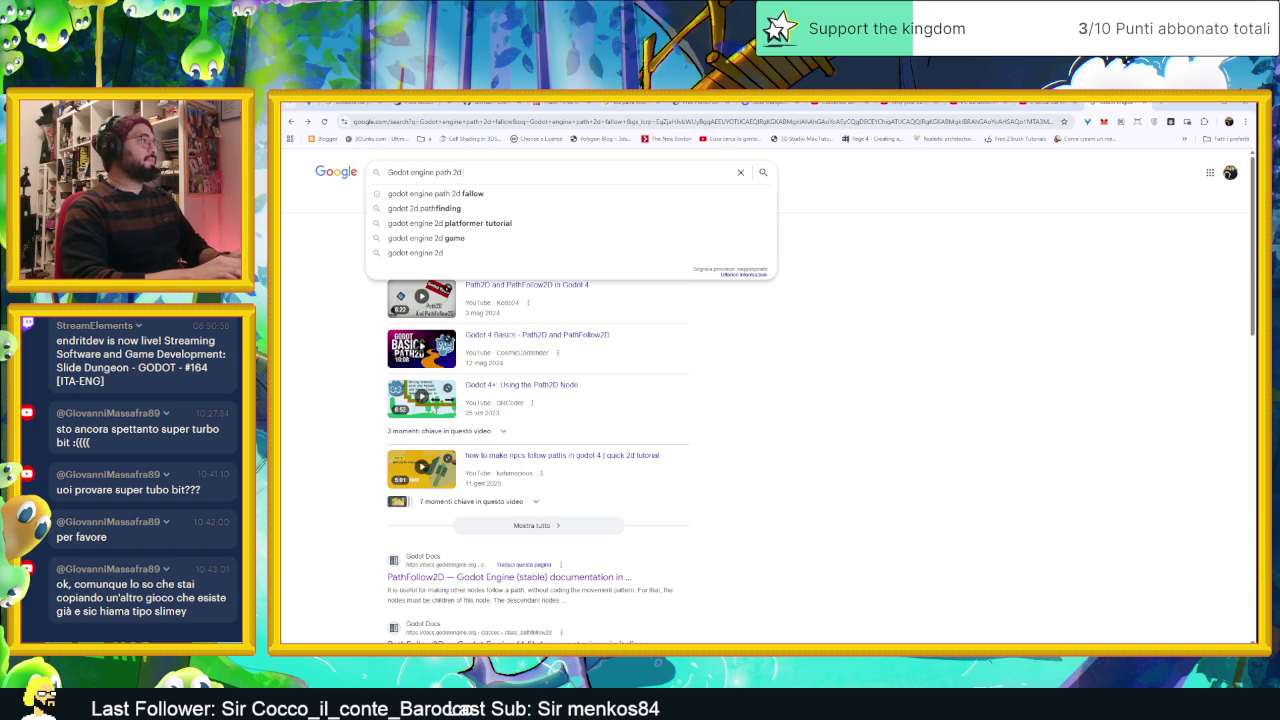
pyautogui.write('changi')
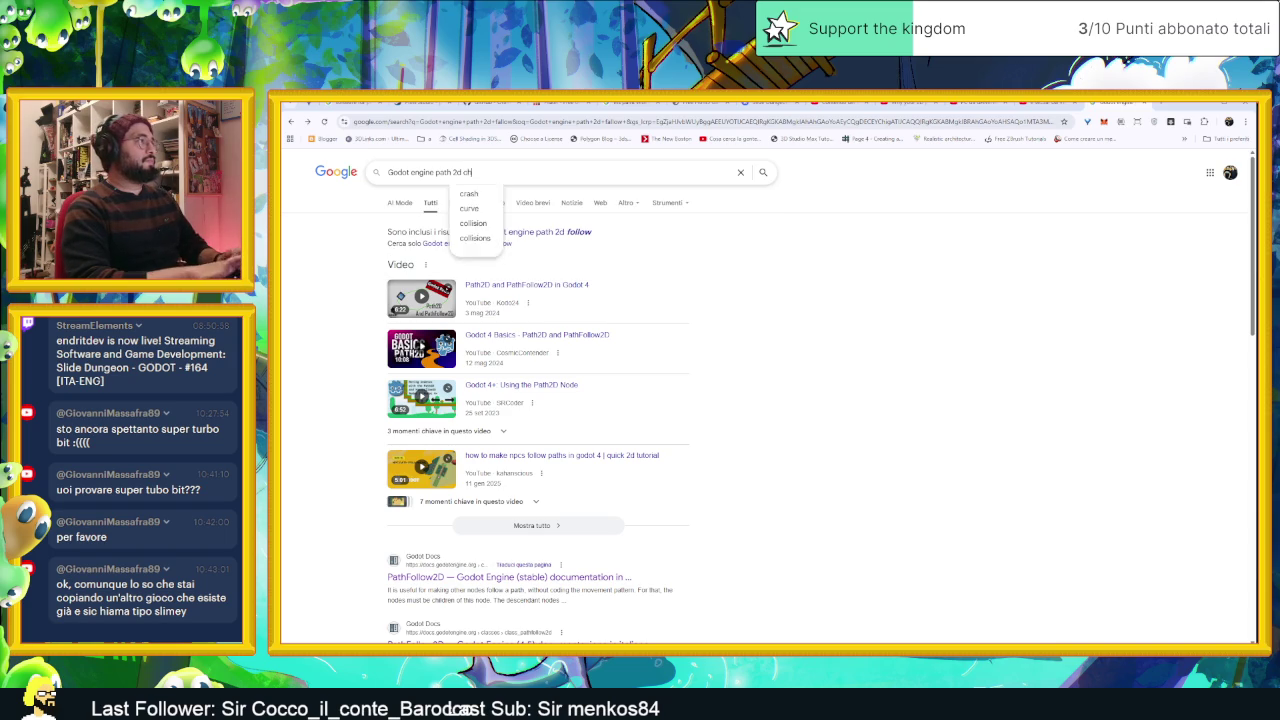
pyautogui.write('ng it for')
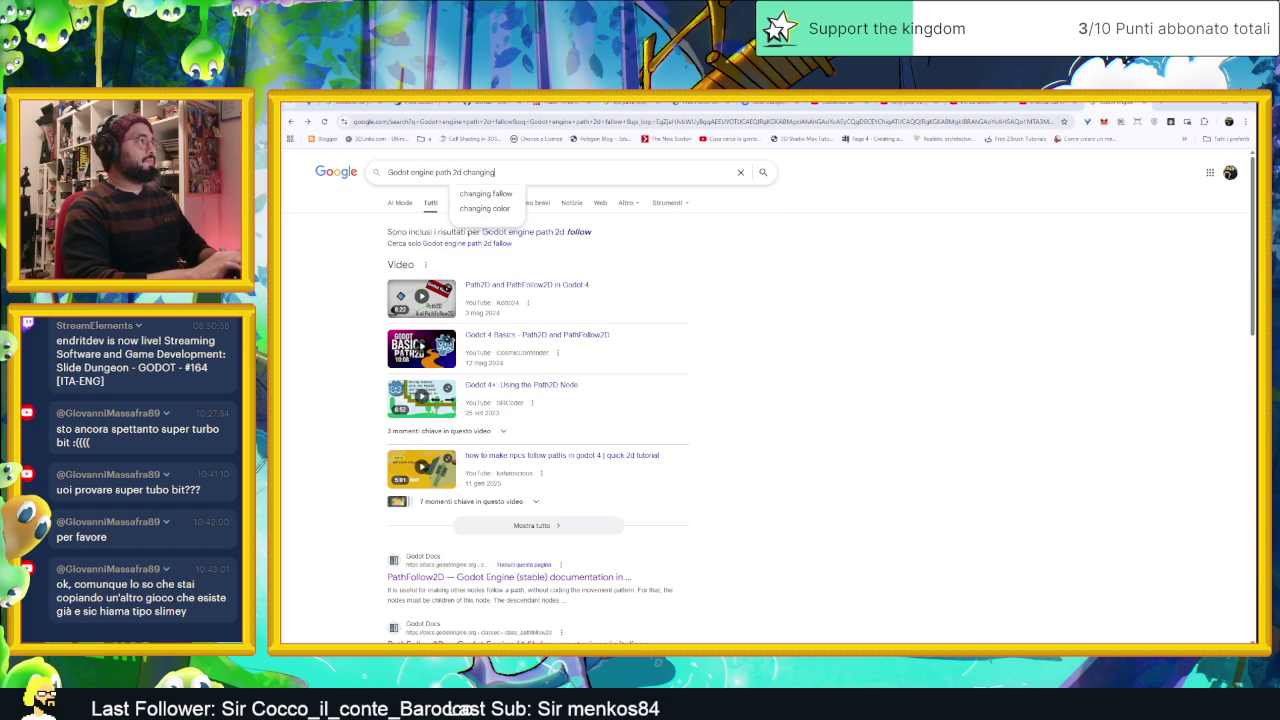
pyautogui.write(' each enem')
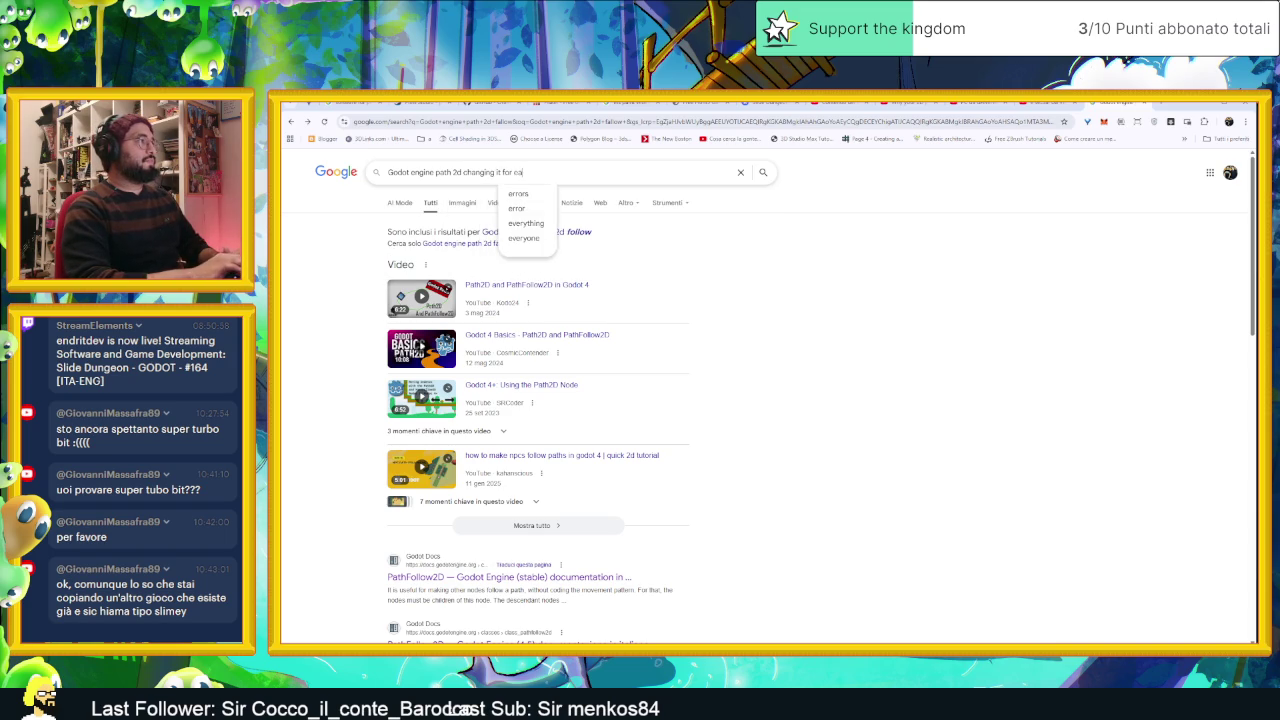
pyautogui.write('y')
pyautogui.press('Return')
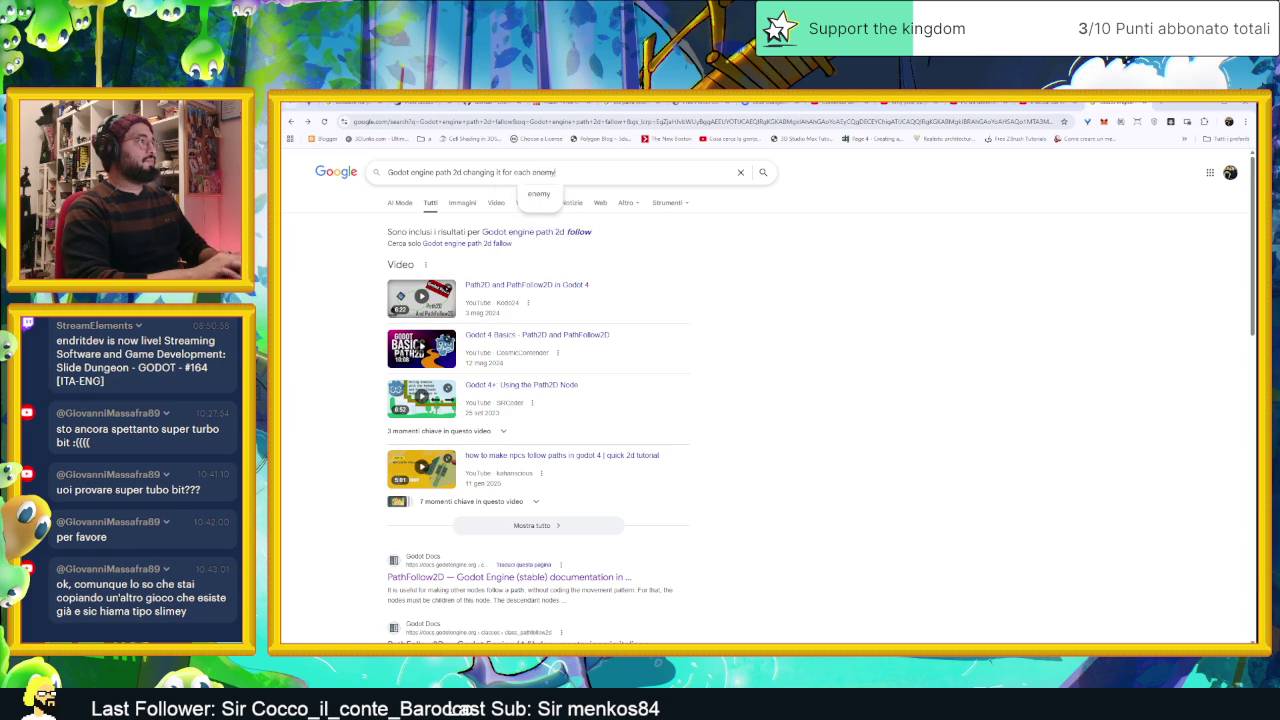
pyautogui.scroll(-1, 517, 289)
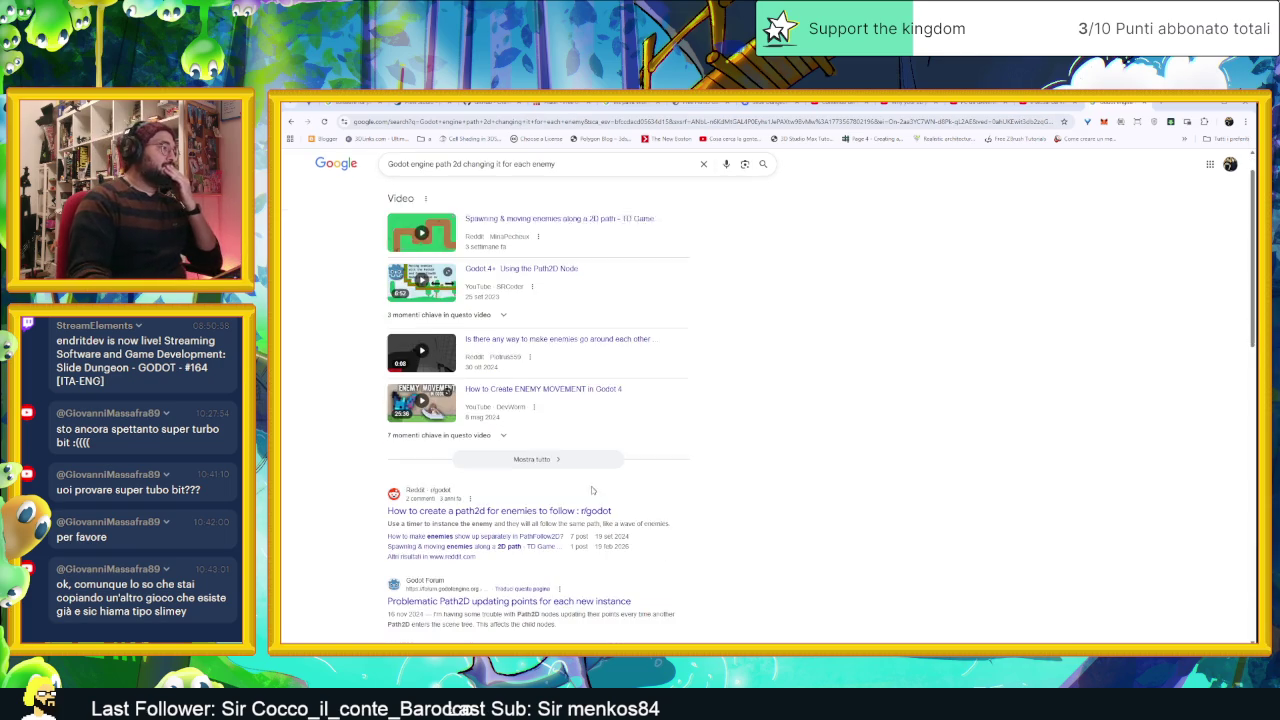
# - Read the r/godot Reddit thread on enemy paths, then return to the results
pyautogui.click(583, 502)
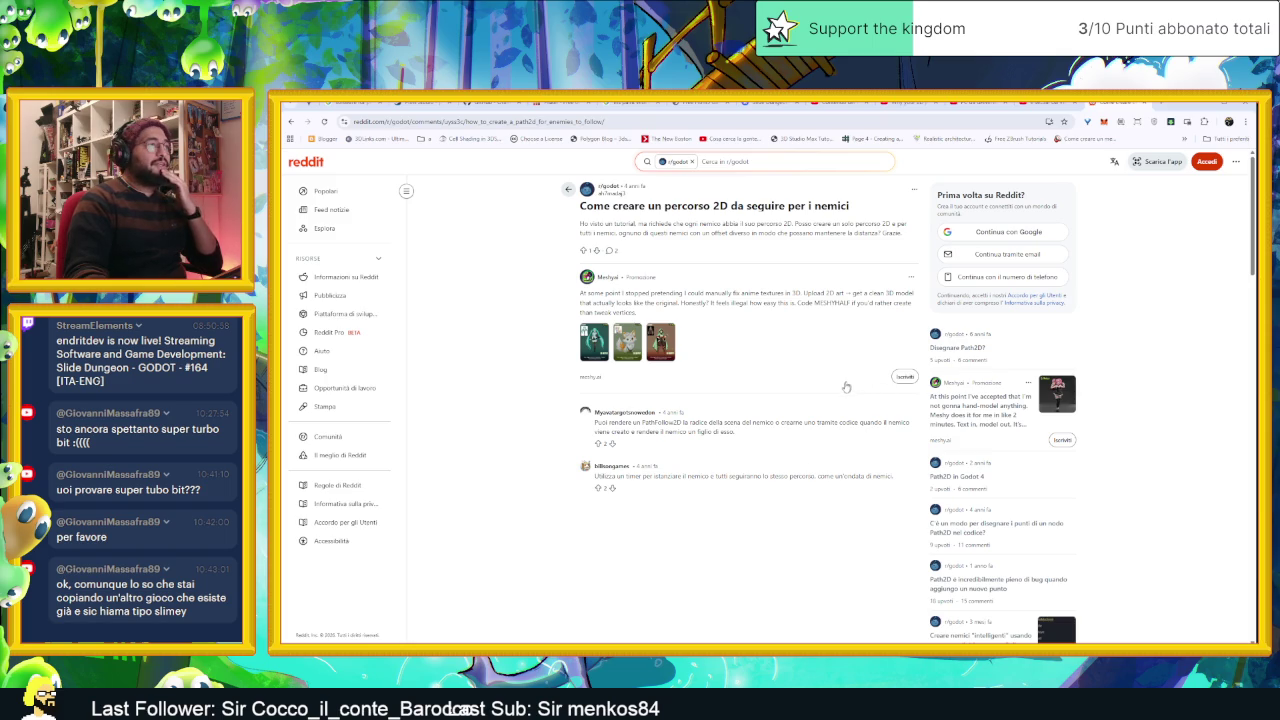
pyautogui.scroll(-1, 748, 340)
pyautogui.scroll(1, 748, 340)
pyautogui.click(291, 121)
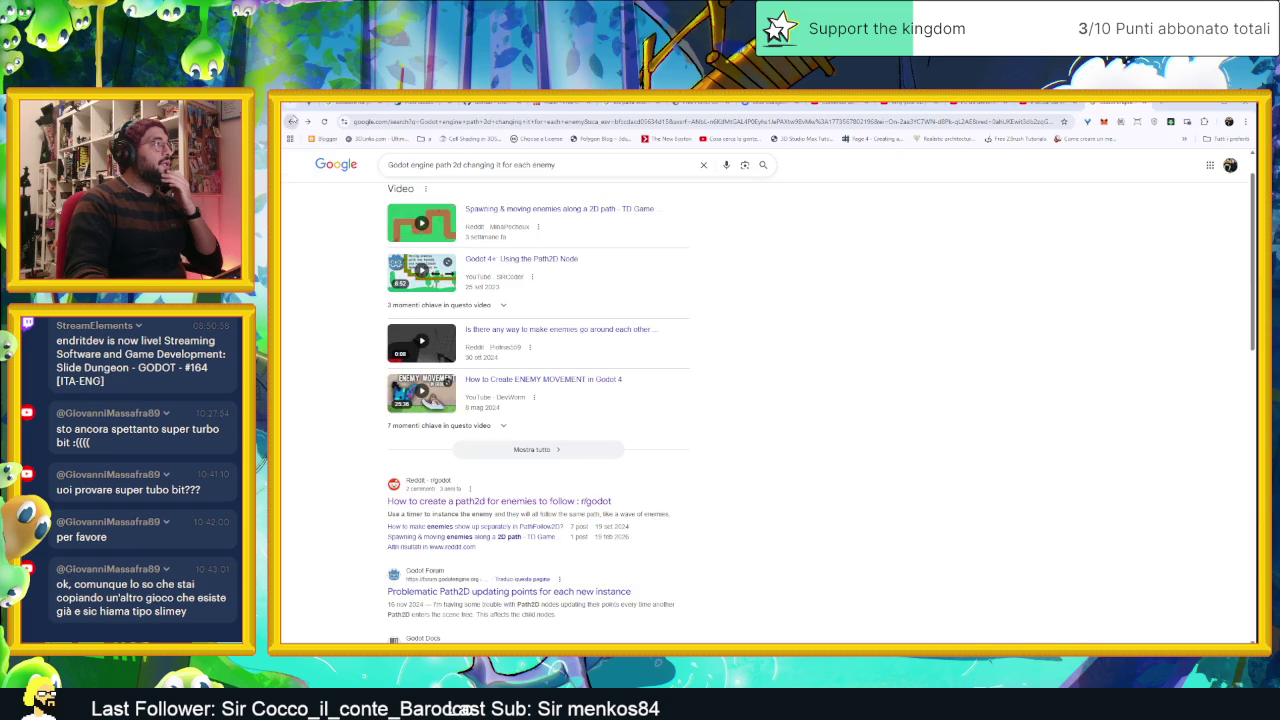
# - Open the '2D navigation overview - Godot Docs' result further down the list
pyautogui.scroll(-3, 940, 410)
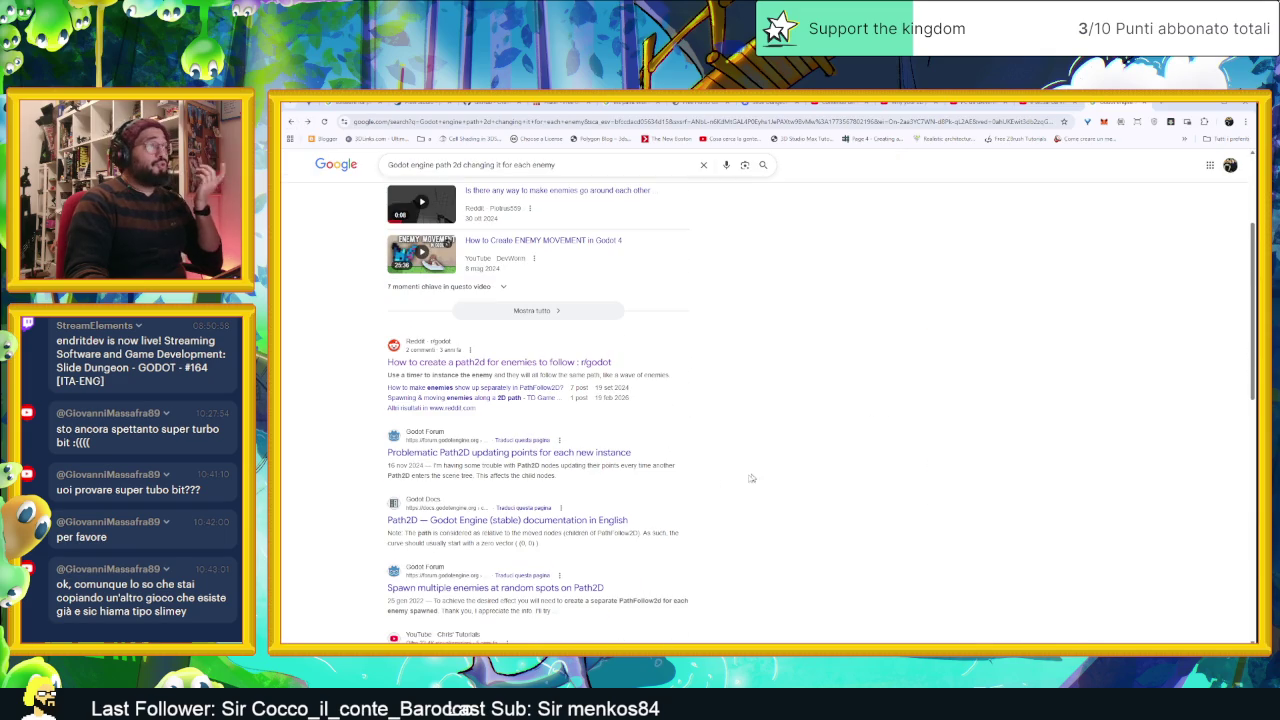
pyautogui.scroll(-1, 777, 515)
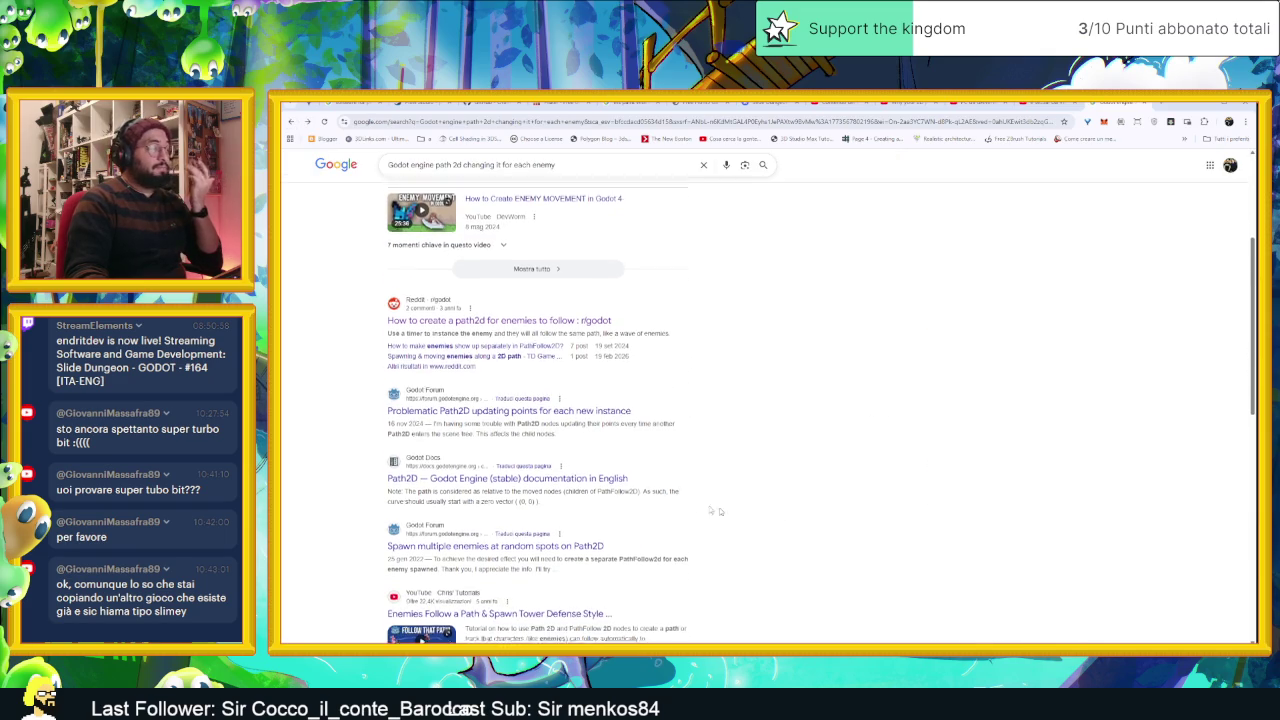
pyautogui.scroll(-2, 745, 487)
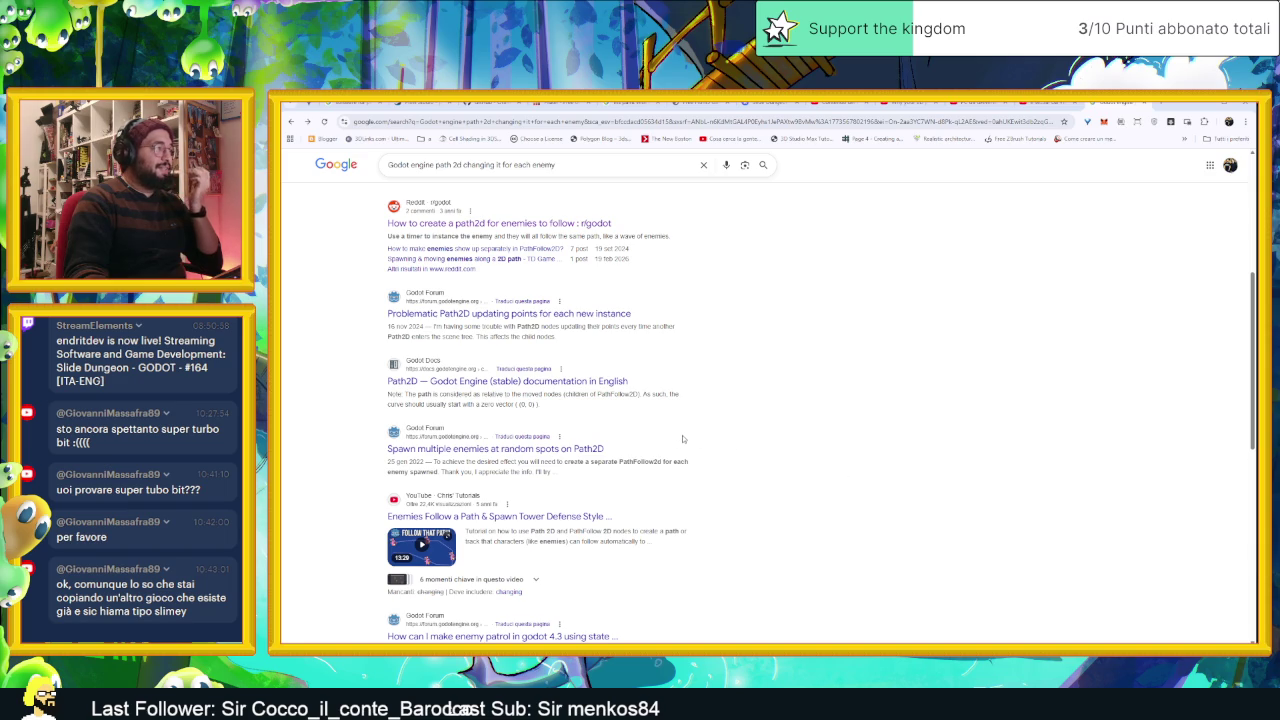
pyautogui.scroll(-2, 724, 451)
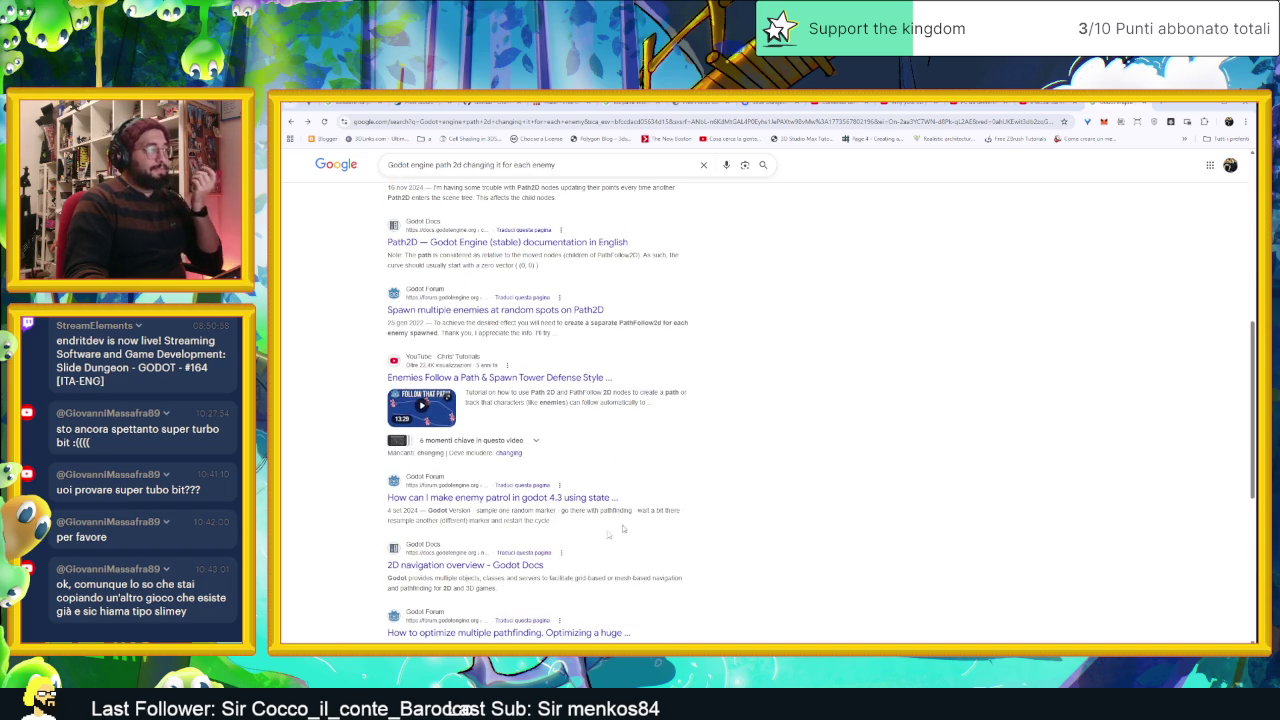
pyautogui.click(540, 566)
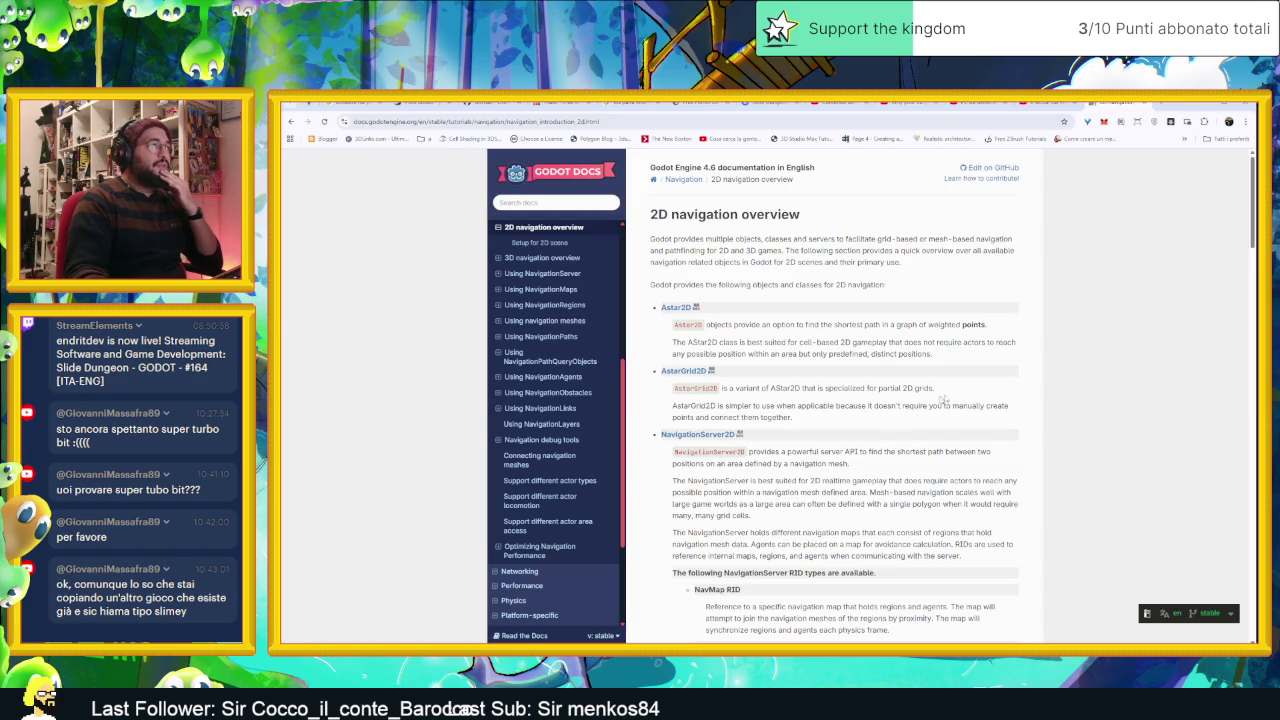